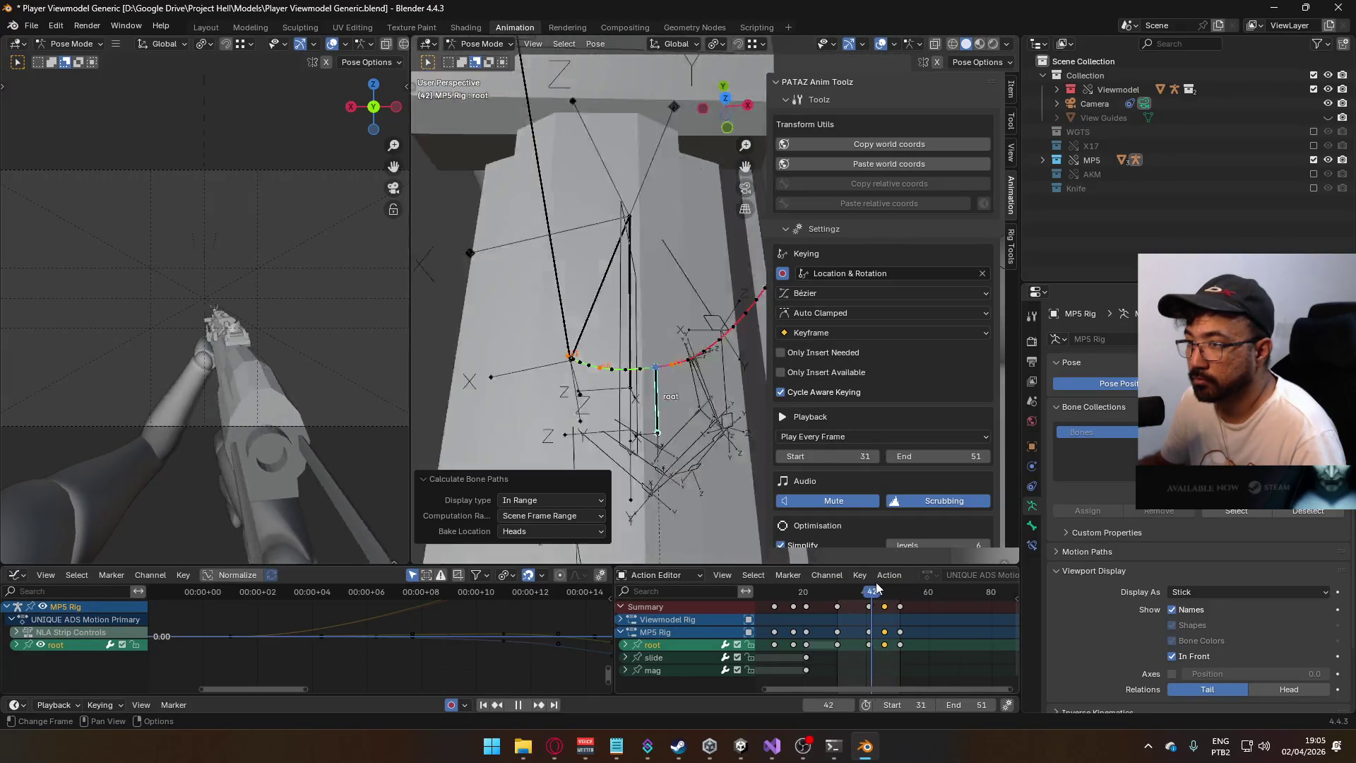
- Switch the rig from Pose Mode to Object Mode and select Viewmodel Model and Viewmodel Rig
mouse_move(678, 438)
middle_down()
mouse_move(667, 395)
mouse_move(531, 286)
mouse_move(653, 356)
middle_up()
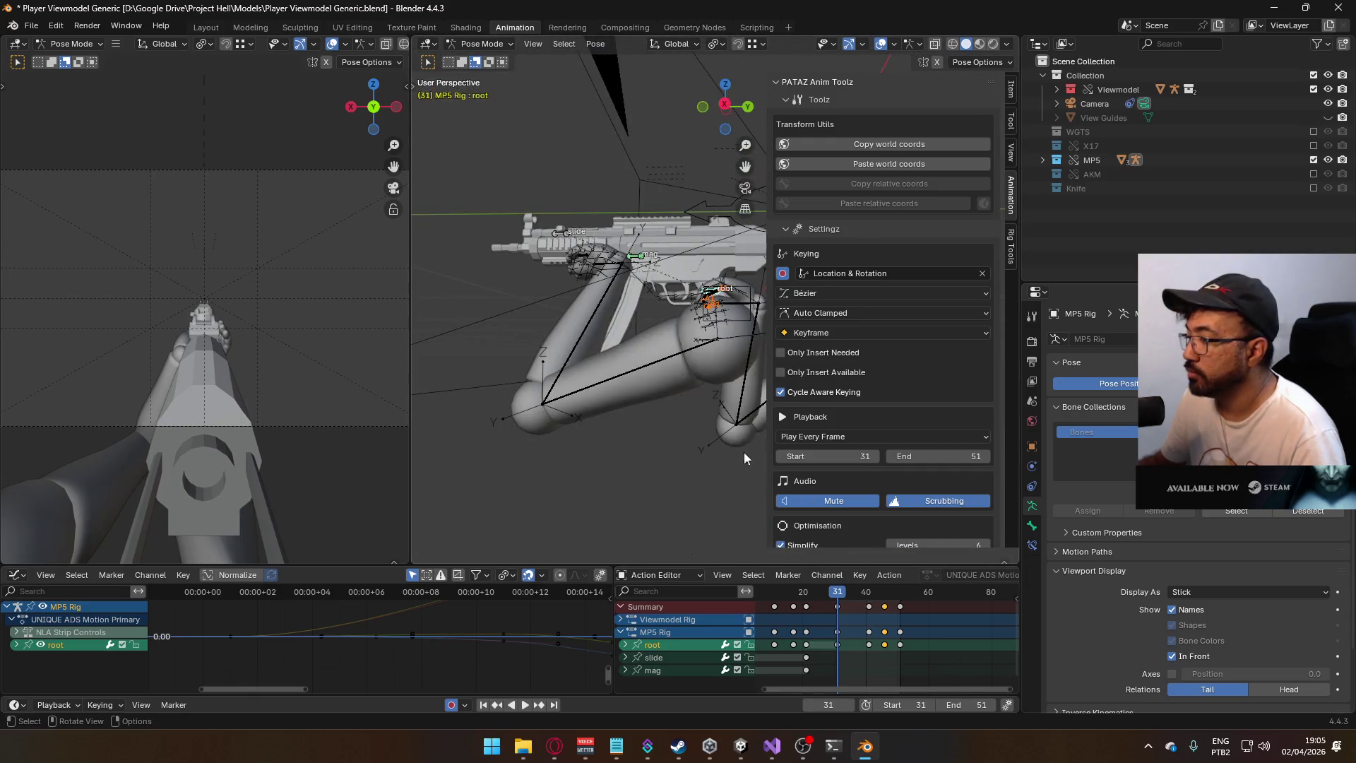
middle_drag(659, 305, 576, 87)
click(481, 44)
click(487, 58)
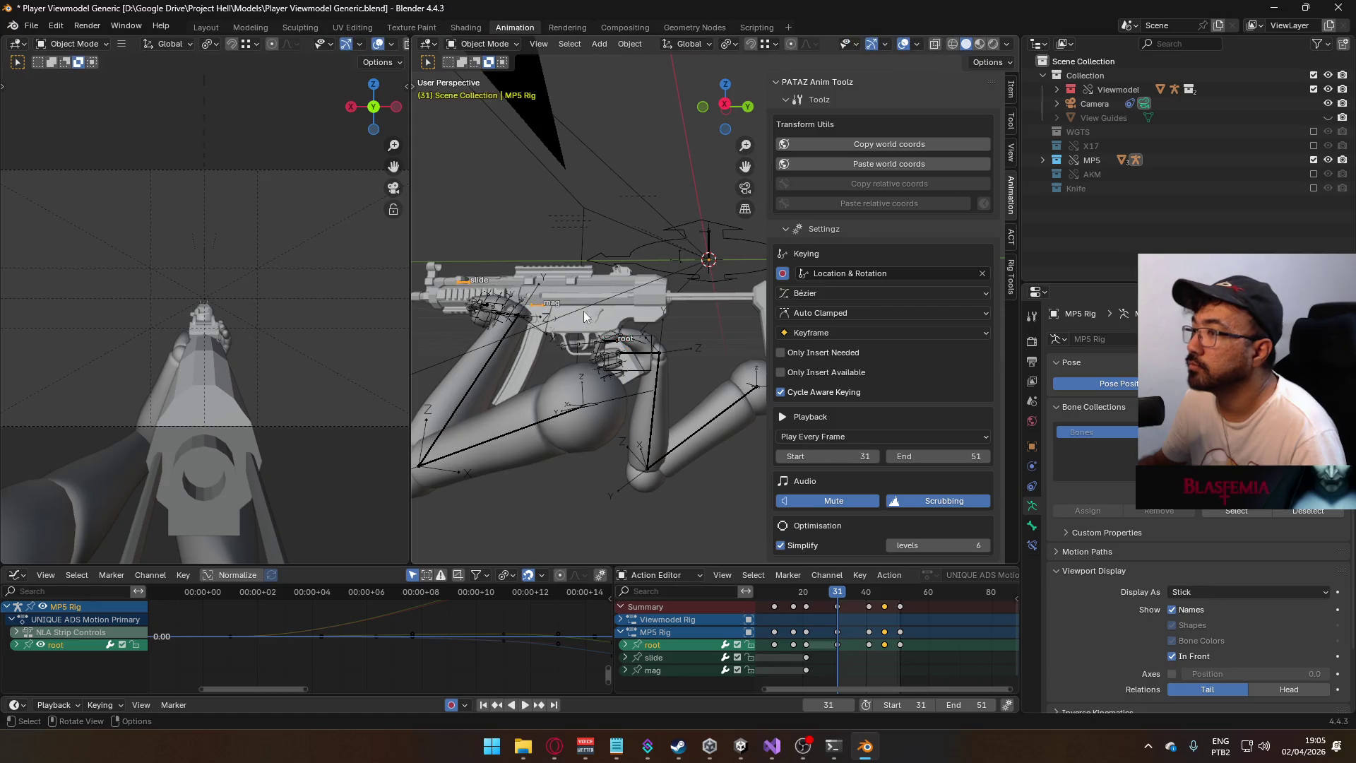
click(667, 425)
shift+click(655, 405)
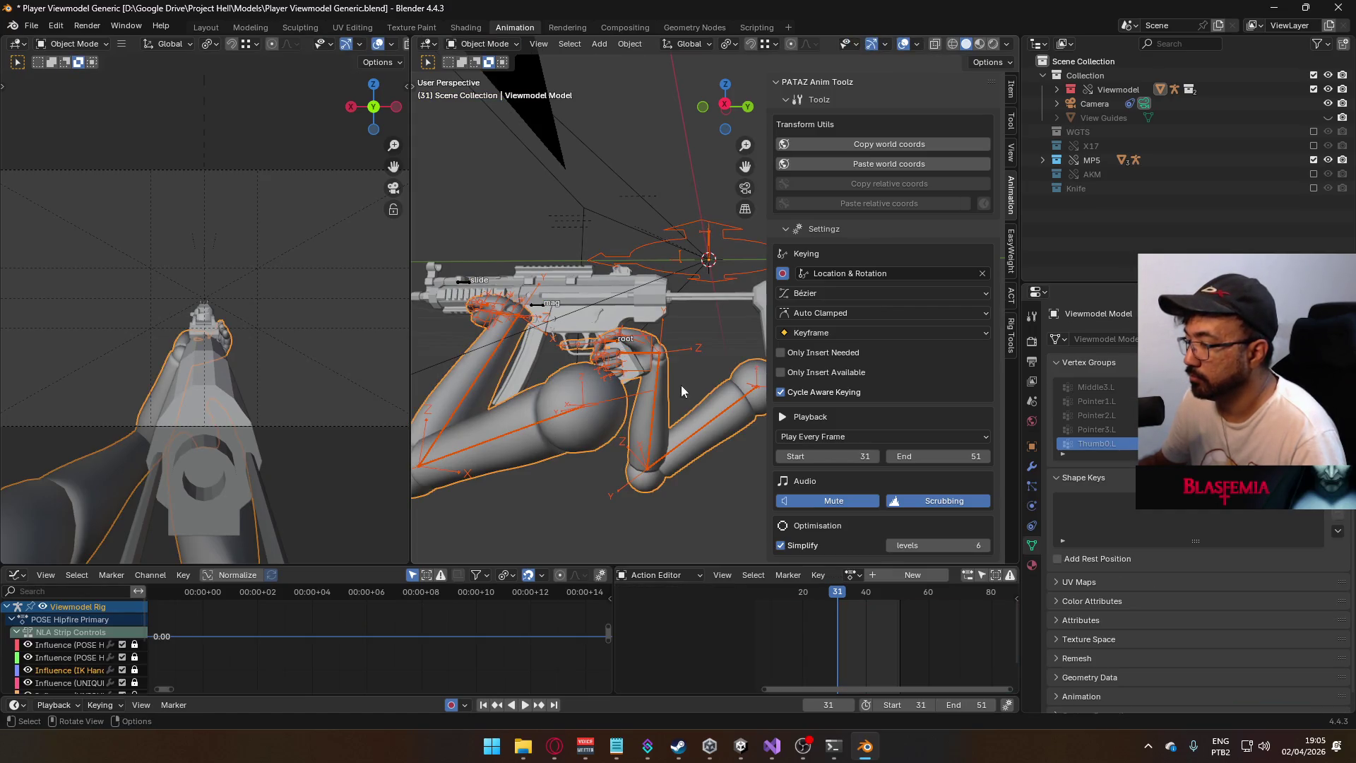
- Snap to the right orthographic view and save Player Viewmodel Generic.blend
key(KP_3)
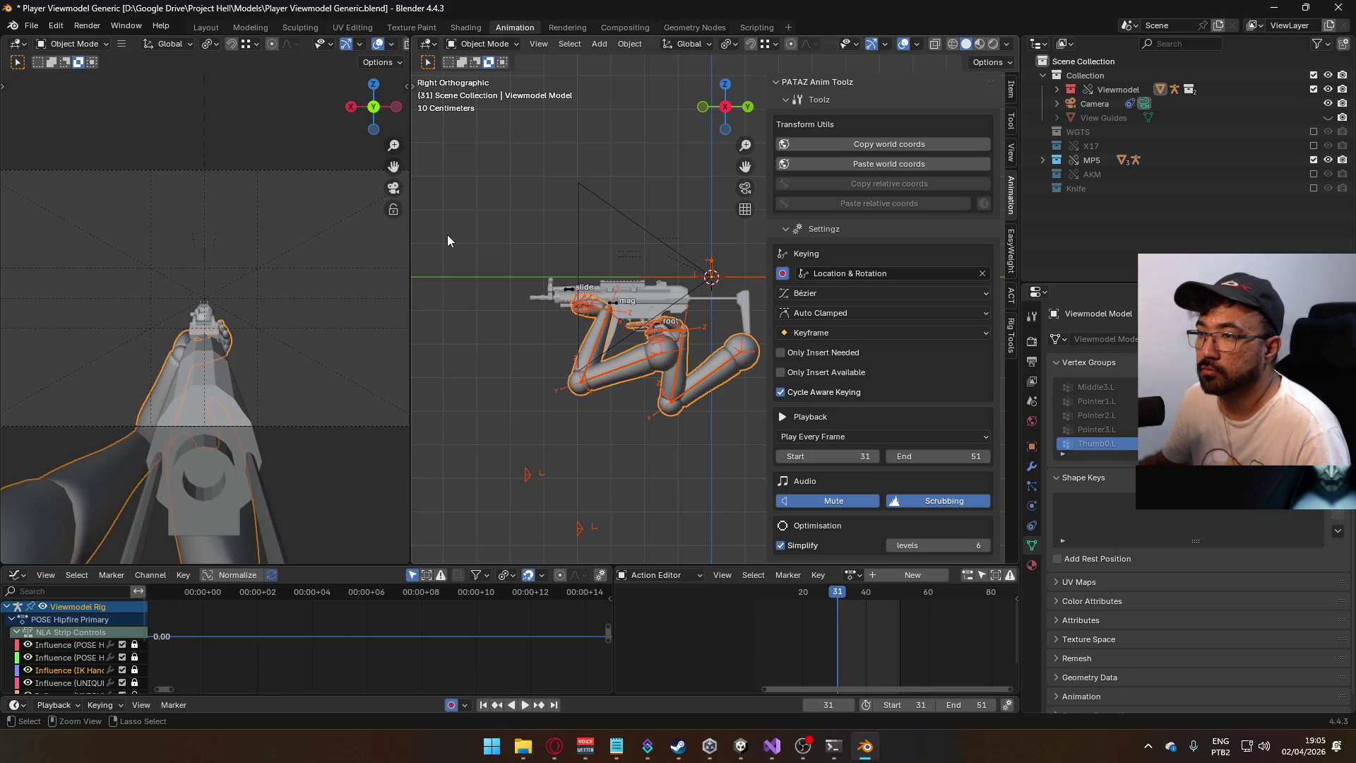
key(ctrl+s)
click(31, 26)
- Start an FBX export limited to selected Armature and Mesh objects, targeting the recent Viewmodel animations folder
mouse_move(106, 240)
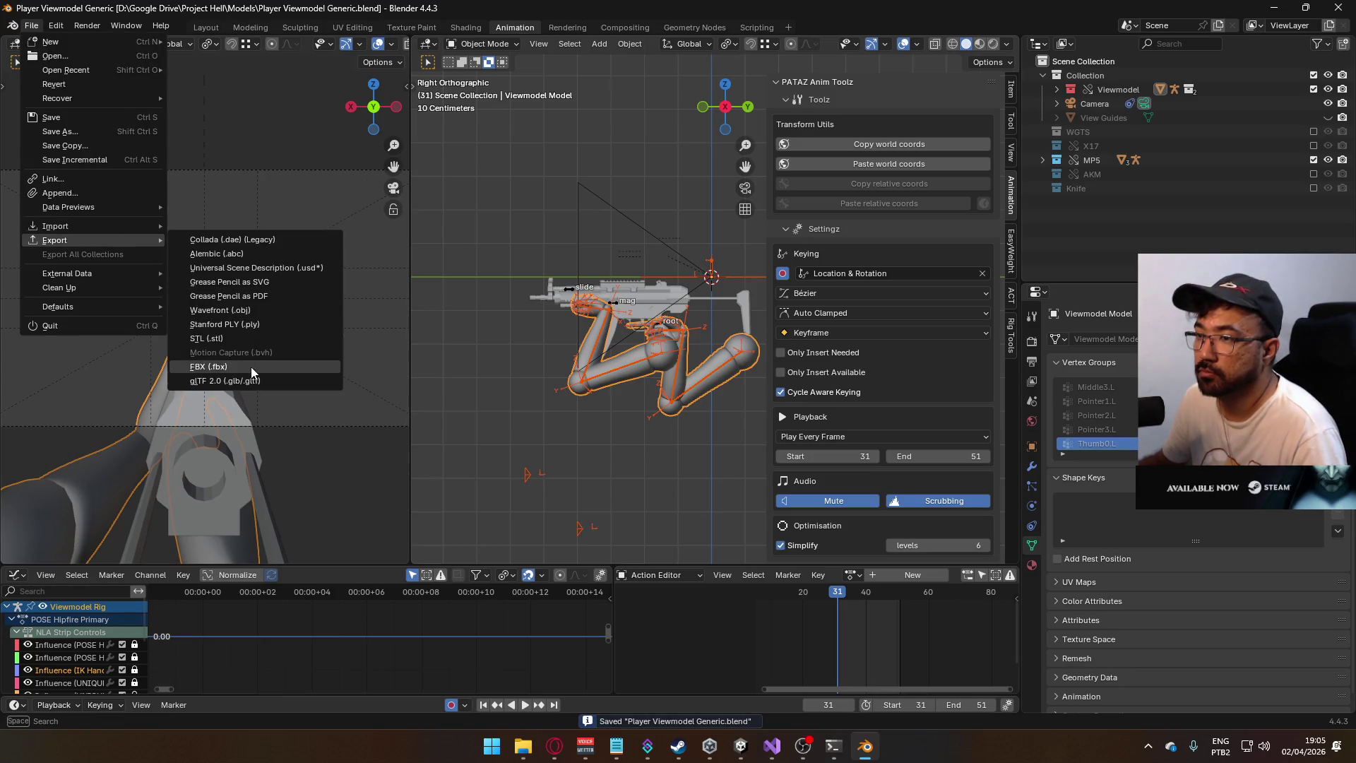
click(251, 368)
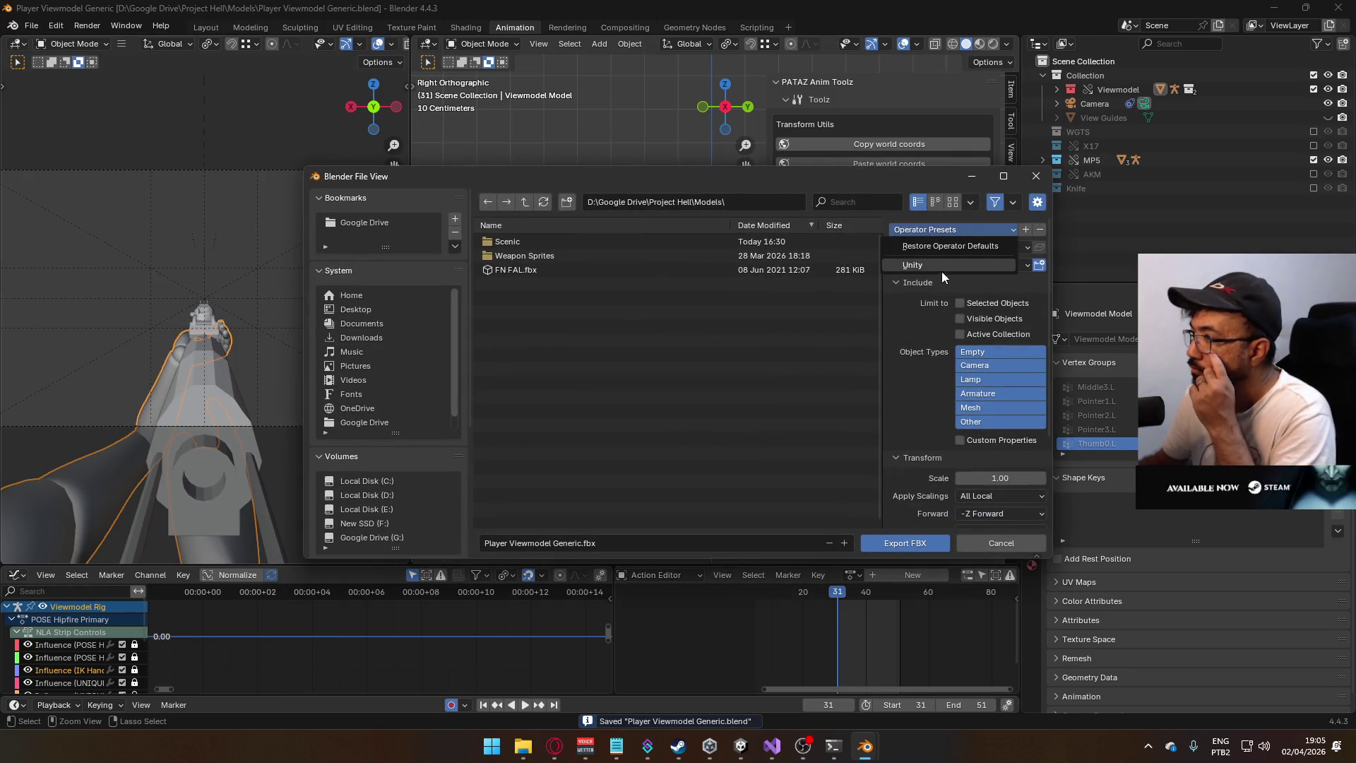
click(960, 302)
click(988, 393)
shift+click(988, 407)
scroll(434, 437, down, 5)
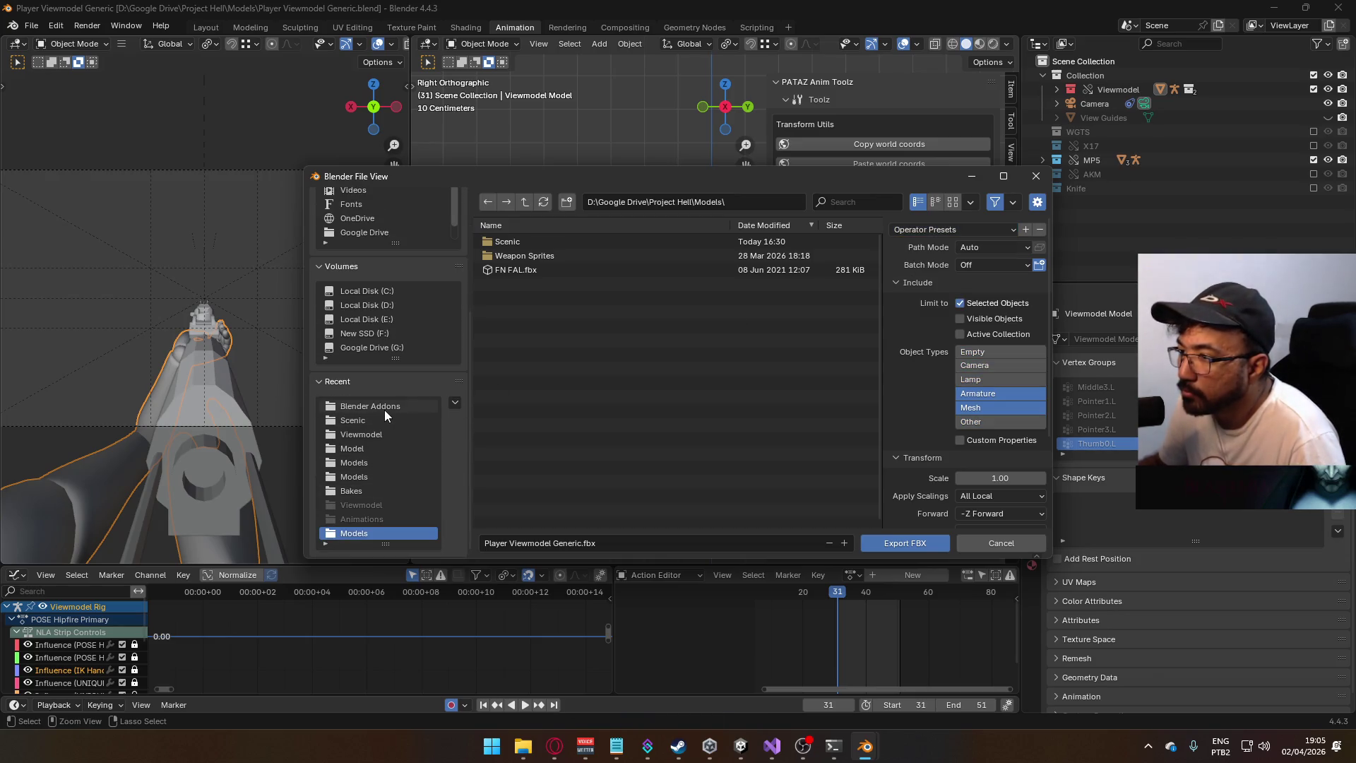
click(384, 432)
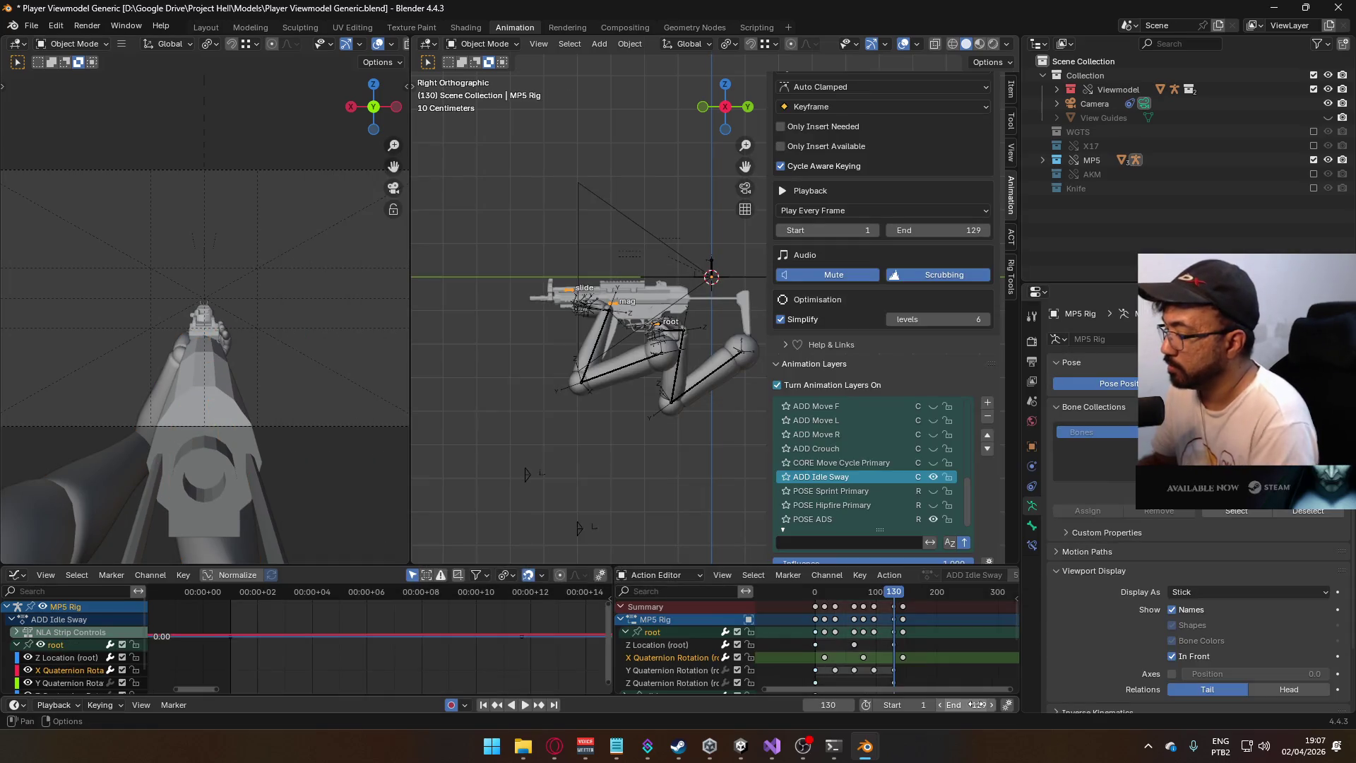
- Play the animation and set the ADD Idle Sway layer influence to 0.300
key(space)
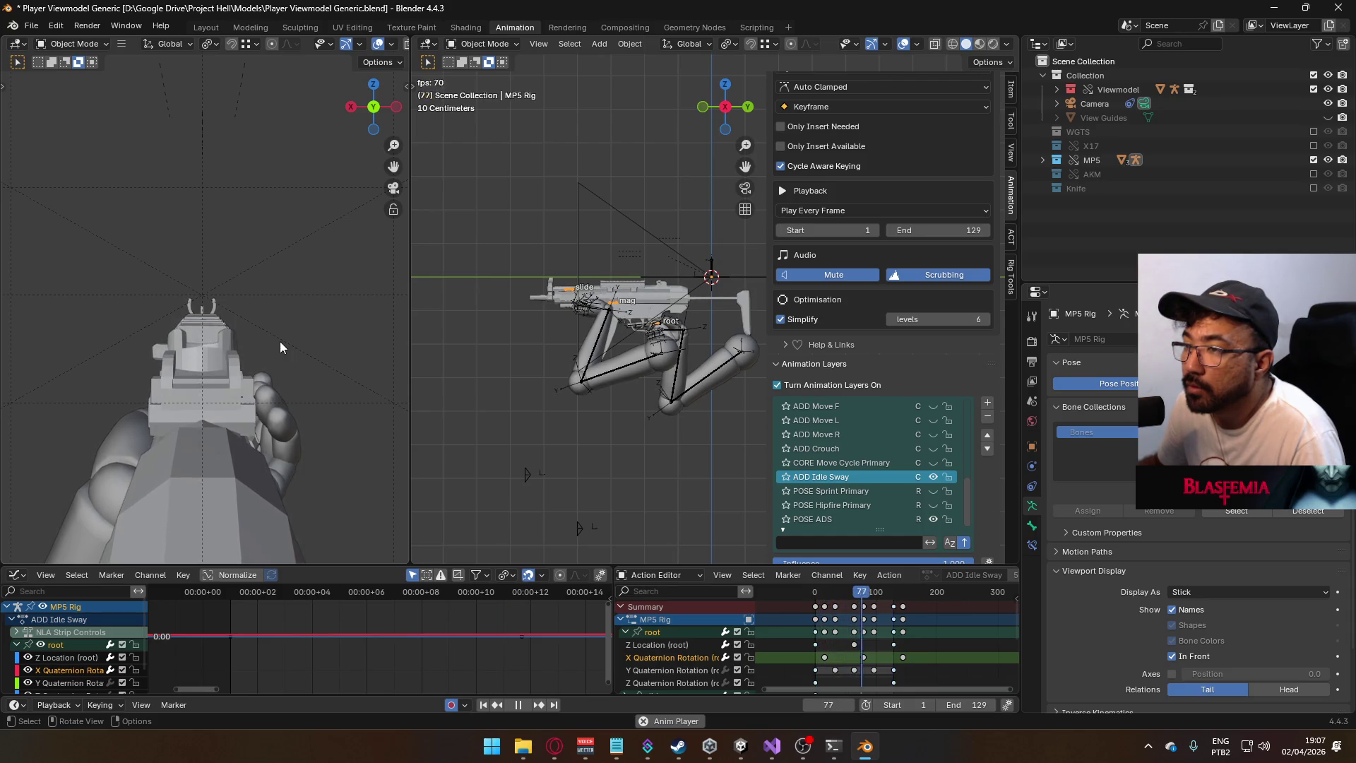
scroll(941, 503, down, 2)
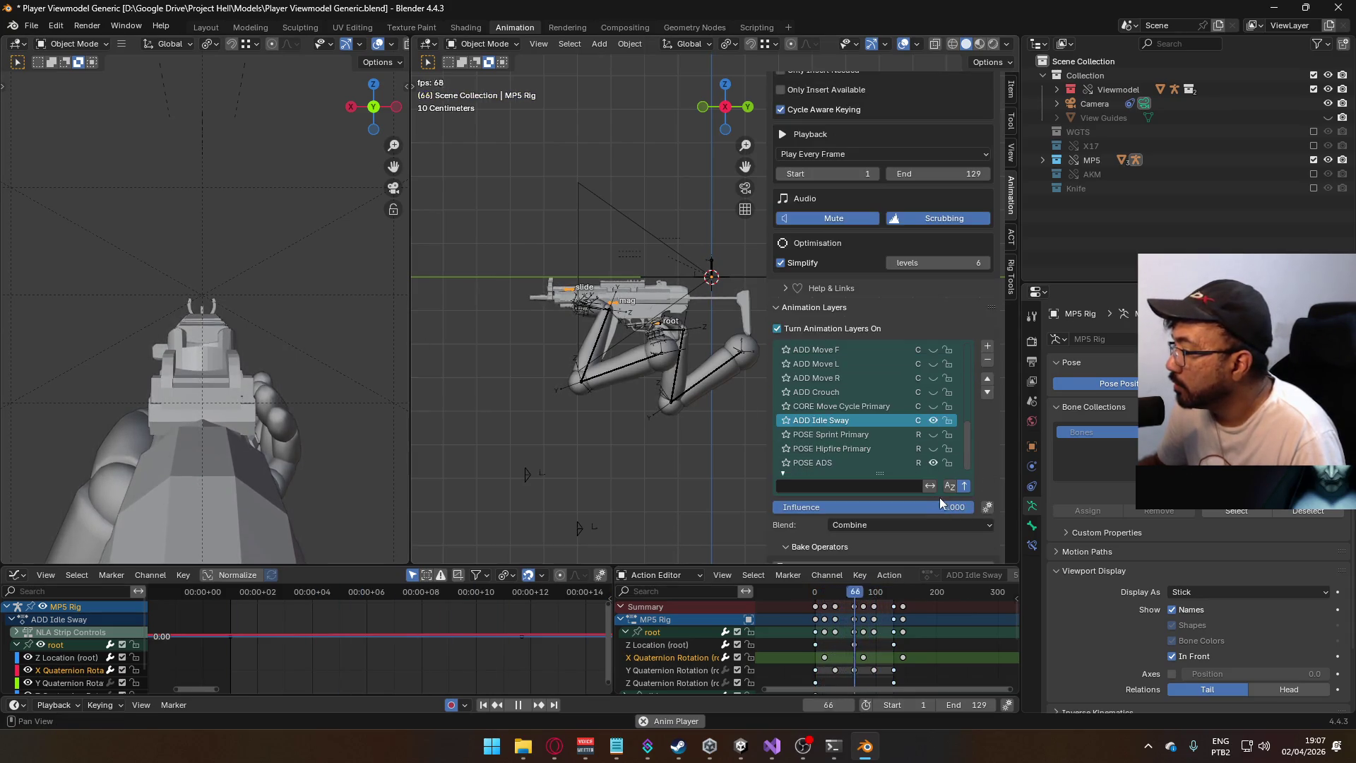
drag(941, 503, 837, 503)
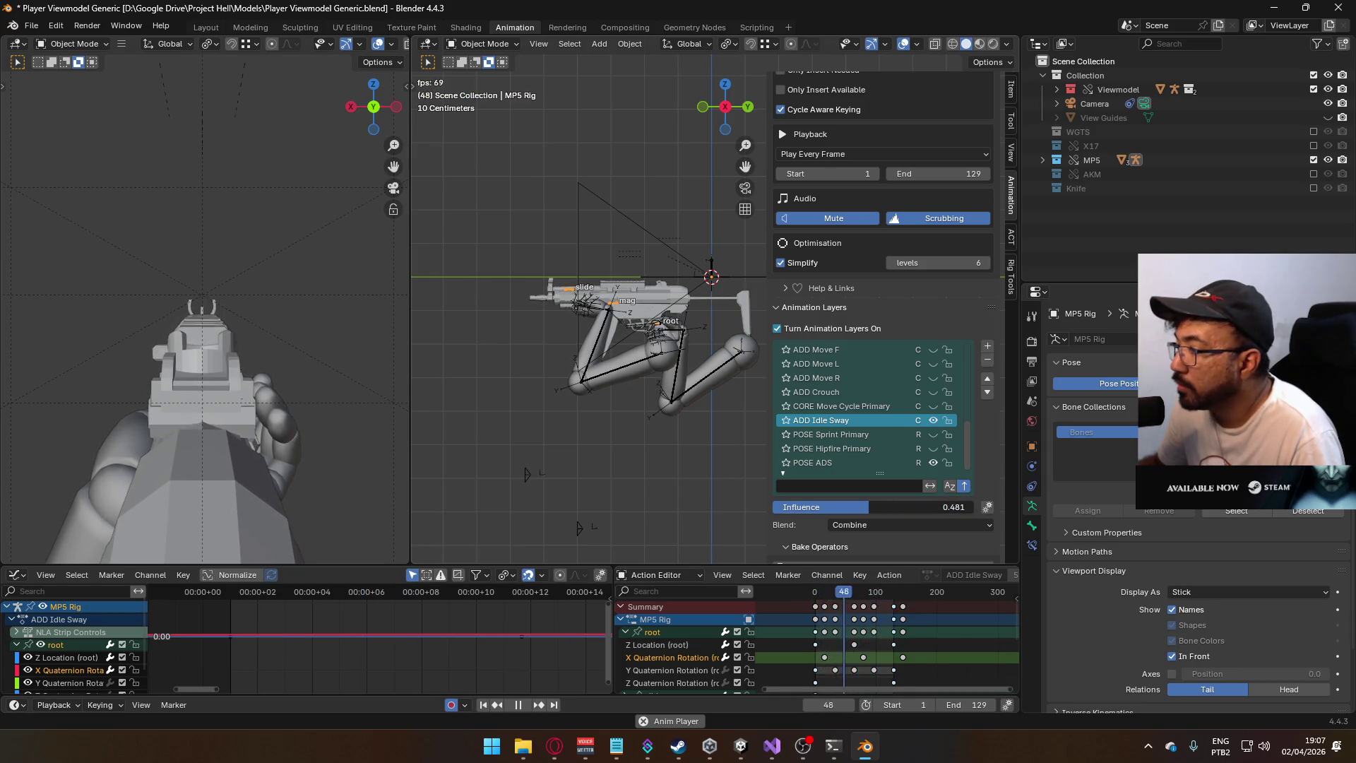
mouse_move(869, 506)
mouse_down()
mouse_move(846, 506)
mouse_move(958, 509)
mouse_up()
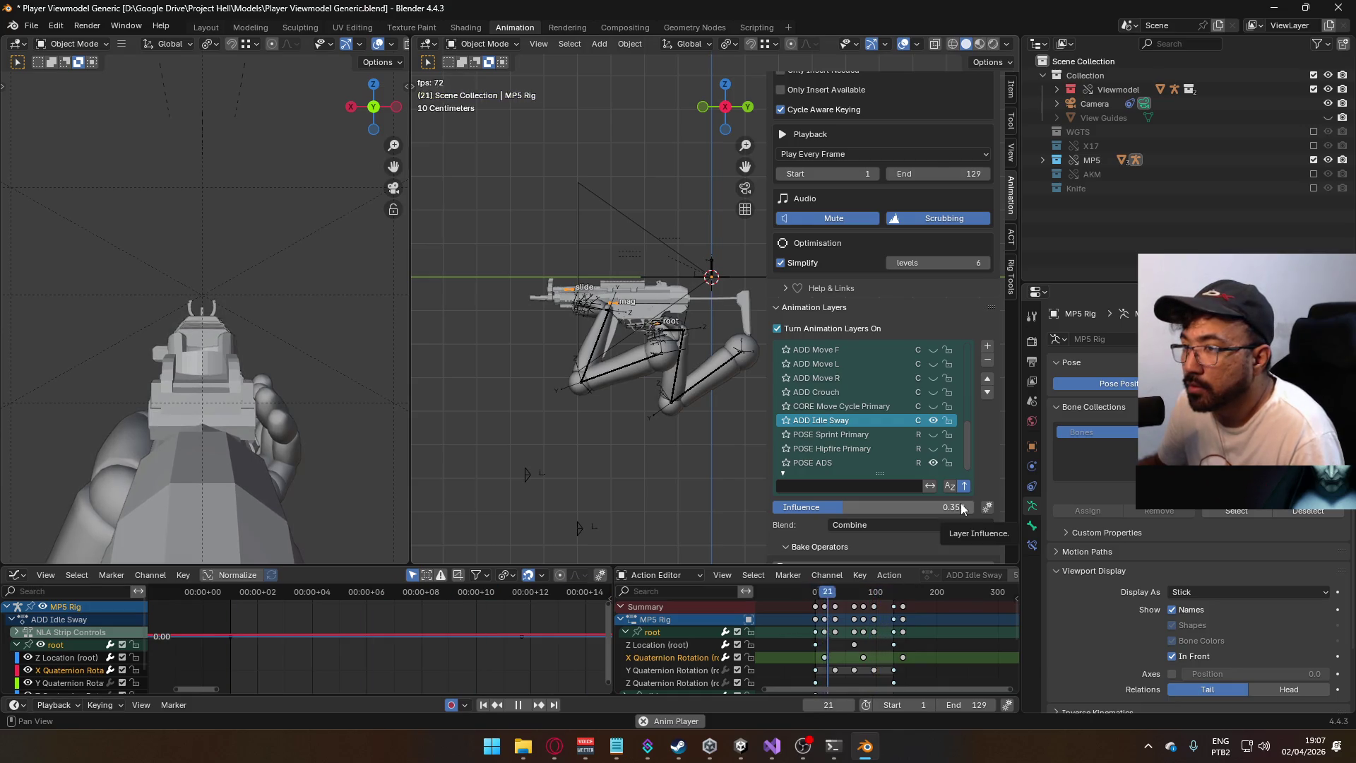
click(961, 508)
double_click(788, 503)
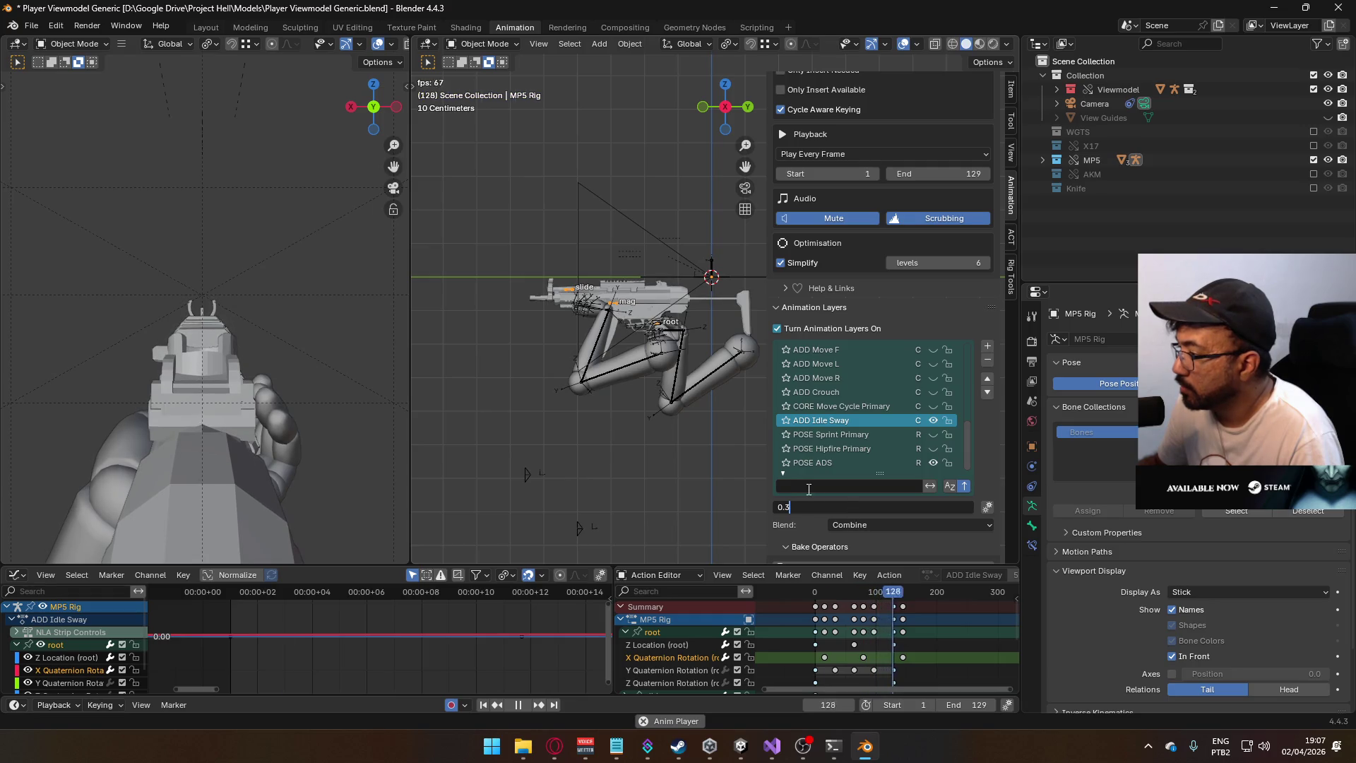
key(Return)
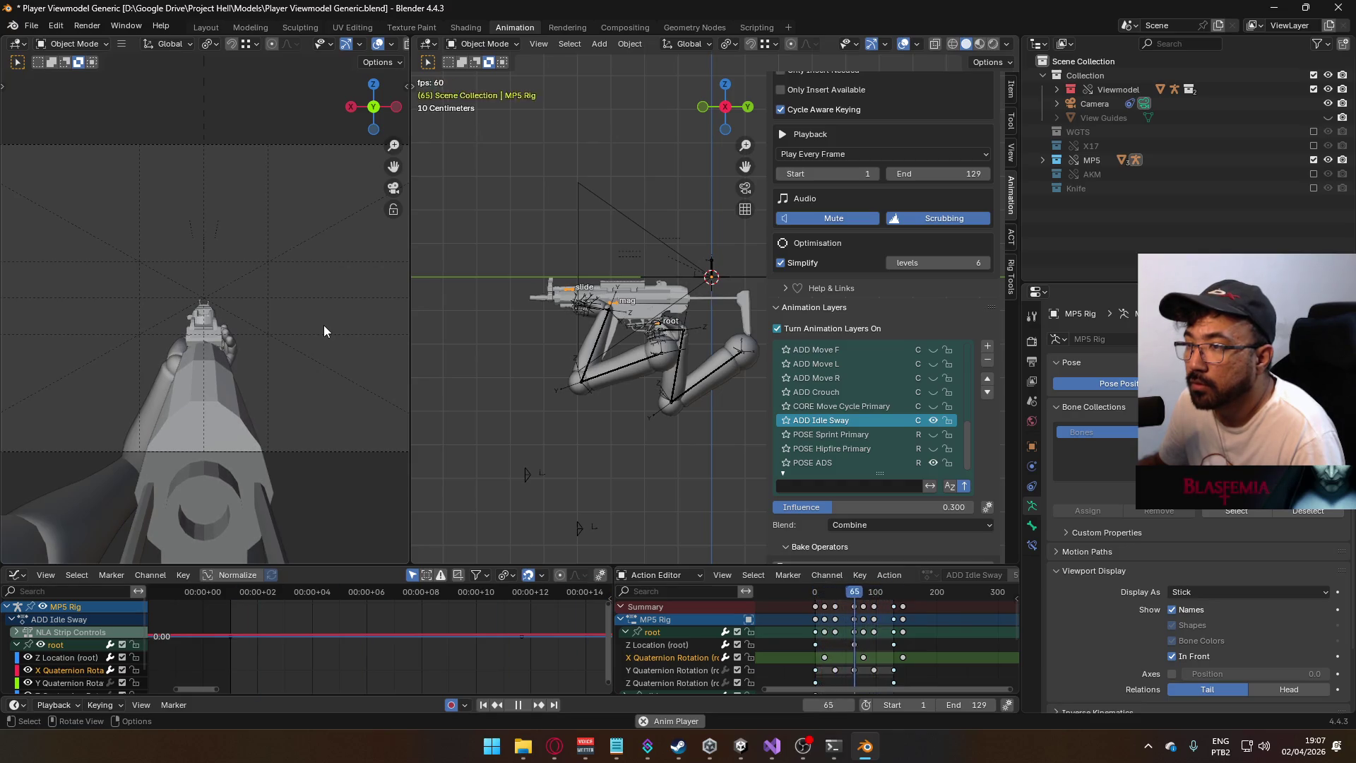
- Stop playback at frame 1, make Viewmodel Rig the active object, and save the blend file
key(space)
click(815, 595)
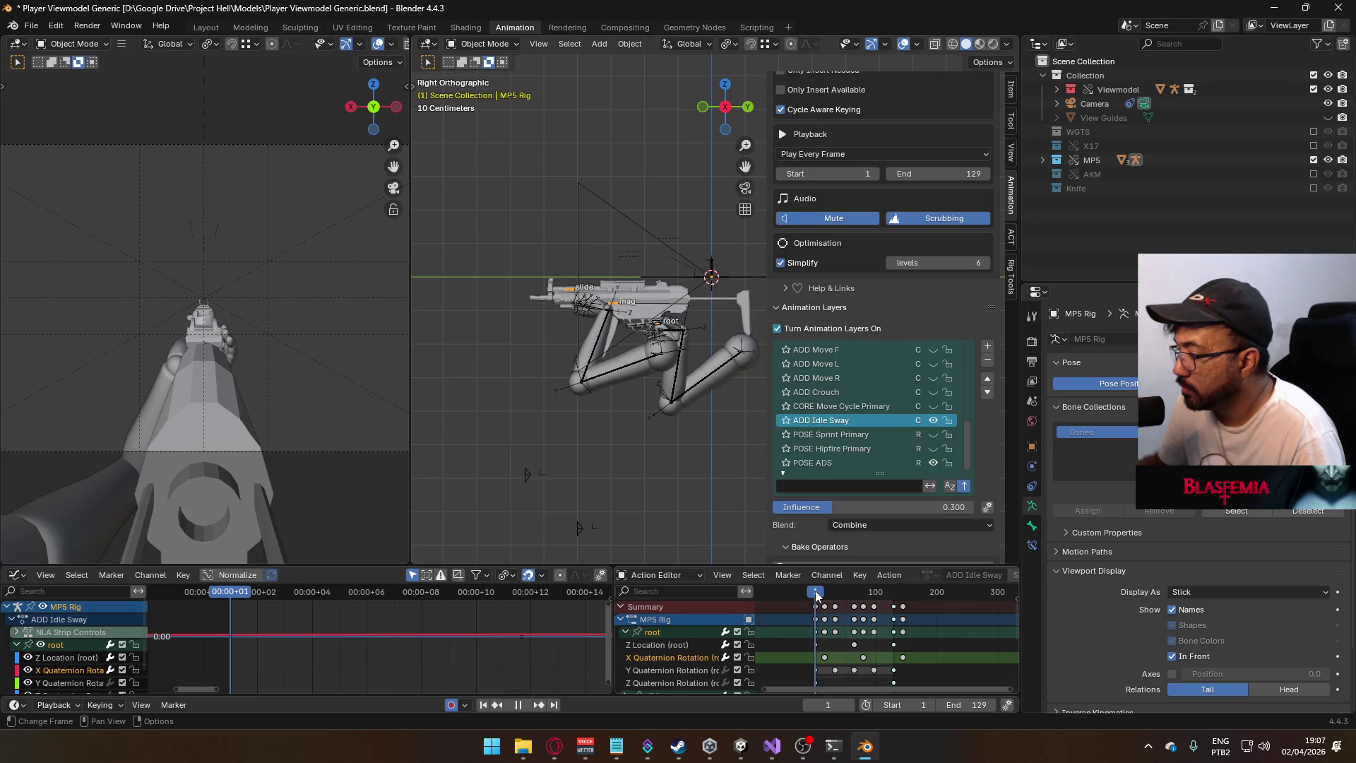
click(644, 378)
key(ctrl+s)
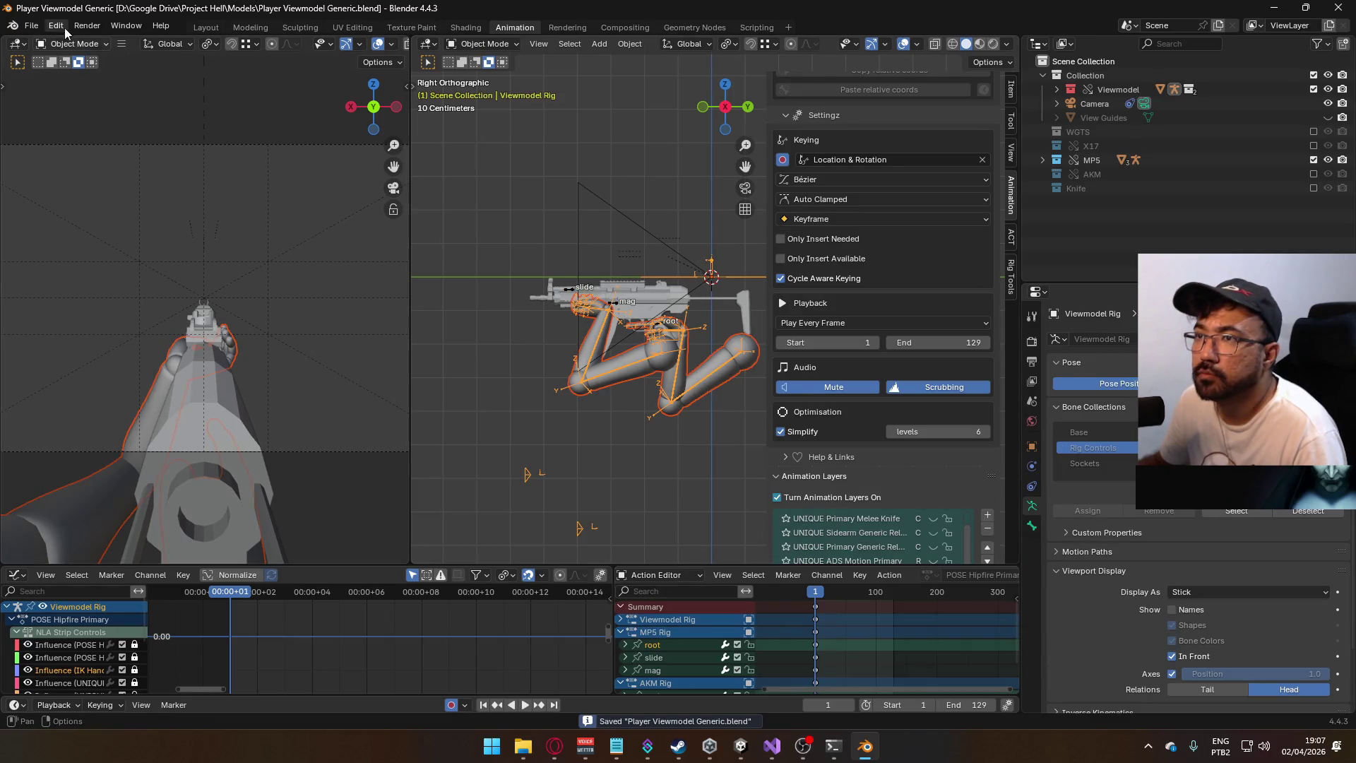
click(554, 746)
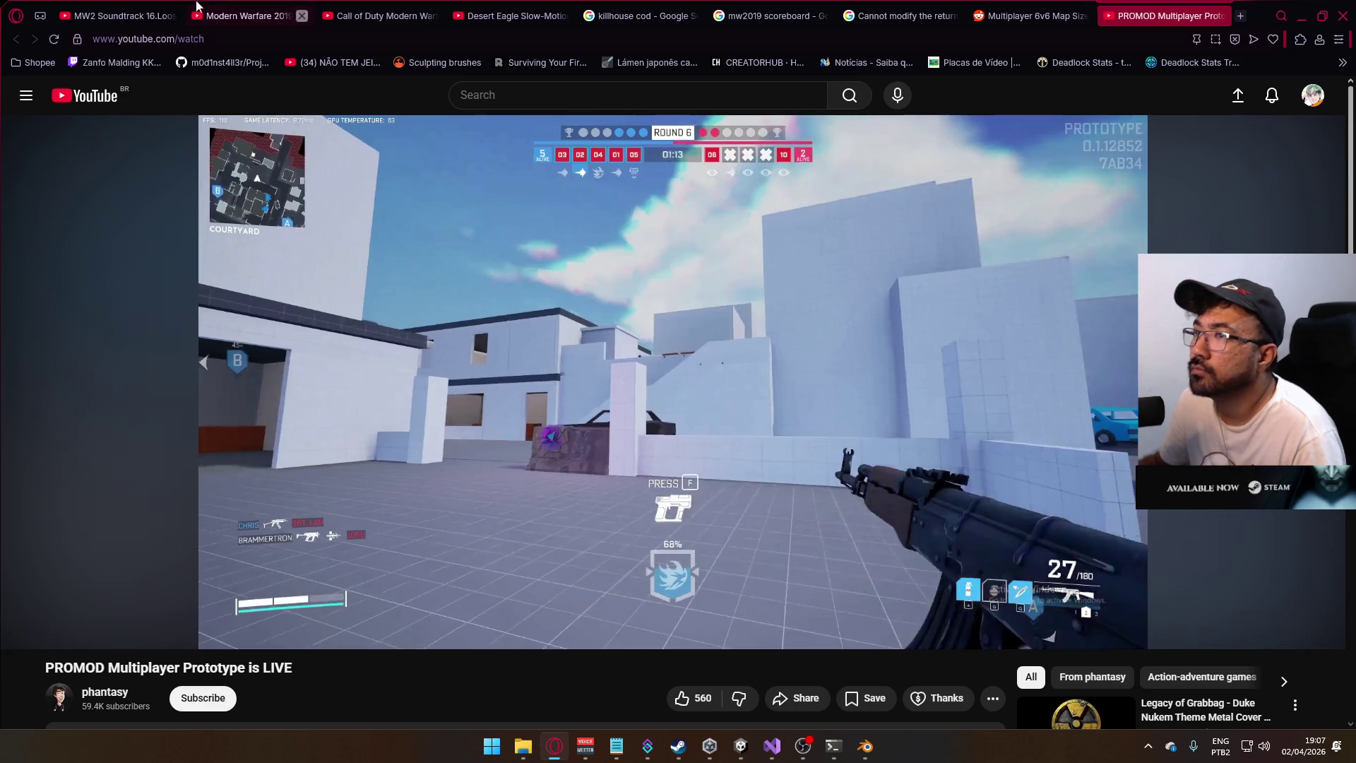
click(123, 15)
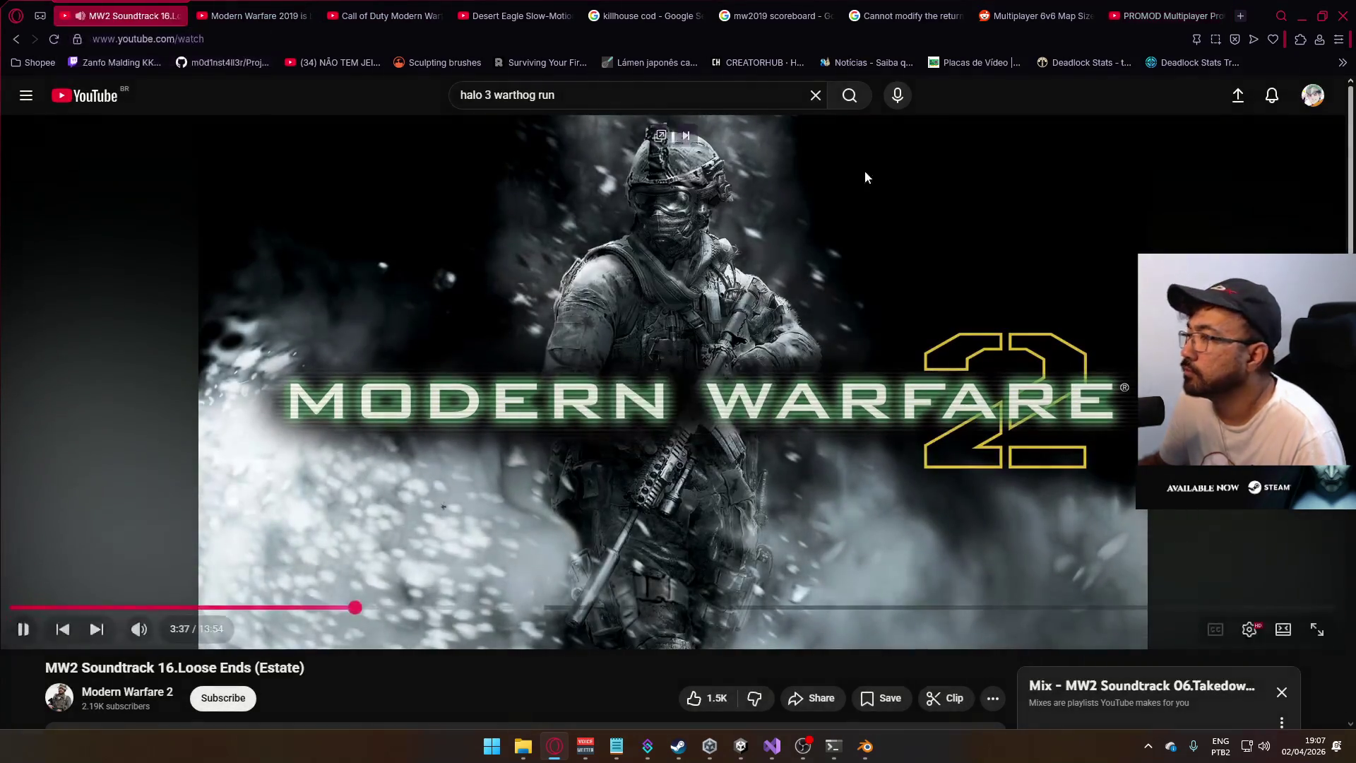
click(1302, 15)
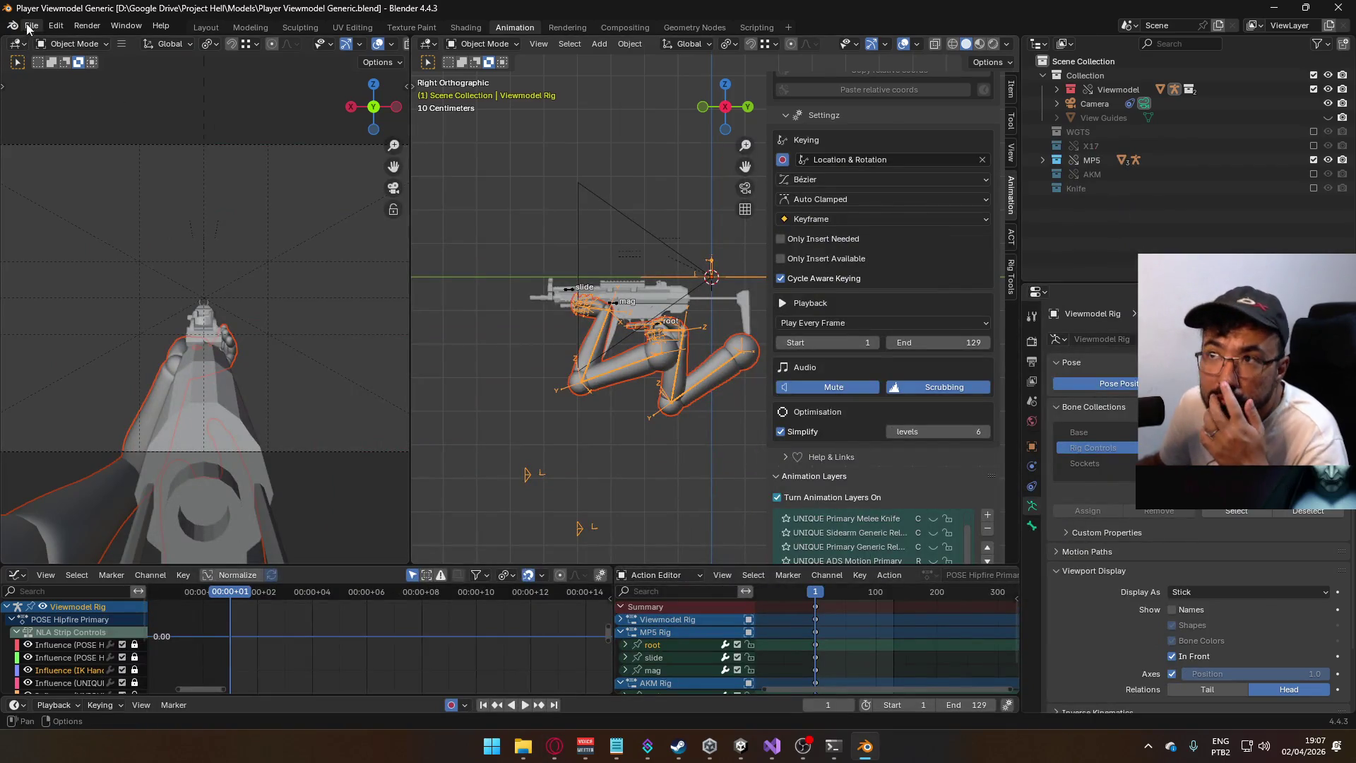
- Export an FBX over Viewmodel@ADS Primary Idle.fbx, located by filtering the file browser for 'ads'
click(31, 25)
mouse_move(123, 244)
click(250, 364)
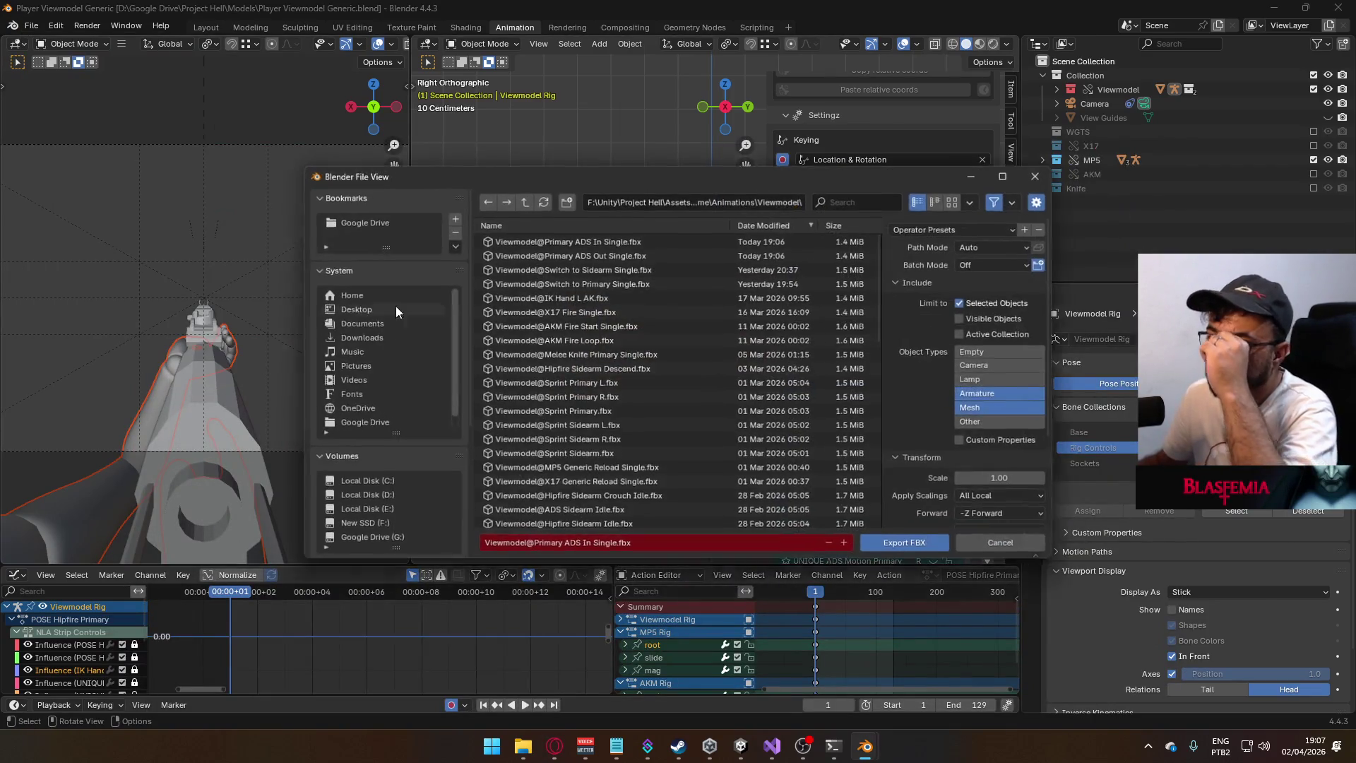
text(primary ads)
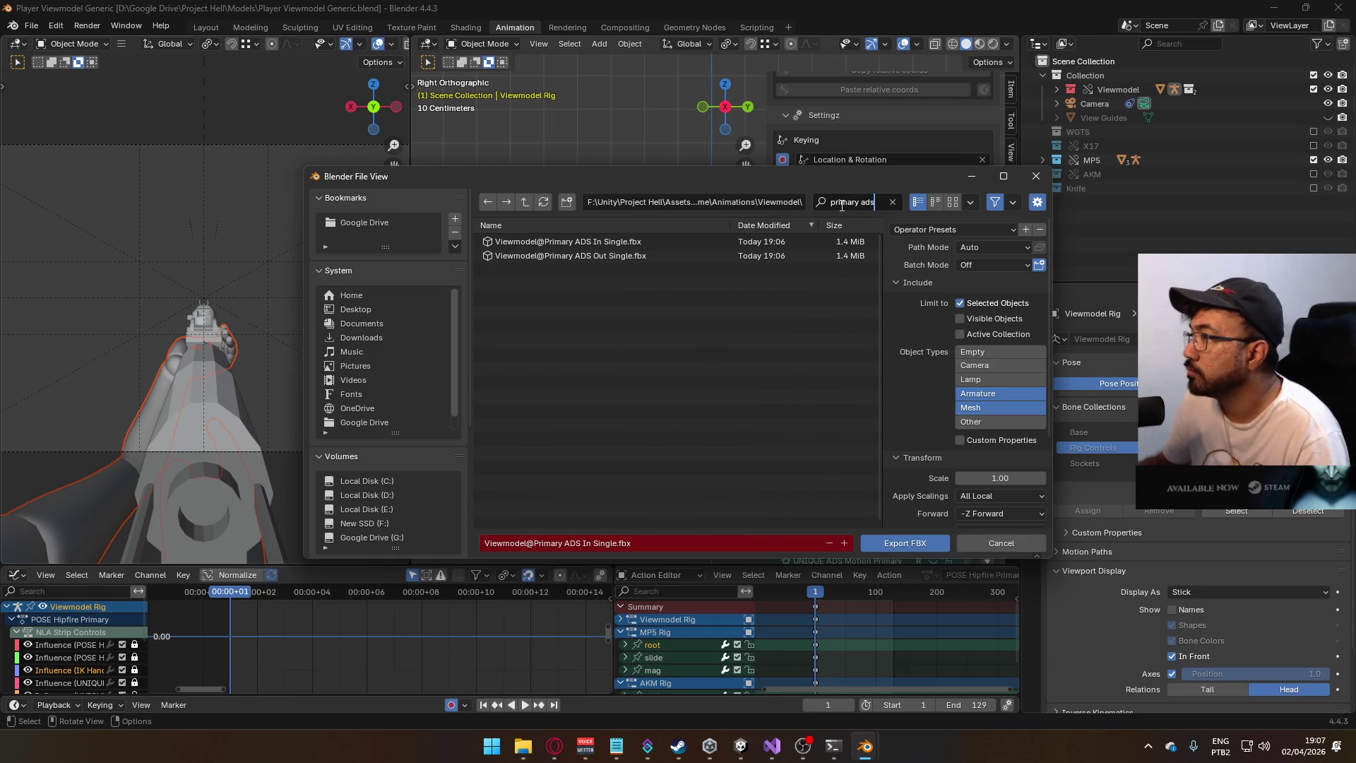
key(ctrl+a)
text(ads)
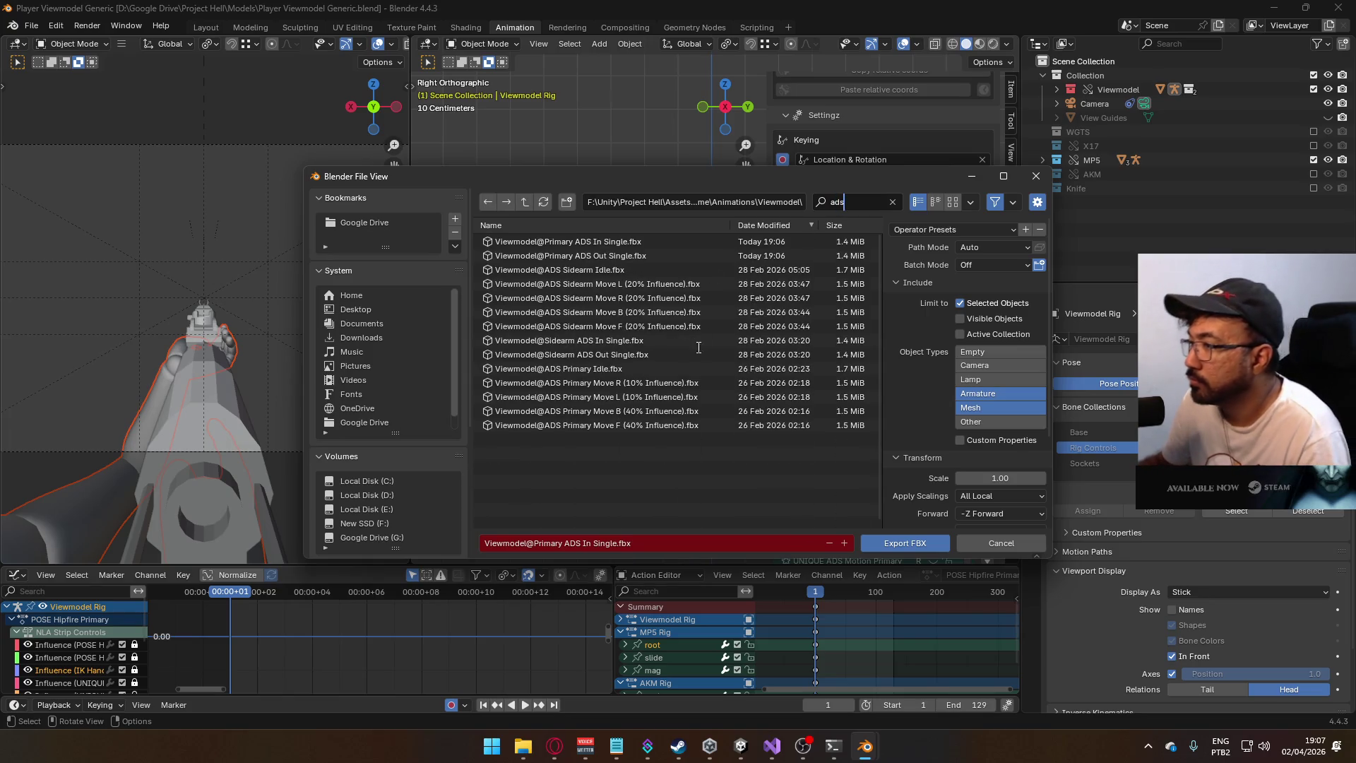
click(648, 367)
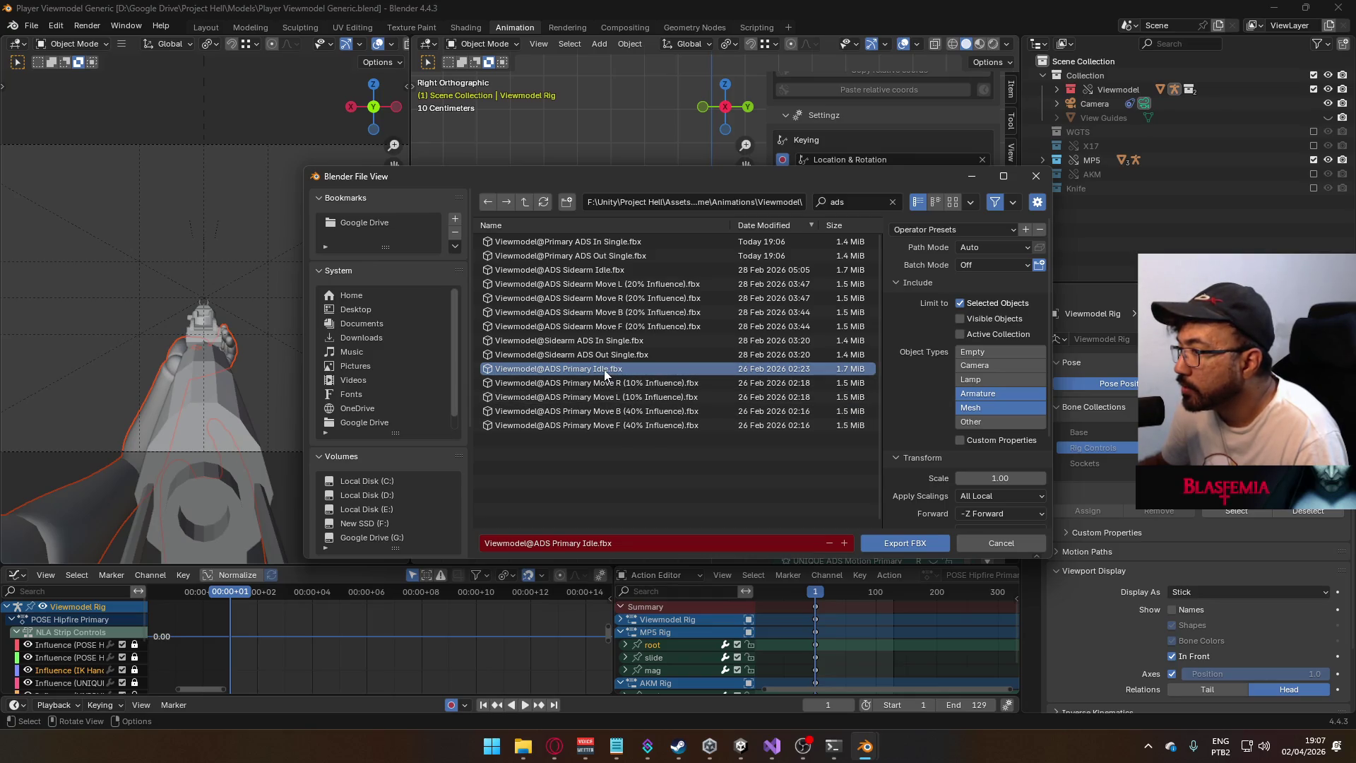
double_click(604, 370)
click(617, 304)
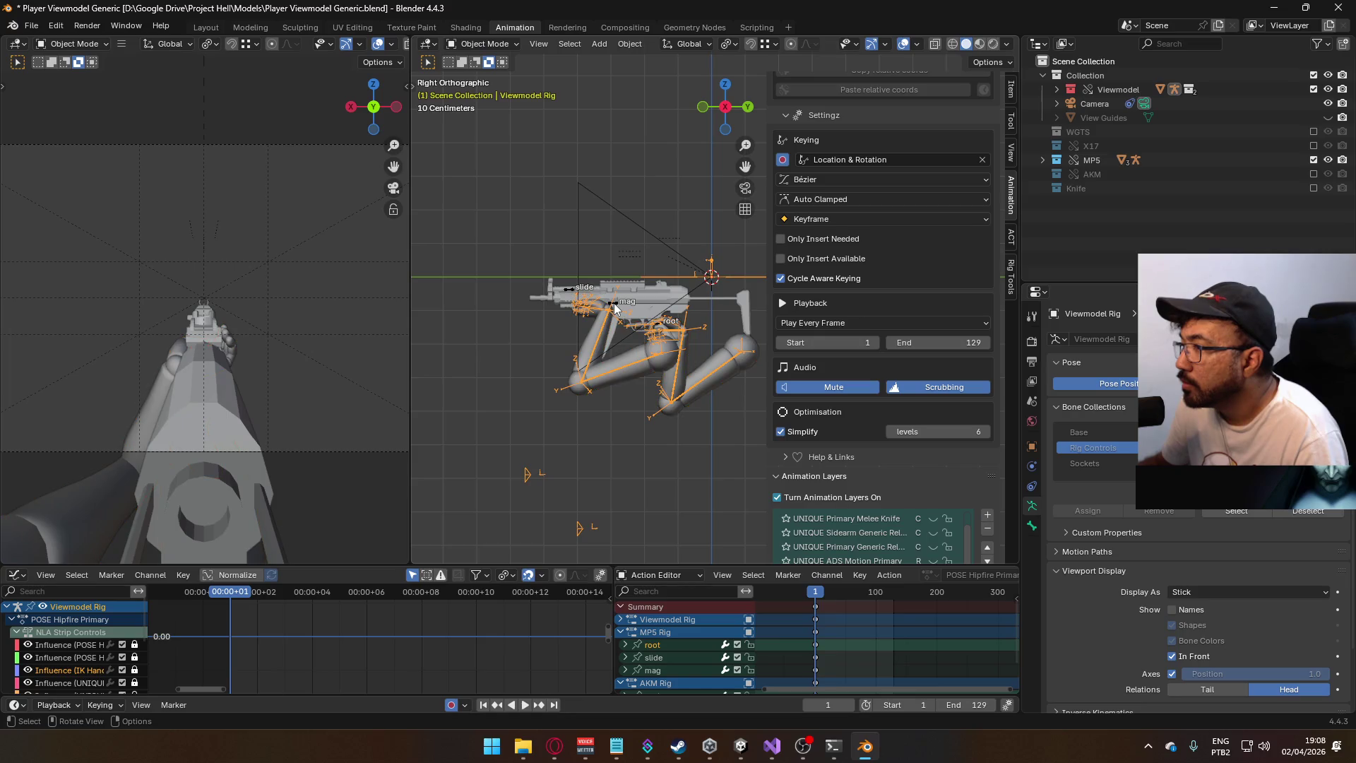
- Restore the ADD Idle Sway layer influence to 1.000
click(1011, 86)
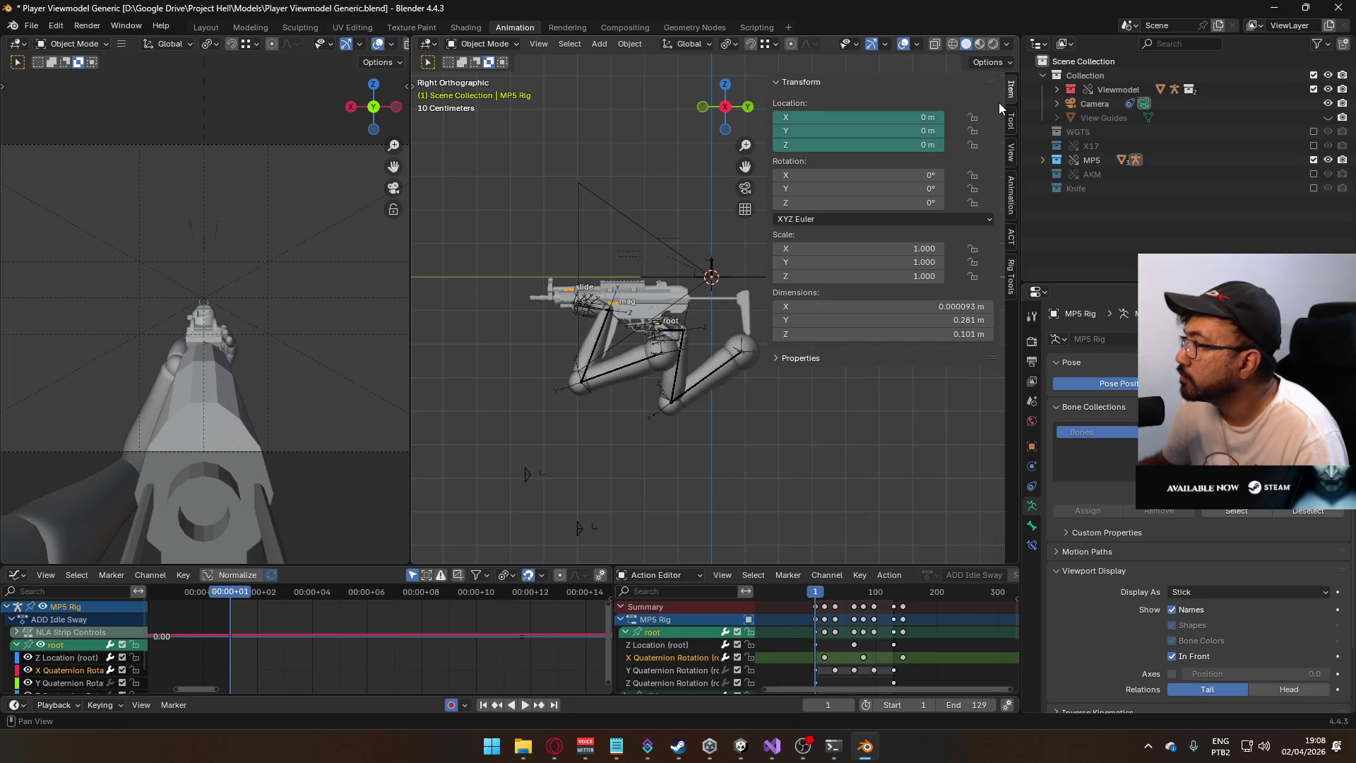
click(1012, 201)
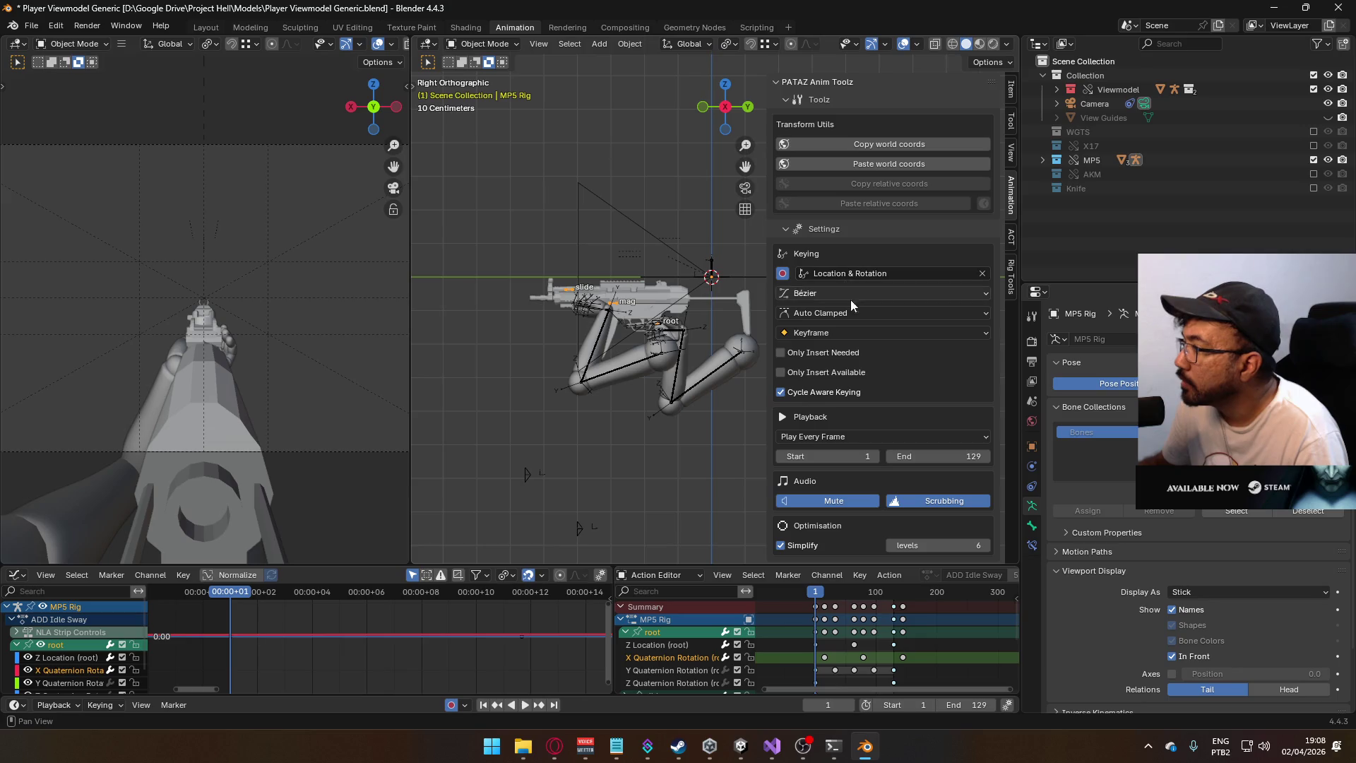
scroll(873, 342, down, 6)
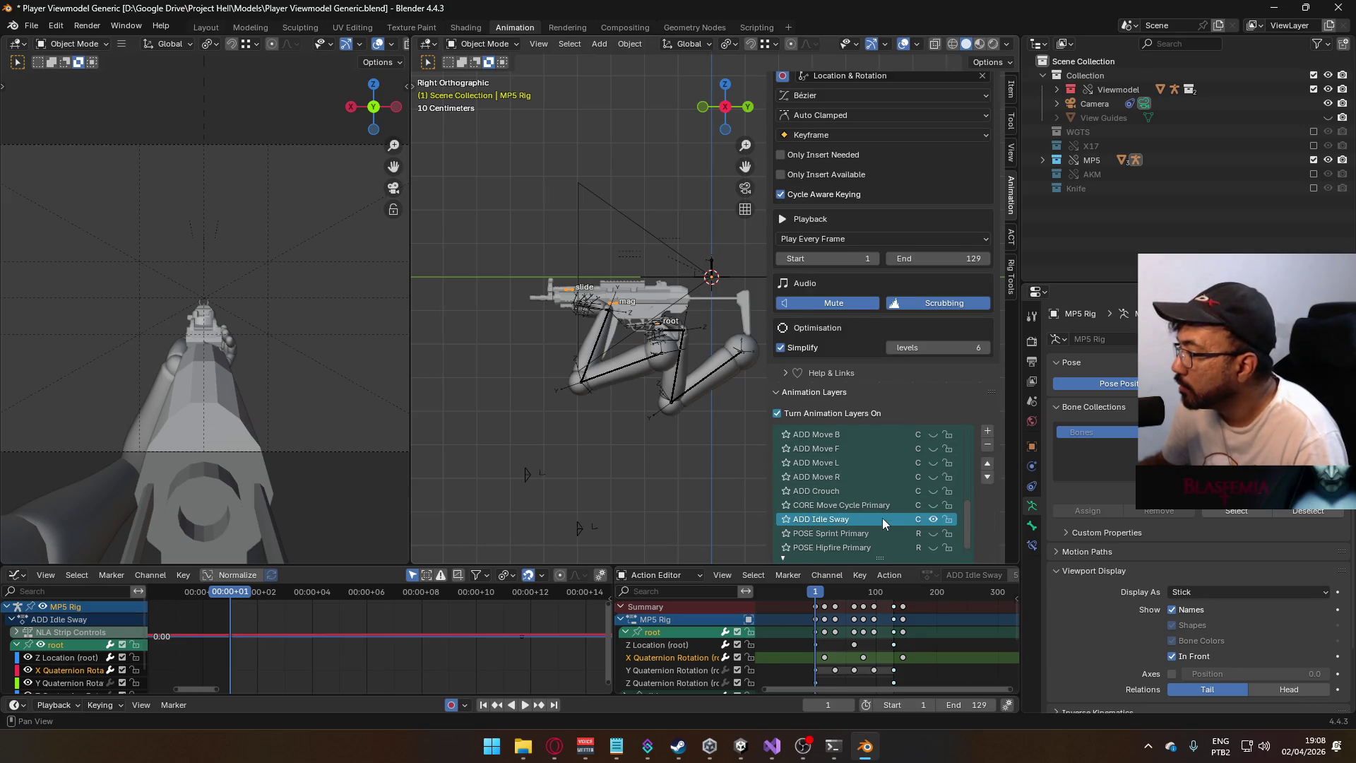
scroll(884, 384, down, 3)
drag(909, 530, 975, 536)
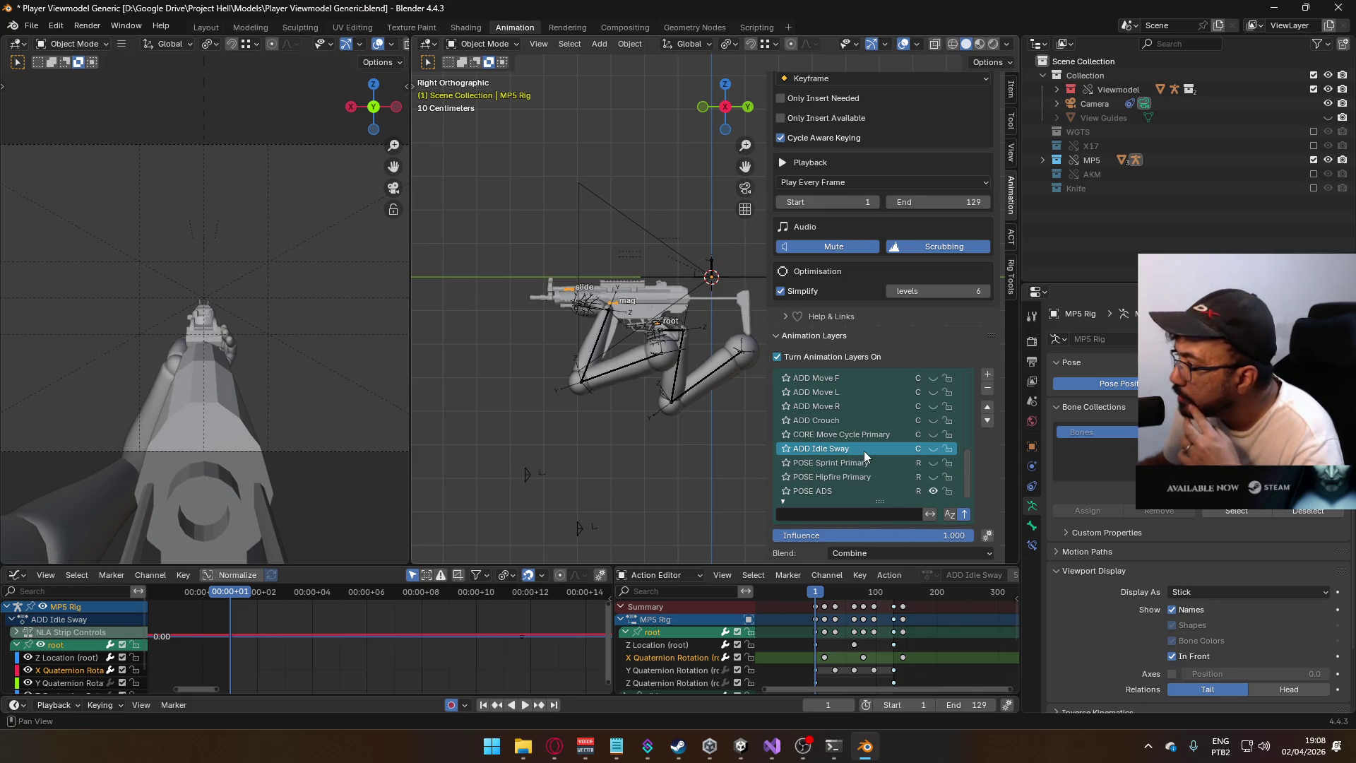
scroll(869, 450, up, 2)
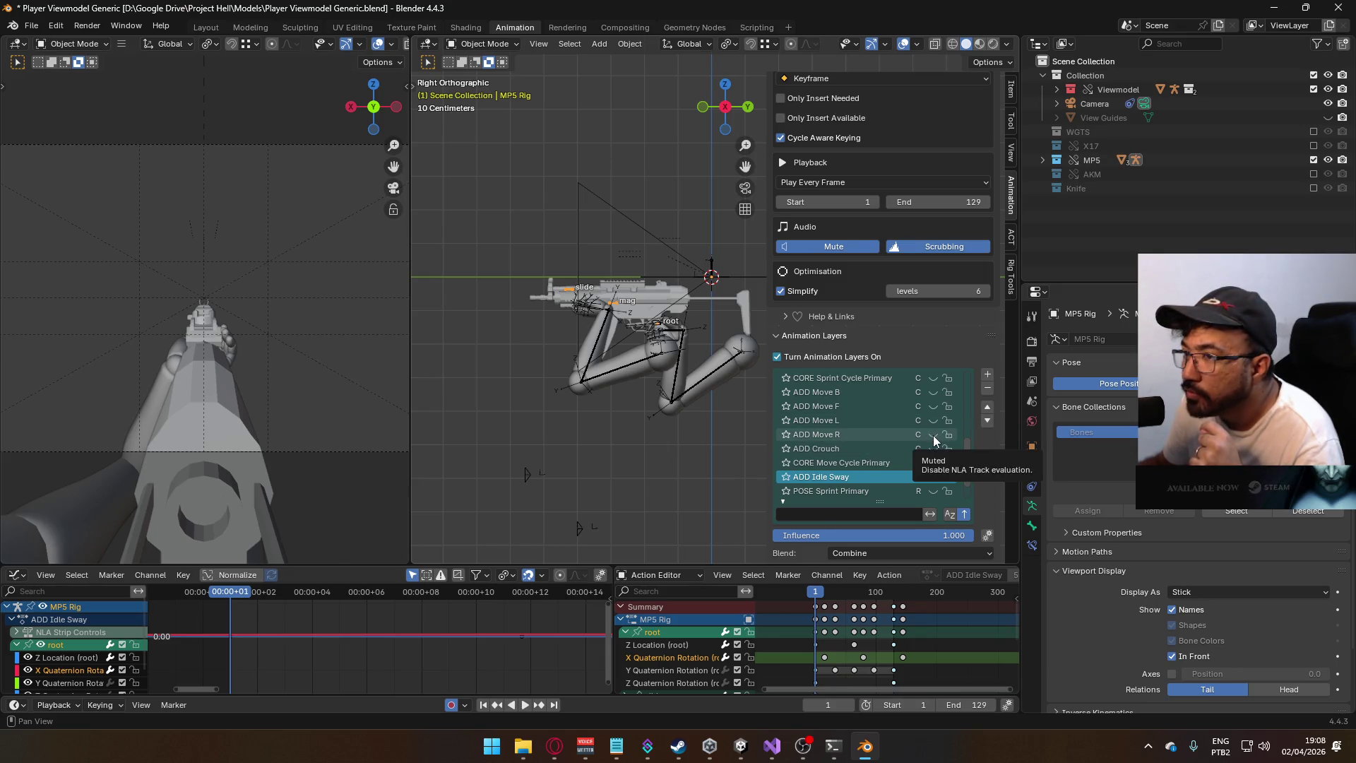
- Unmute the ADD Move R layer, set its influence to 0.100, and play the animation
click(933, 435)
click(867, 435)
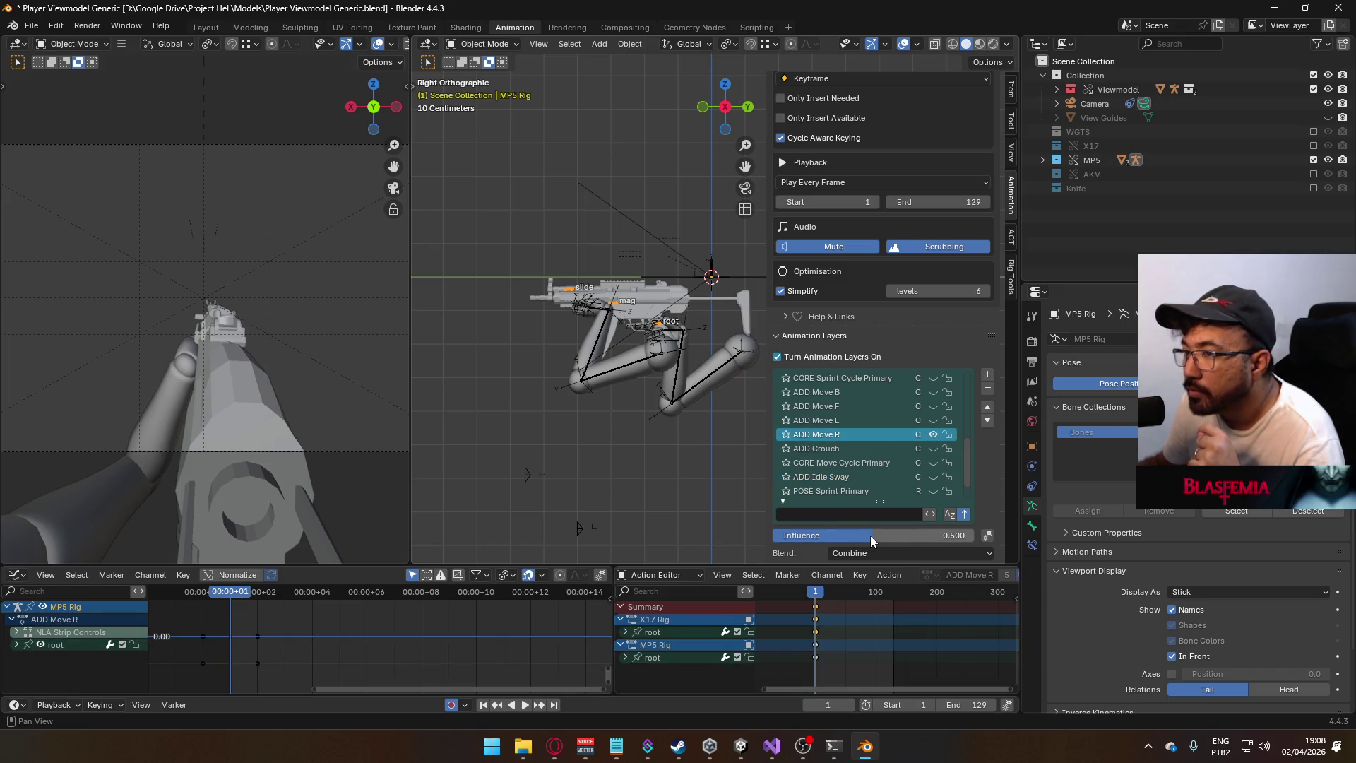
mouse_move(870, 537)
mouse_down()
mouse_move(797, 537)
mouse_move(831, 540)
mouse_up()
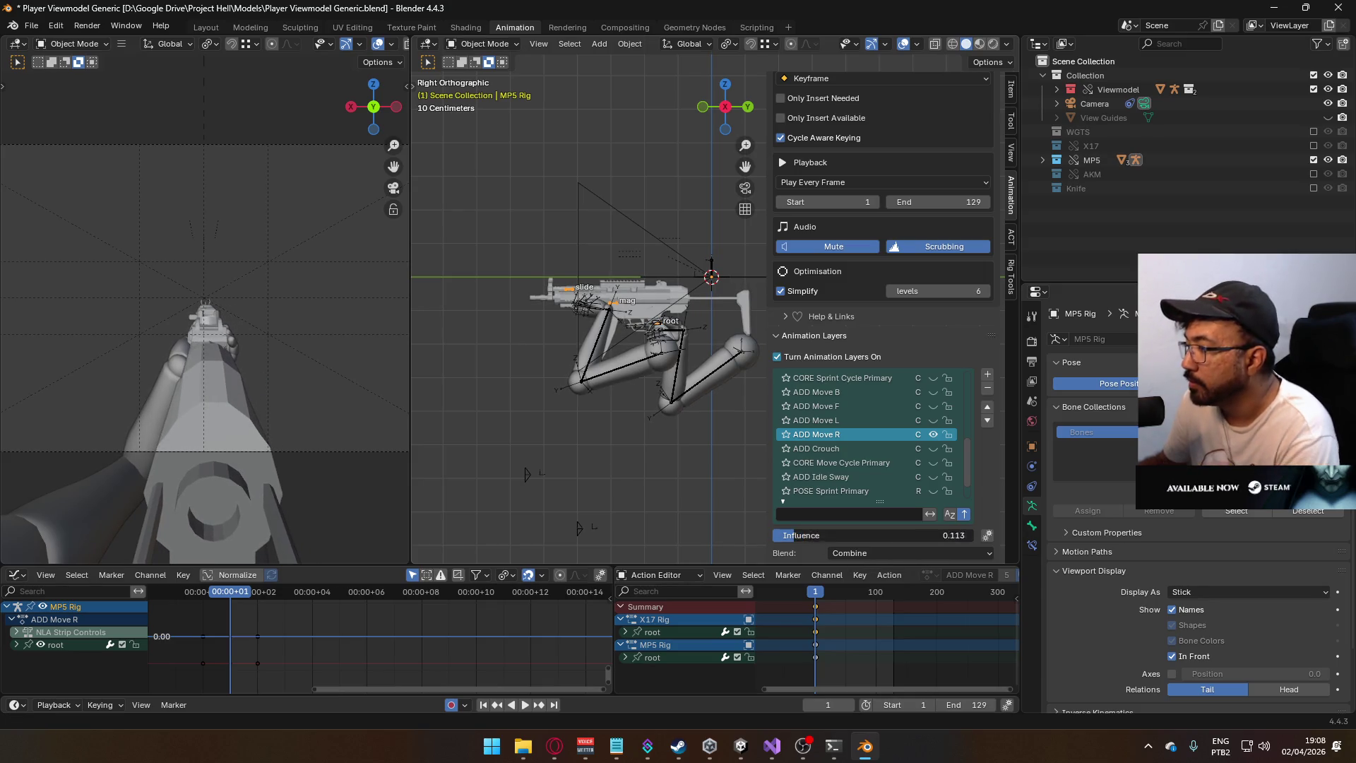
key(Return)
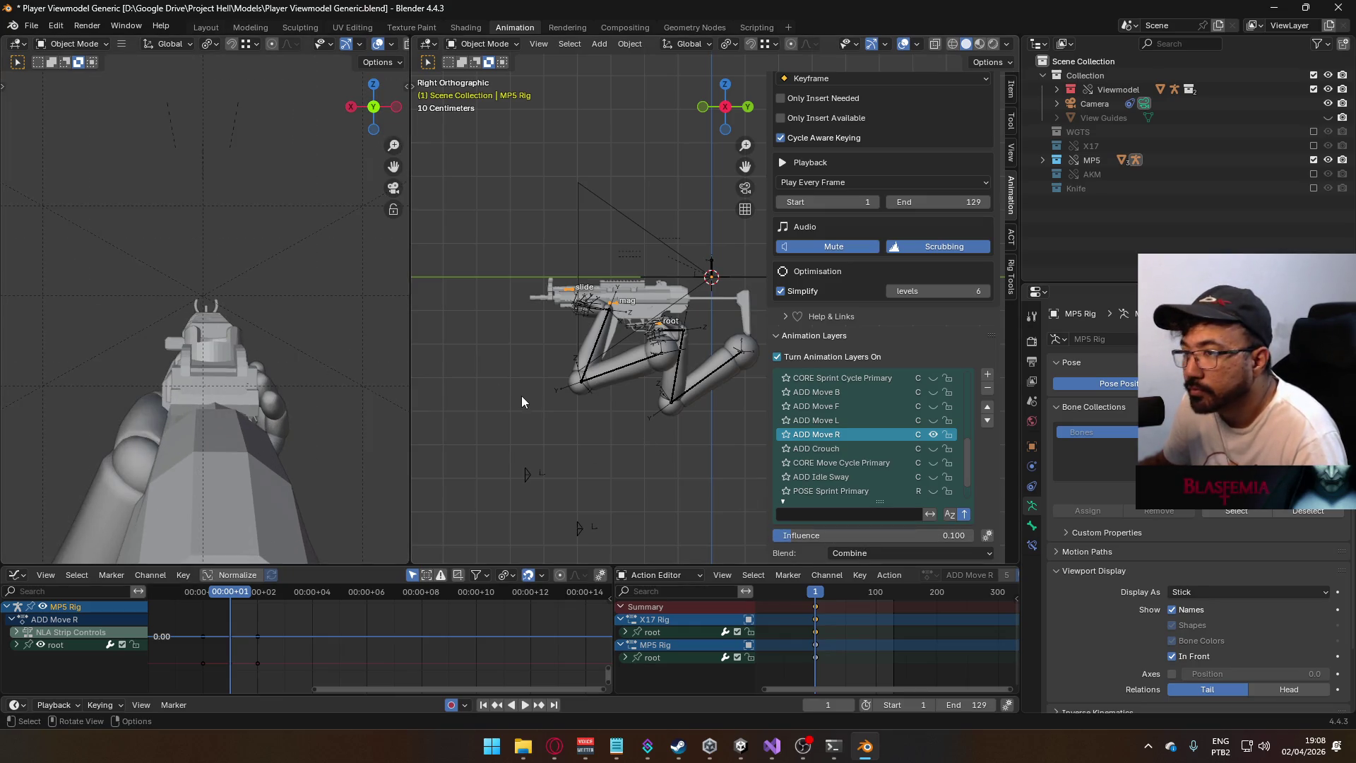
key(space)
key(space)
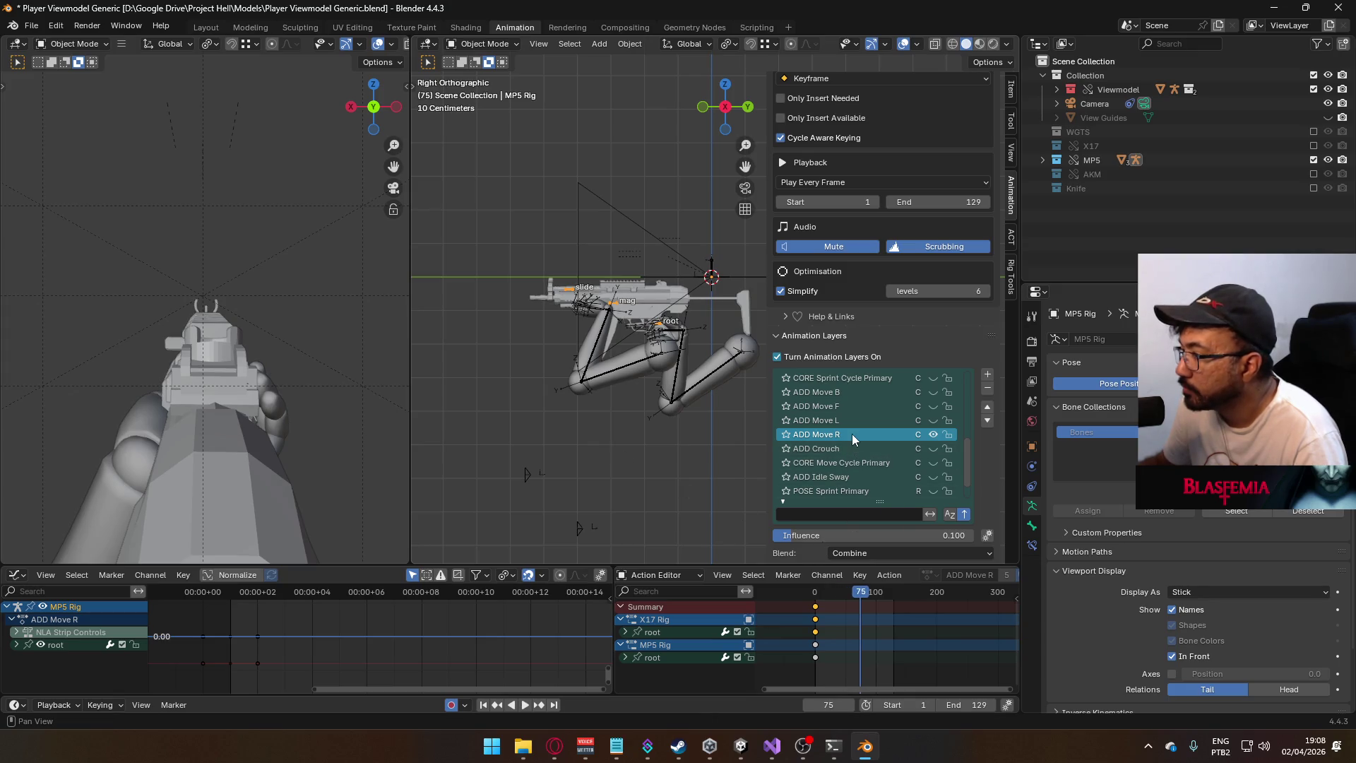
scroll(882, 423, down, 2)
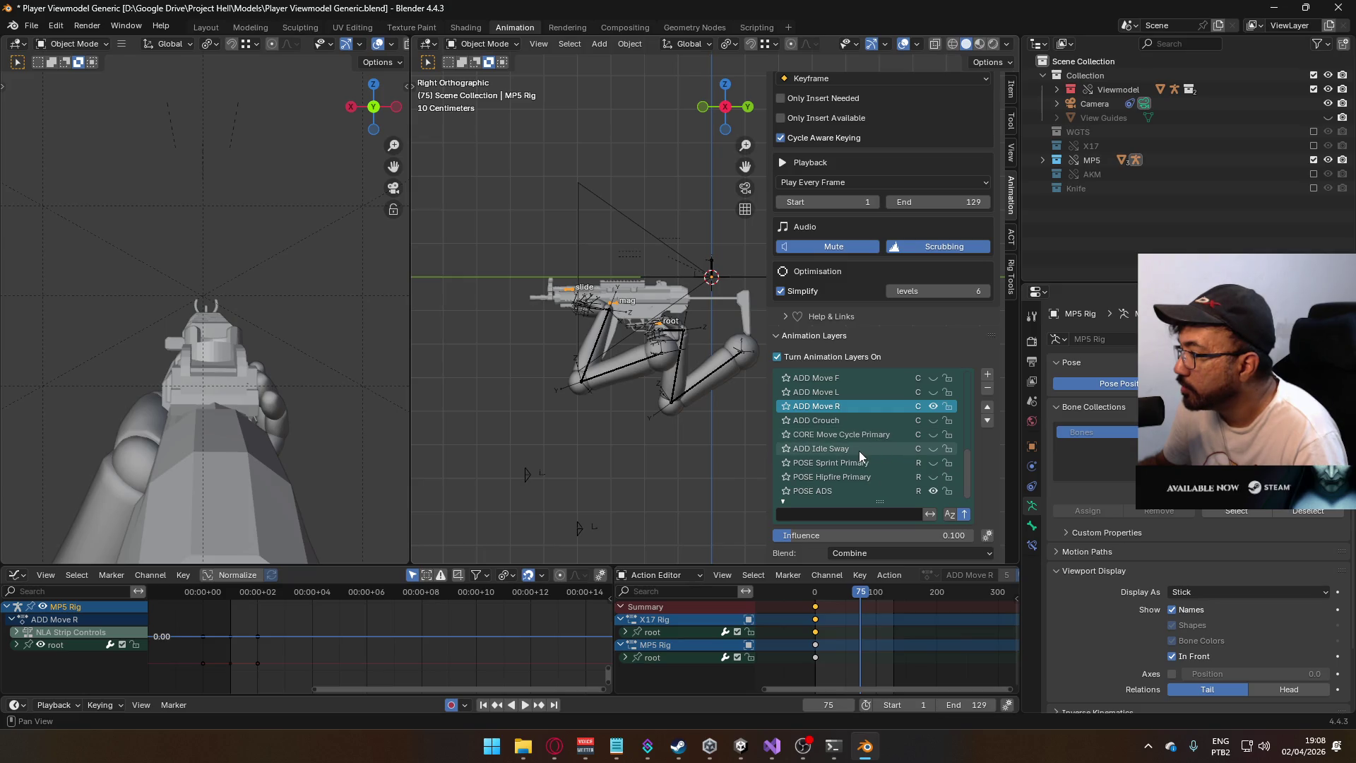
scroll(849, 406, up, 1)
scroll(870, 422, up, 1)
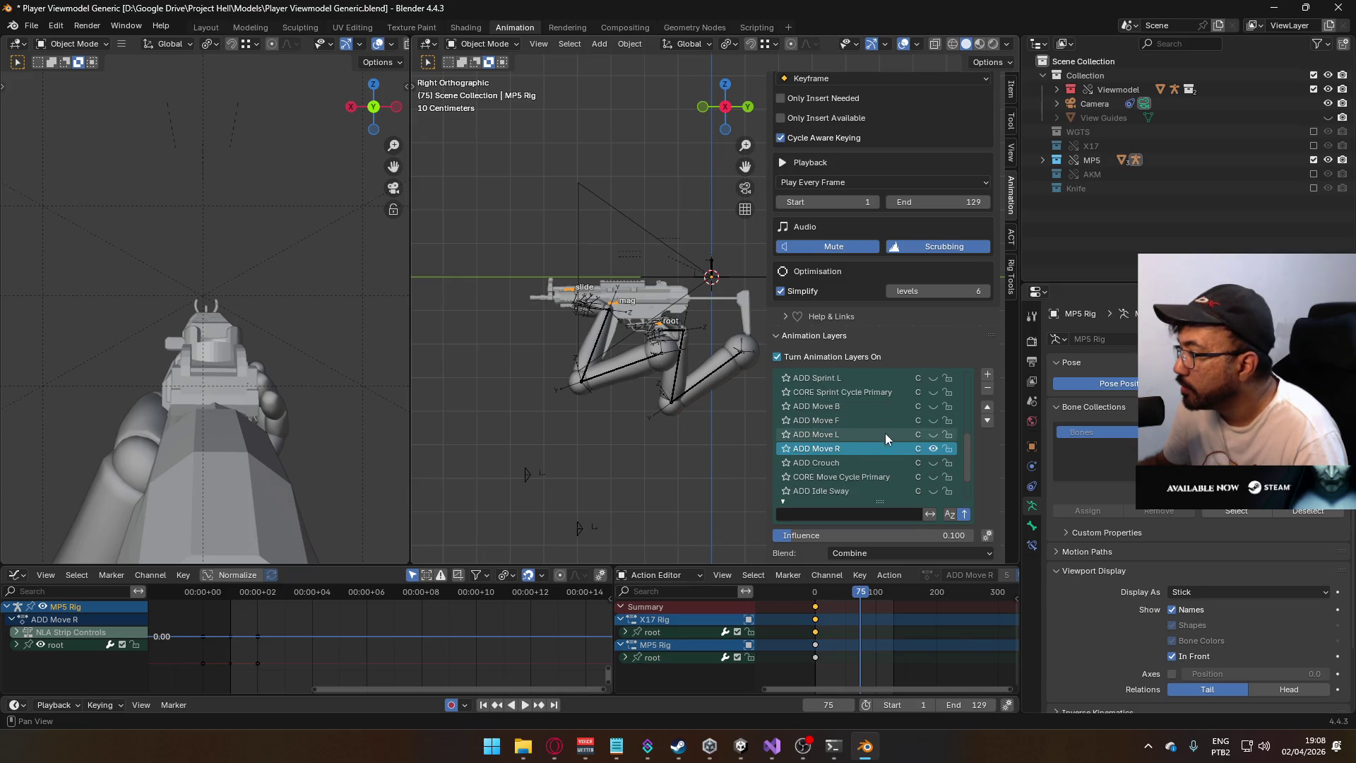
click(934, 462)
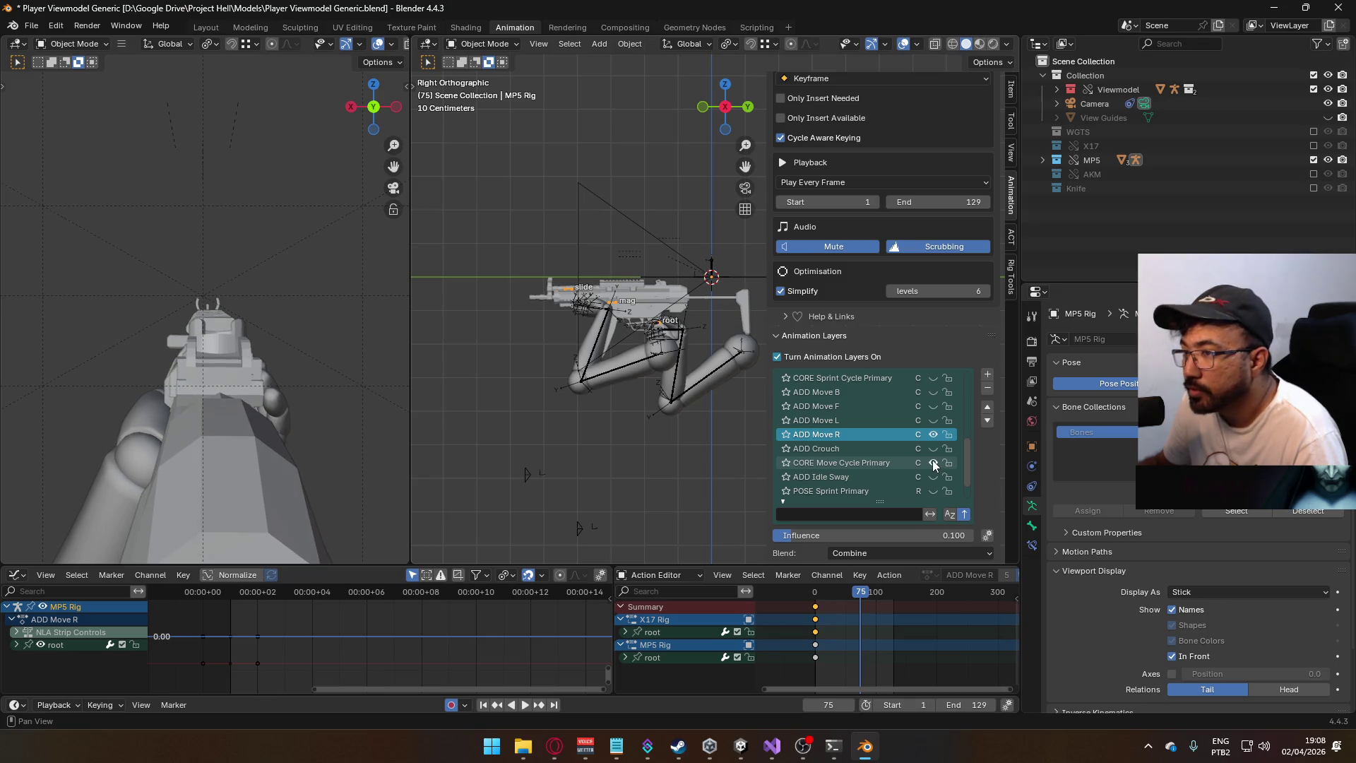
- Make CORE Move Cycle Primary the active layer, set the scene End frame to 64, and play
click(845, 462)
scroll(842, 615, up, 5)
key(space)
drag(911, 592, 896, 602)
click(978, 705)
text(64)
key(Return)
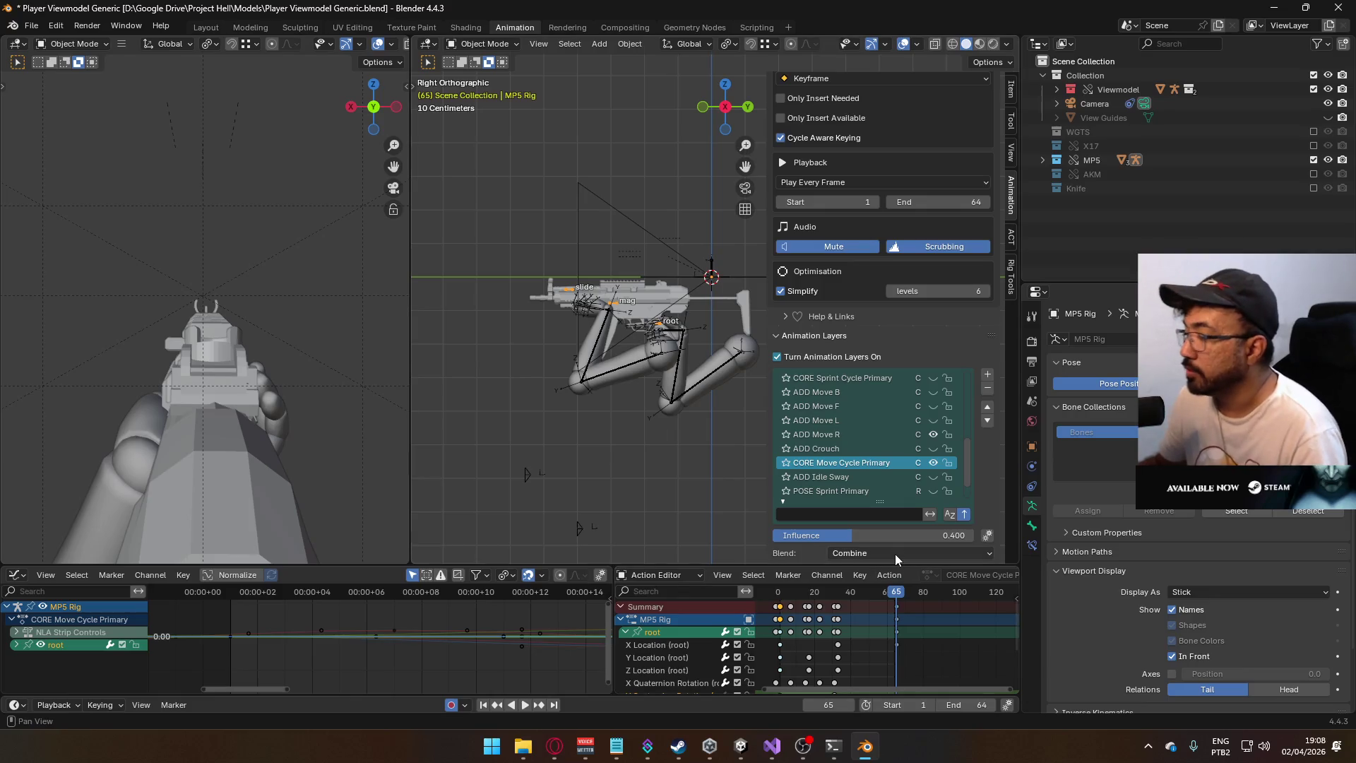
key(space)
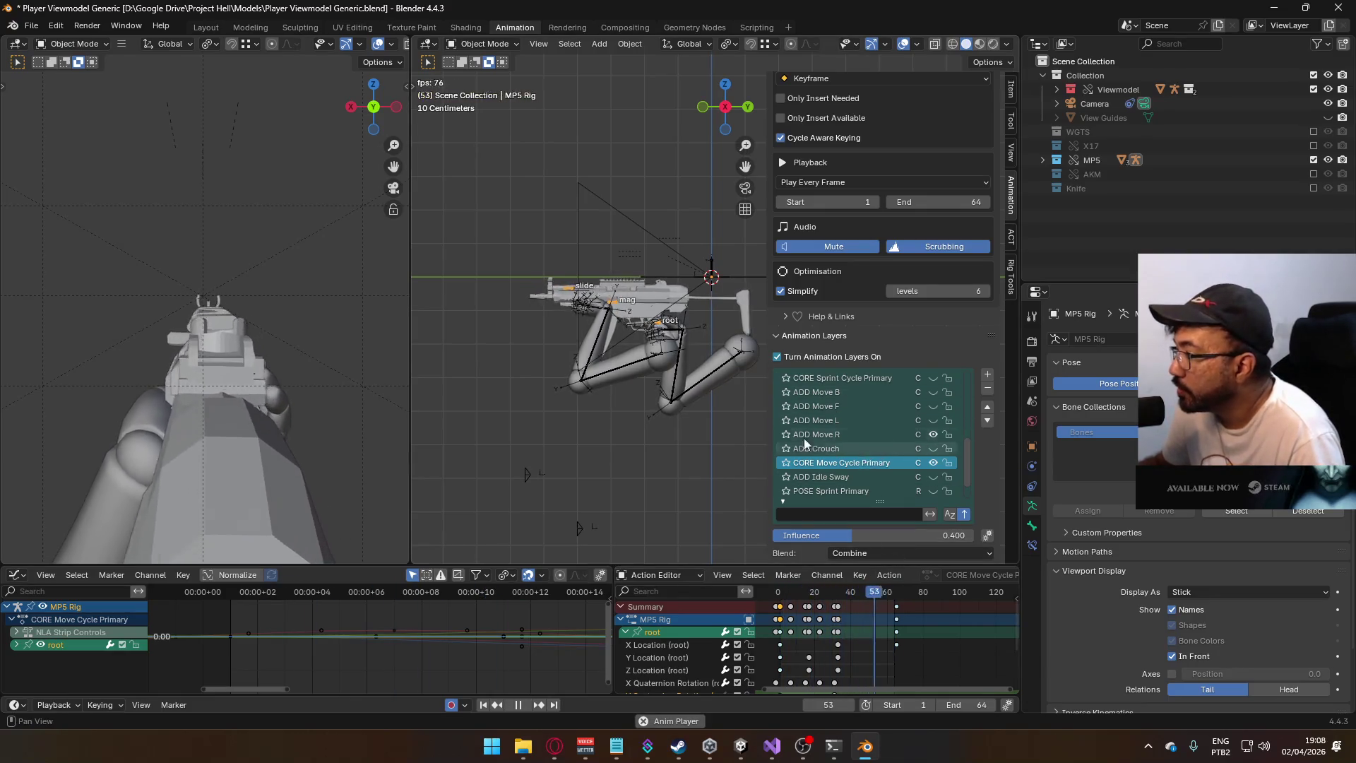
- Drop ADD Move R's influence to zero and leave the layer muted
click(856, 431)
scroll(896, 487, down, 2)
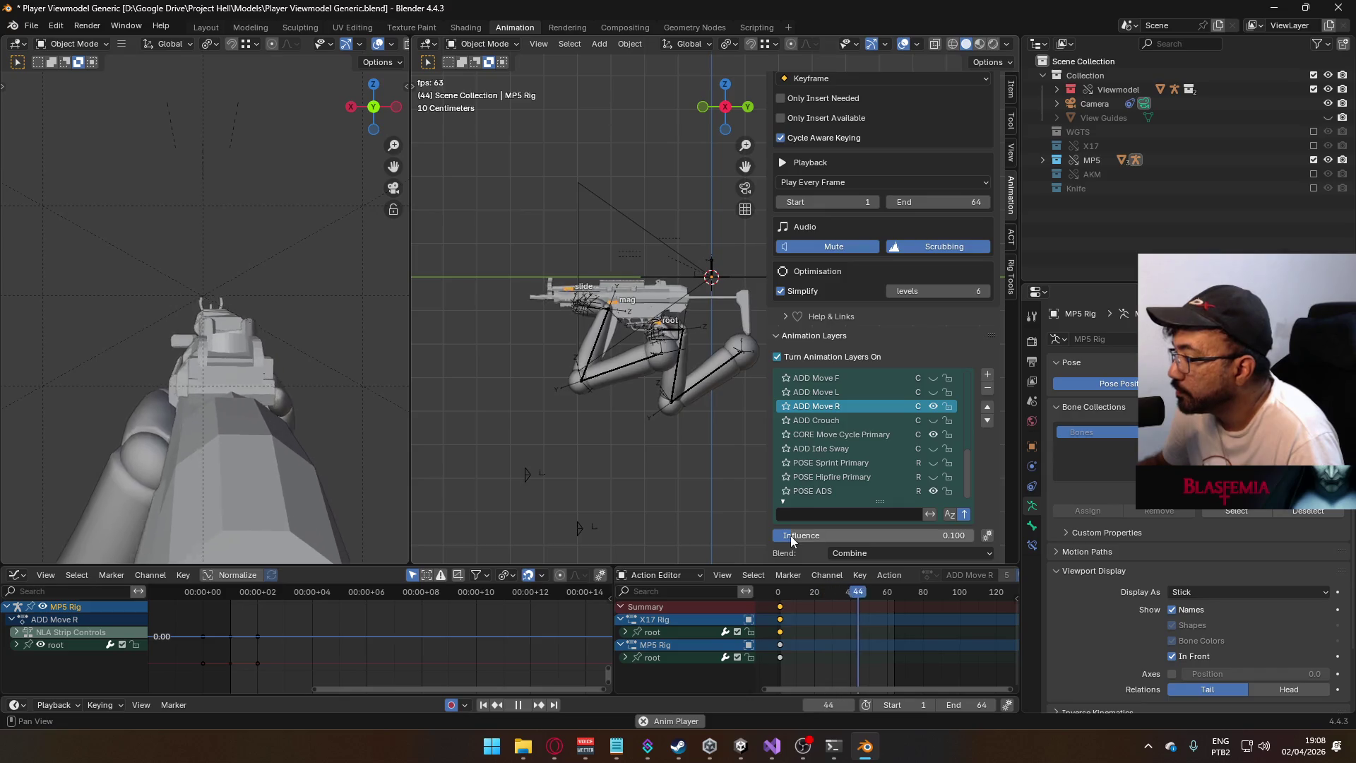
drag(790, 536, 777, 536)
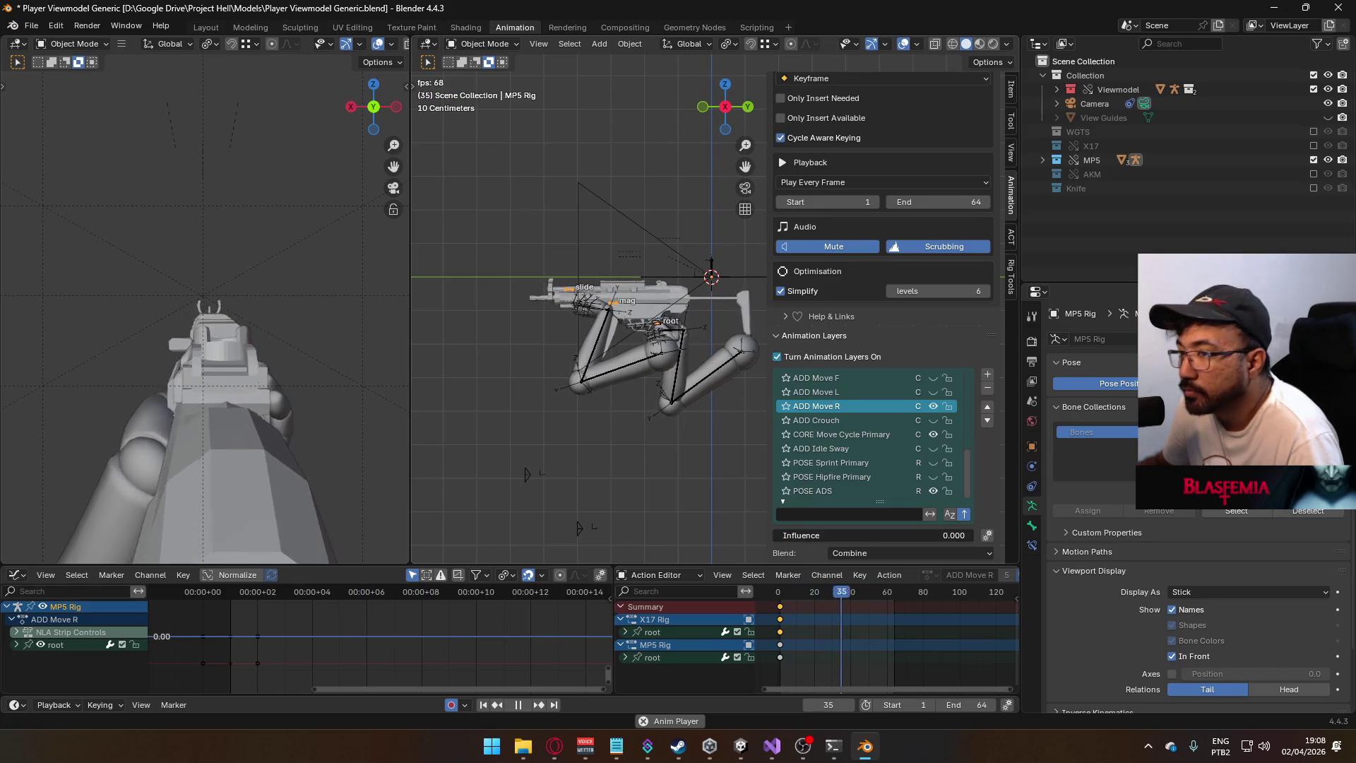
click(933, 406)
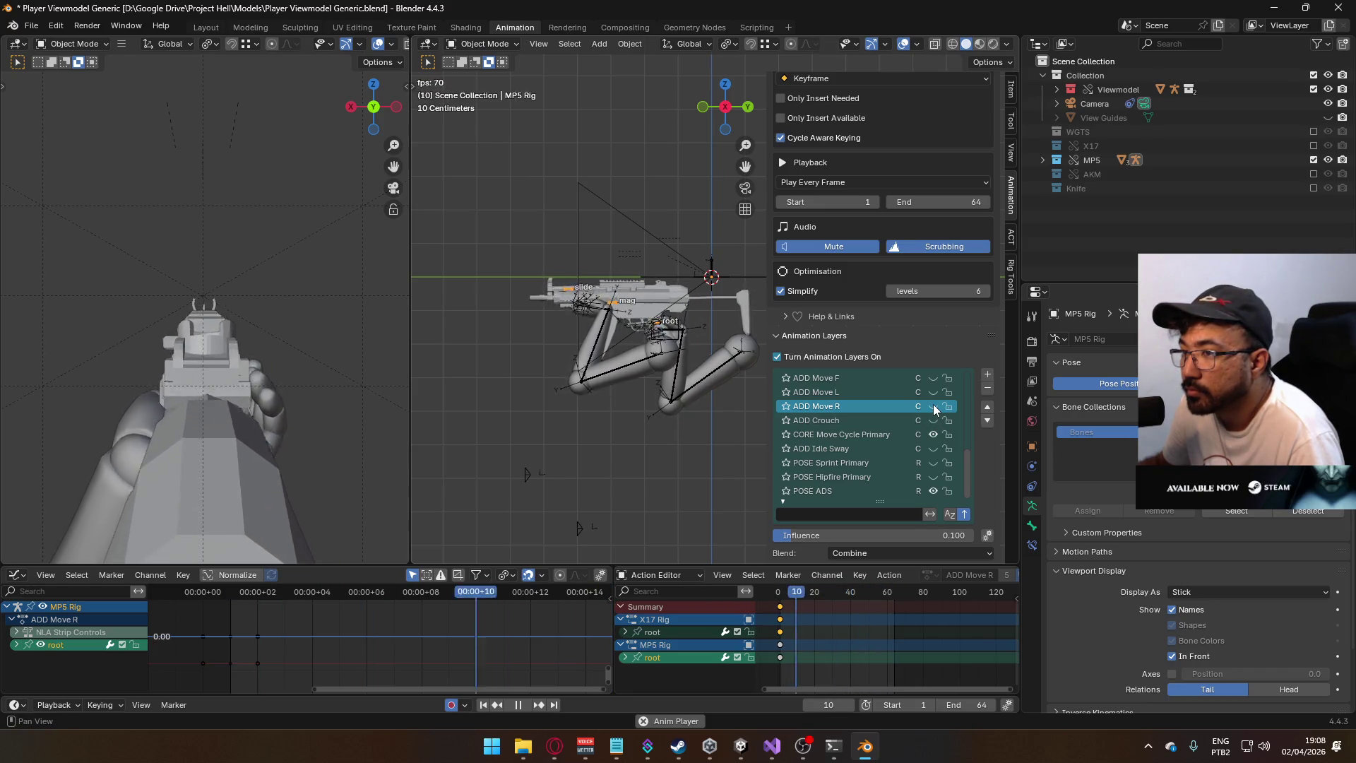
click(934, 405)
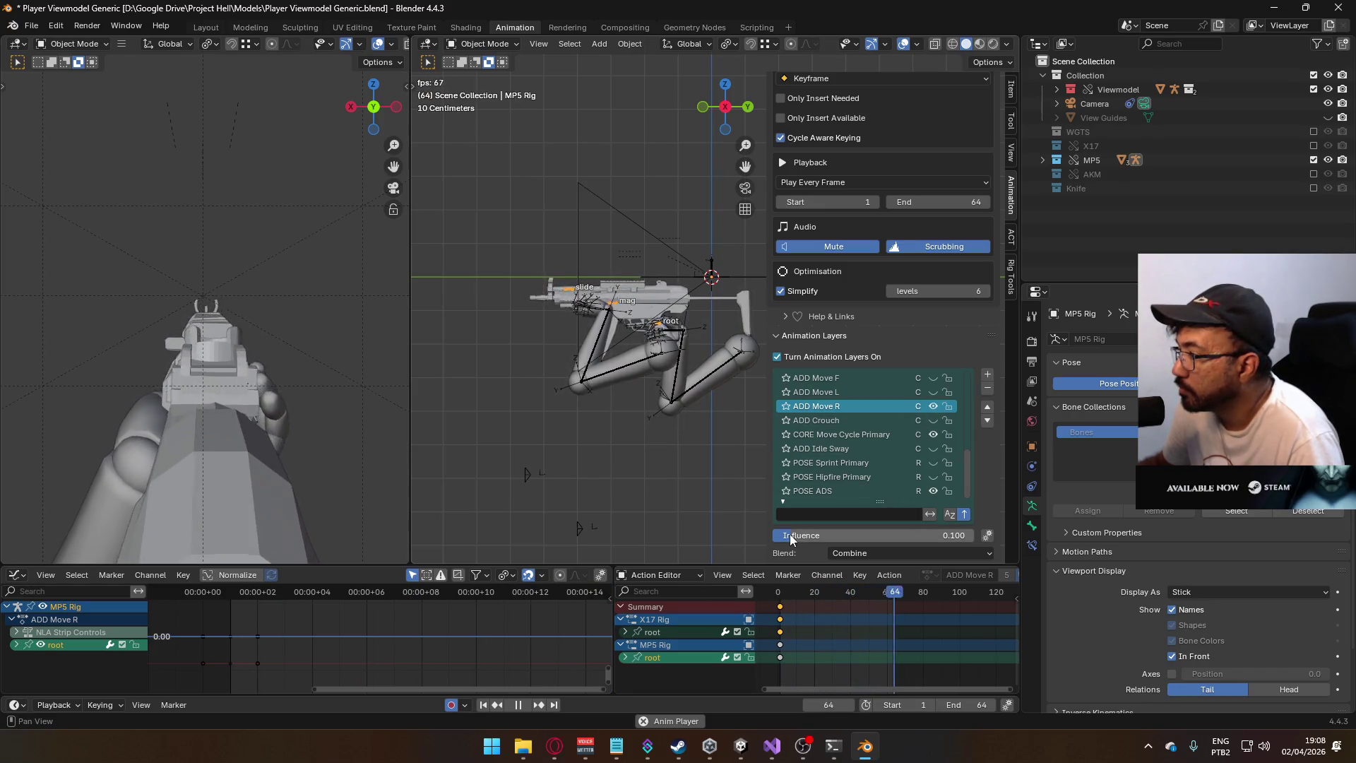
drag(789, 534, 772, 535)
click(934, 405)
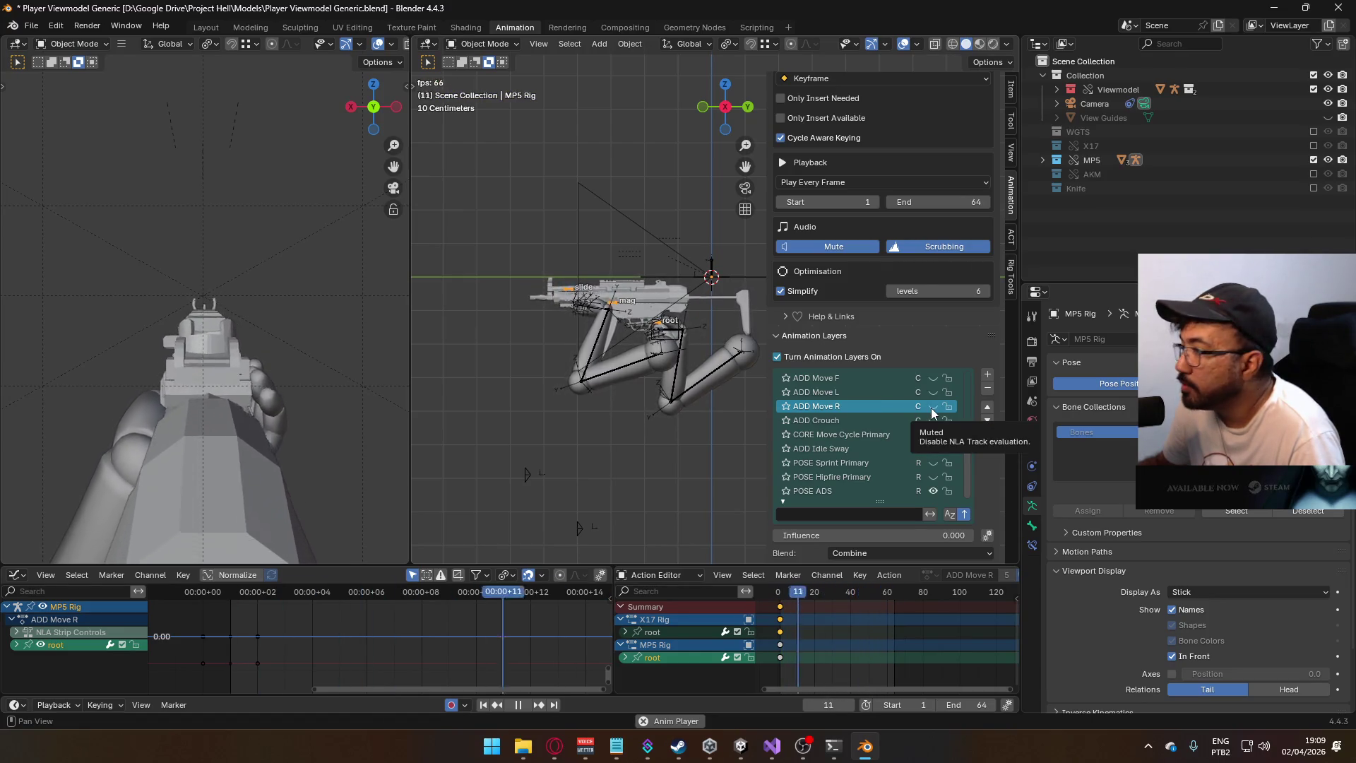
click(931, 407)
click(933, 407)
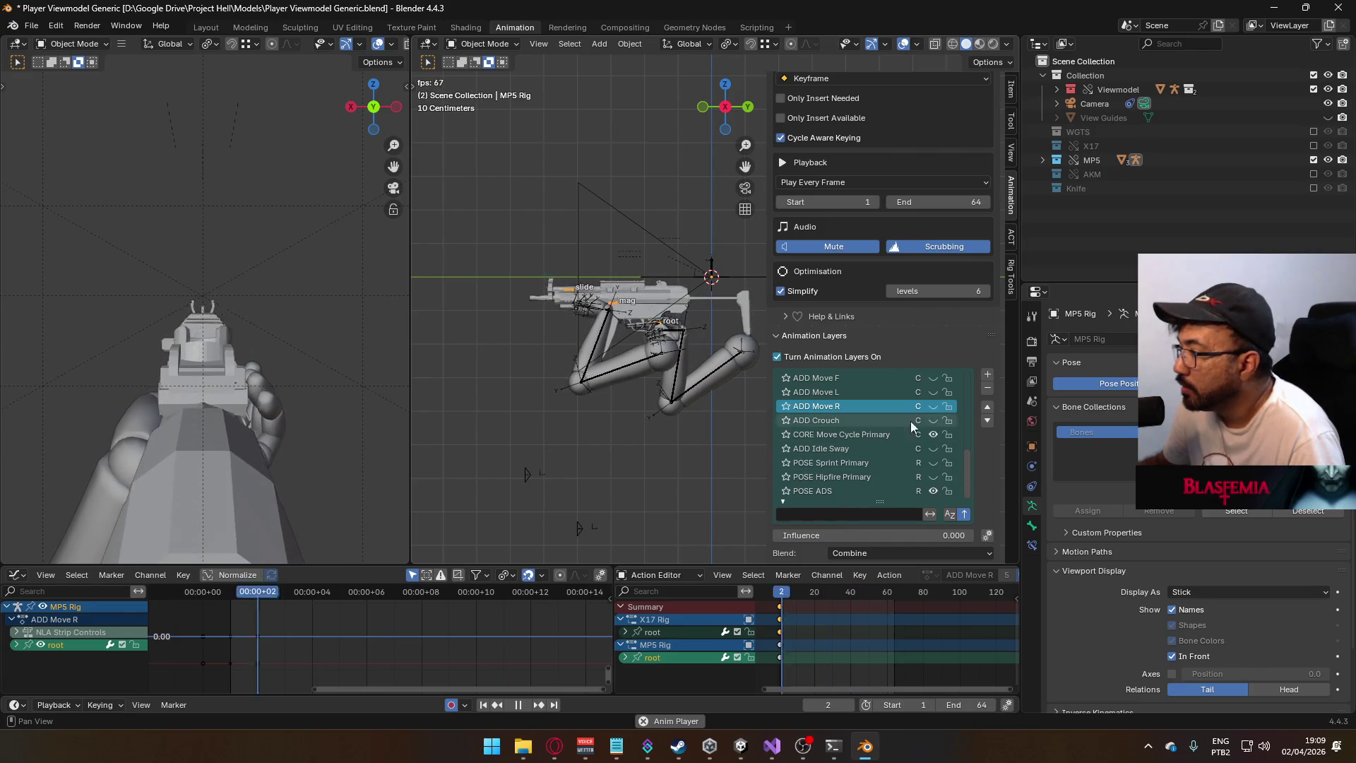
- Stop playback and show the root X Location curves of CORE Move Cycle Primary in the Graph Editor
click(884, 436)
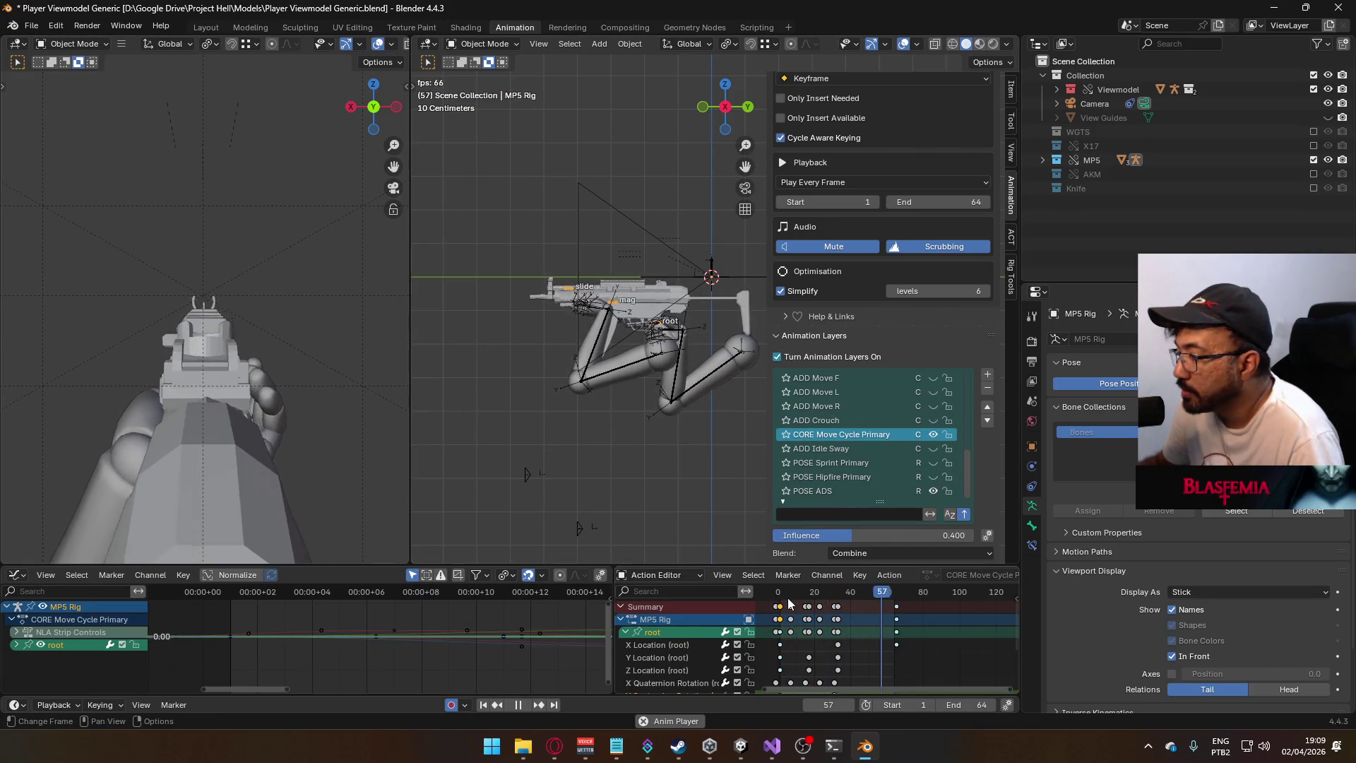
key(space)
scroll(762, 638, down, 1)
click(688, 633)
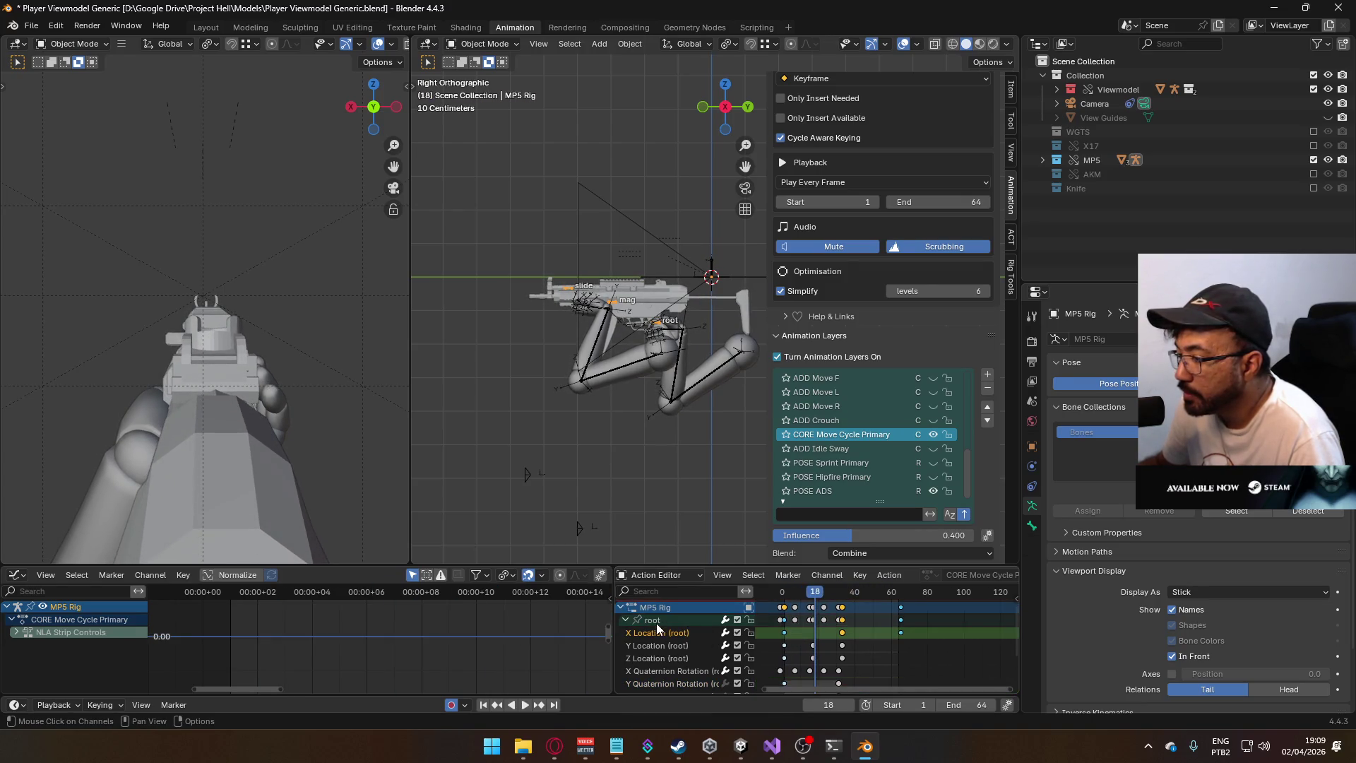
click(667, 621)
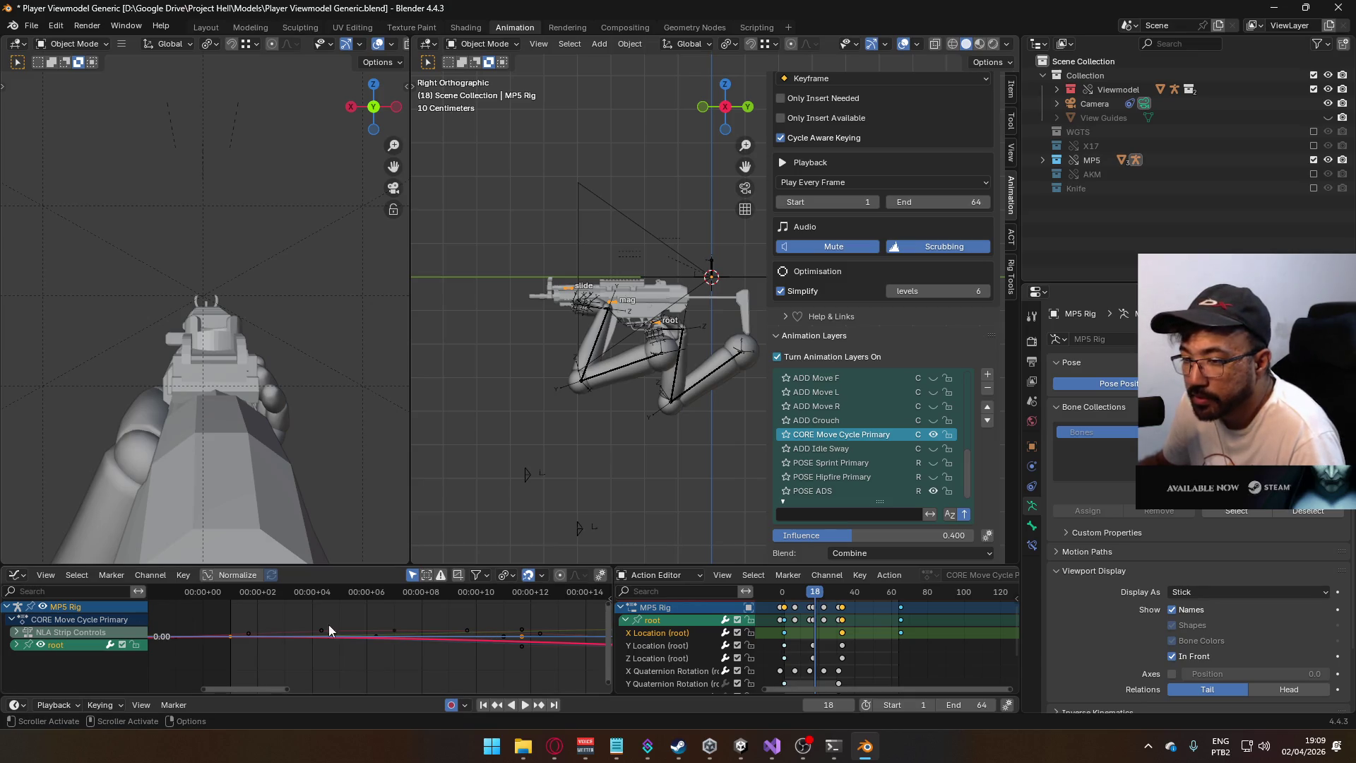
key(Home)
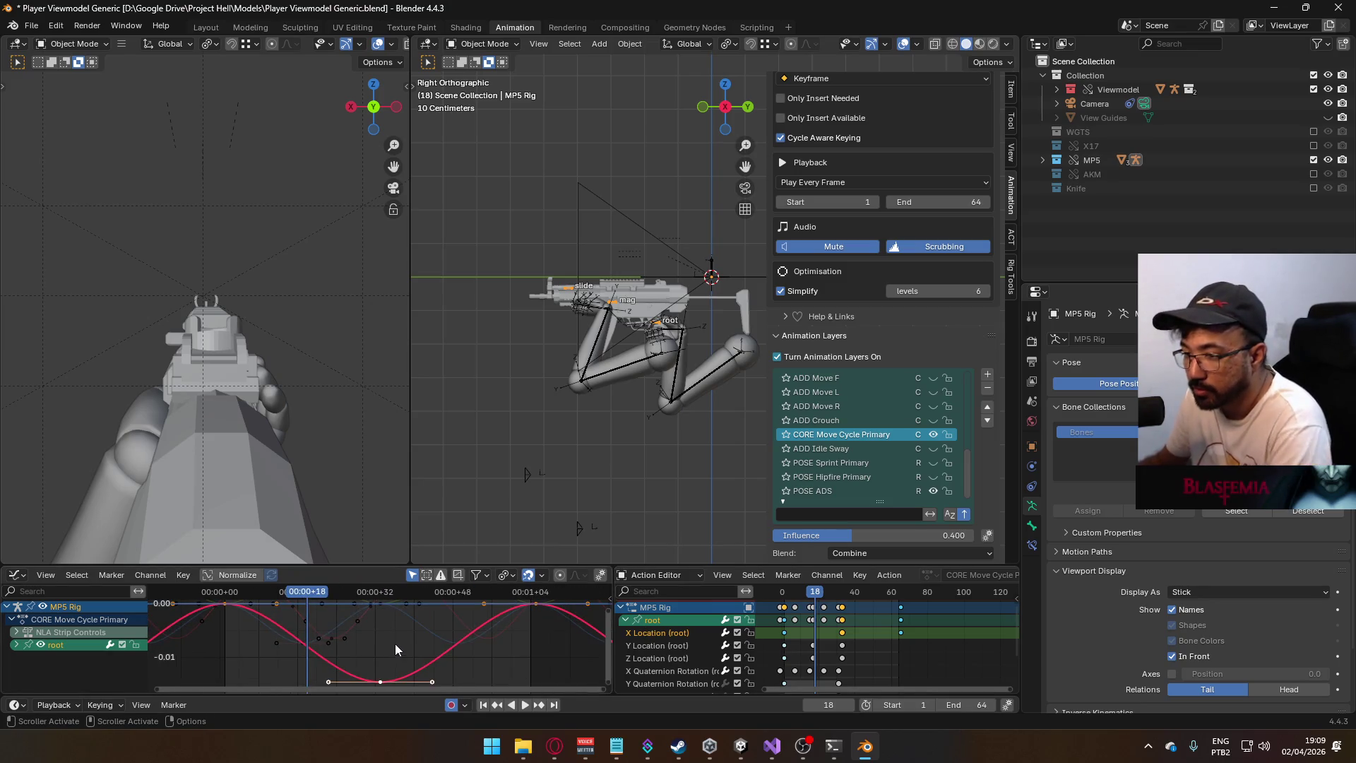
scroll(388, 636, down, 3)
scroll(431, 644, down, 2)
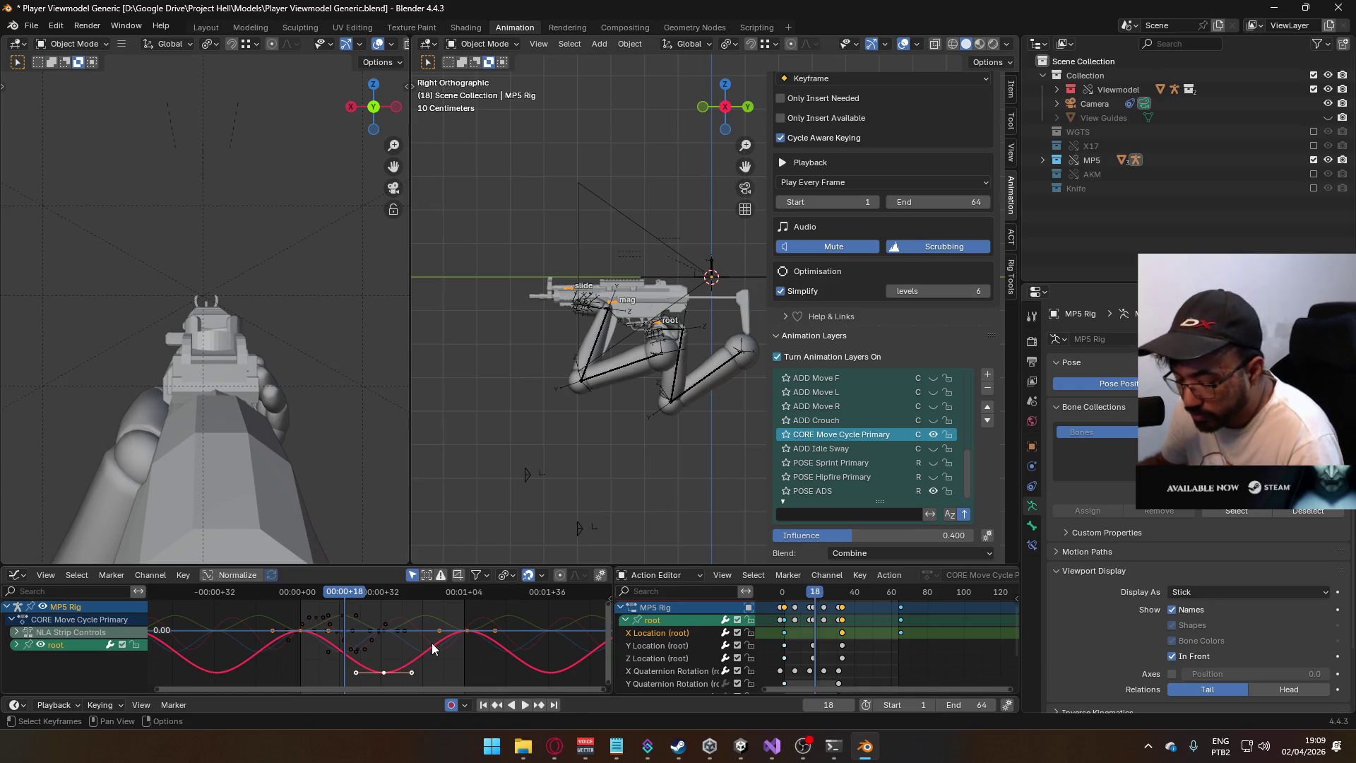
- Move the selected root keyframes vertically twice, then play the adjusted loop
key(g)
key(y)
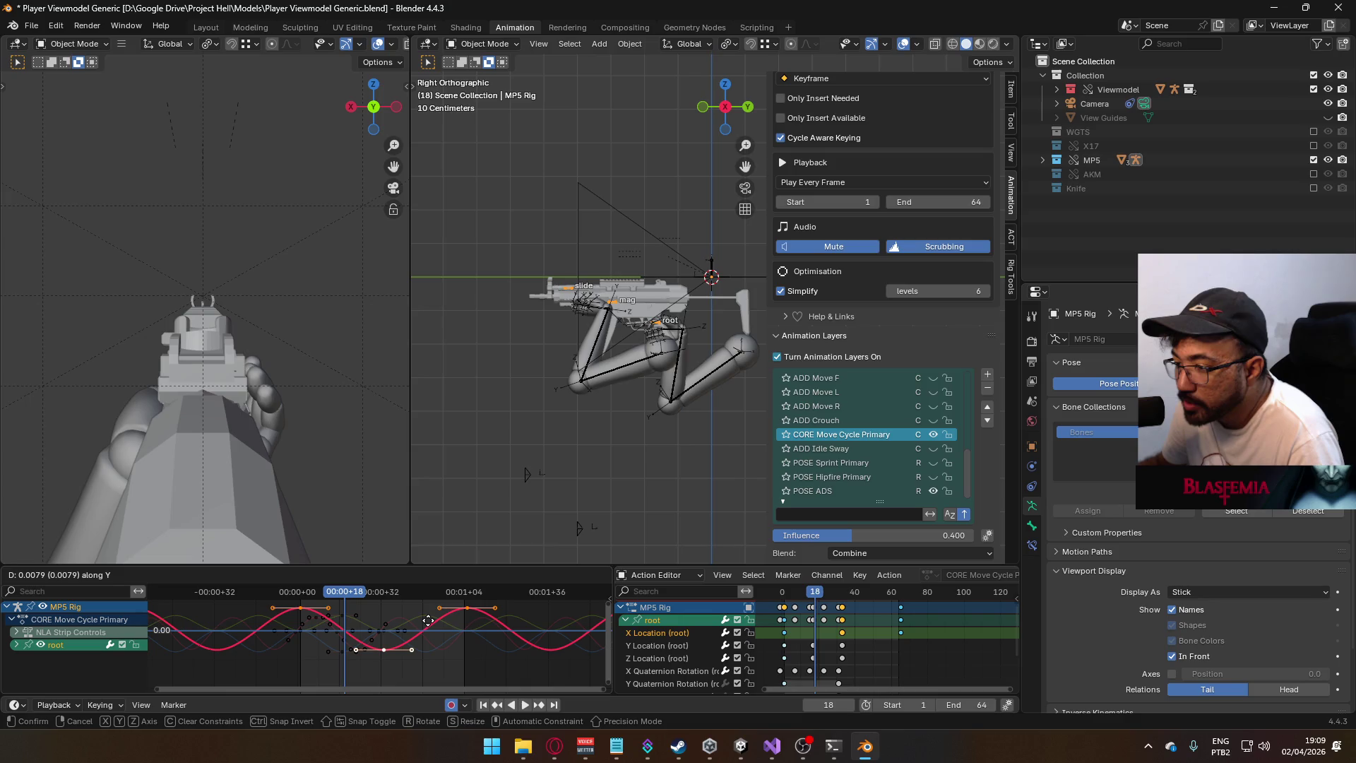
click(428, 620)
scroll(362, 624, up, 5)
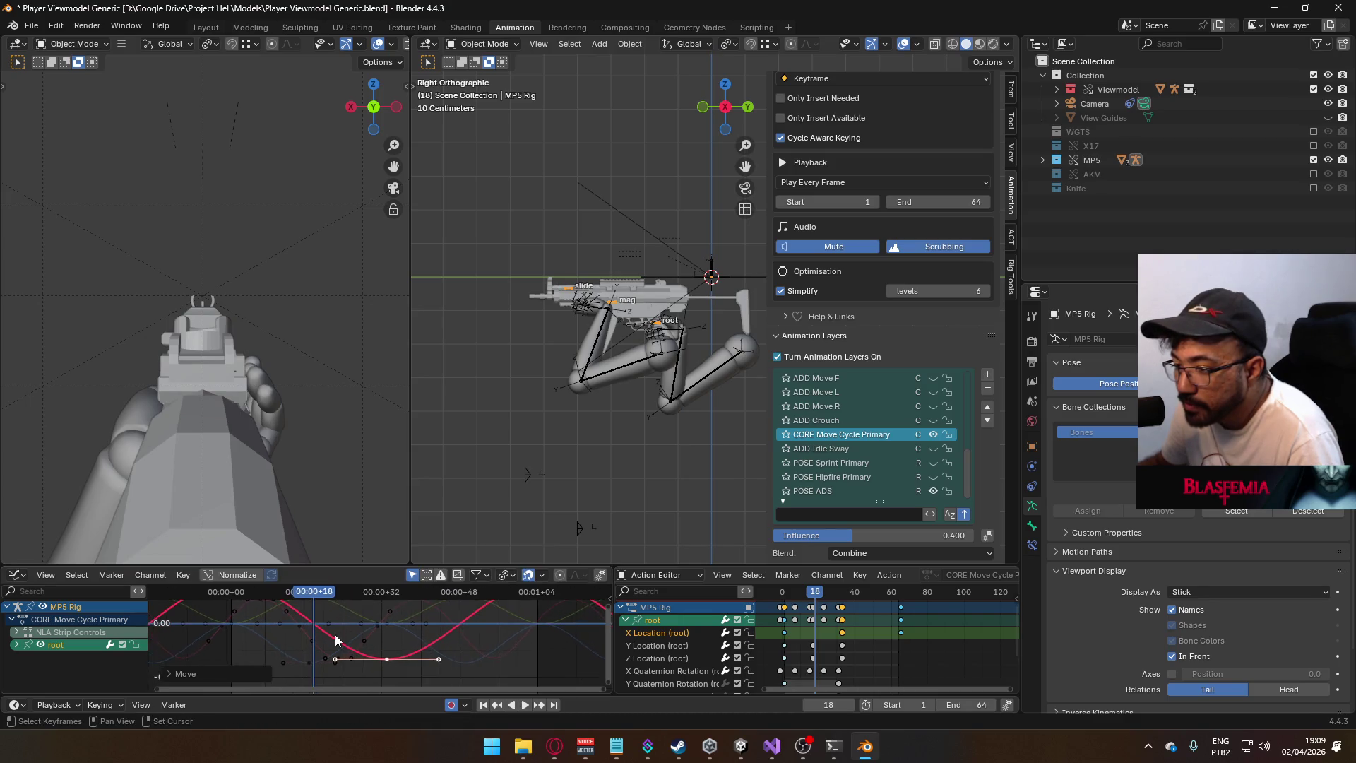
scroll(396, 625, down, 2)
key(g)
key(y)
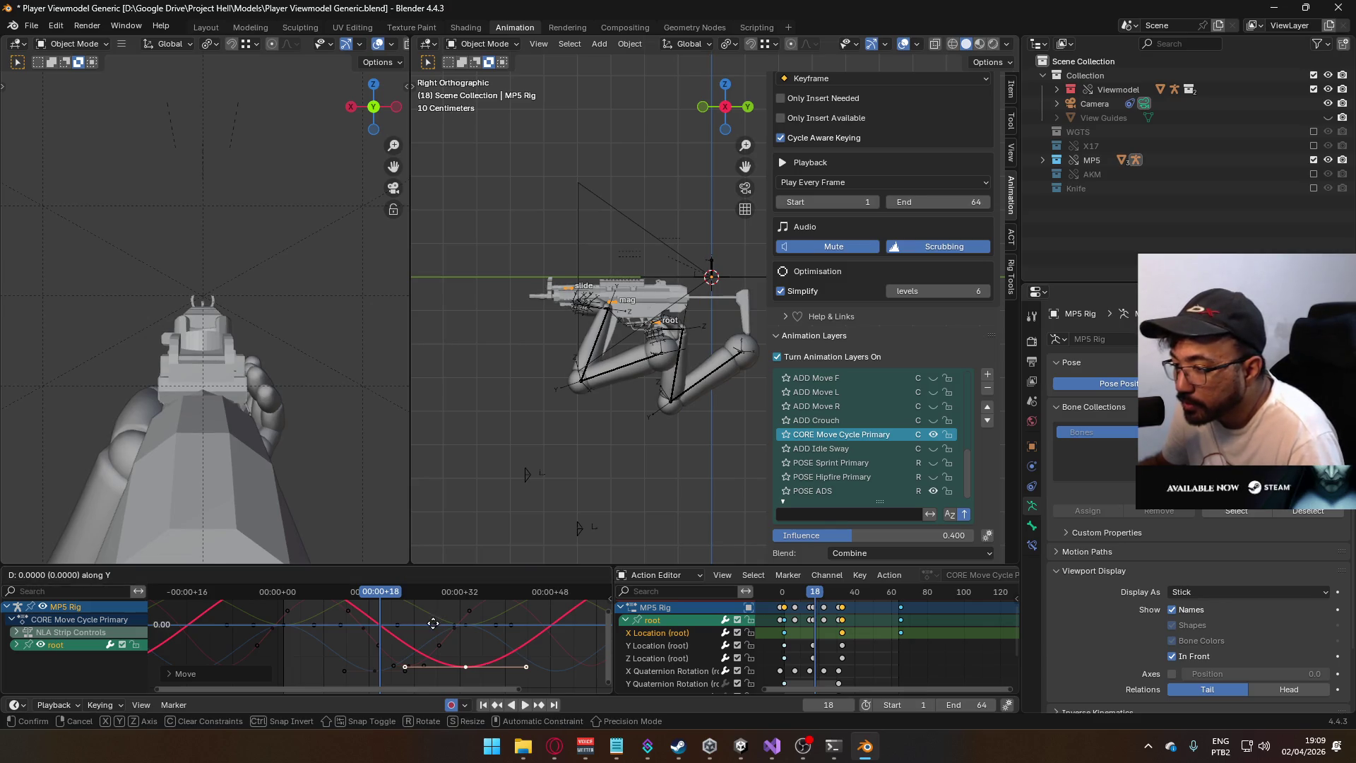
click(431, 640)
scroll(431, 633, down, 3)
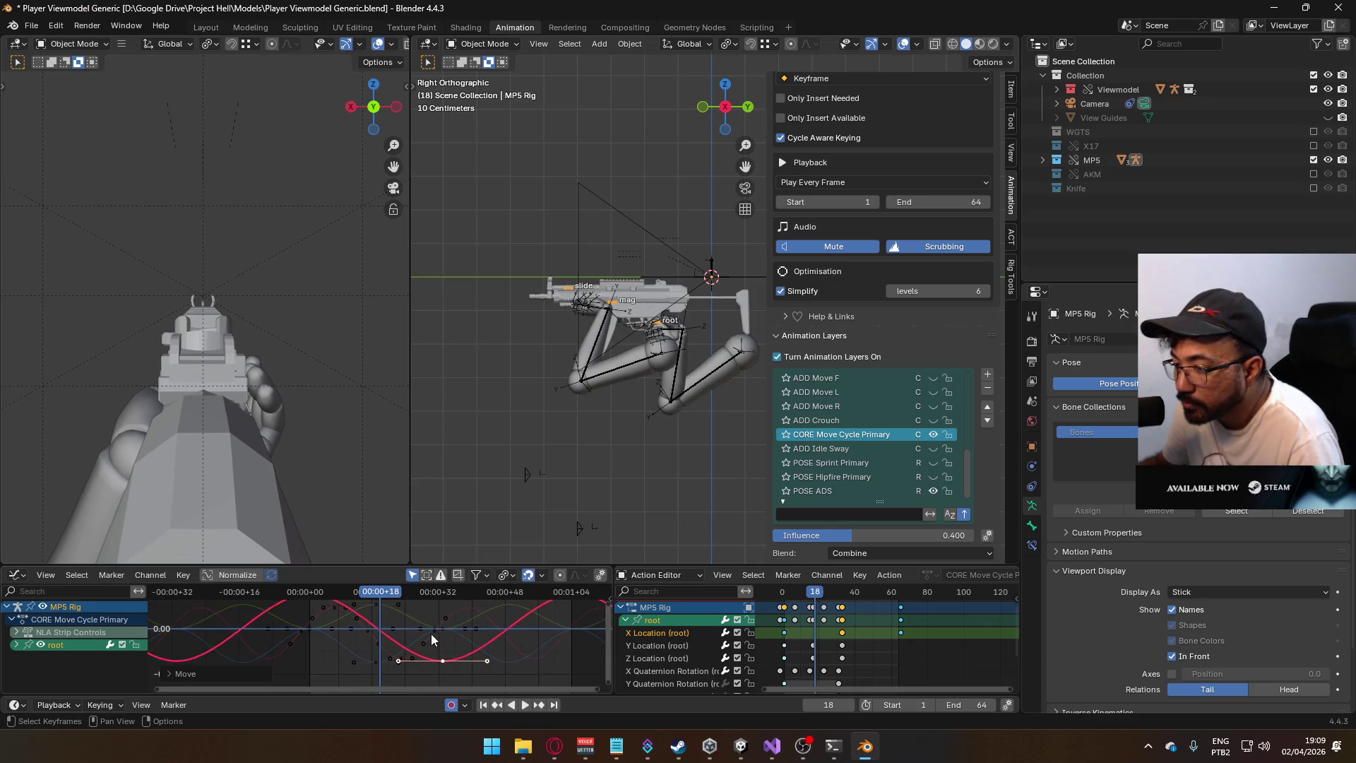
key(space)
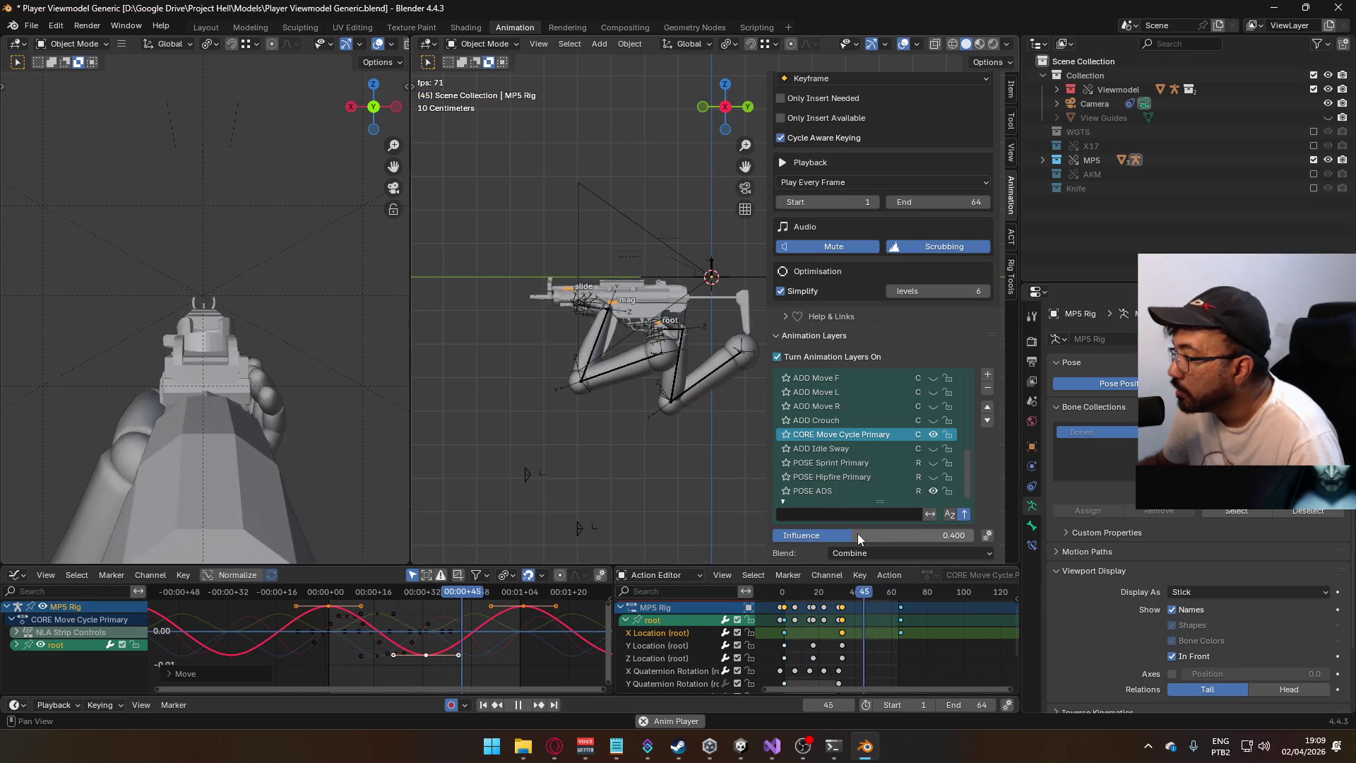
- Drag CORE Move Cycle Primary's Influence slider down and commit 0.250
drag(841, 534, 818, 535)
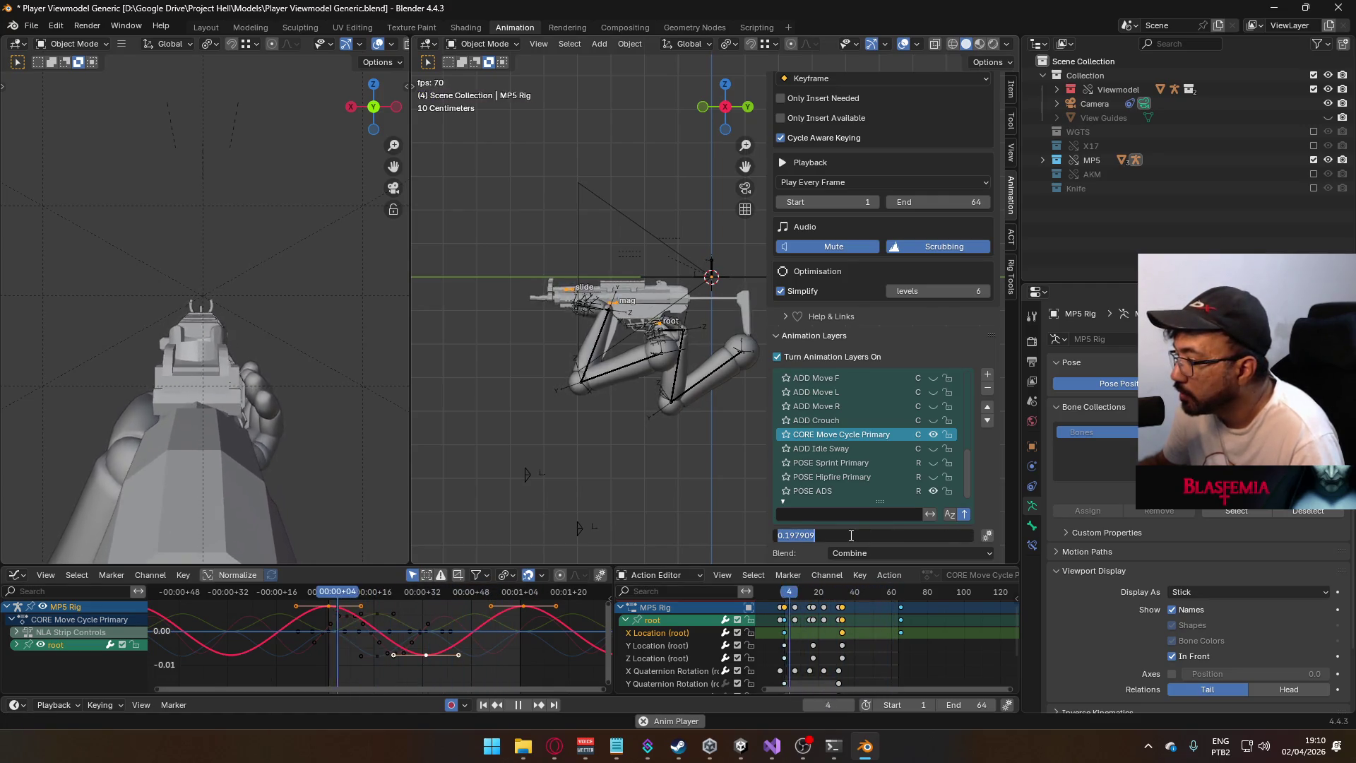
text(0.250)
key(Return)
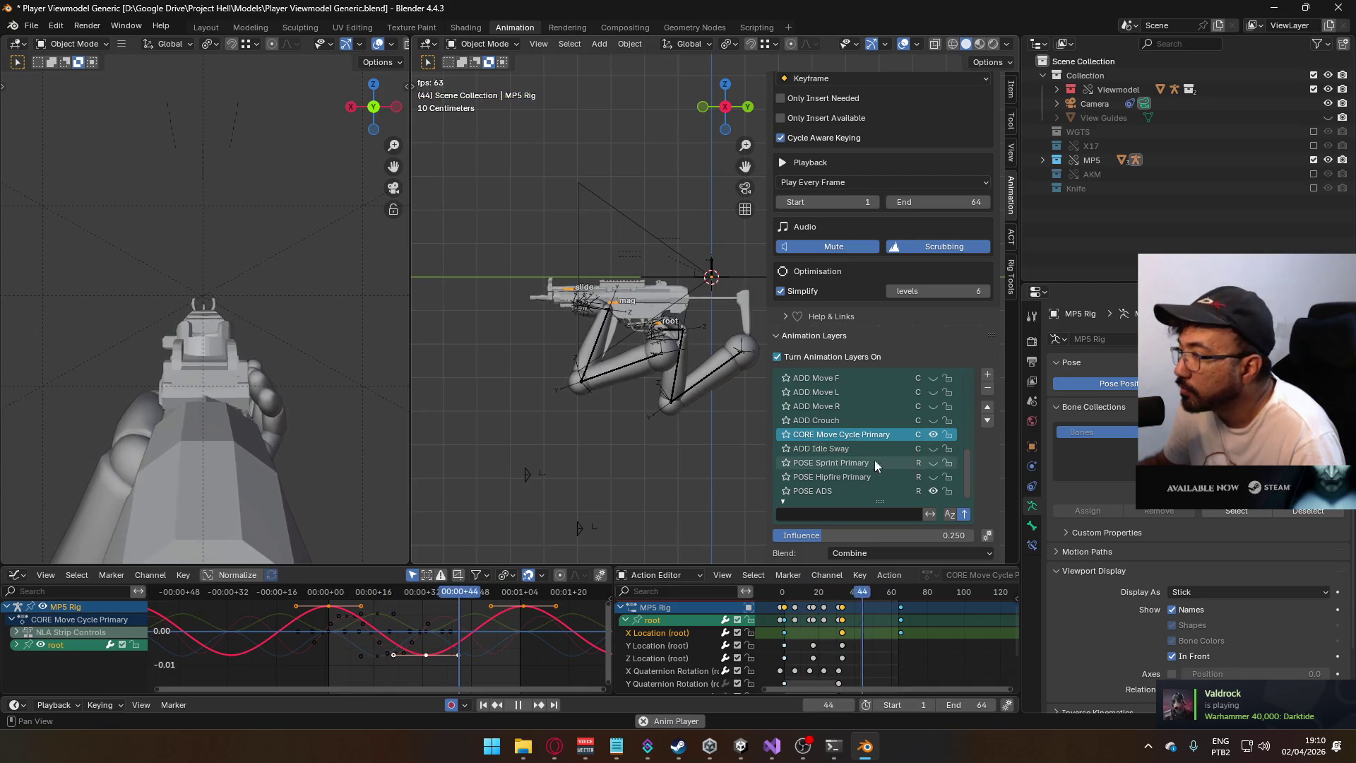
- Retype ADD Move R's influence value, briefly selecting ADD Crouch, ending at 0.100
click(878, 405)
click(909, 538)
text(0.0)
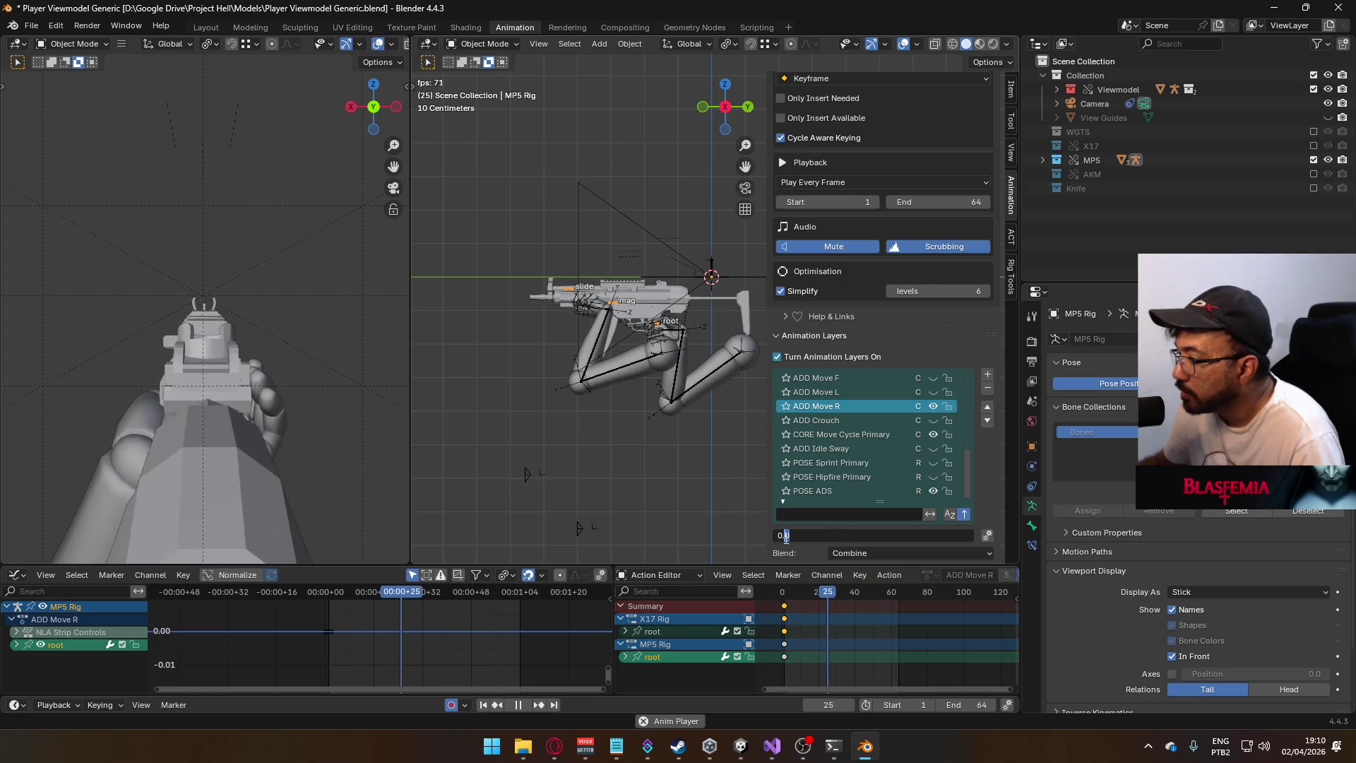
text(1)
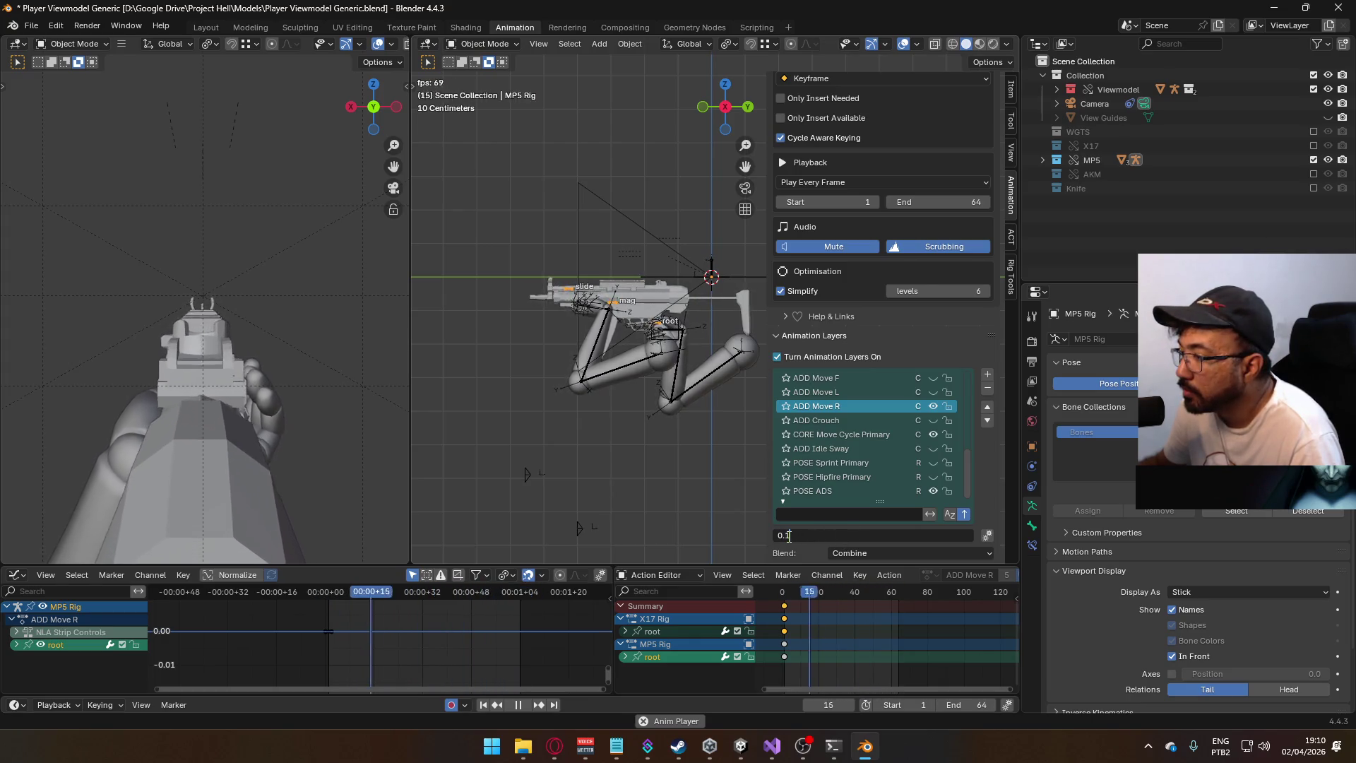
key(BackSpace)
text(2)
click(842, 415)
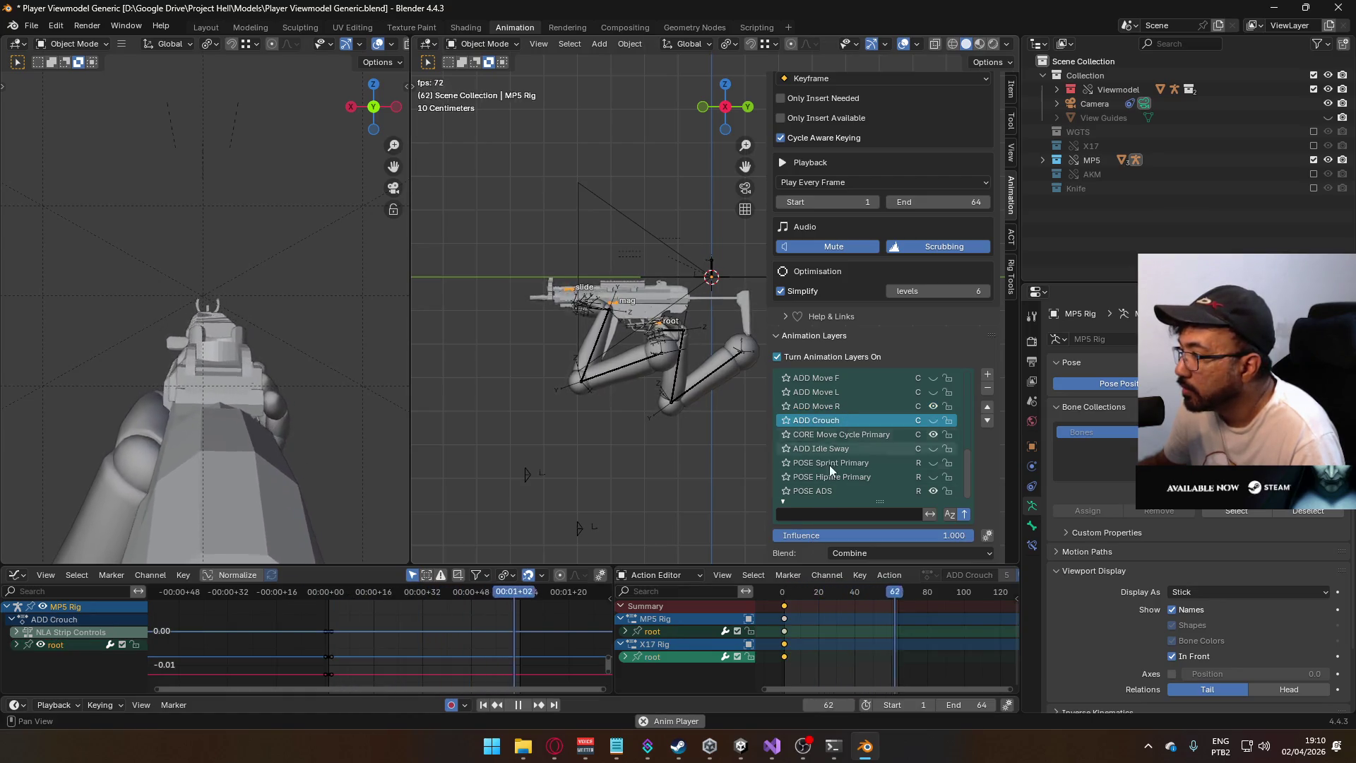
click(858, 405)
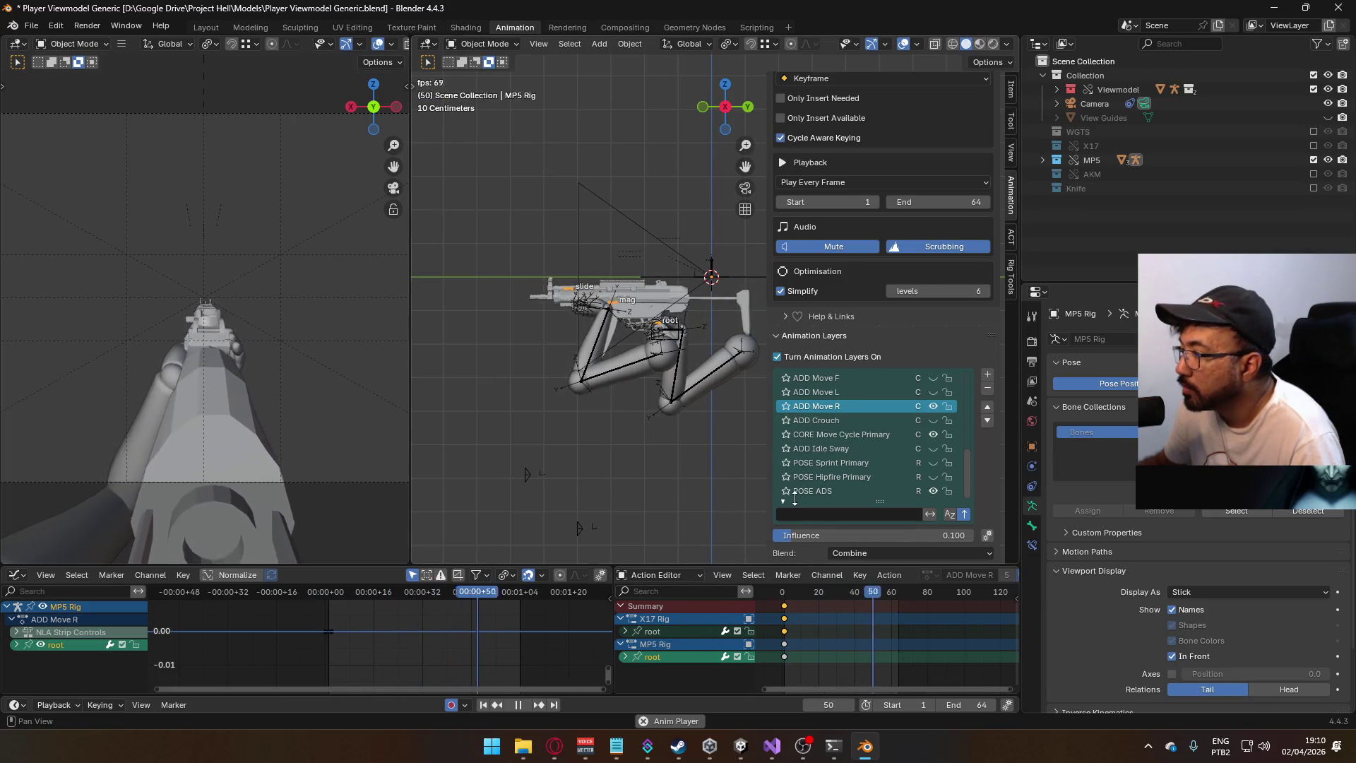
- Expand the MP5 Rig root channels, toggle X Location, and set ADD Move R influence to 0.25
click(624, 657)
scroll(681, 625, down, 3)
click(737, 613)
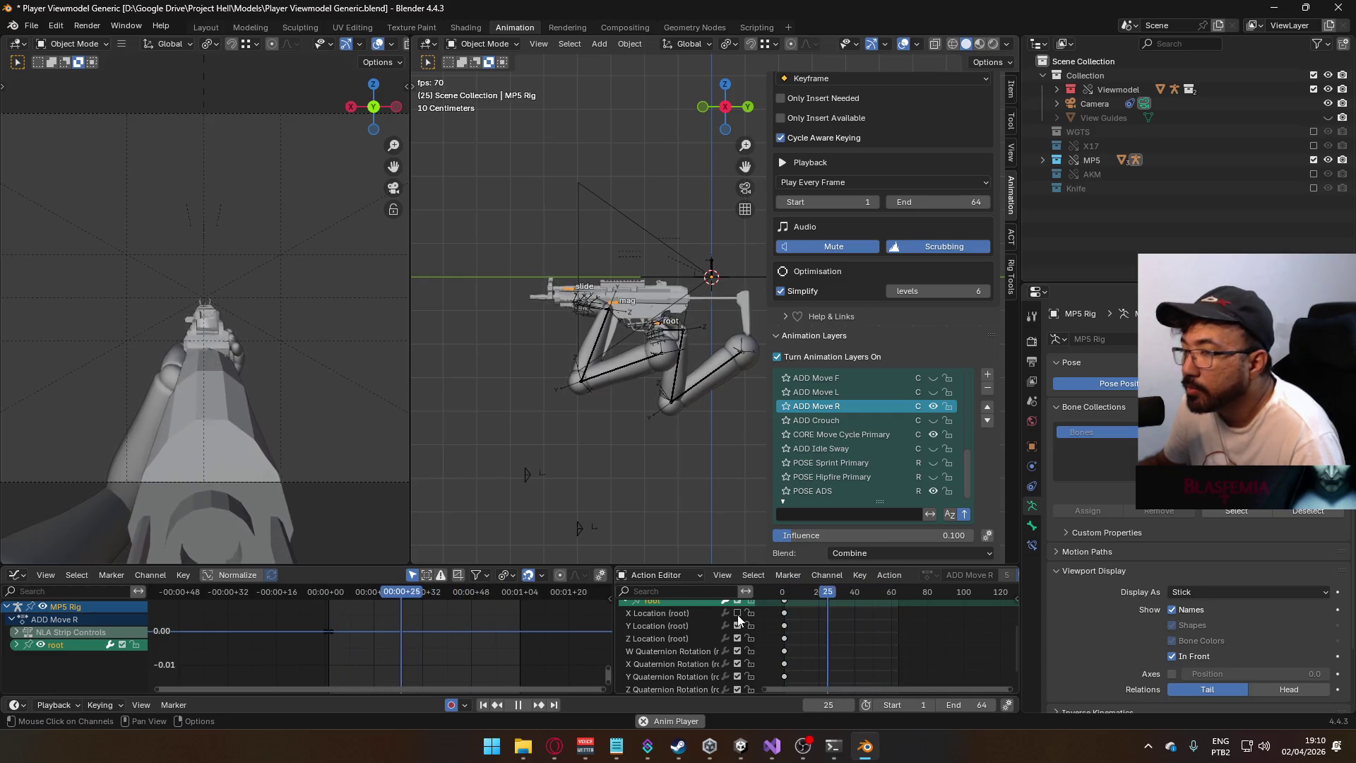
click(737, 613)
click(925, 534)
text(25)
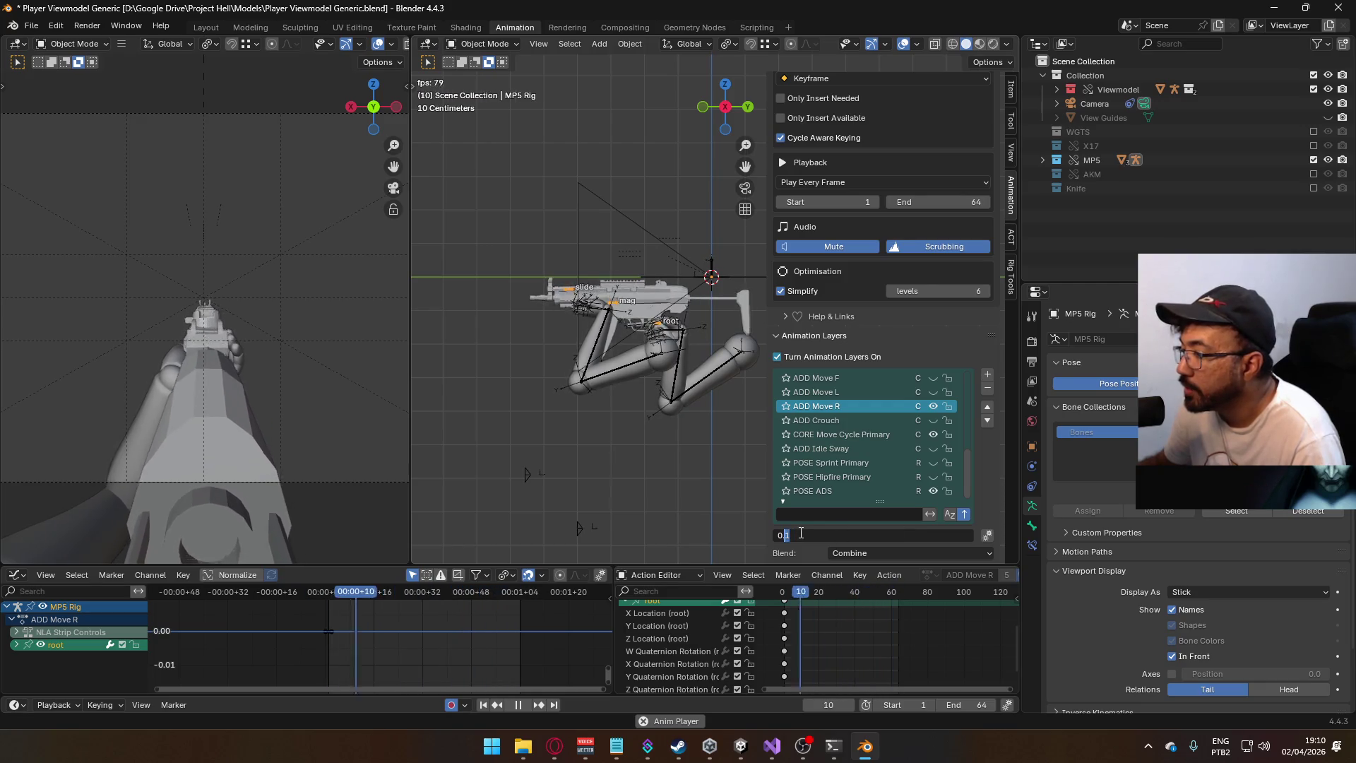
key(Return)
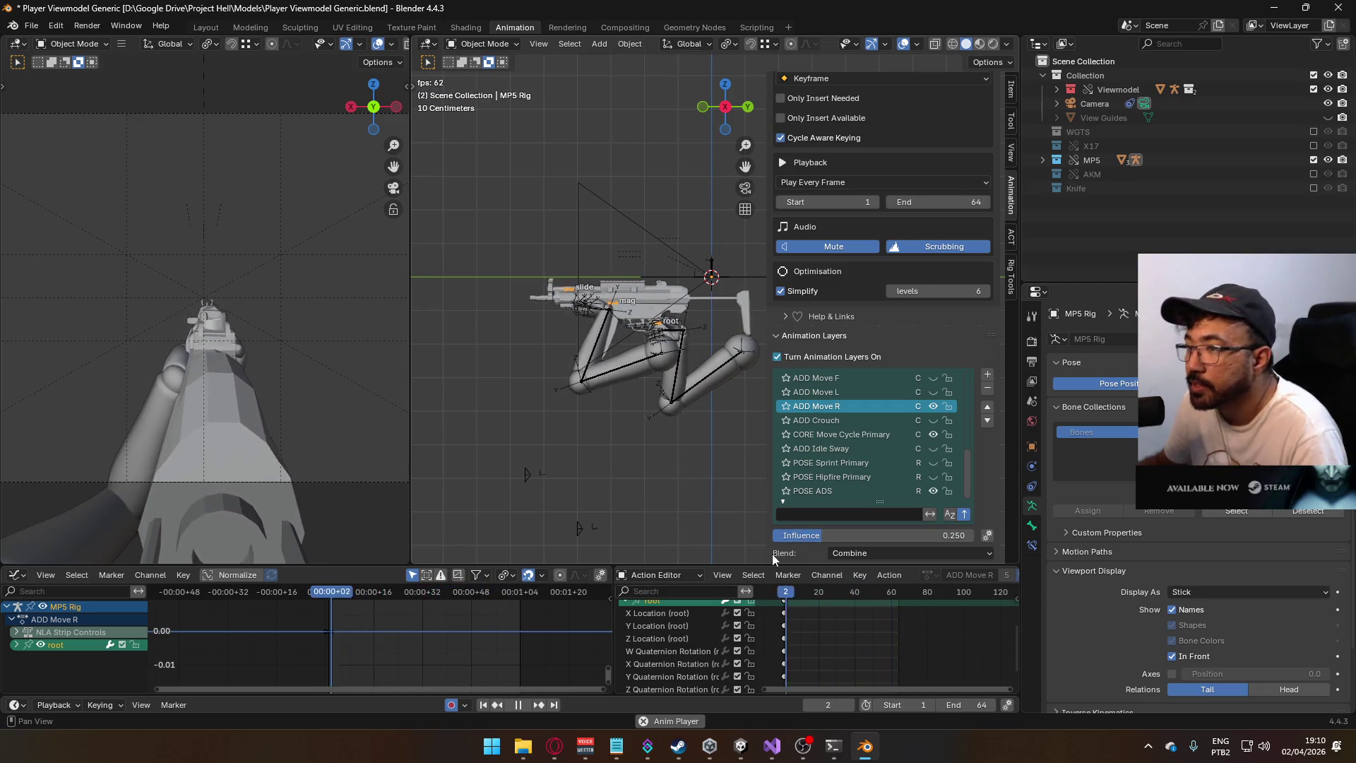
- Turn off root X Location, try influences 0.16 and 0.100, then raise ADD Move R to 1.000
scroll(735, 632, up, 2)
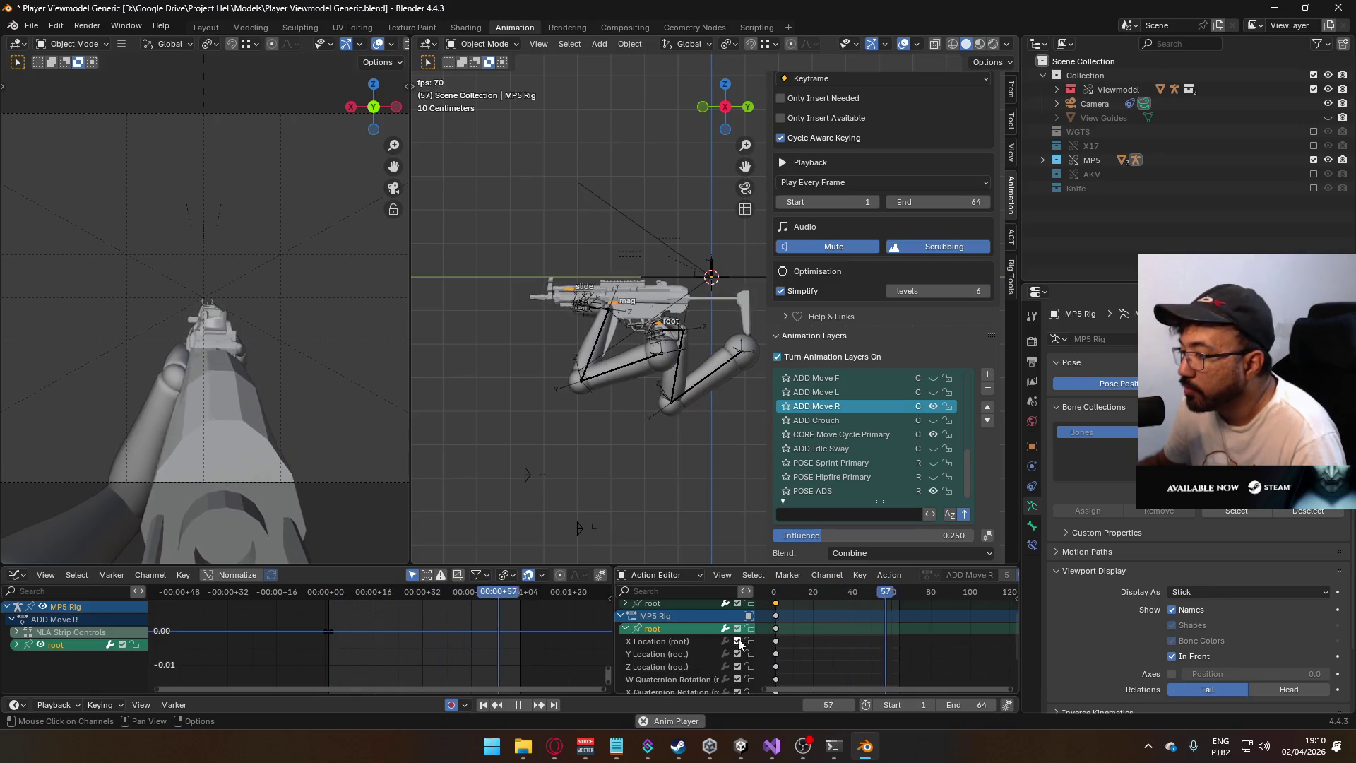
click(737, 640)
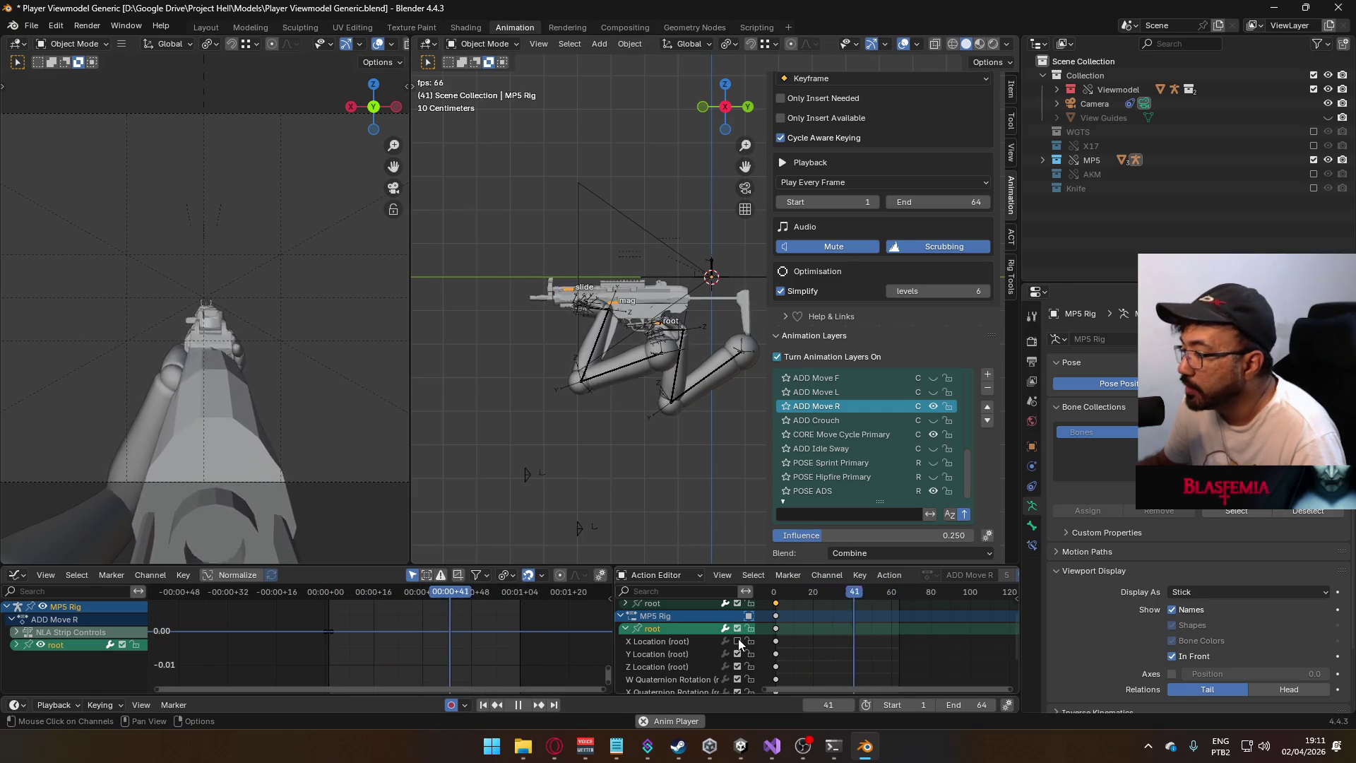
click(877, 534)
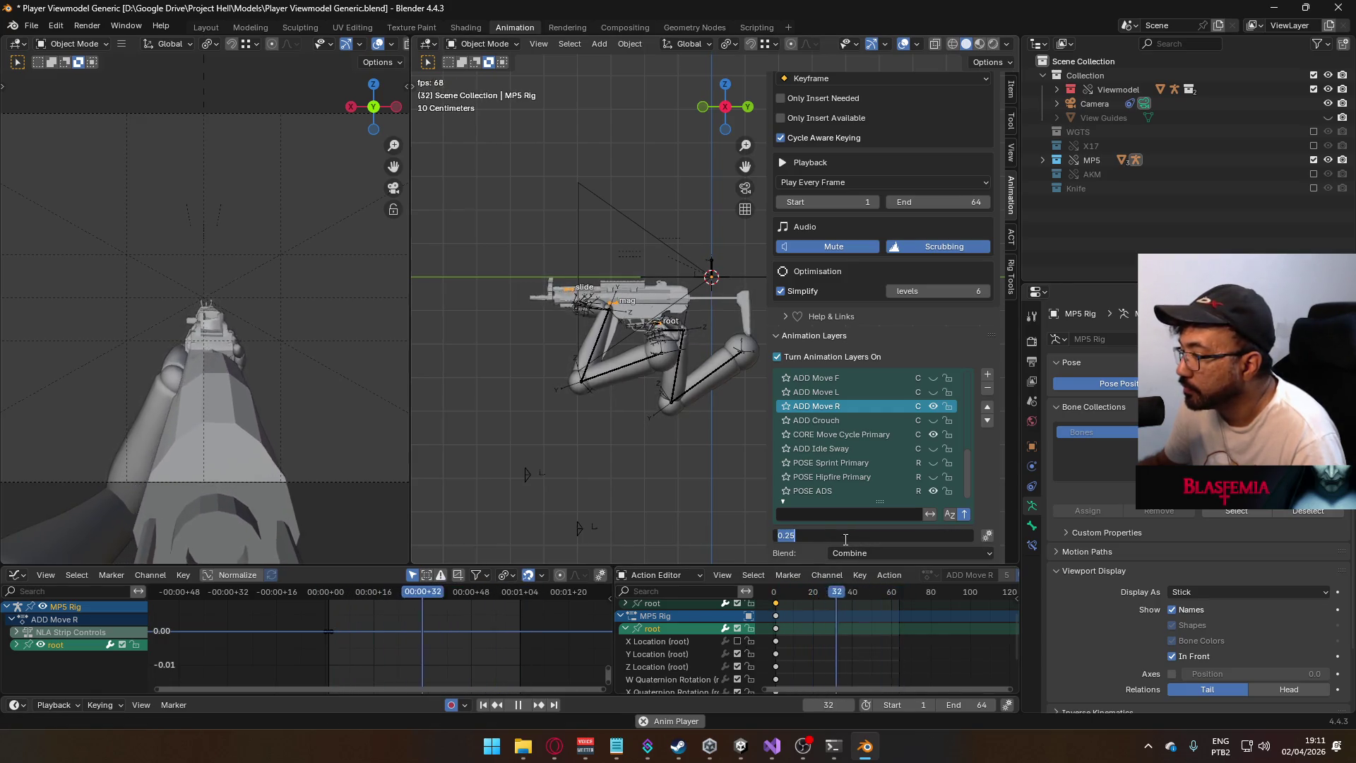
text(0.16)
key(Return)
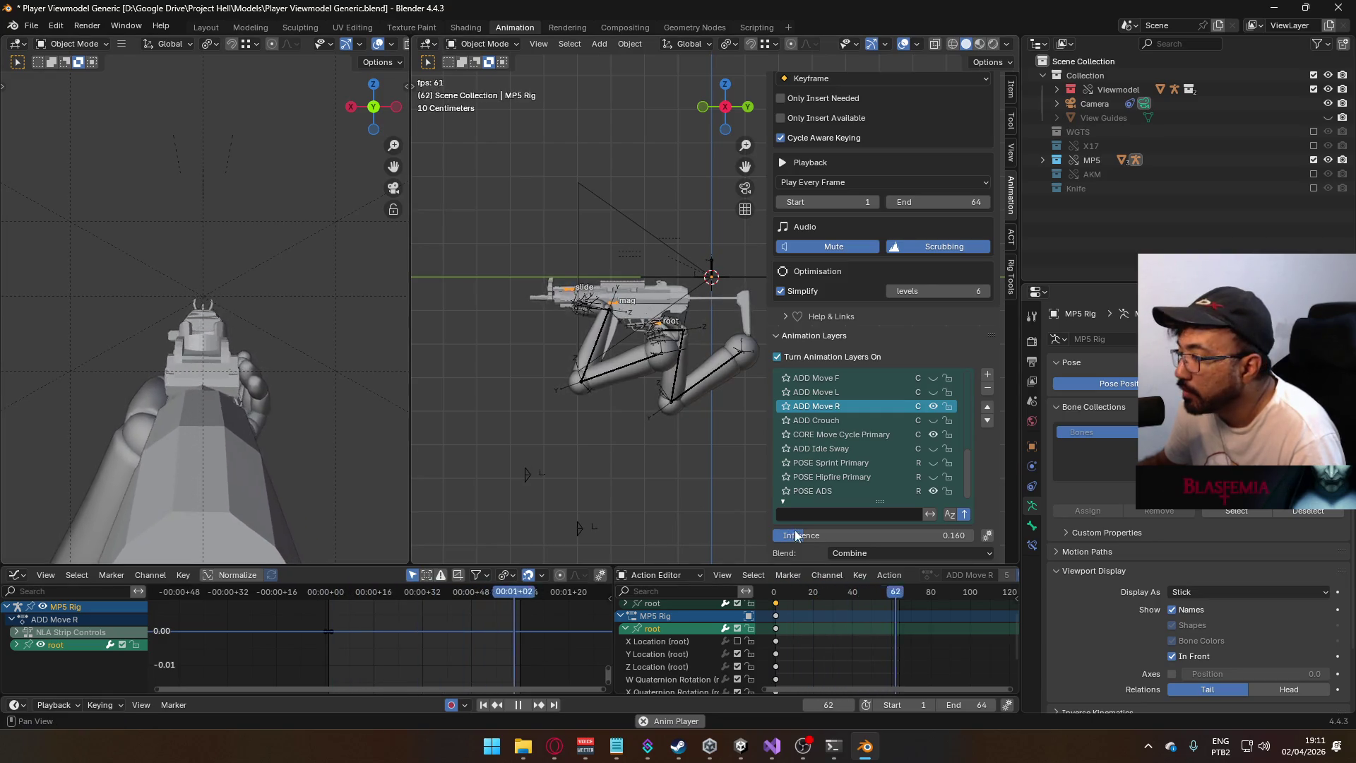
click(867, 533)
text(0.100)
key(Return)
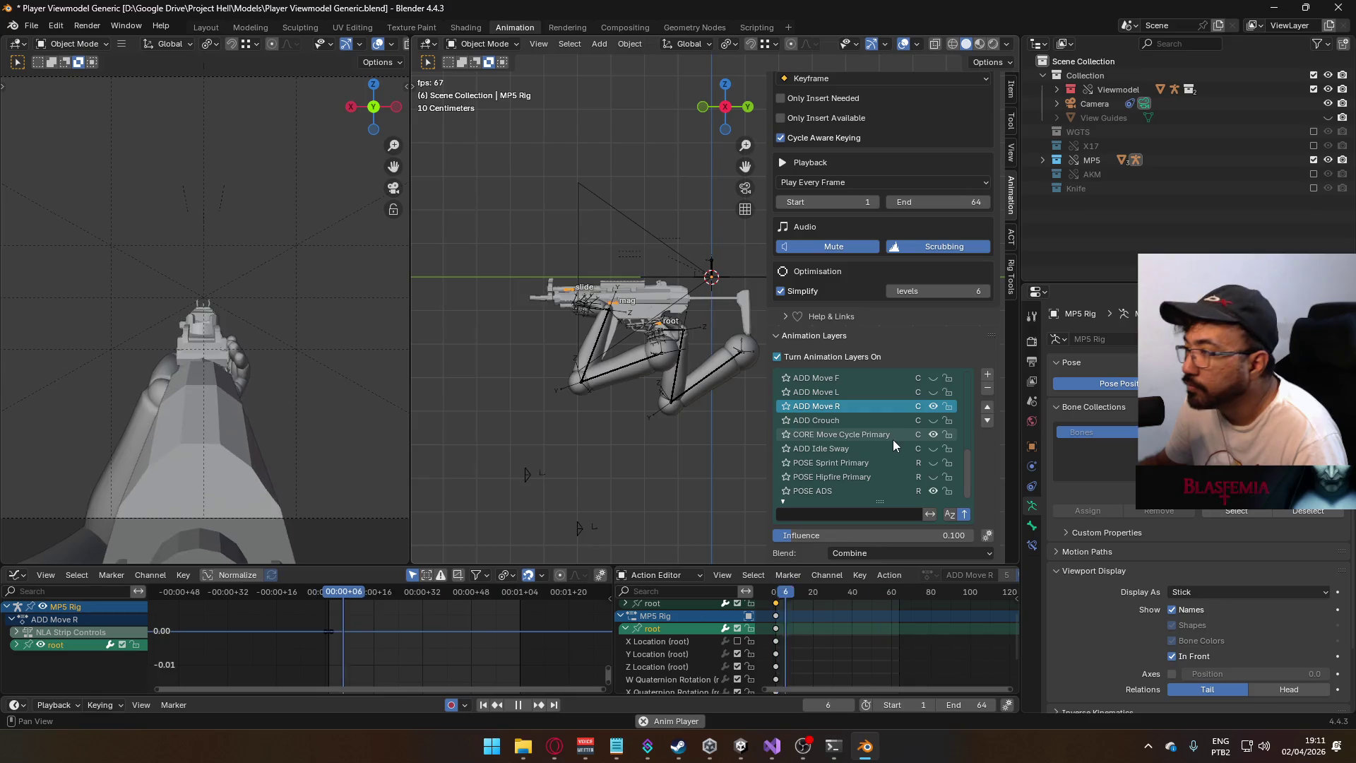
mouse_move(819, 535)
mouse_down()
mouse_move(988, 535)
mouse_move(976, 535)
mouse_up()
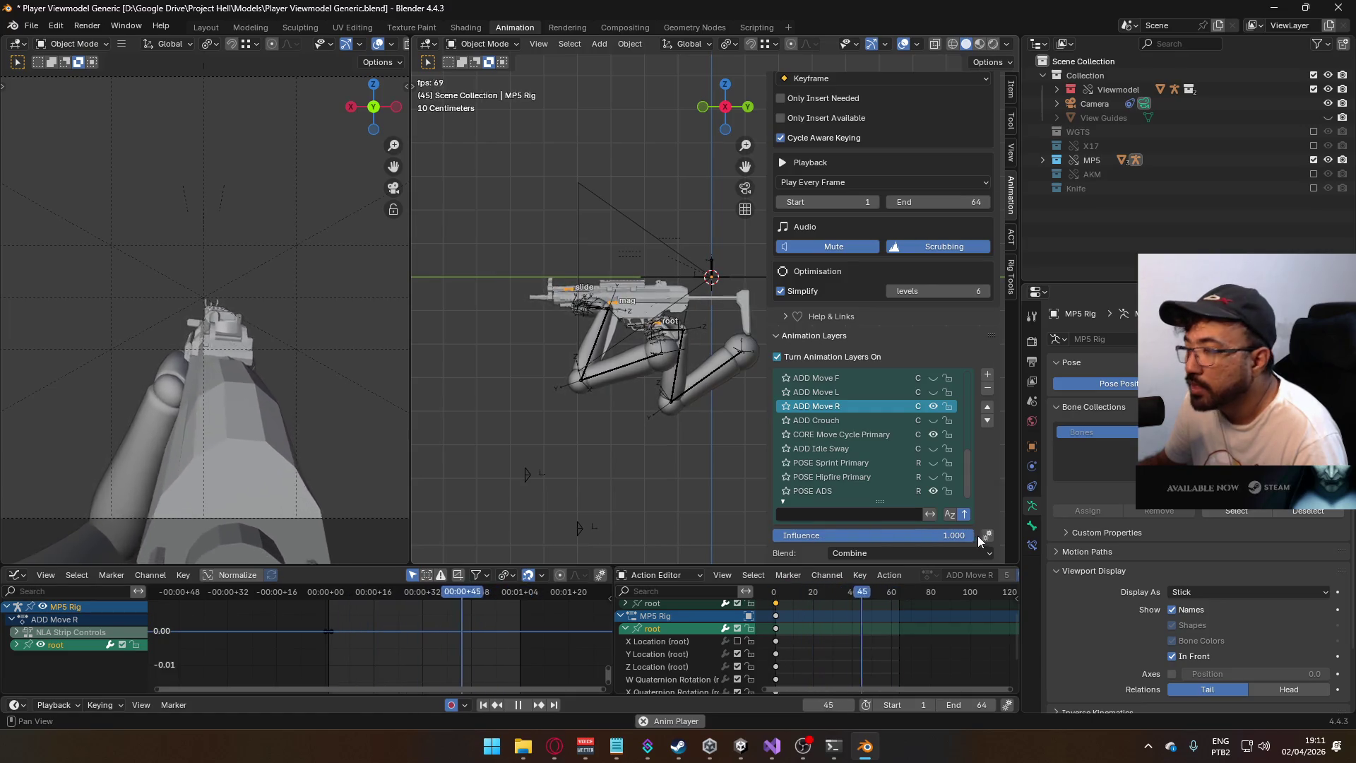
scroll(719, 646, down, 4)
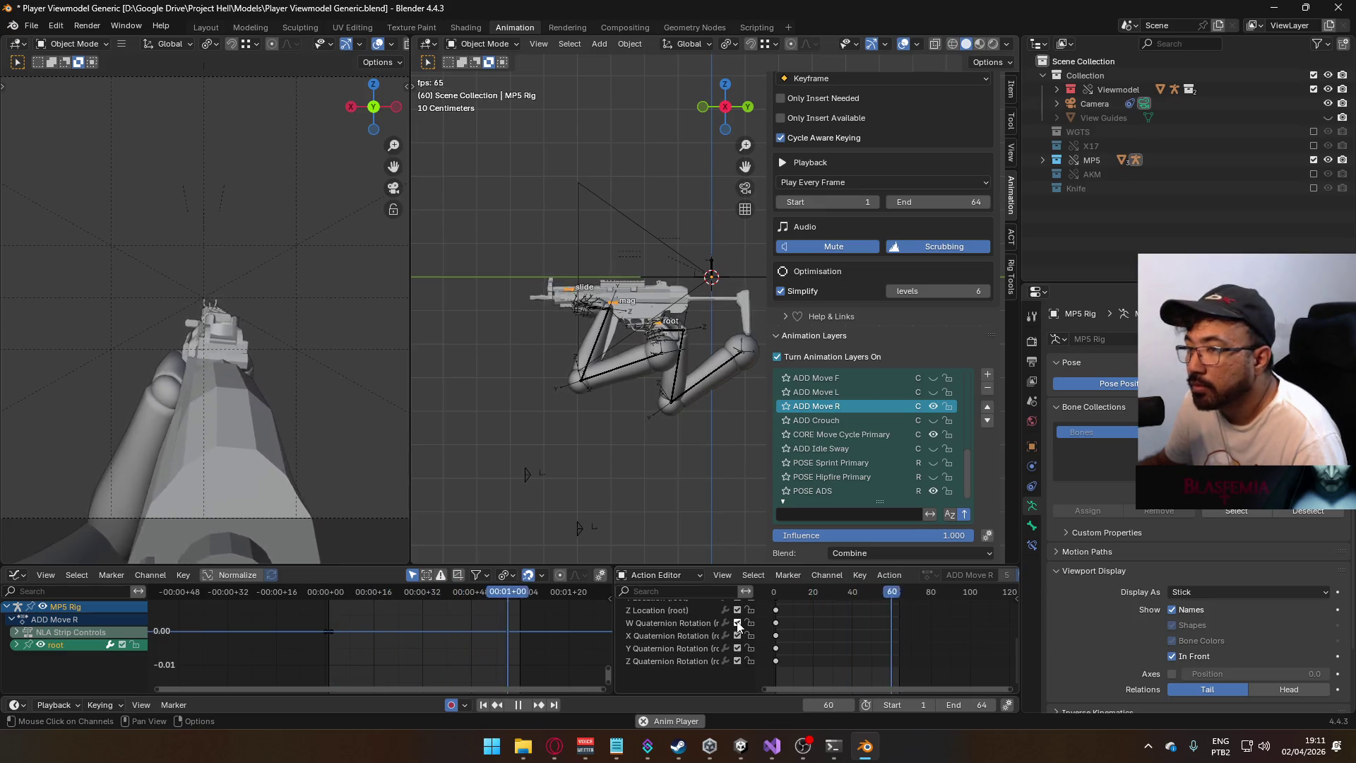
scroll(742, 625, up, 2)
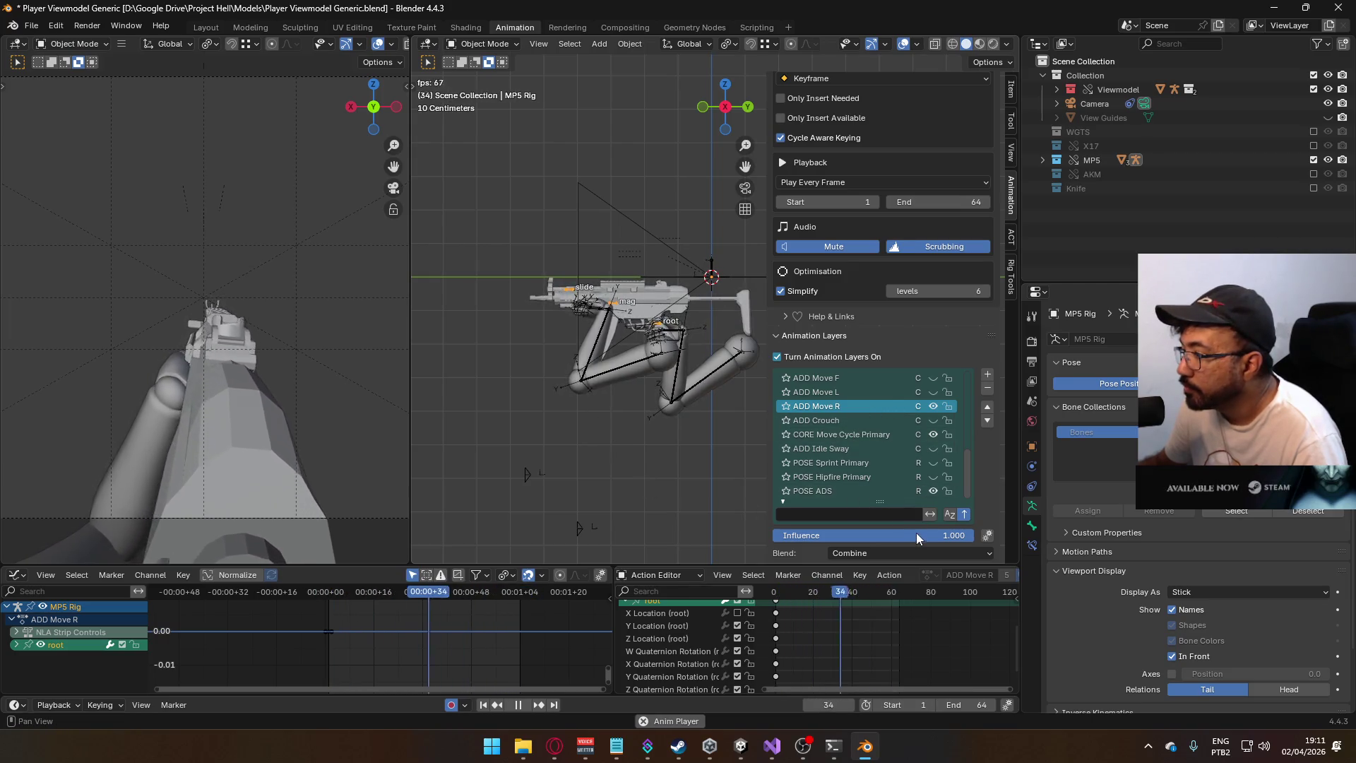
- Set ADD Move R's layer influence to 0.2
drag(915, 535, 802, 534)
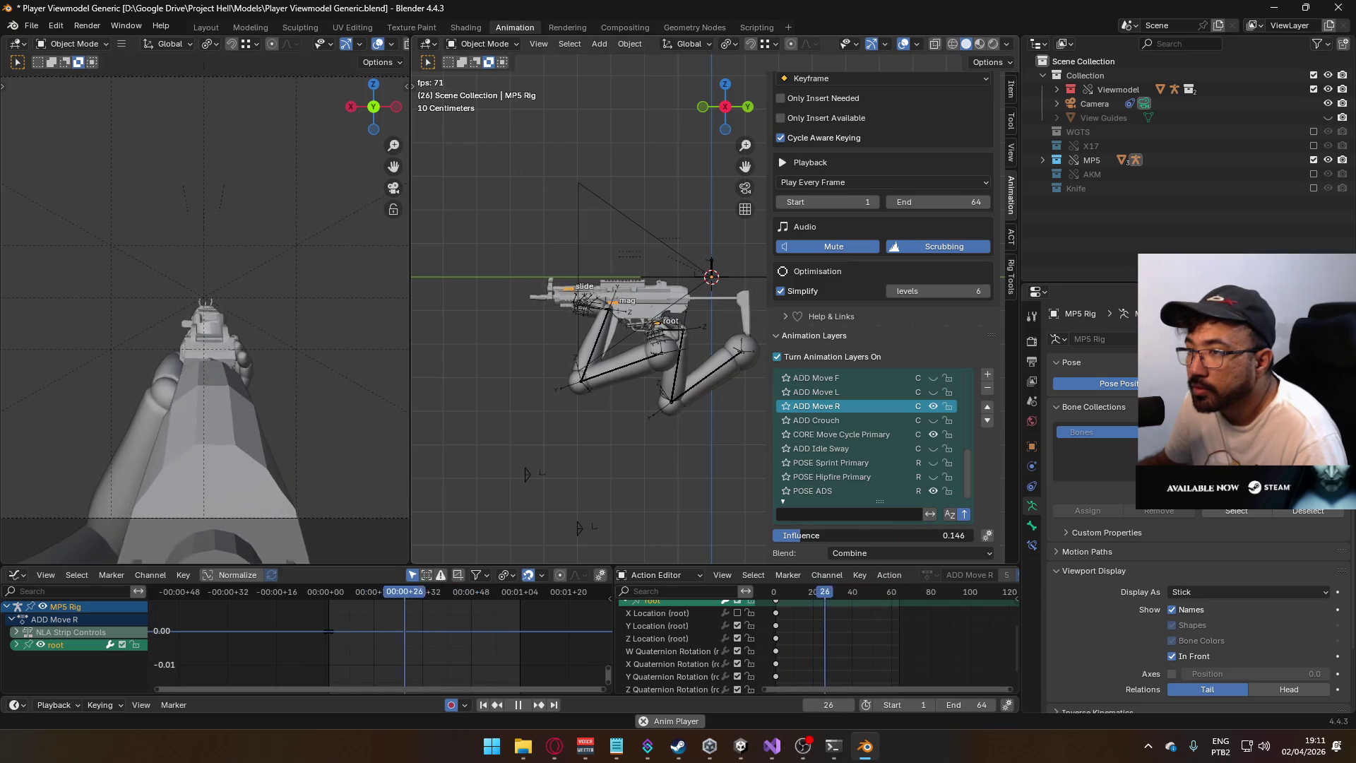
click(926, 535)
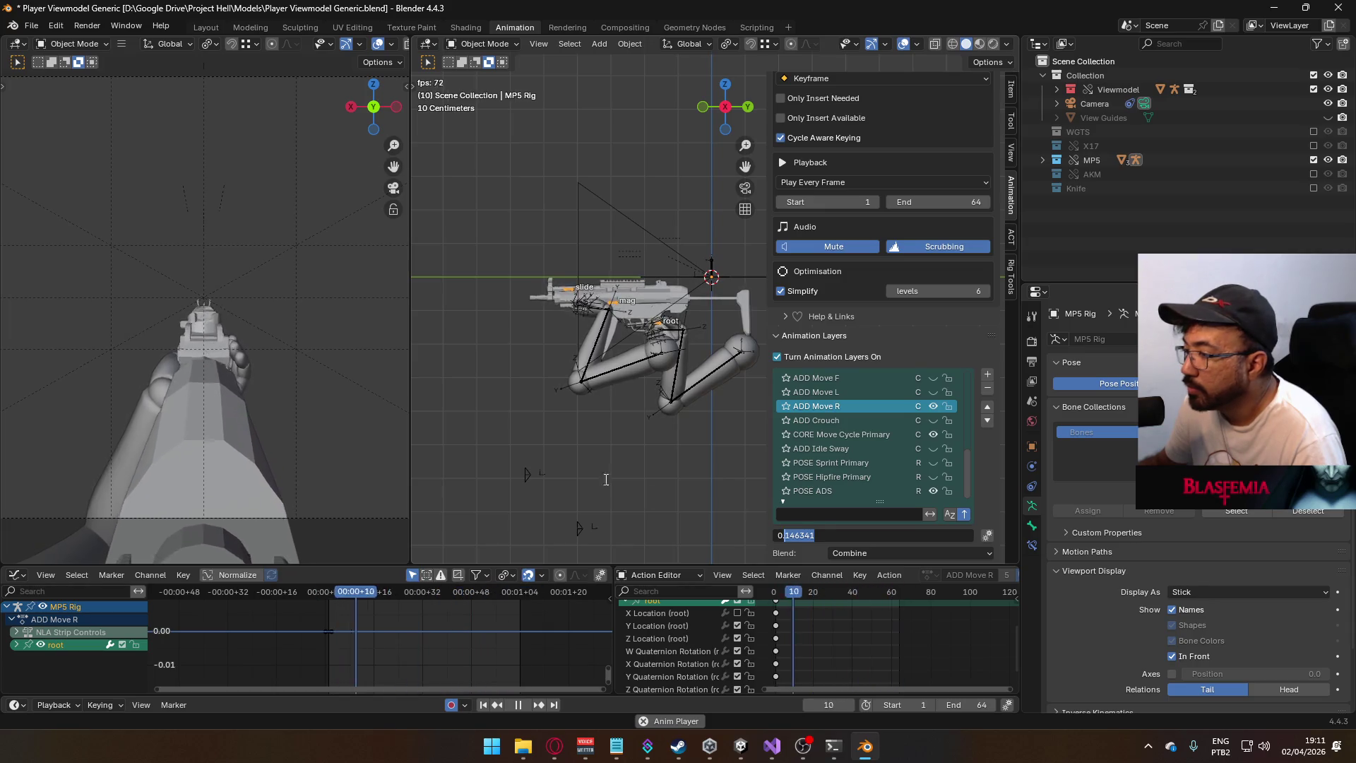
text(0.1)
key(Return)
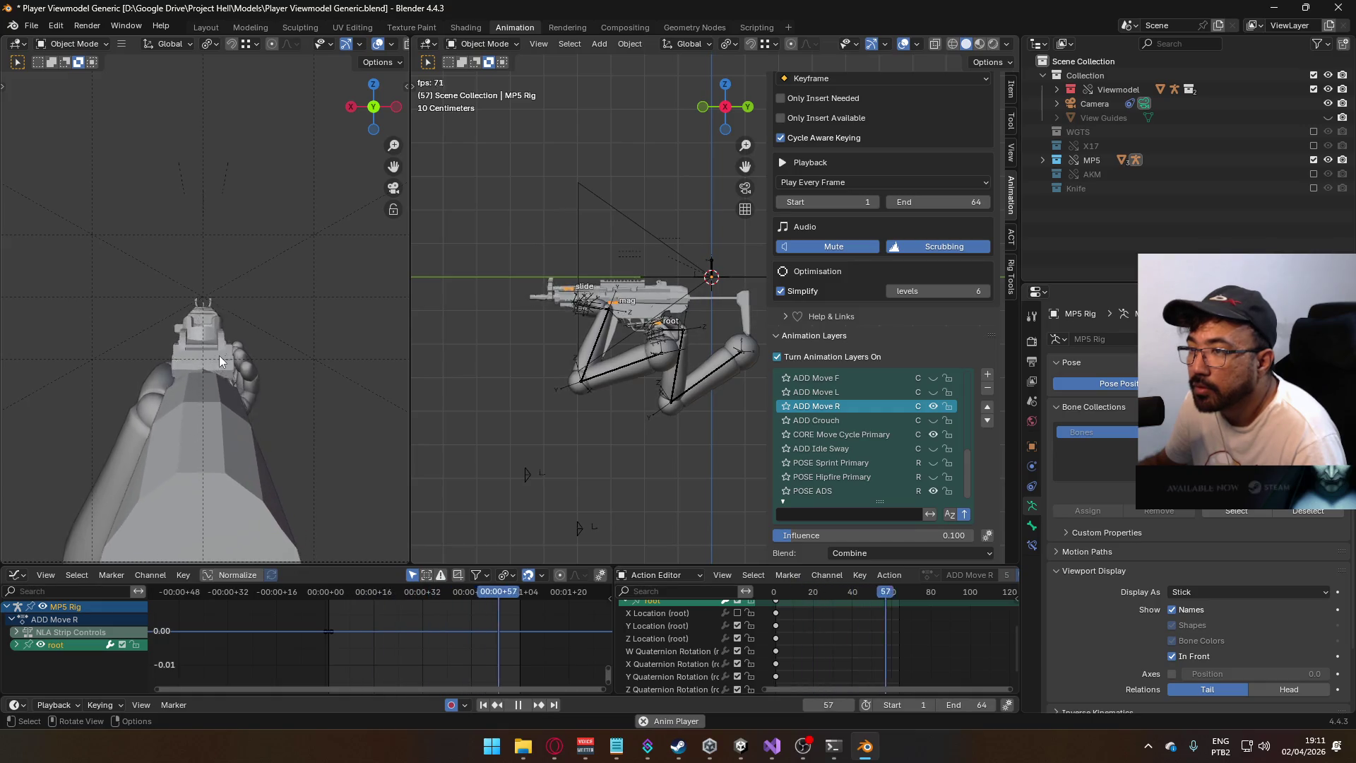
drag(871, 534, 941, 534)
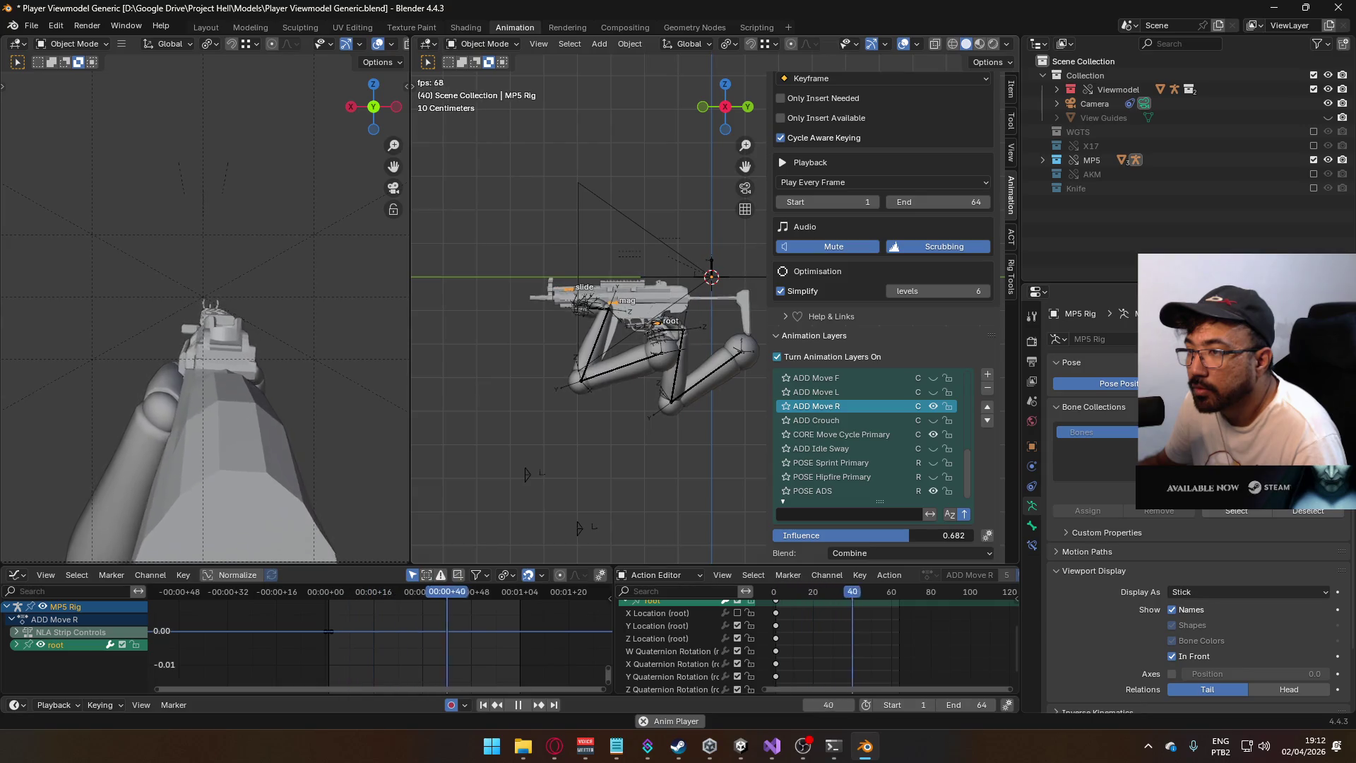
drag(909, 535, 839, 534)
click(908, 538)
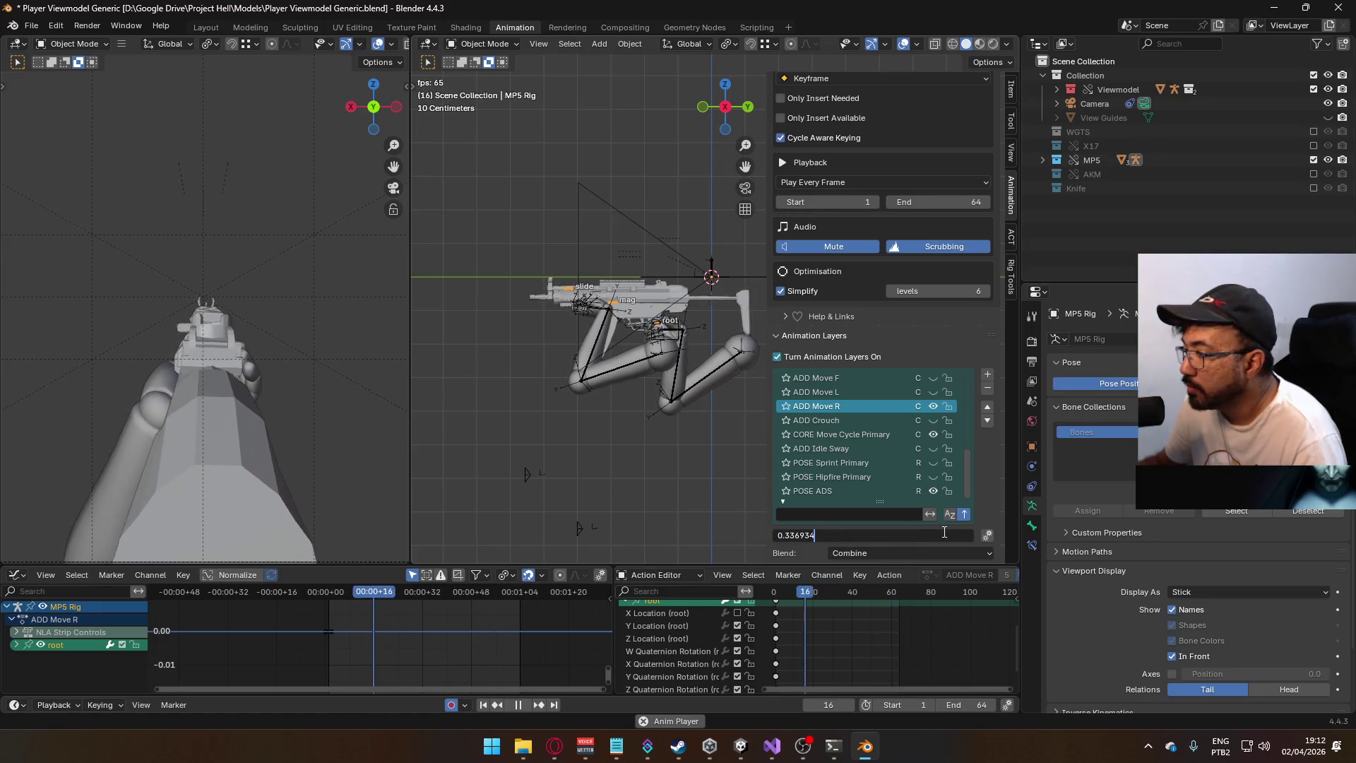
text(0.2)
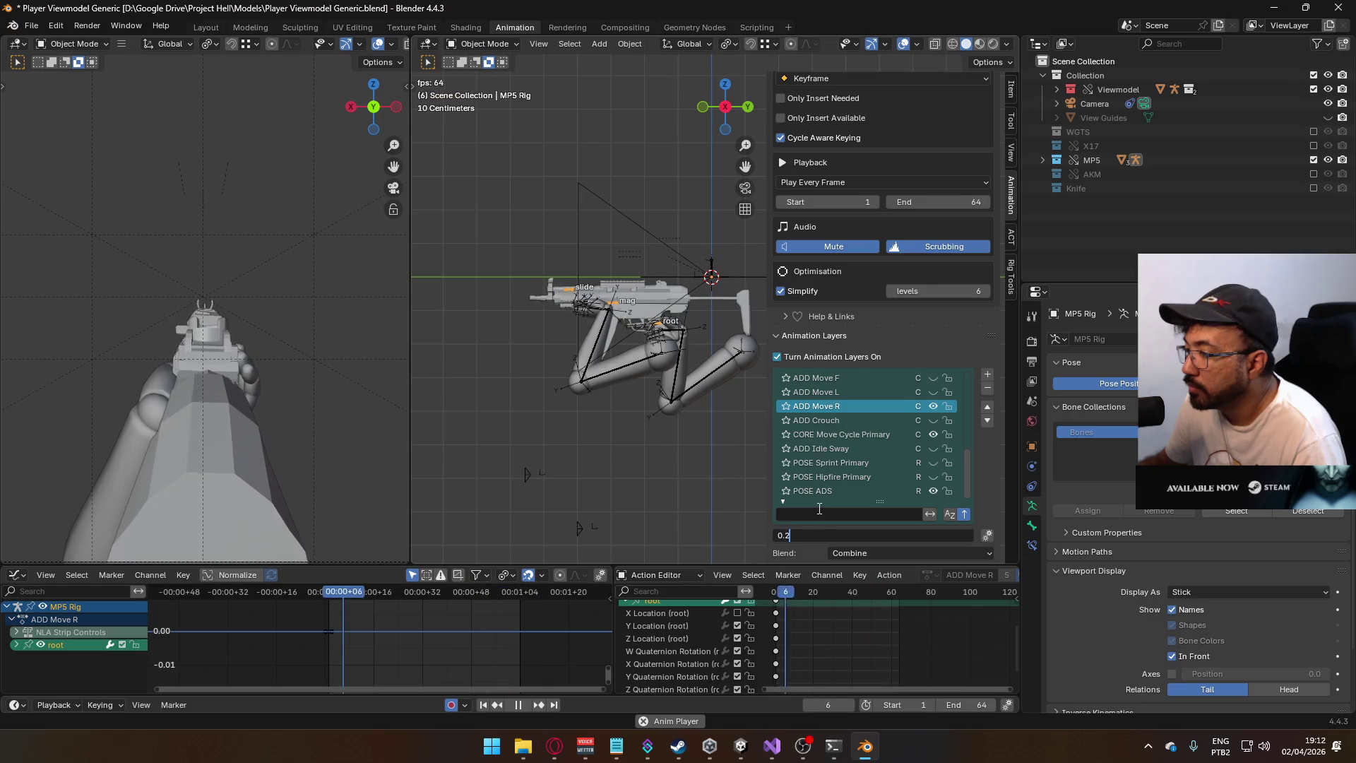
key(Return)
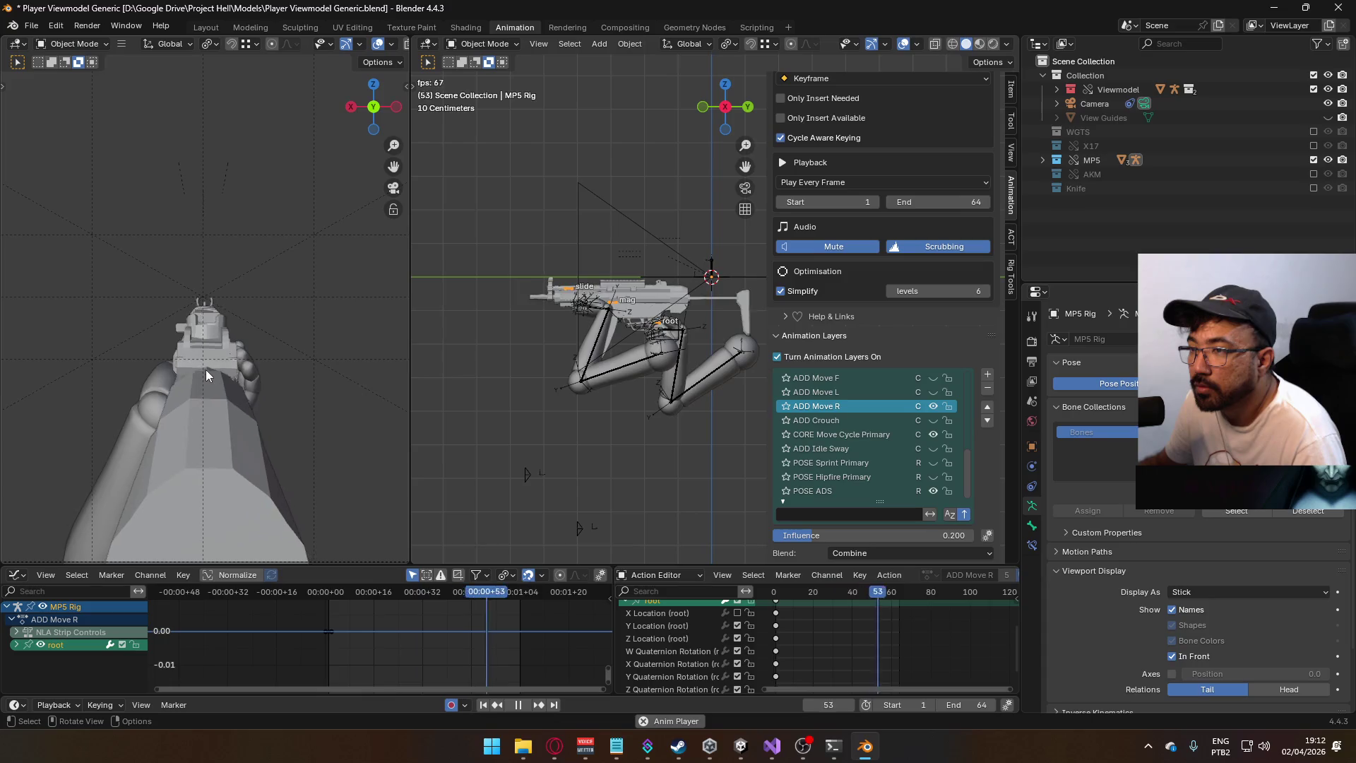
- Set CORE Move Cycle Primary's layer influence to 0.25
click(876, 435)
drag(825, 532, 793, 532)
click(809, 535)
text(0.25)
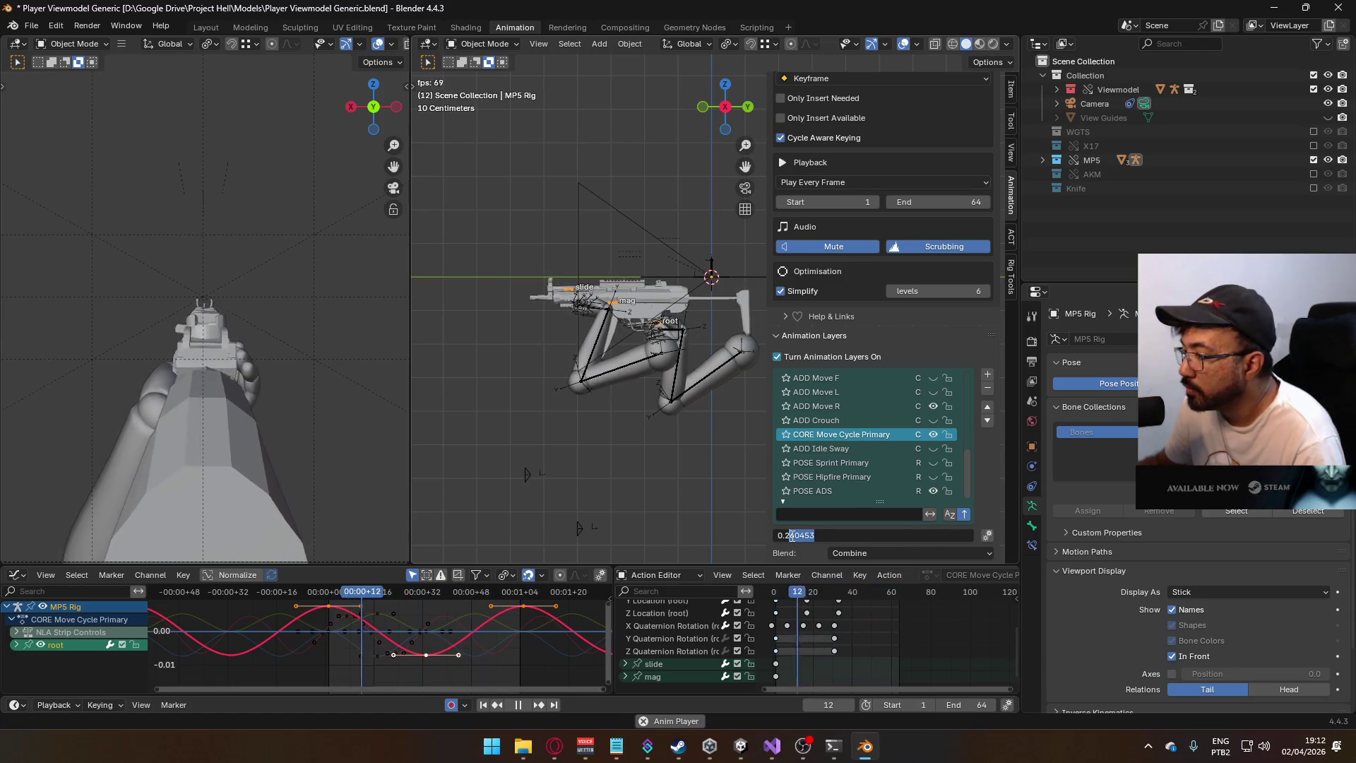
key(Return)
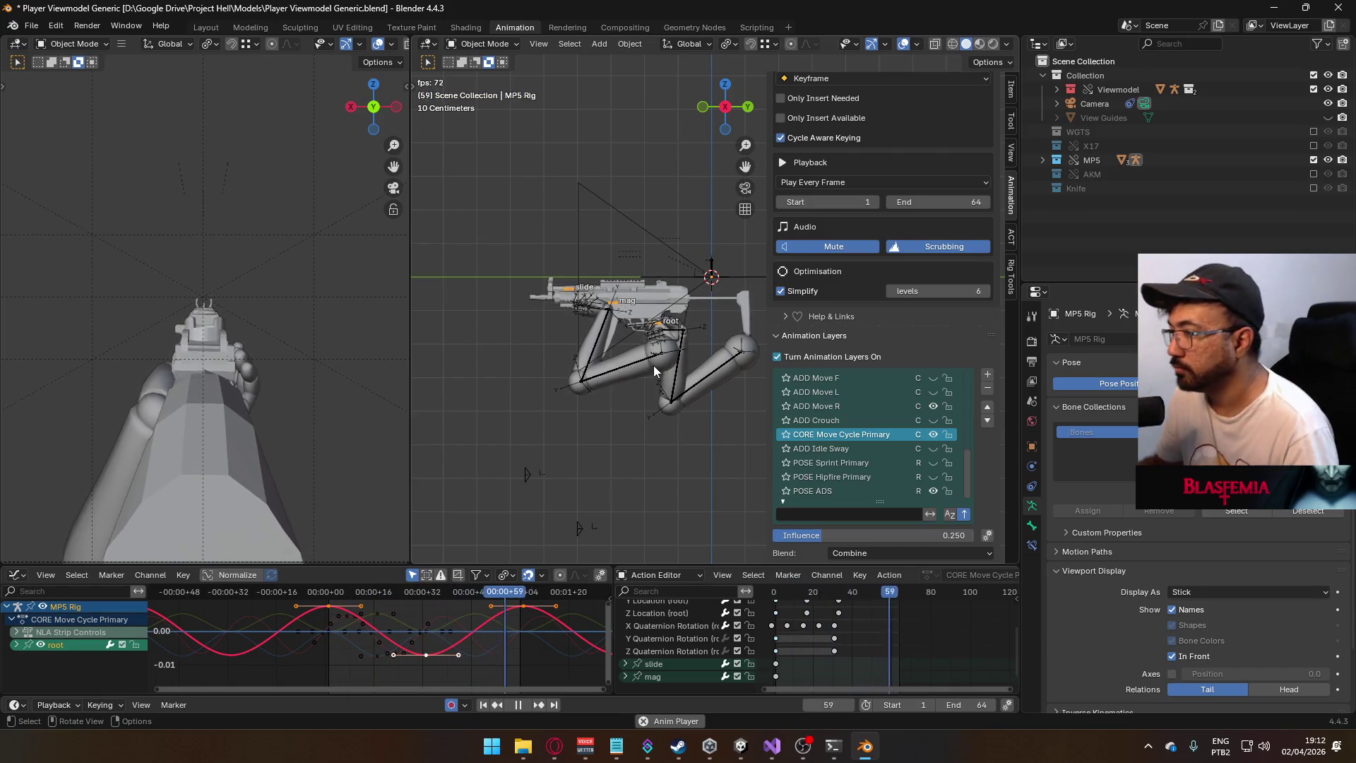
- Stop playback, select the Viewmodel Rig and save the blend file
key(space)
click(651, 366)
key(ctrl+s)
click(32, 25)
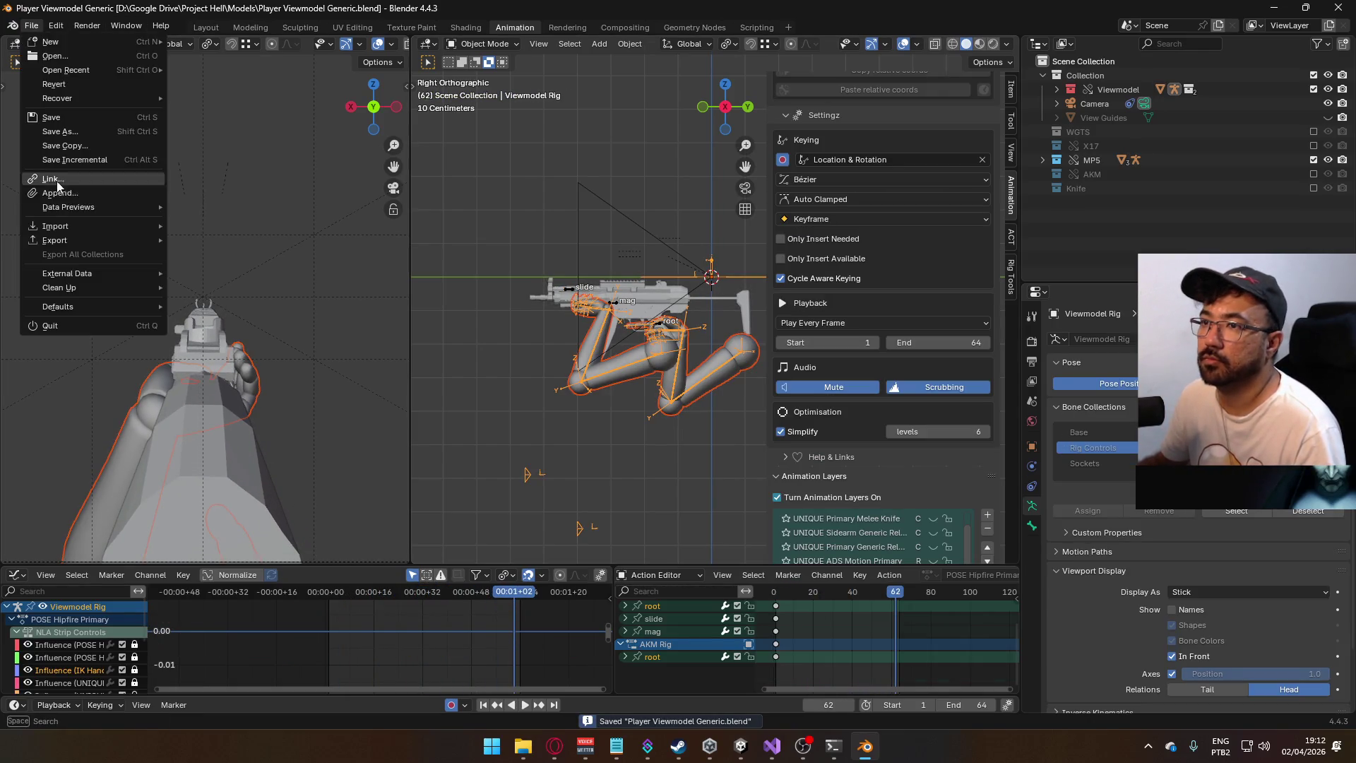
- Export the rig as FBX over 'Viewmodel@ADS Primary Move R (10% Influence).fbx', found by searching 'ads'
mouse_move(77, 247)
click(256, 365)
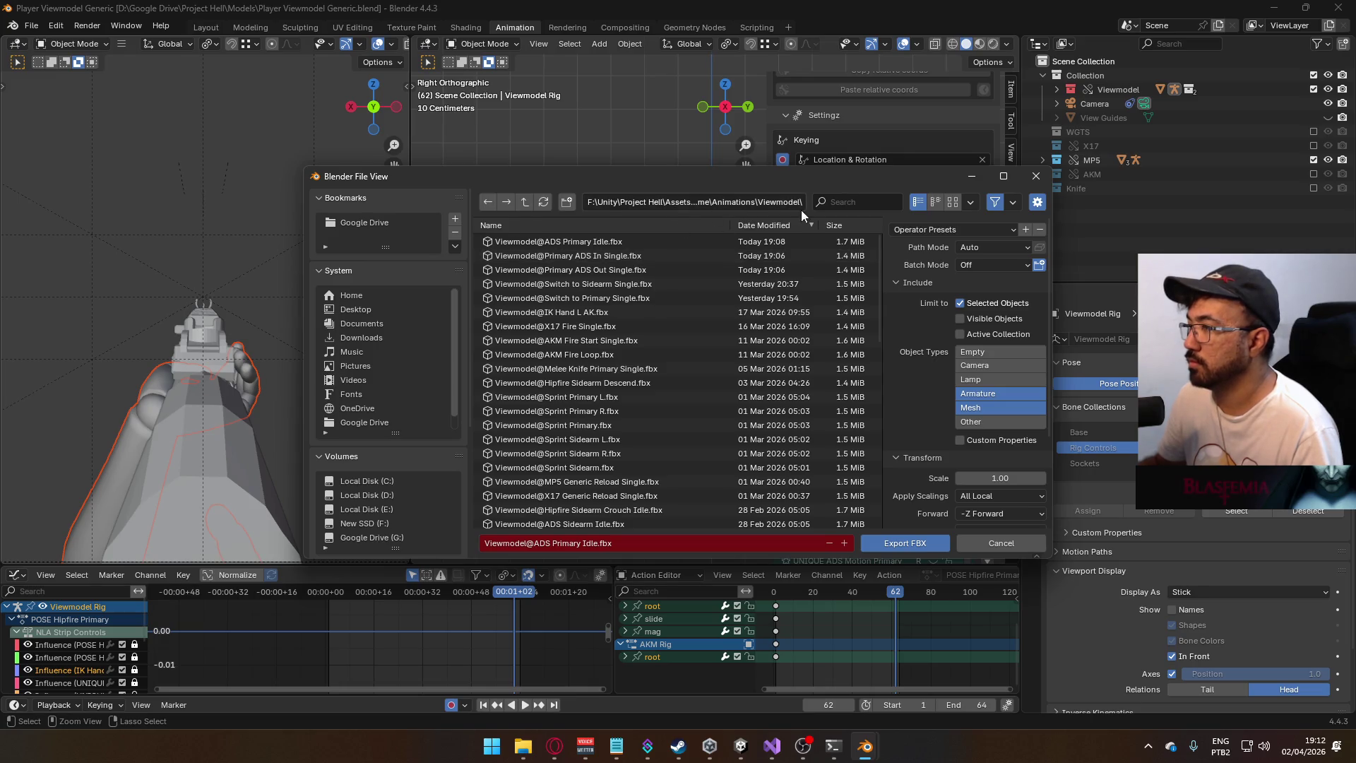
text(ads)
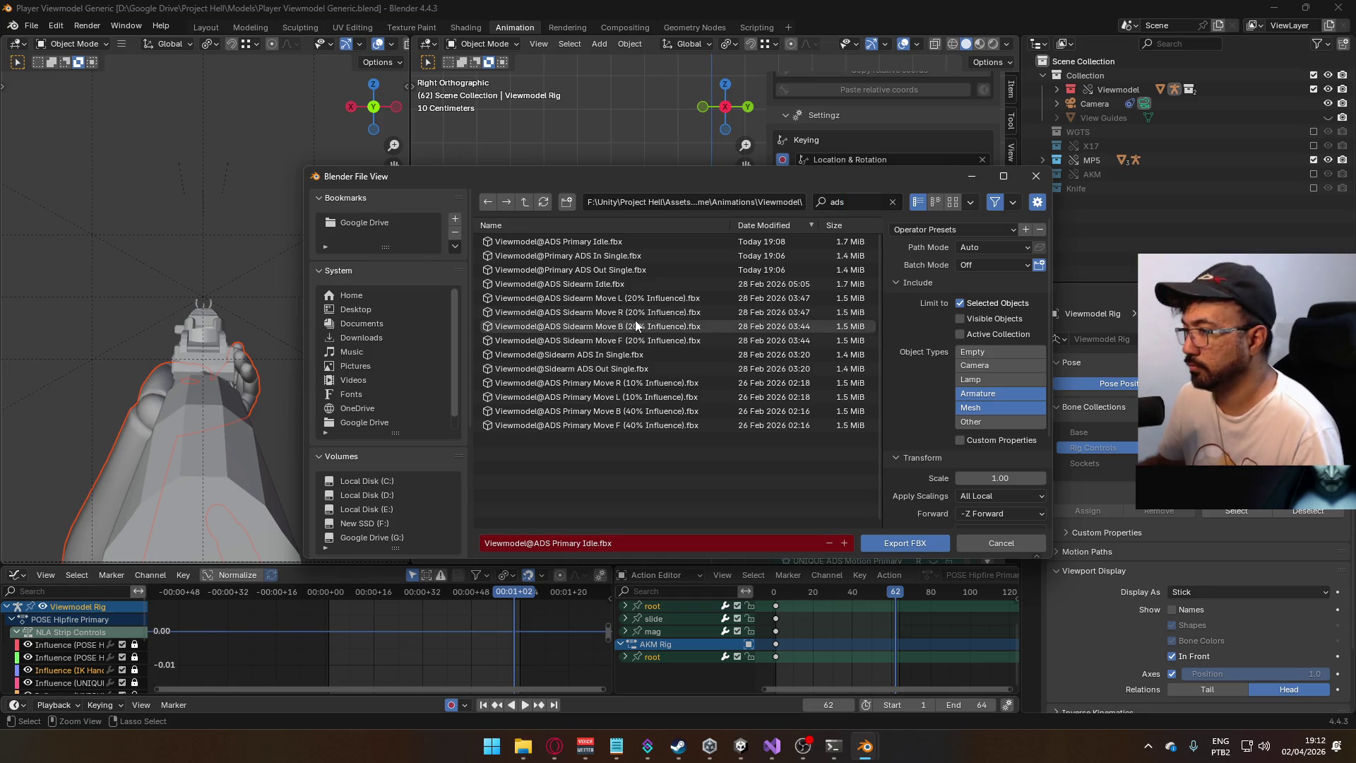
click(653, 410)
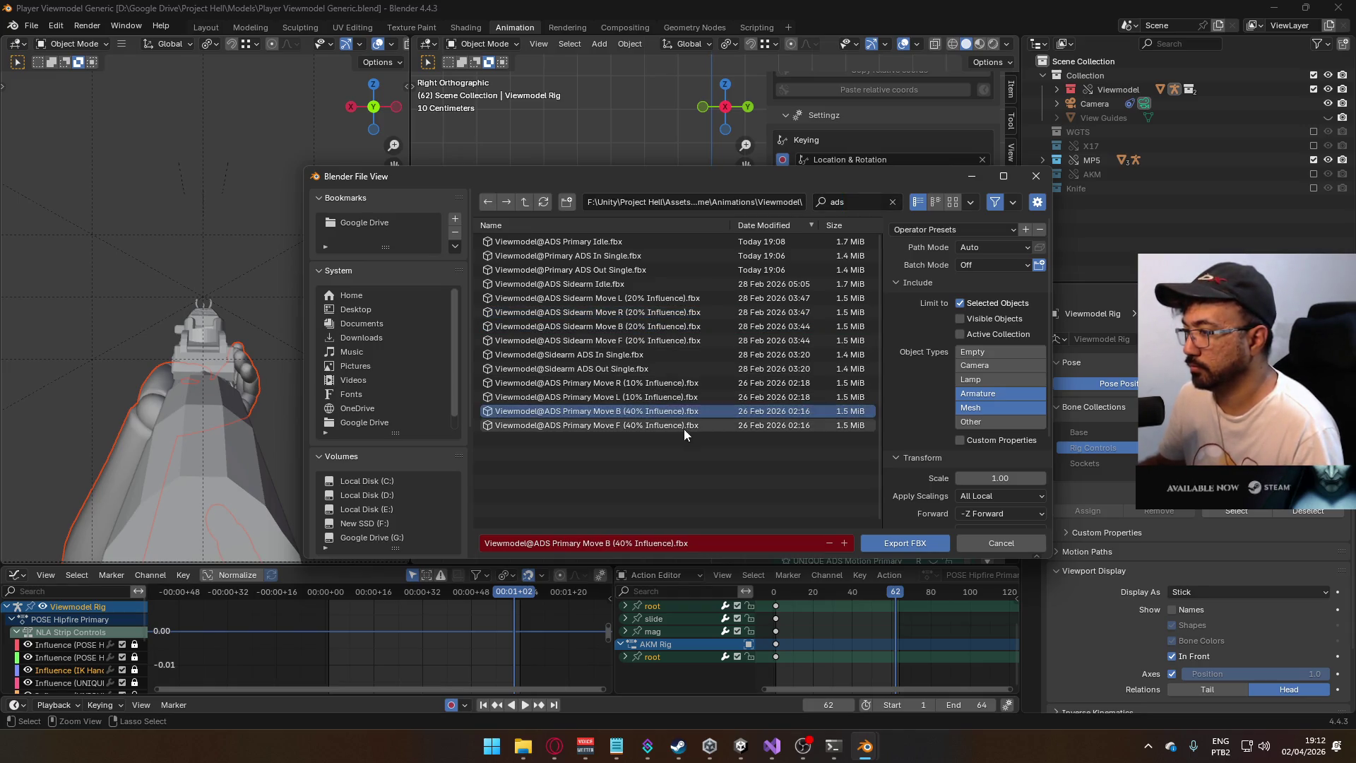
click(658, 383)
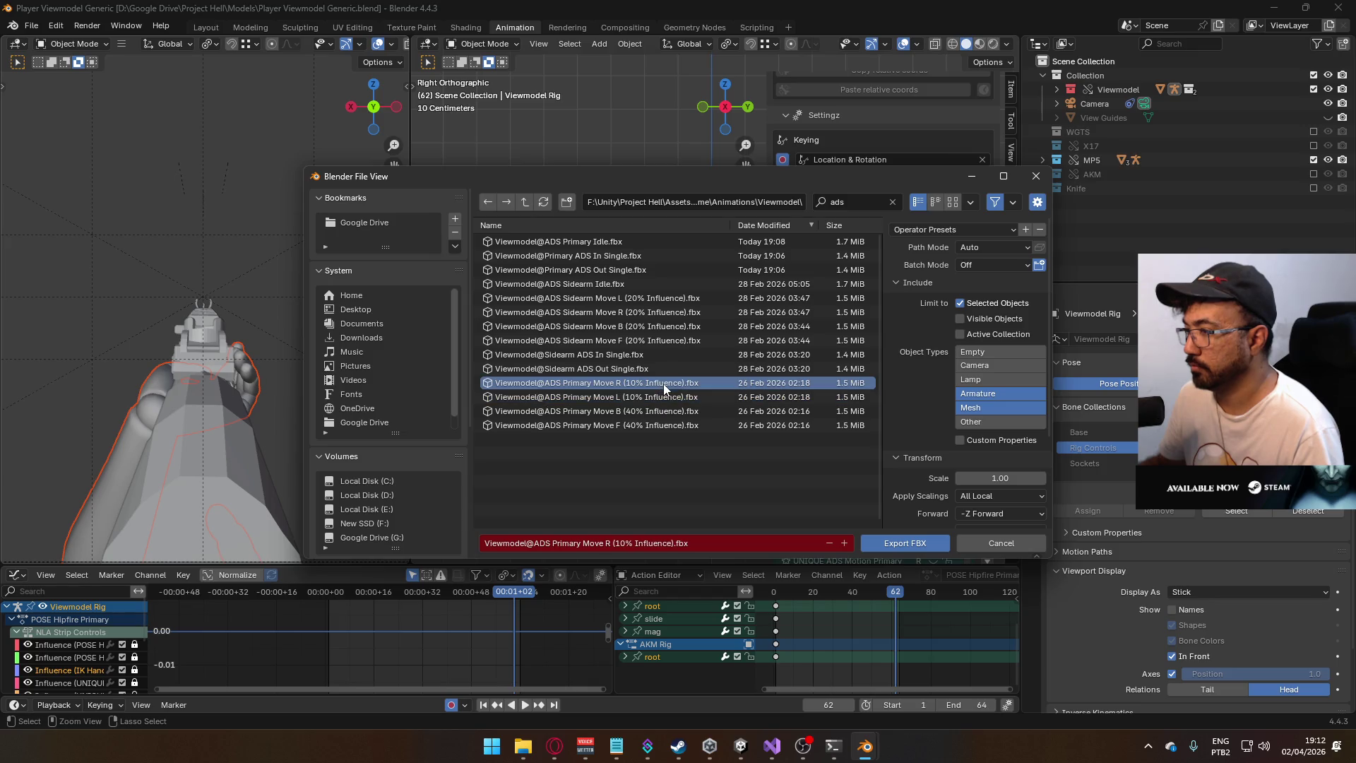
double_click(625, 382)
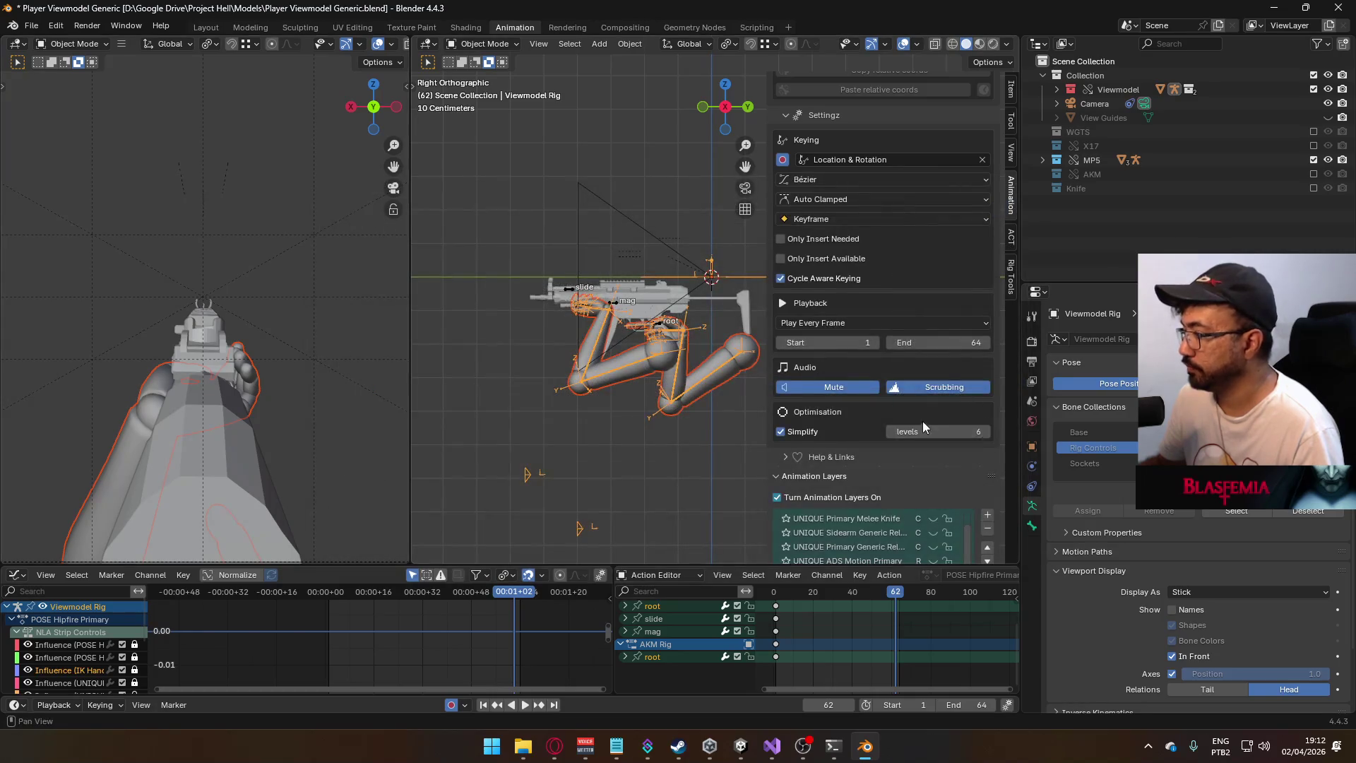
- On the MP5 Rig, turn off ADD Move R and make ADD Move L the enabled, active layer
scroll(924, 427, down, 3)
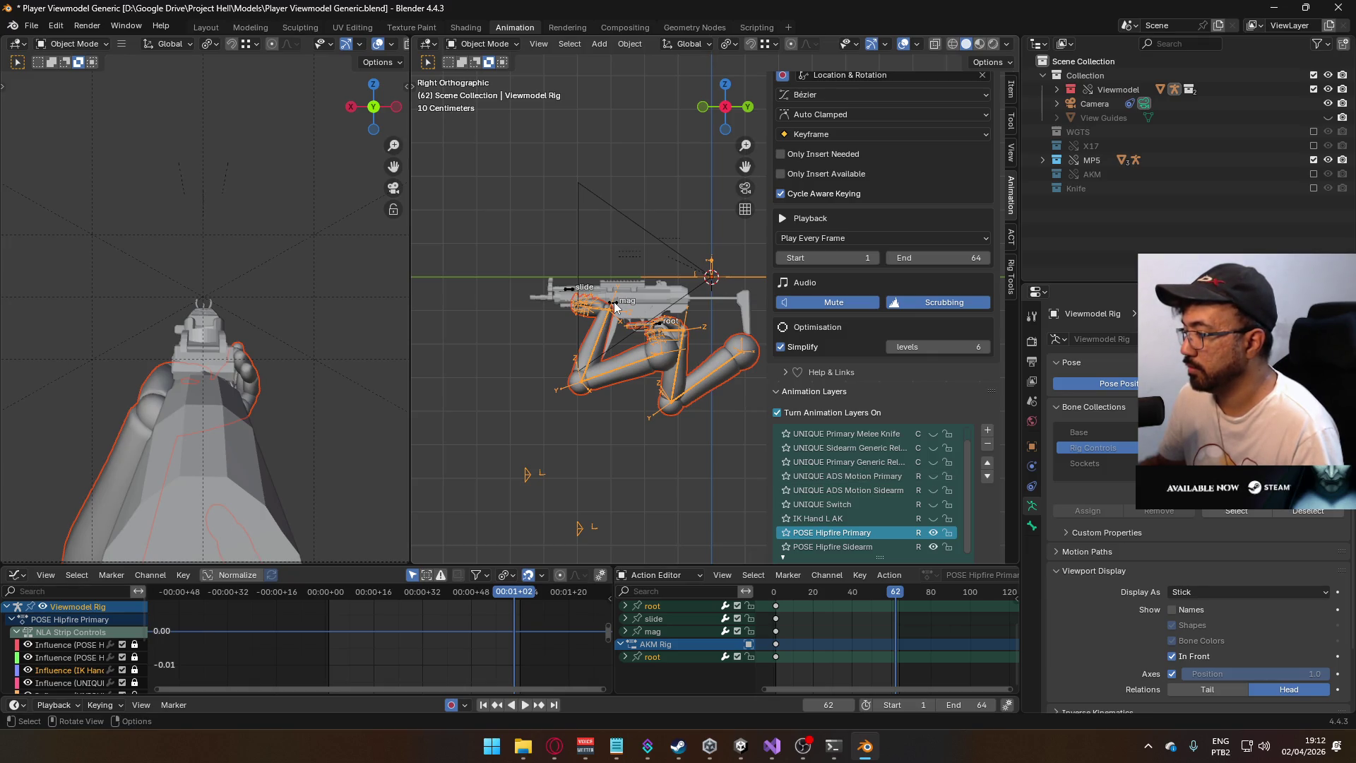
scroll(784, 353, up, 3)
click(578, 296)
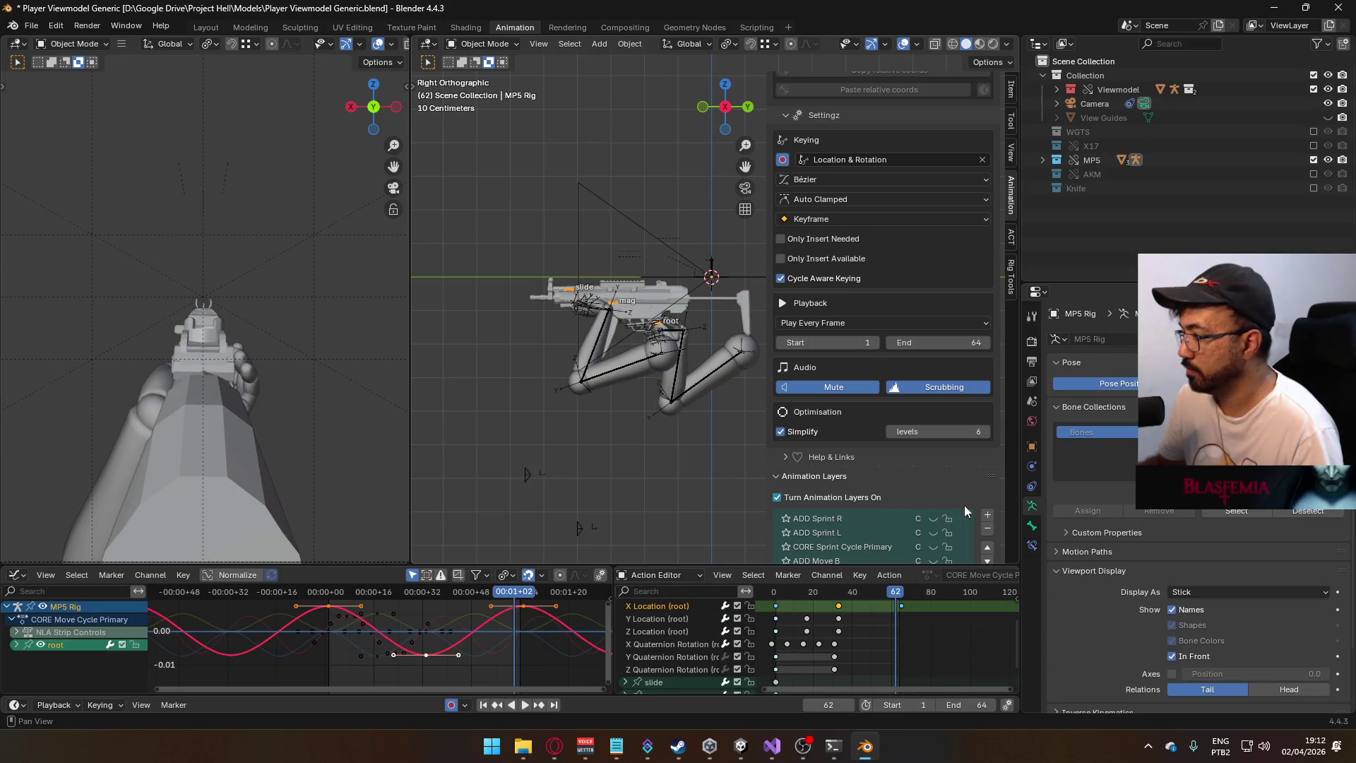
scroll(960, 509, down, 5)
click(925, 462)
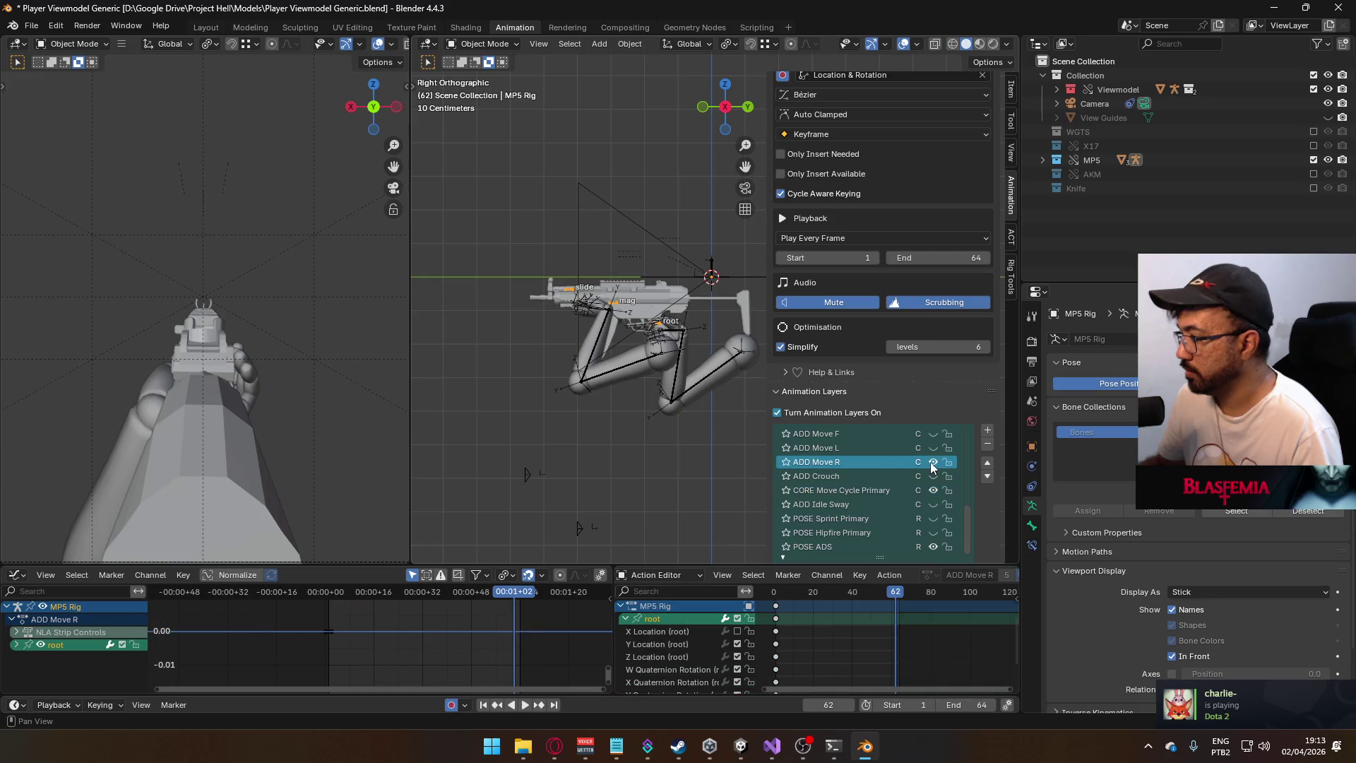
scroll(891, 370, down, 2)
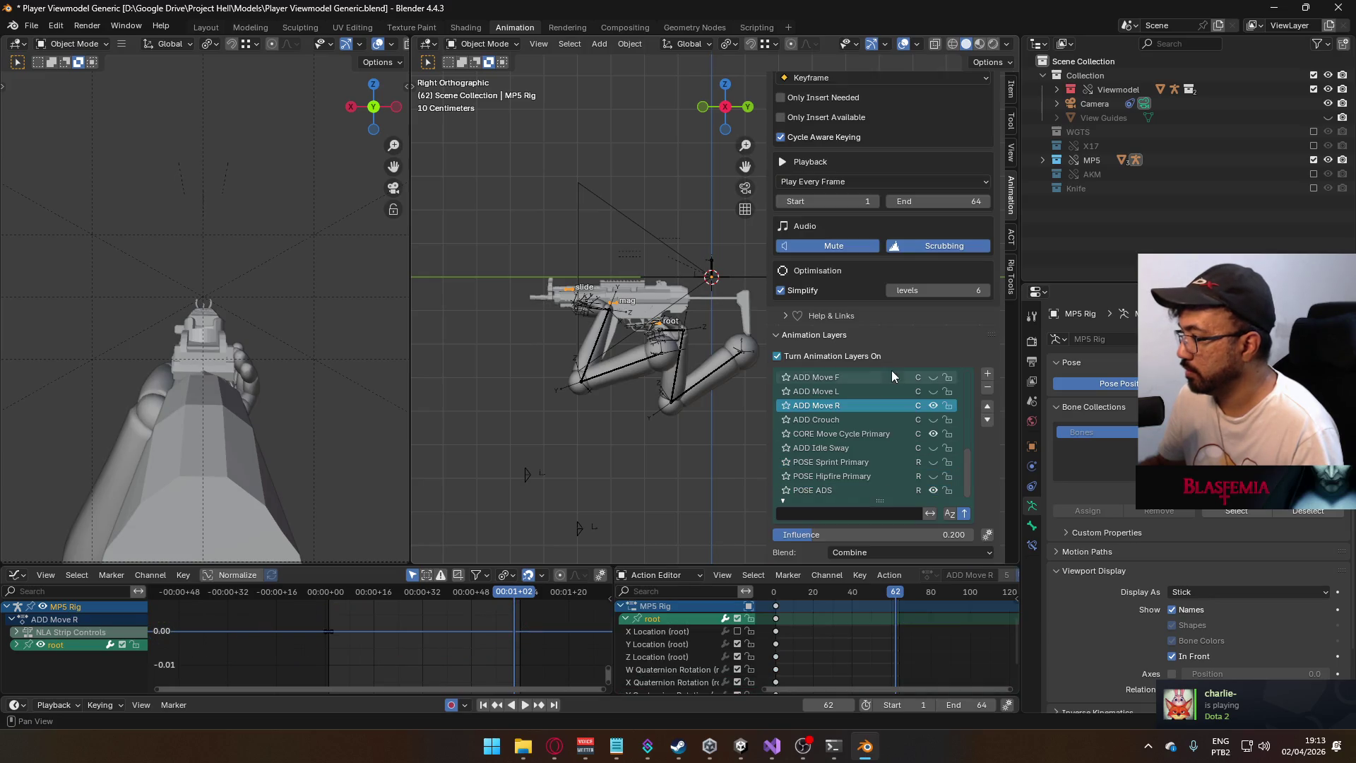
click(928, 399)
click(930, 392)
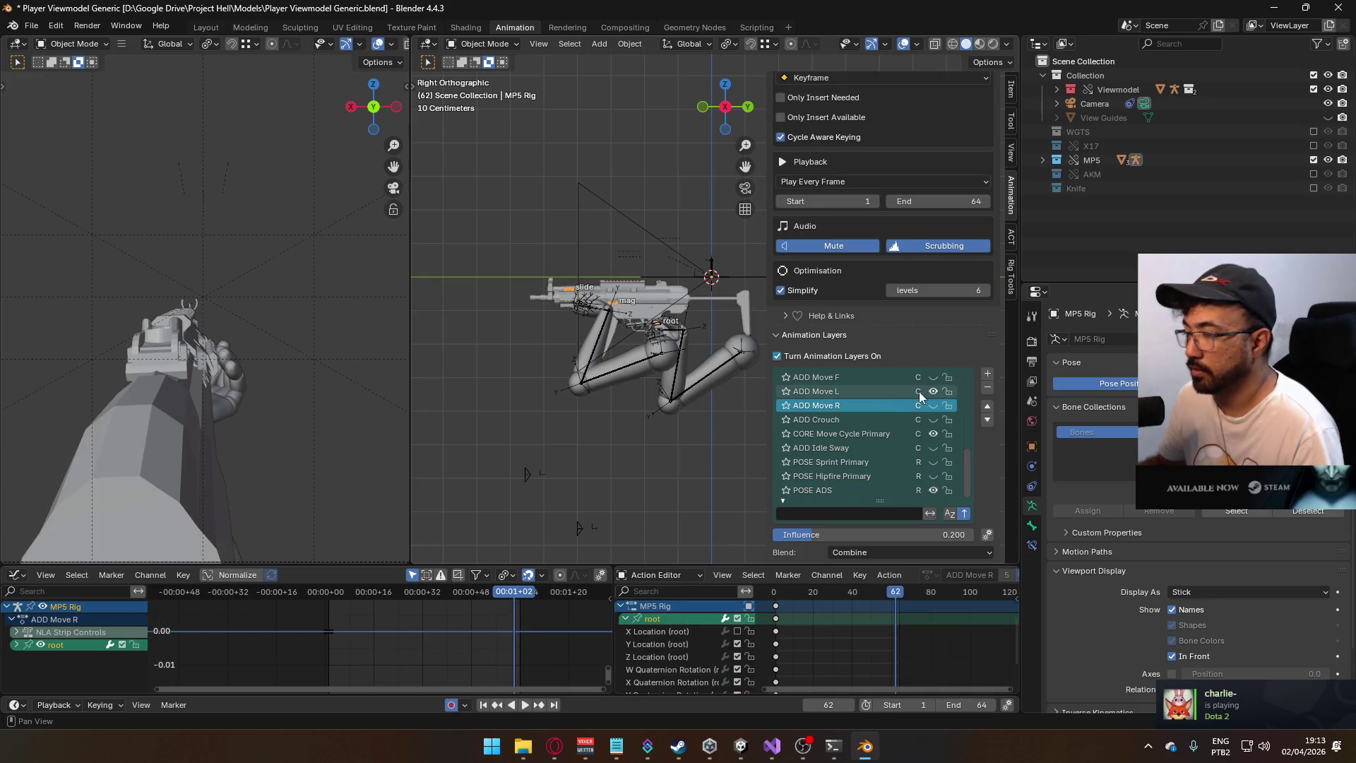
click(873, 396)
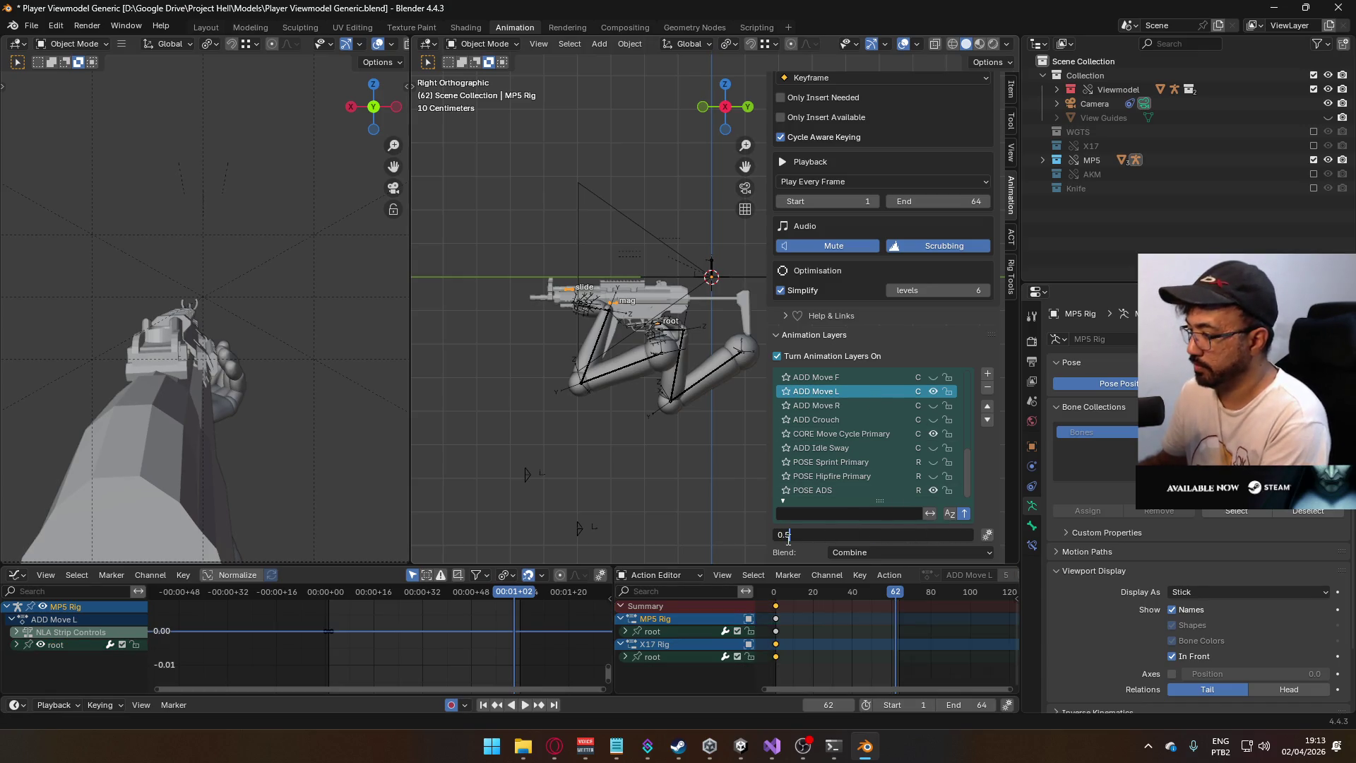
key(Return)
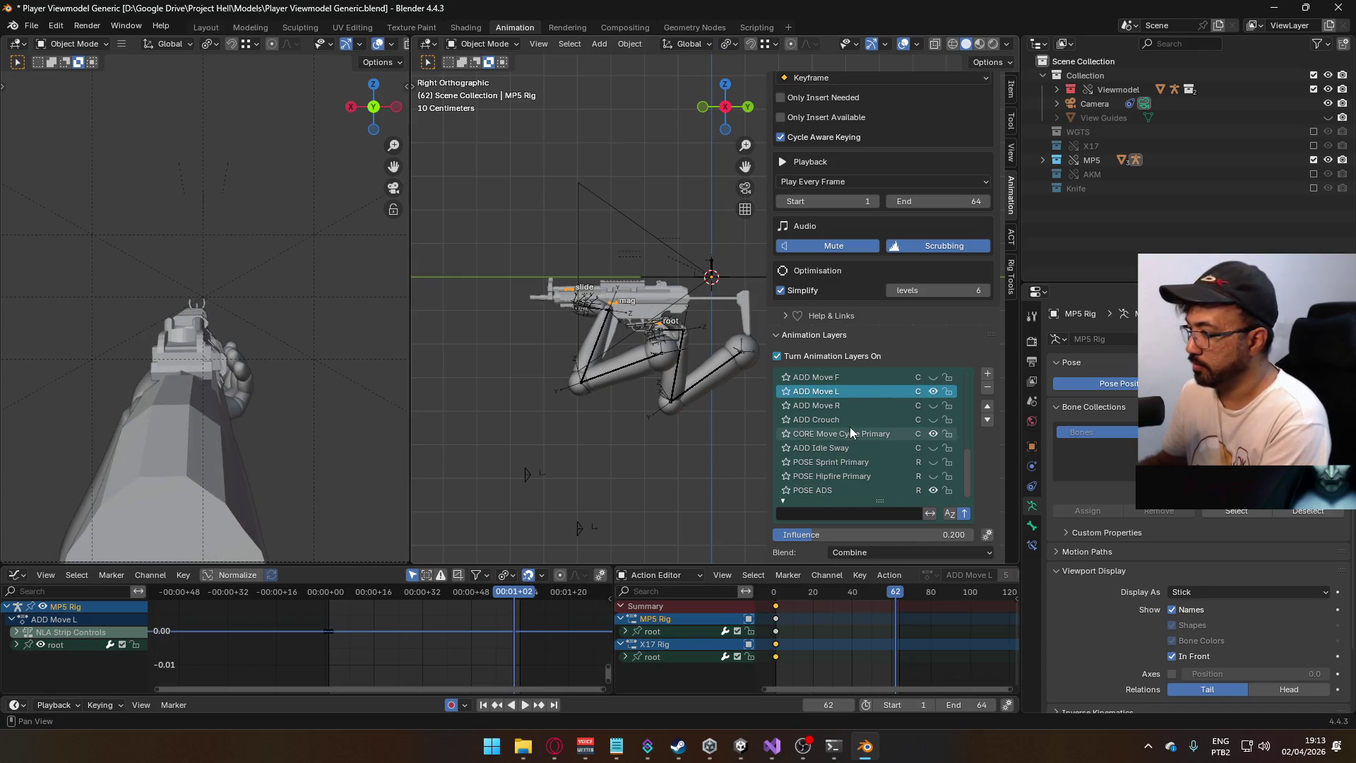
click(829, 406)
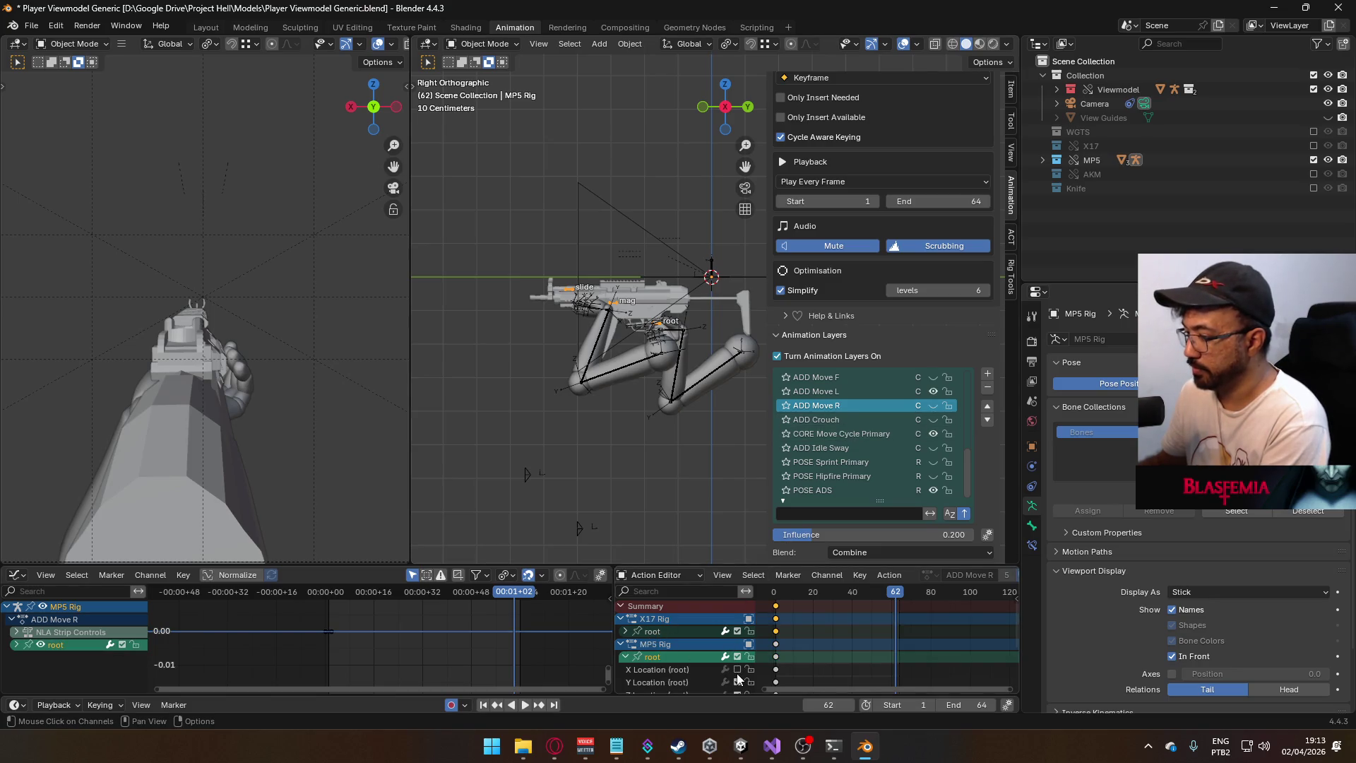
click(853, 391)
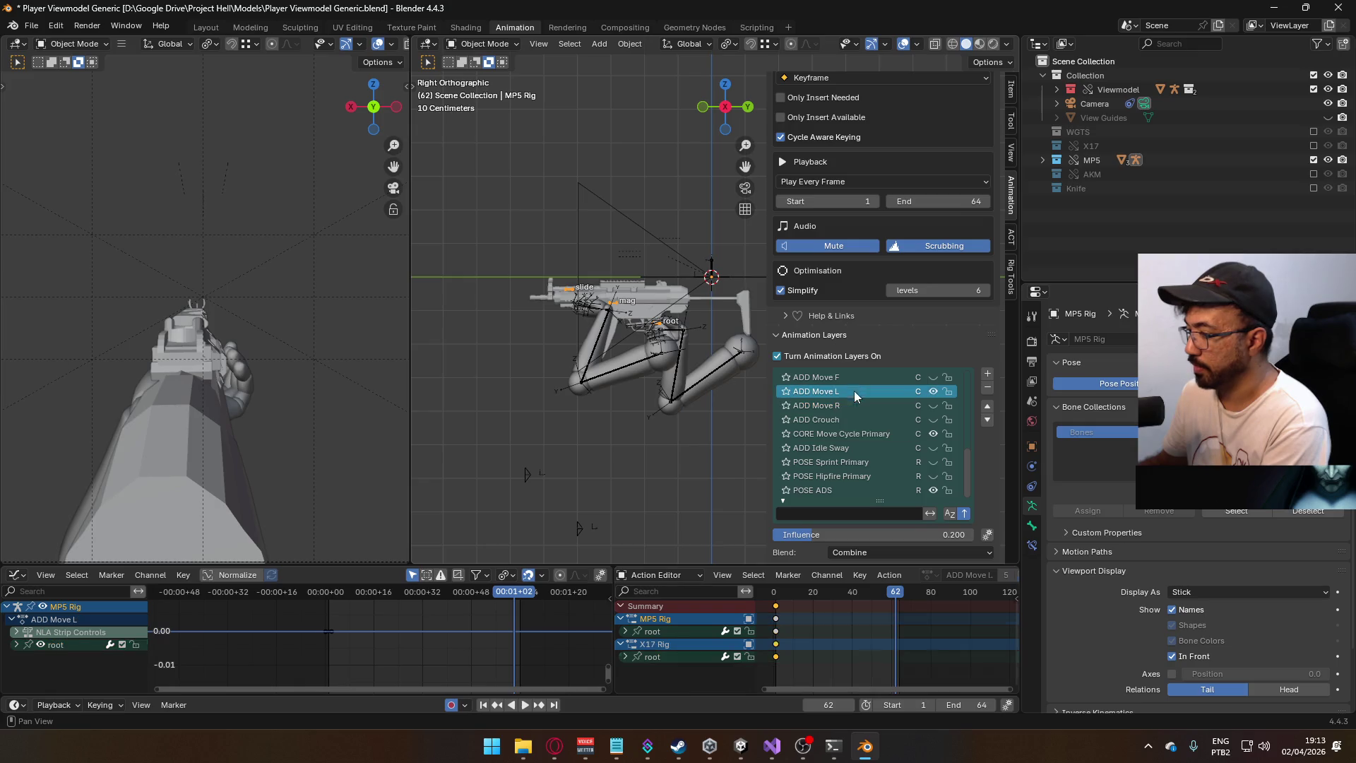
- Disable the MP5 root's X Location channel and start playback to preview the pose
click(625, 632)
click(737, 644)
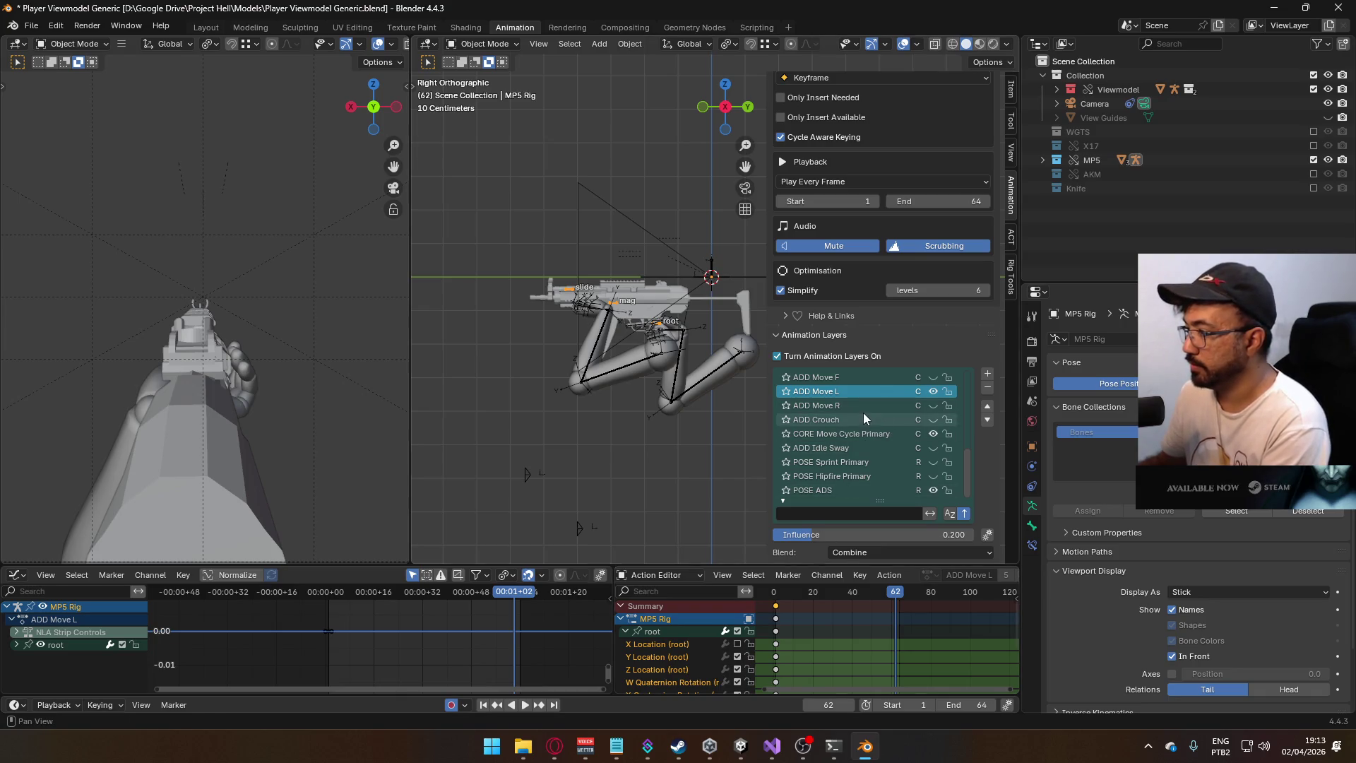
key(space)
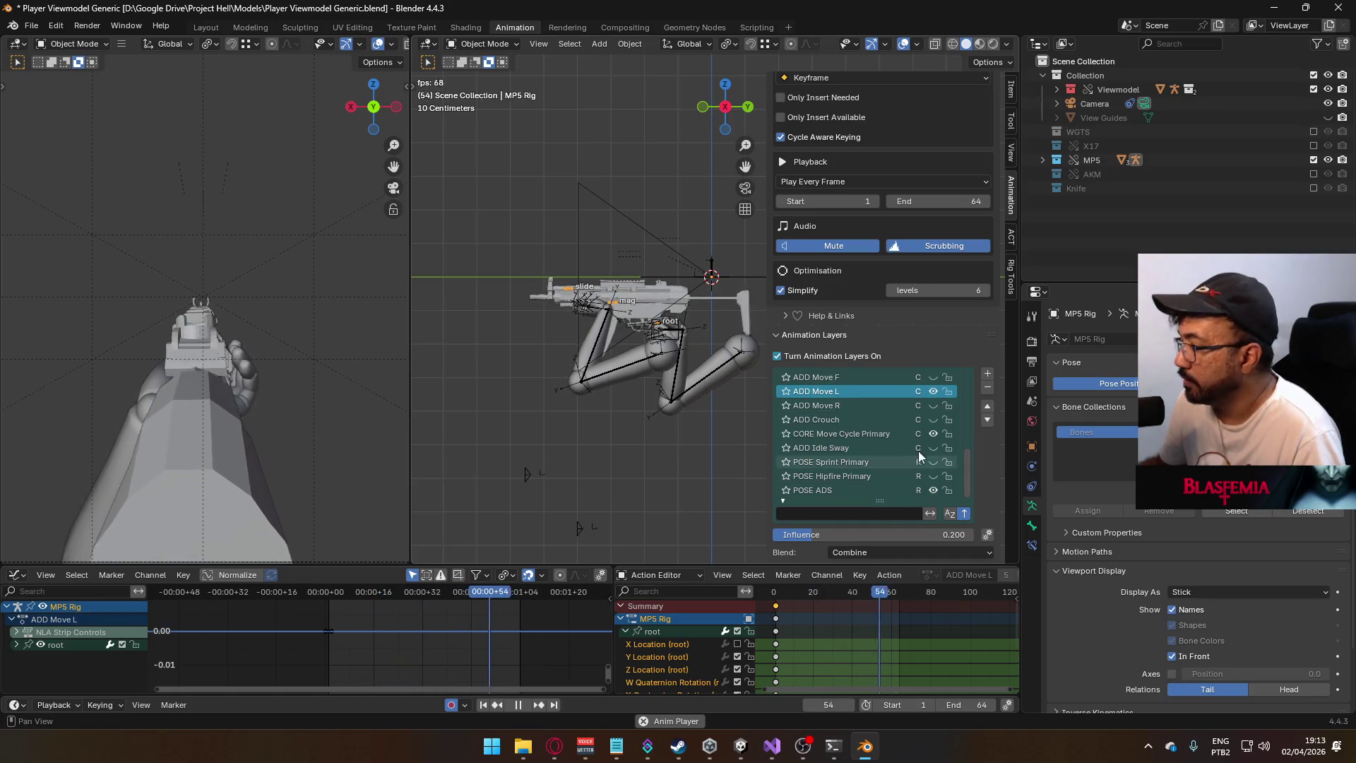
- Lower ADD Move L's influence to 0.1, stop playback and reselect the Viewmodel Rig
click(794, 534)
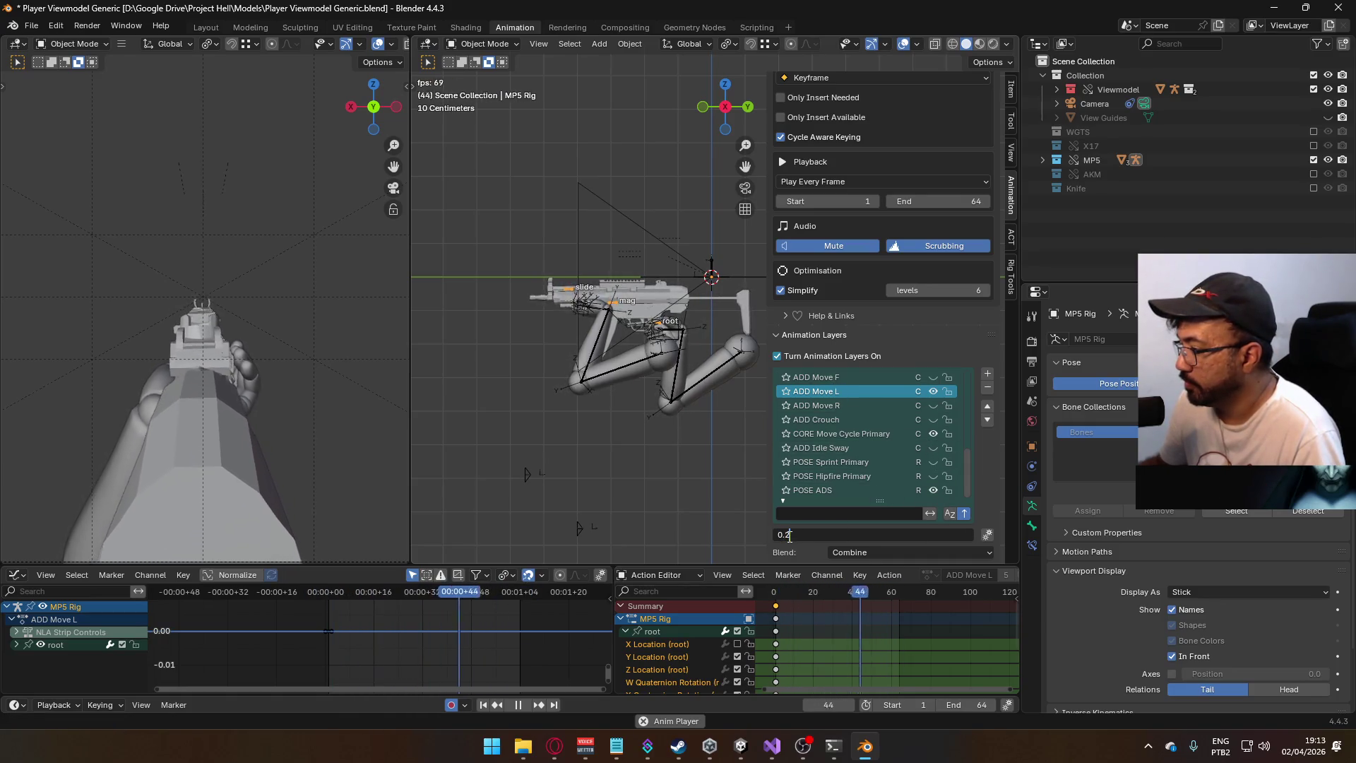
text(0.1)
key(BackSpace)
text(1)
key(Return)
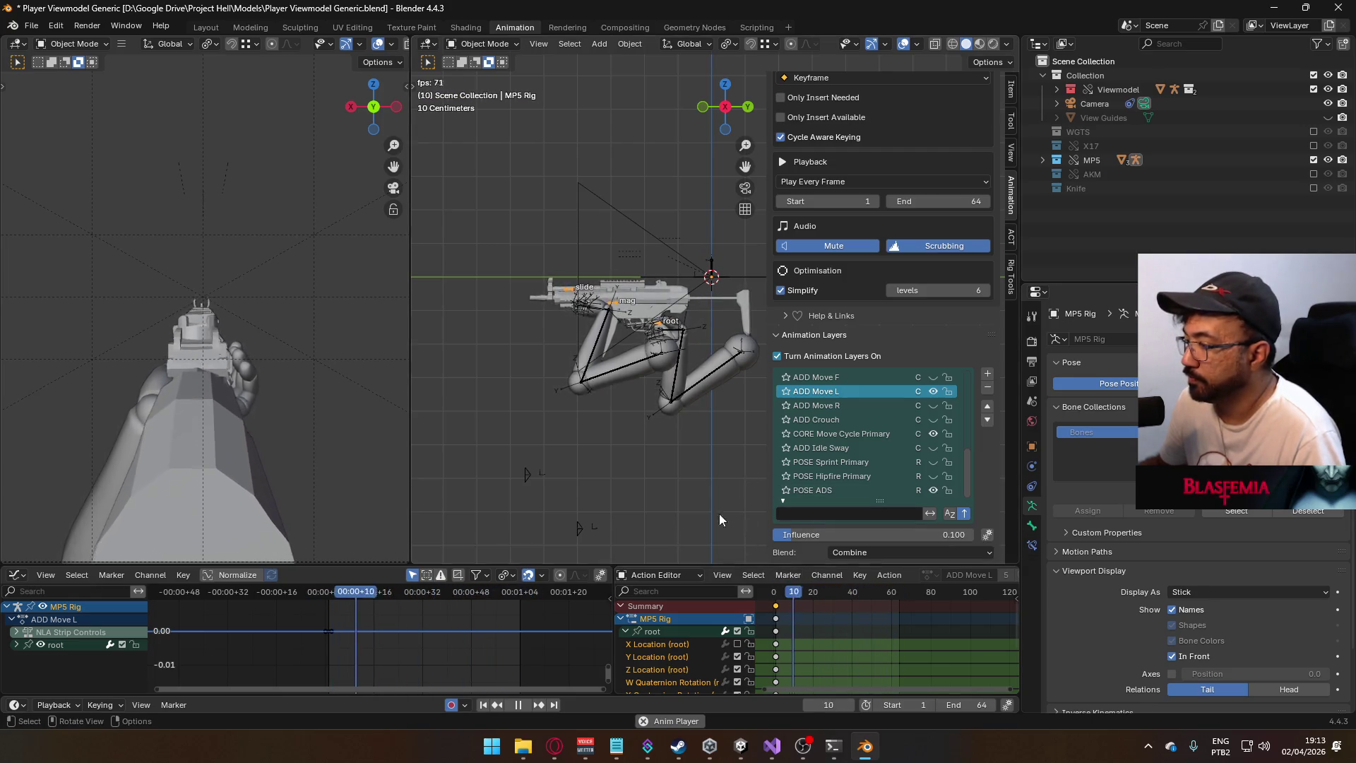
shift+click(644, 363)
key(space)
shift+click(644, 364)
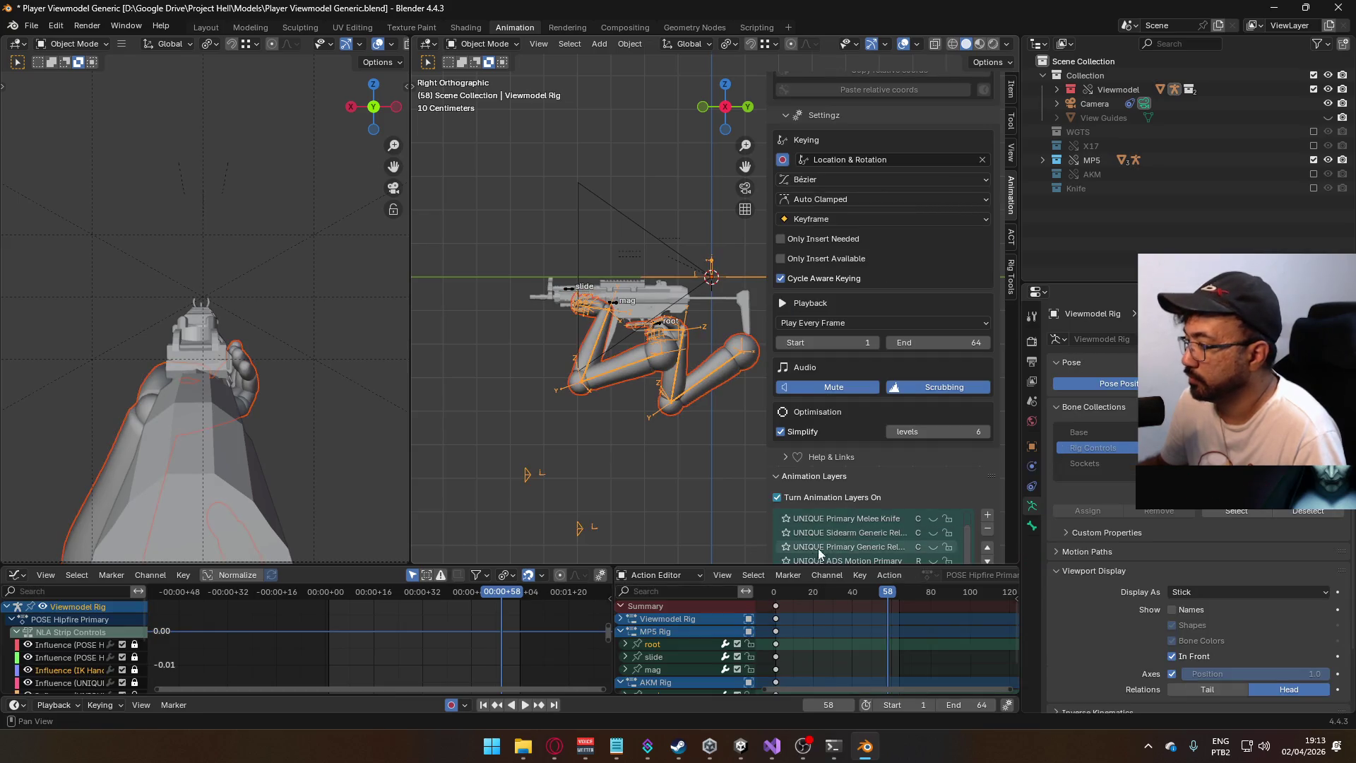
- Save at frame 1, then export FBX over the ADS Primary Move L (10% Influence) file
key(shift+Left)
key(ctrl+s)
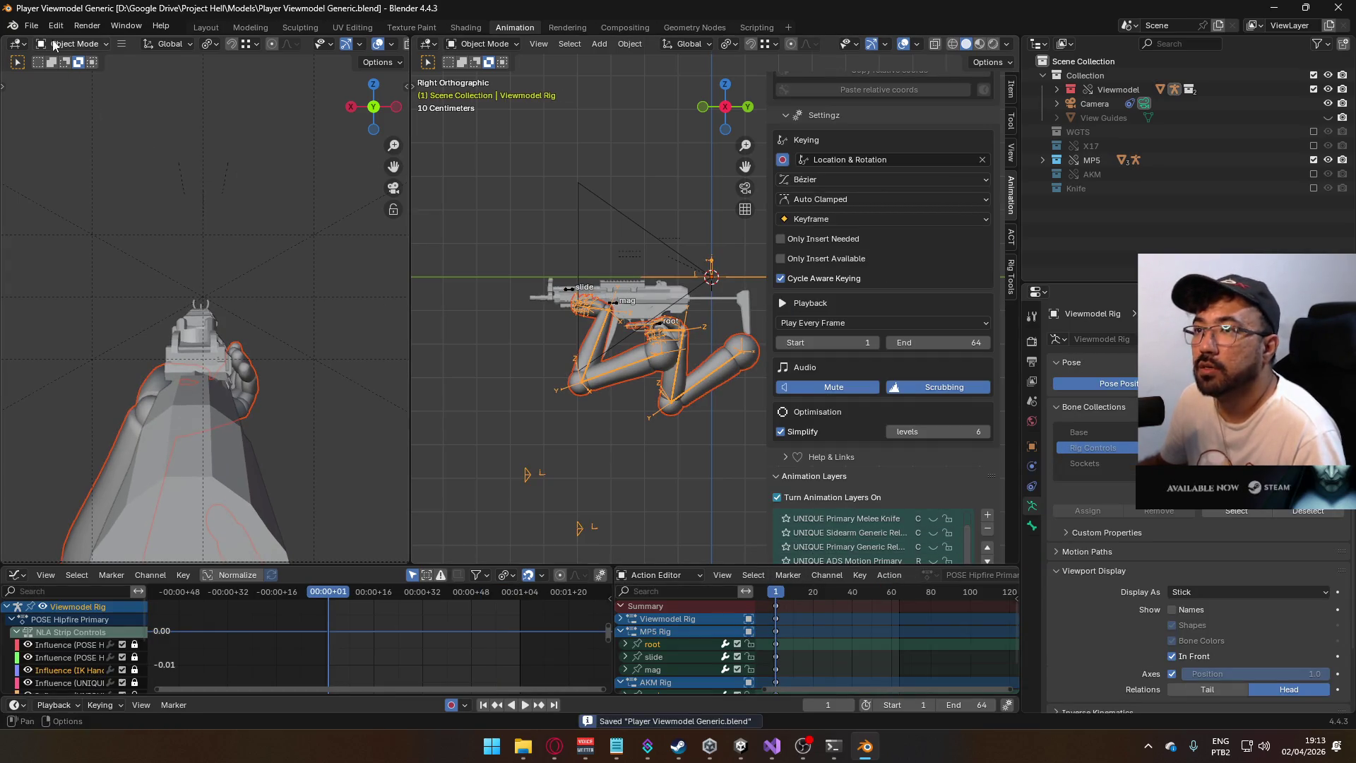
click(31, 25)
mouse_move(113, 238)
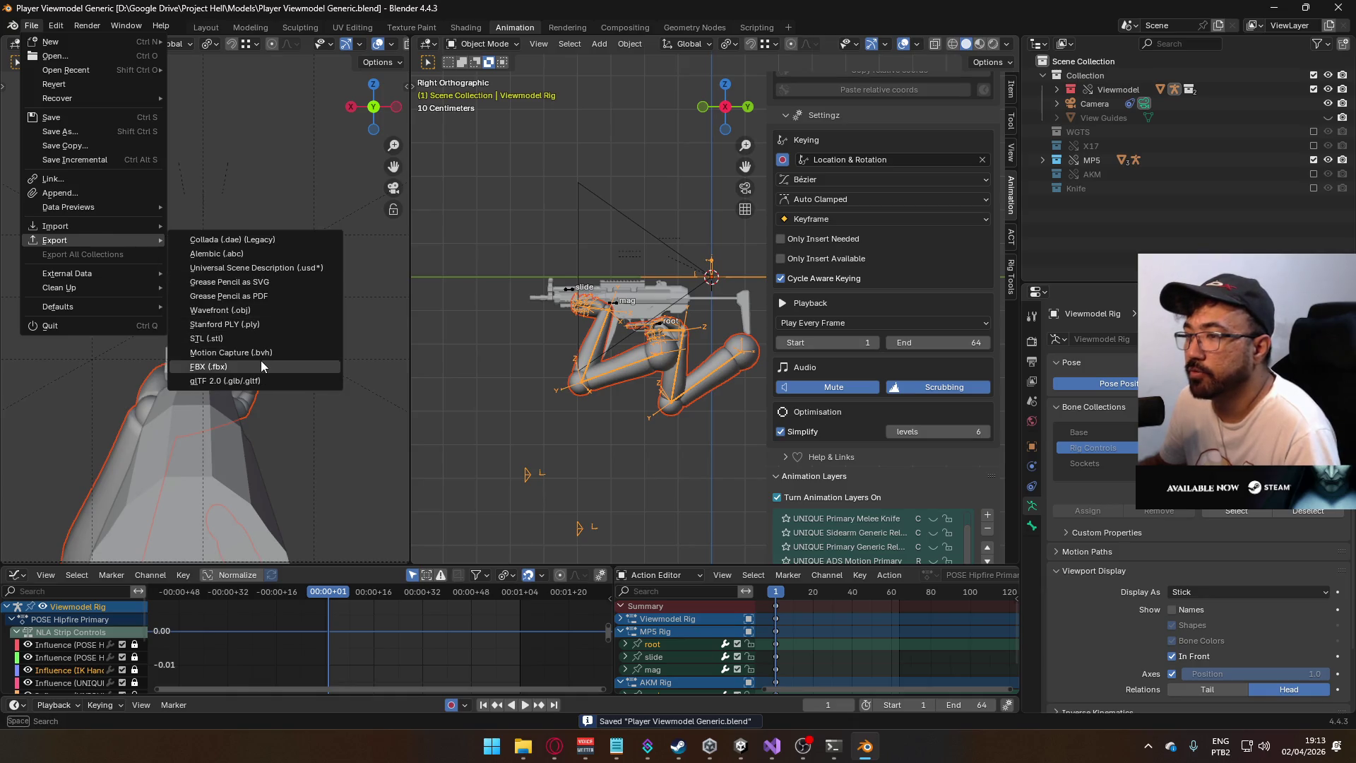
click(260, 363)
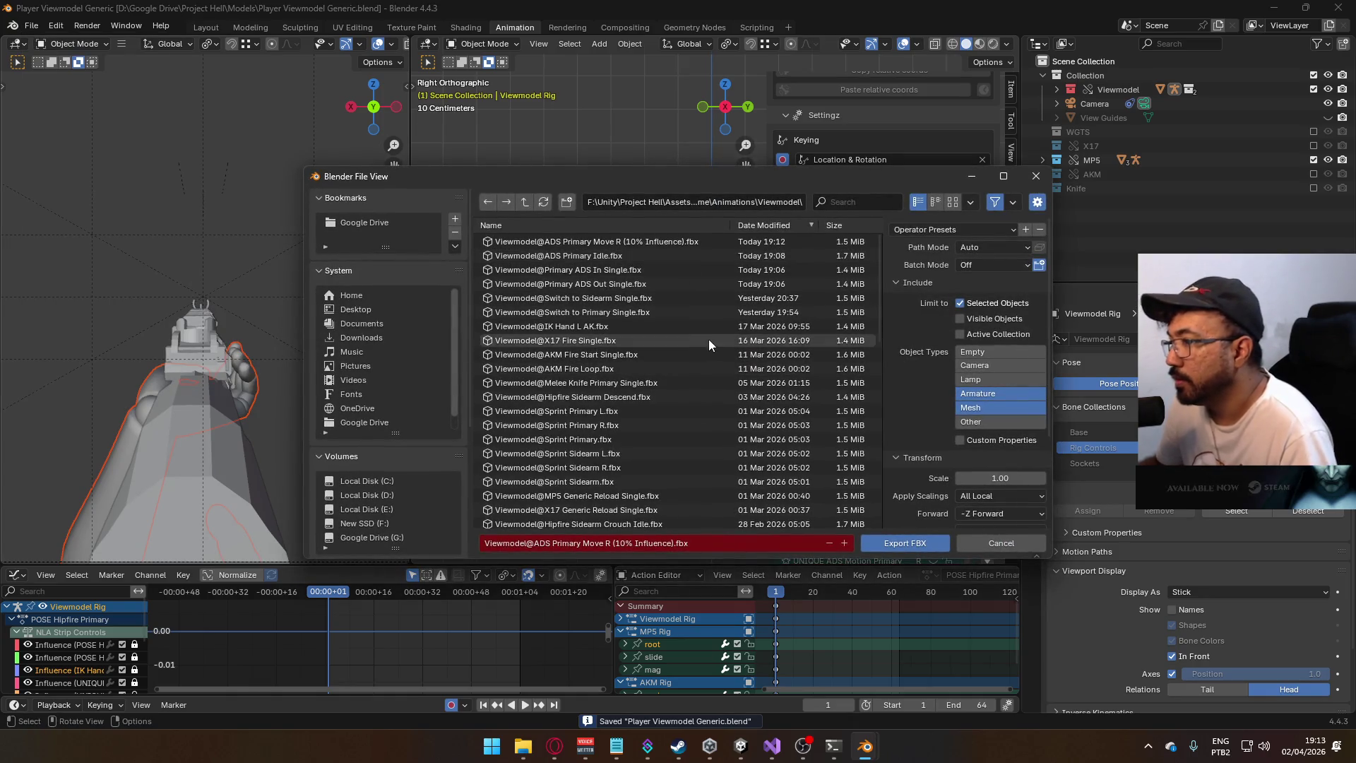
scroll(698, 369, down, 2)
scroll(698, 369, up, 2)
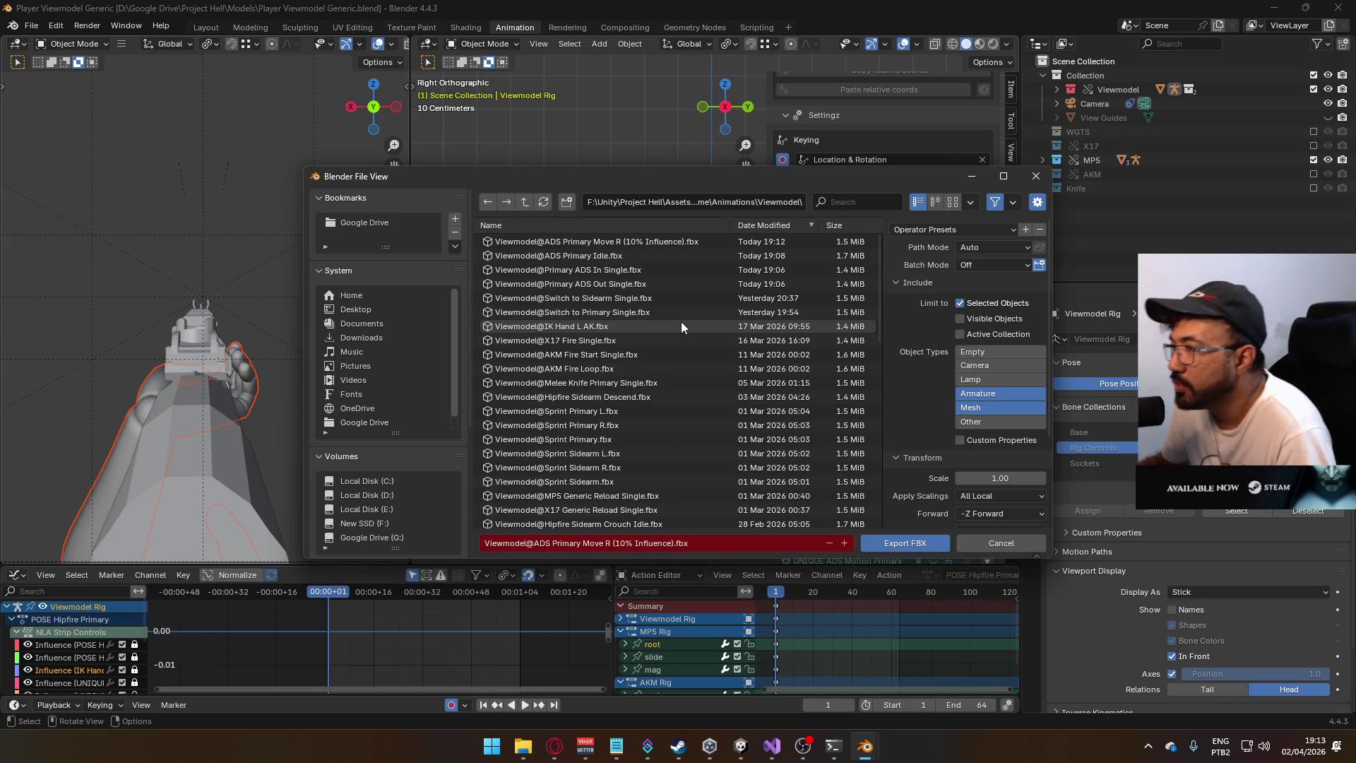
click(852, 209)
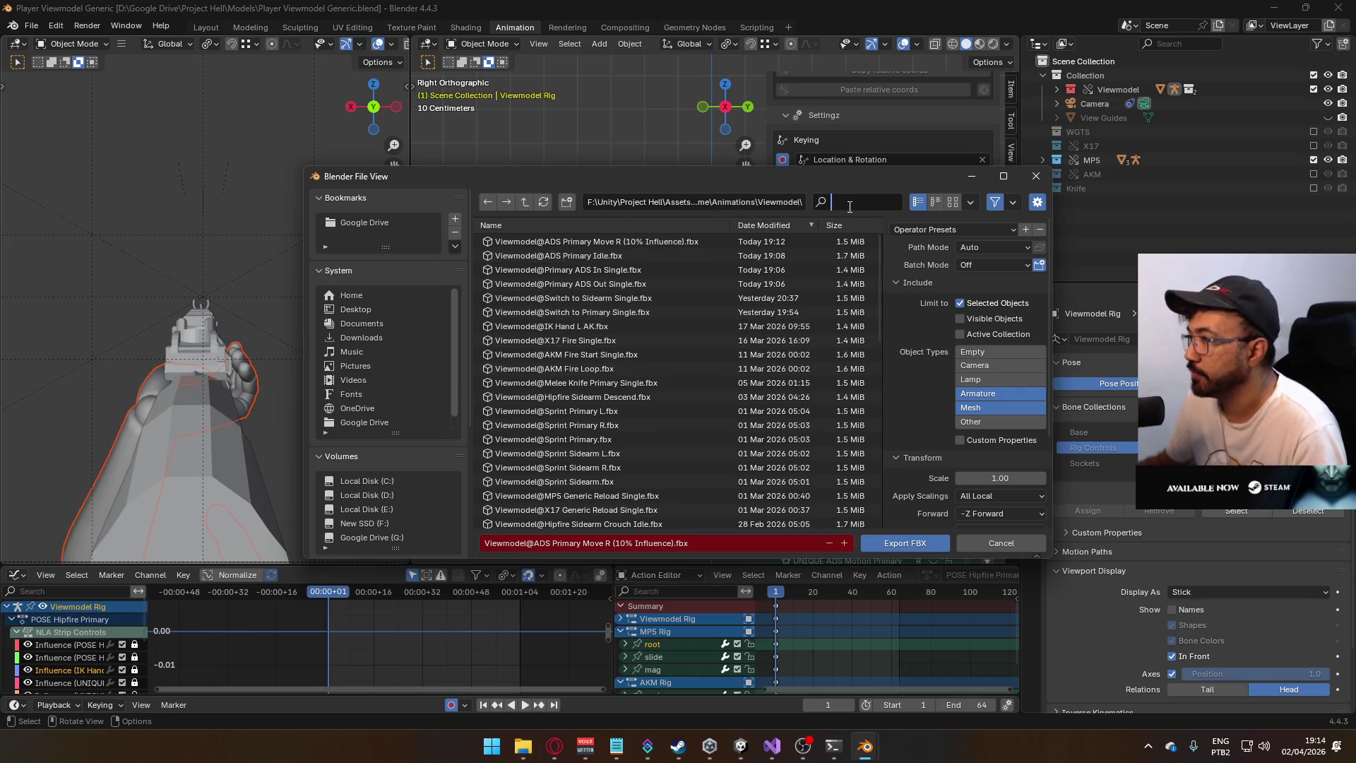
text(ads prim)
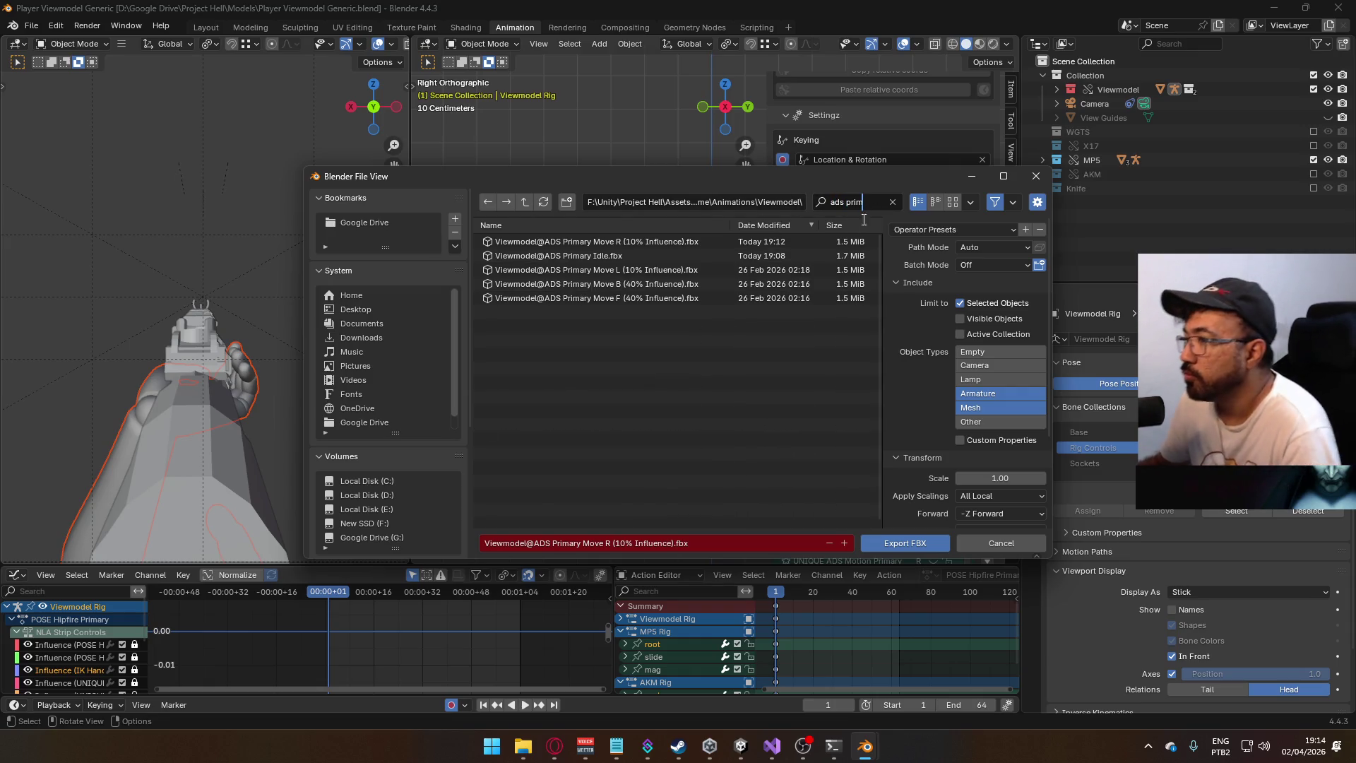
click(647, 269)
click(916, 544)
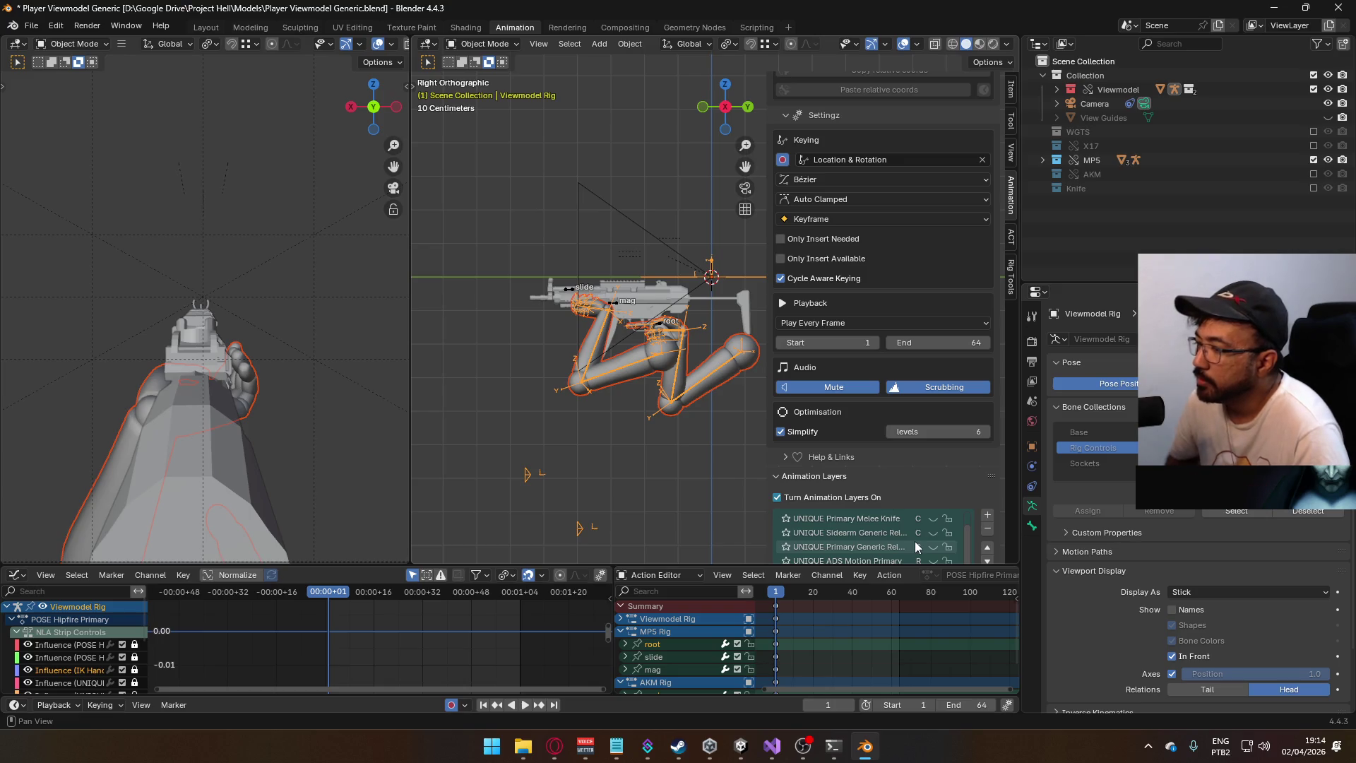
- On the MP5 Rig, turn off ADD Move L and make ADD Move F the enabled, active layer
scroll(929, 494, down, 3)
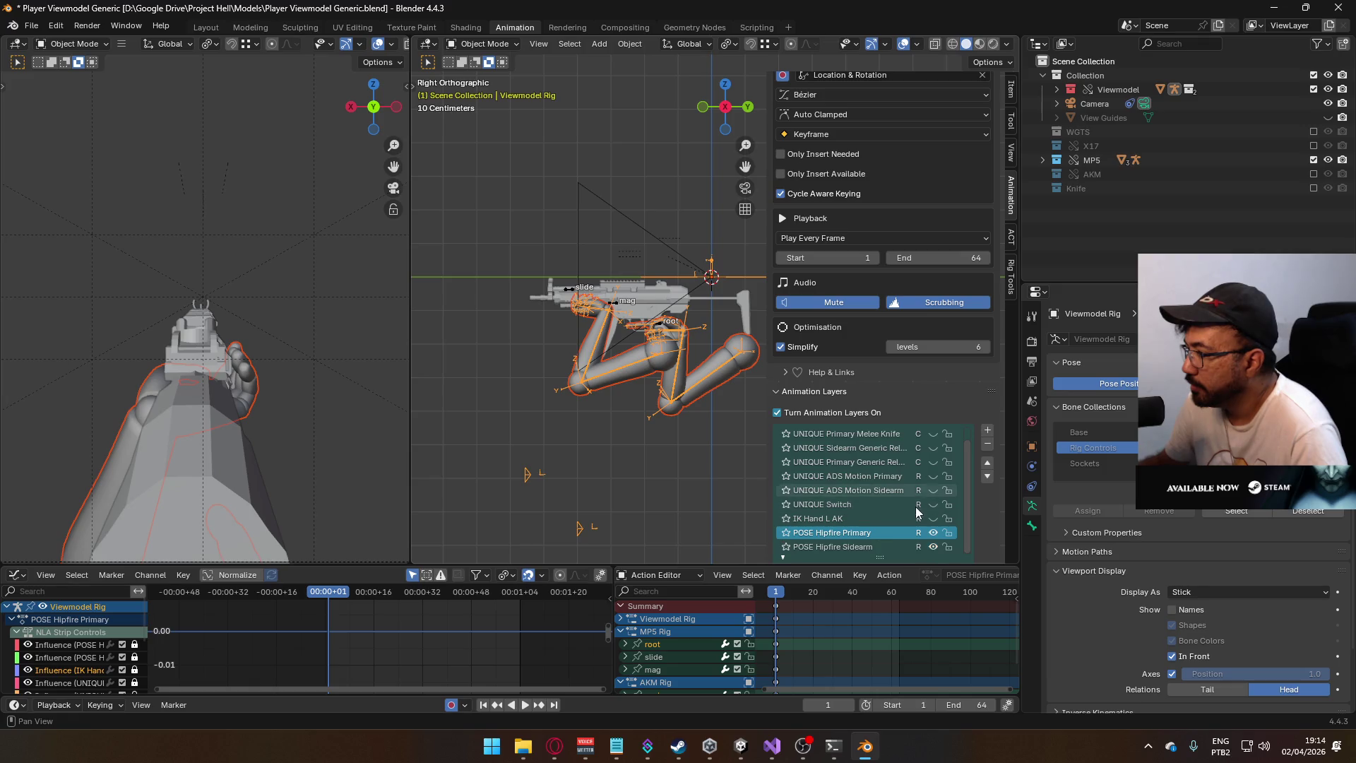
click(614, 309)
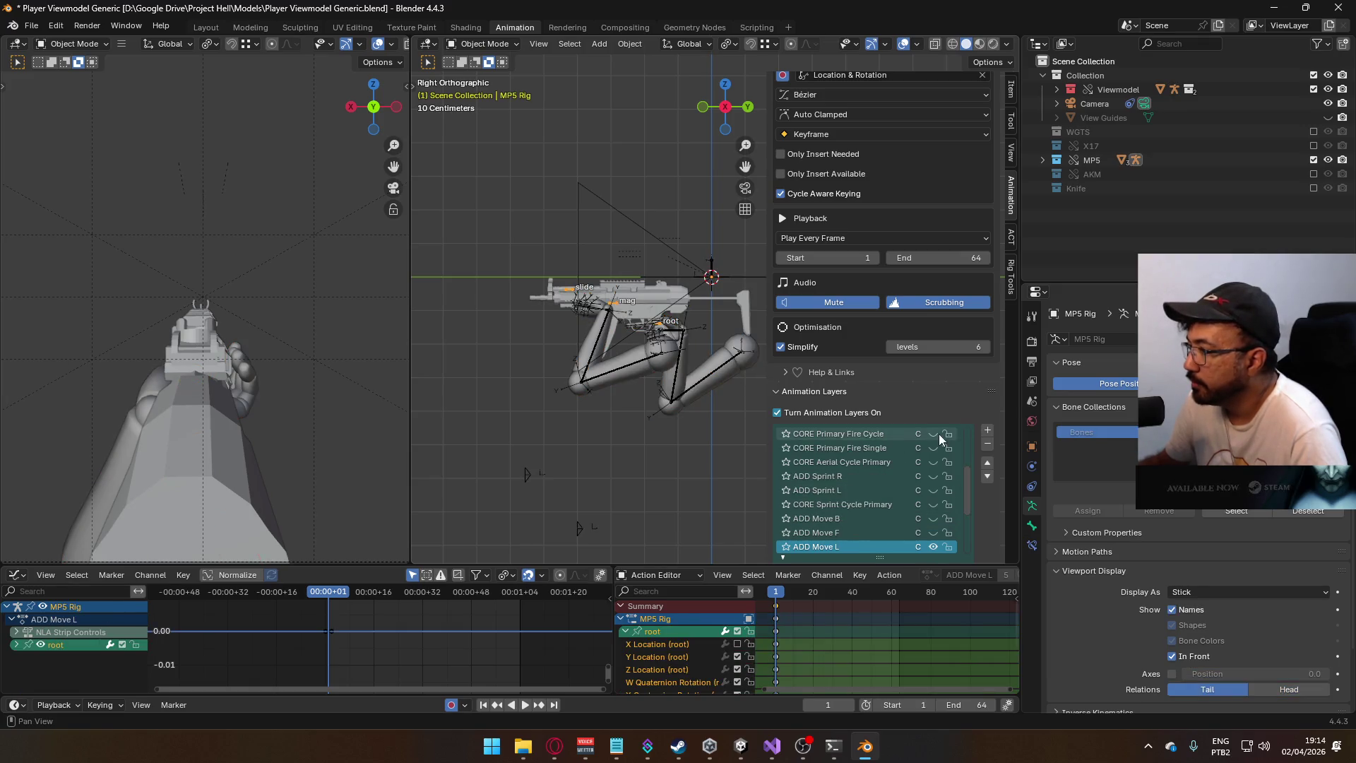
scroll(938, 434, up, 2)
click(933, 490)
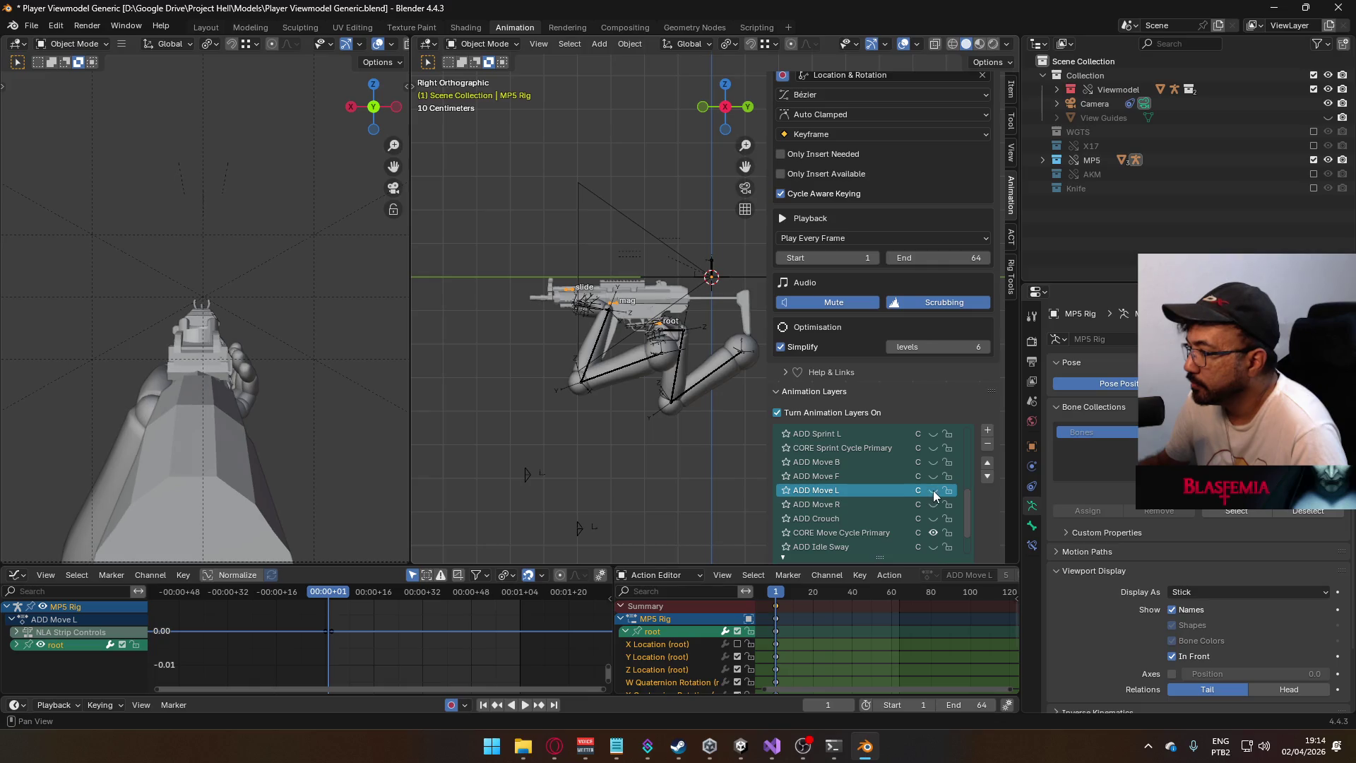
click(934, 477)
click(923, 478)
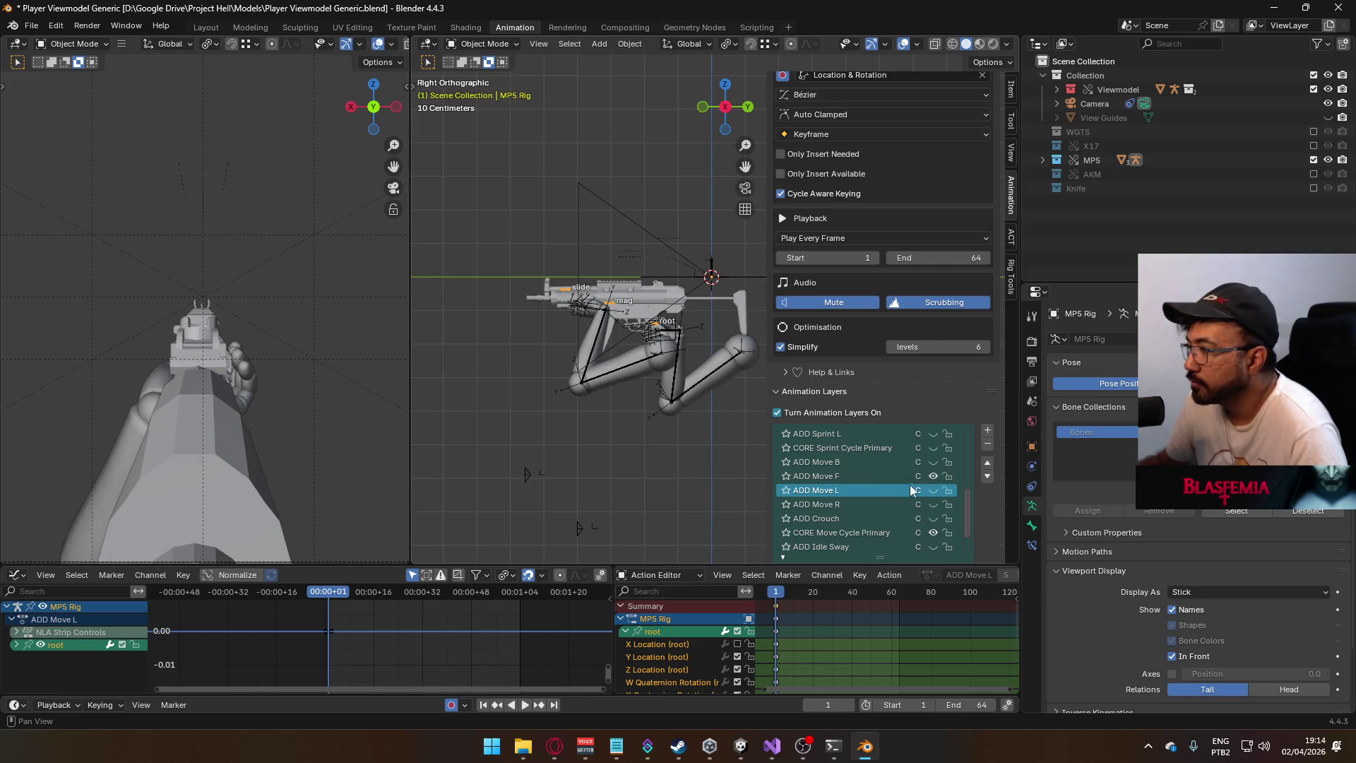
- Preview playback while raising ADD Move F's influence, then stop and return to frame 1
scroll(882, 368, down, 3)
scroll(918, 367, down, 3)
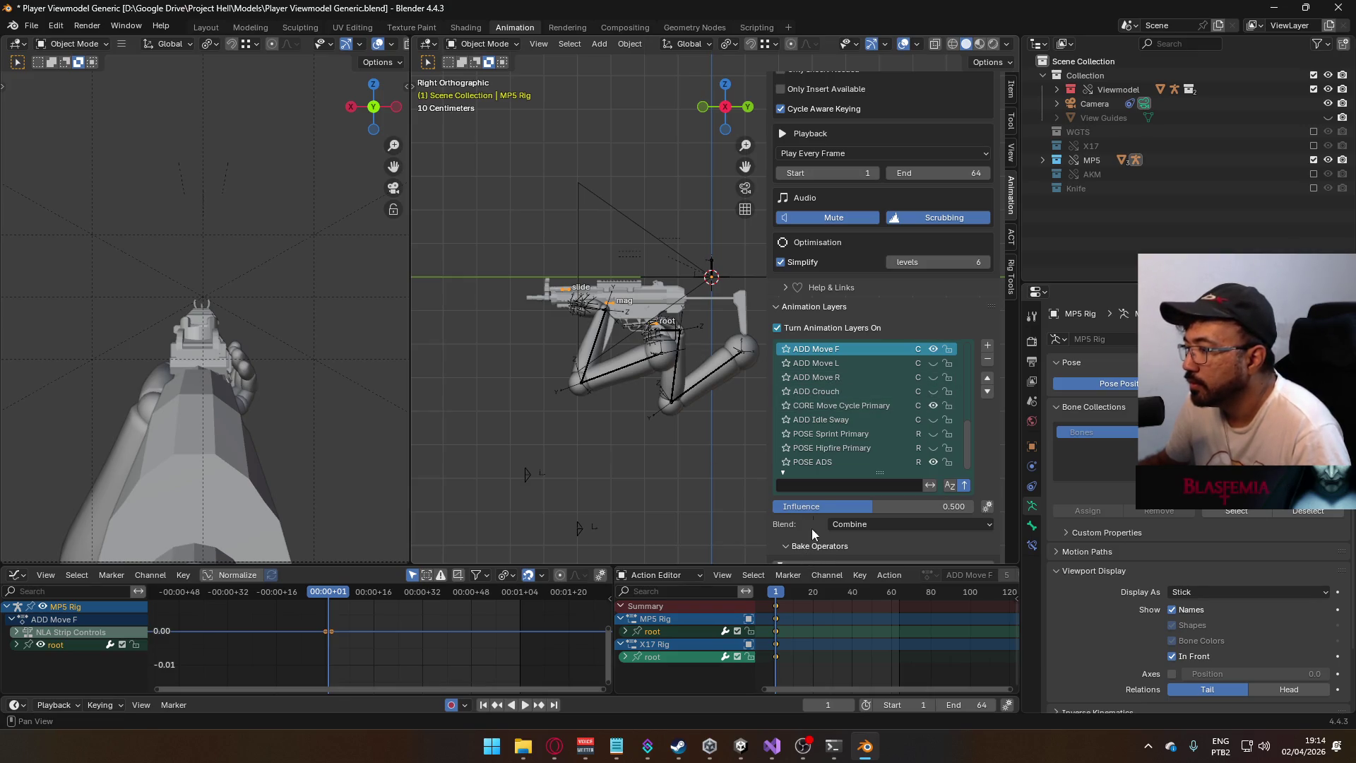
click(831, 404)
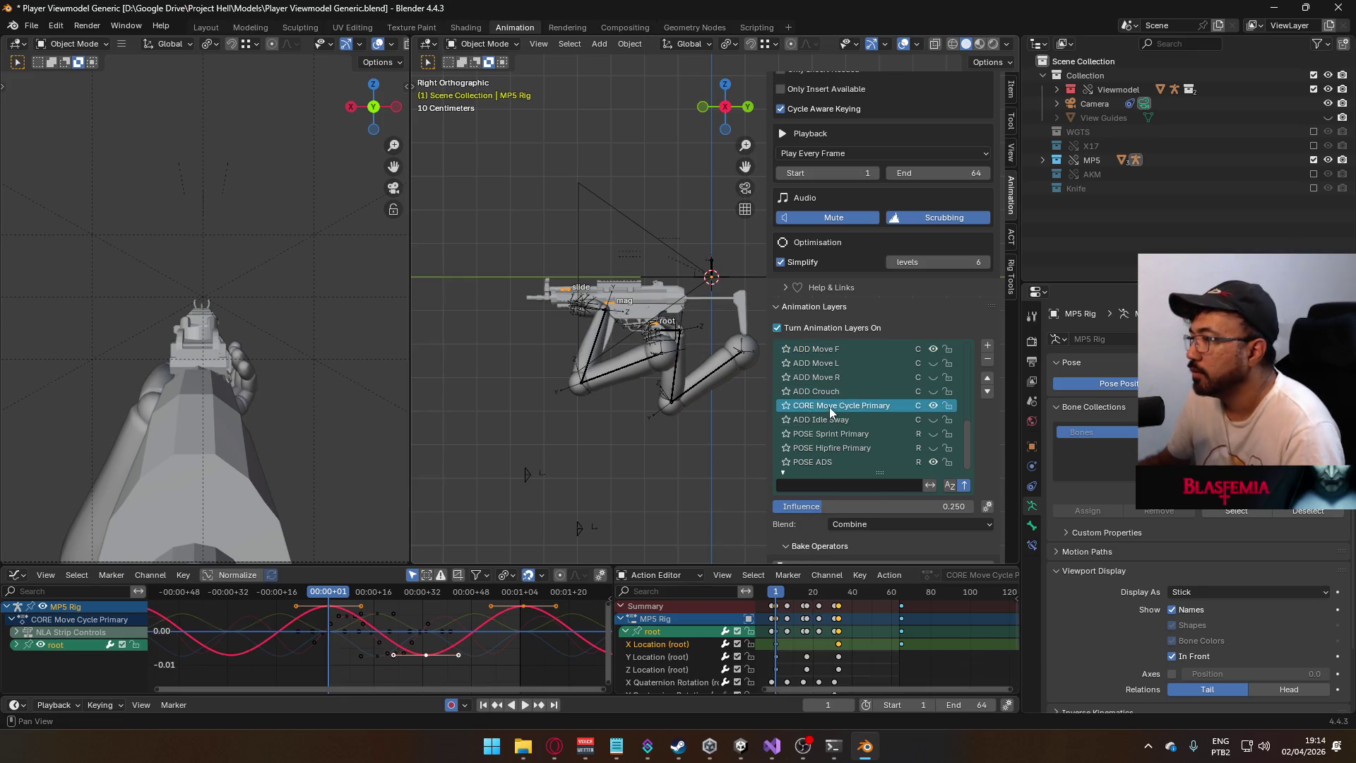
key(space)
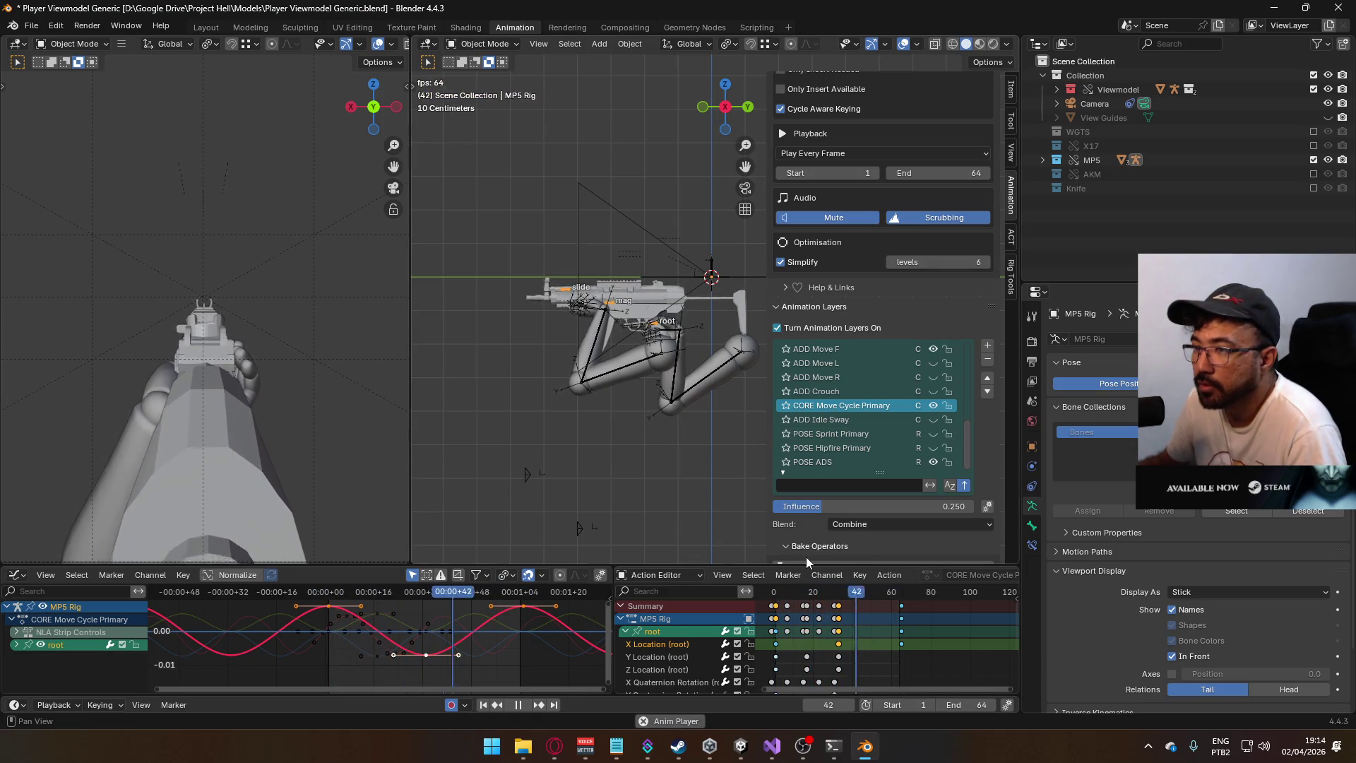
scroll(847, 396, up, 1)
click(851, 362)
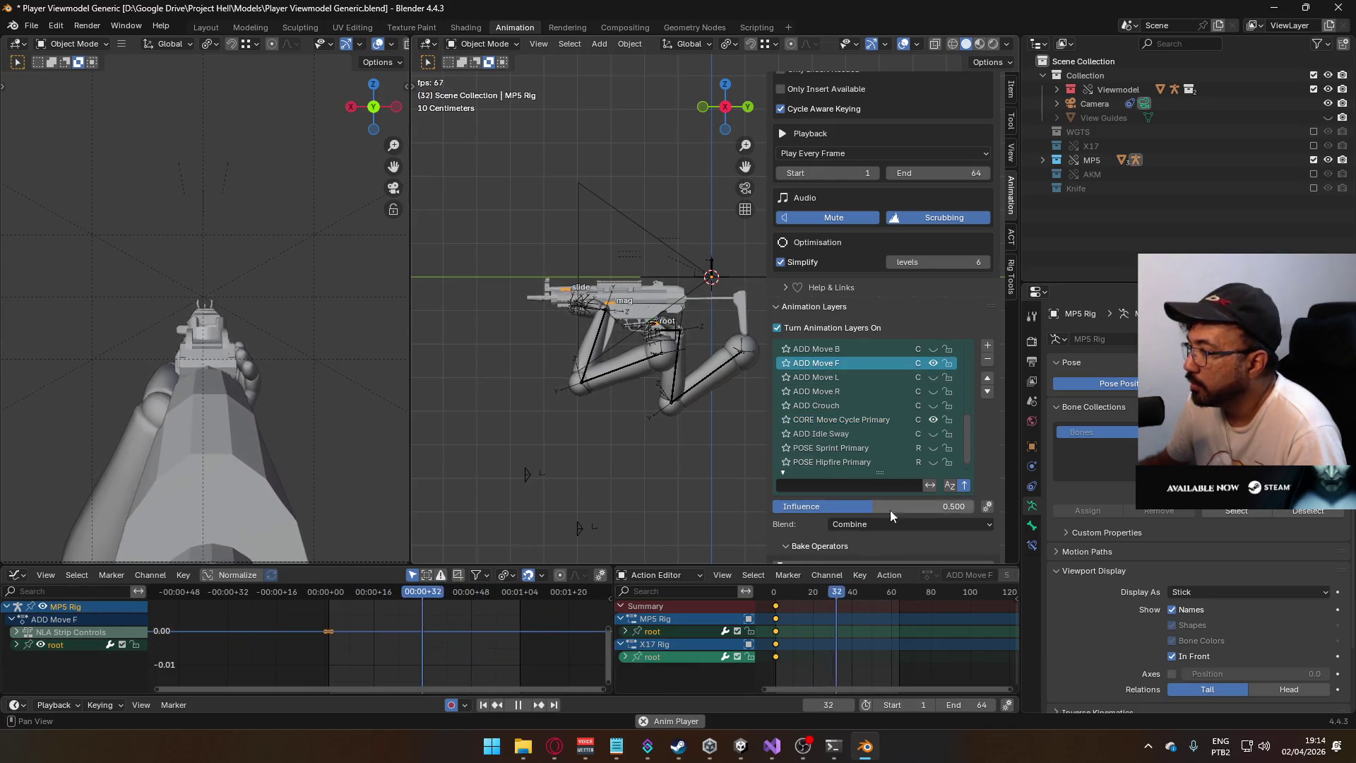
mouse_move(857, 506)
mouse_down()
mouse_move(917, 499)
mouse_move(886, 501)
mouse_up()
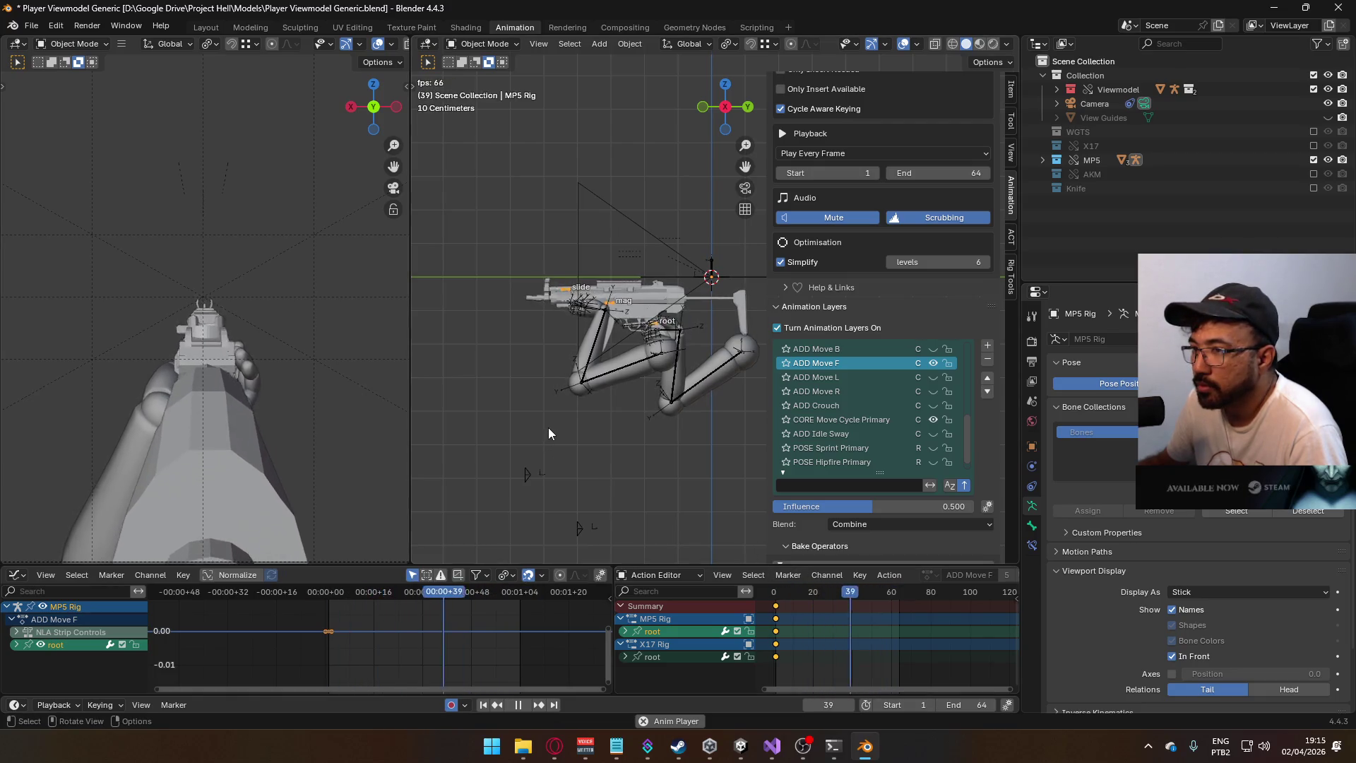
key(space)
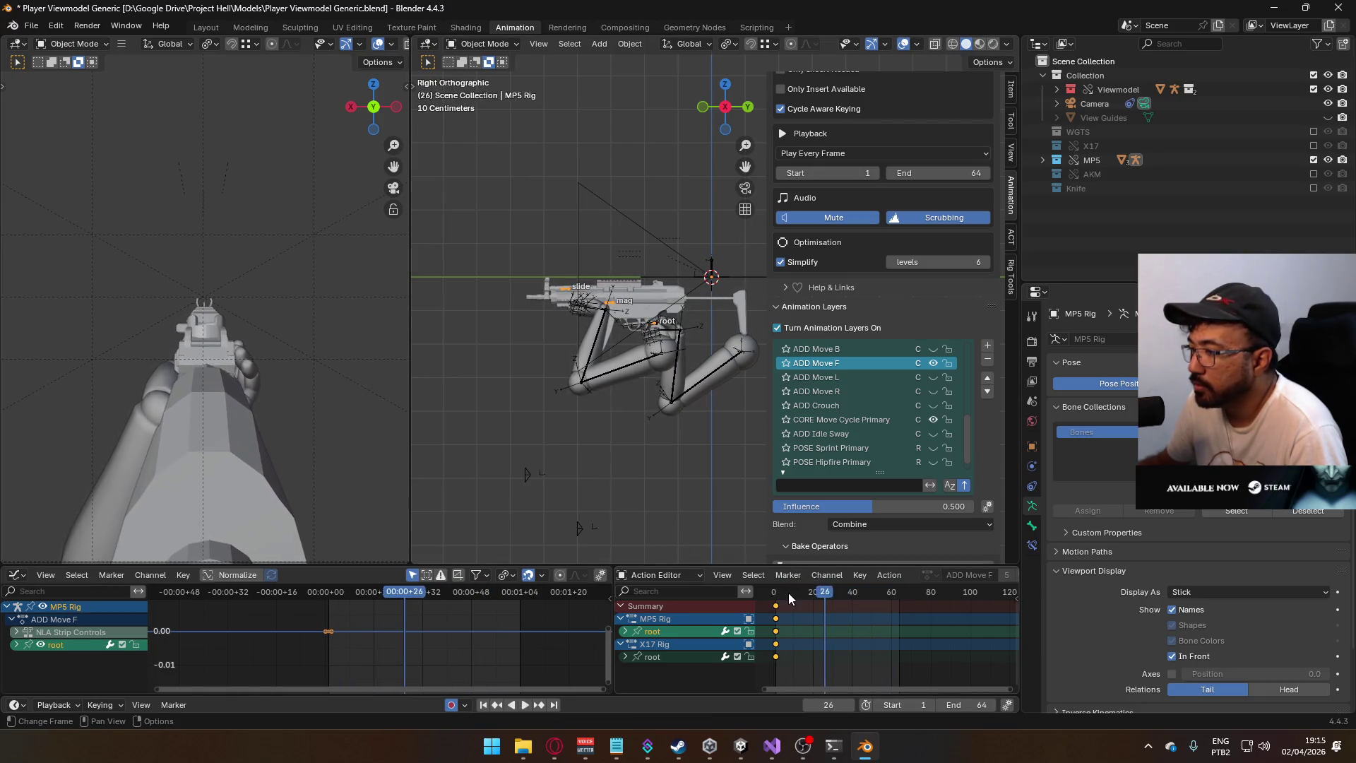
key(shift+Left)
- Select the Viewmodel Rig, save, and export FBX over 'Viewmodel@ADS Primary Move F (40% Influence).fbx'
click(660, 375)
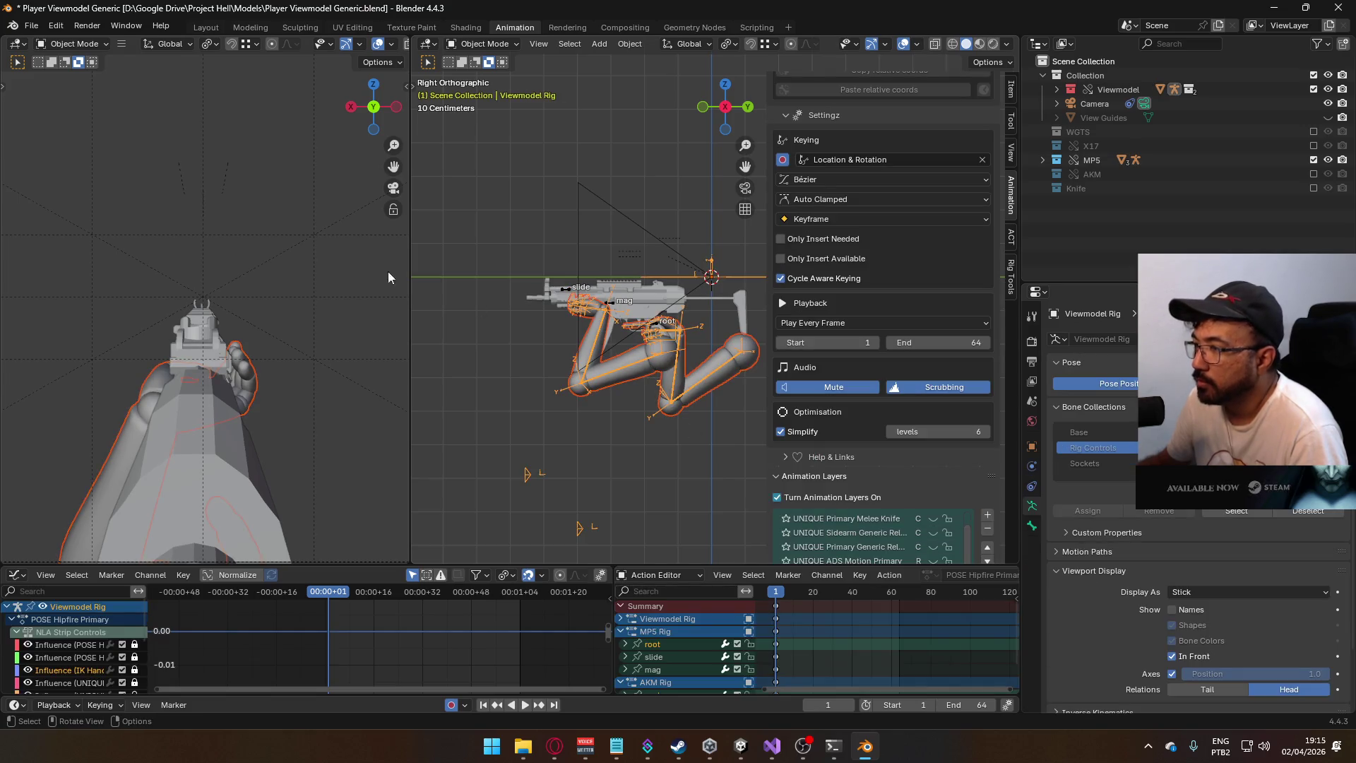
key(ctrl+s)
click(31, 25)
mouse_move(92, 240)
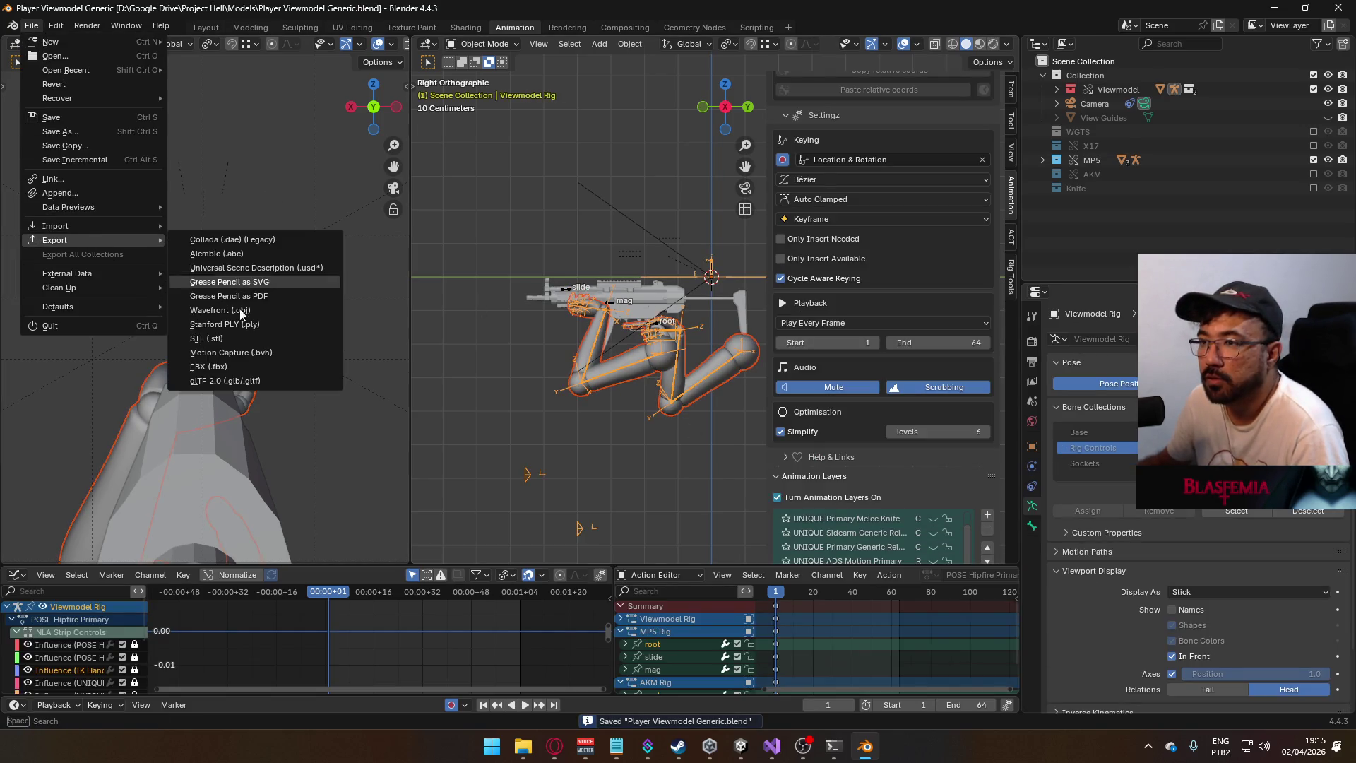
click(294, 366)
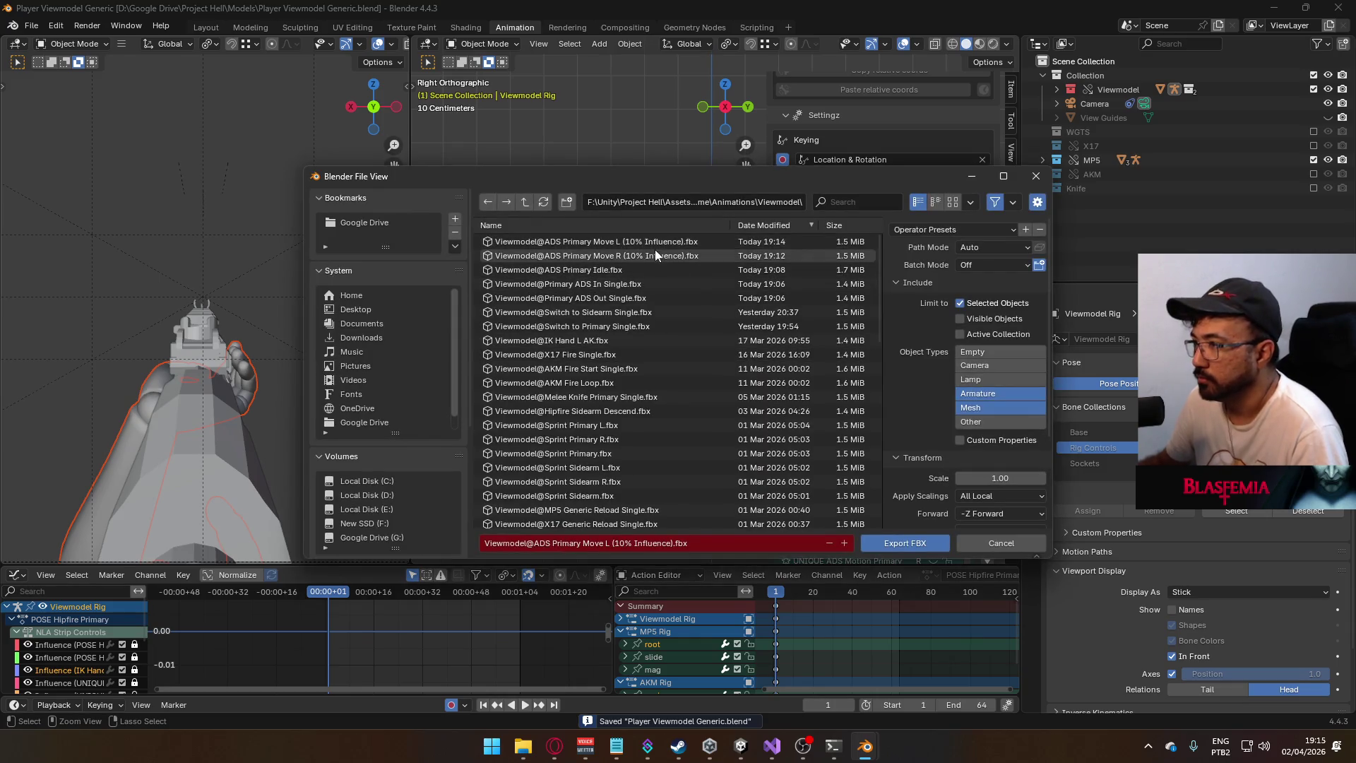
click(832, 198)
text(ads)
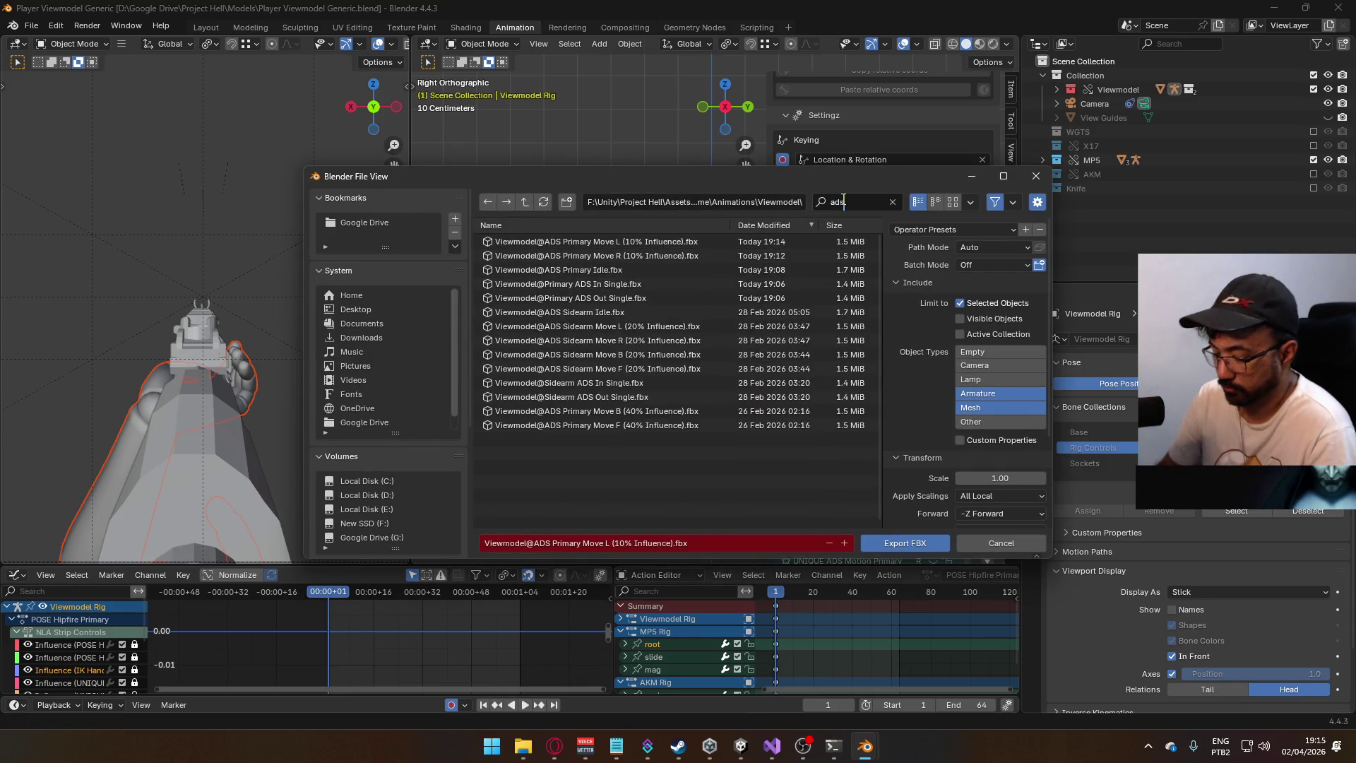
text( primary)
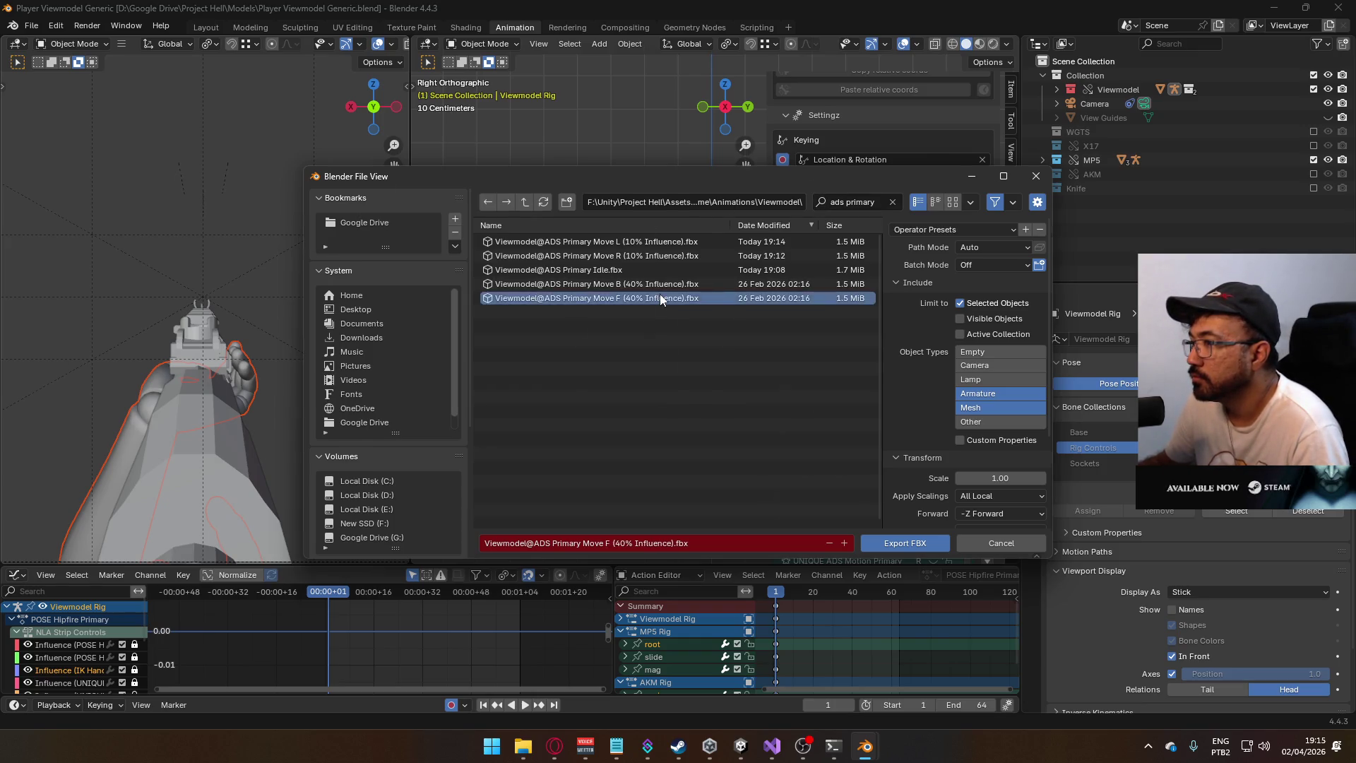
double_click(659, 295)
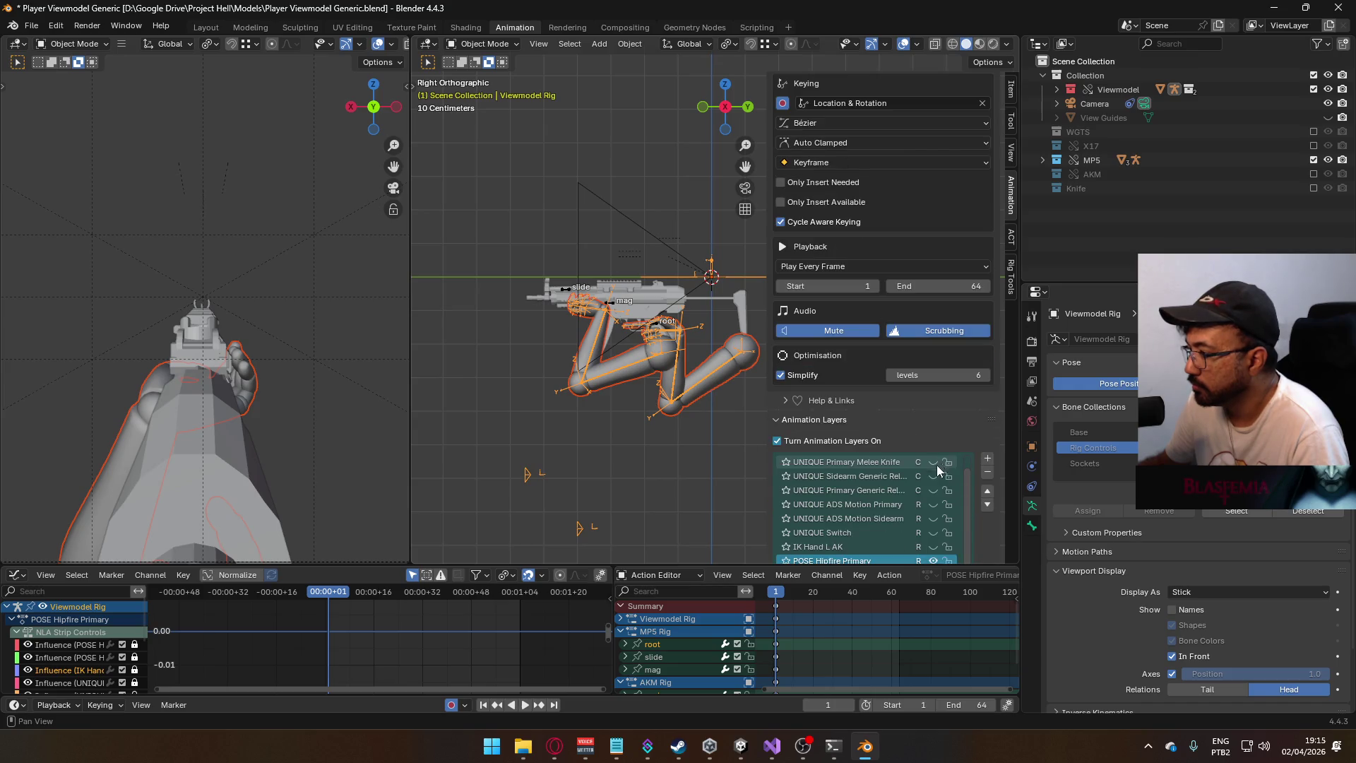
- On the MP5 Rig, hide ADD Move F and make ADD Move B the enabled, active layer
scroll(925, 410, down, 4)
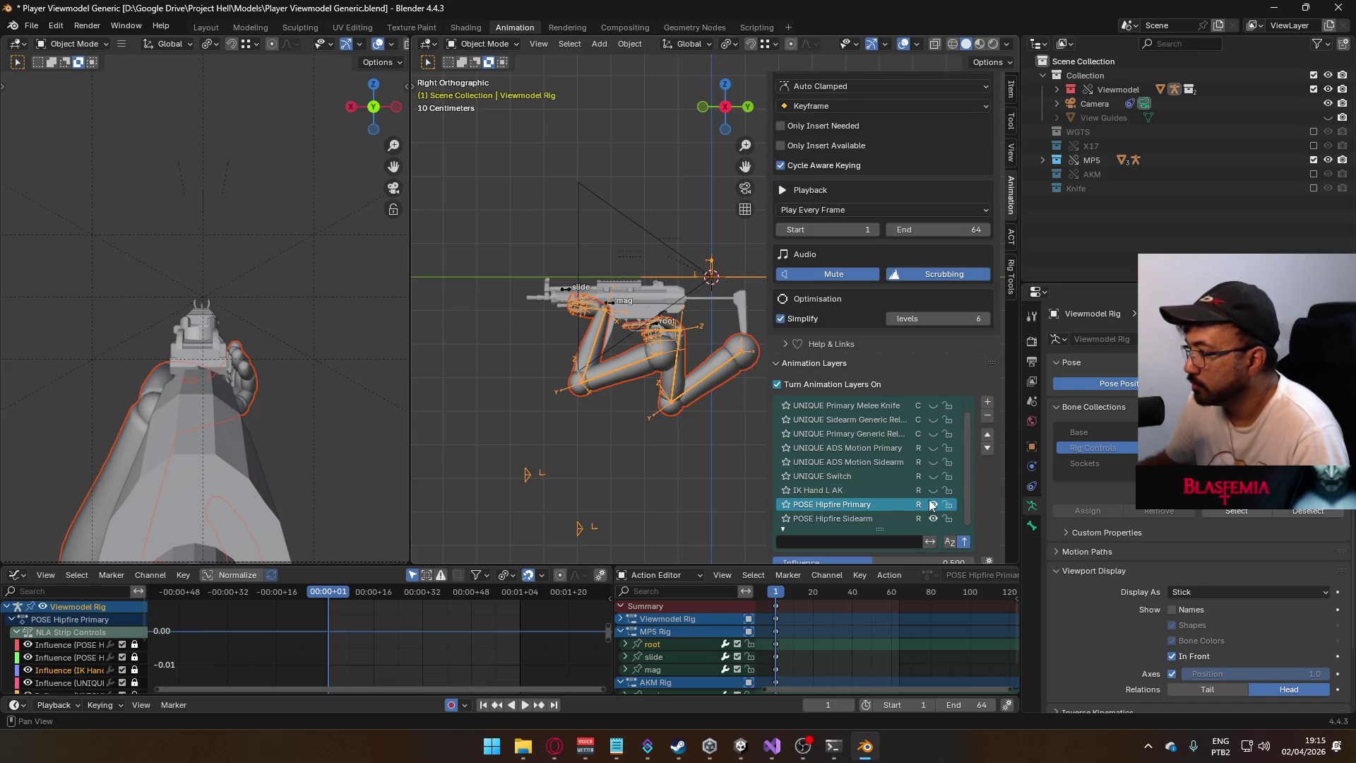
scroll(905, 481, up, 1)
scroll(904, 481, down, 1)
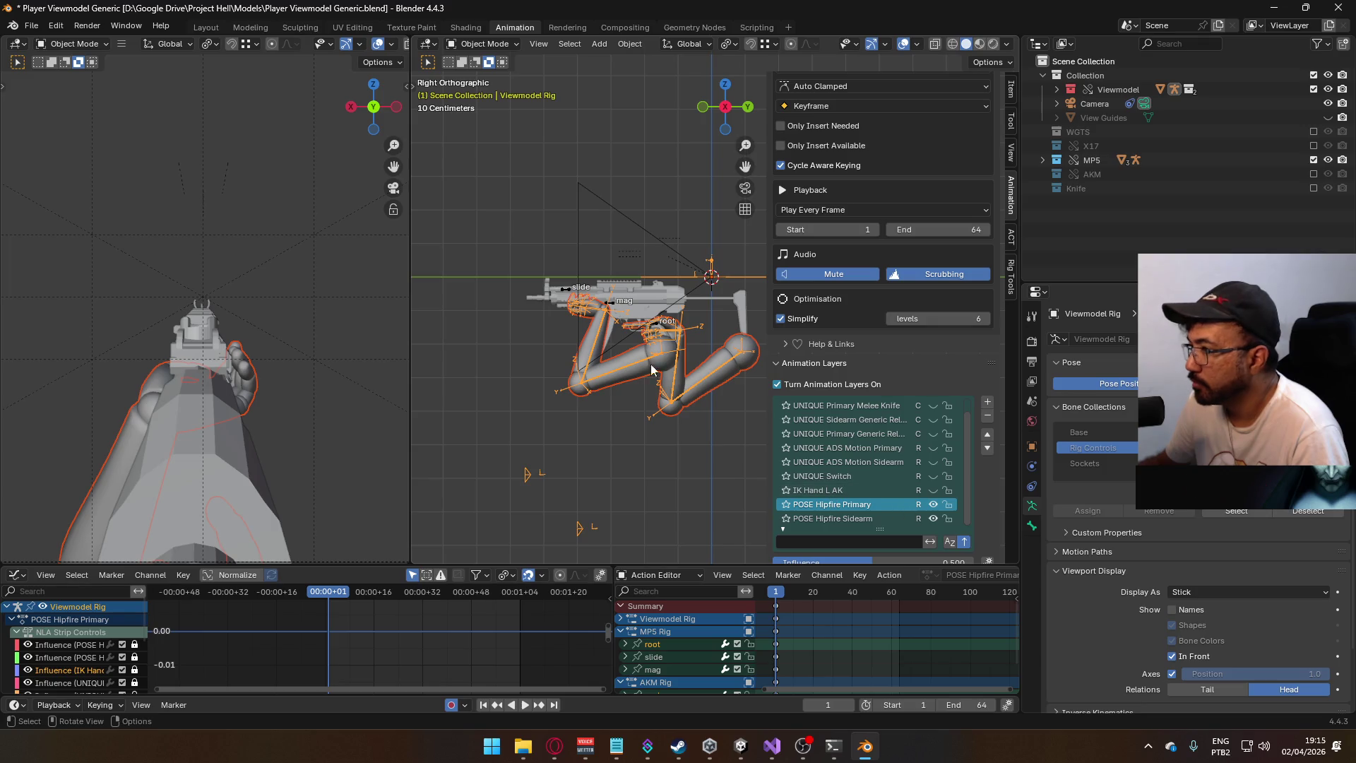
click(620, 316)
scroll(937, 429, down, 3)
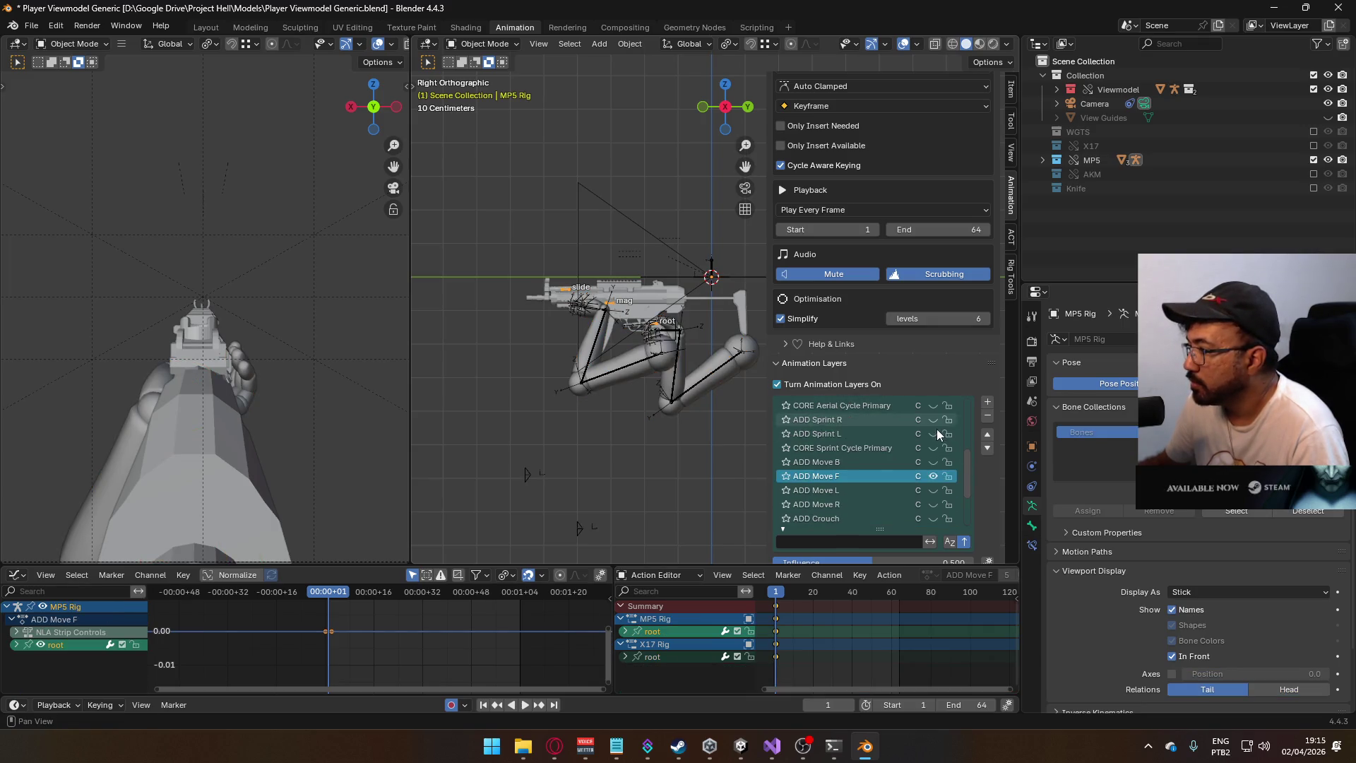
click(935, 479)
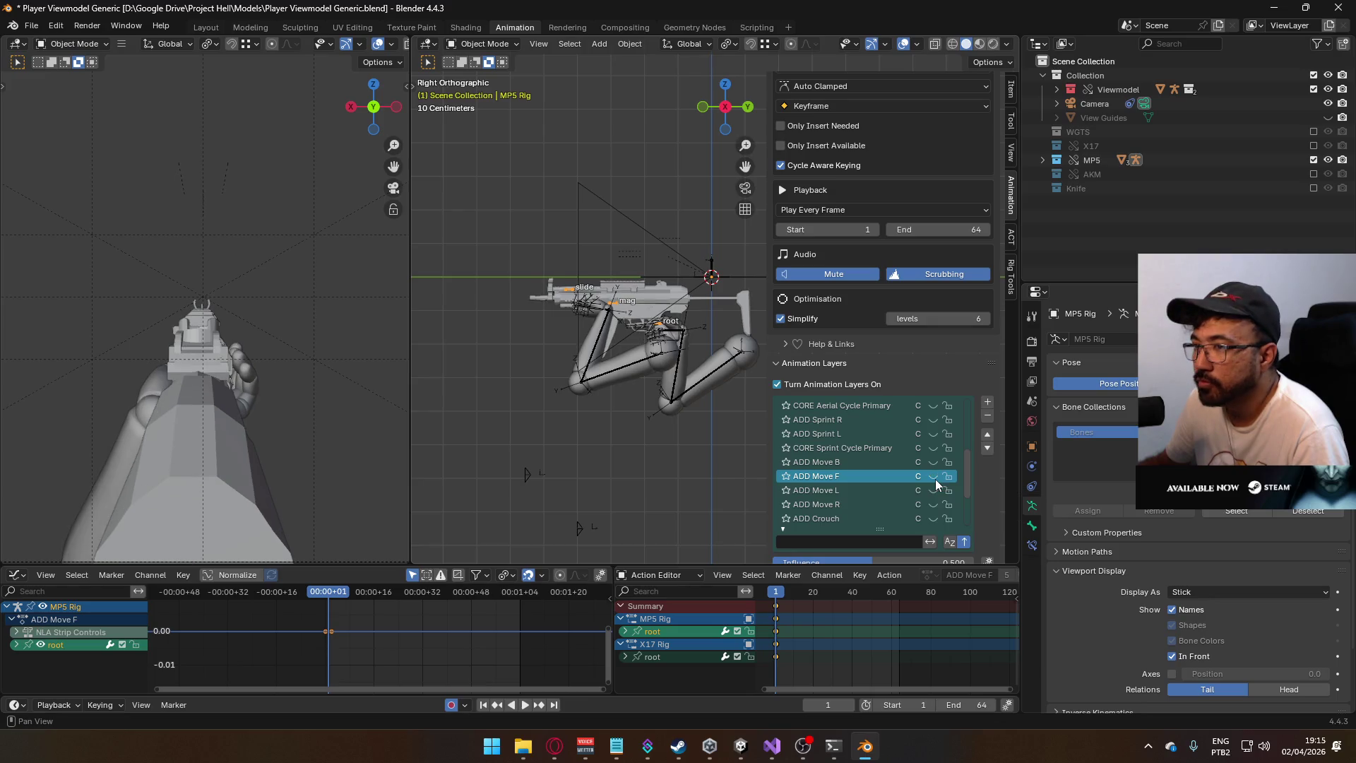
click(933, 463)
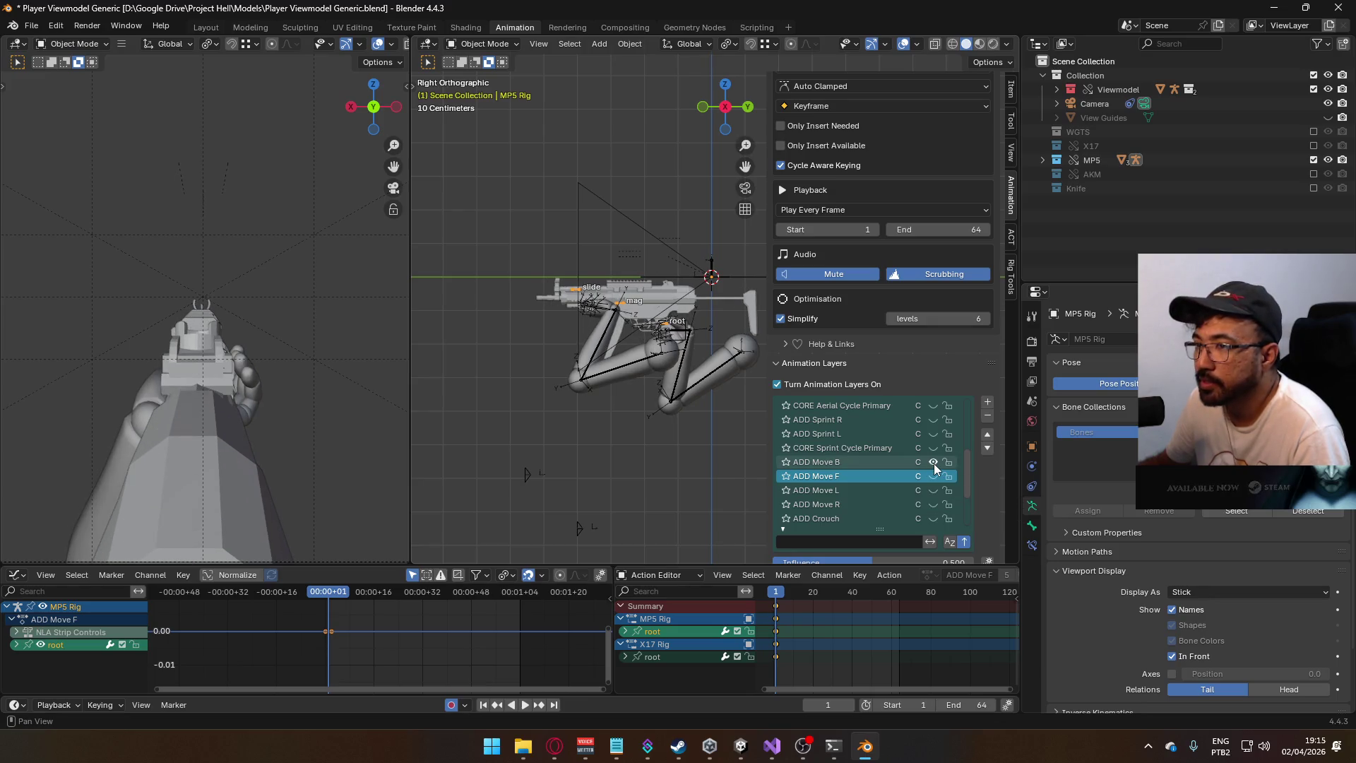
click(871, 463)
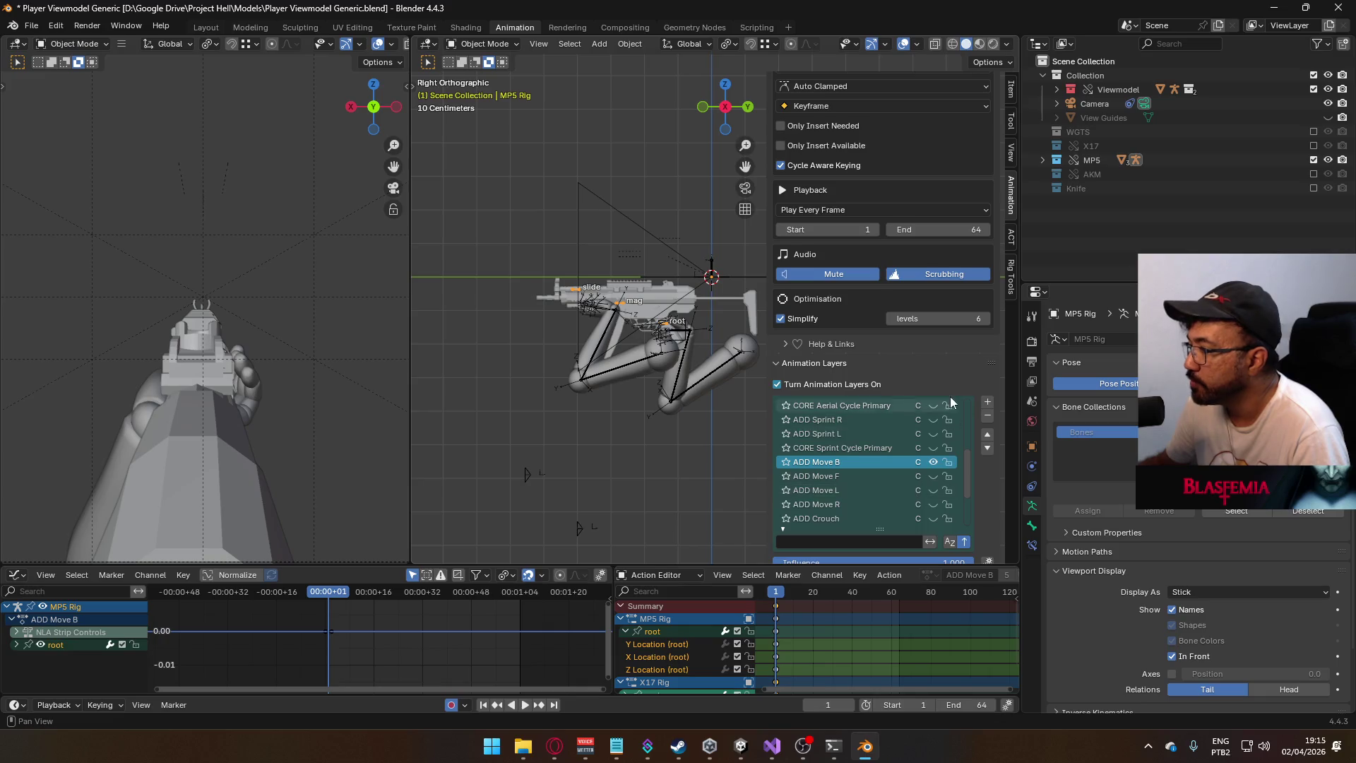
- Preview the ADD Move B animation, restarting playback from frame 2
scroll(967, 431, down, 2)
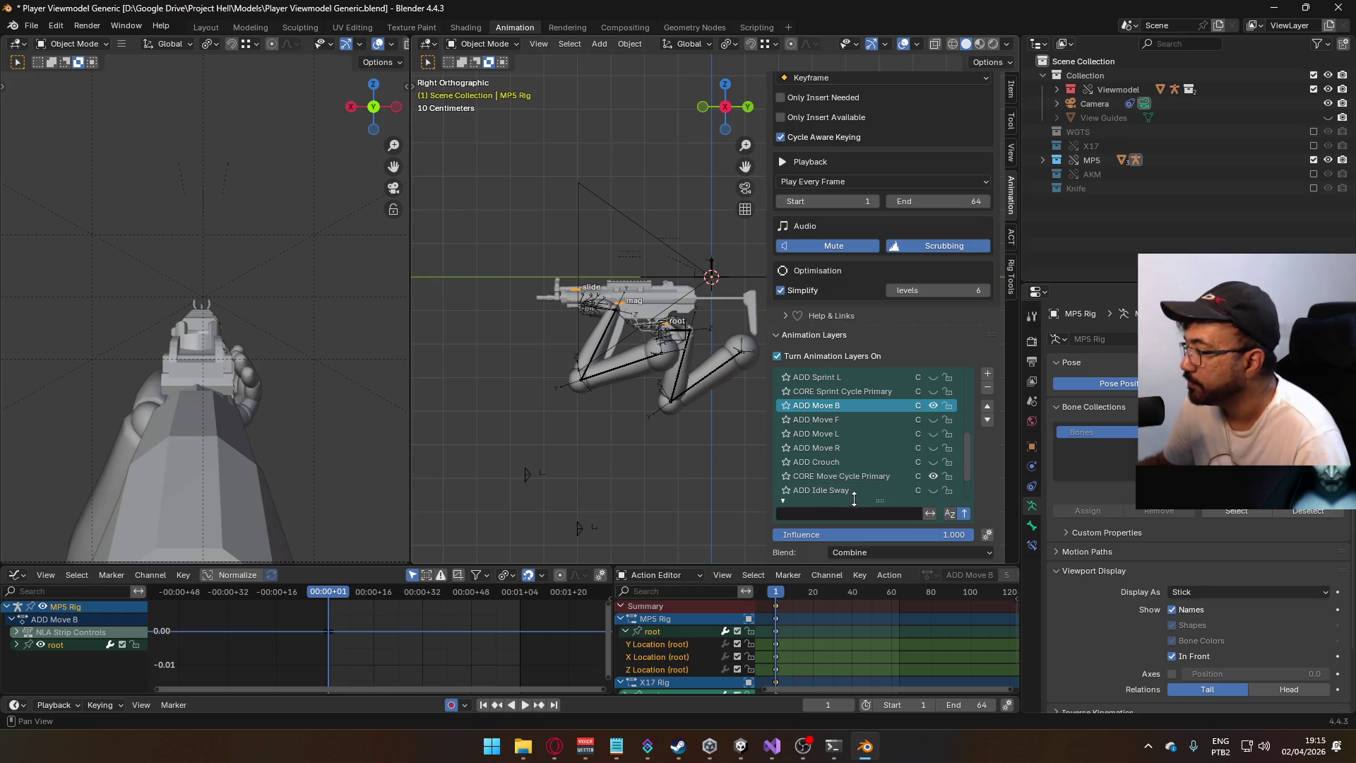
key(space)
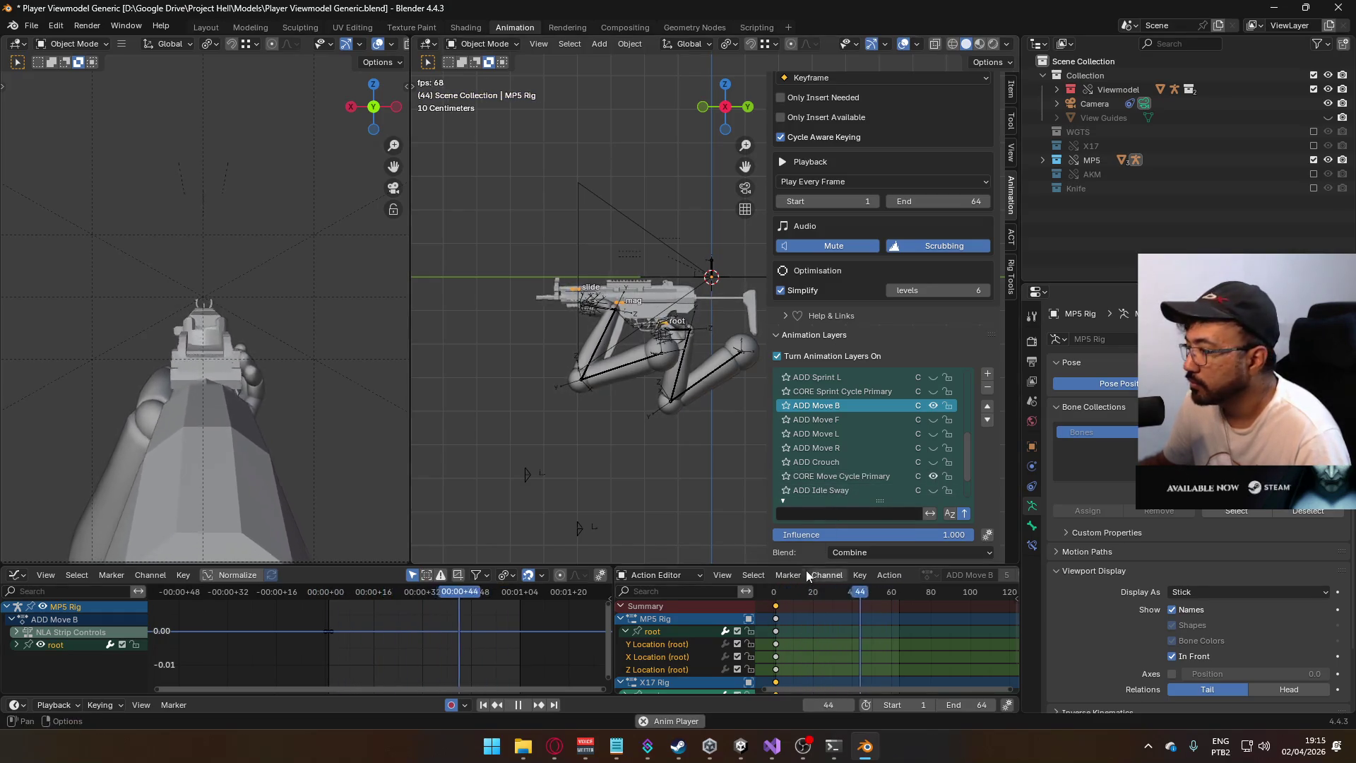
key(space)
click(779, 593)
key(space)
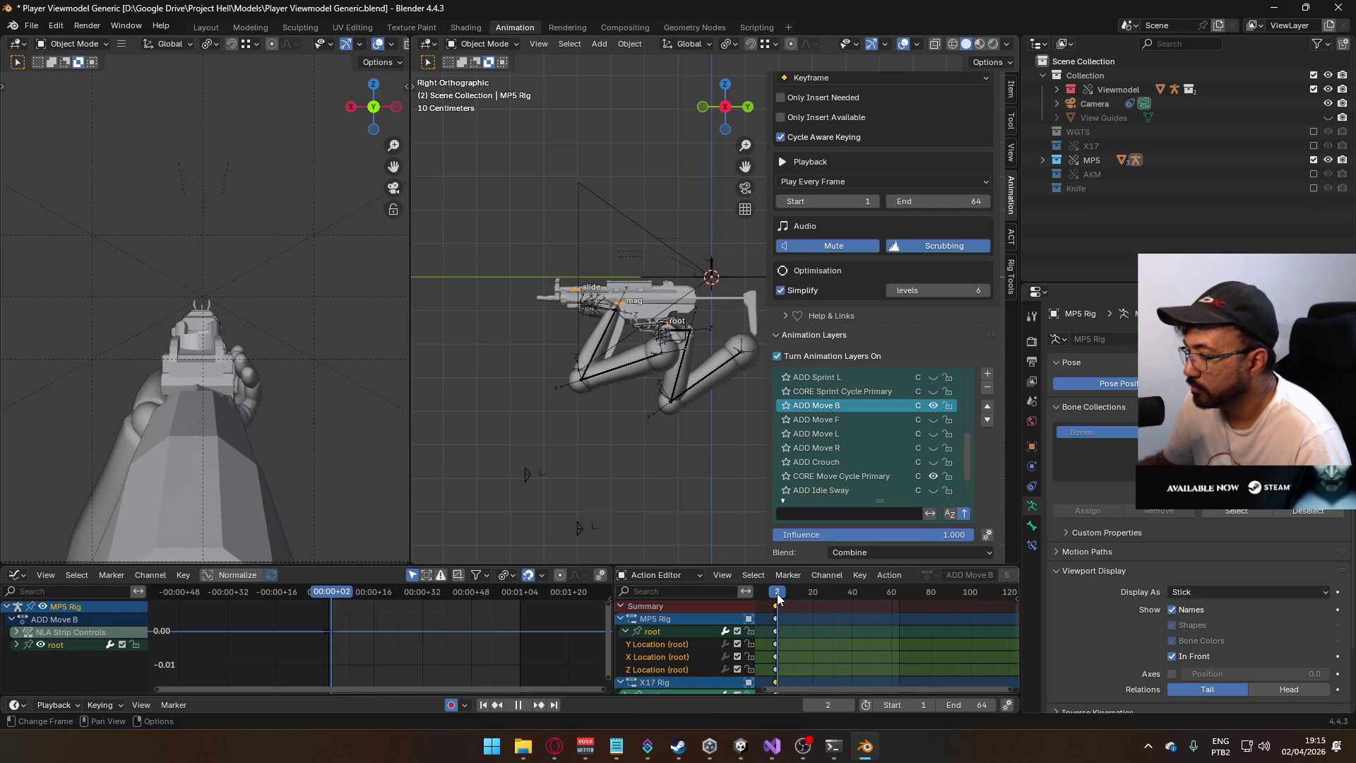
- Select the Viewmodel Rig, save, and export FBX over the ADS Primary Move B (40% Influence) file
key(Escape)
click(649, 375)
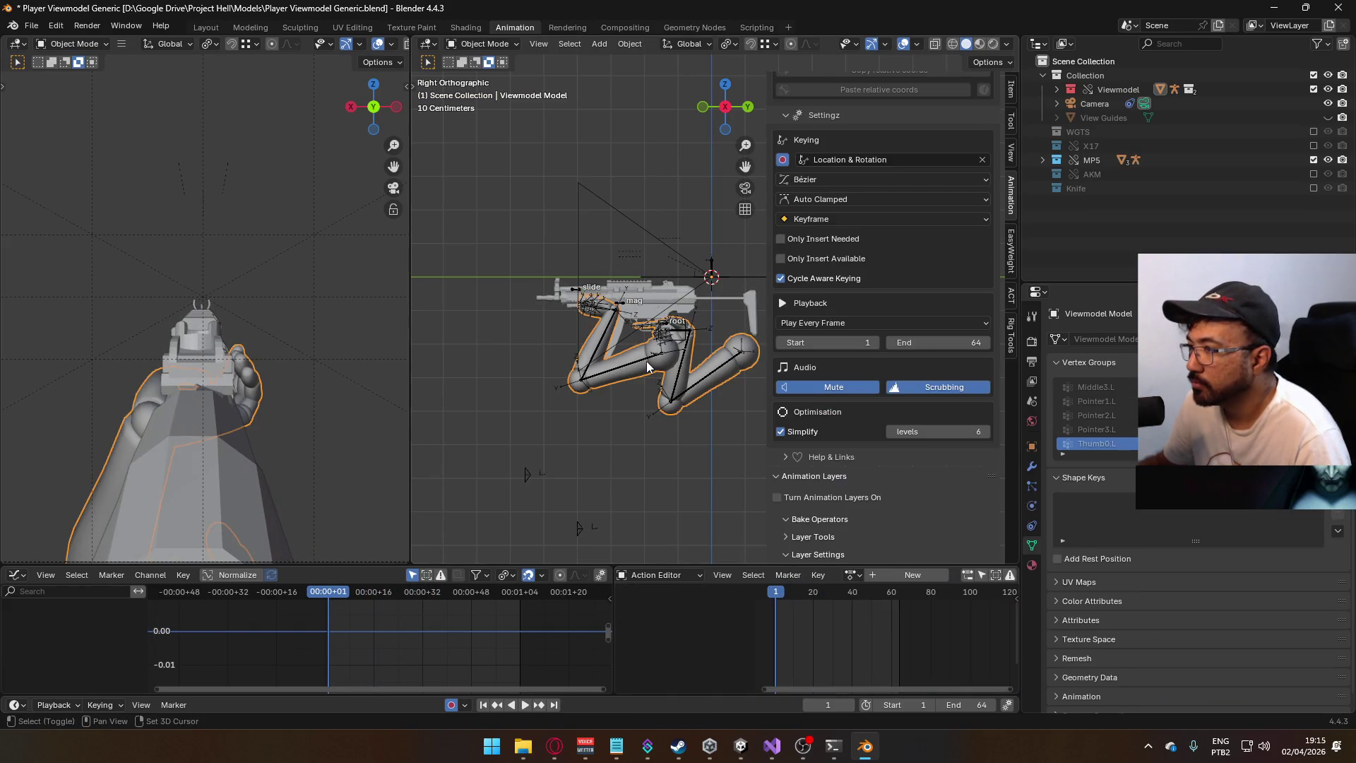
key(ctrl+s)
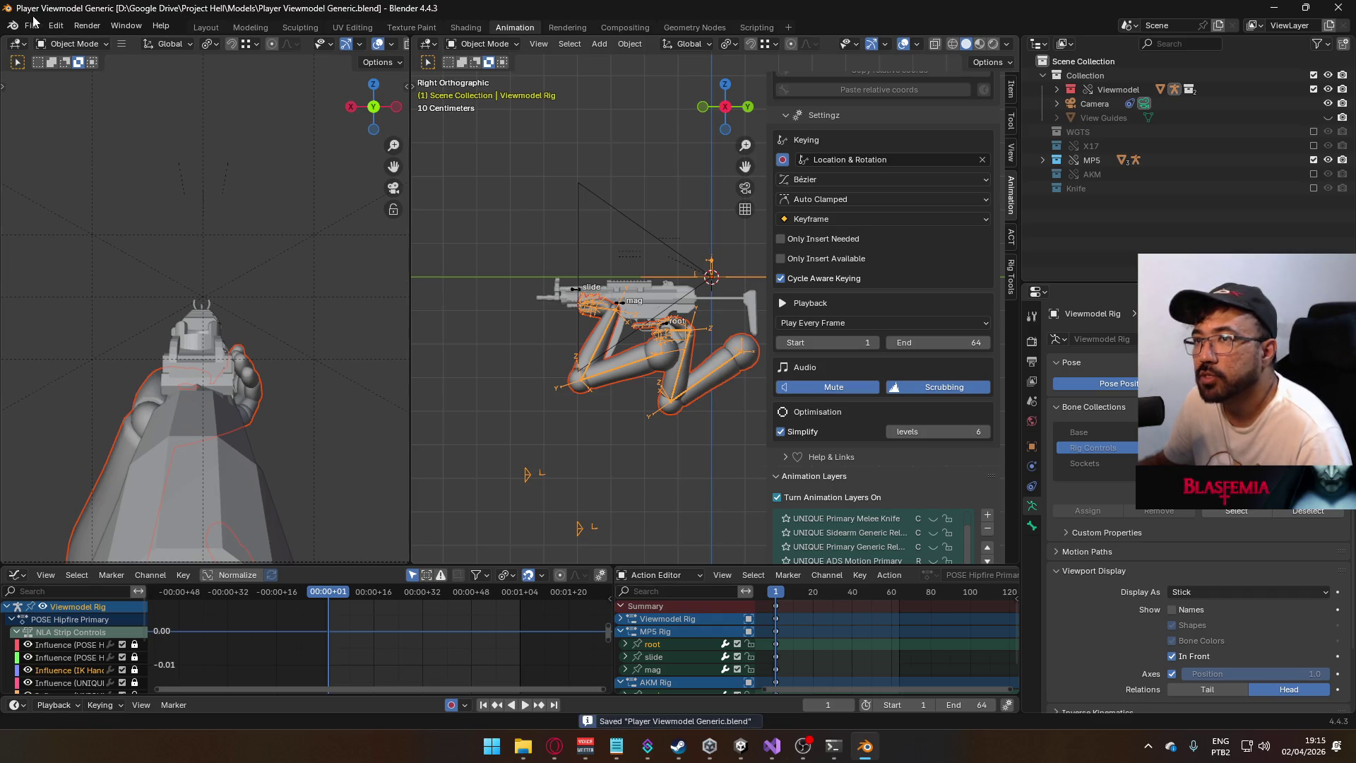
click(31, 25)
mouse_move(96, 243)
click(276, 366)
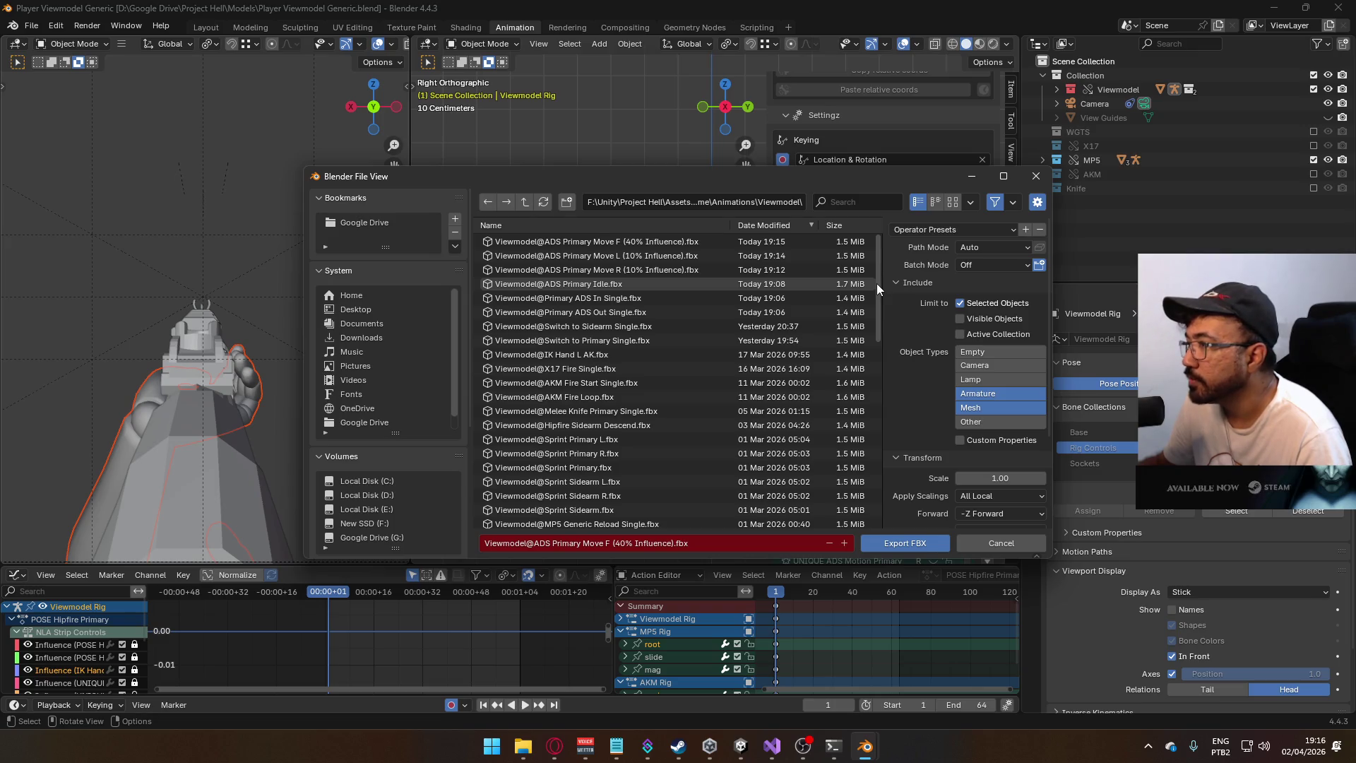
click(854, 200)
text(ads primary)
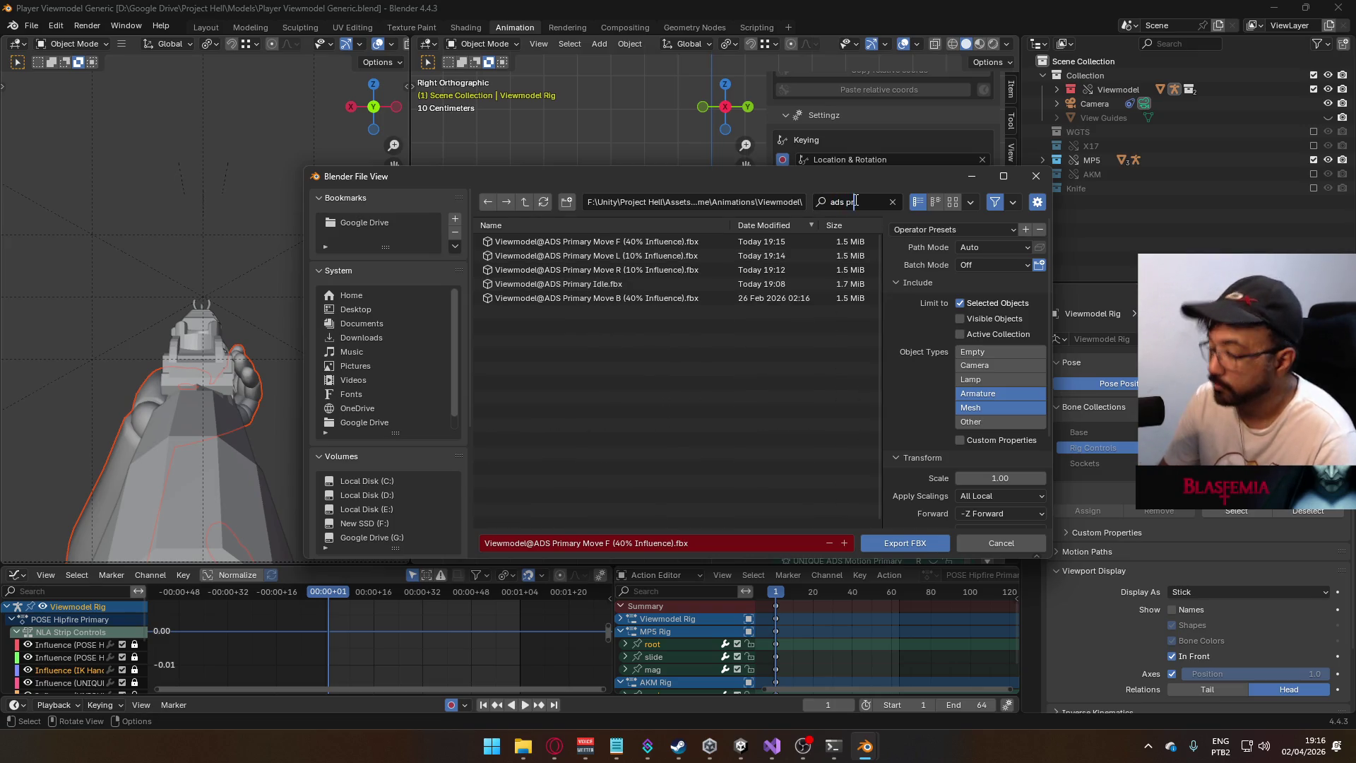
double_click(613, 298)
key(space)
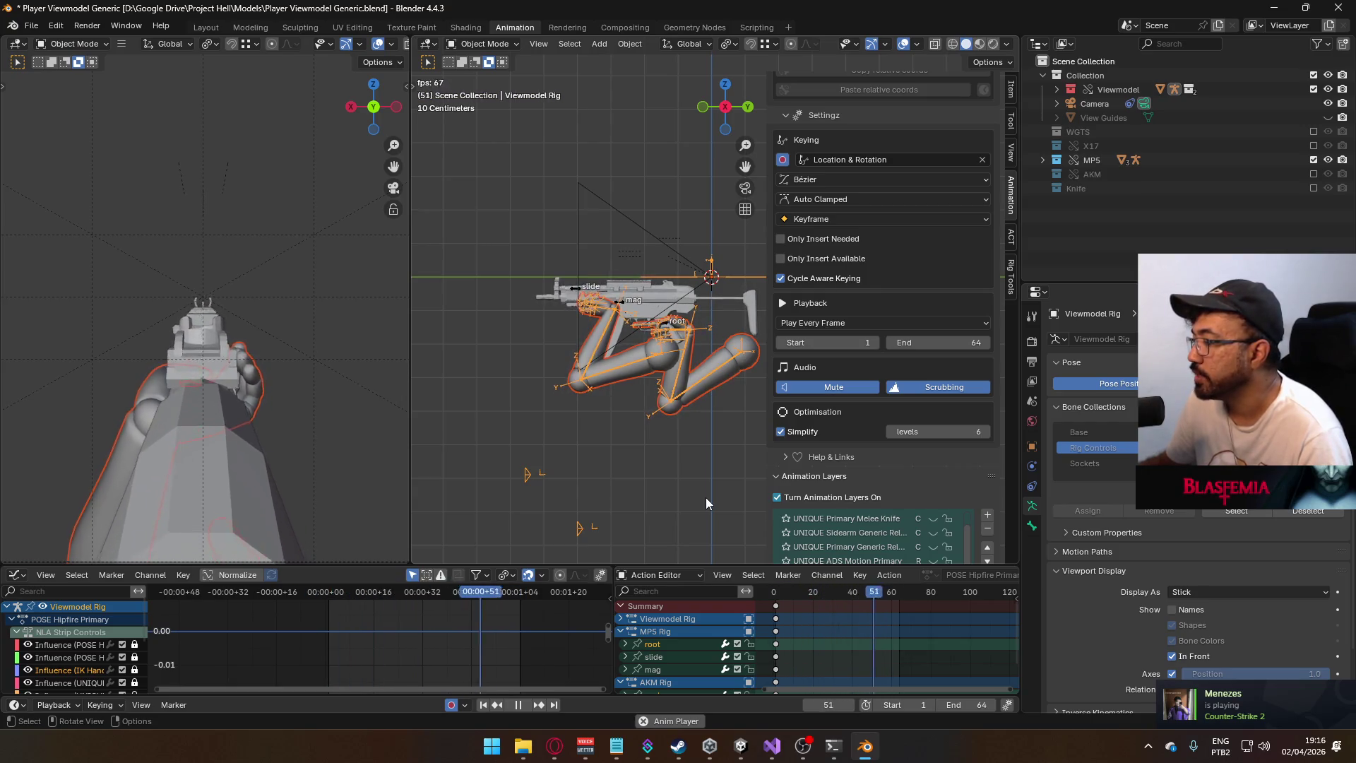
- Collapse the MP5 Rig and AKM Rig channels, stop playback, and switch to Unity
scroll(818, 481, down, 4)
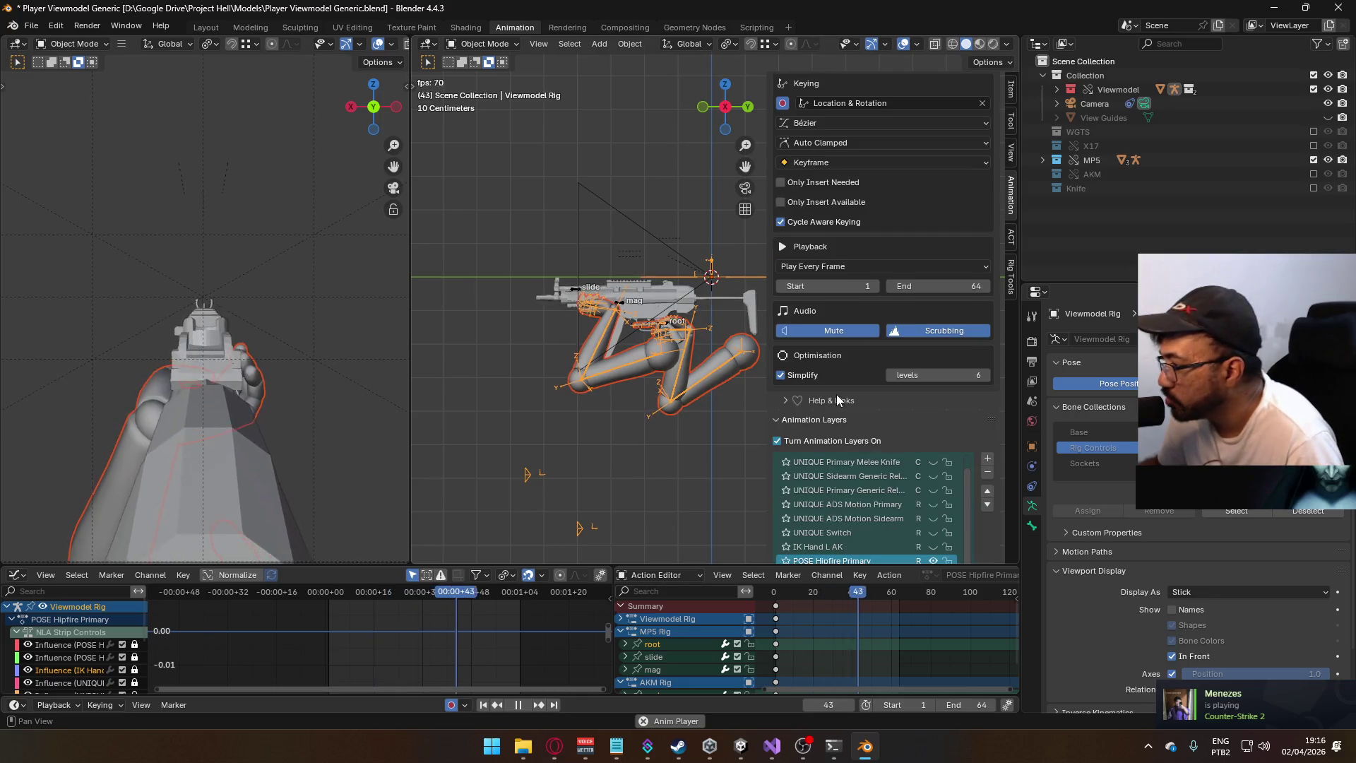
scroll(909, 494, up, 1)
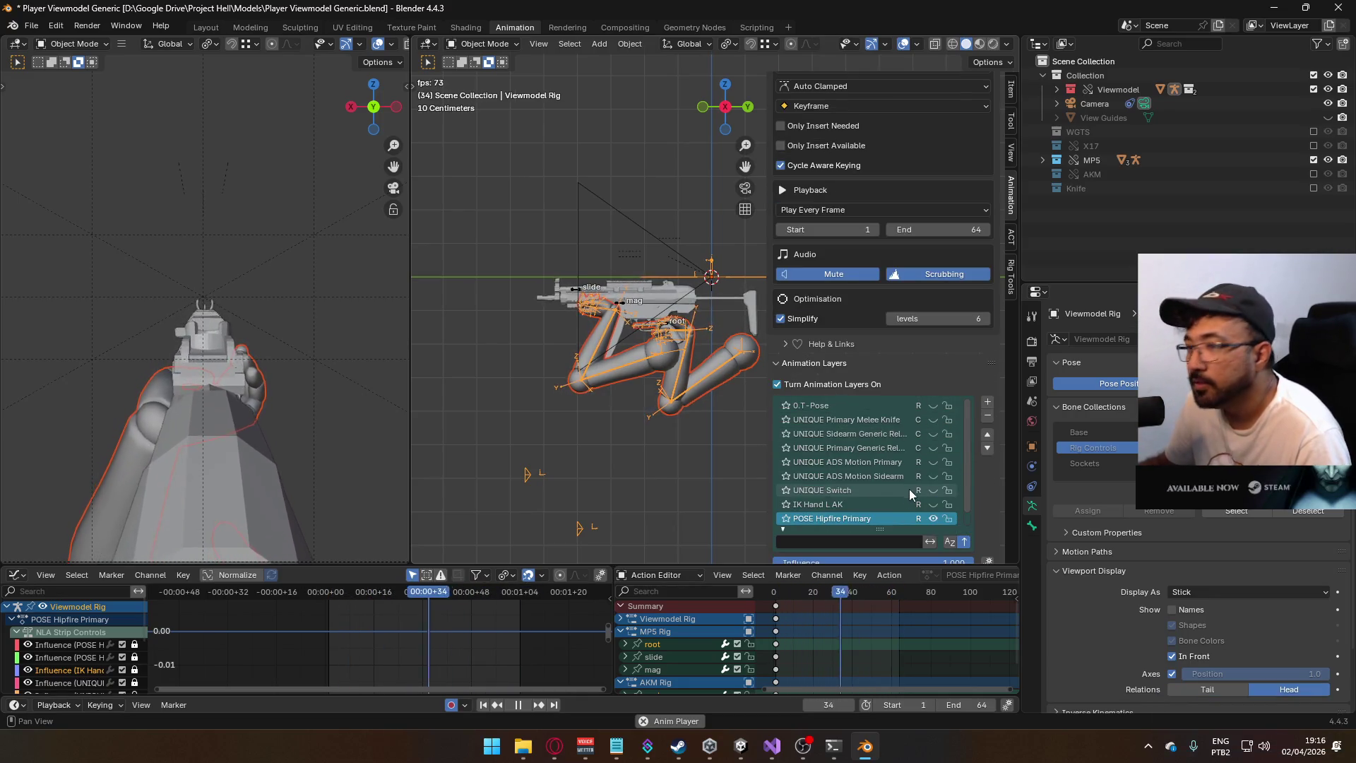
scroll(909, 492, down, 1)
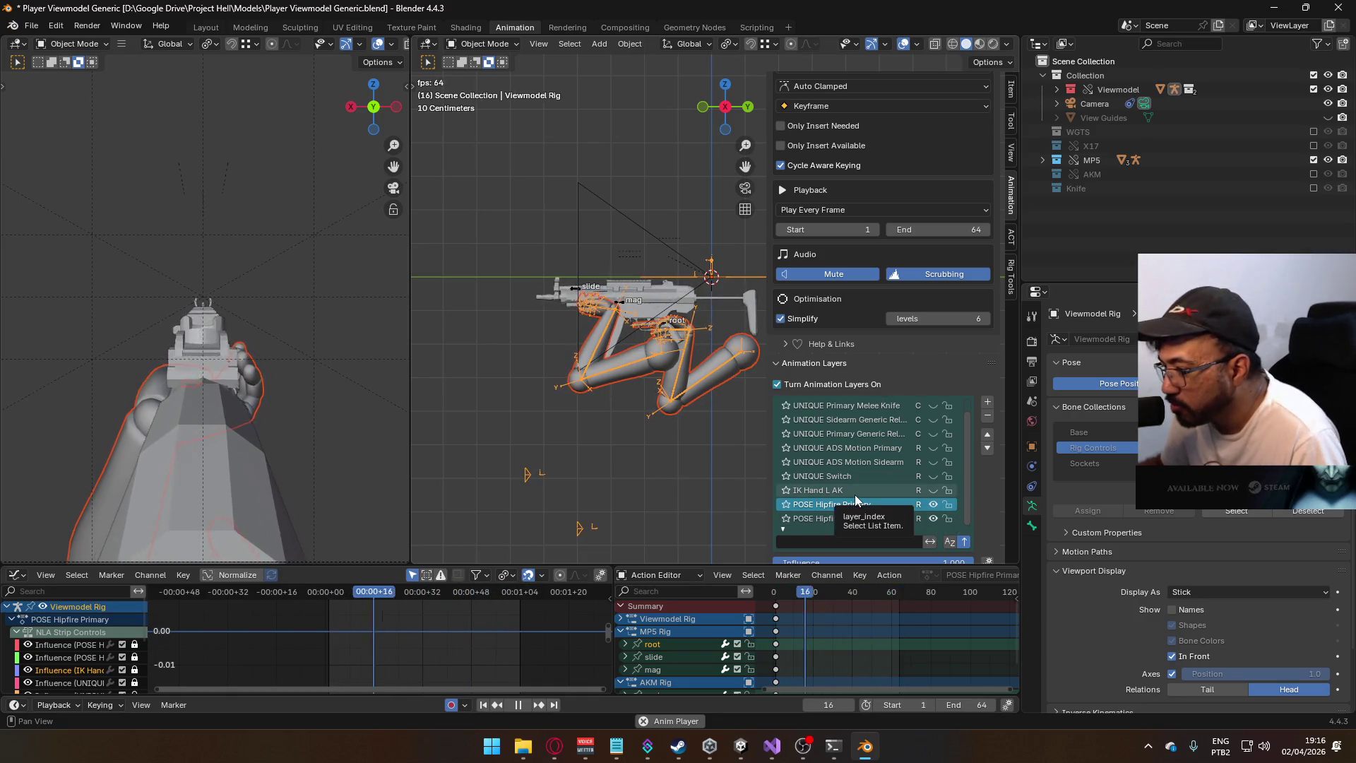
click(621, 631)
click(621, 644)
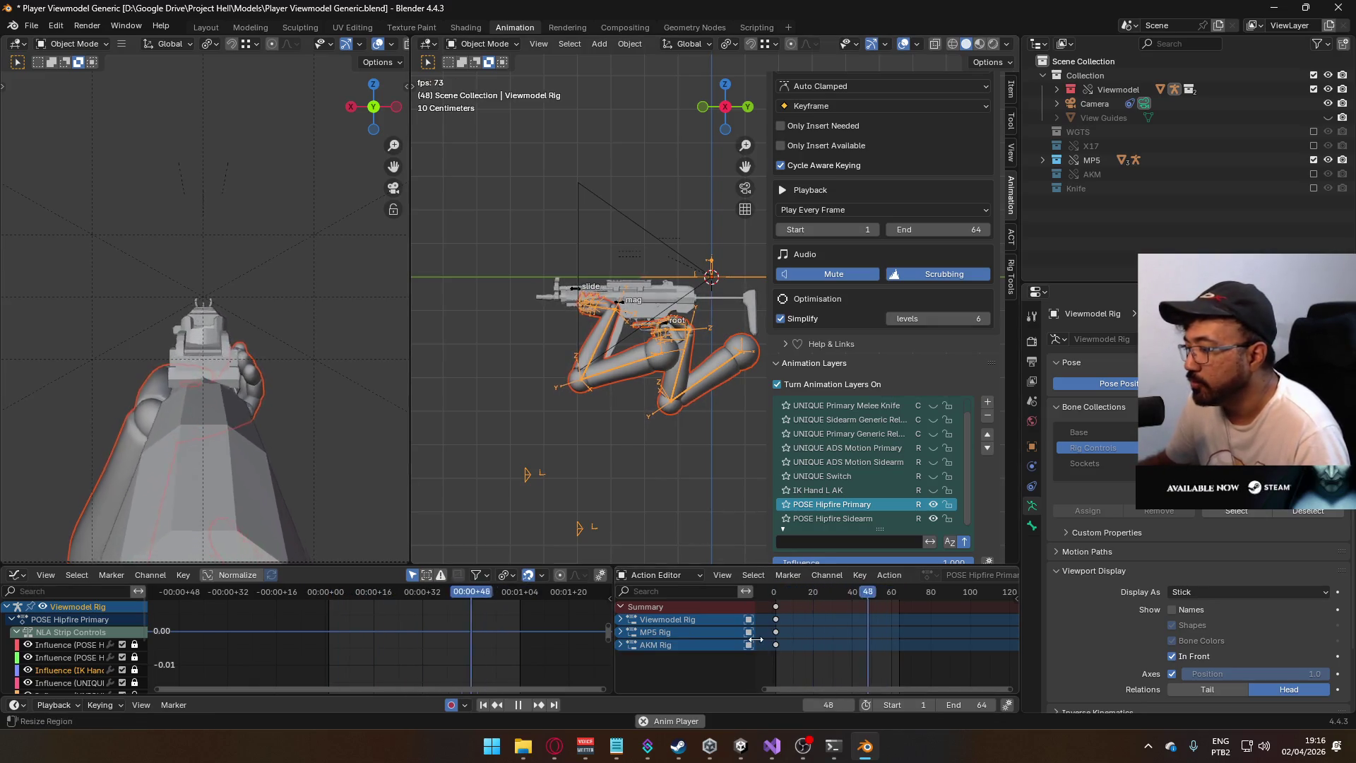
key(space)
click(740, 746)
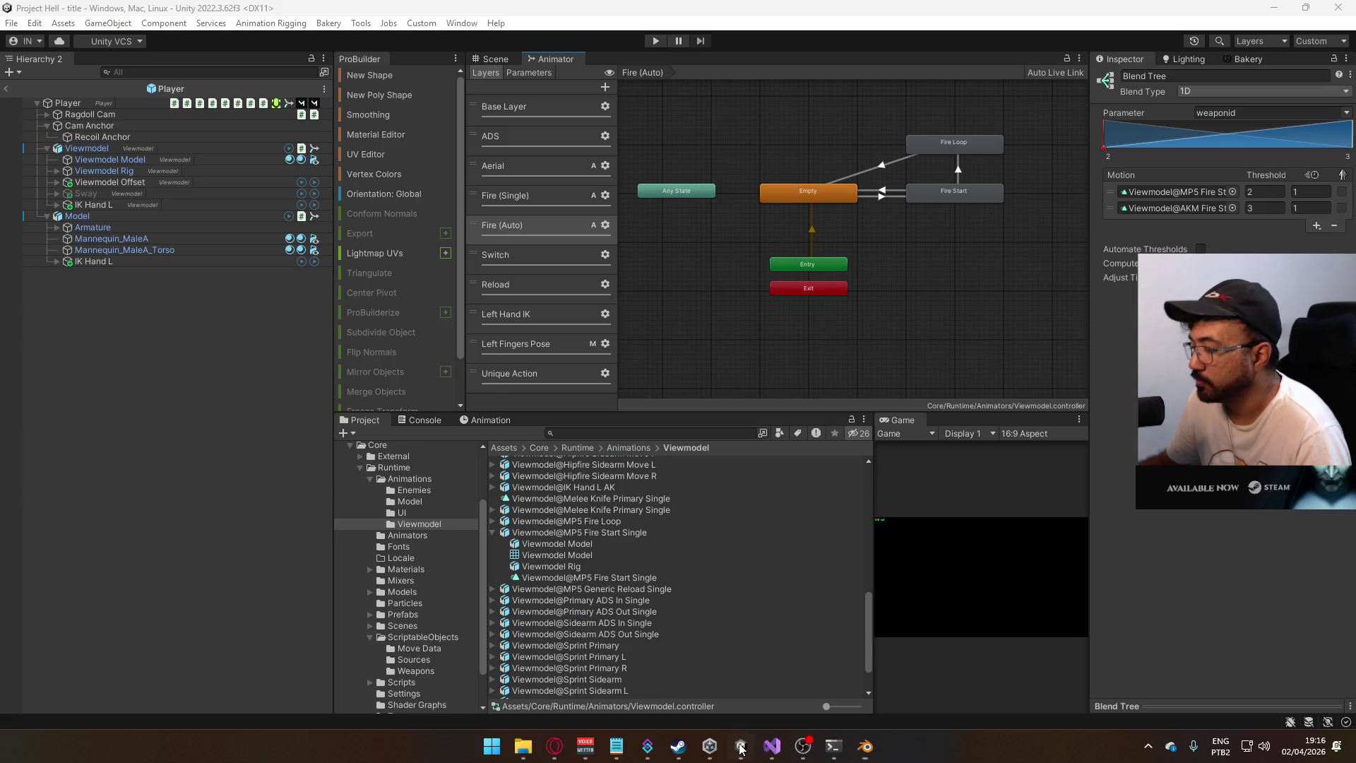
- Return to the Scene view, exit prefab editing to the title scene, and enter play mode
click(492, 59)
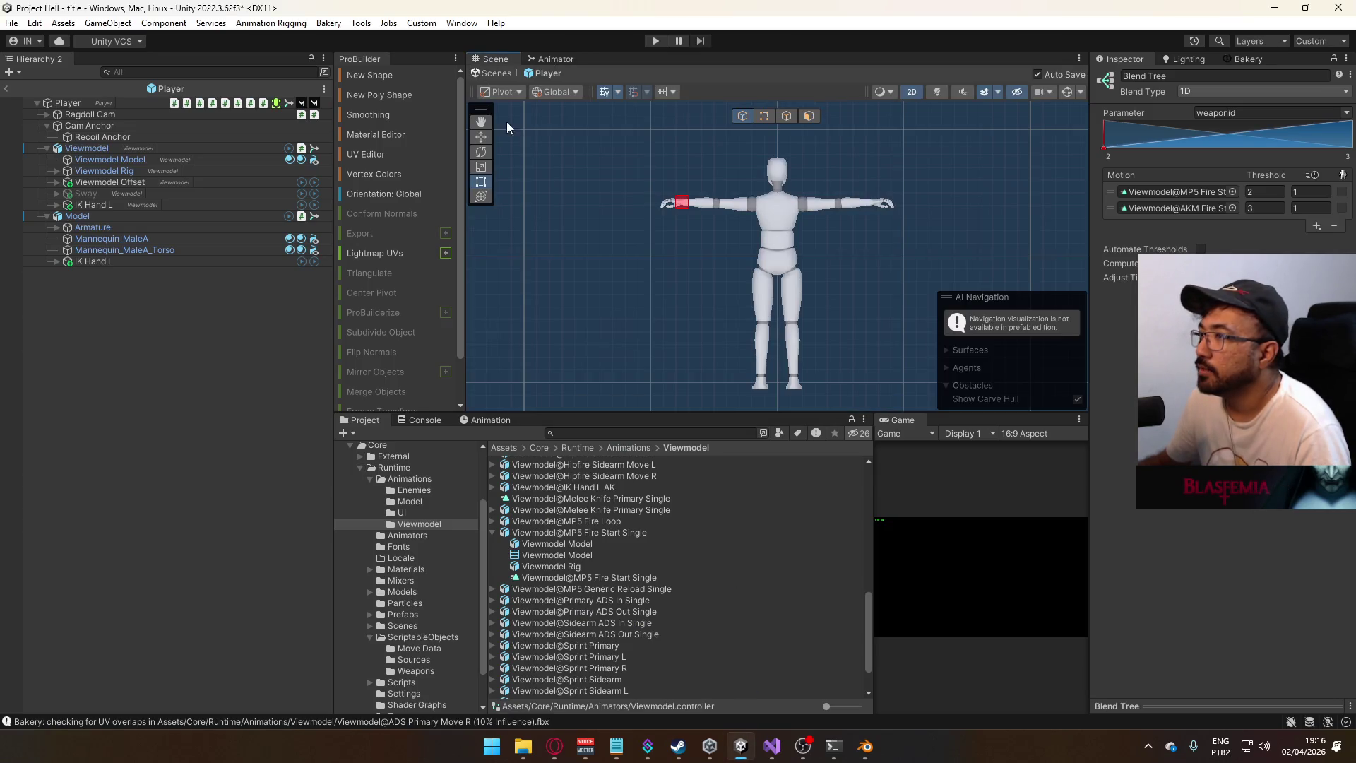
click(8, 92)
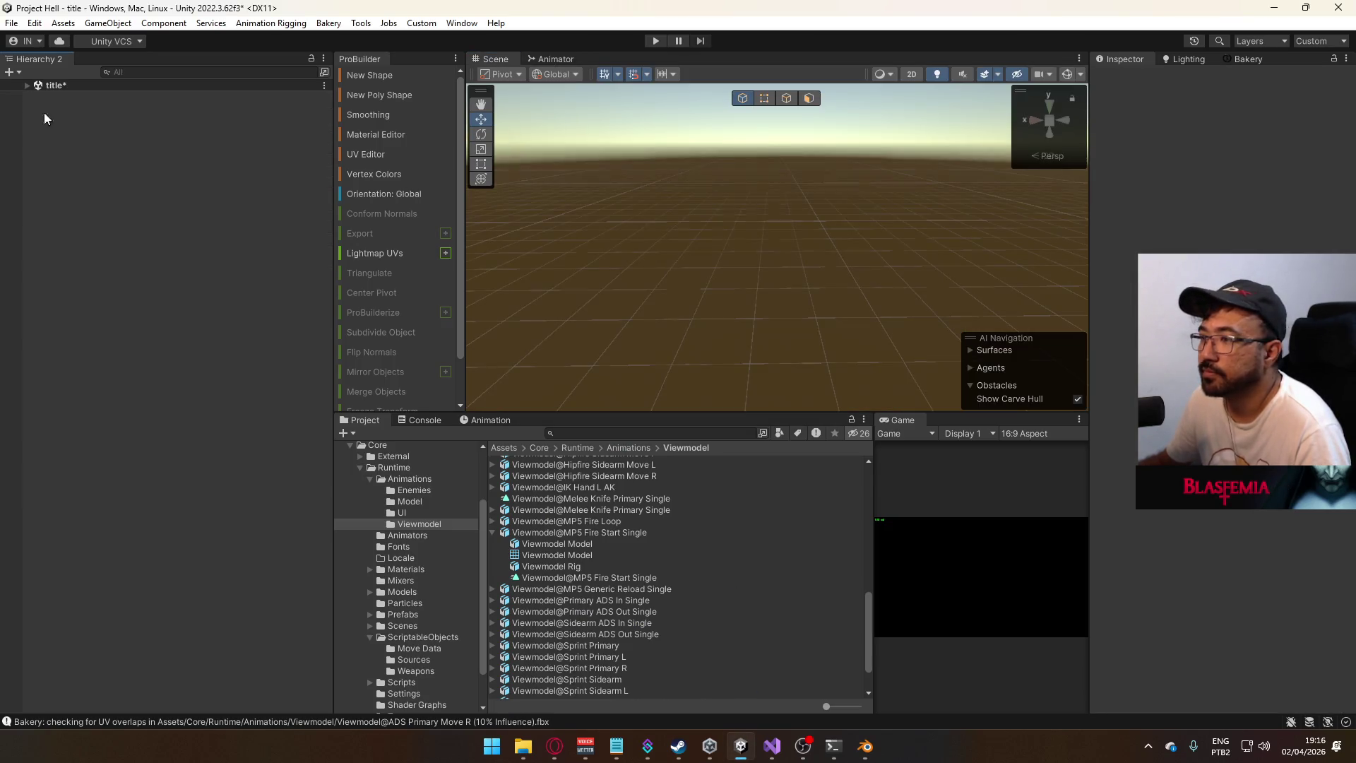
click(493, 533)
scroll(498, 536, up, 3)
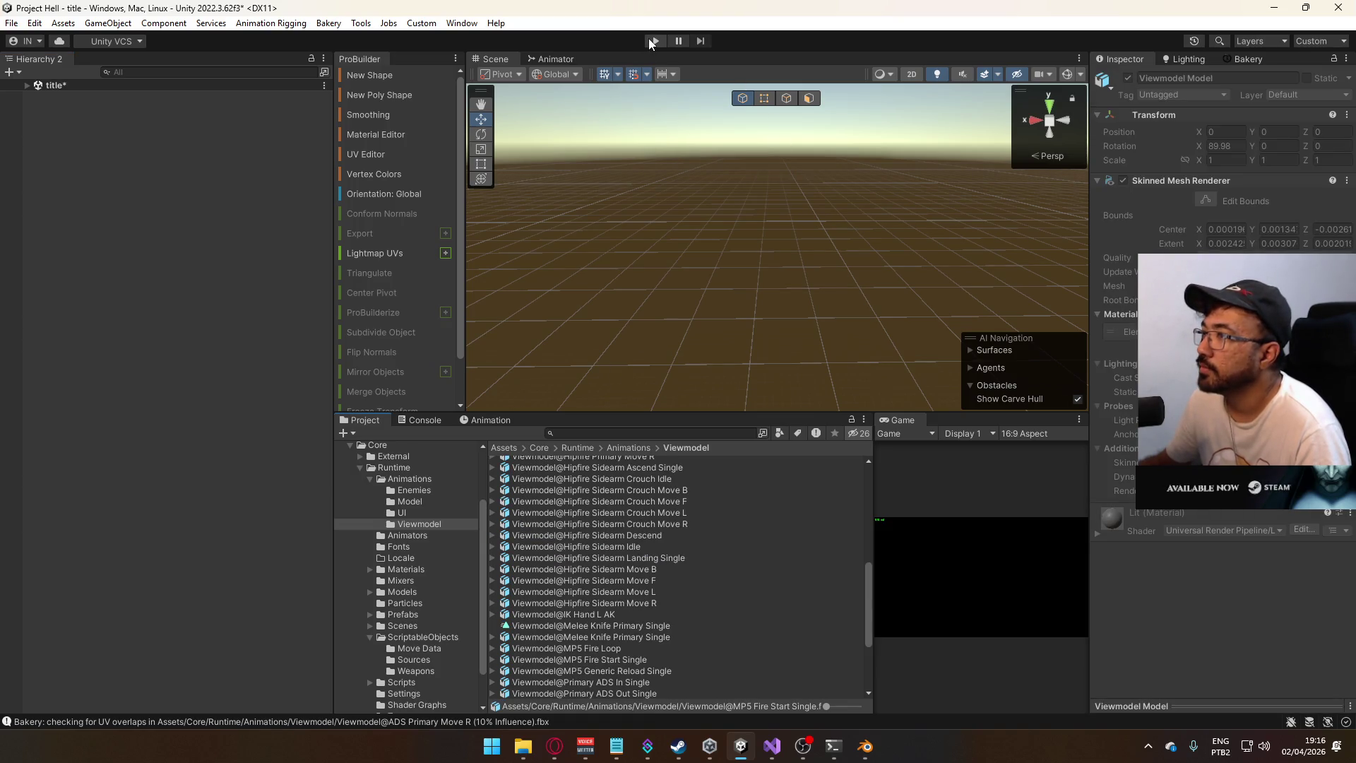
click(653, 41)
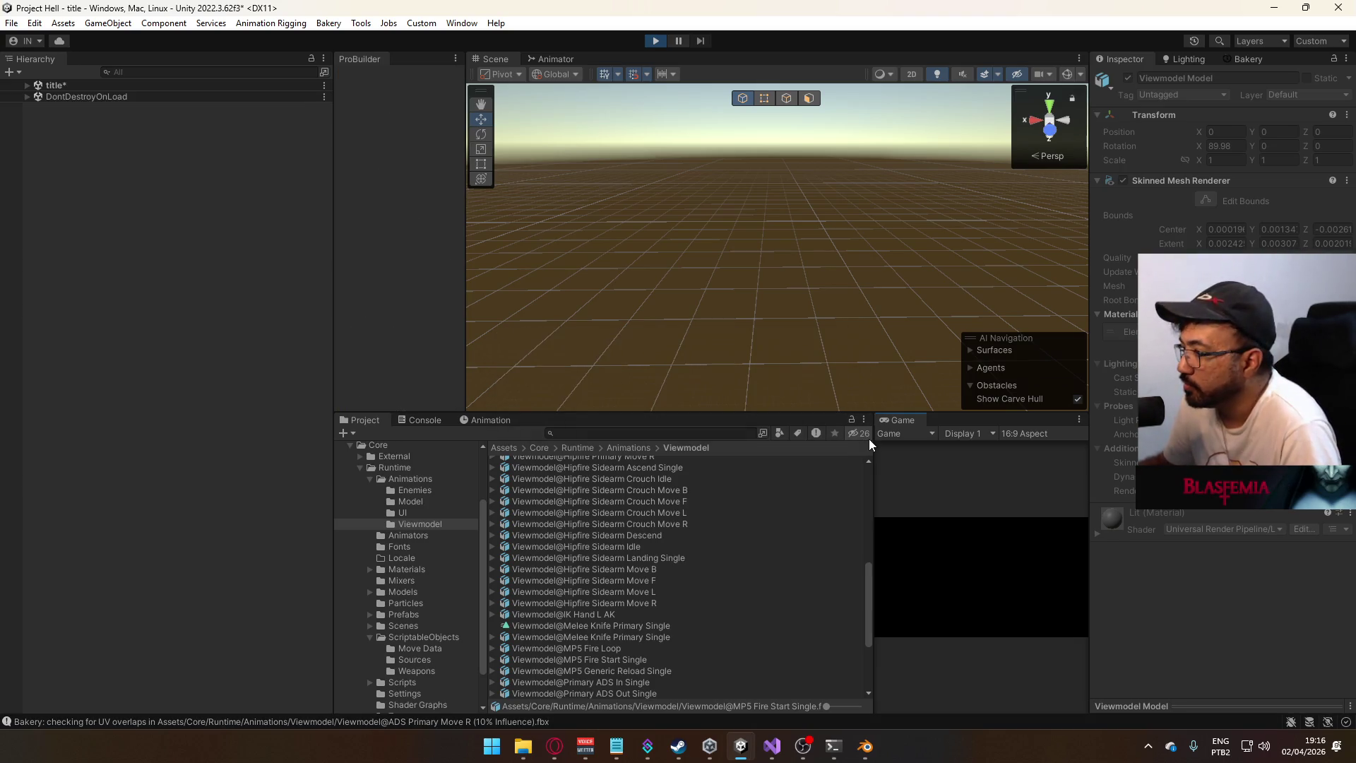
- Maximize the Game view and host a new match
drag(871, 443, 754, 452)
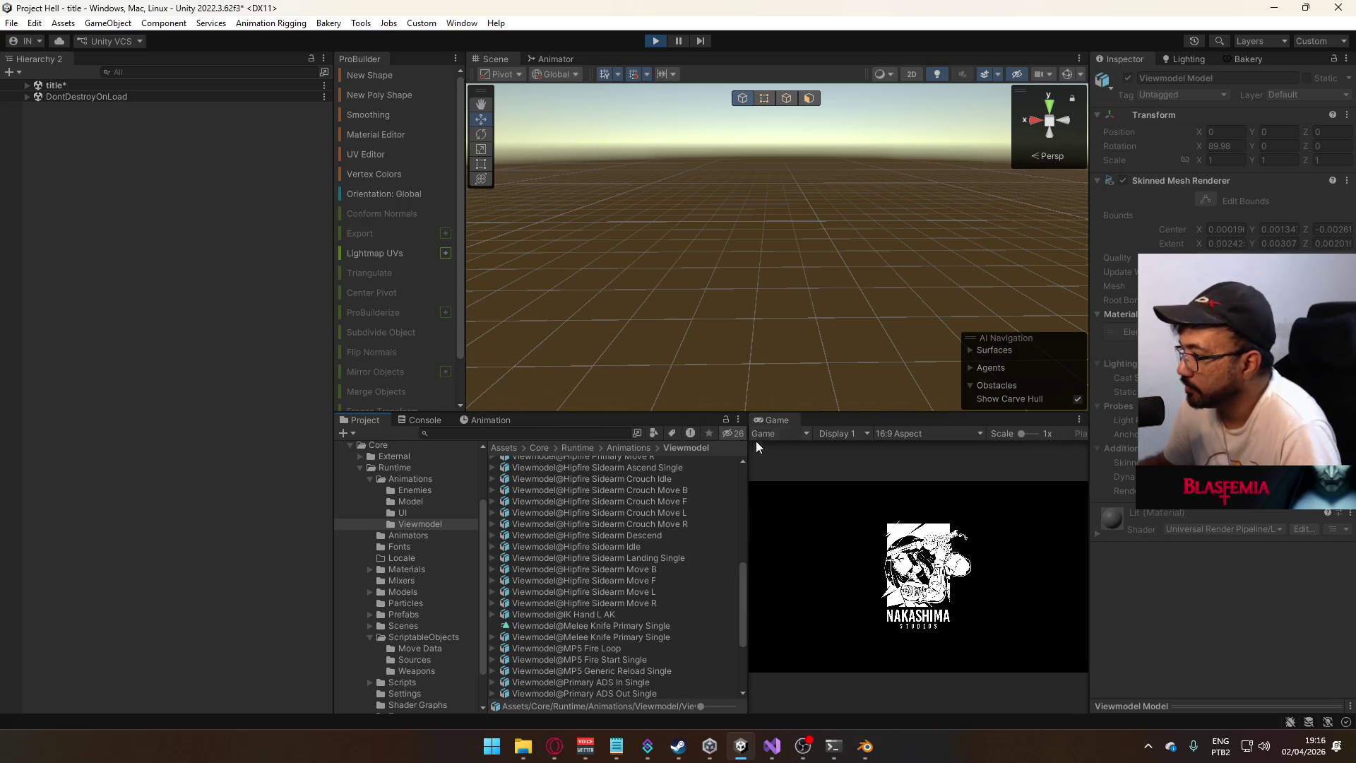
right_click(777, 420)
click(812, 460)
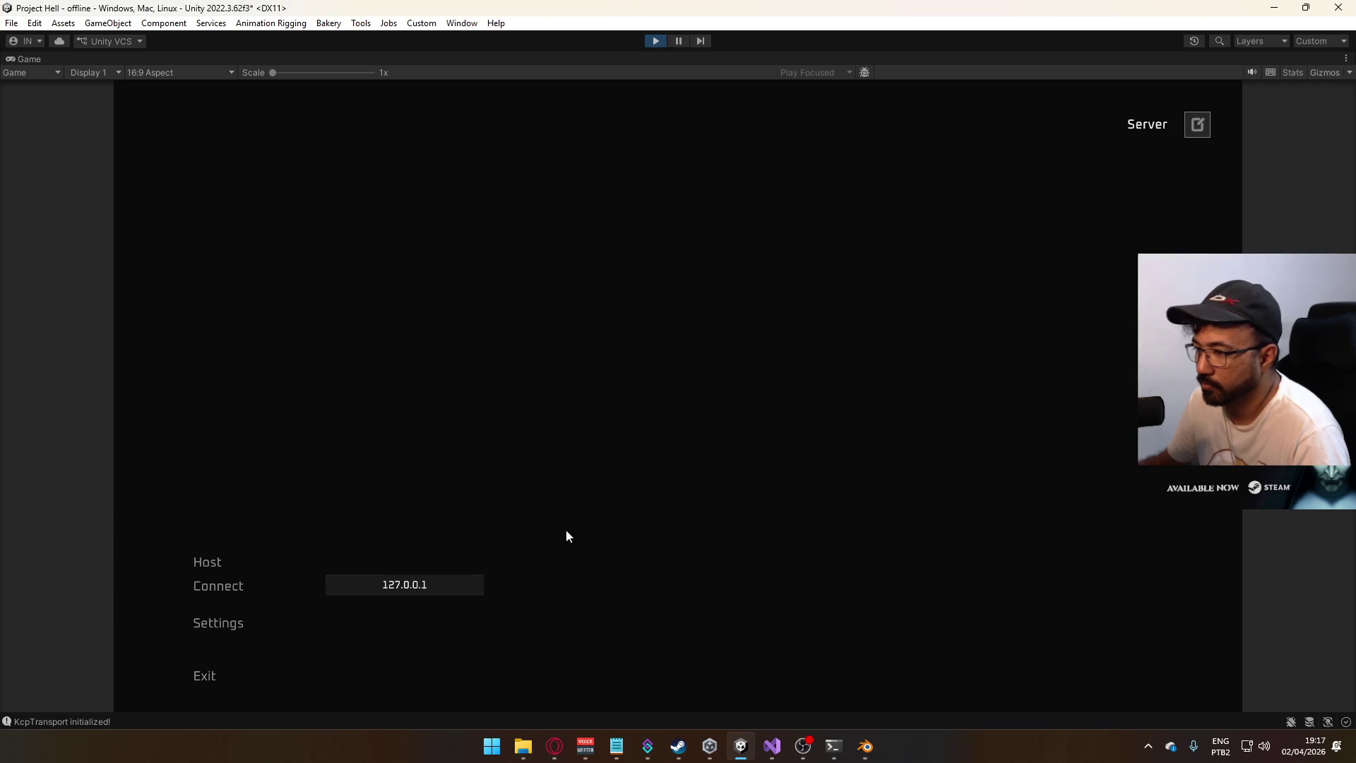
click(222, 563)
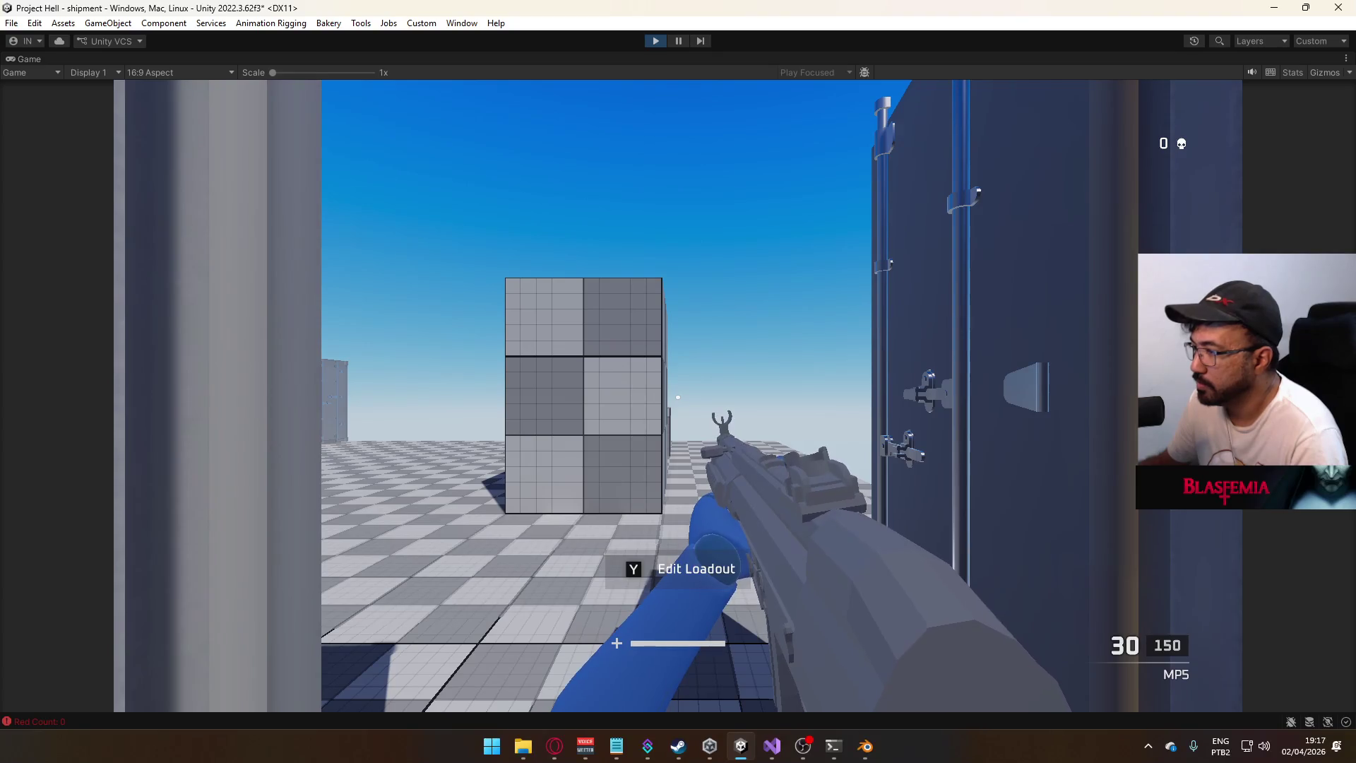
- Walk and strafe around the shipment map with WASD toward the containers
key(s)
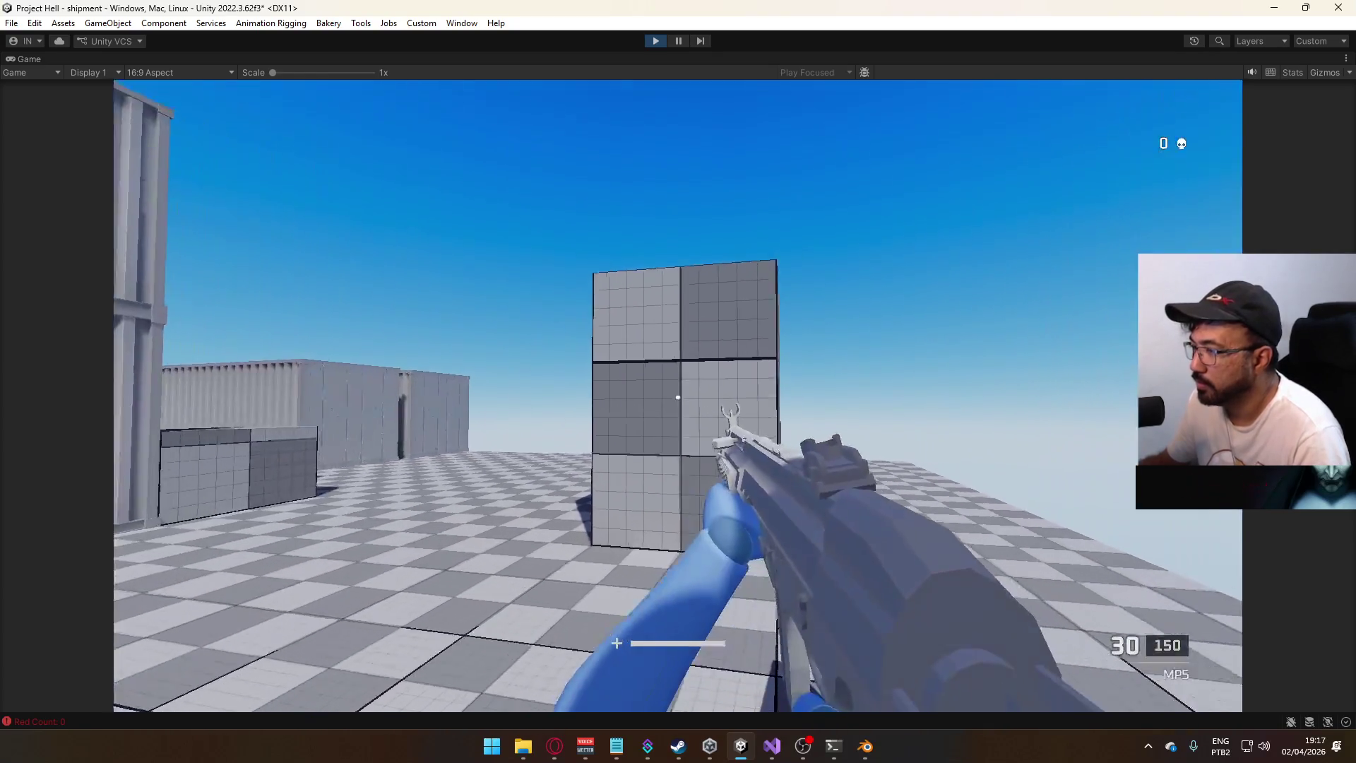
key(s)
key(w)
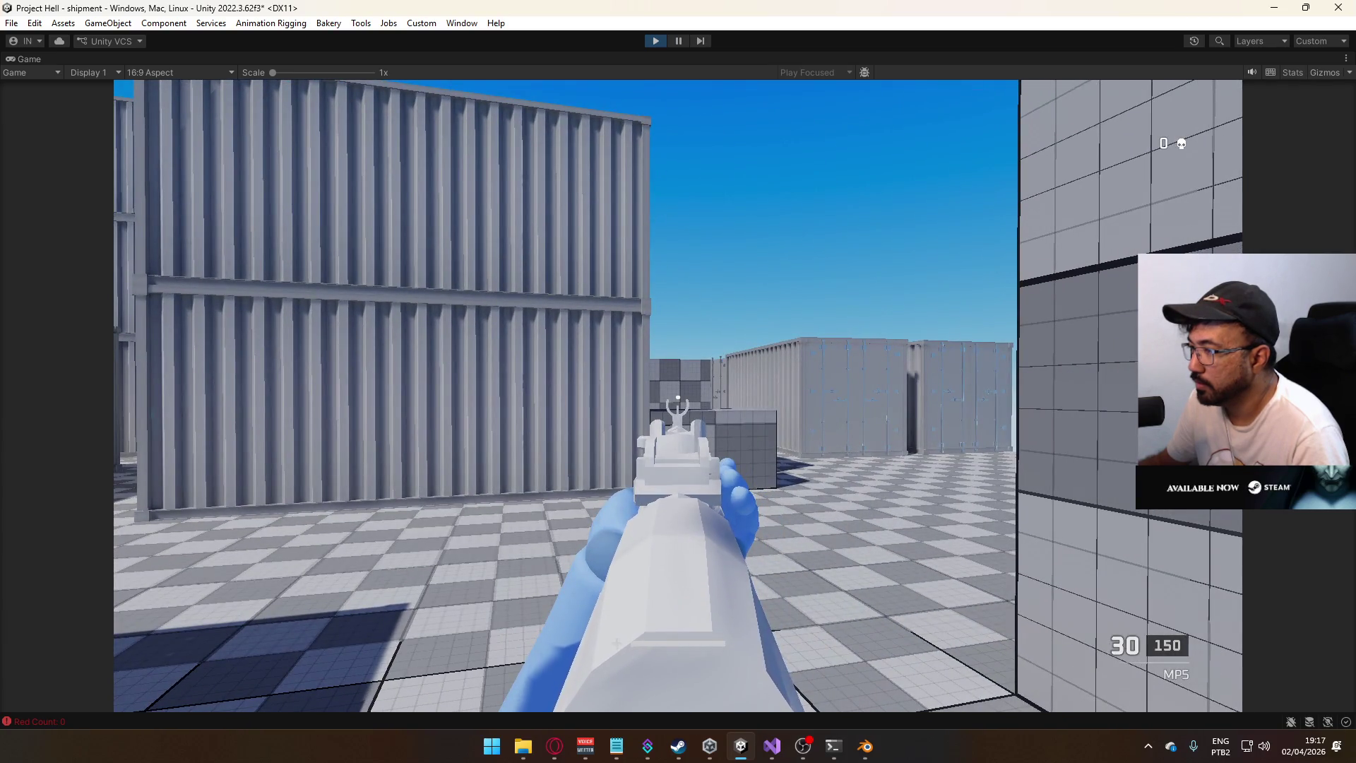
key(d)
key(a)
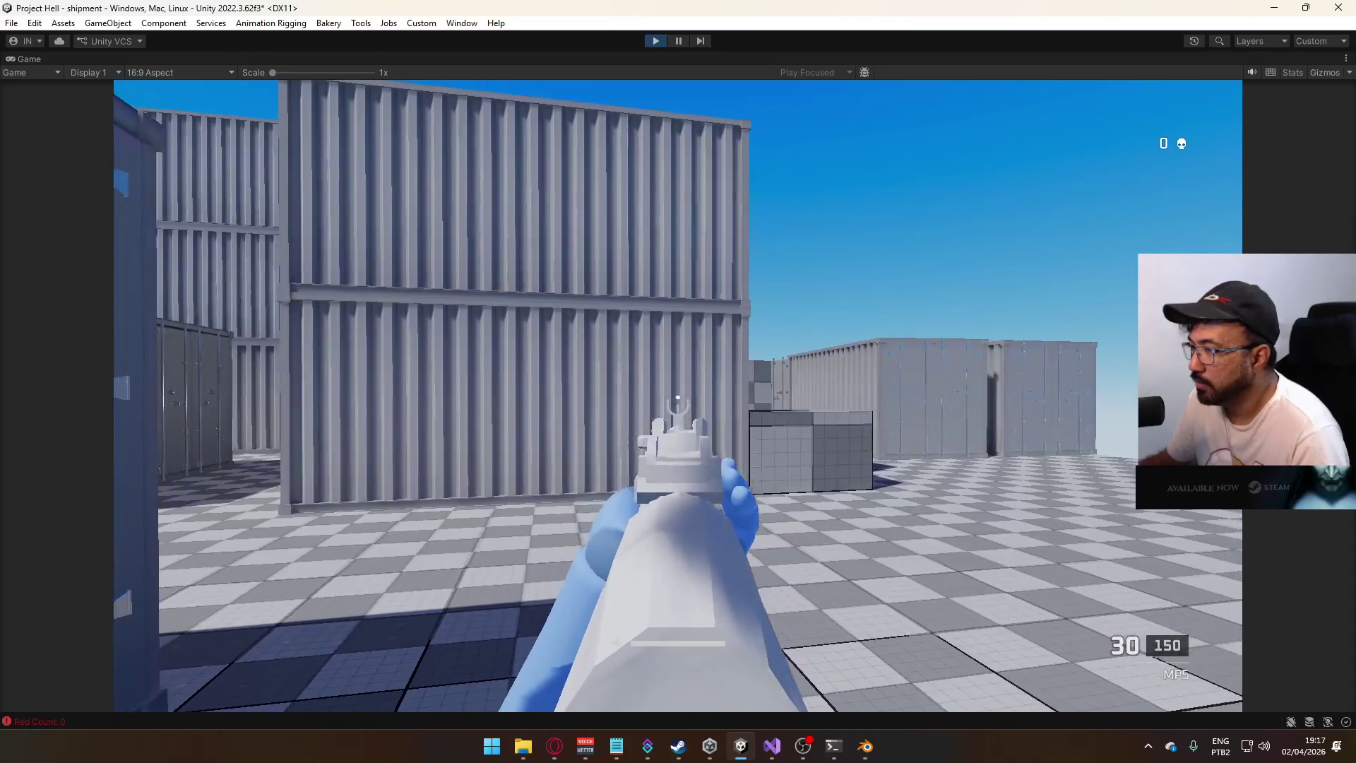
key(d)
key(a)
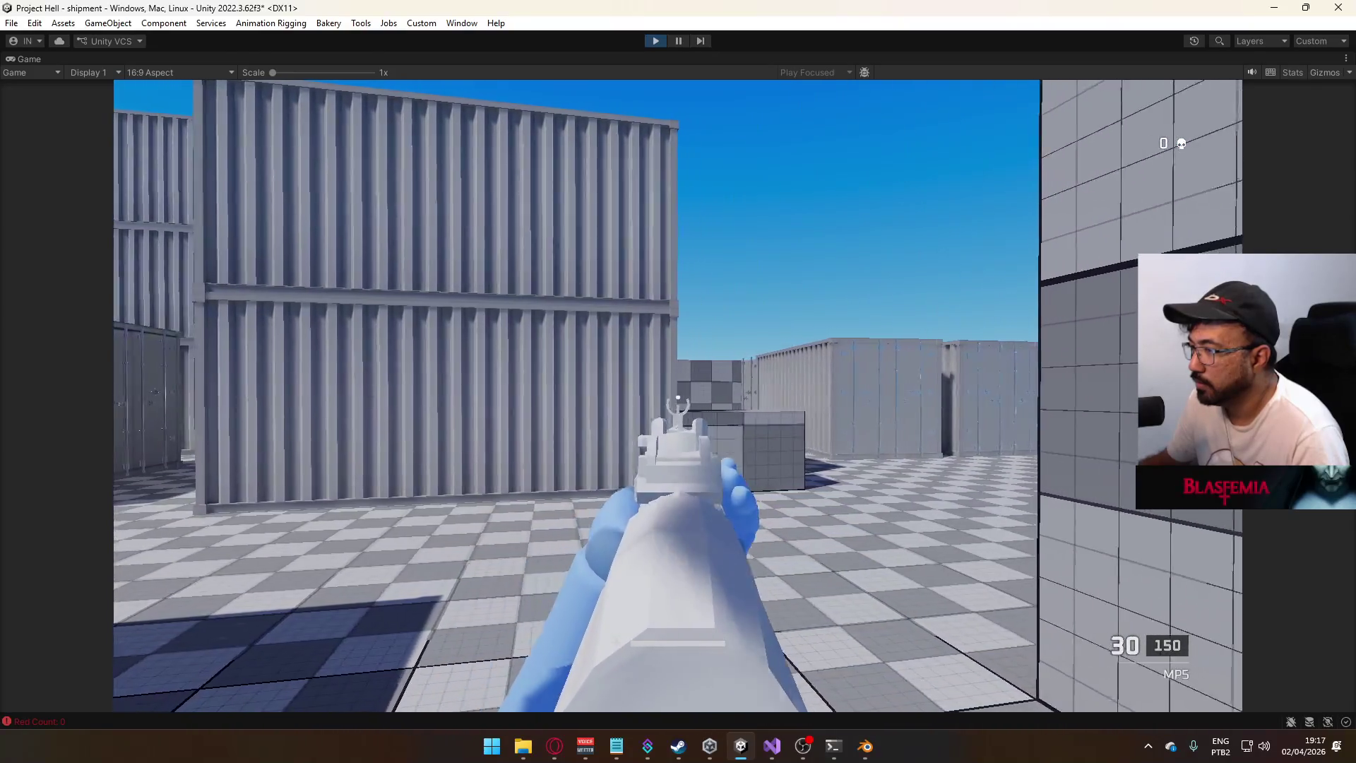
key(d)
key(d)
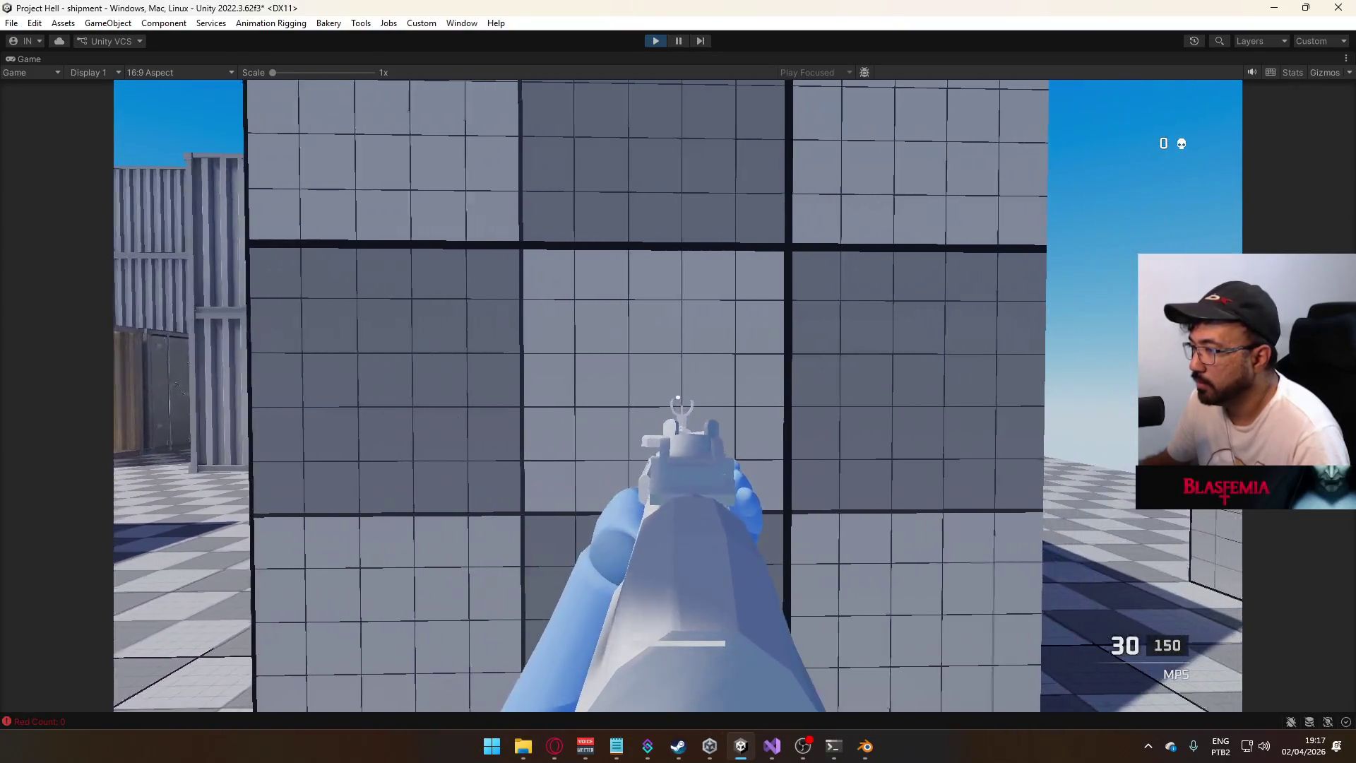
key(w)
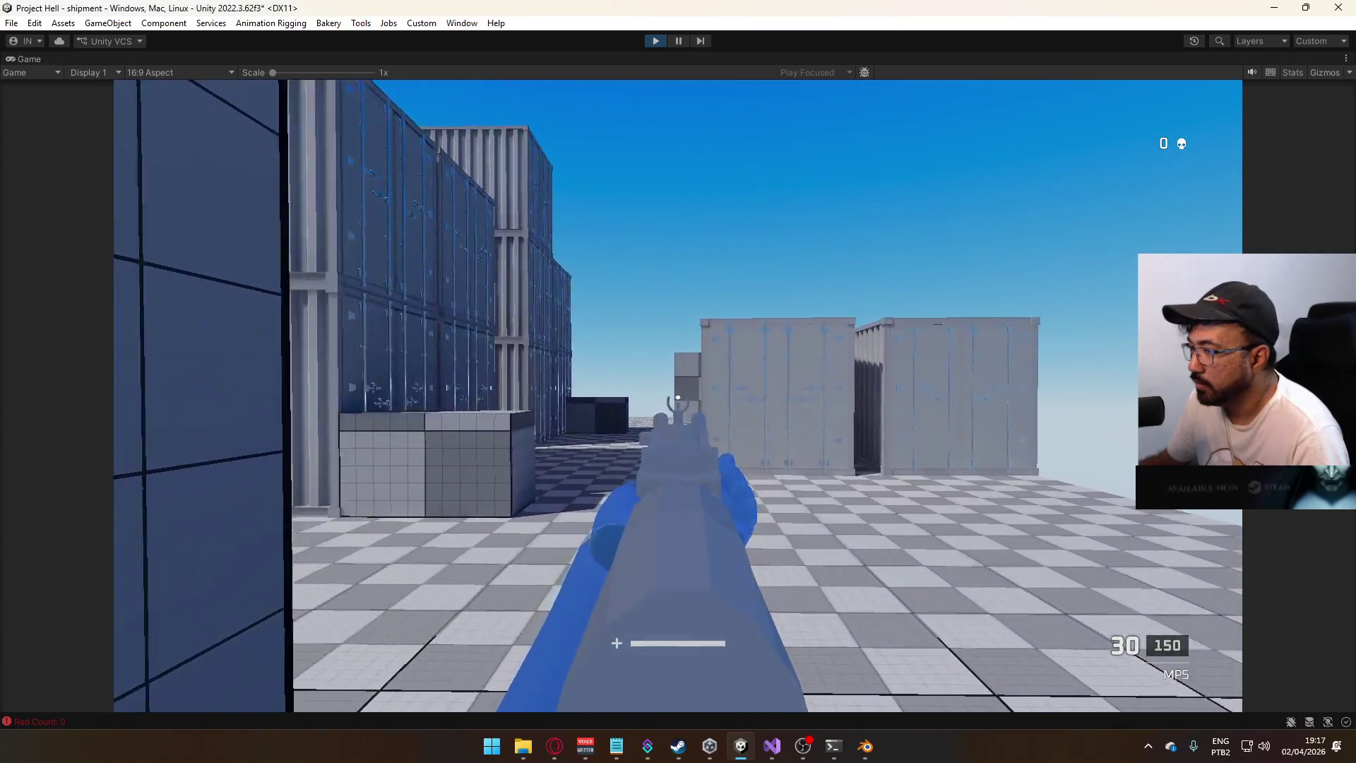
key(w)
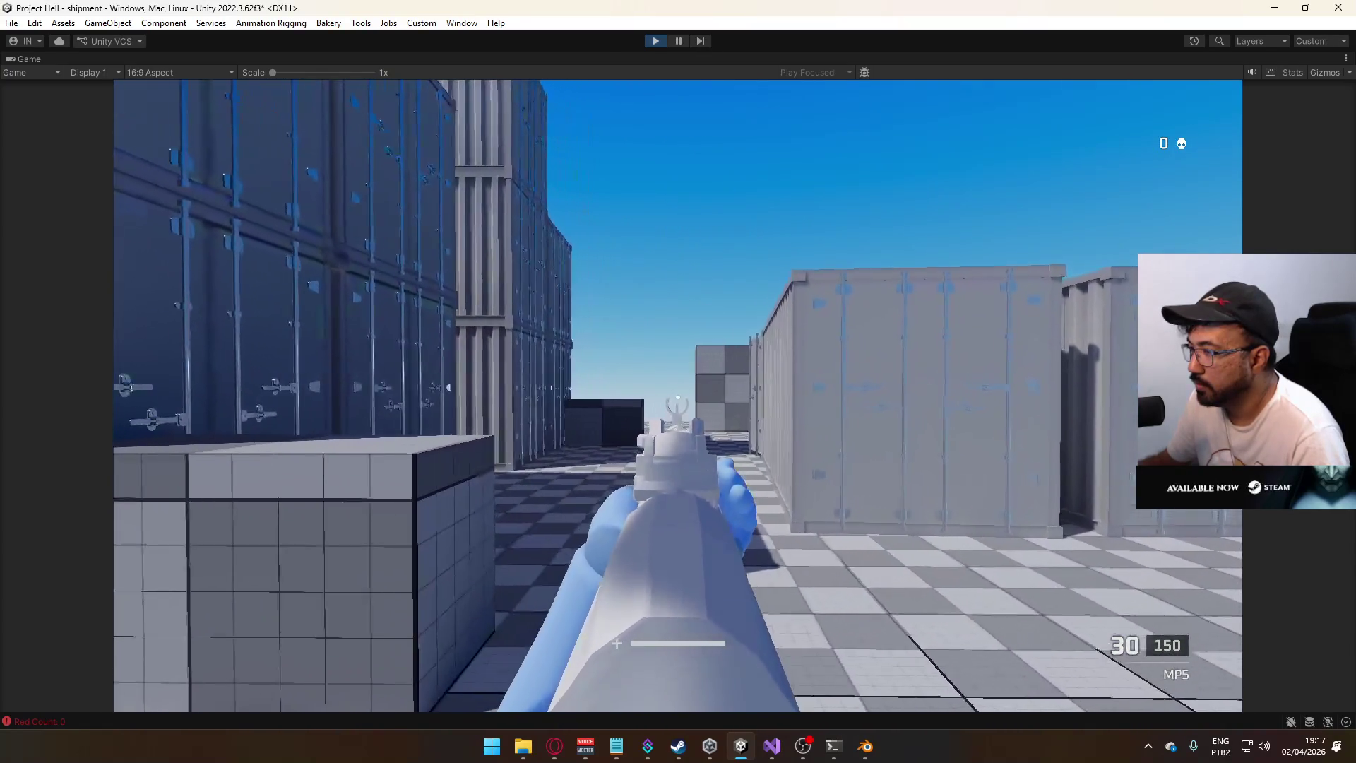
key(w)
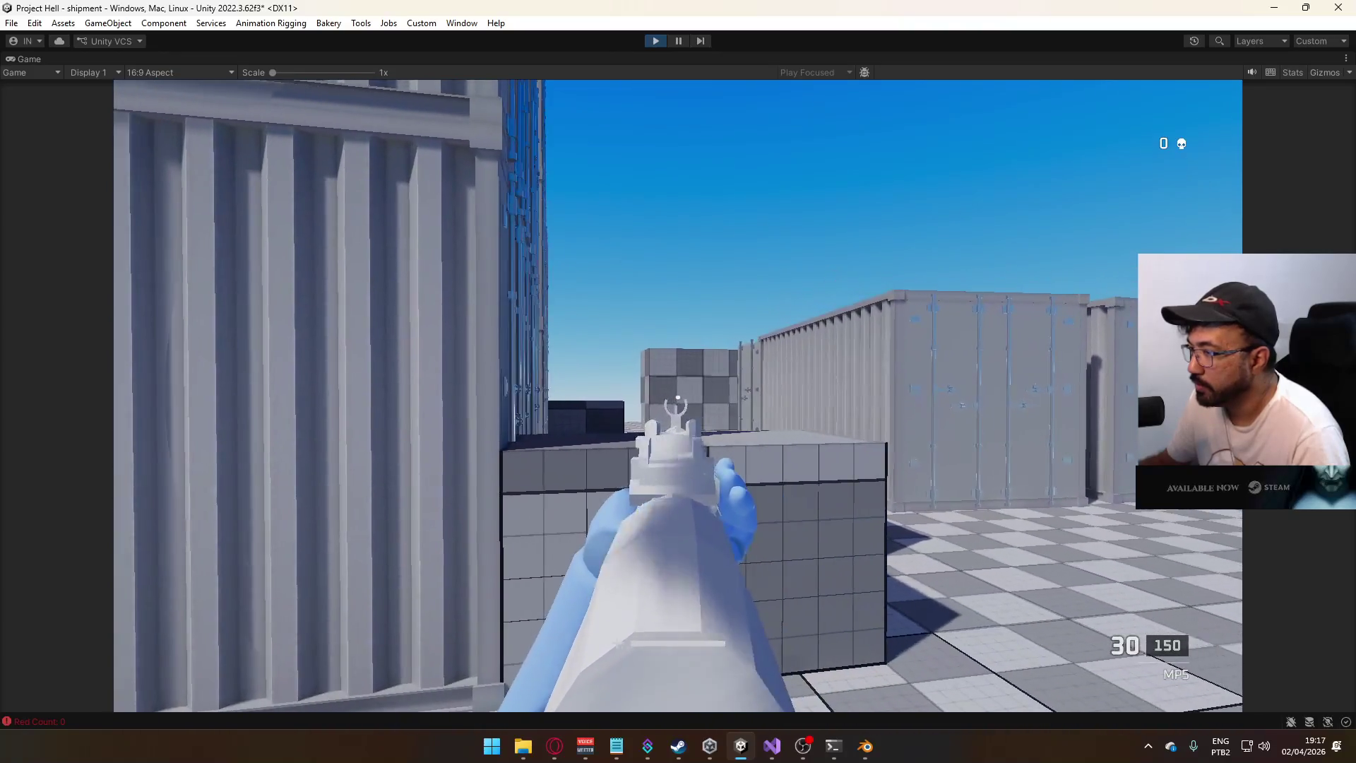
- Fire the MP5 at the containers while advancing, then reload
click(677, 399)
drag(677, 399, 677, 399)
key(w)
click(677, 399)
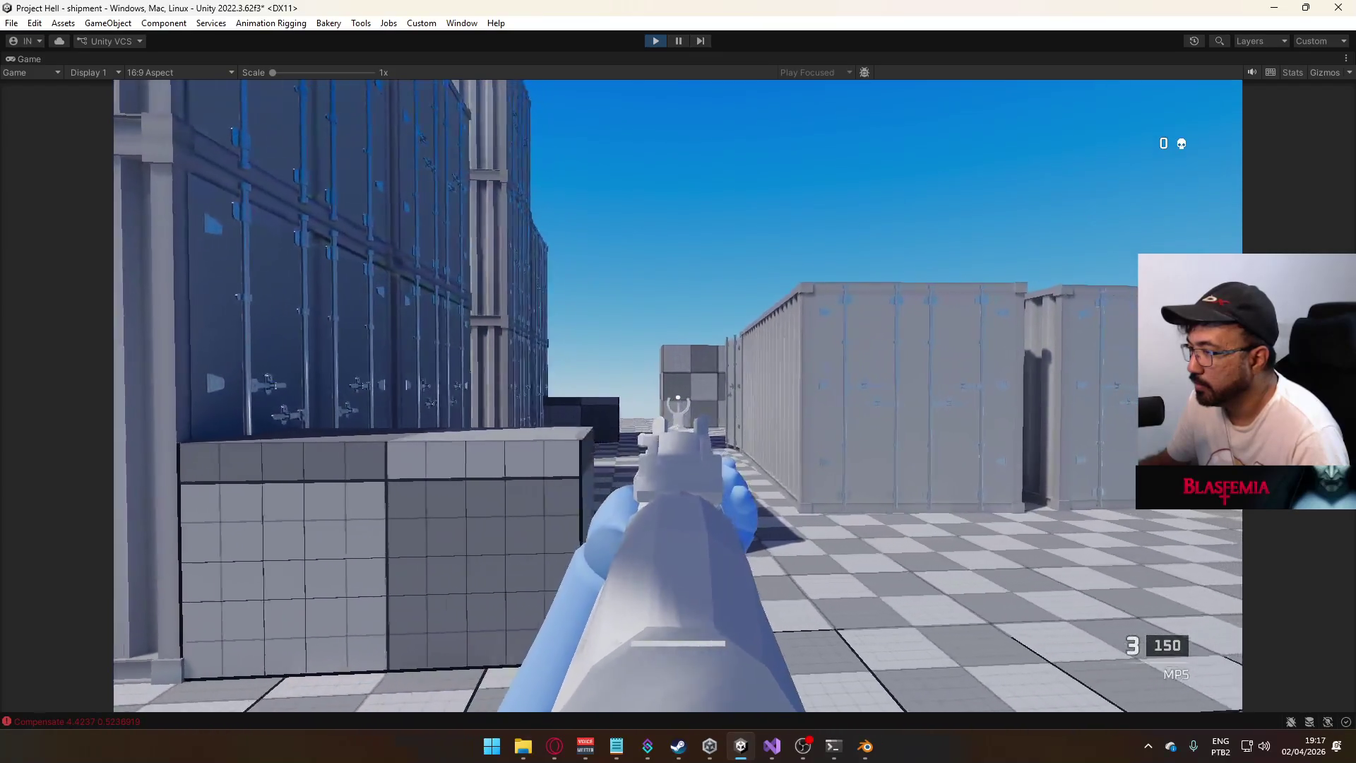
key(w)
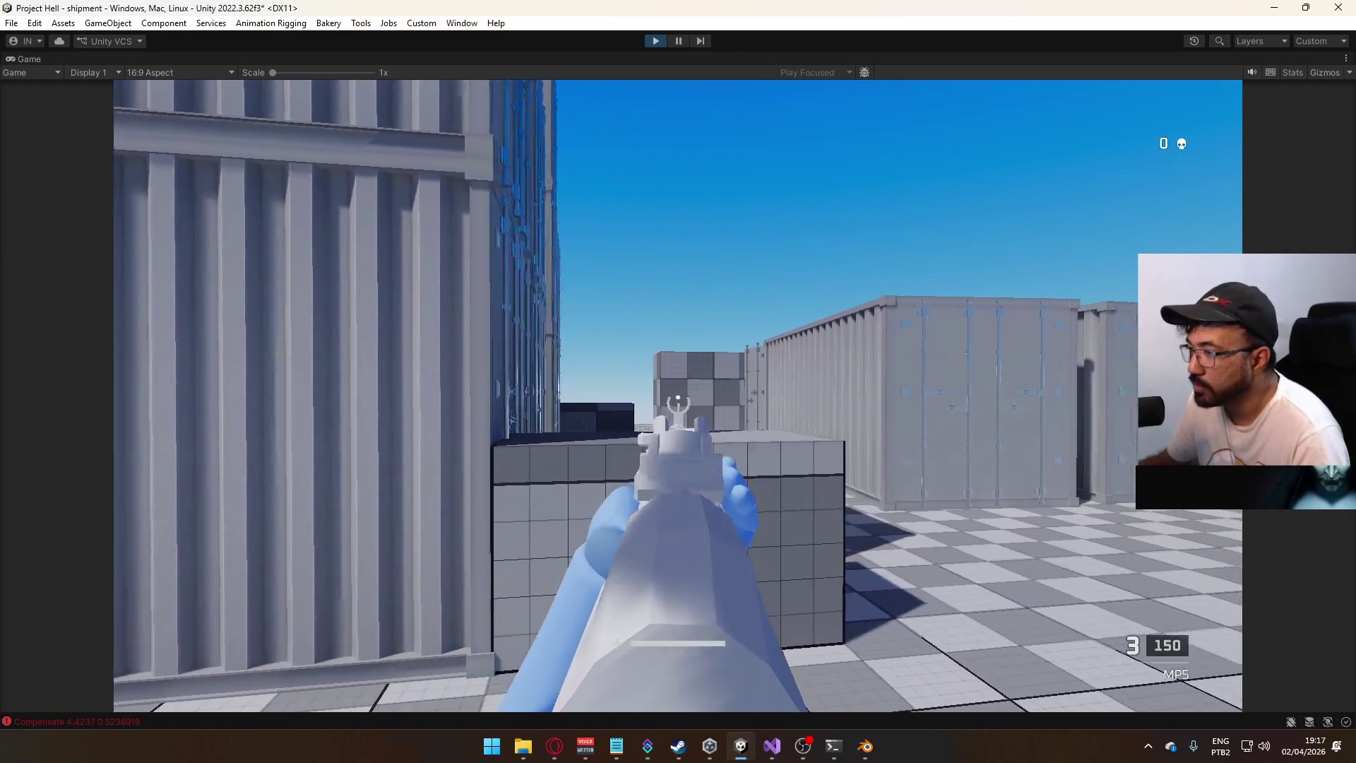
click(677, 399)
key(r)
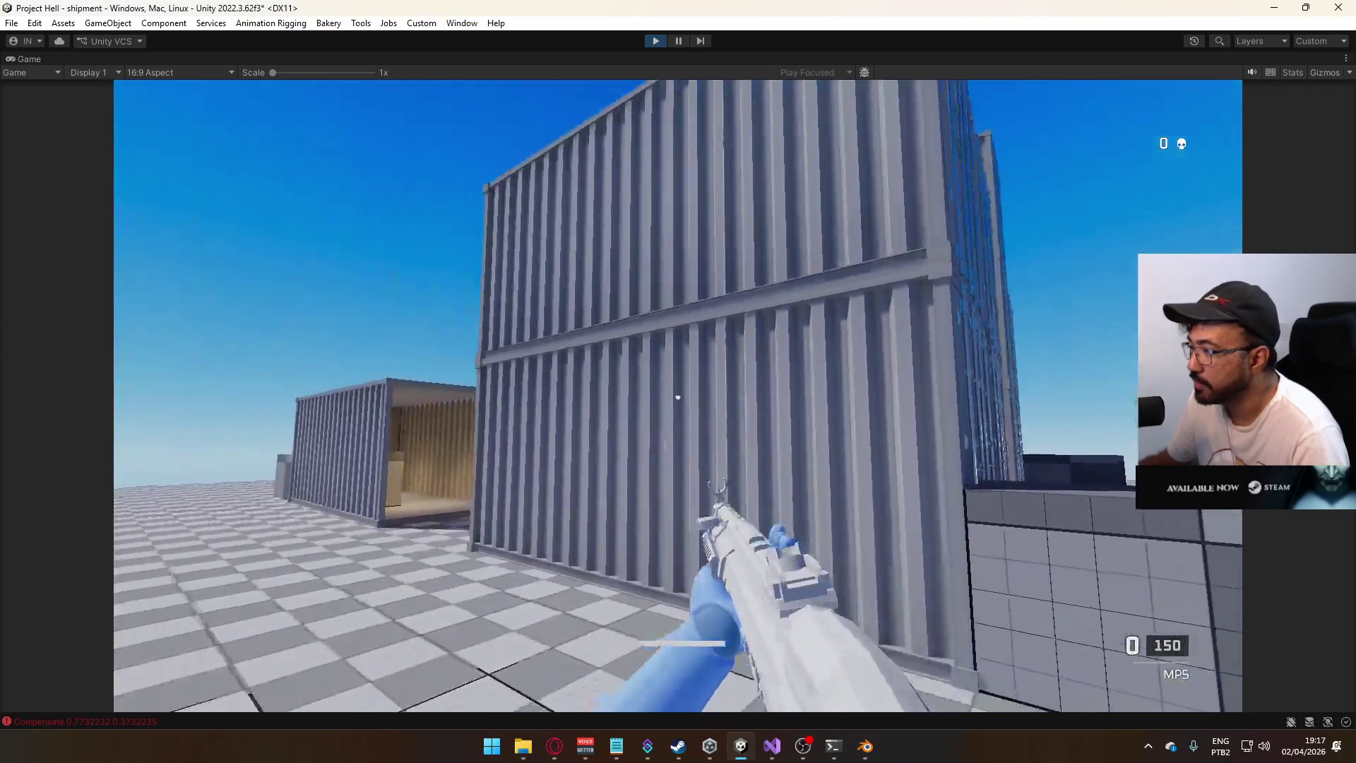
key(w)
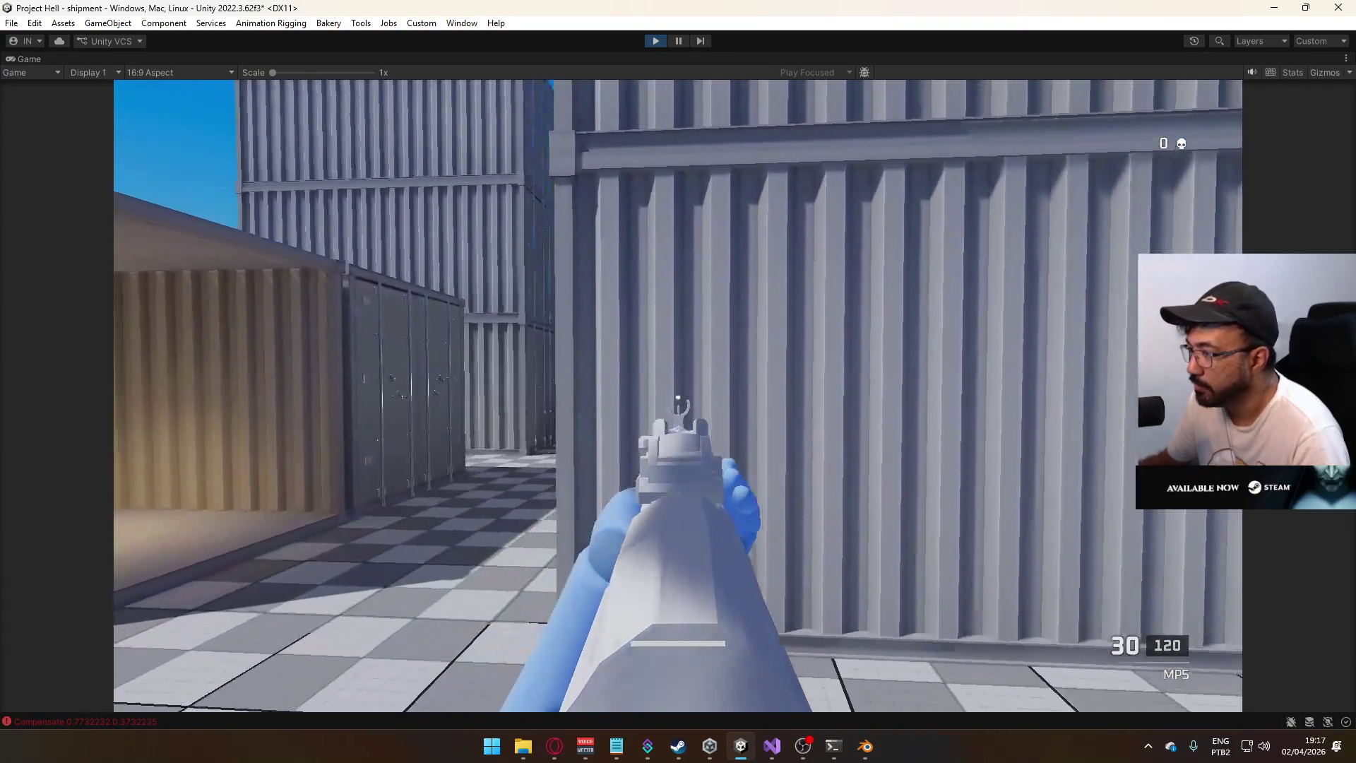
key(w)
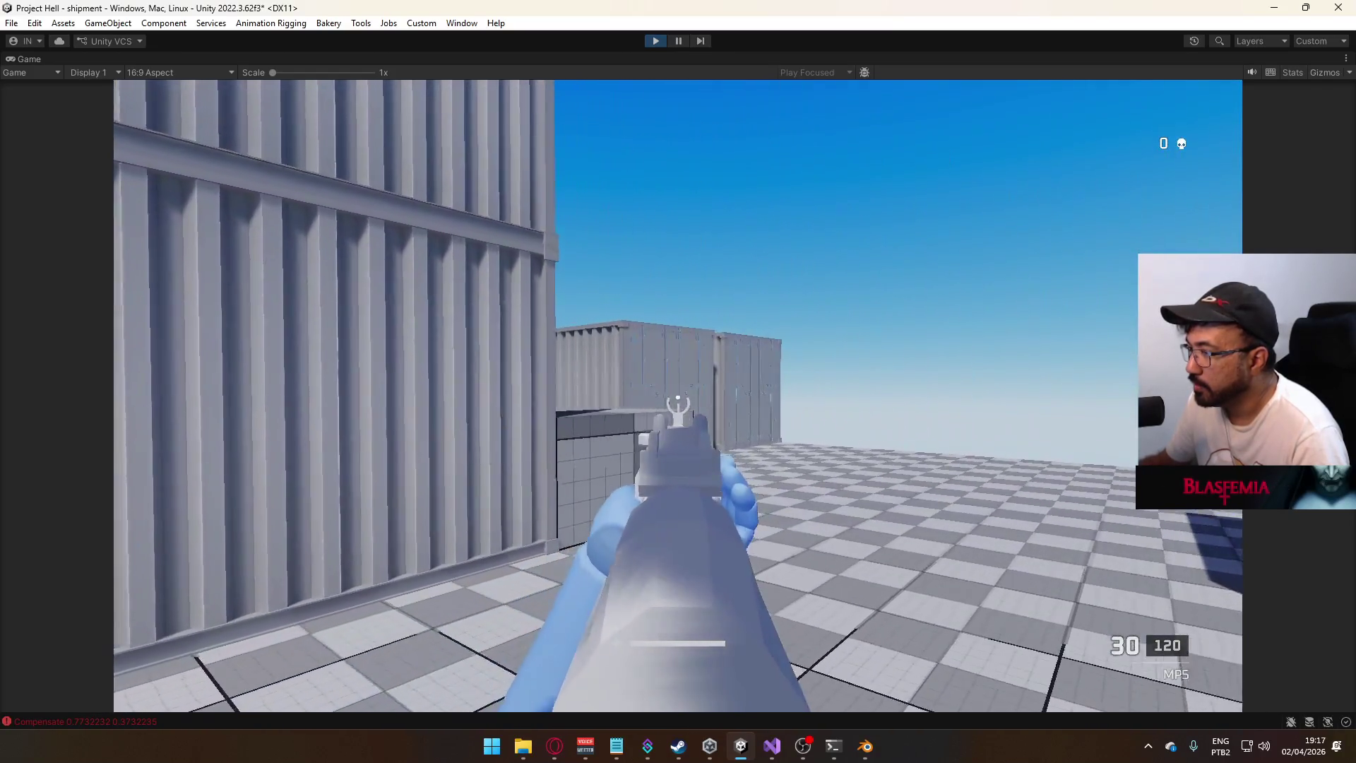
- Empty the magazine at the container wall, reload, and fire full-auto down the corridor
click(678, 399)
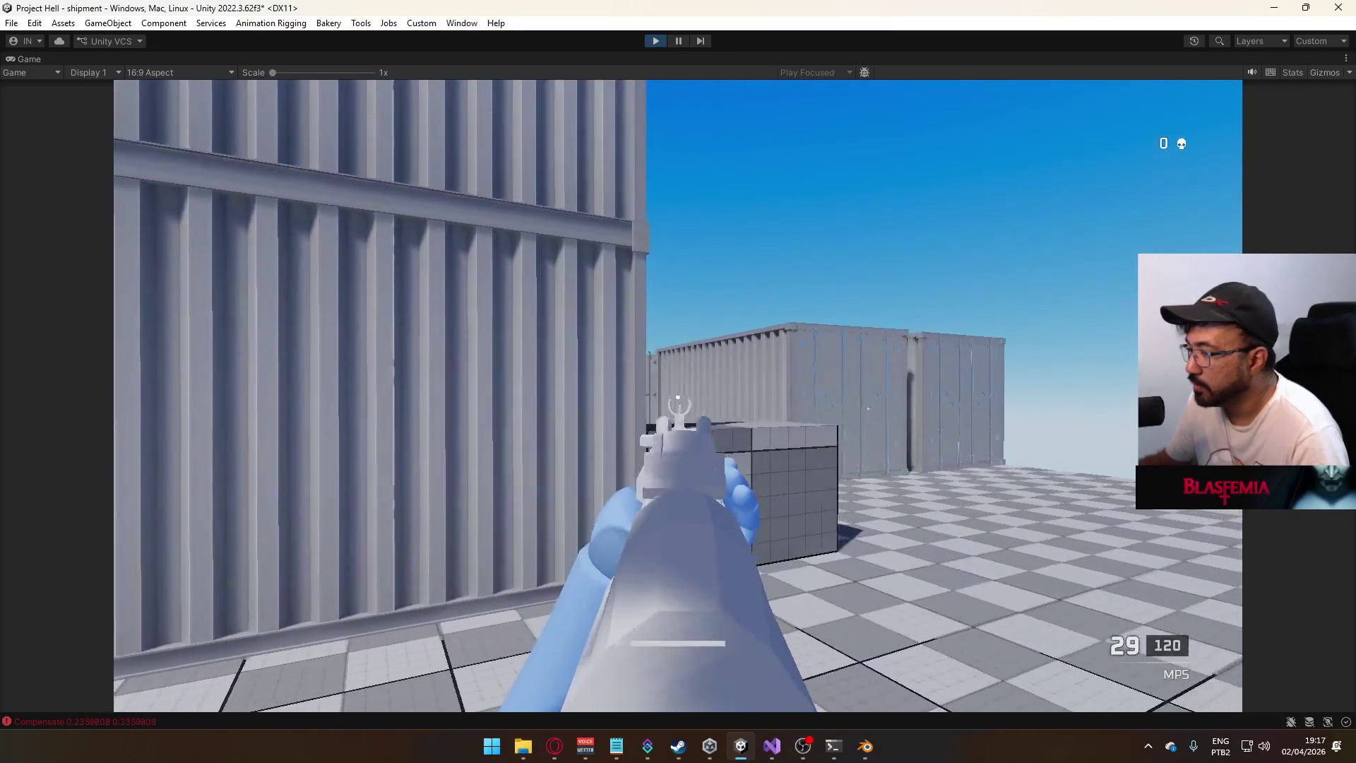
click(678, 399)
drag(678, 399, 678, 399)
key(r)
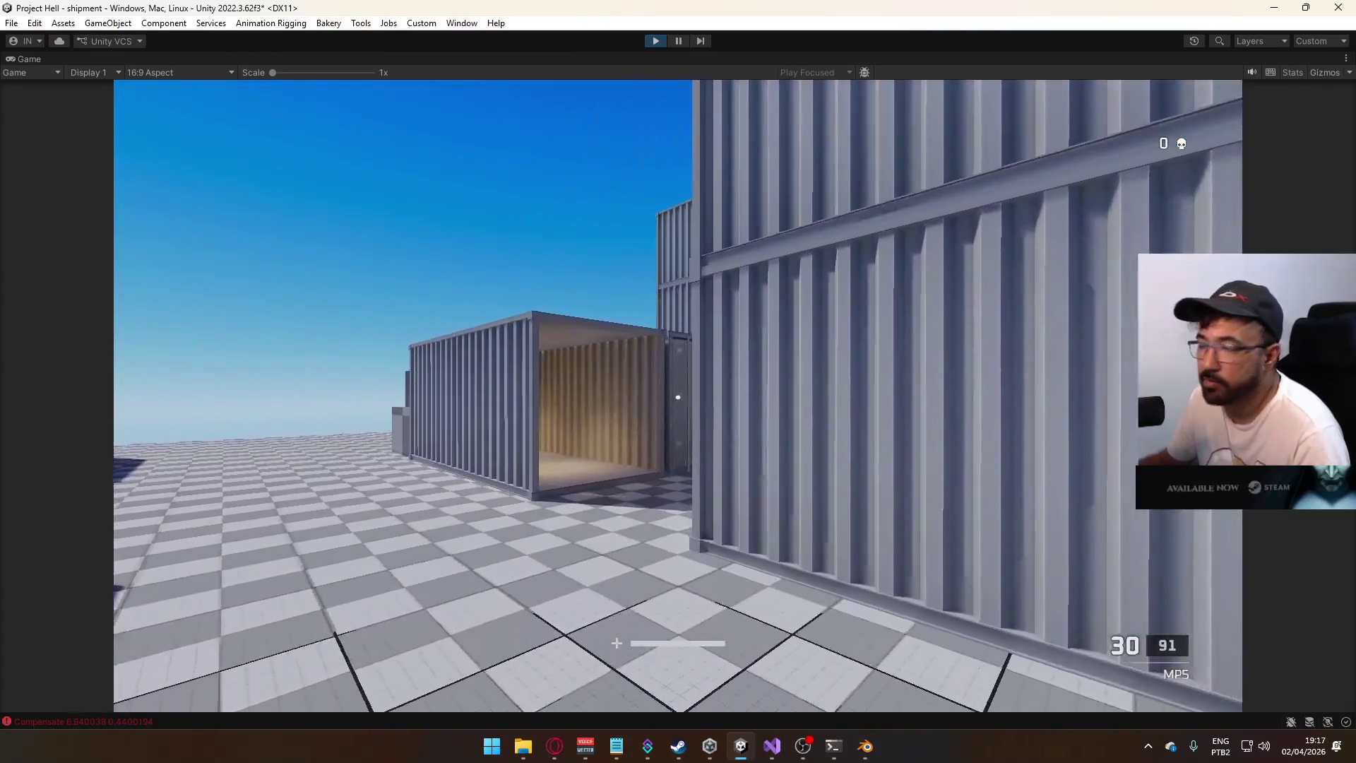
key(w)
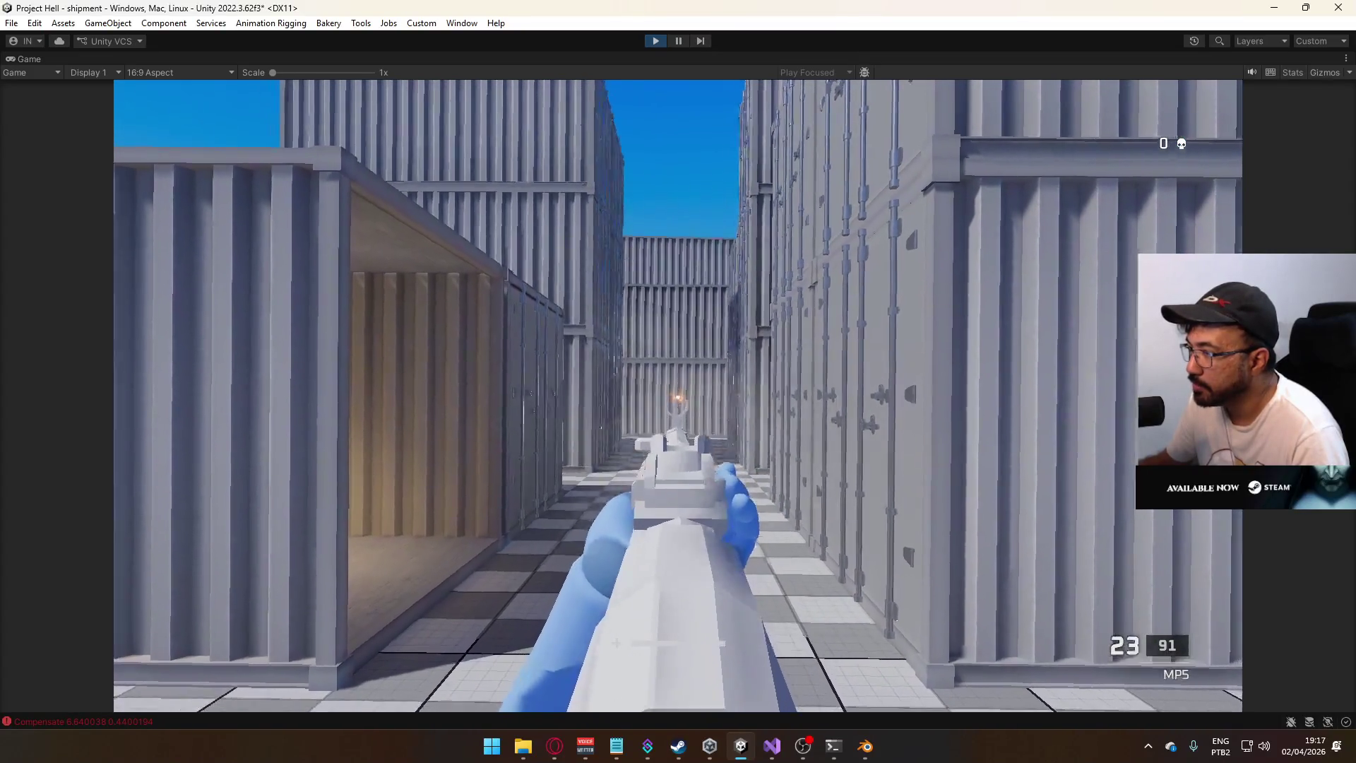
drag(678, 399, 678, 399)
key(w)
key(w)
key(w)
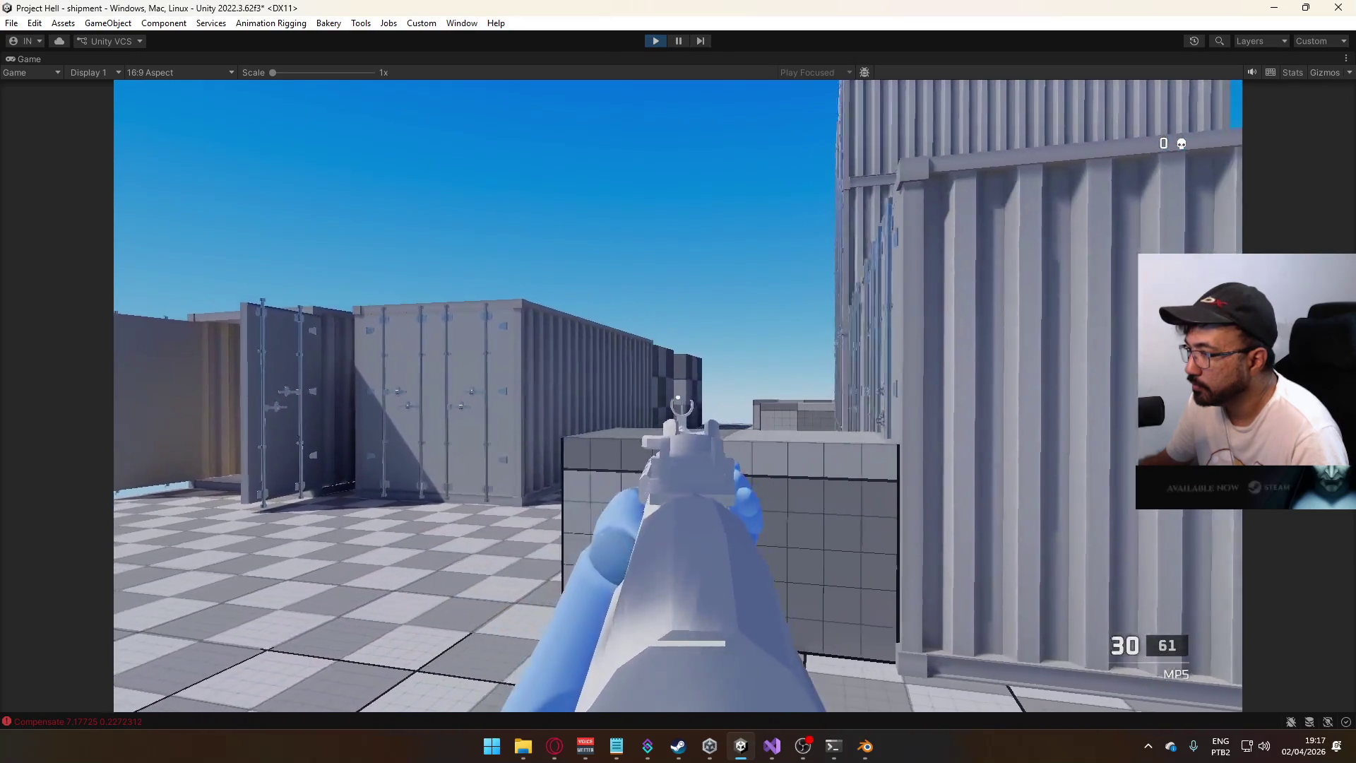
drag(678, 396, 678, 395)
key(w)
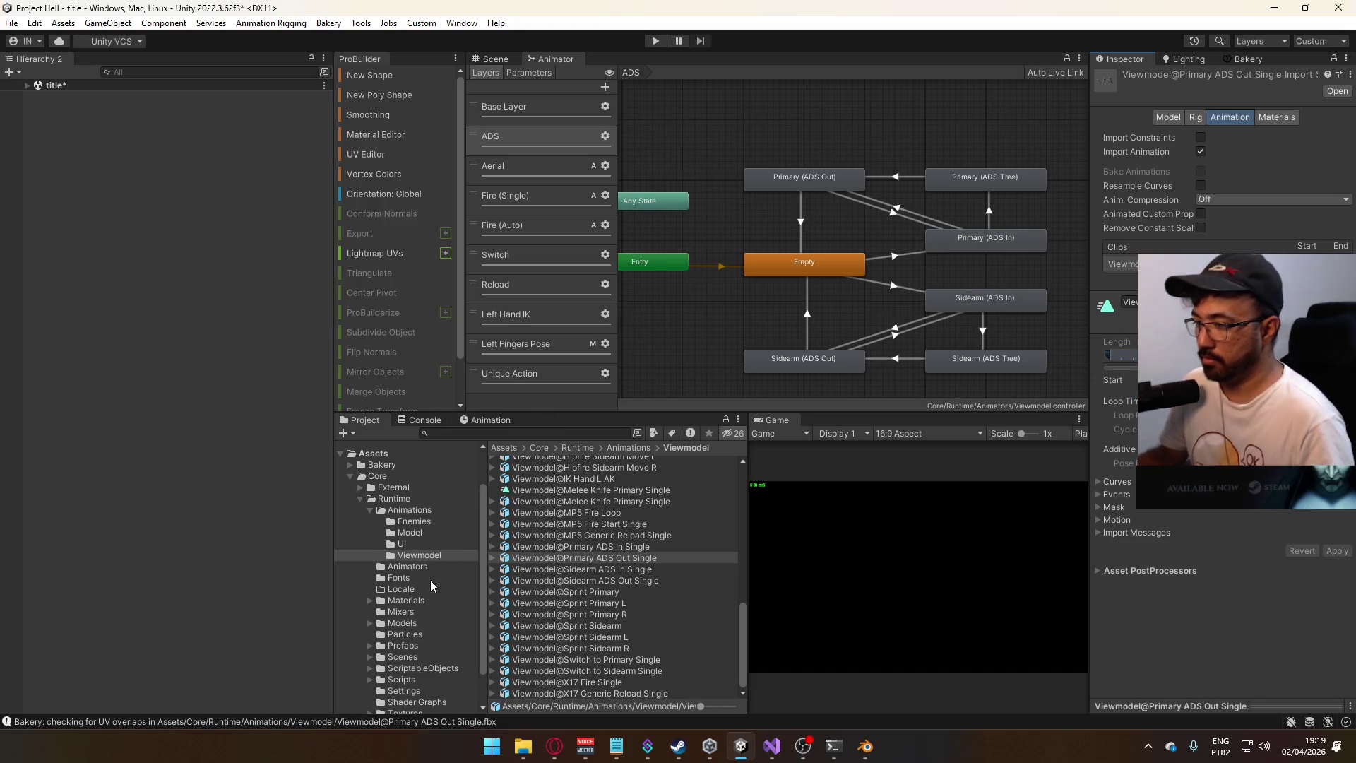
- Open the title scene from the Scenes folder without saving, and enter Play mode
click(420, 657)
double_click(531, 565)
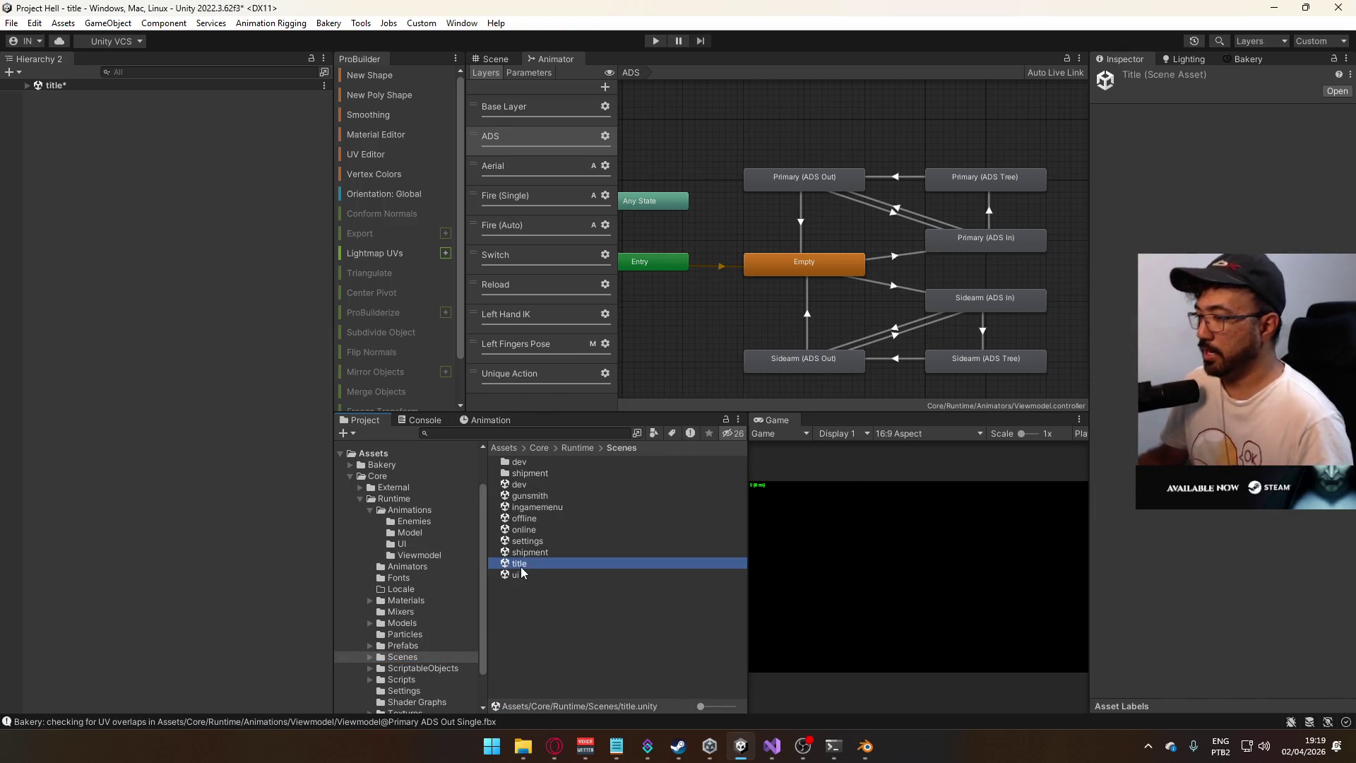
click(659, 402)
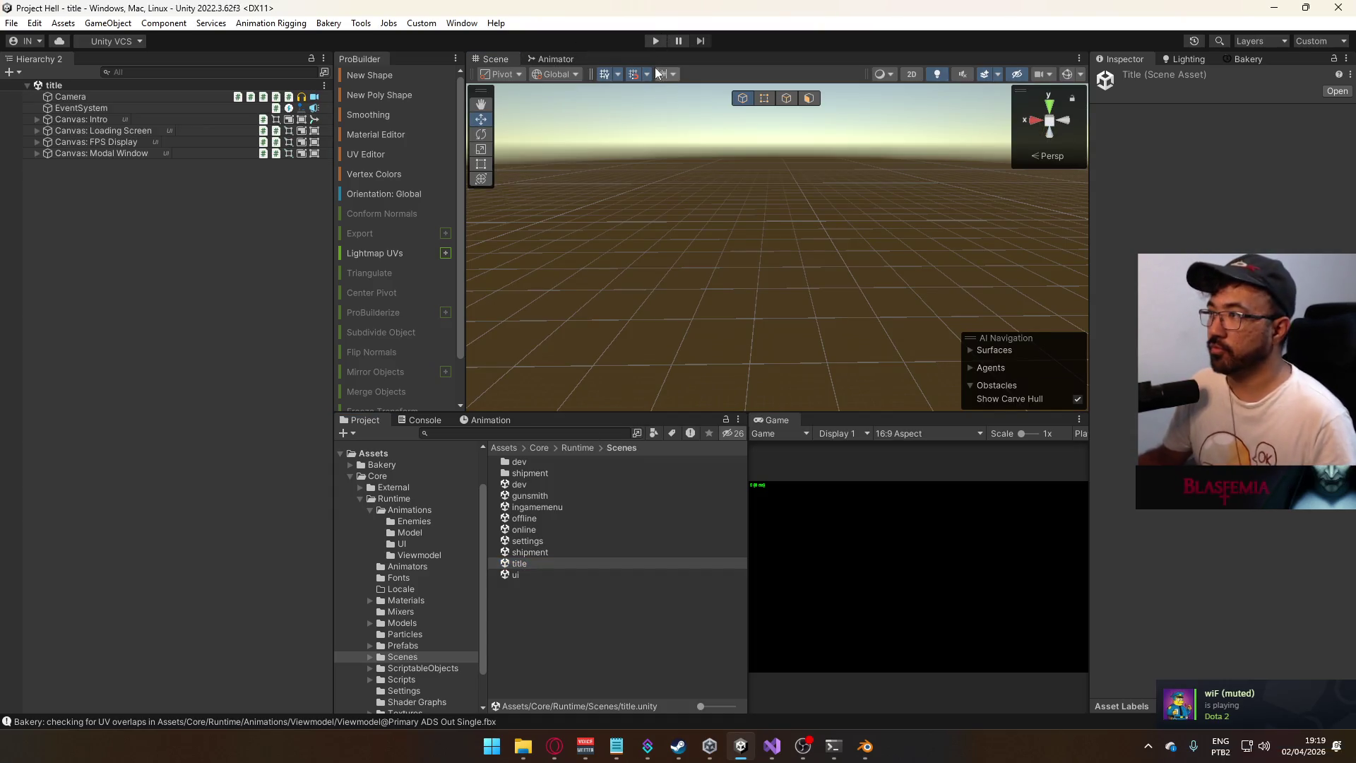
click(656, 43)
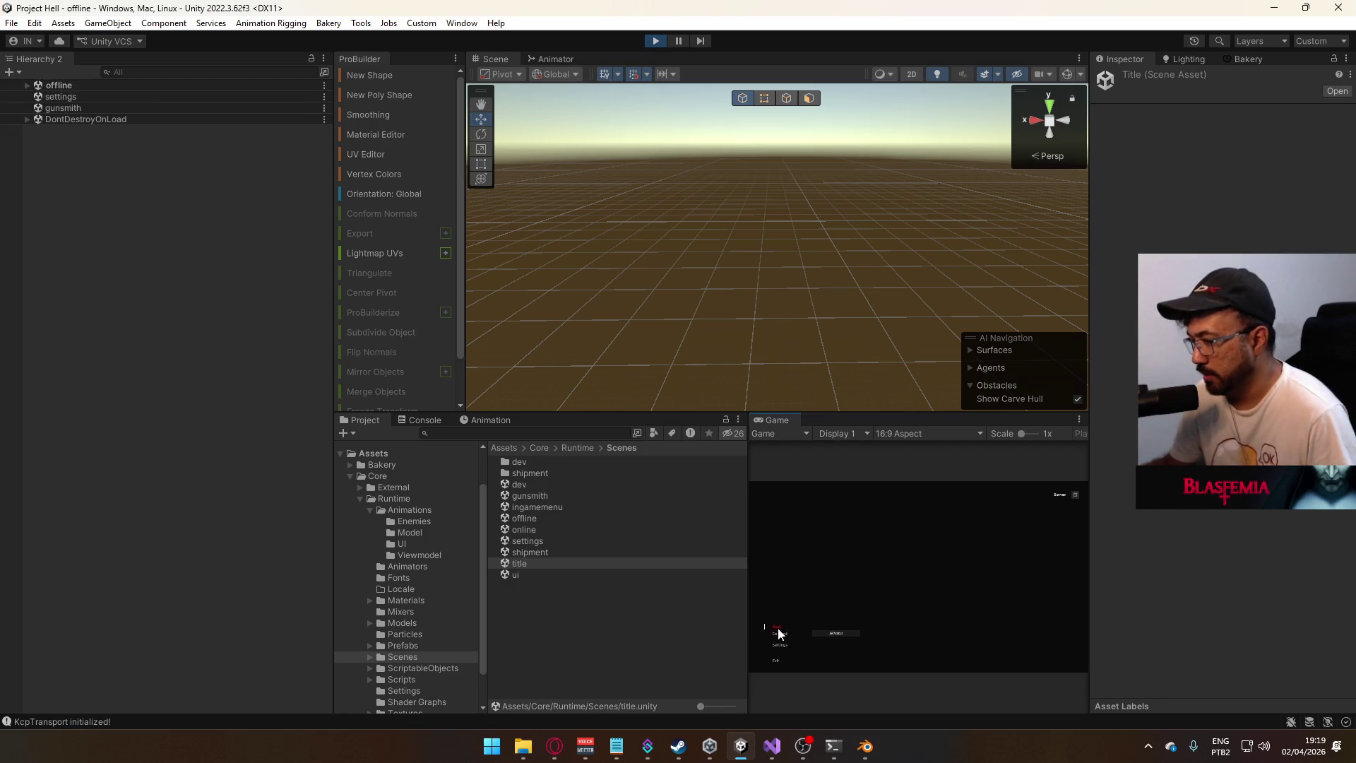
- Host a match and confirm the MP5 loadout to spawn into shipment
click(778, 628)
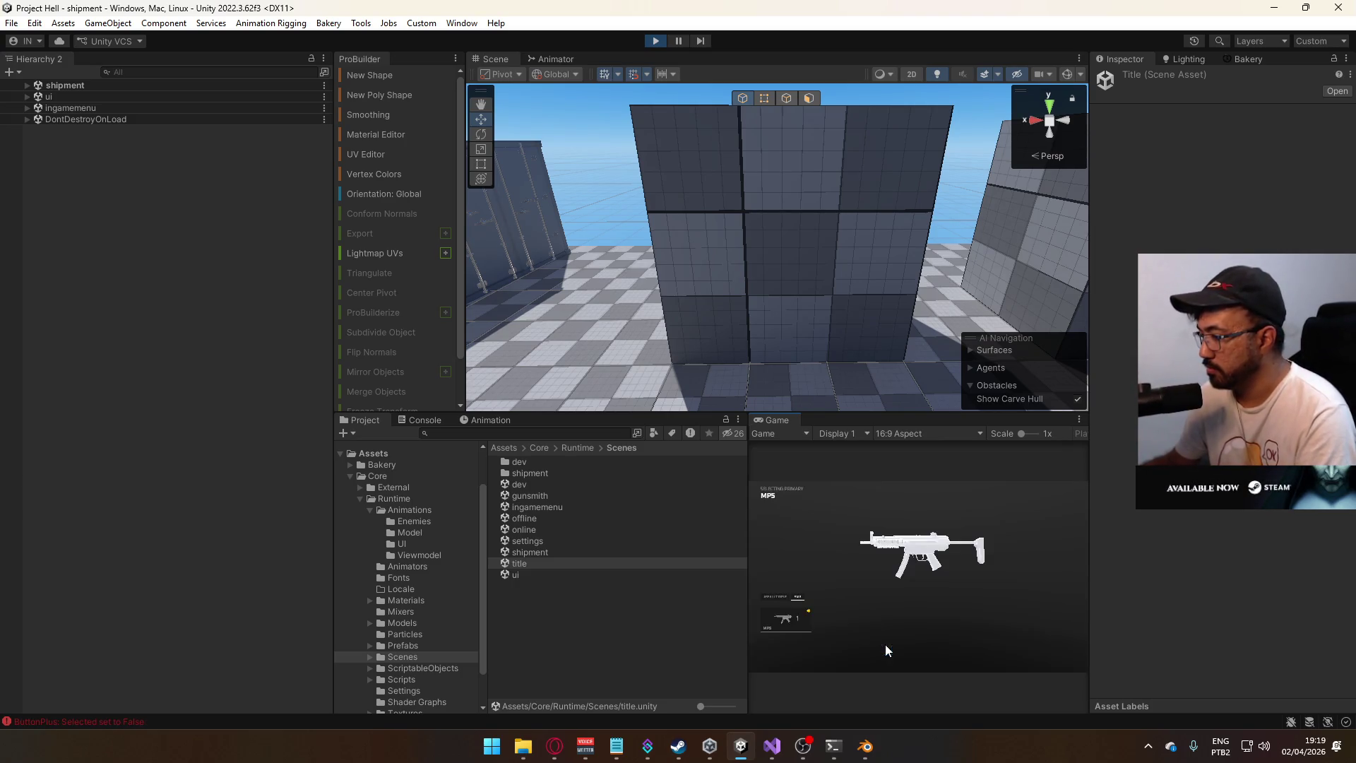
click(771, 601)
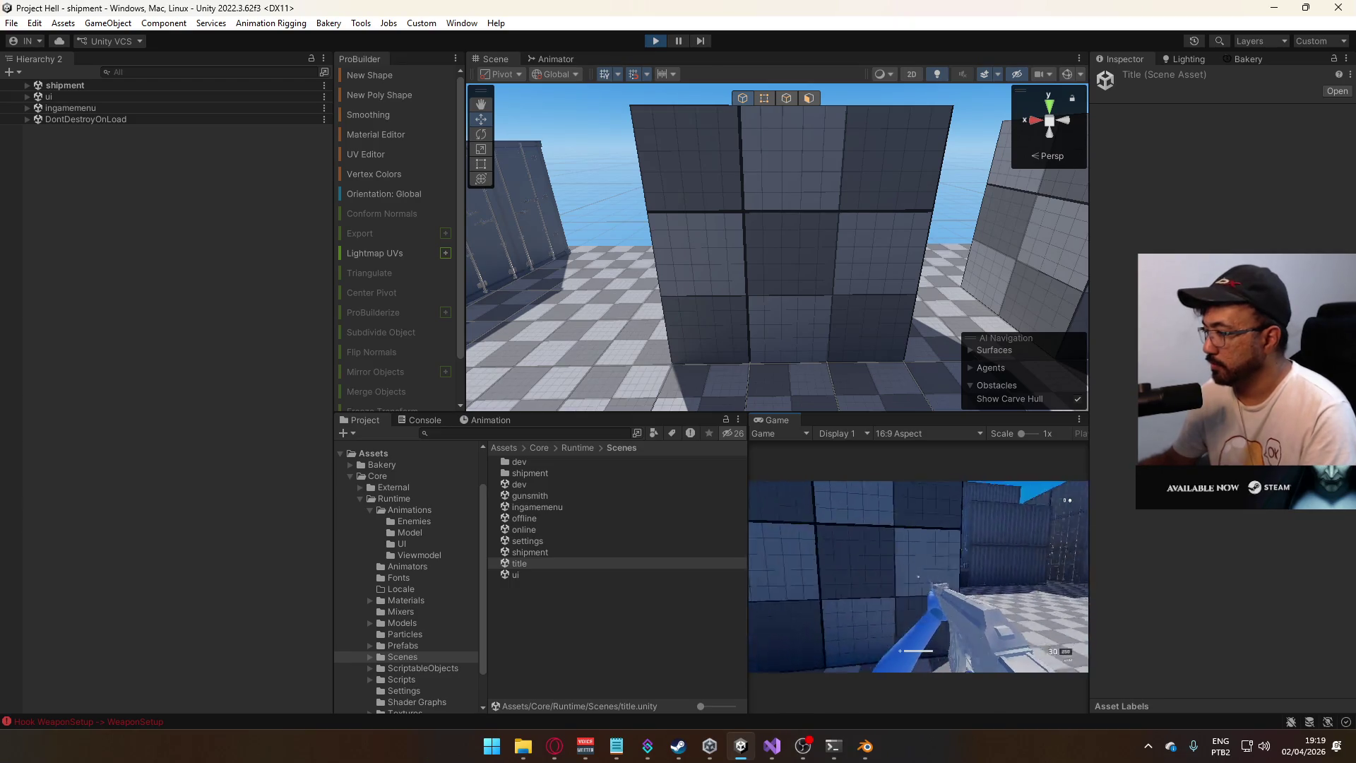
key(super)
key(super)
right_click(764, 421)
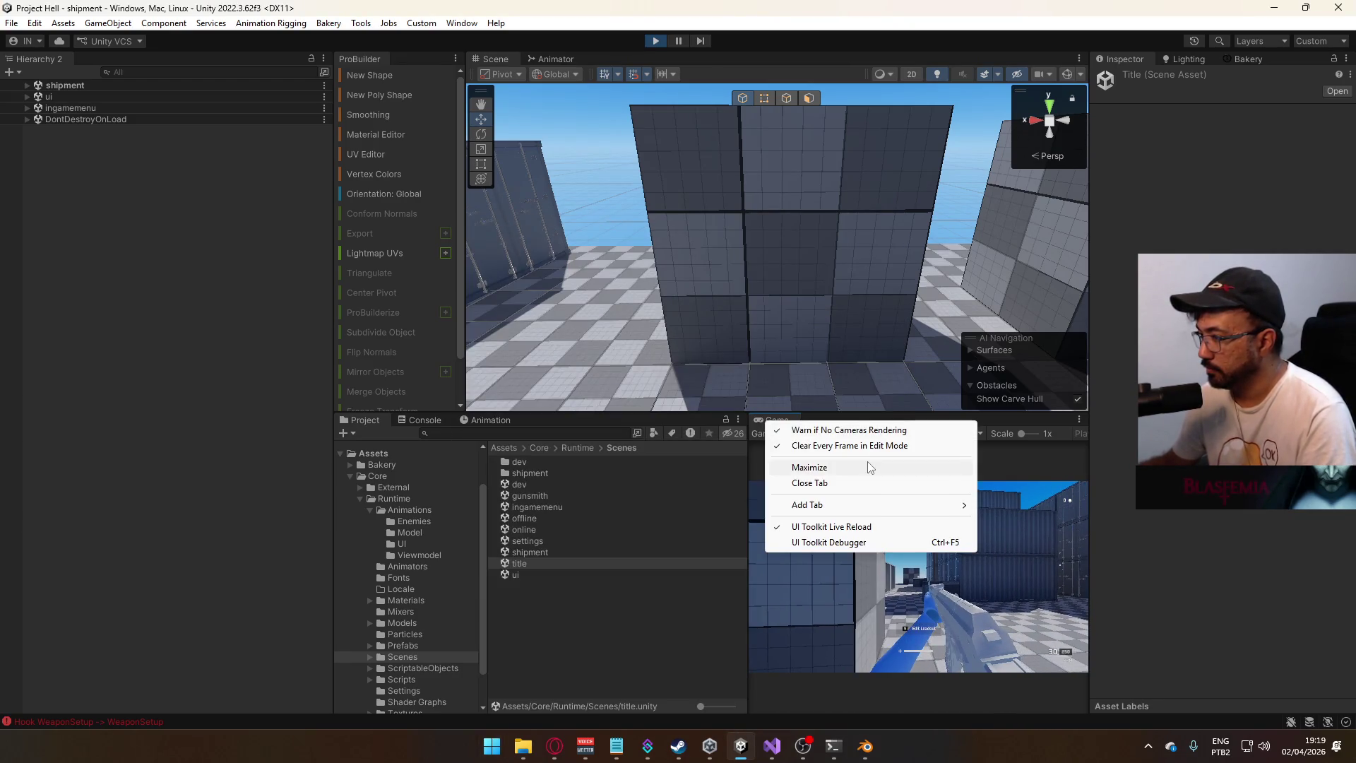
- Maximize the Game view and fire the AKM while turning the view
click(853, 465)
click(719, 435)
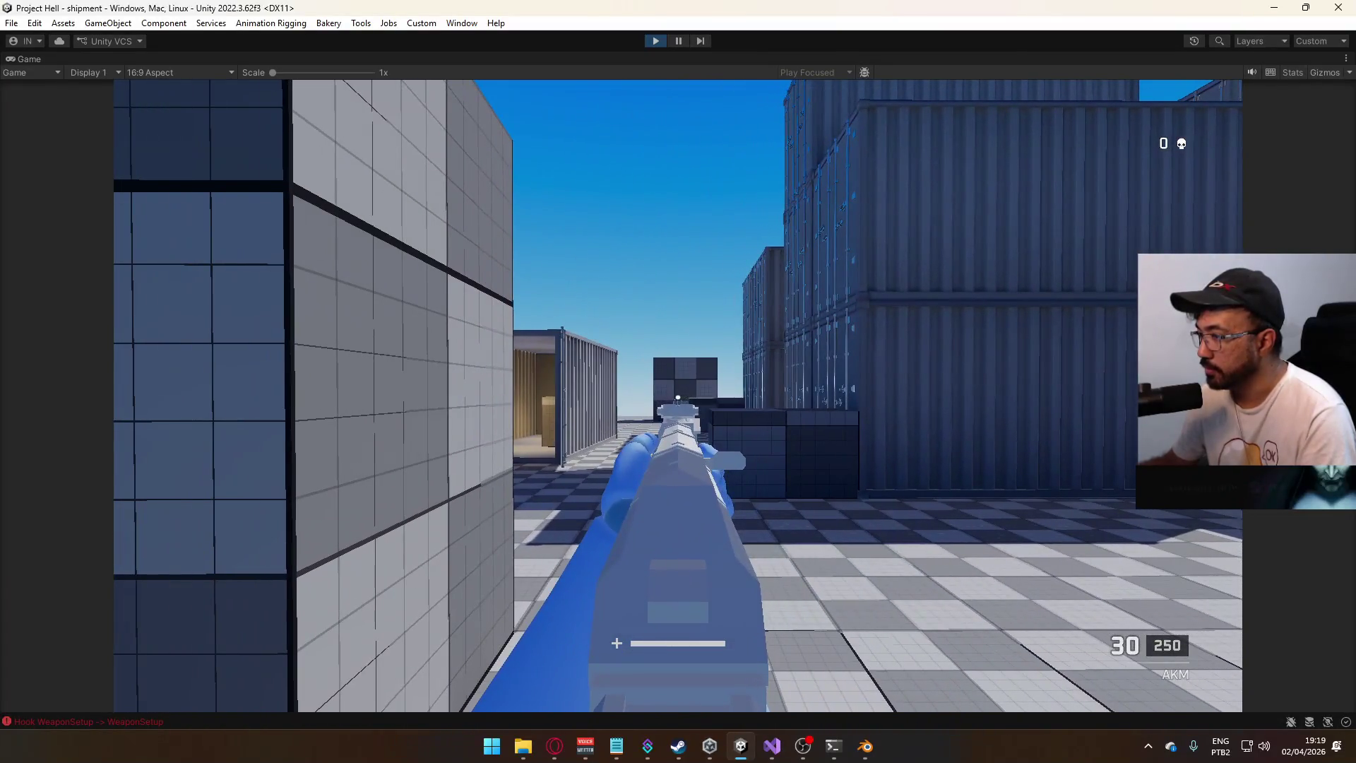
drag(678, 396, 678, 395)
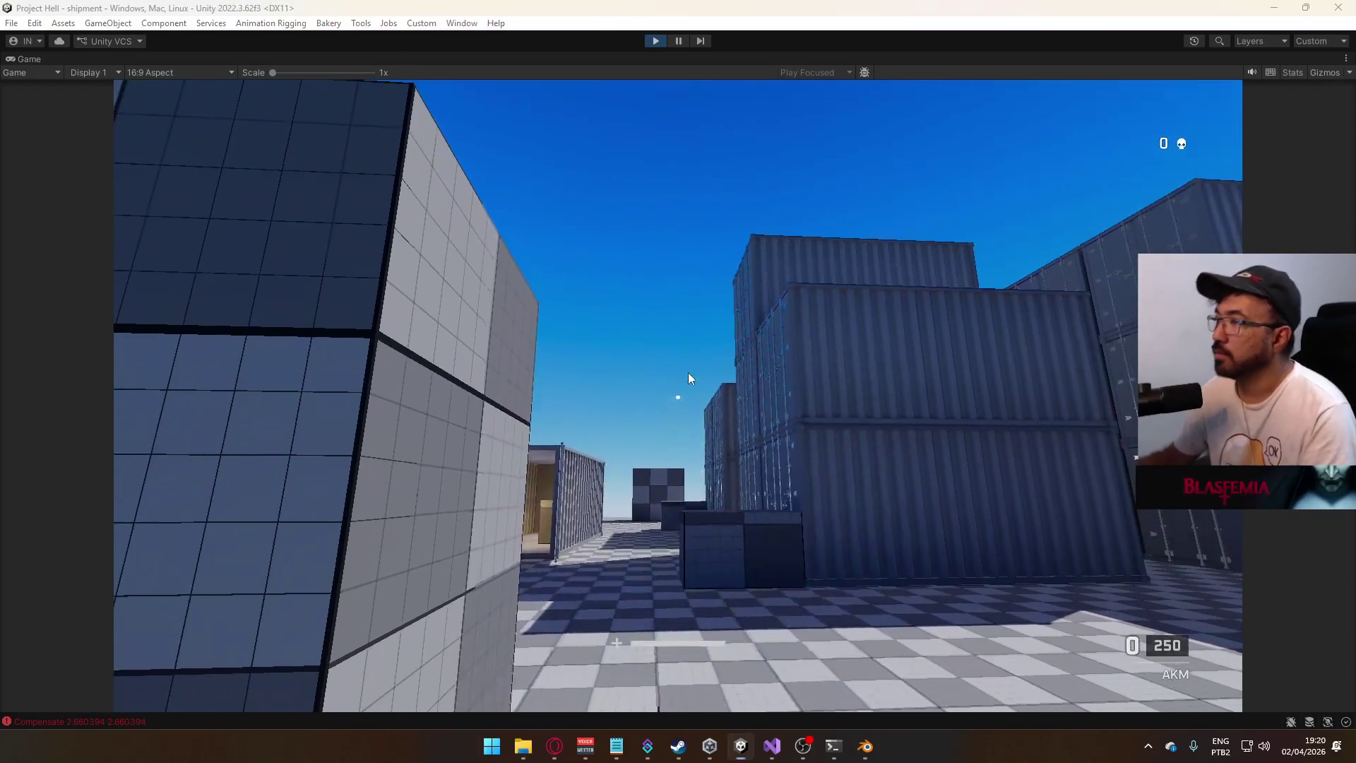
- Restore the full editor layout, stop Play mode, and show the Prefabs folder
key(super)
right_click(760, 60)
click(804, 105)
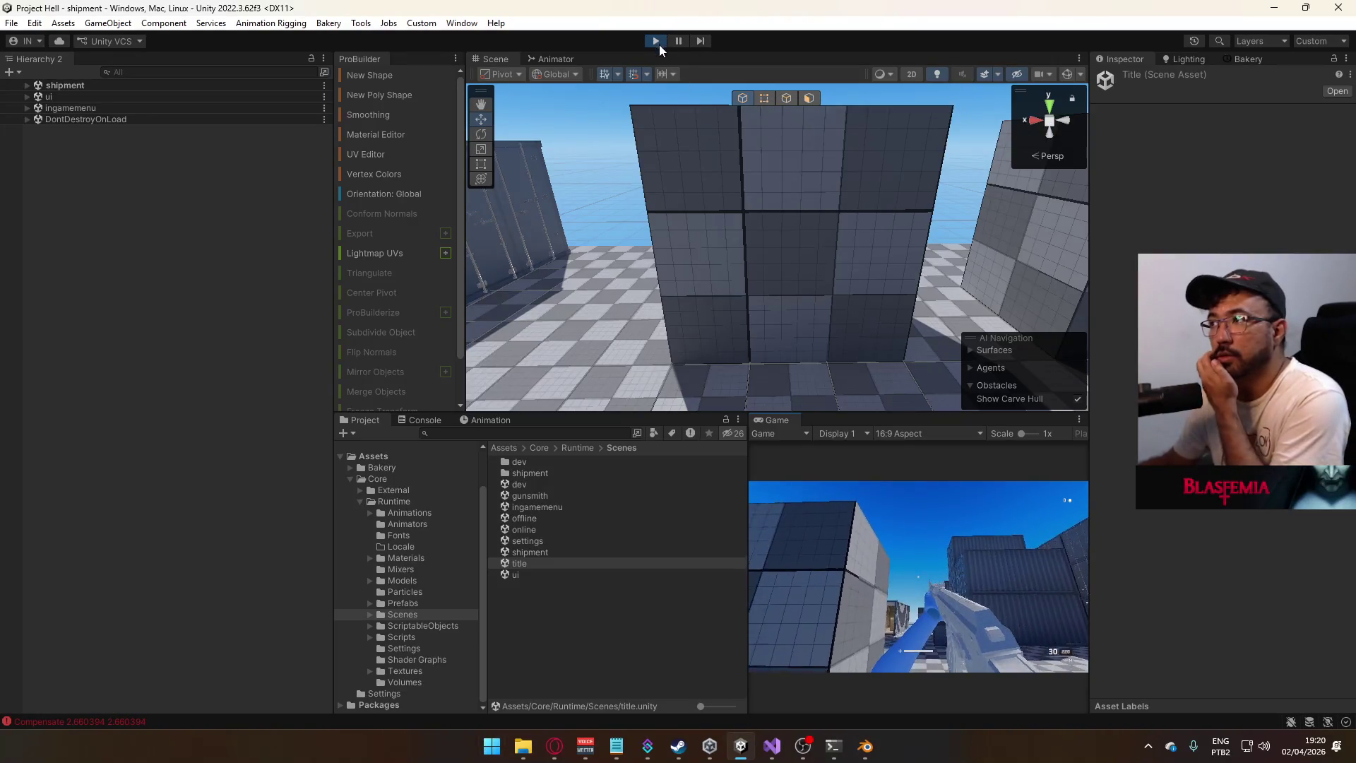
click(656, 41)
click(404, 602)
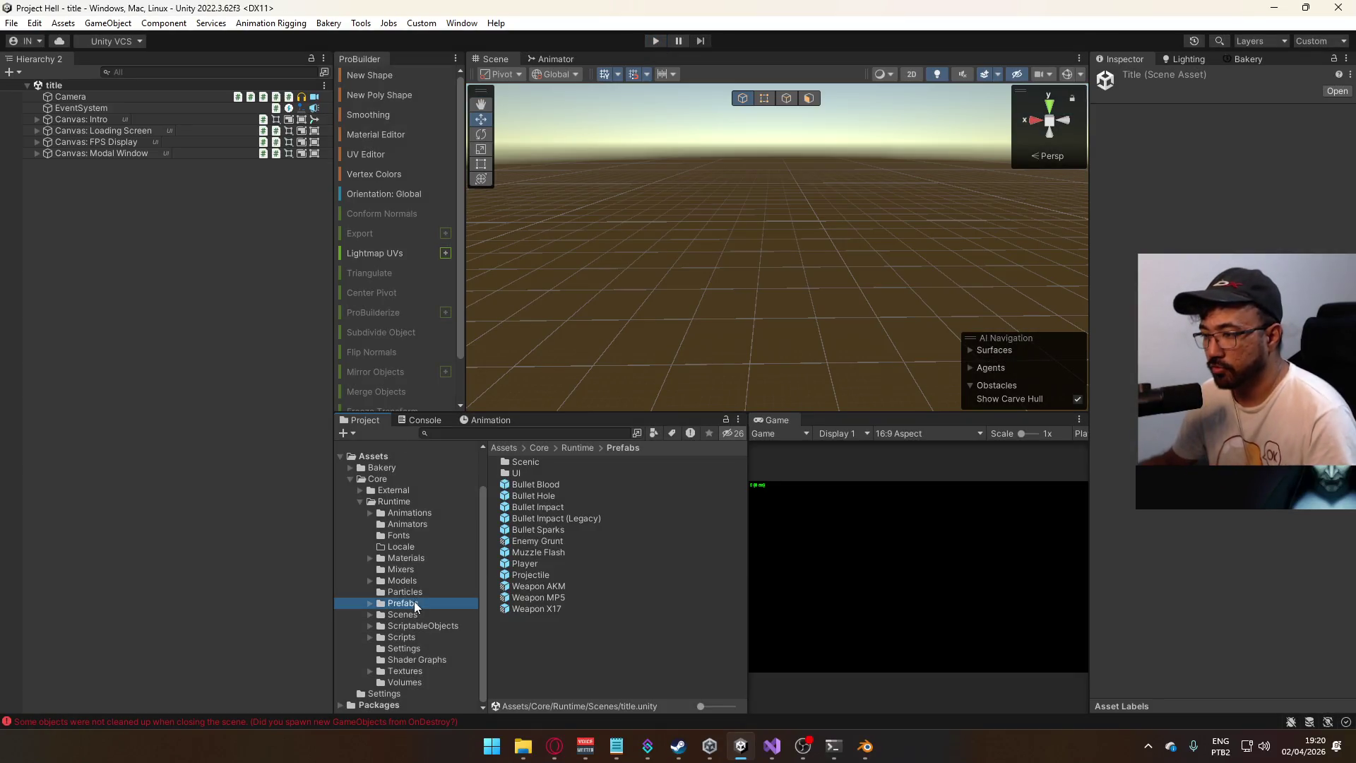
- Open the Player prefab and inspect Model and Viewmodel Offset, expanding its Offset Pivot child
click(548, 563)
double_click(548, 565)
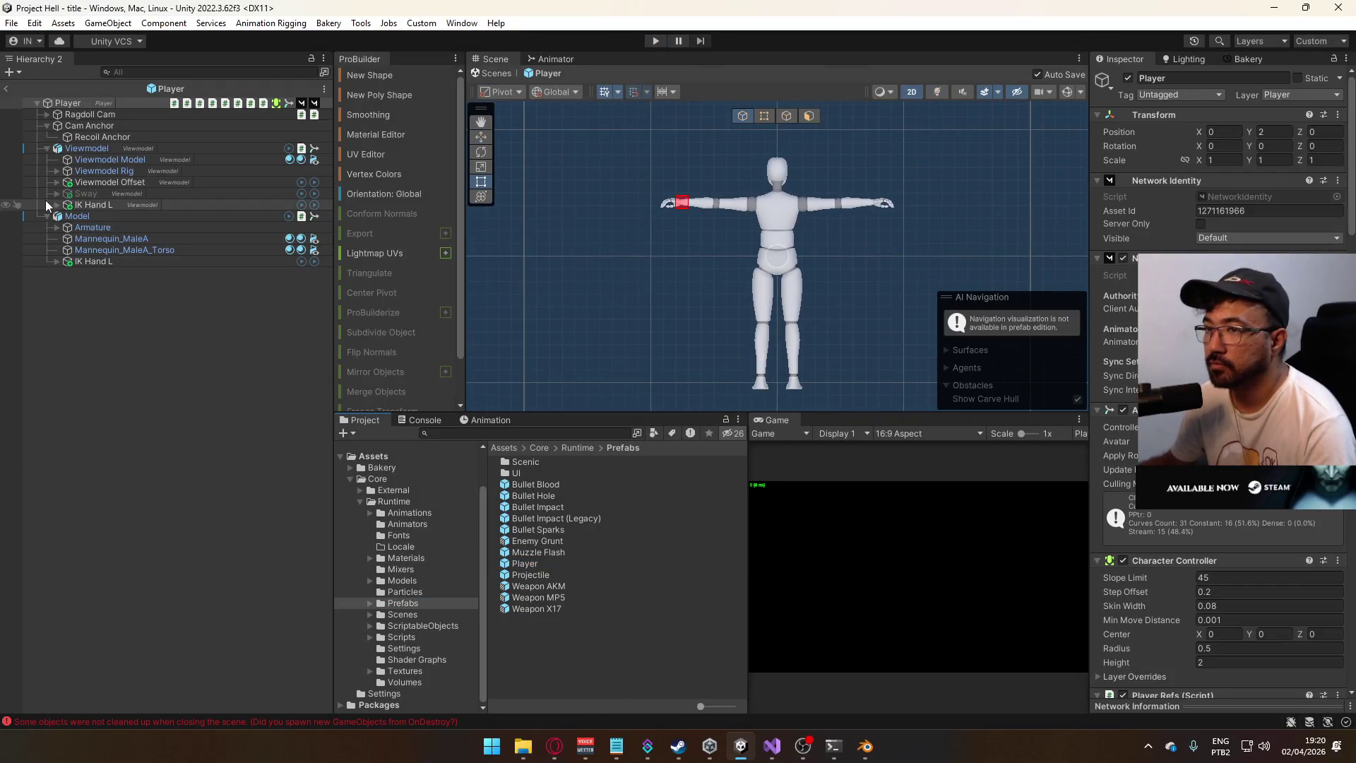
click(99, 216)
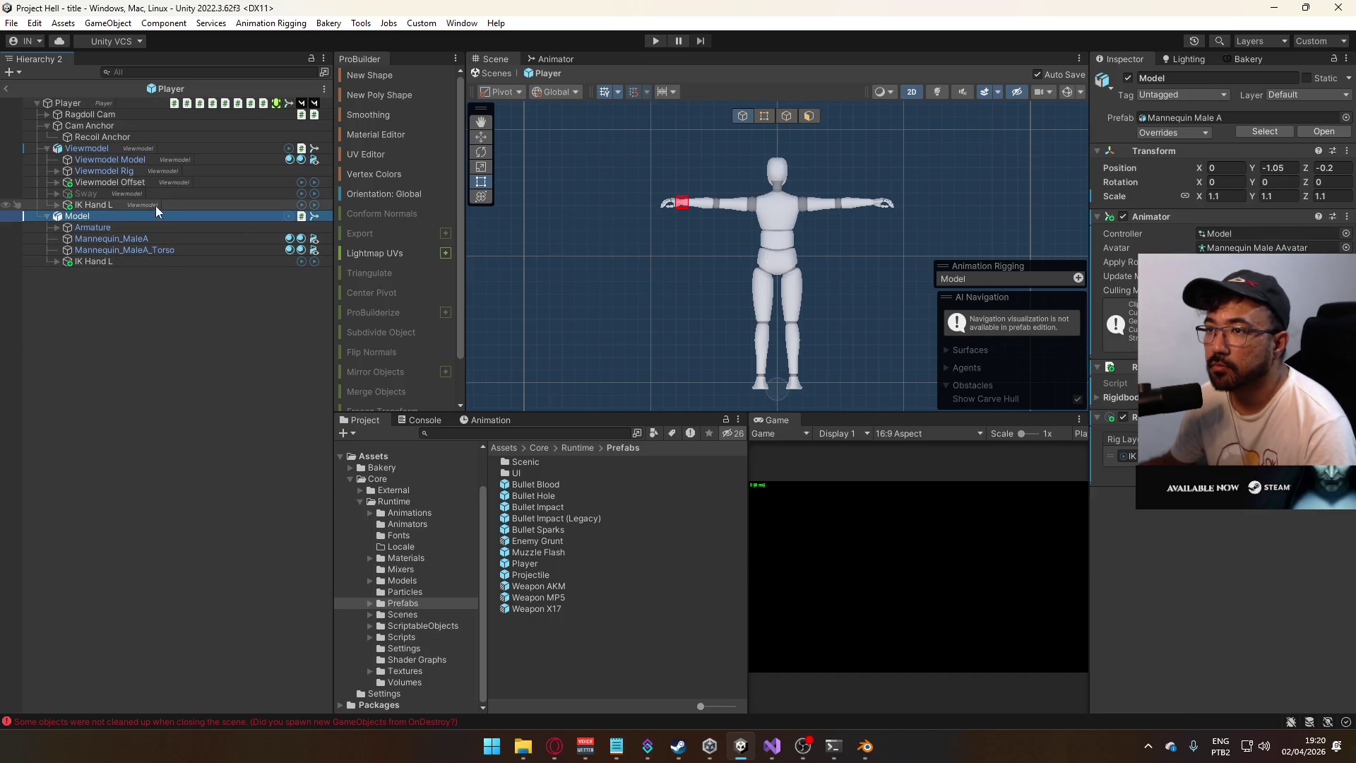
click(110, 181)
click(56, 182)
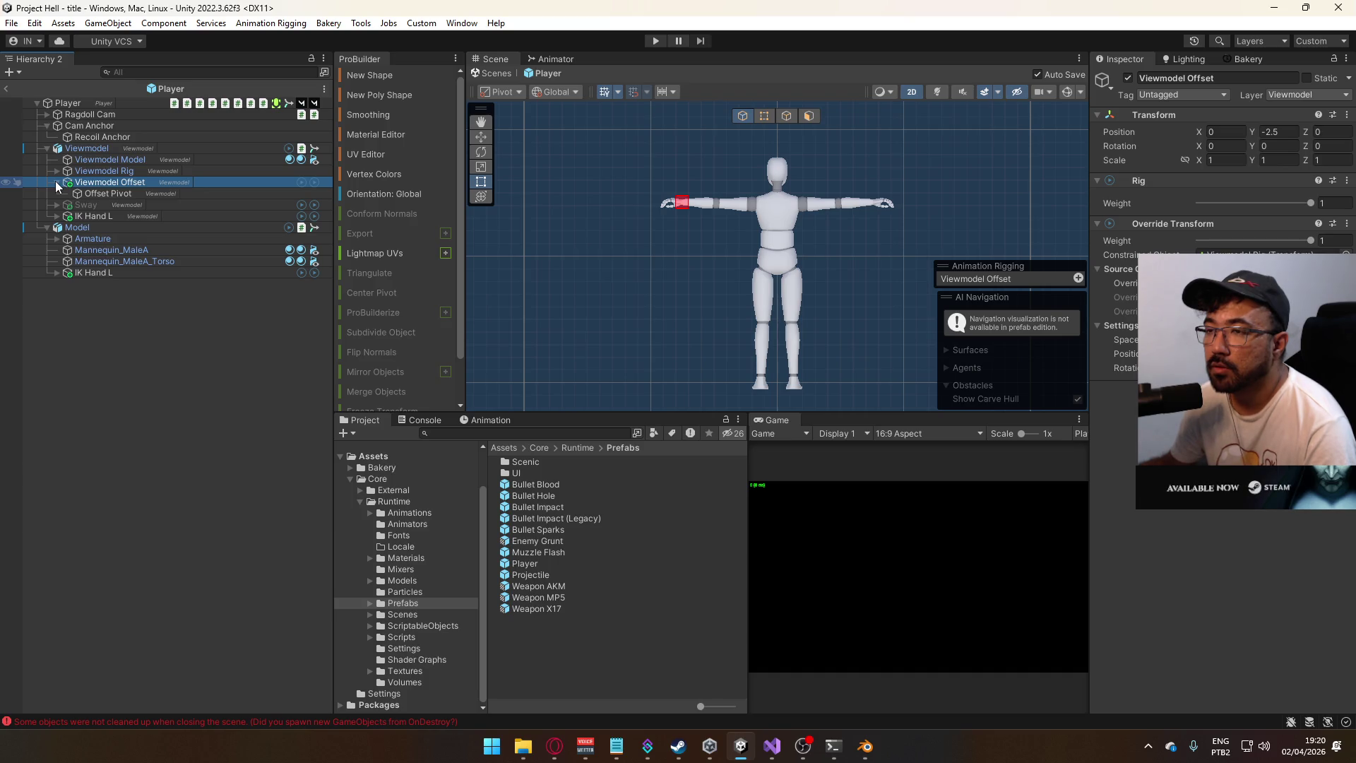
click(56, 183)
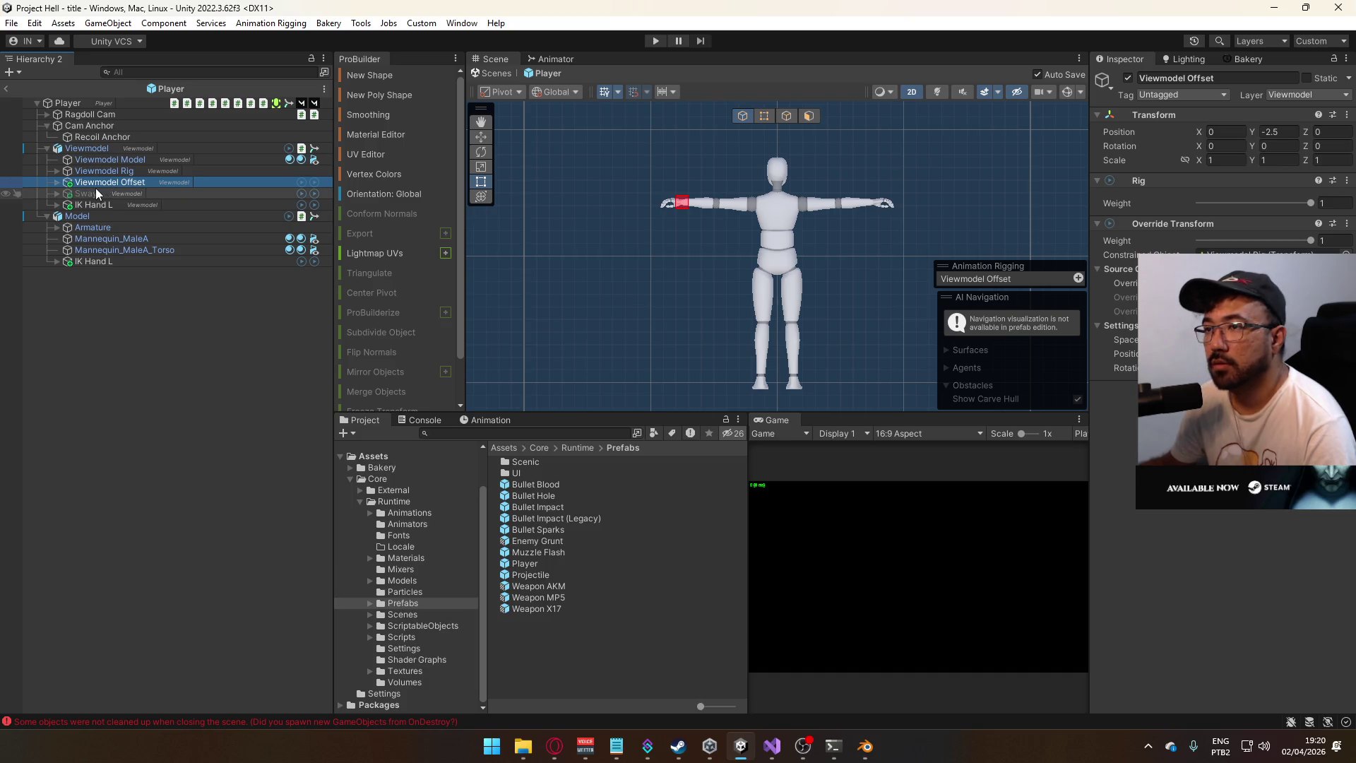
click(57, 183)
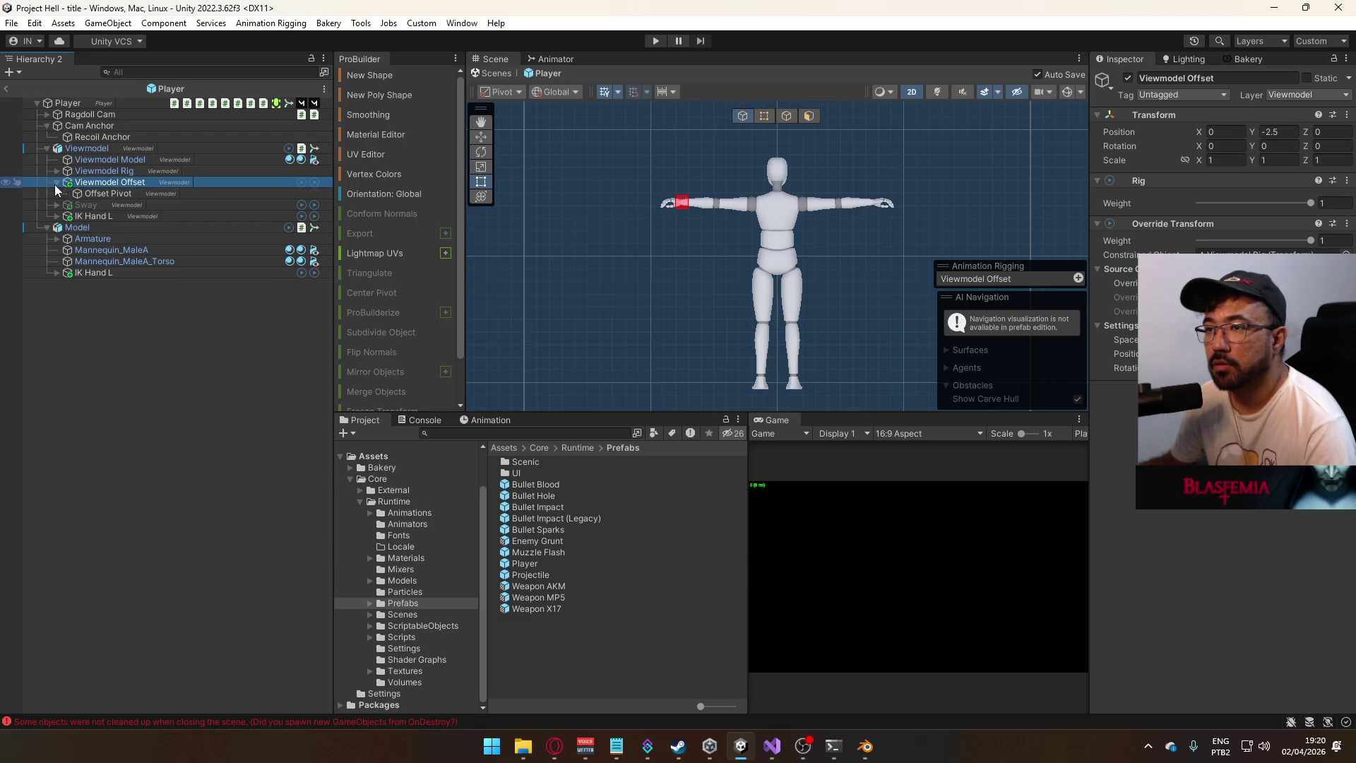
click(56, 183)
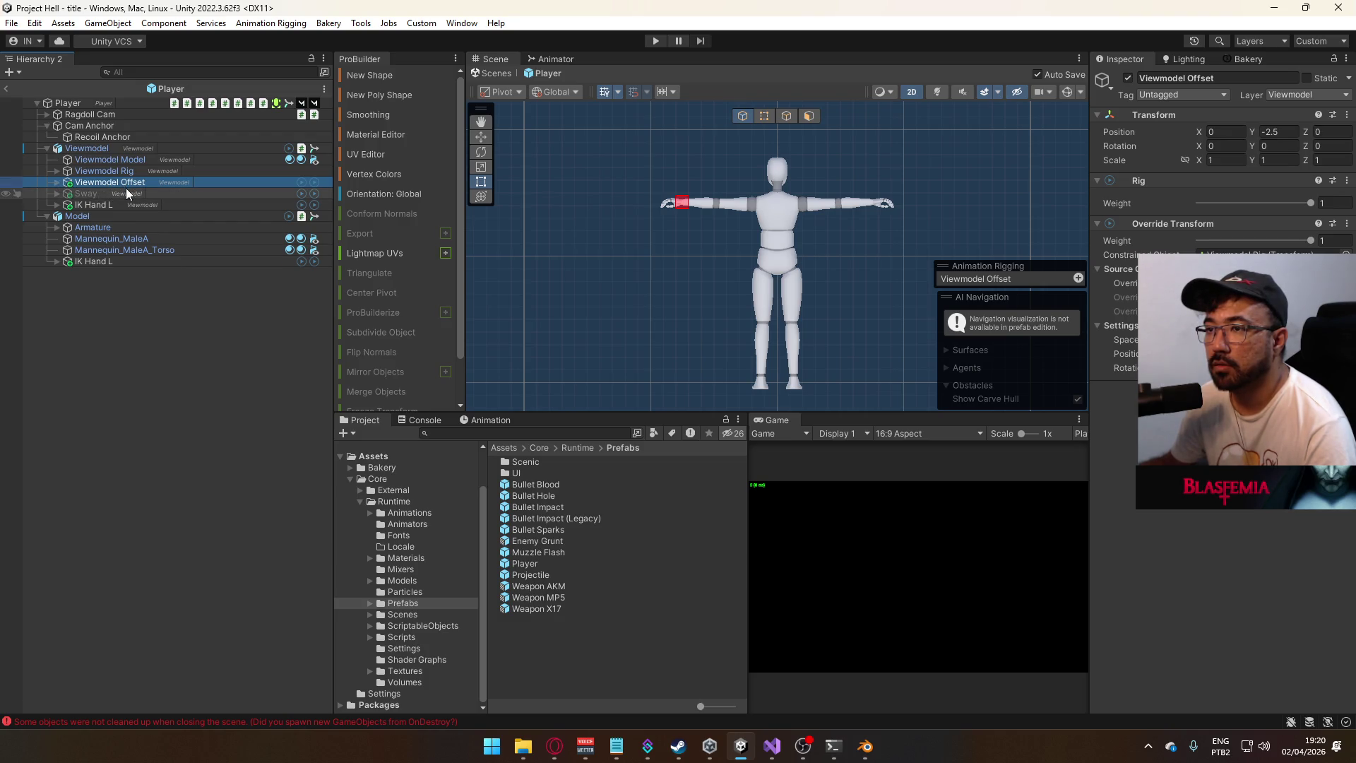
- Duplicate Viewmodel Offset and delete the Sway object
key(ctrl+d)
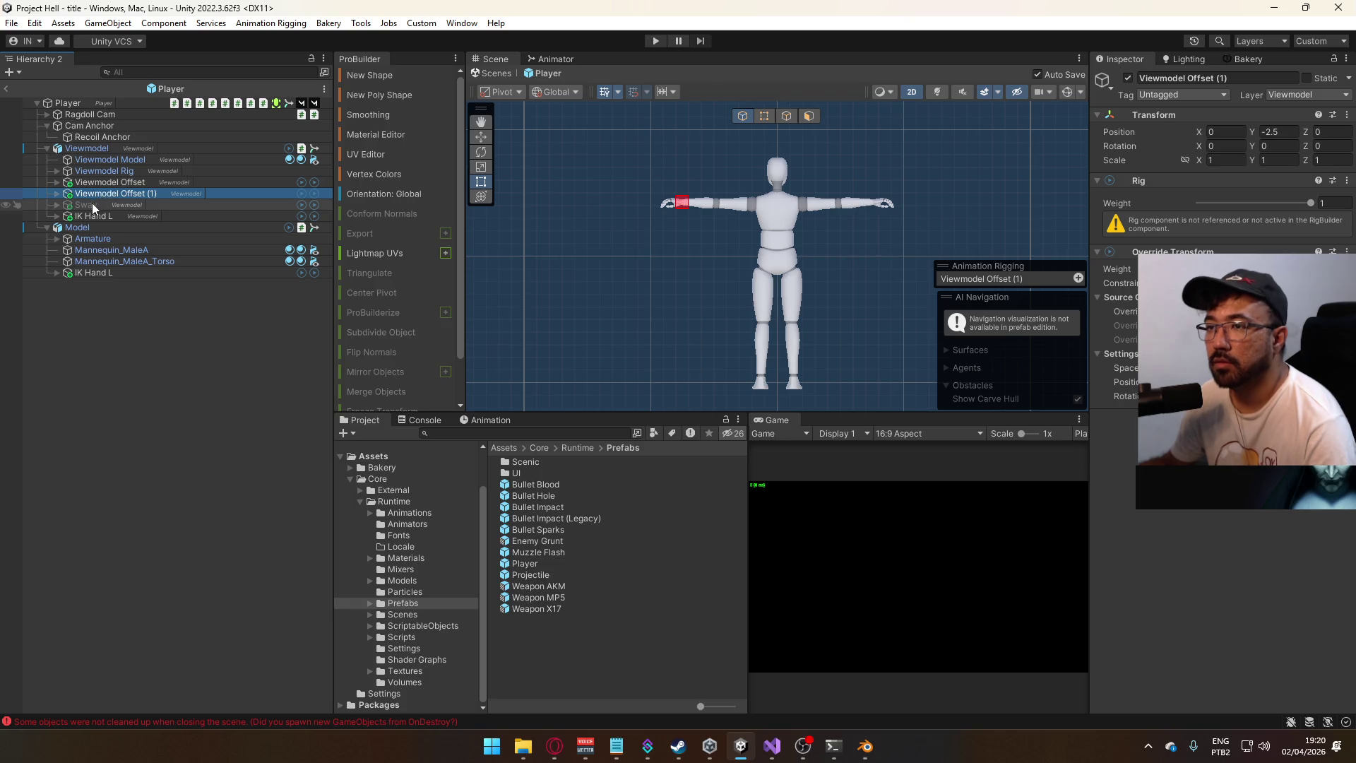
click(116, 206)
key(Delete)
- Rename the duplicate to 'ADS Offset' and check the Viewmodel's animator
click(106, 191)
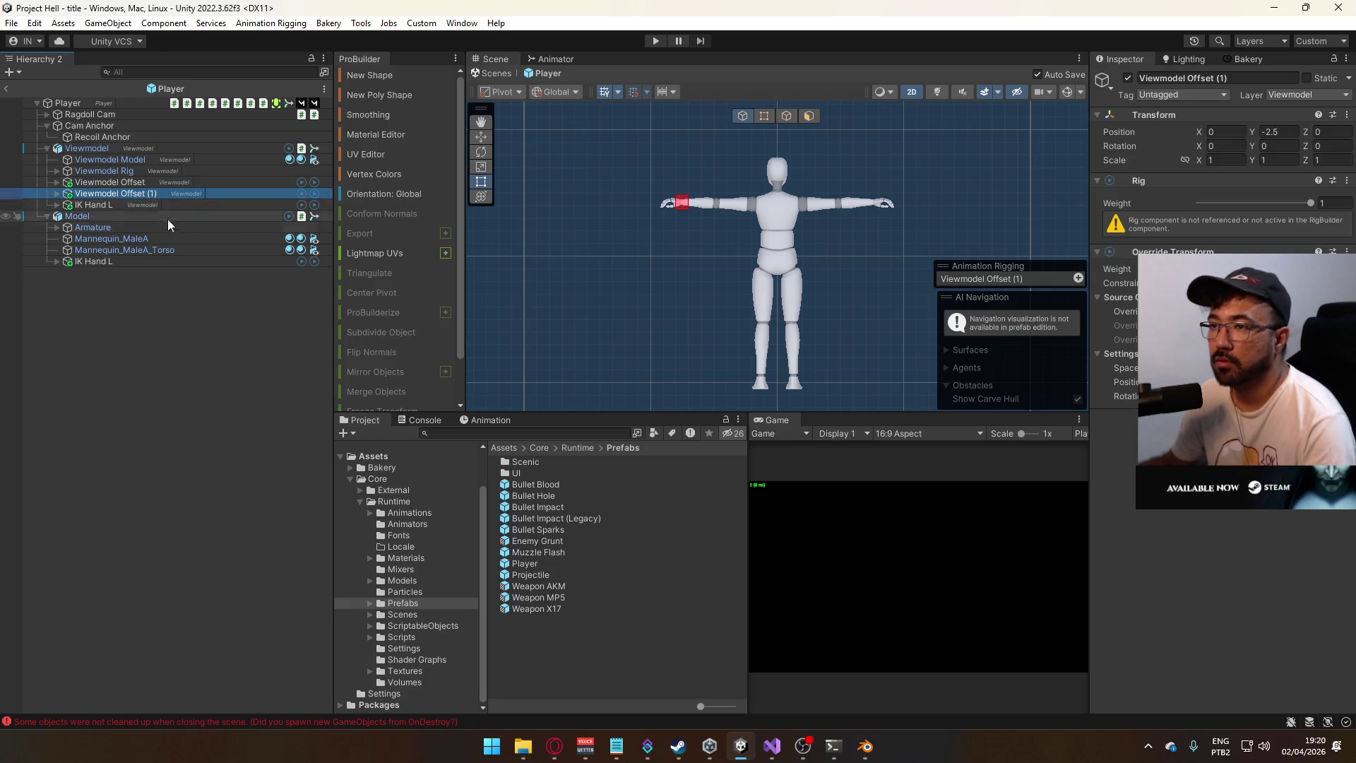
key(F2)
text(ADS of)
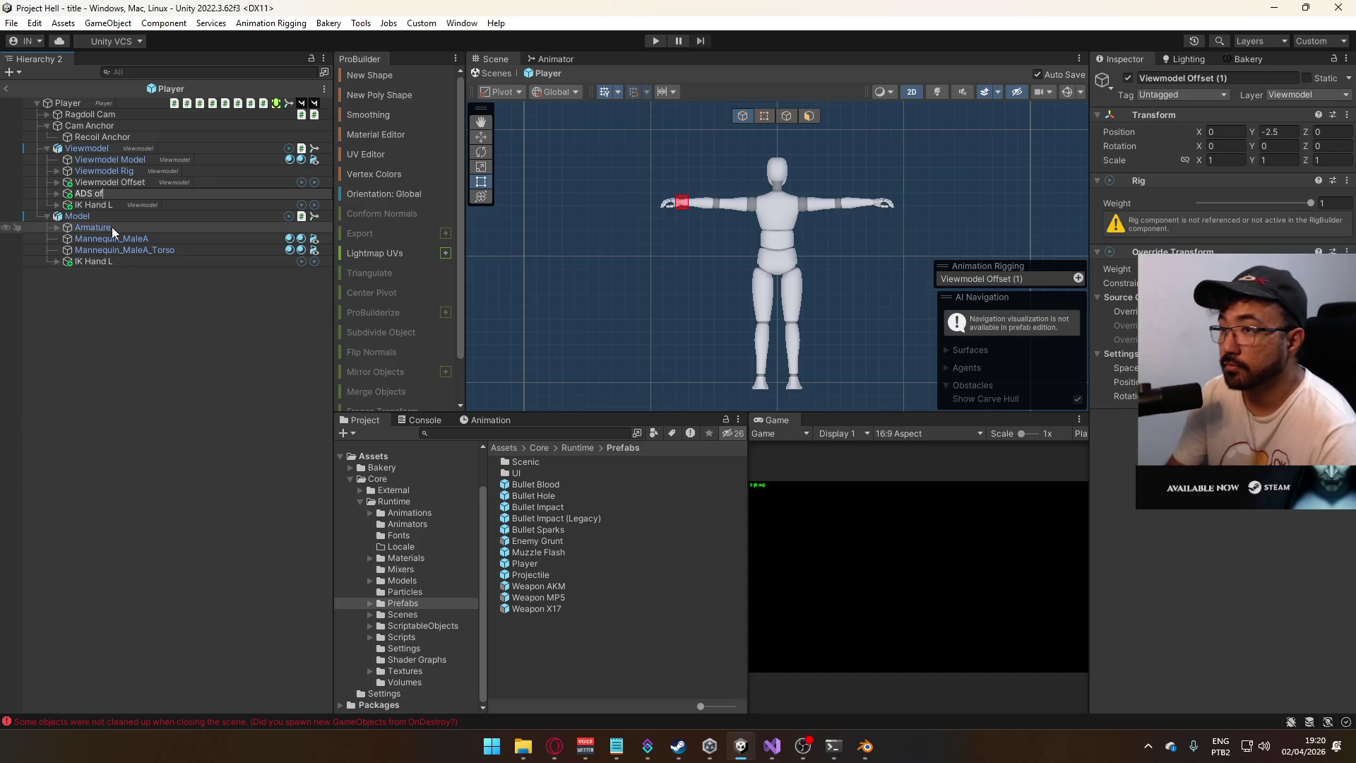
key(BackSpace)
key(BackSpace)
key(BackSpace)
text(ffset)
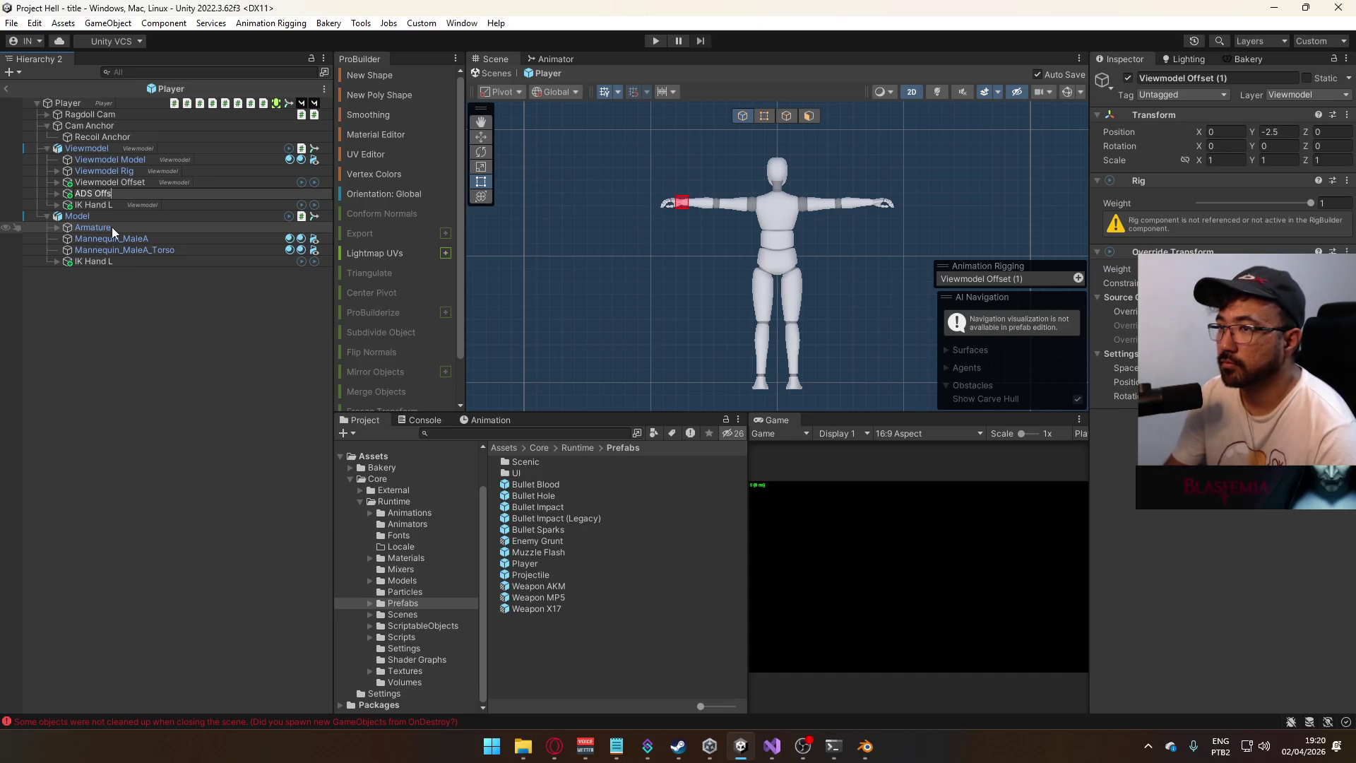
key(Return)
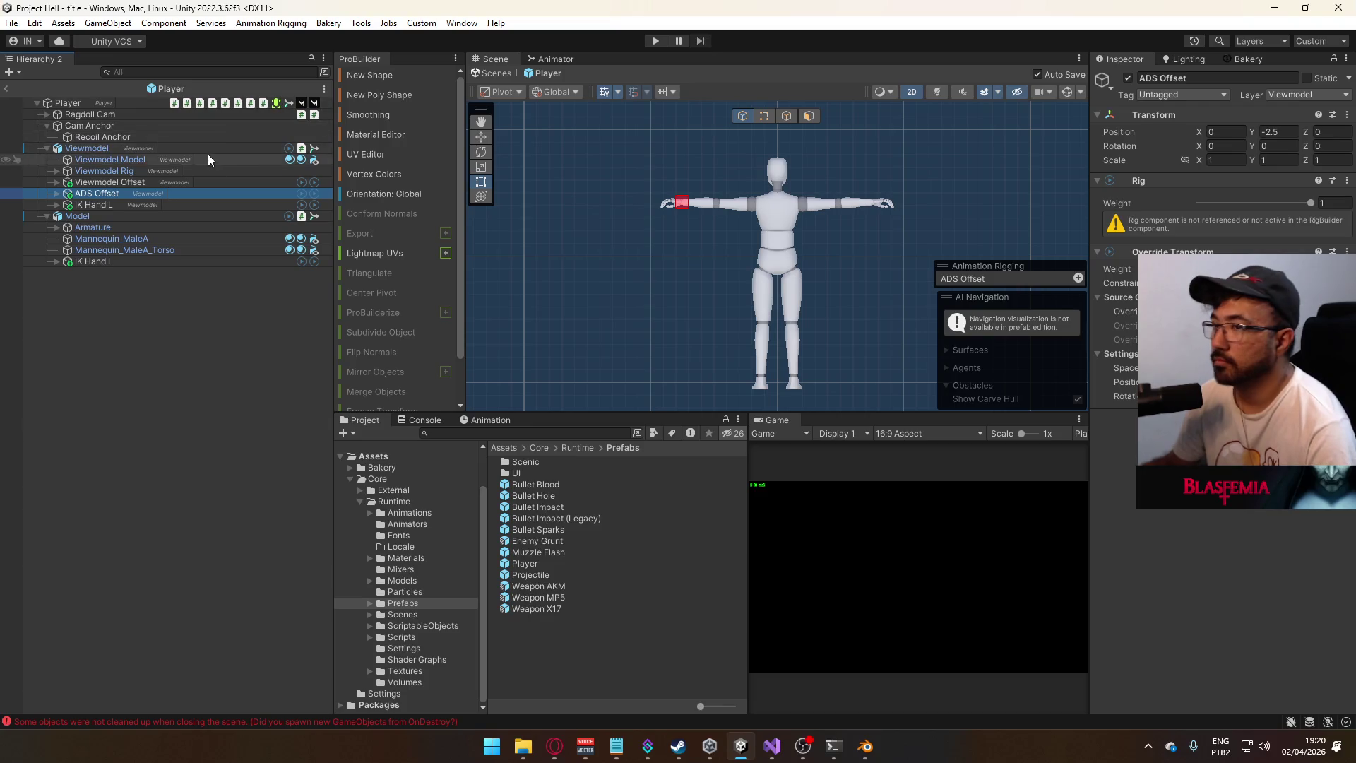
click(216, 151)
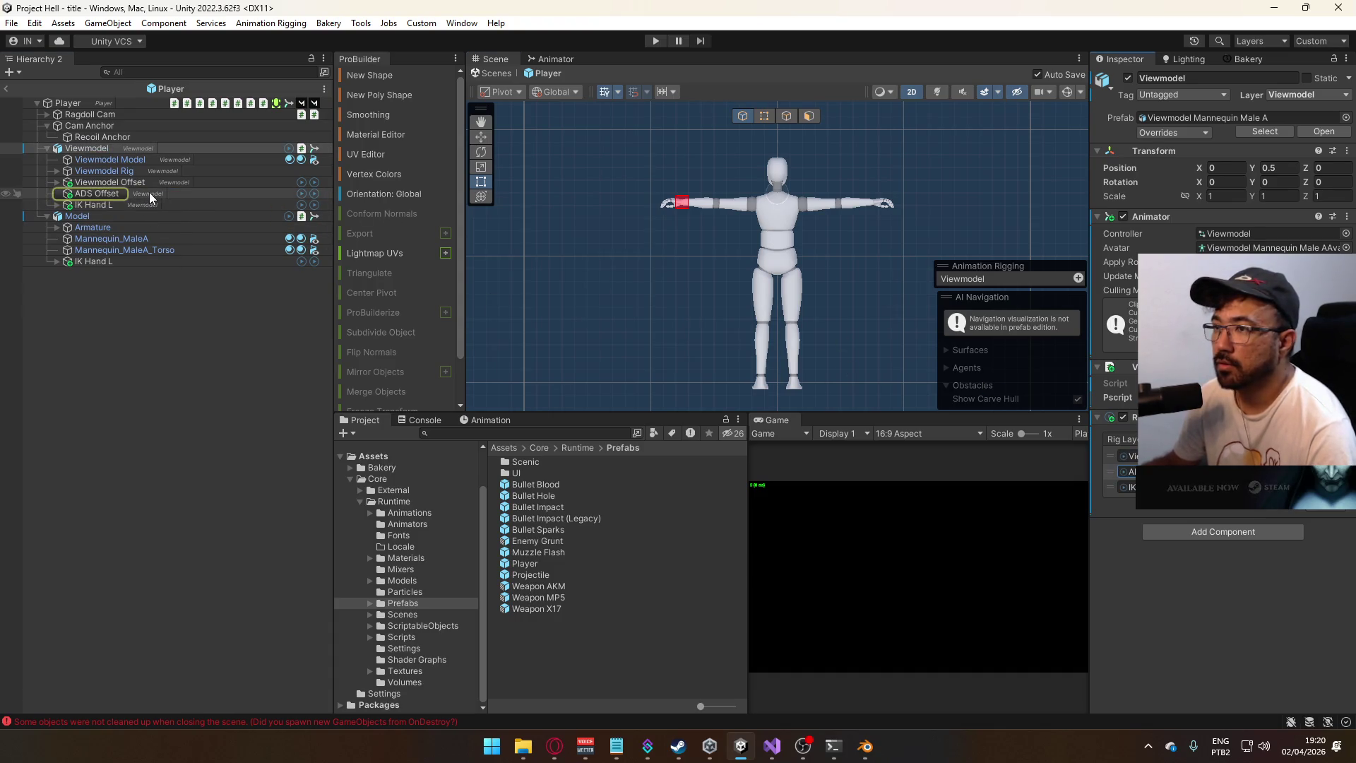
click(272, 194)
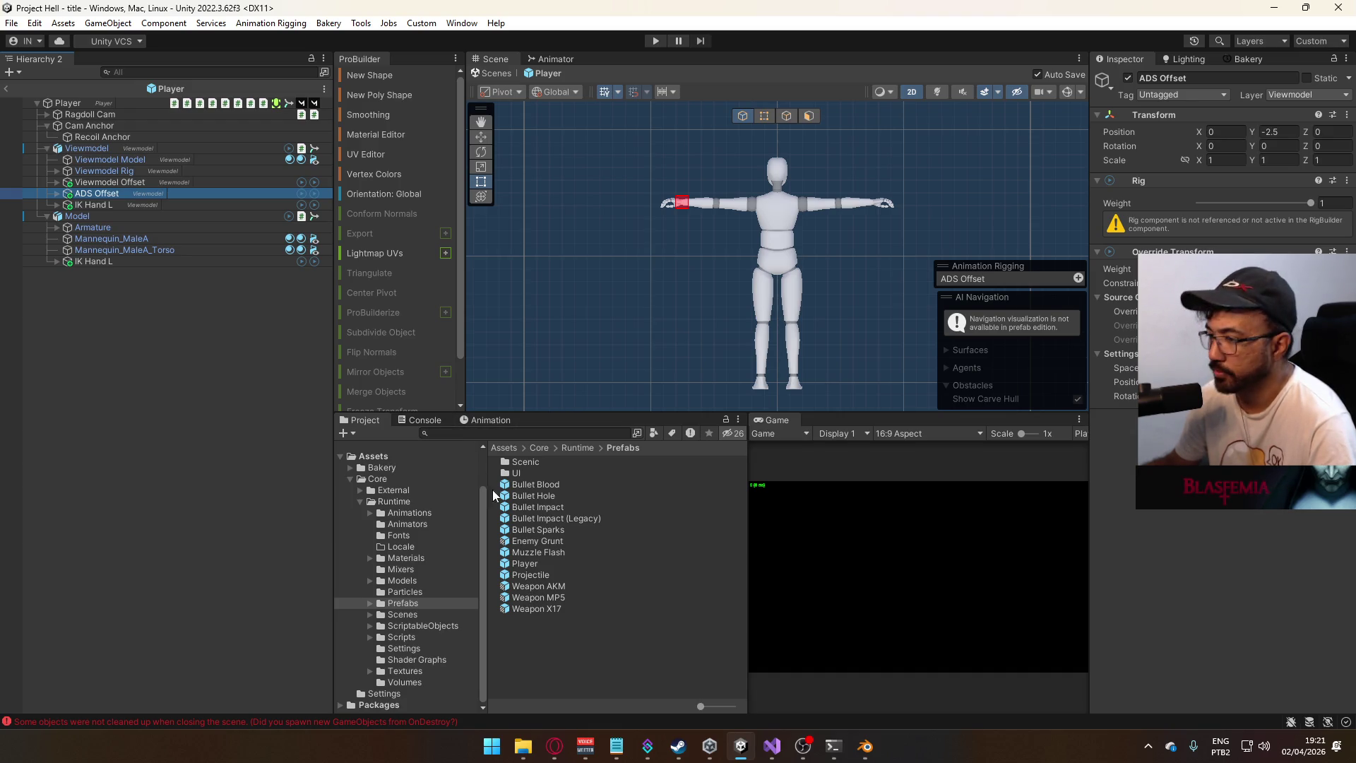
- Rename the Offset Pivot child under ADS Offset to 'ADS Pivot'
click(57, 193)
click(99, 205)
text(Offset Pivot)
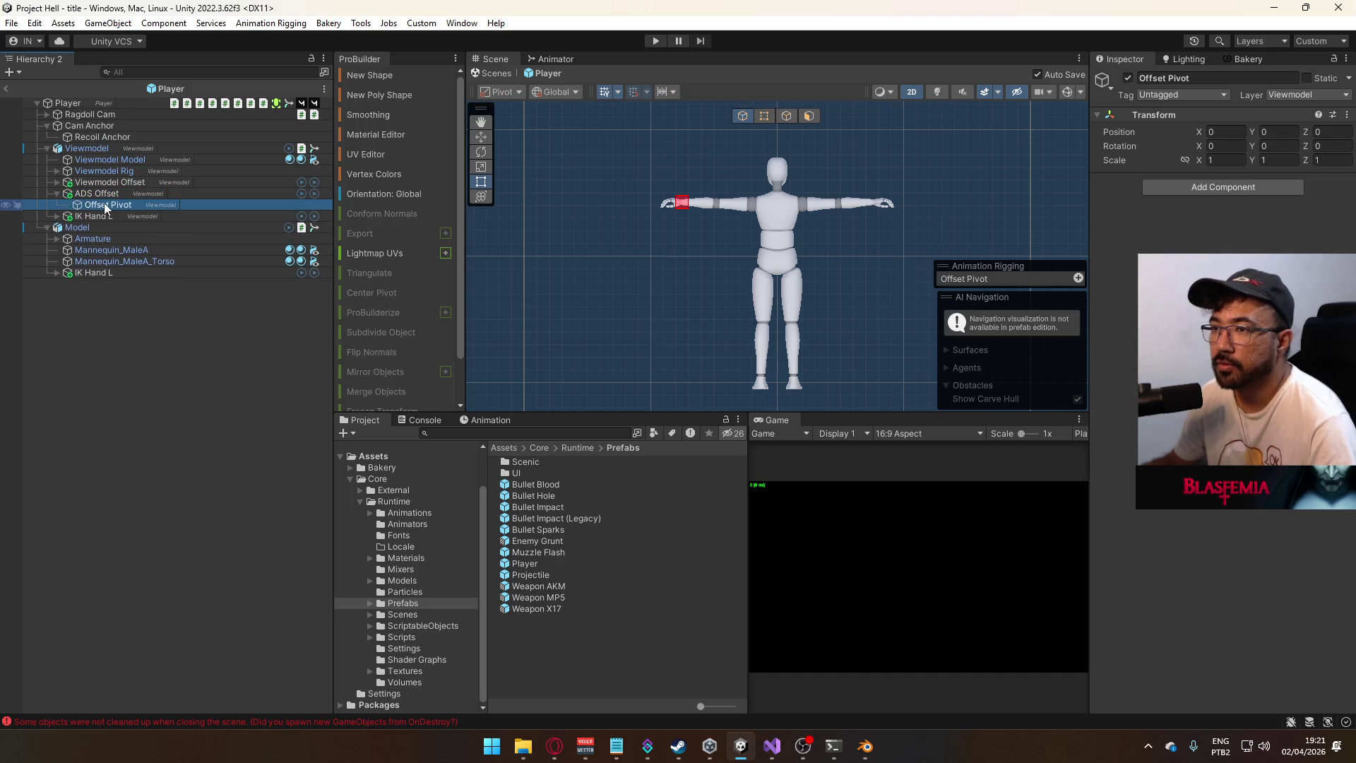
text(ADS Pivot)
key(Return)
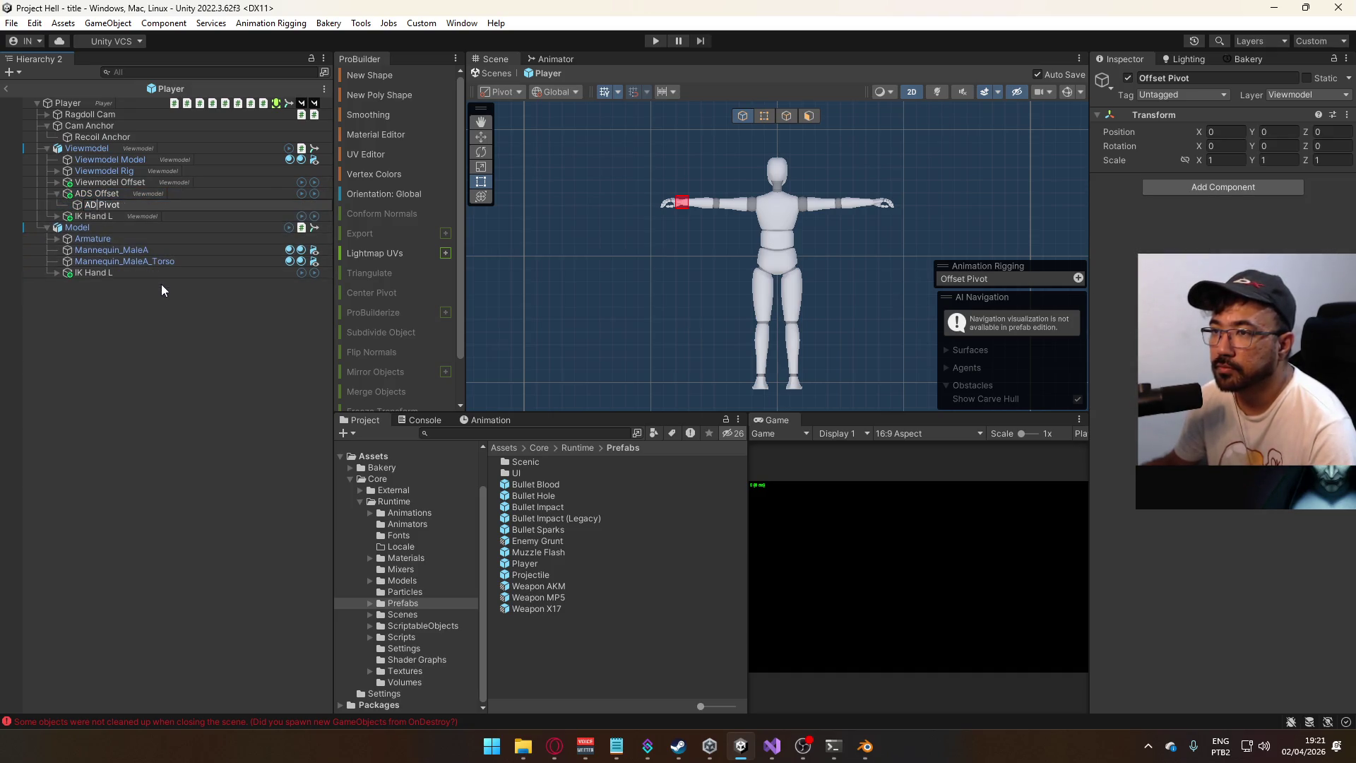
click(163, 286)
click(126, 193)
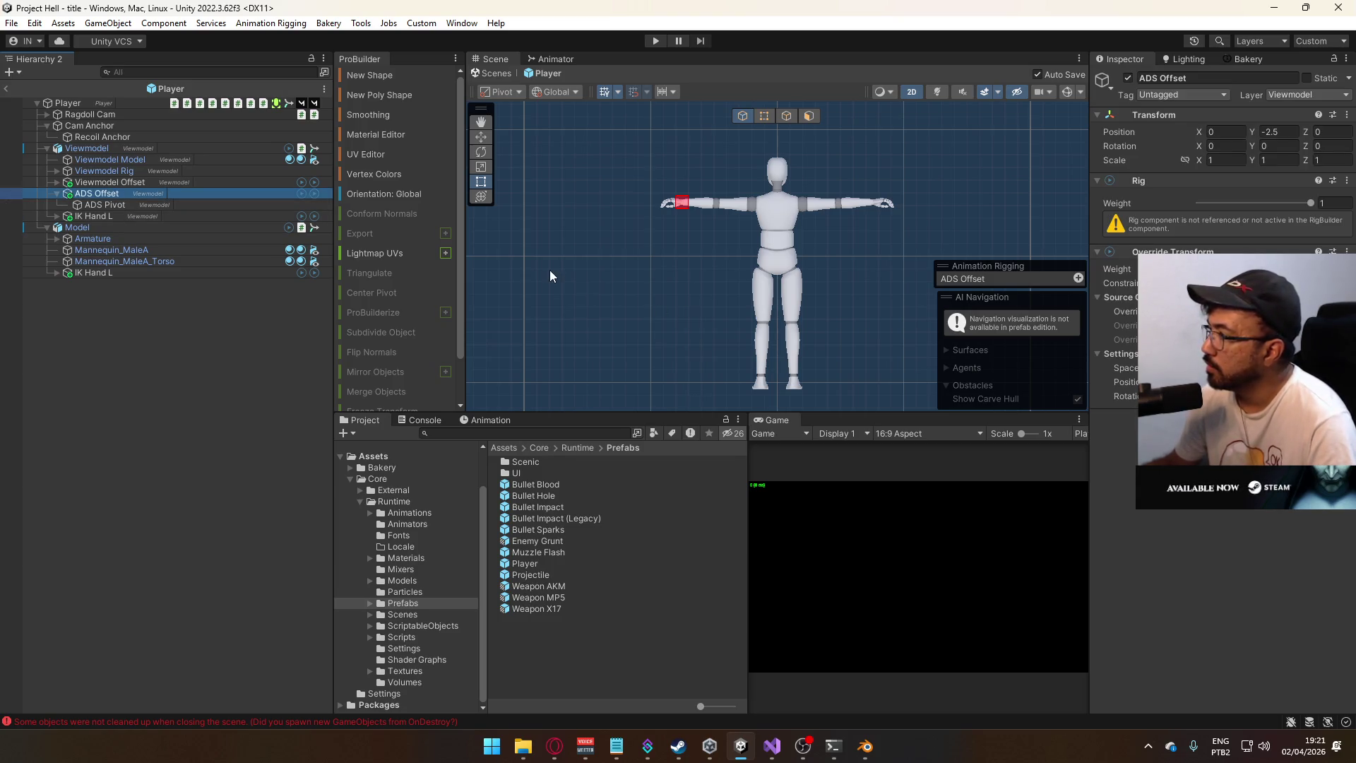
- Browse the Viewmodel's animation clips in the Animation window, then return to the Animator graph
click(107, 147)
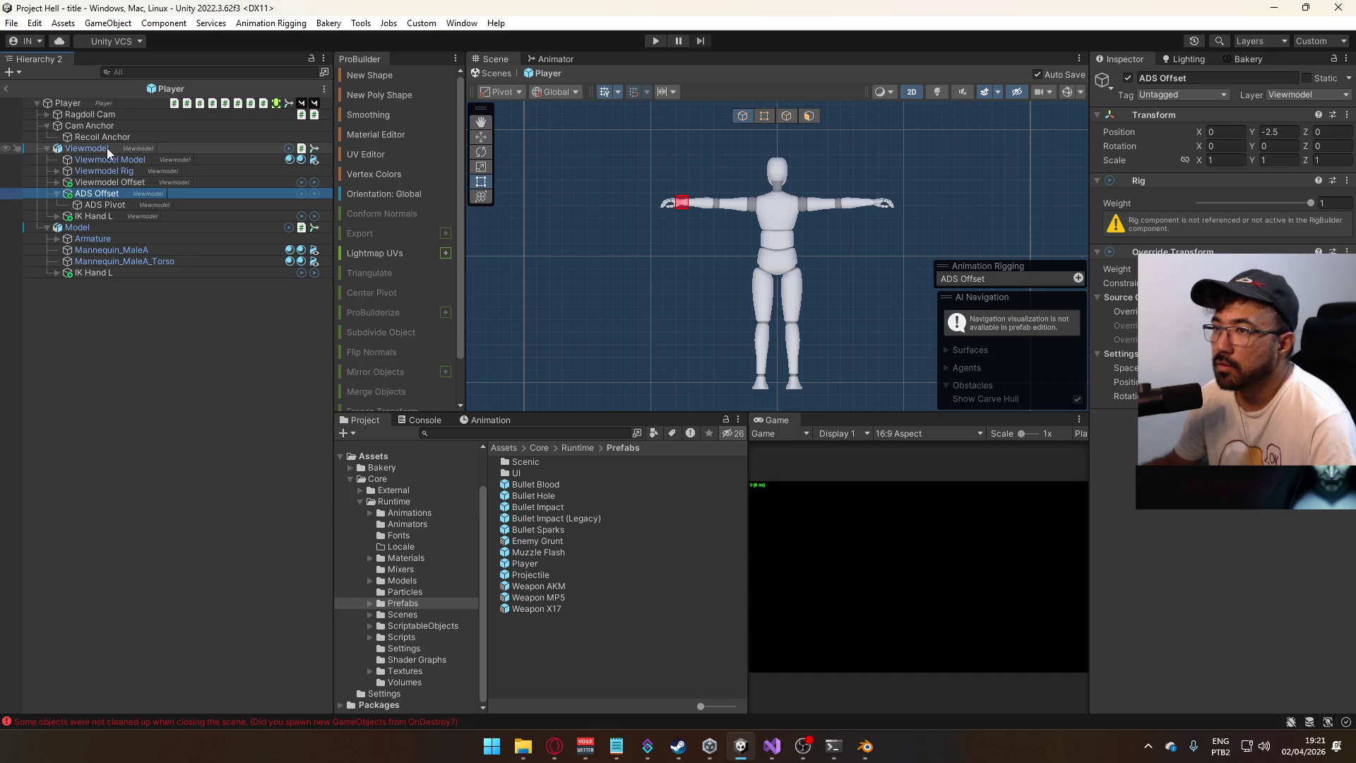
click(489, 419)
click(422, 447)
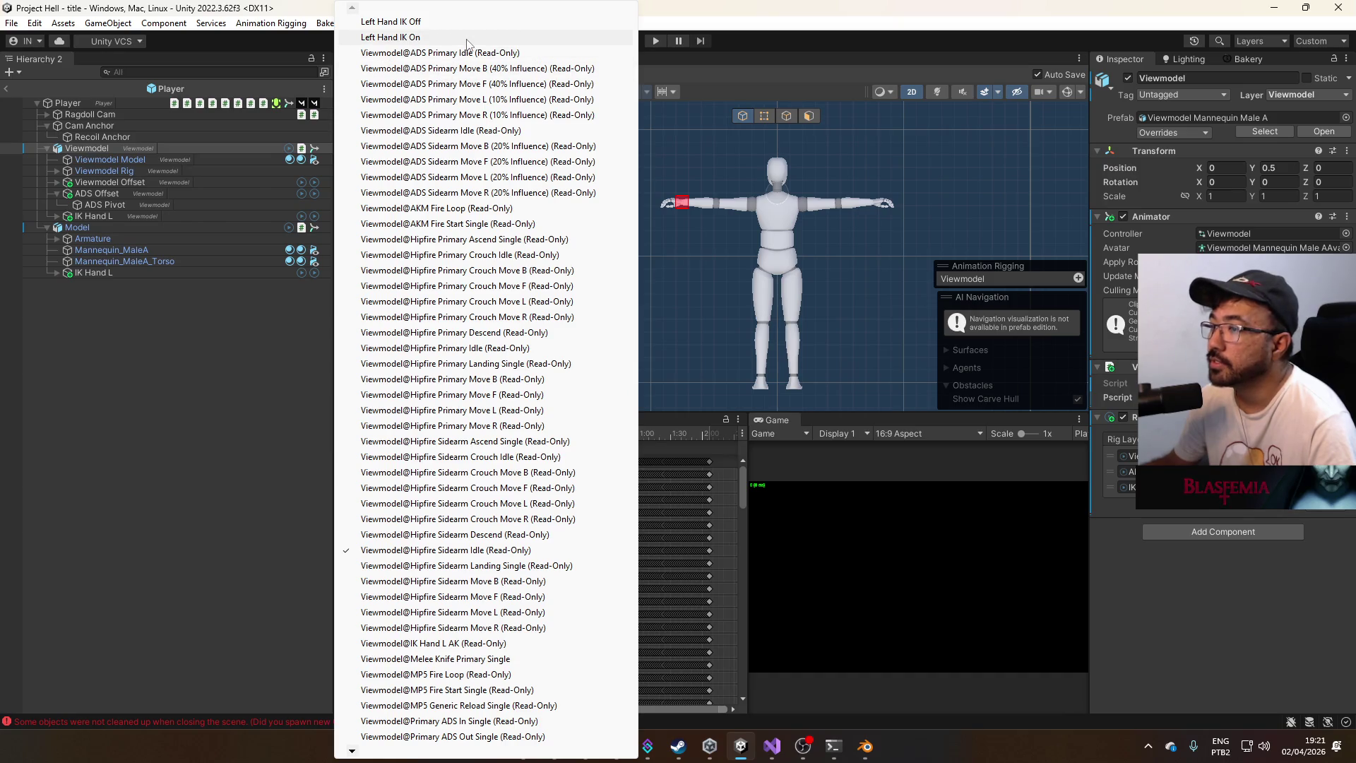
mouse_move(358, 755)
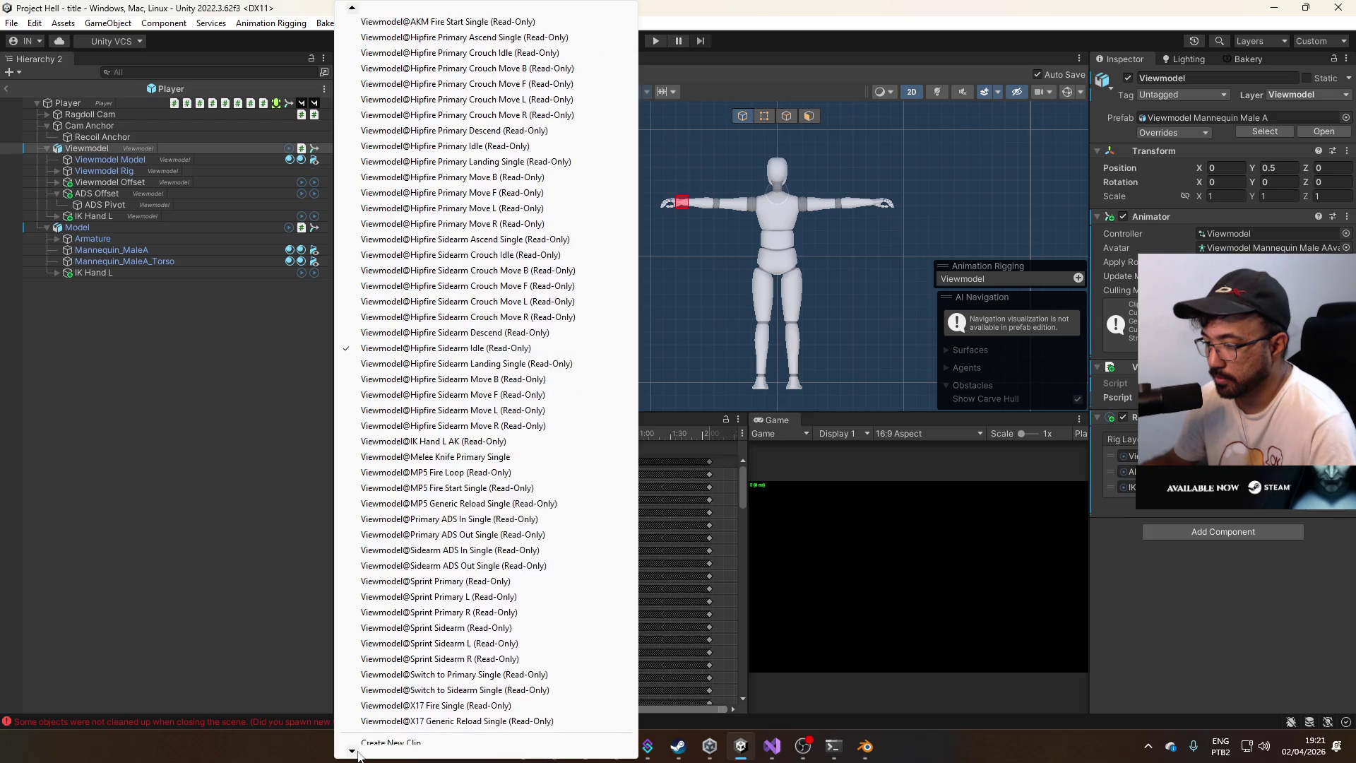
click(147, 437)
right_click(147, 437)
click(126, 145)
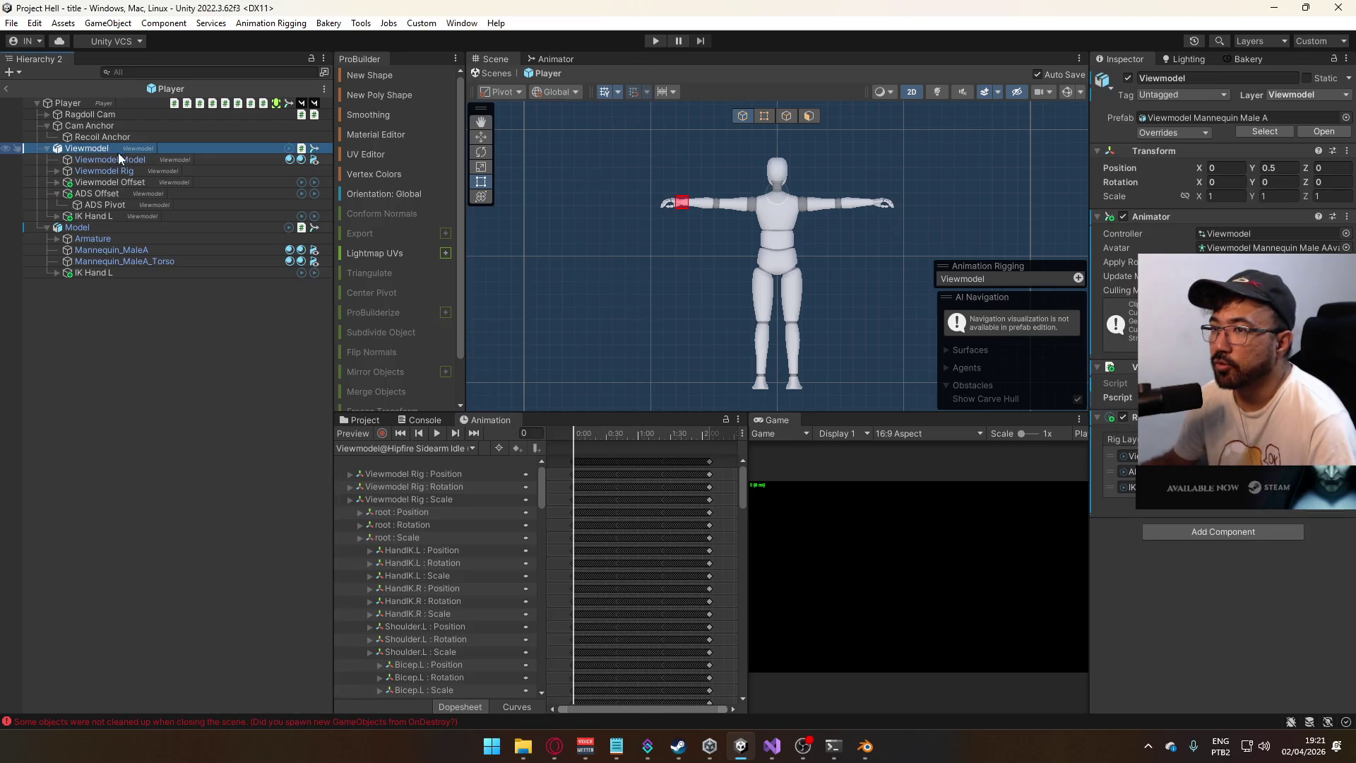
click(111, 191)
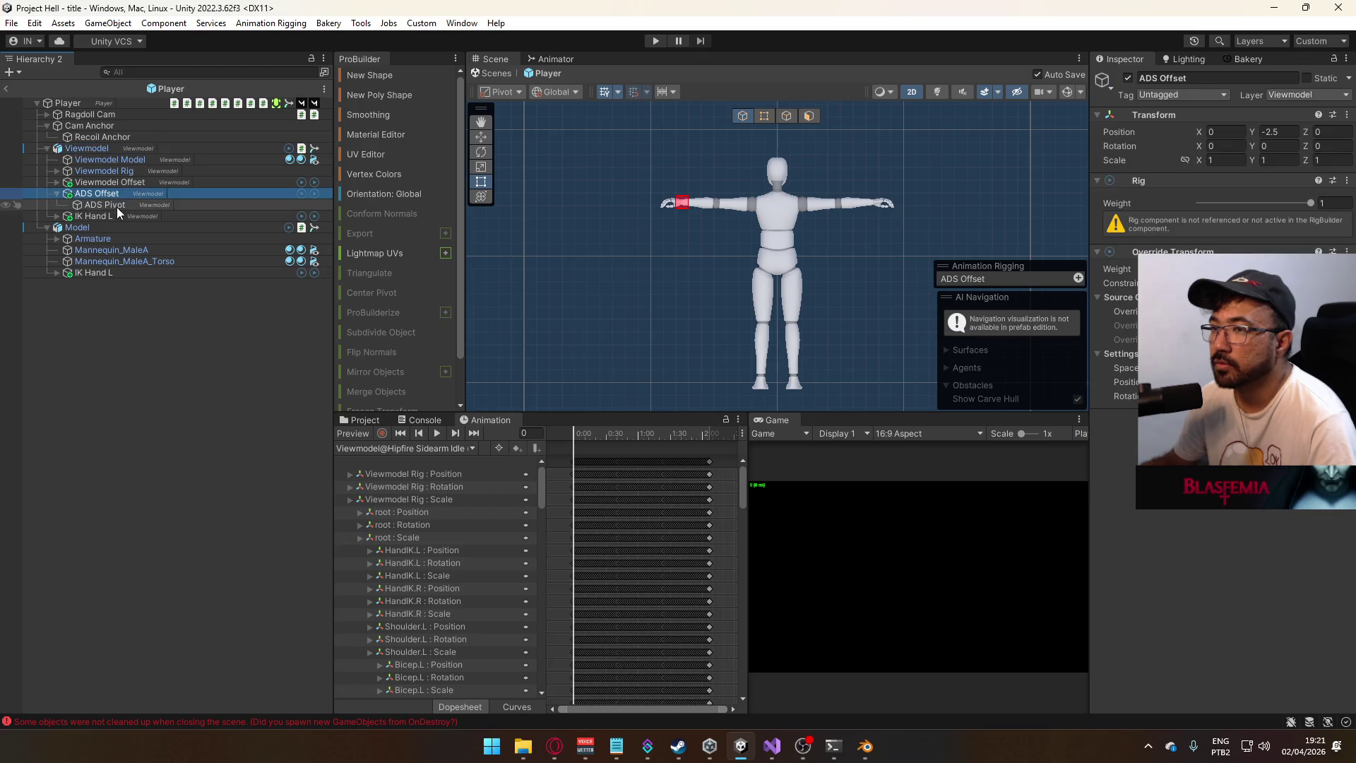
click(548, 58)
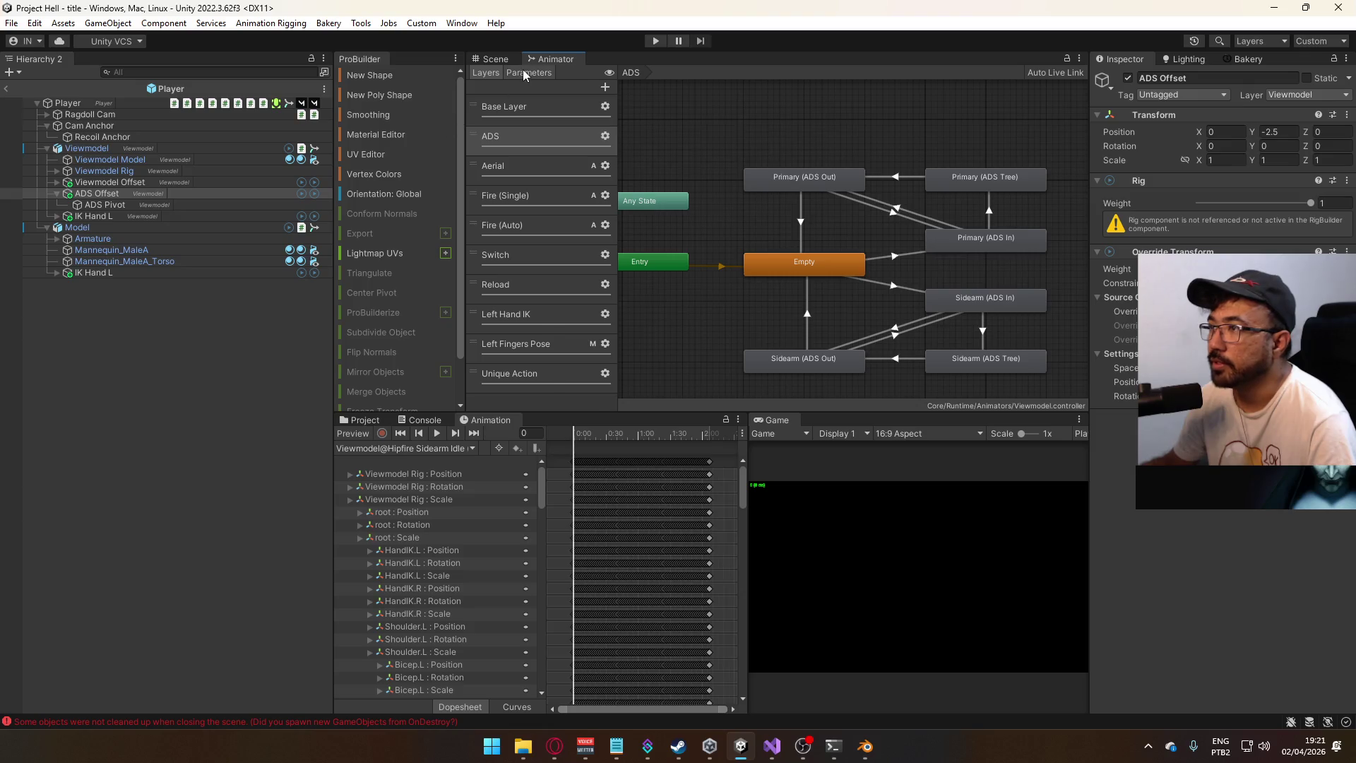
- Show the Animator parameters and inspect Viewmodel Offset and the IK Hand L constraint
click(526, 73)
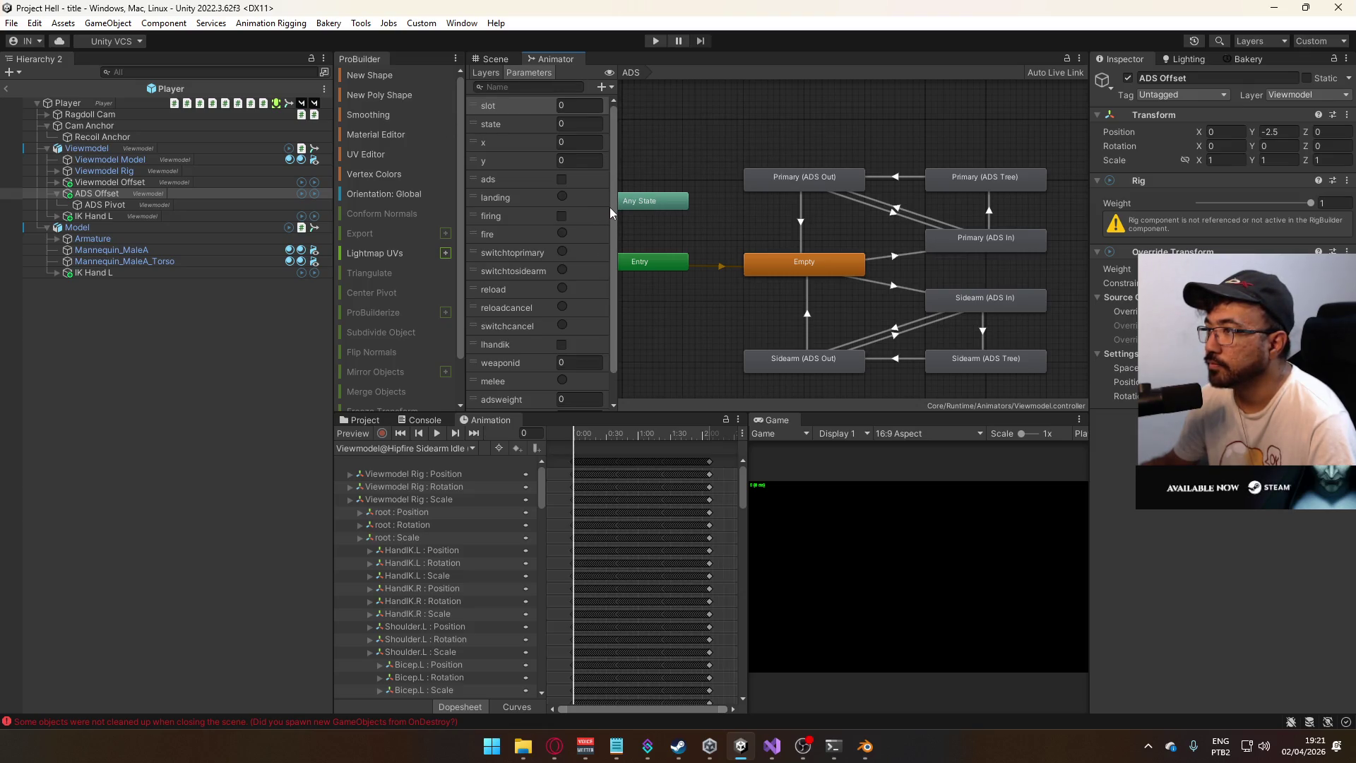
scroll(610, 212, down, 2)
mouse_move(722, 322)
middle_down()
mouse_move(793, 318)
mouse_move(747, 338)
mouse_move(759, 343)
middle_up()
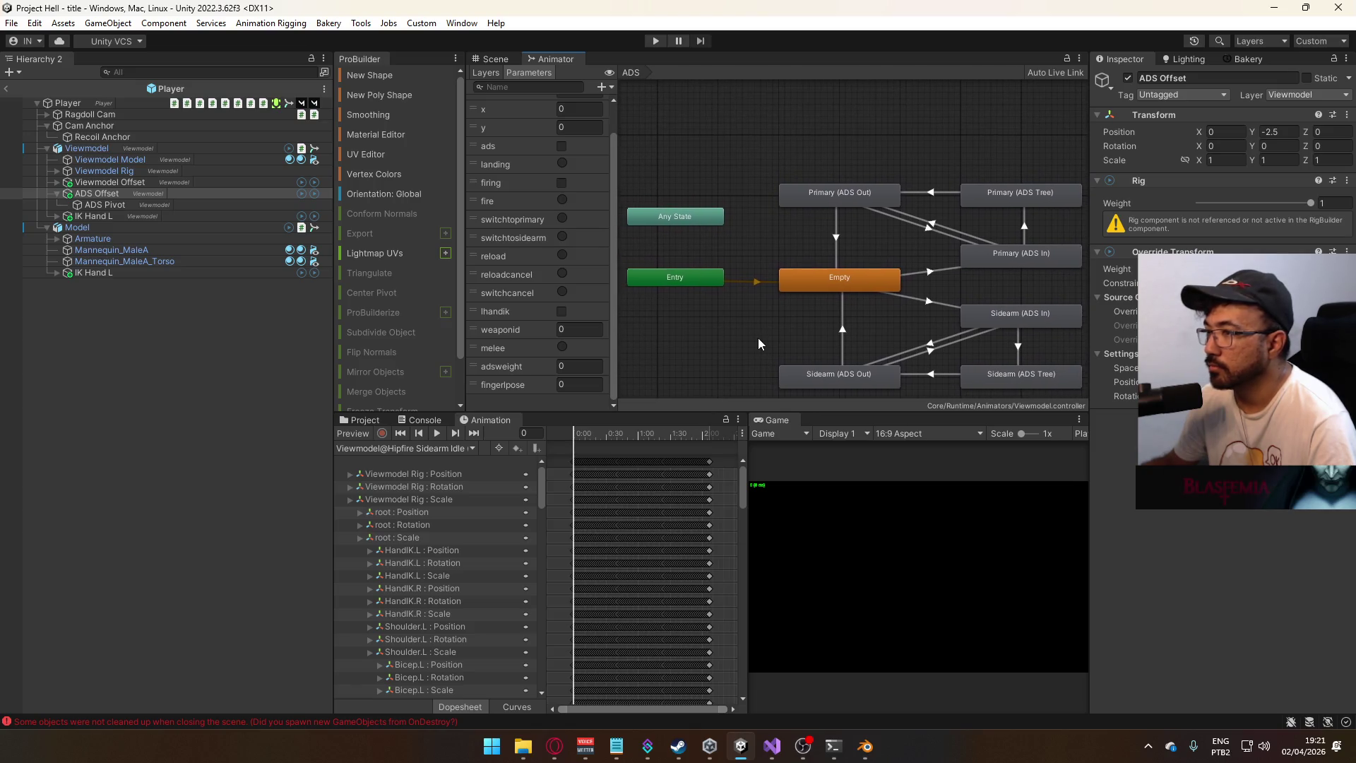
click(192, 182)
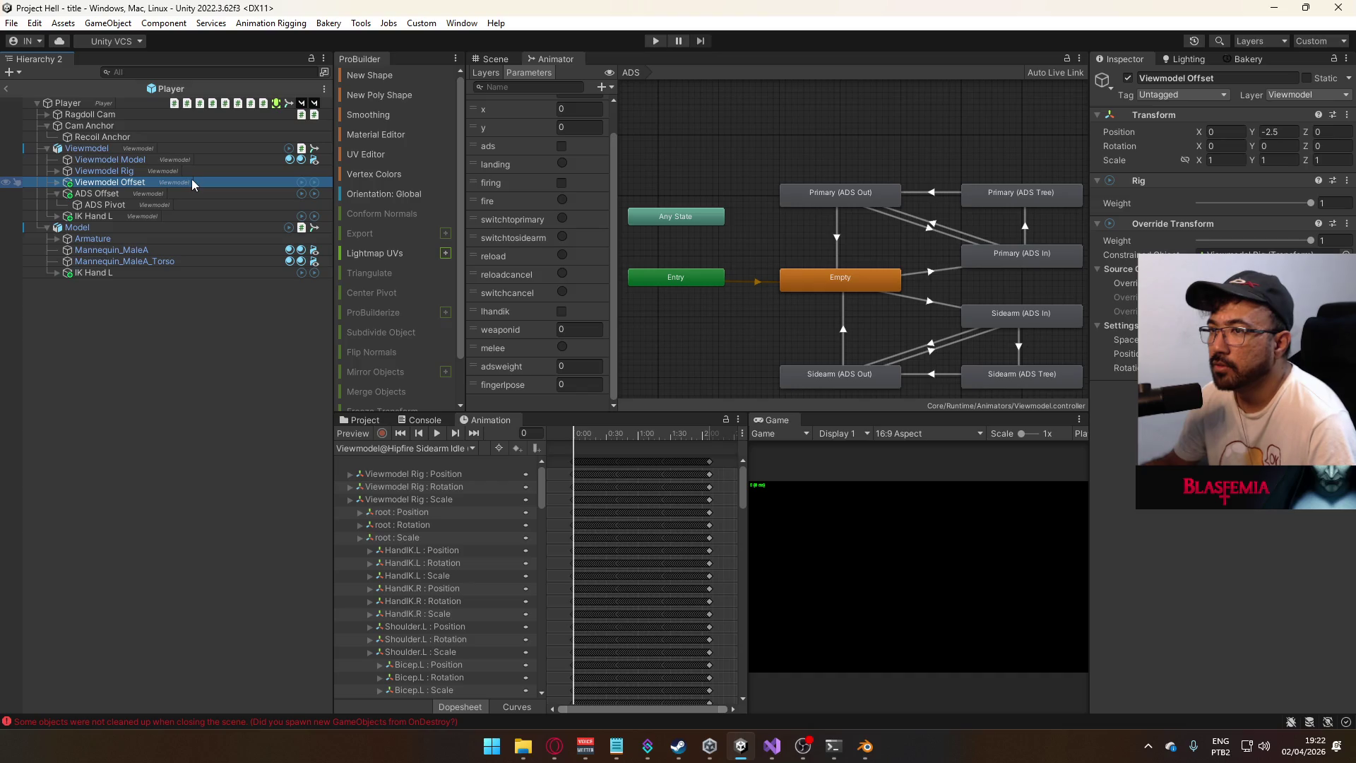
click(161, 216)
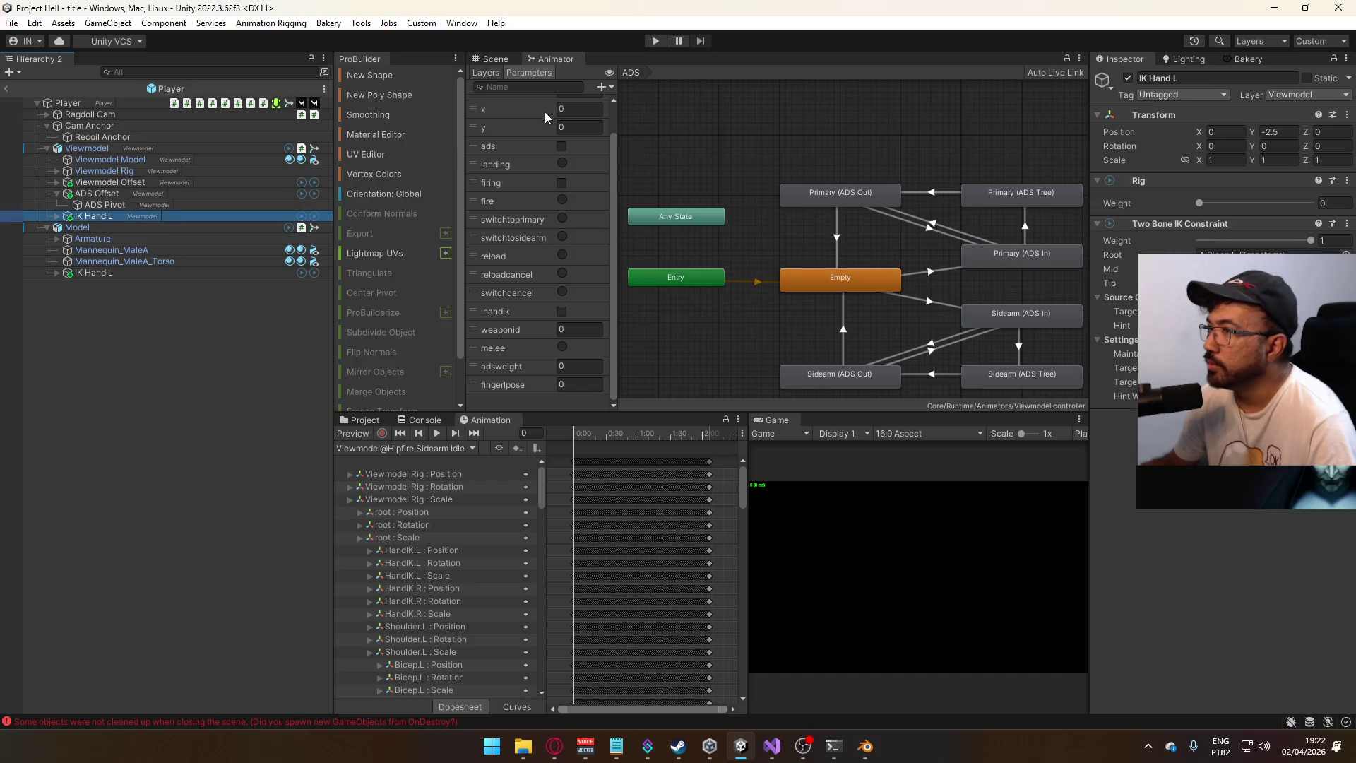
- Select the ADS layer and inspect the Primary (ADS Out) state alongside the parameter list
click(501, 74)
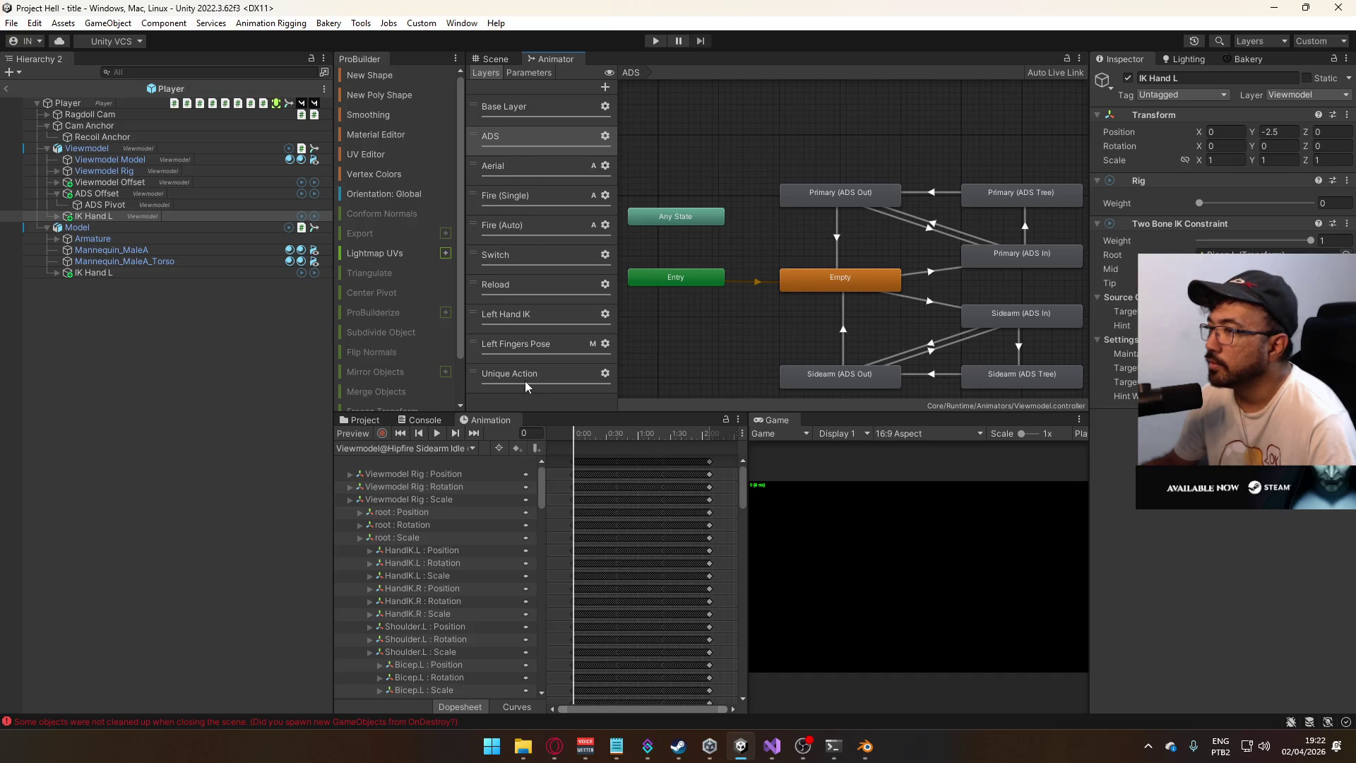
click(536, 140)
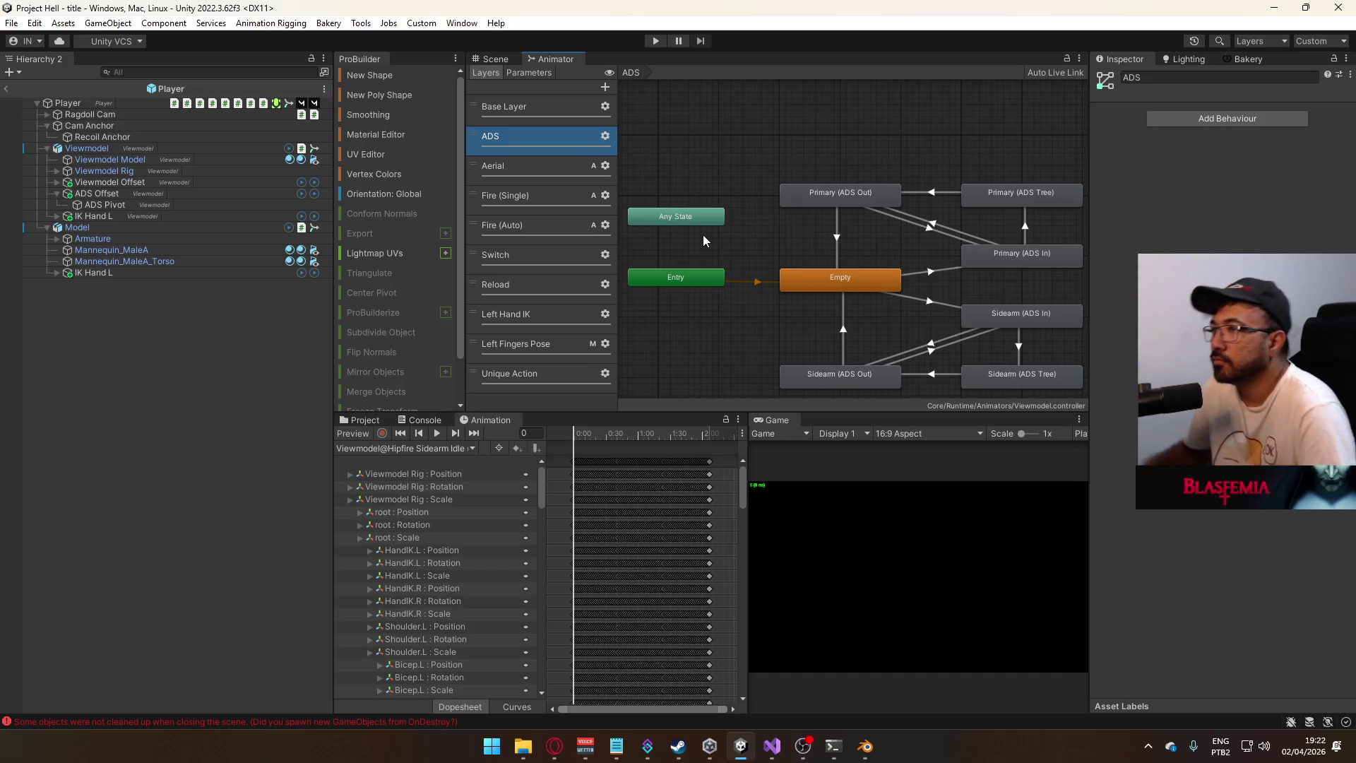
click(529, 73)
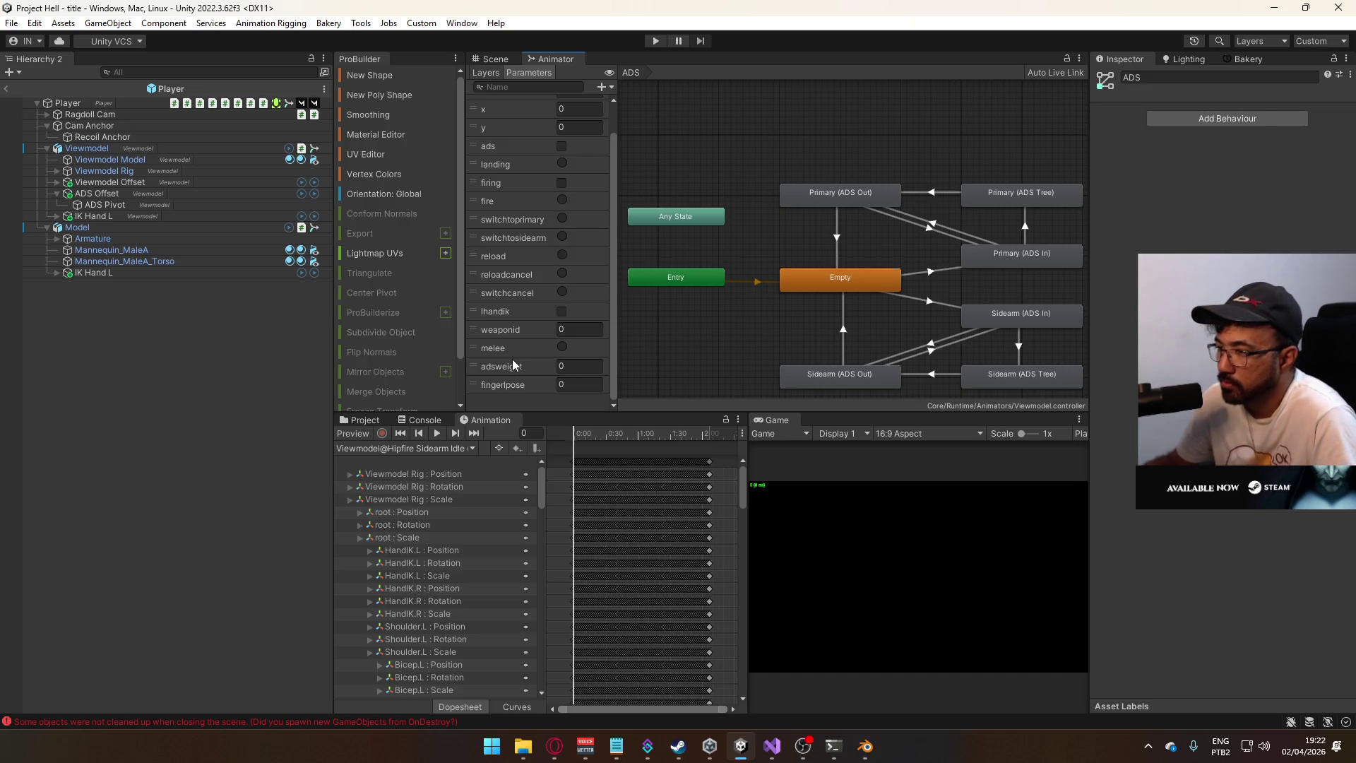
click(879, 193)
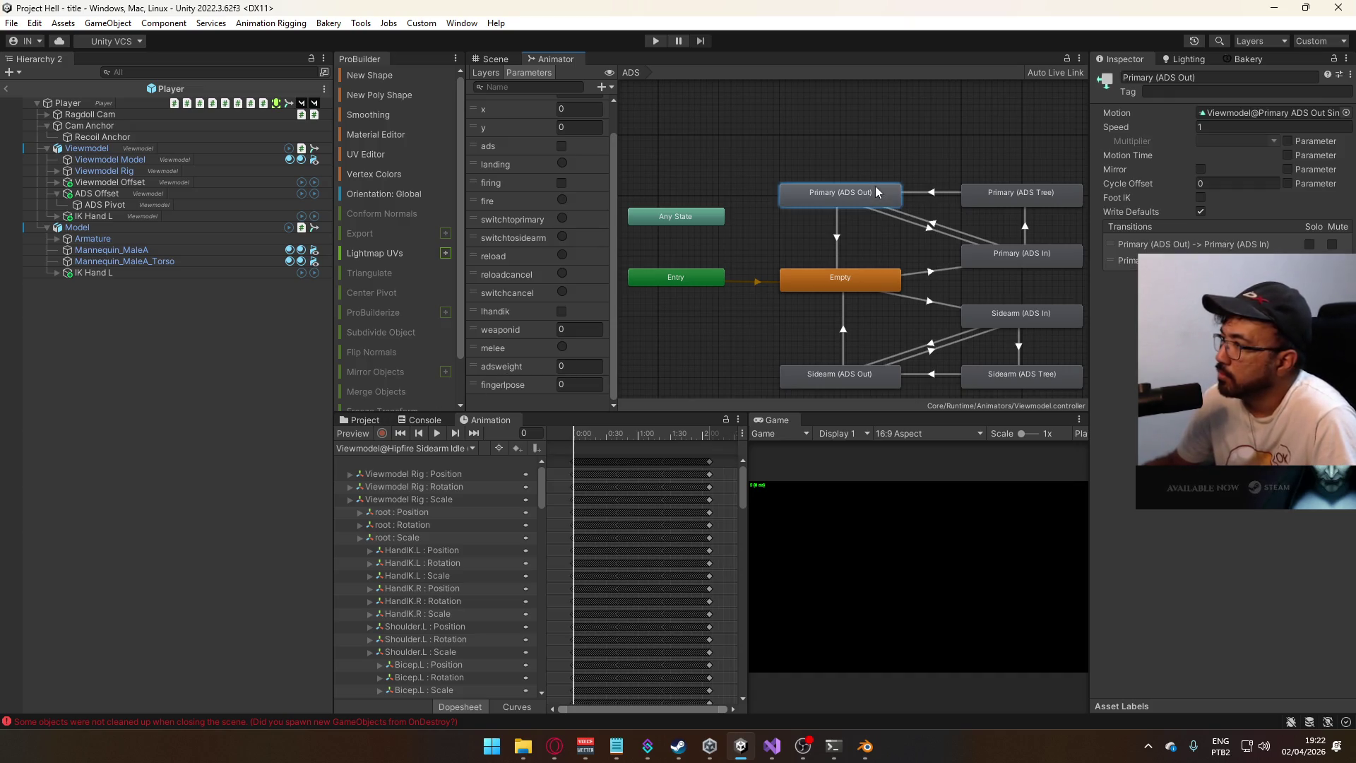
- Select the Viewmodel@Primary ADS Out Single clip and expand its Curves to reveal adsweight
click(362, 419)
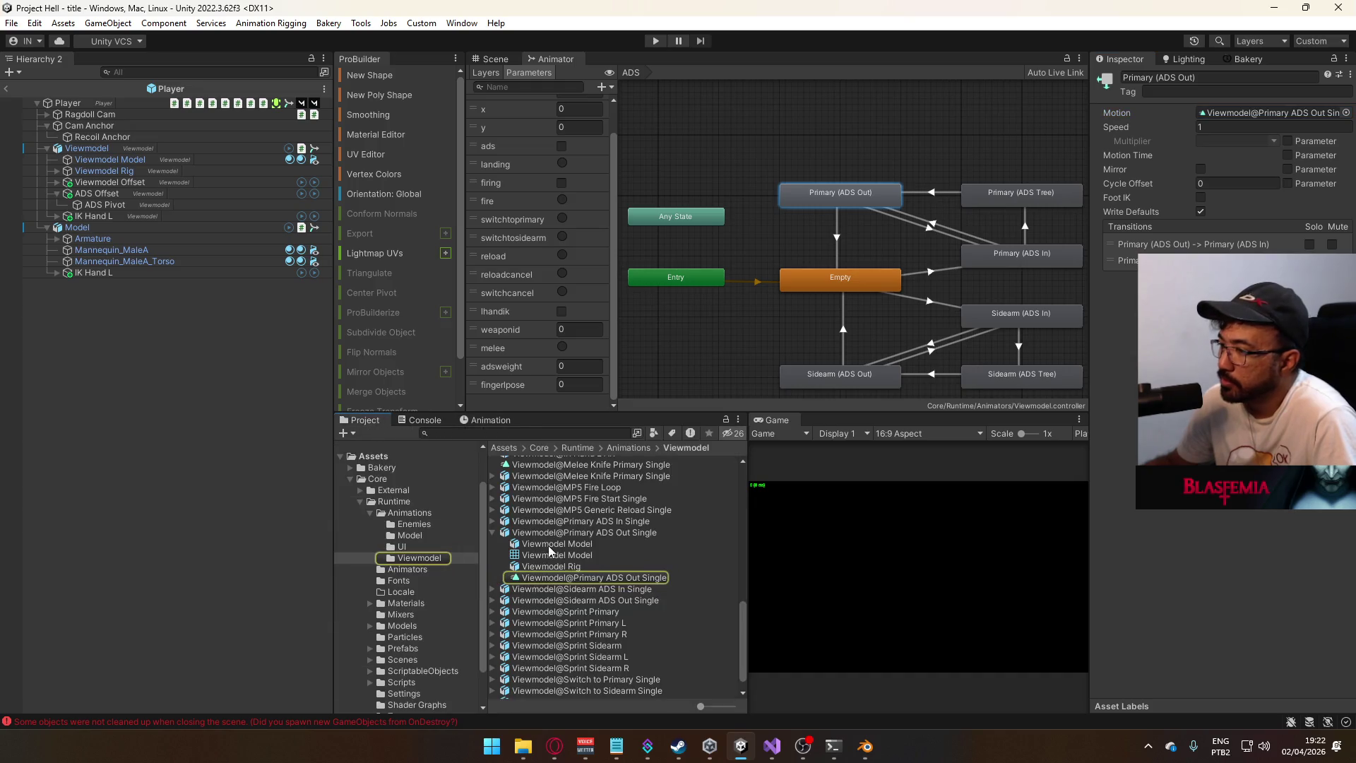
click(621, 532)
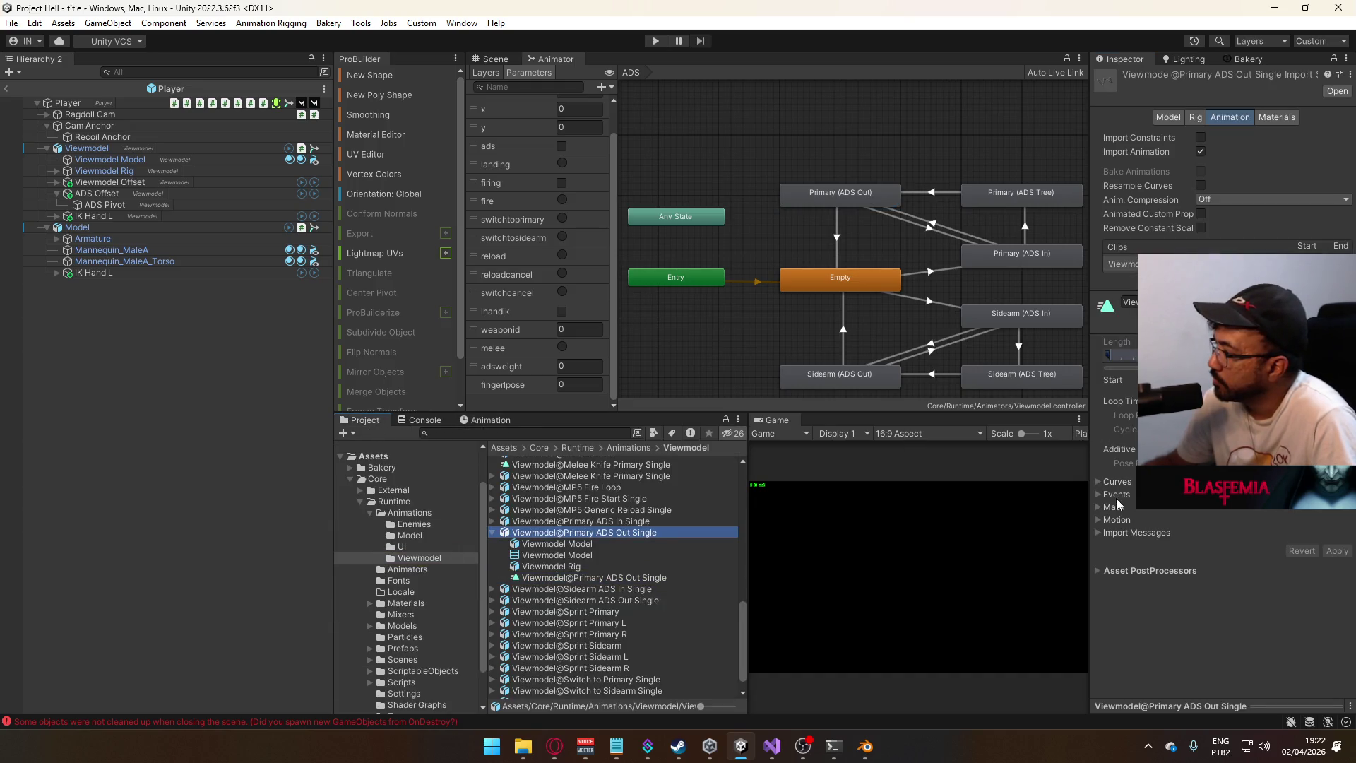
click(1101, 482)
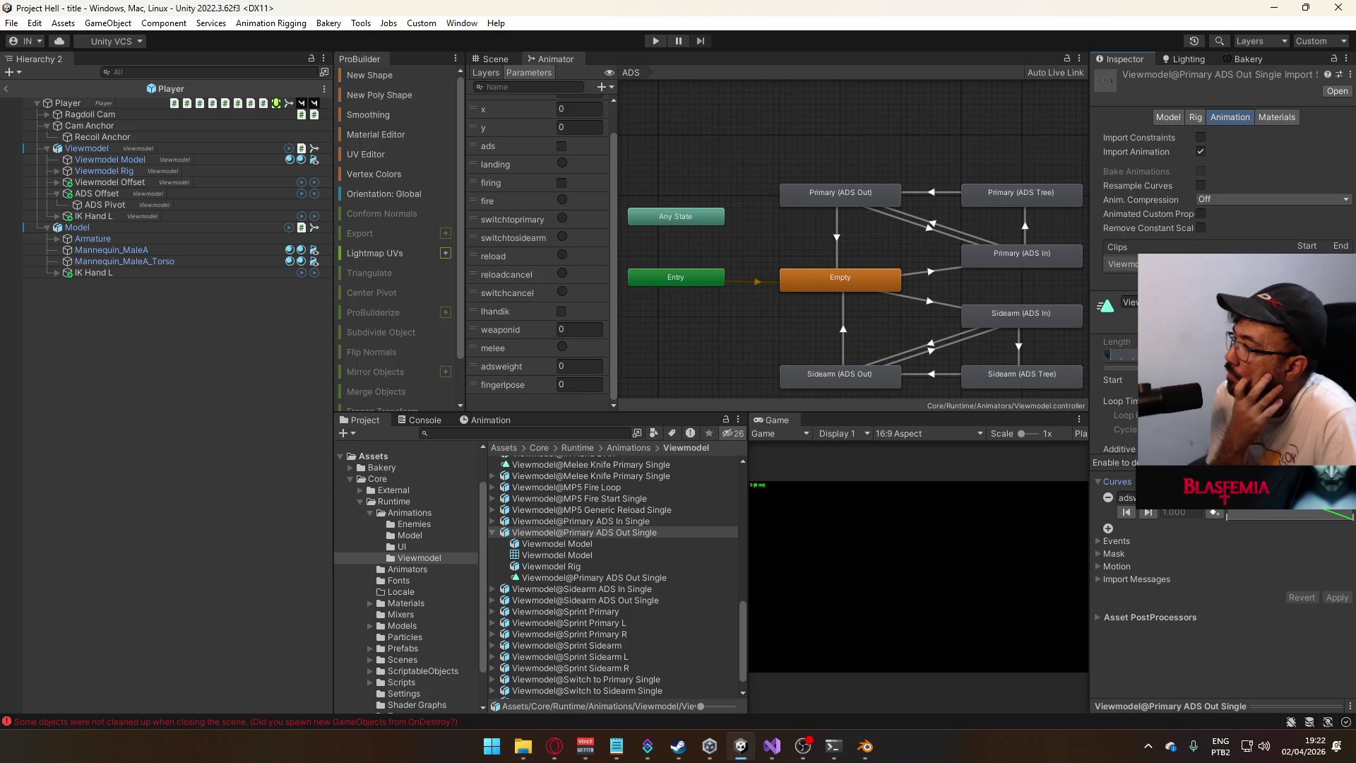
click(487, 74)
- Add a New Layer to the animator, view its weight and blending settings, then delete it
click(547, 371)
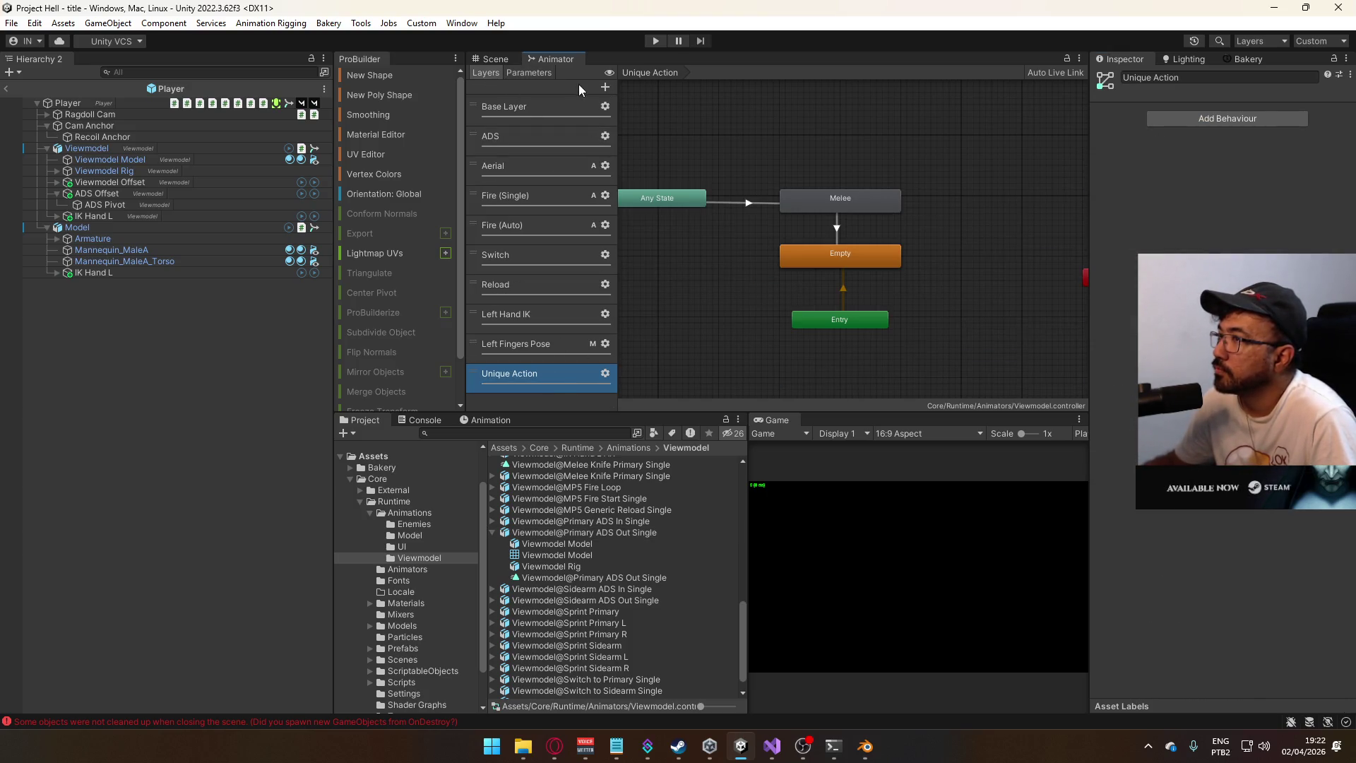
click(605, 88)
click(545, 374)
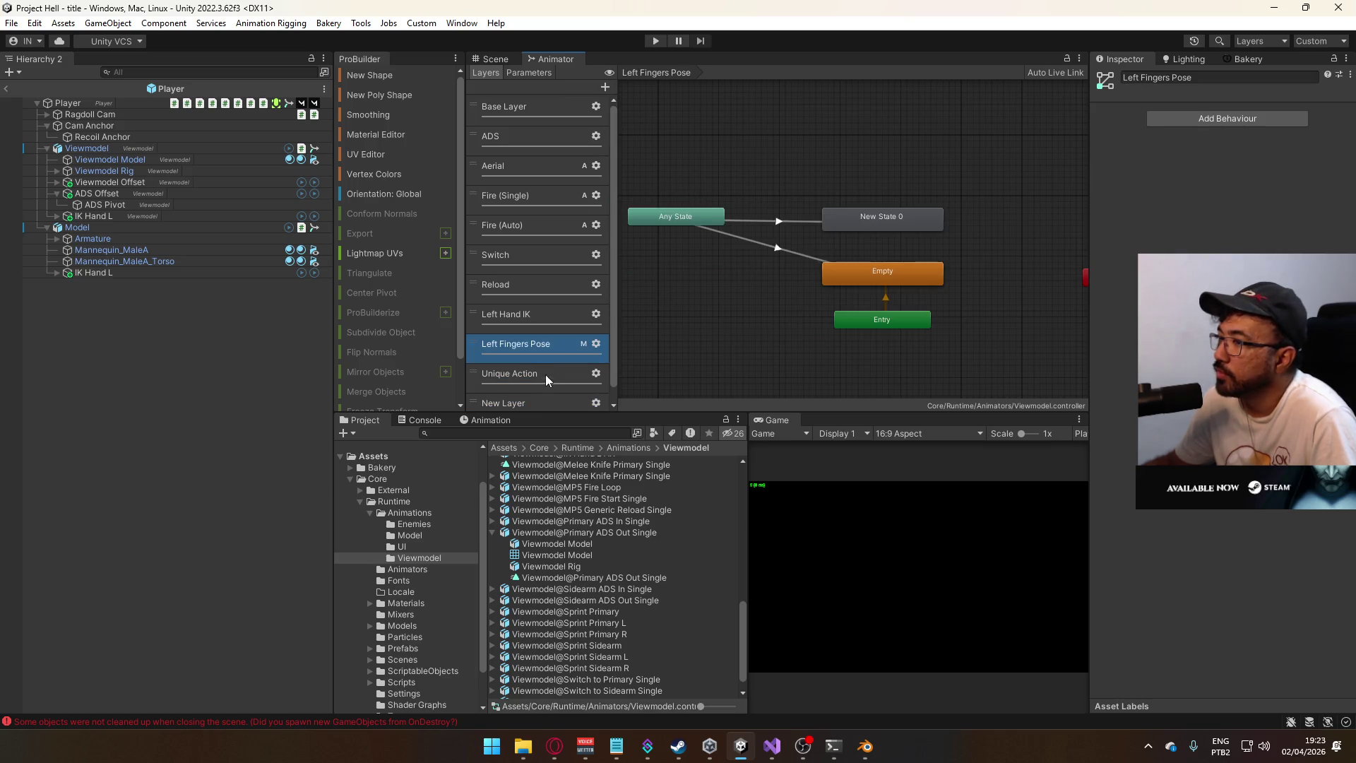
click(552, 394)
scroll(566, 308, down, 1)
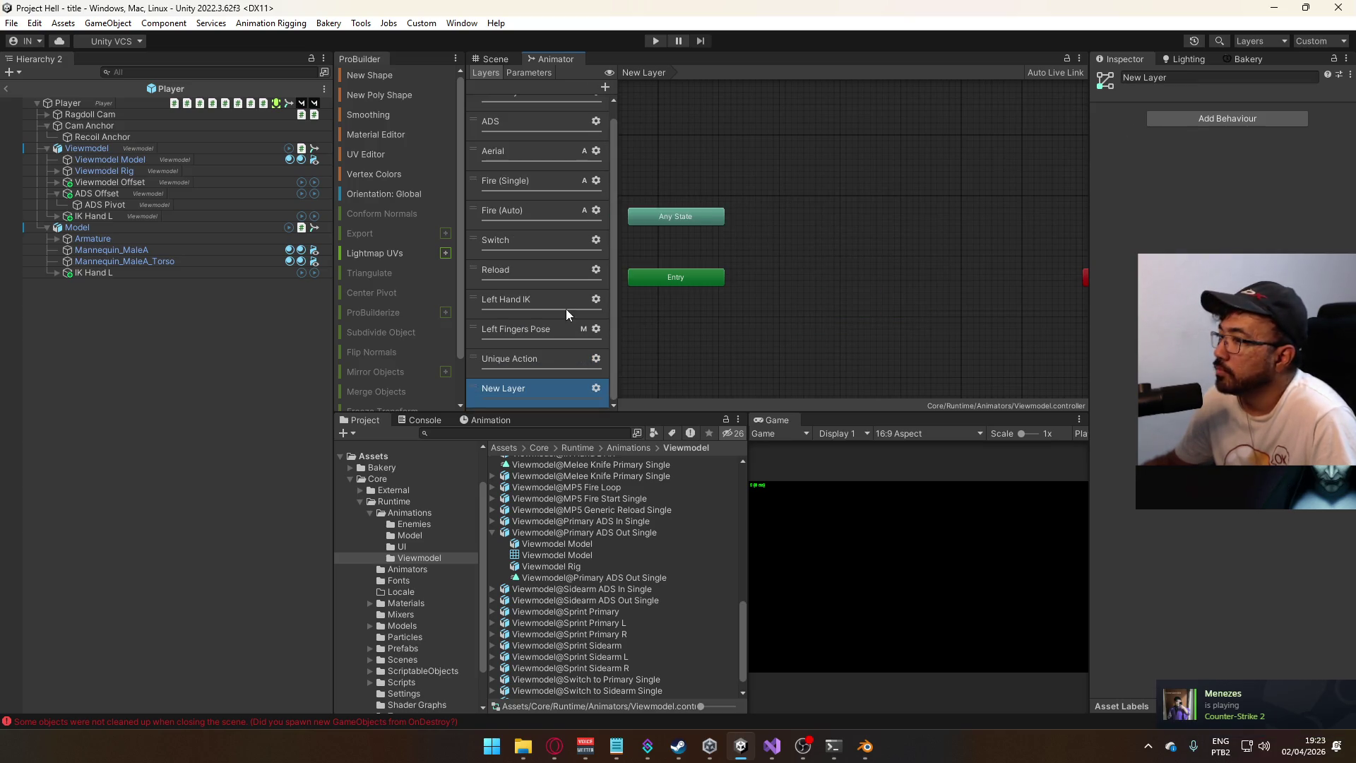
click(594, 388)
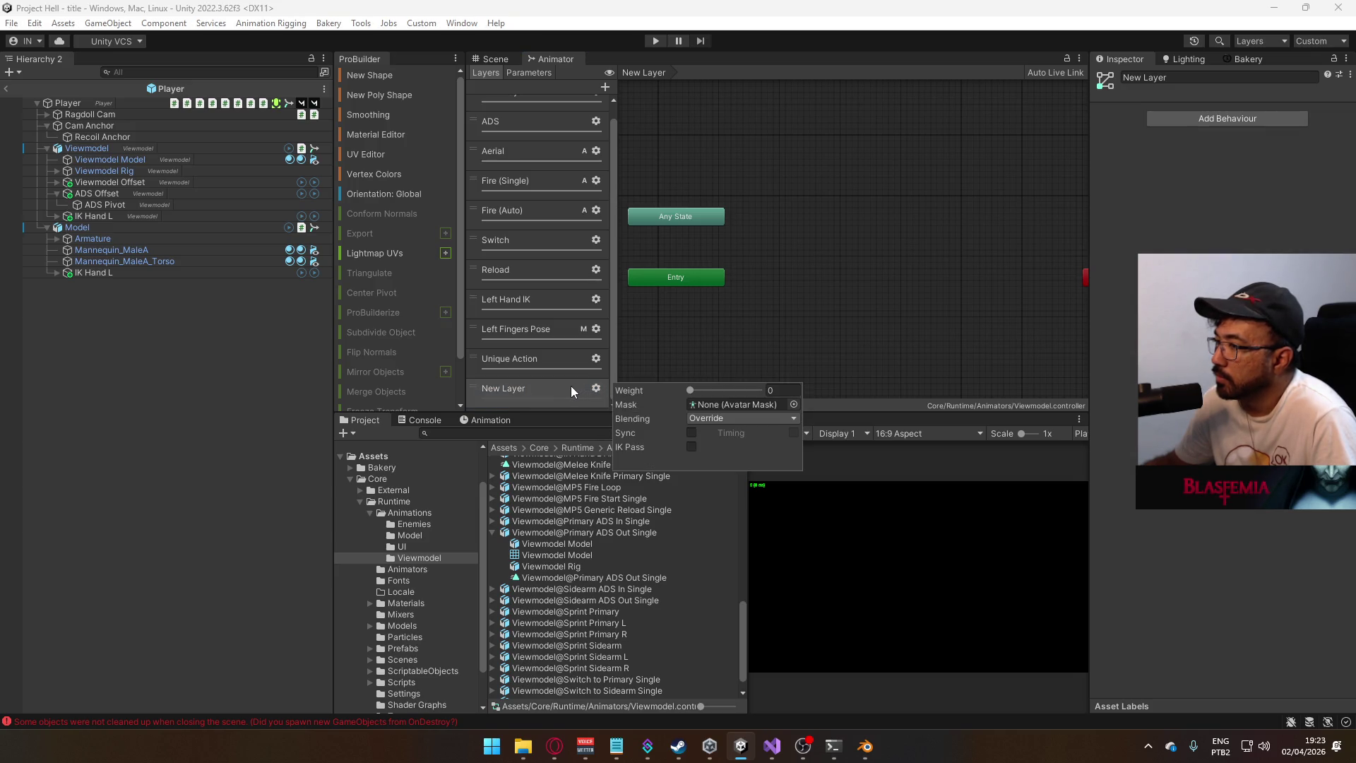
click(553, 387)
right_click(553, 388)
click(576, 397)
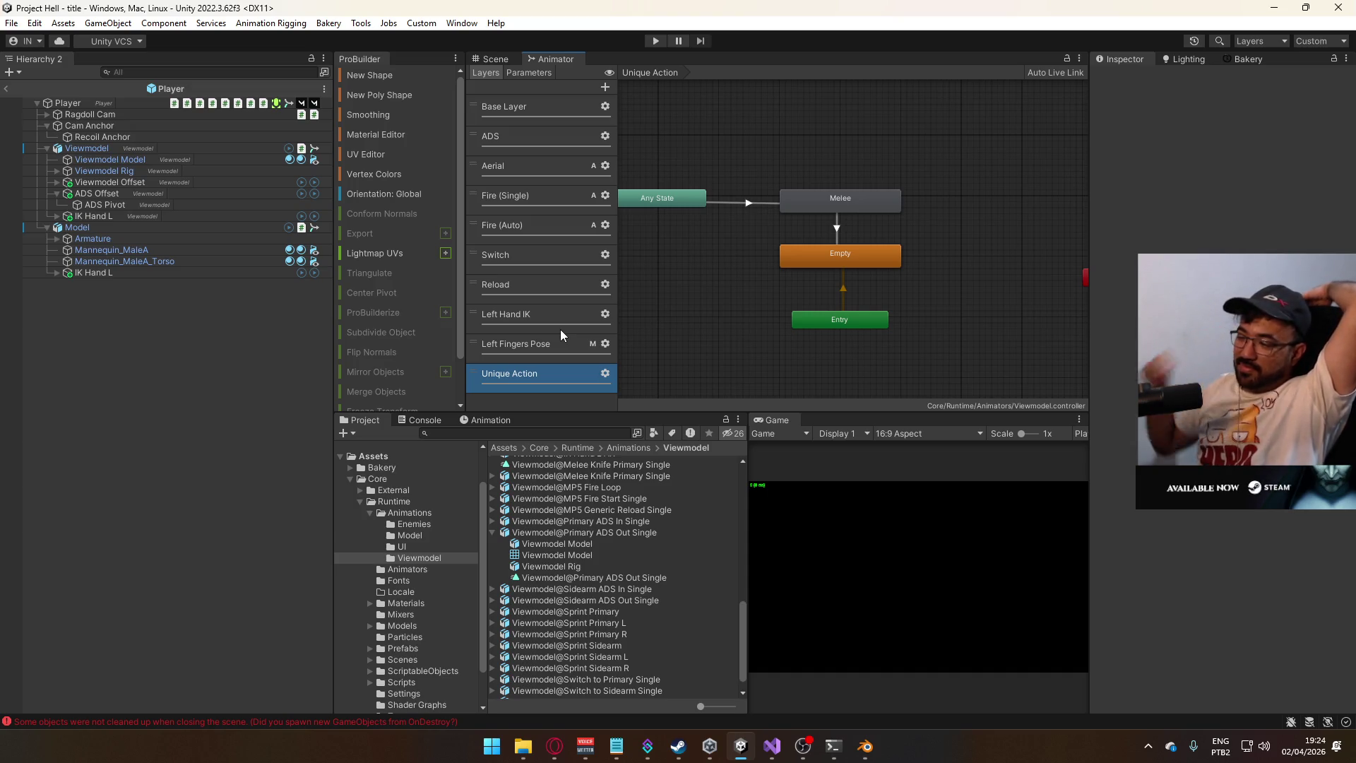
- Open the suggested Twitch channel in a new Opera tab
click(555, 745)
click(1240, 16)
text(tw)
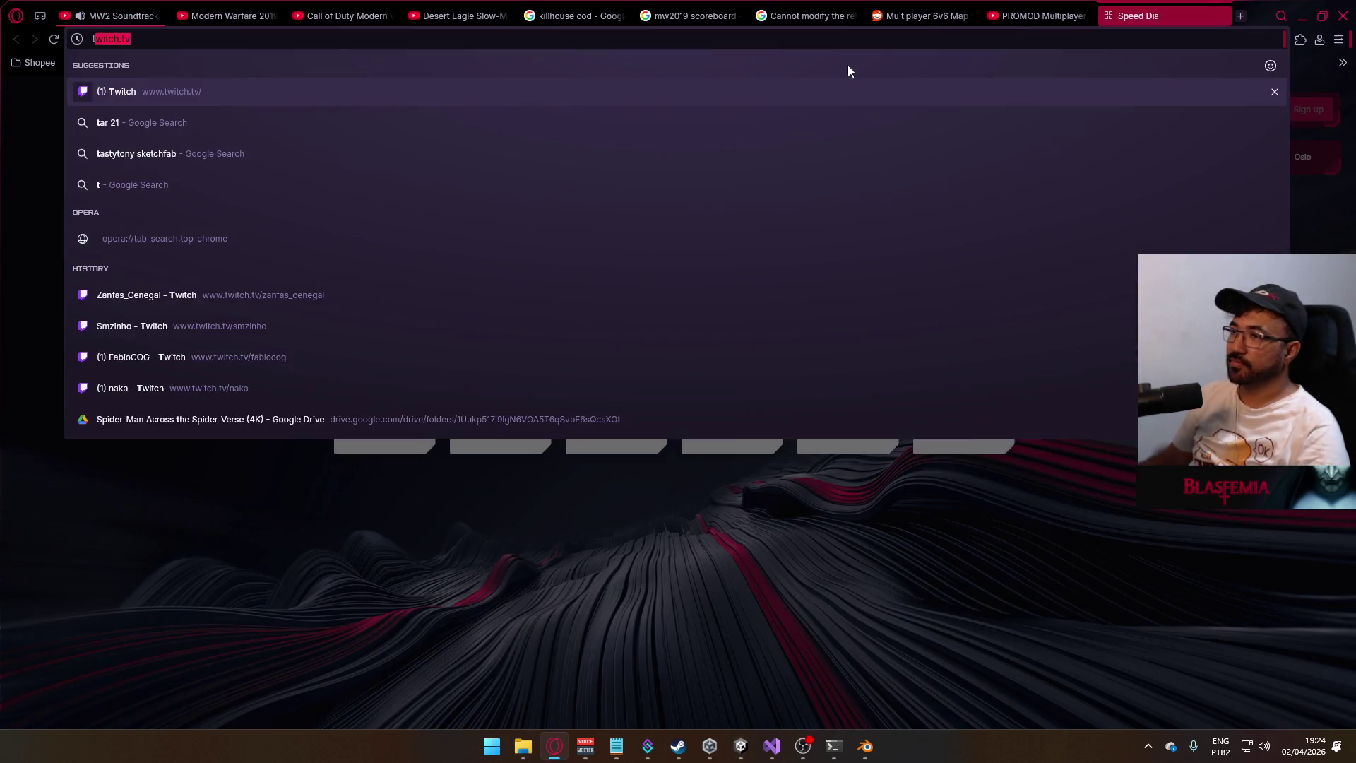
click(277, 300)
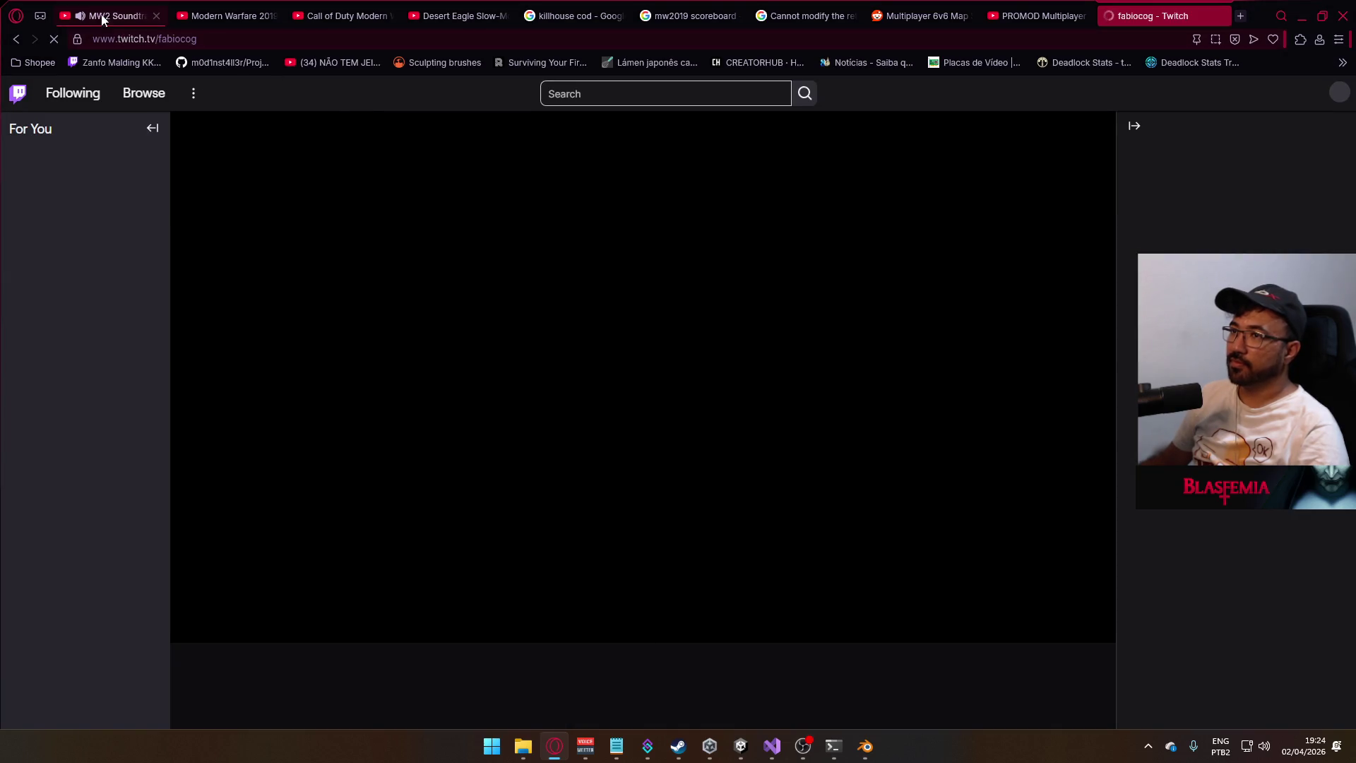
- Pause the MW2 soundtrack video, raise the stream's volume, and dismiss the chat banner
click(123, 15)
click(379, 259)
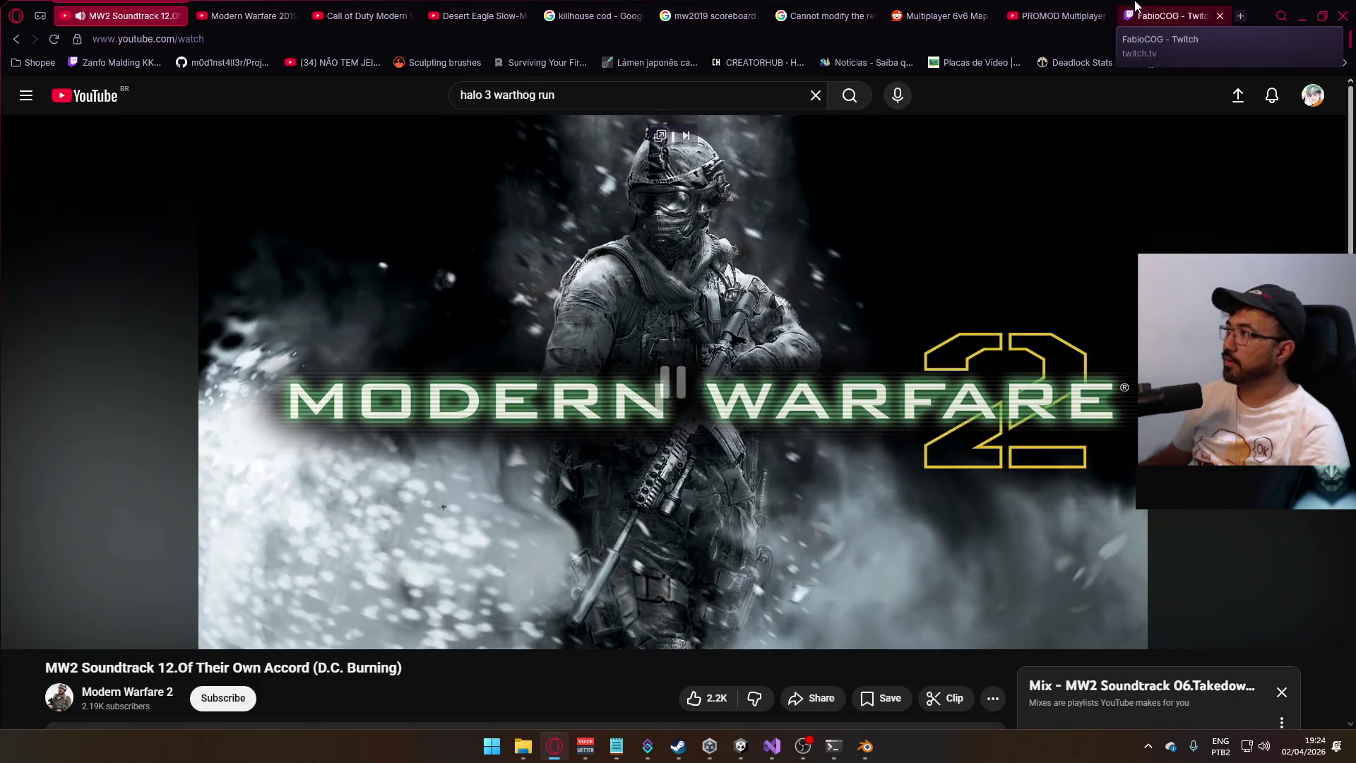
click(1173, 15)
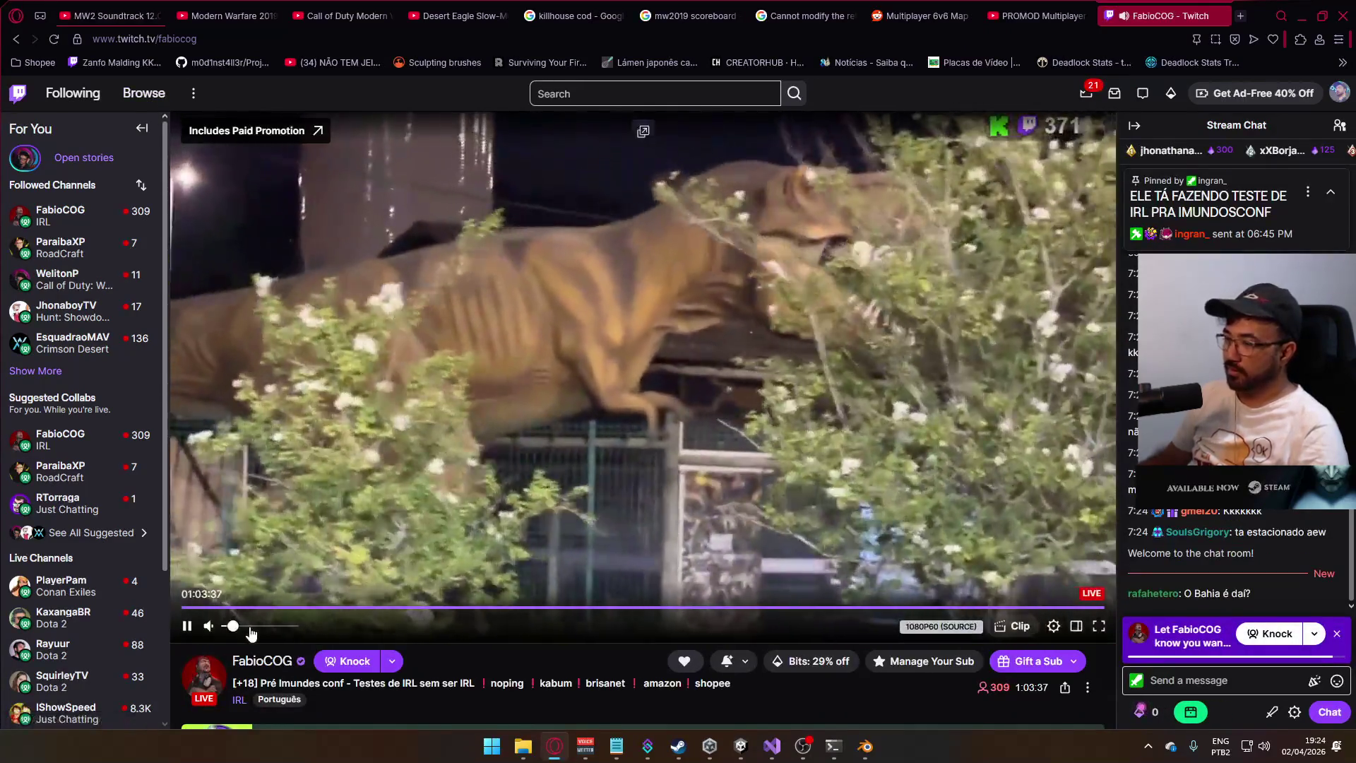
mouse_move(267, 632)
drag(266, 632, 293, 630)
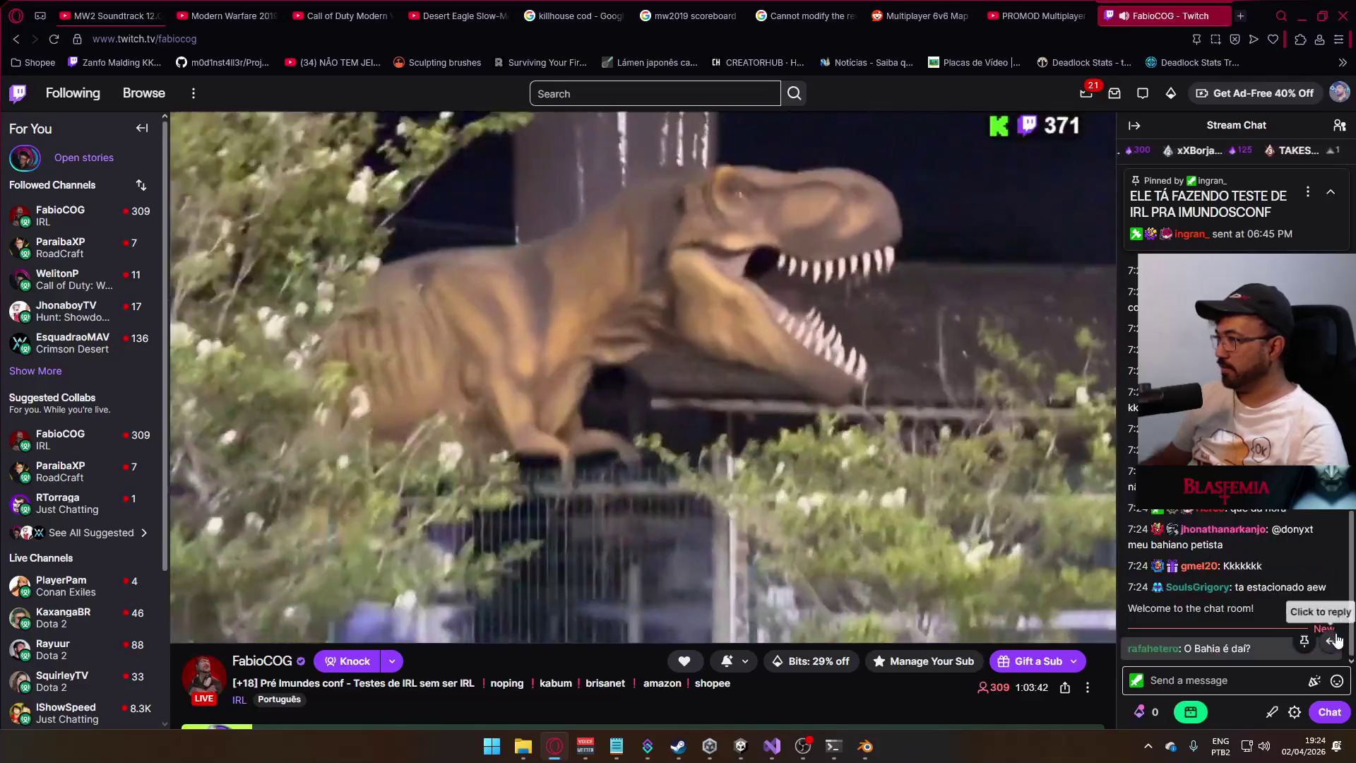
click(1337, 633)
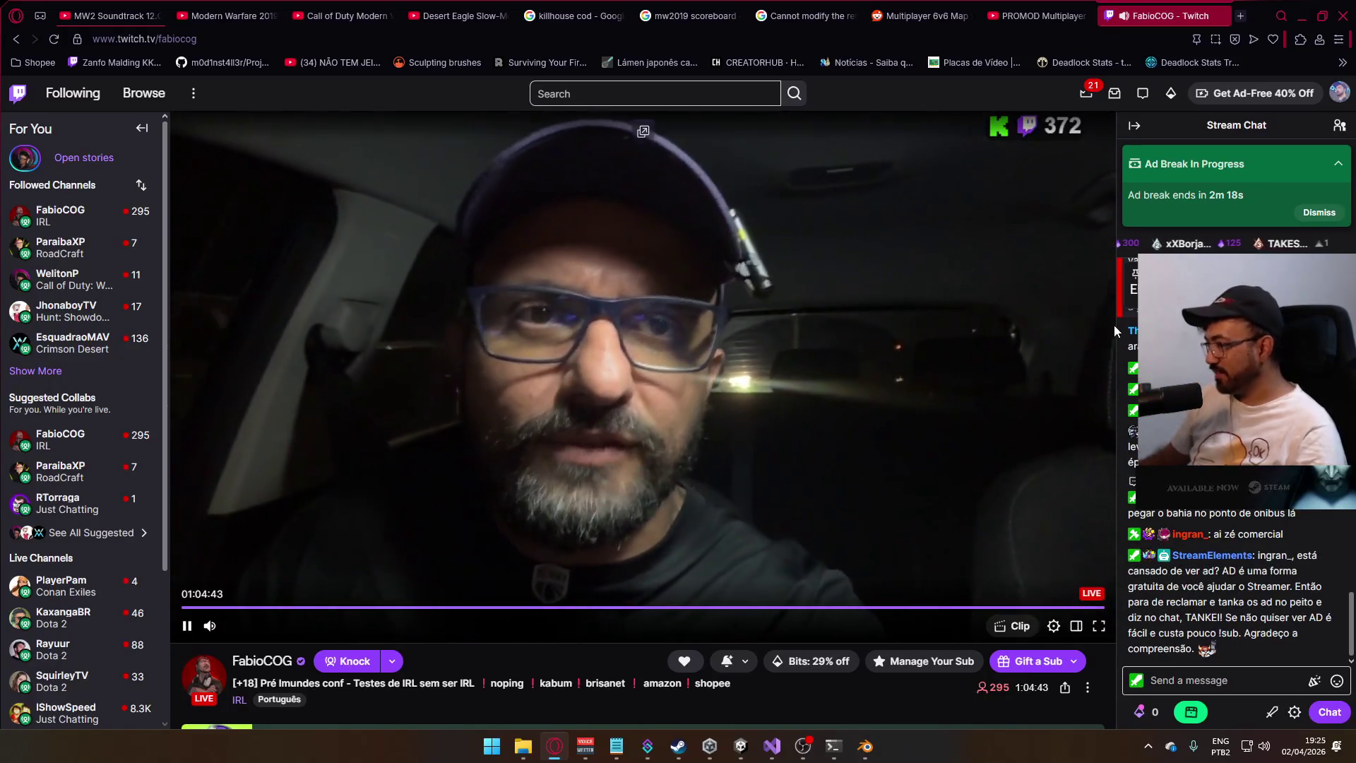
- Mute the Twitch tab and minimize the browser back to Unity
click(1125, 16)
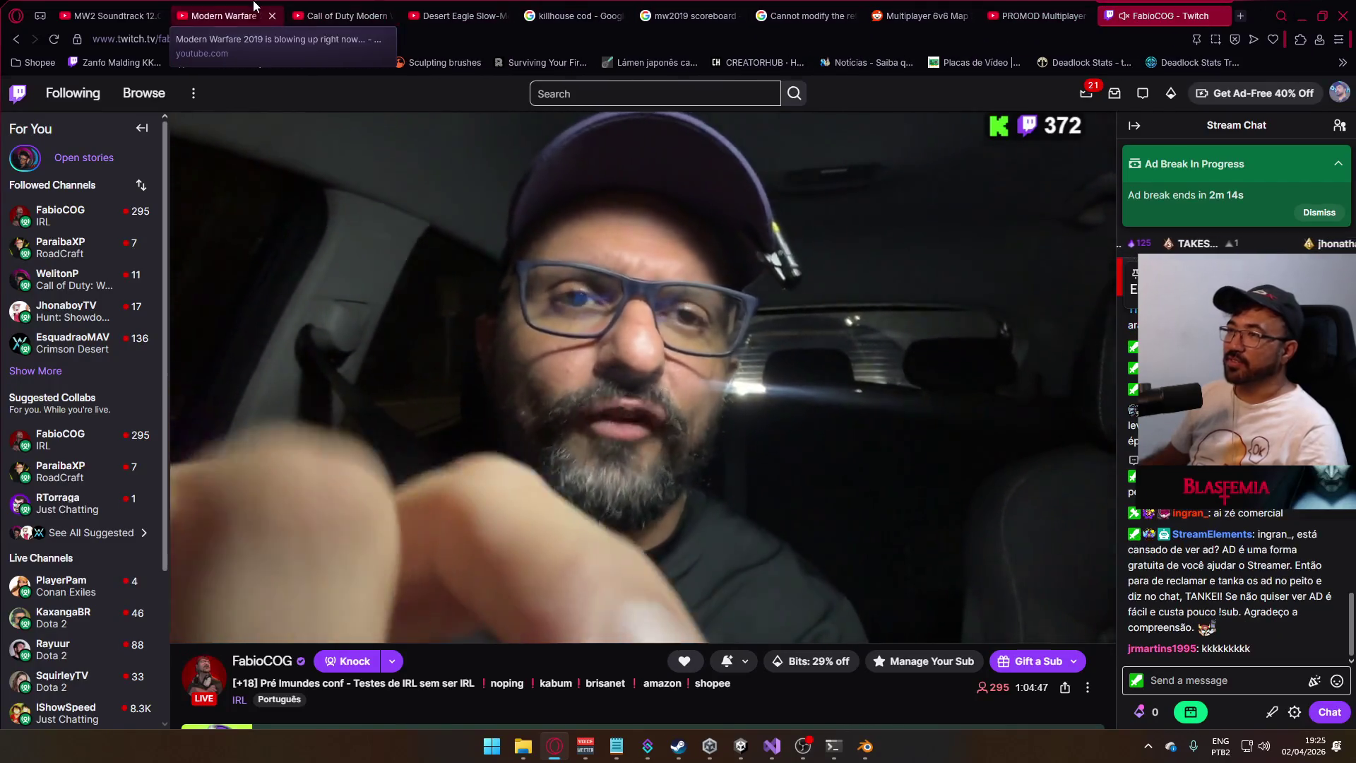
click(233, 15)
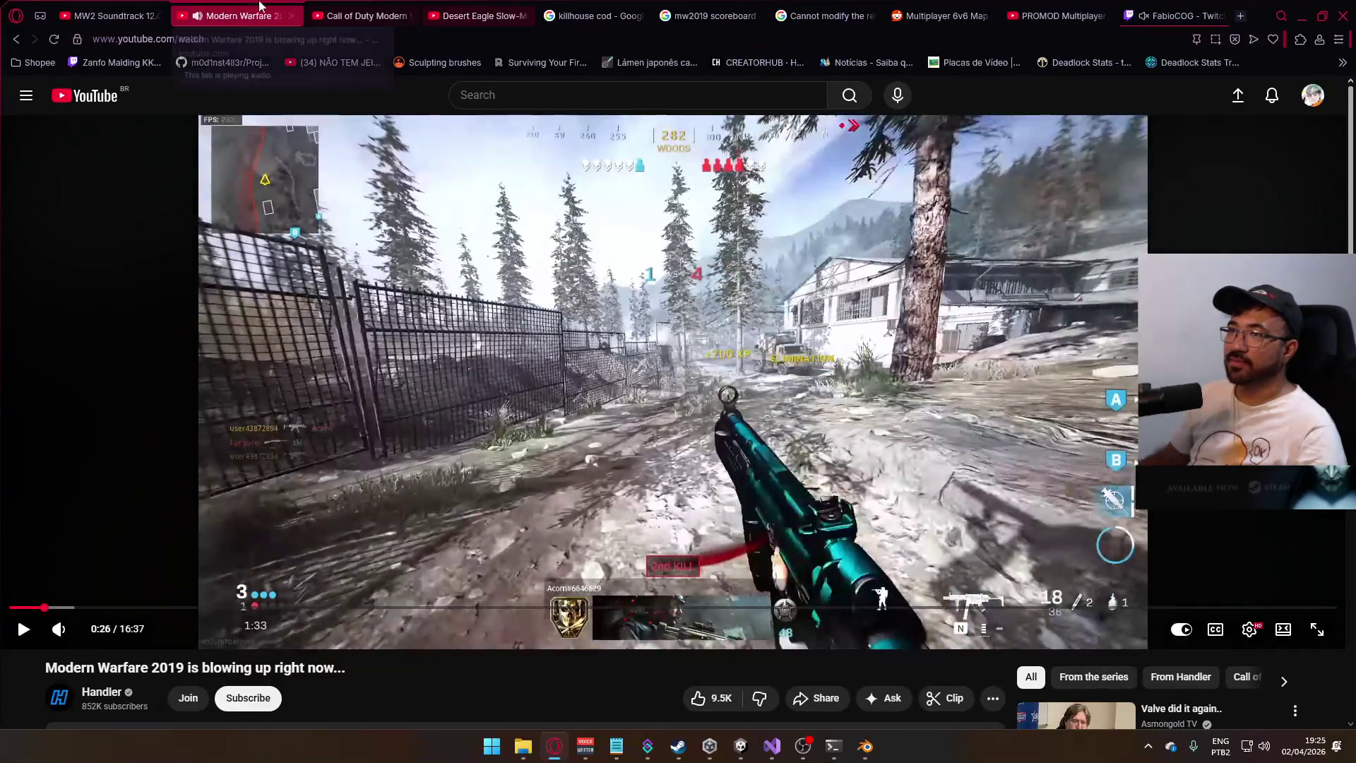
click(117, 16)
click(1300, 20)
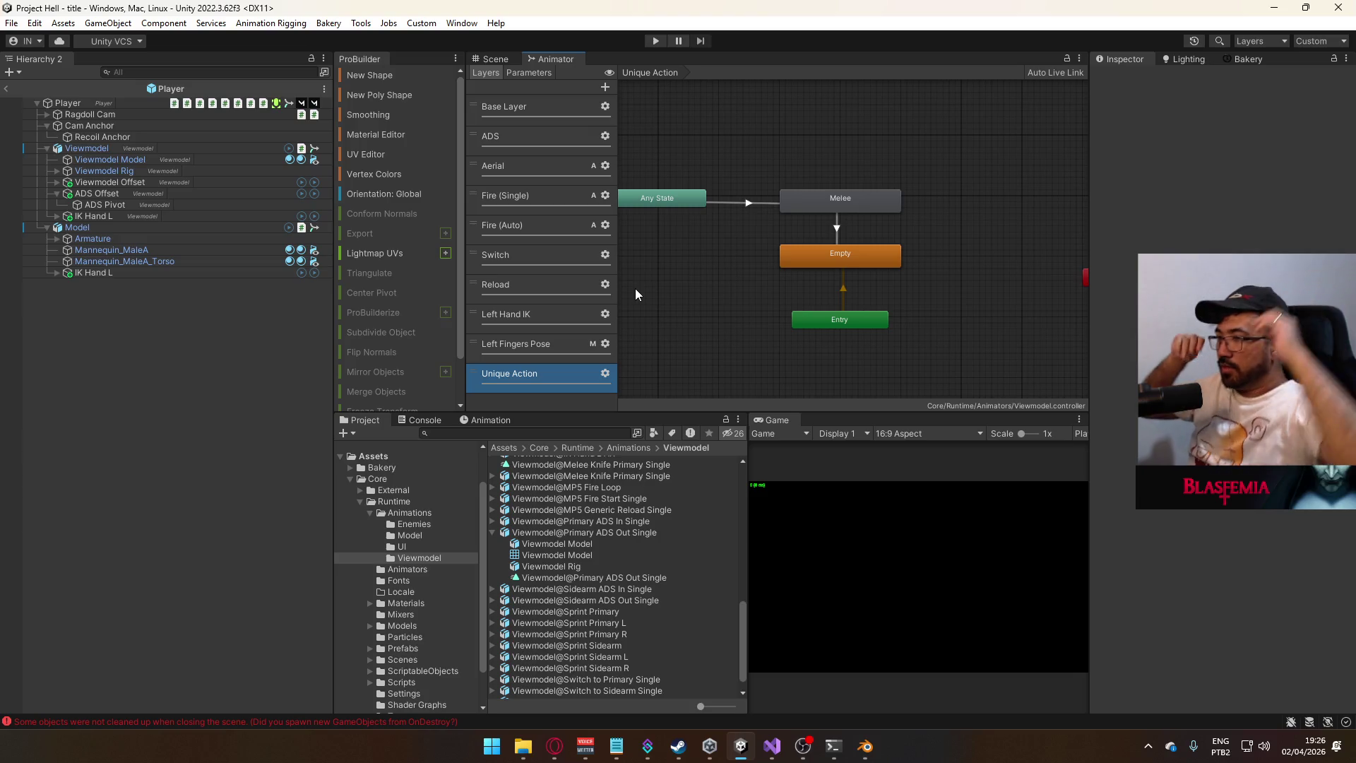
- Find the Left Hand IK layer's On state clip and open Left Hand IK On for editing
click(539, 347)
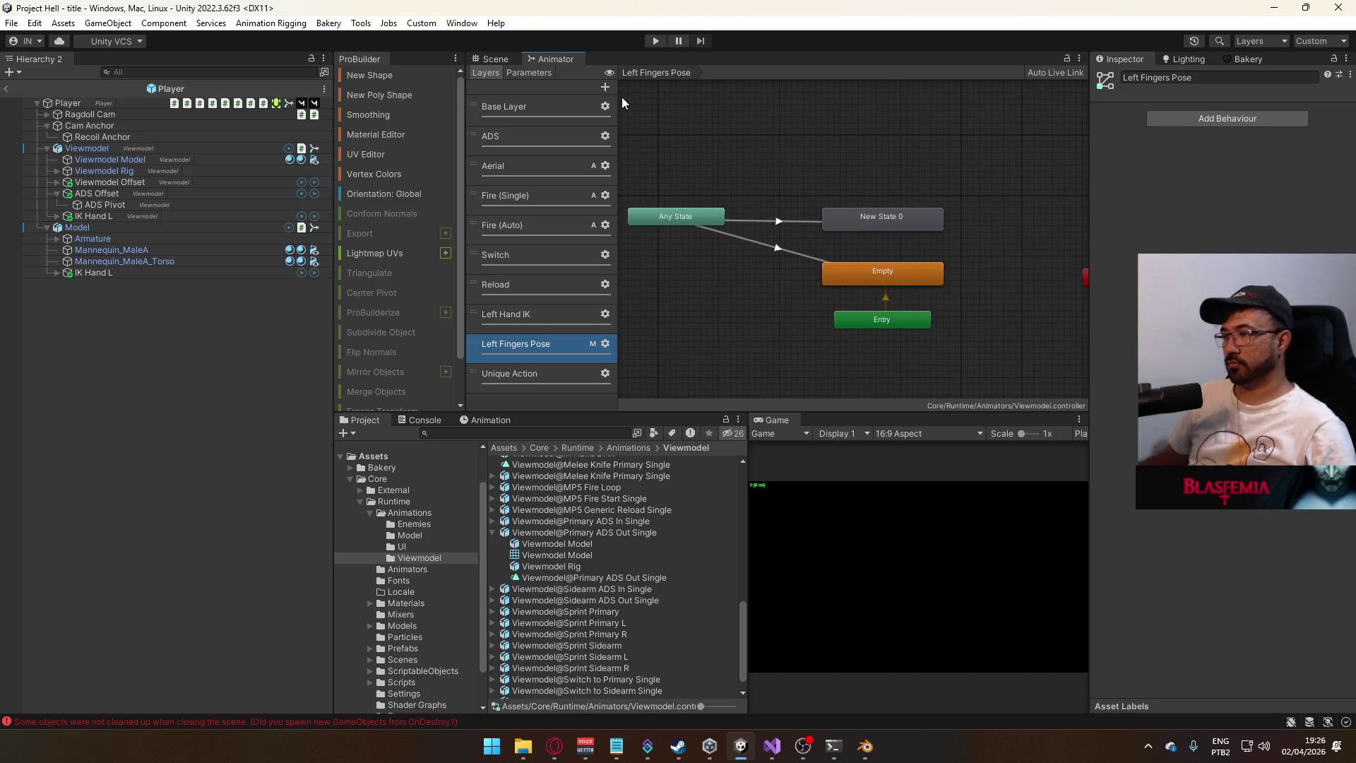
click(572, 316)
click(854, 210)
click(1236, 113)
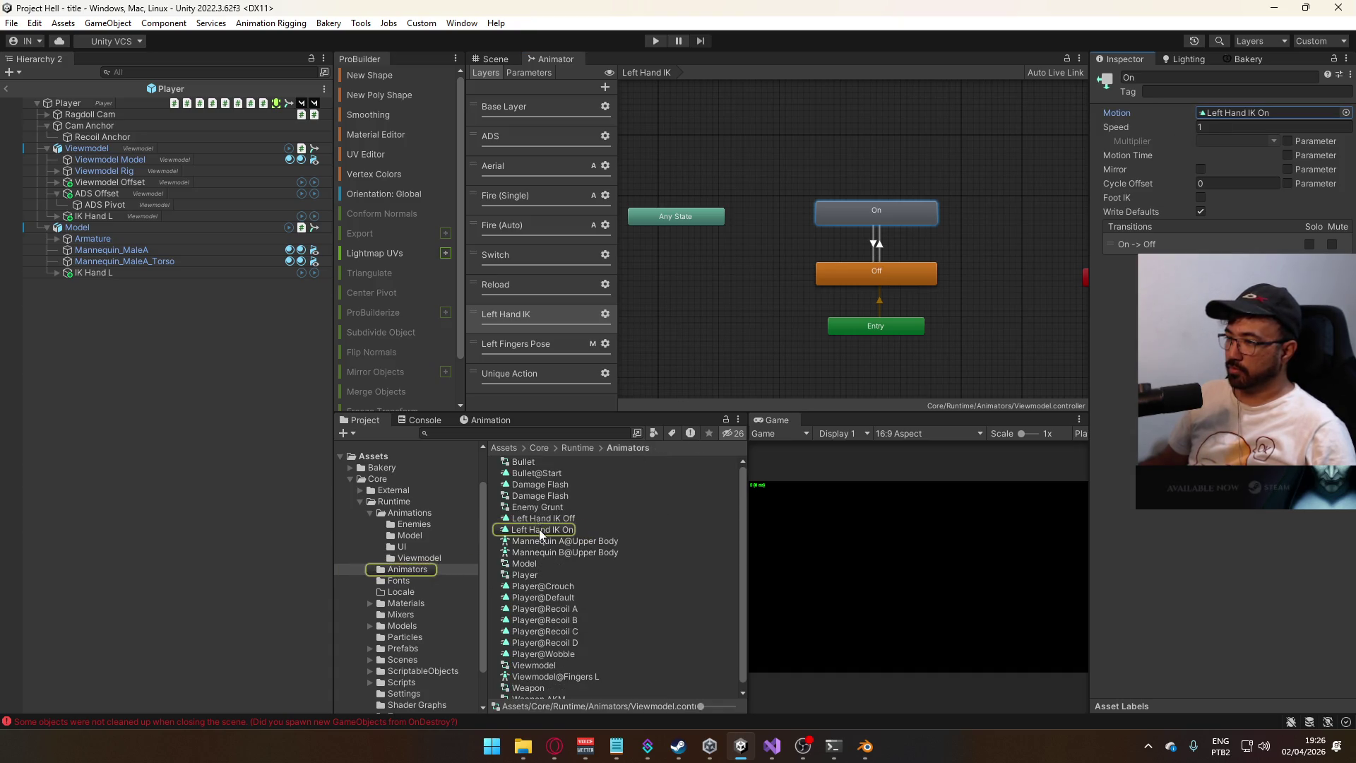
double_click(540, 531)
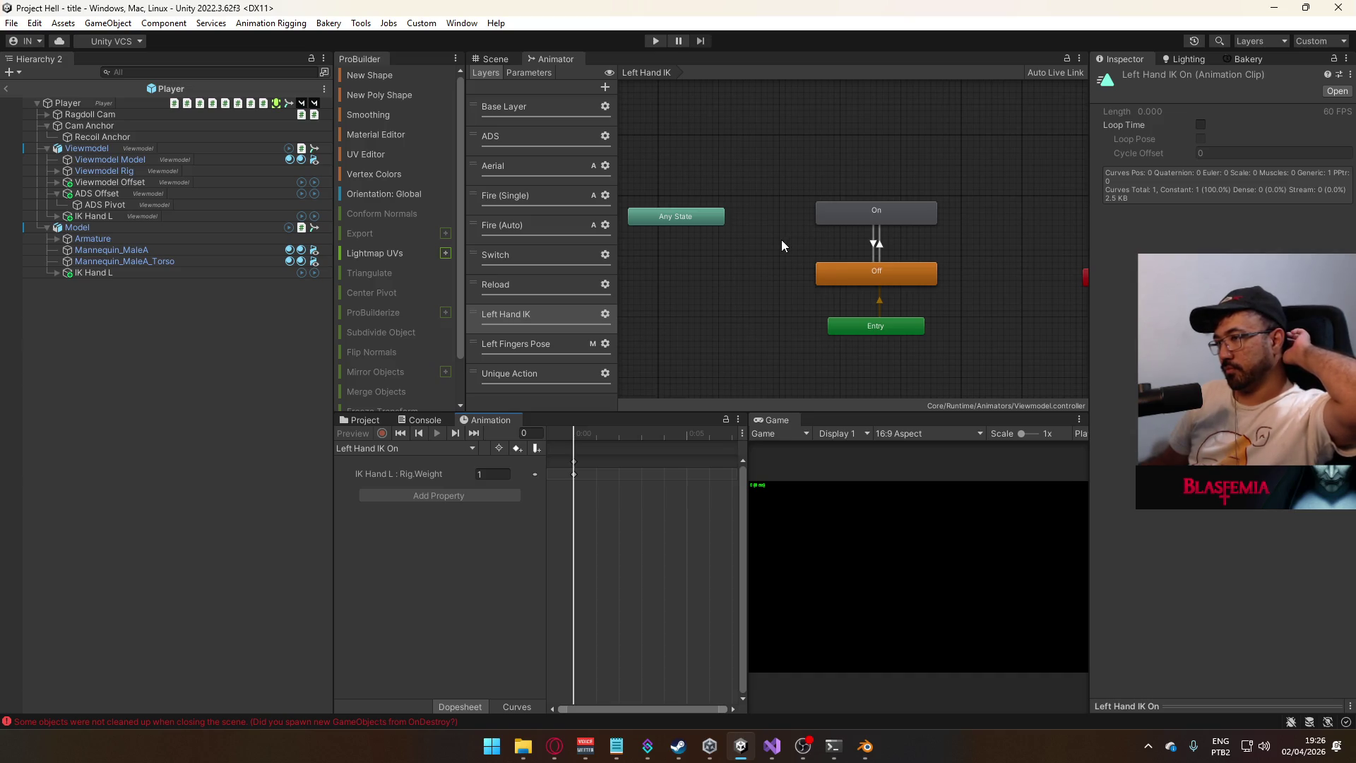
- Add a new animator layer named 'ADS Offset' and drag it into place in the layer list
click(602, 87)
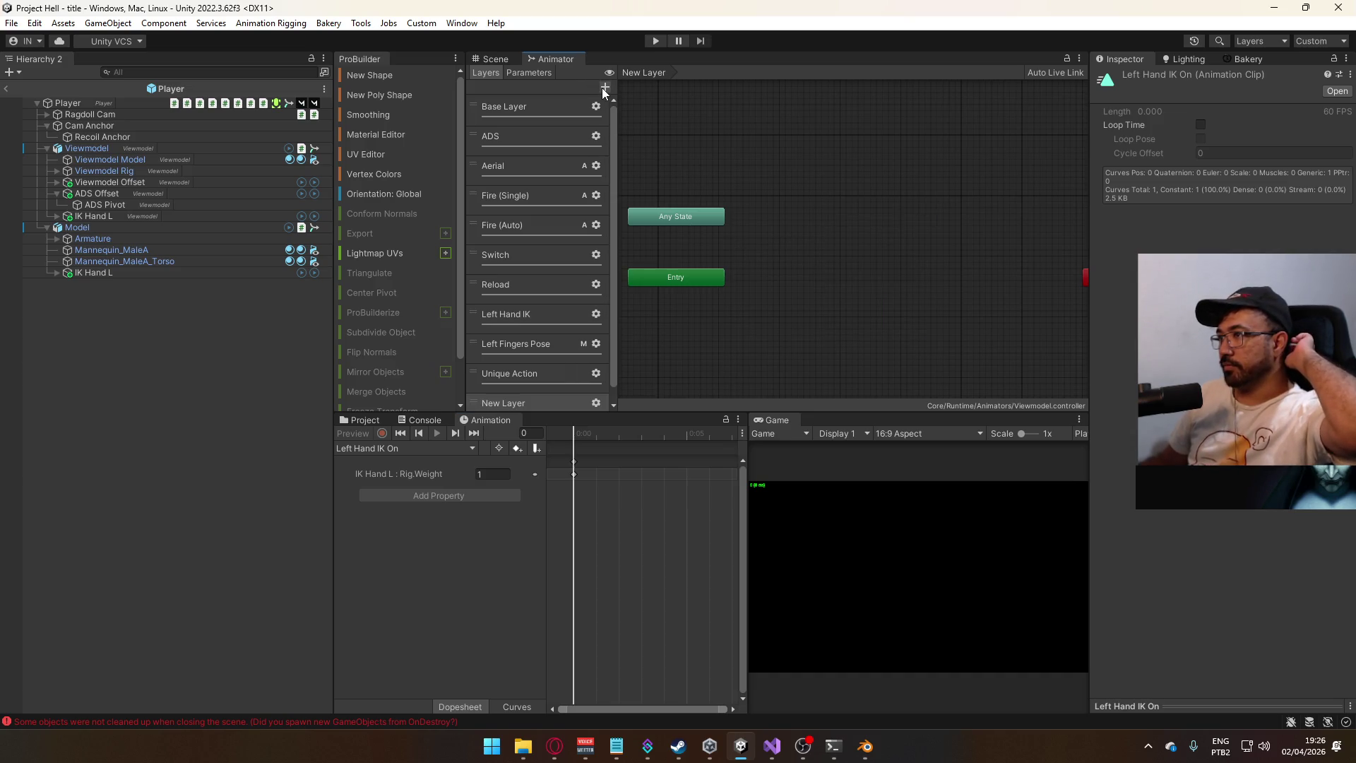
triple_click(536, 404)
text(ADS Off)
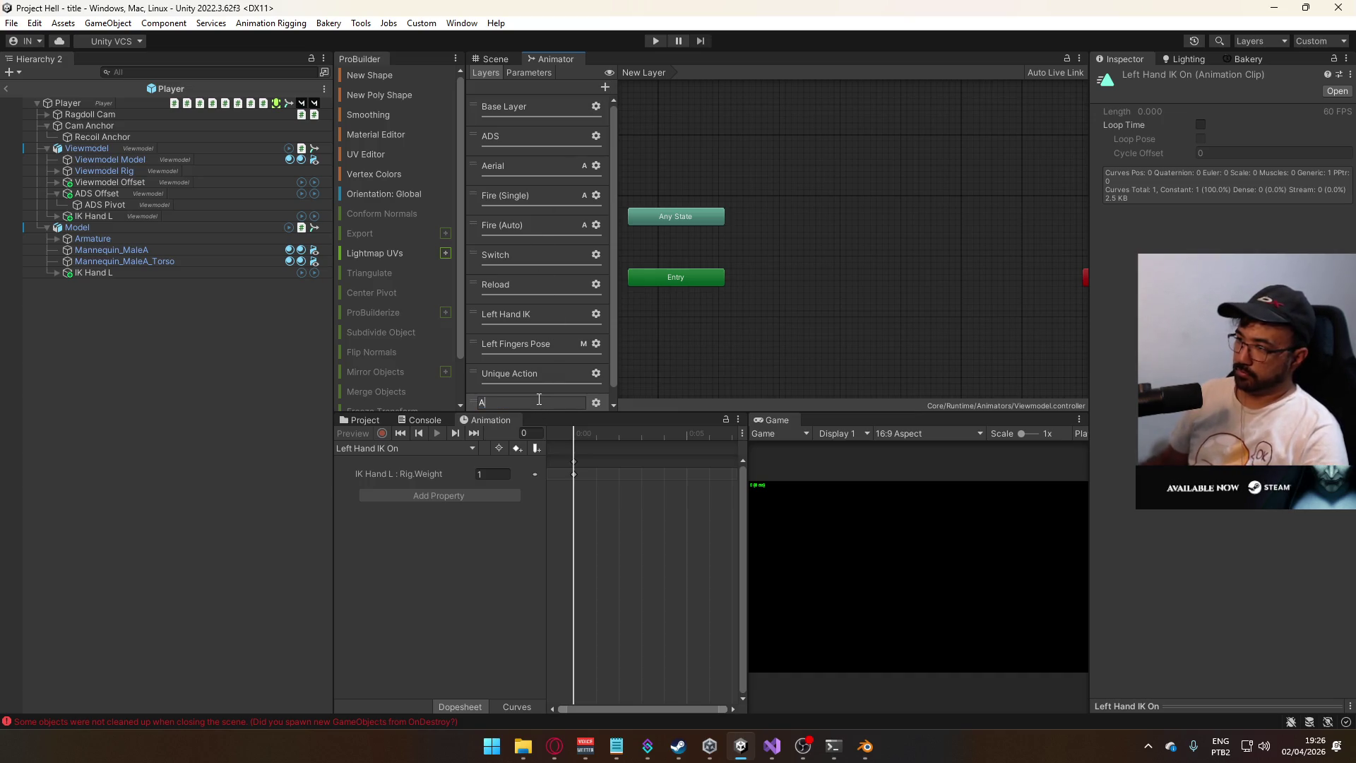
text(set)
key(Return)
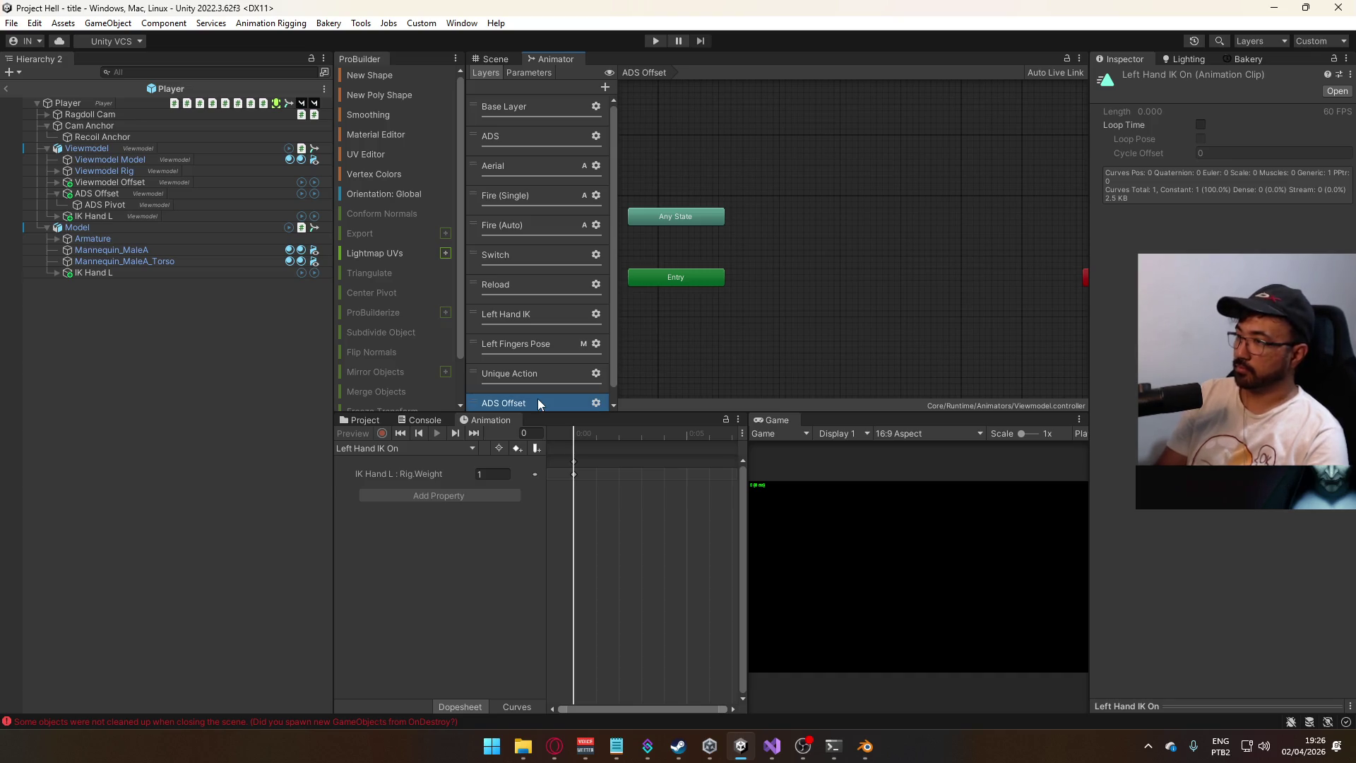
scroll(557, 385, down, 1)
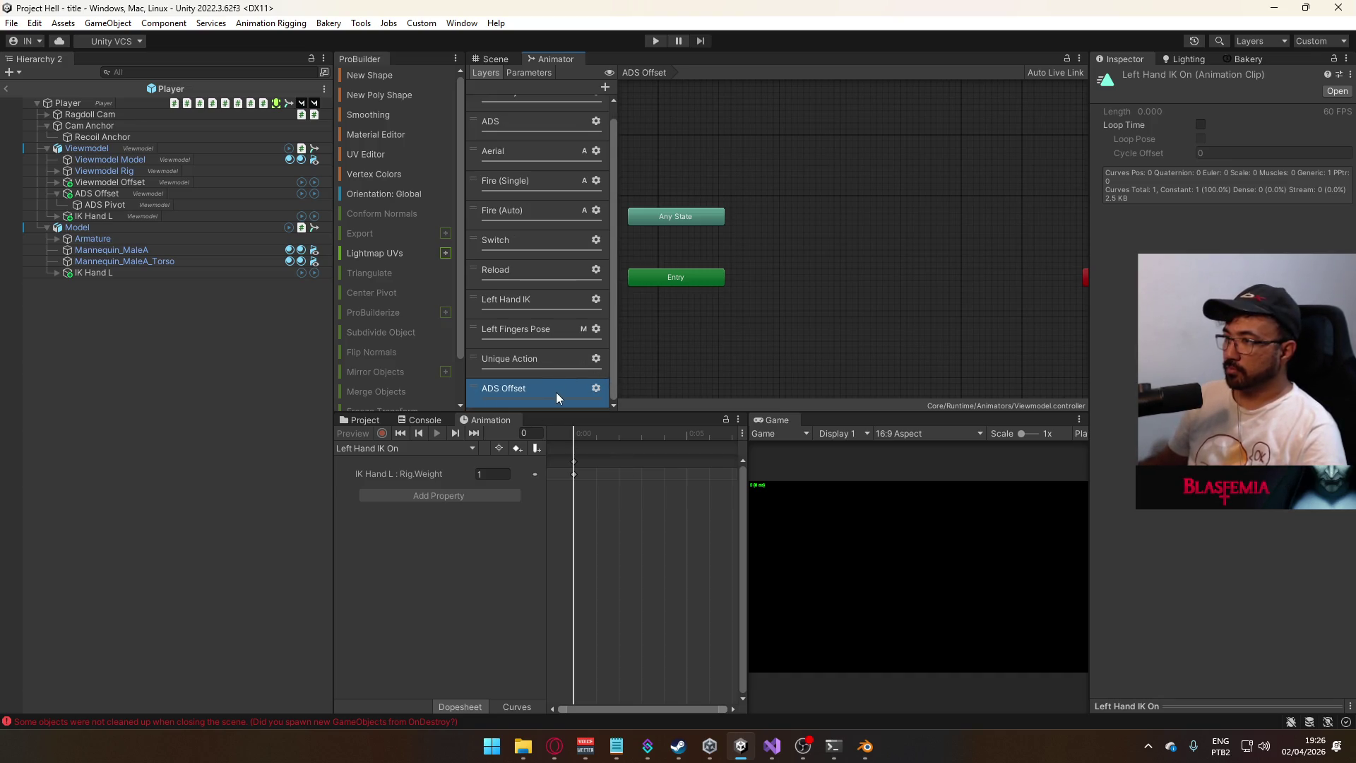
mouse_move(553, 392)
mouse_down()
mouse_move(573, 281)
mouse_move(557, 357)
mouse_up()
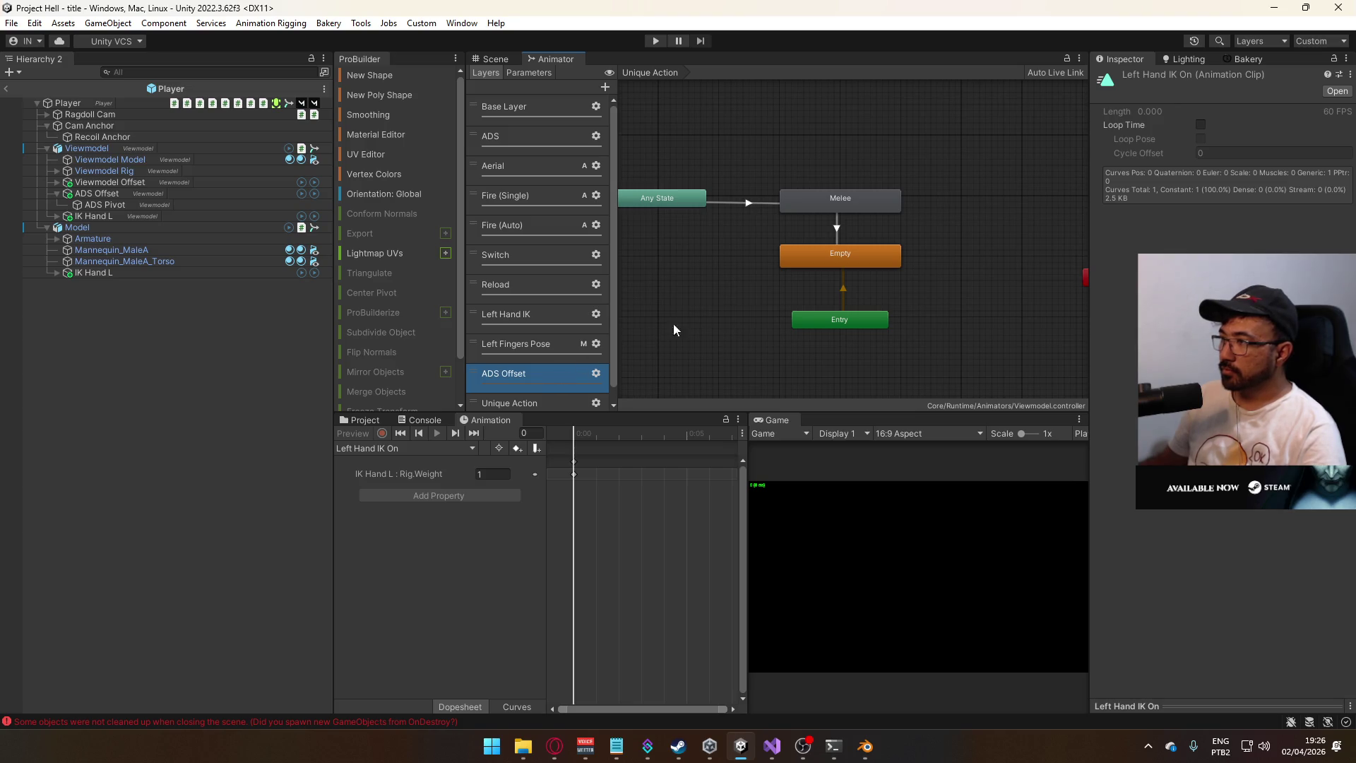
- Display the ADS Offset layer's empty state graph, ready to add a state
click(781, 258)
mouse_move(785, 274)
middle_down()
mouse_move(760, 245)
mouse_move(732, 282)
mouse_move(776, 299)
middle_up()
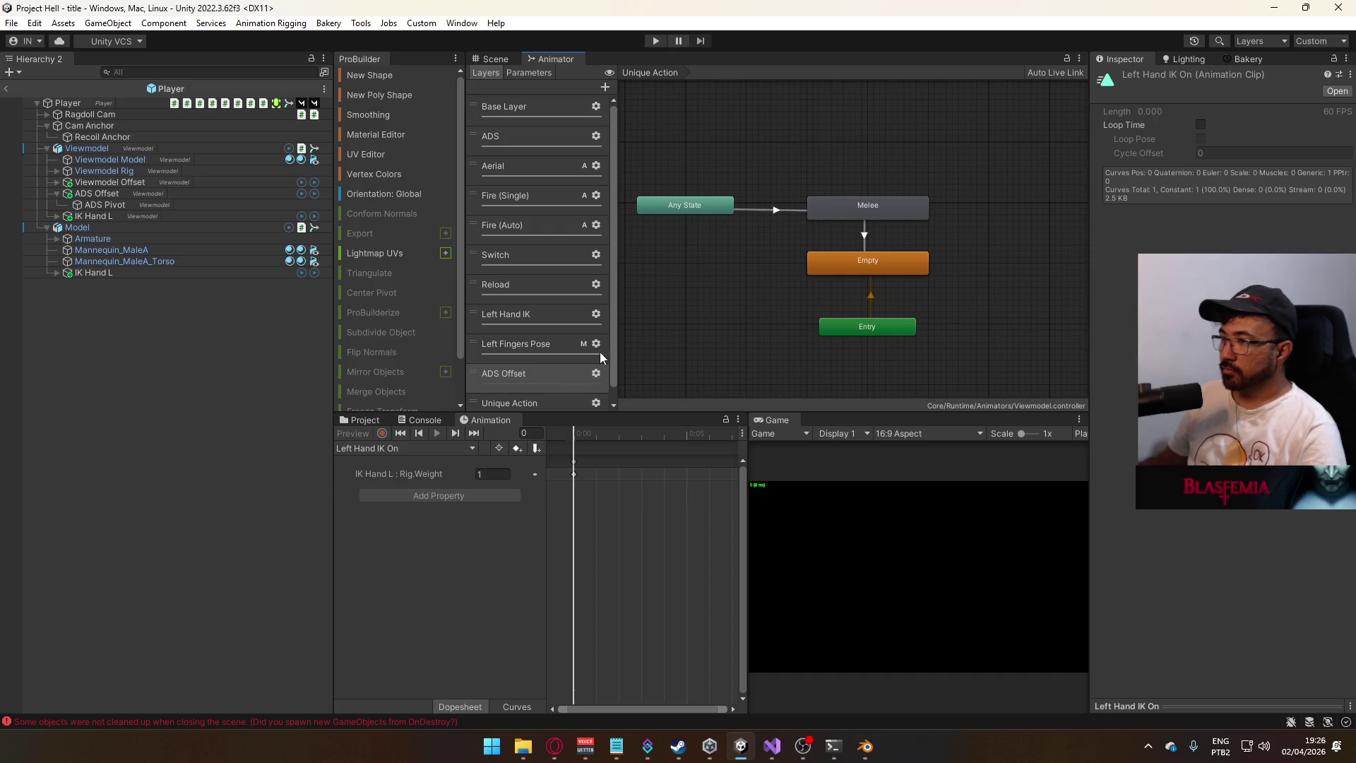
click(557, 376)
click(701, 319)
click(565, 378)
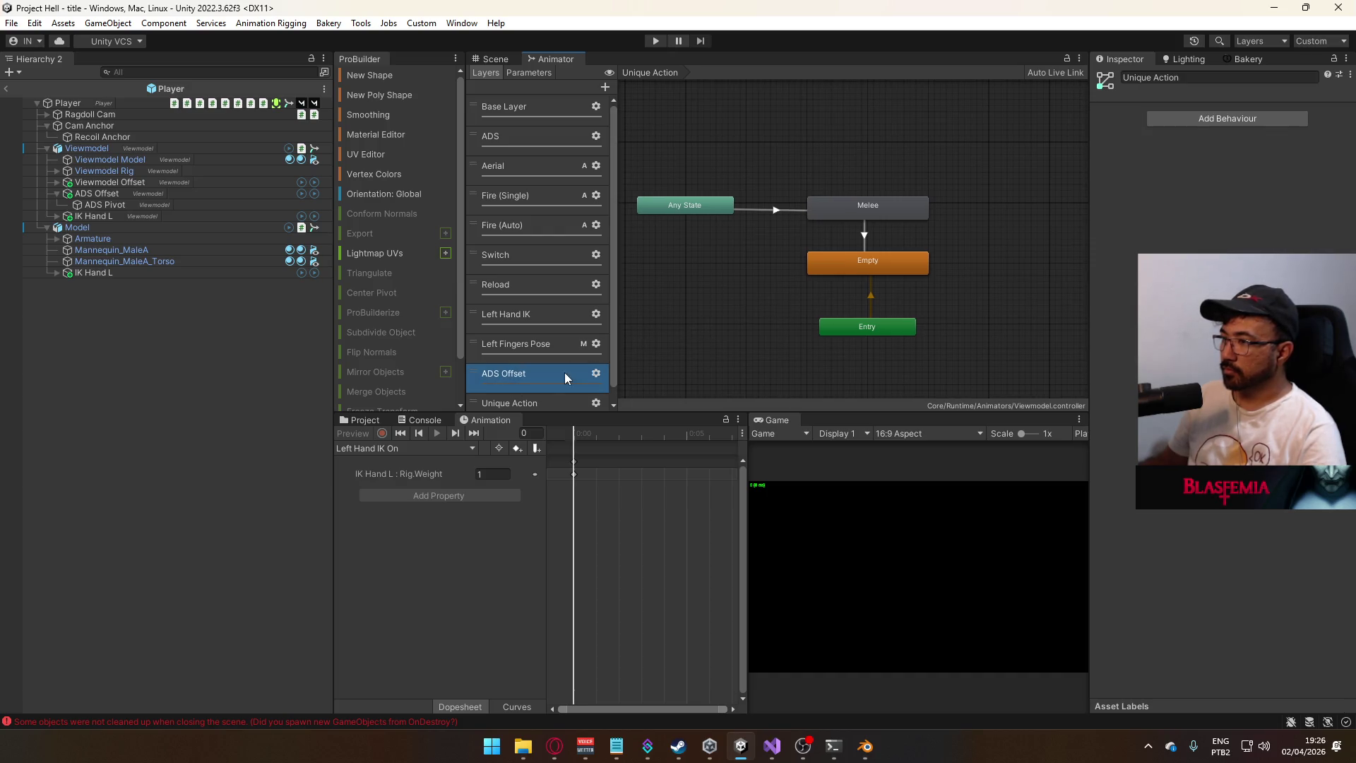
drag(794, 138, 934, 290)
scroll(541, 332, down, 1)
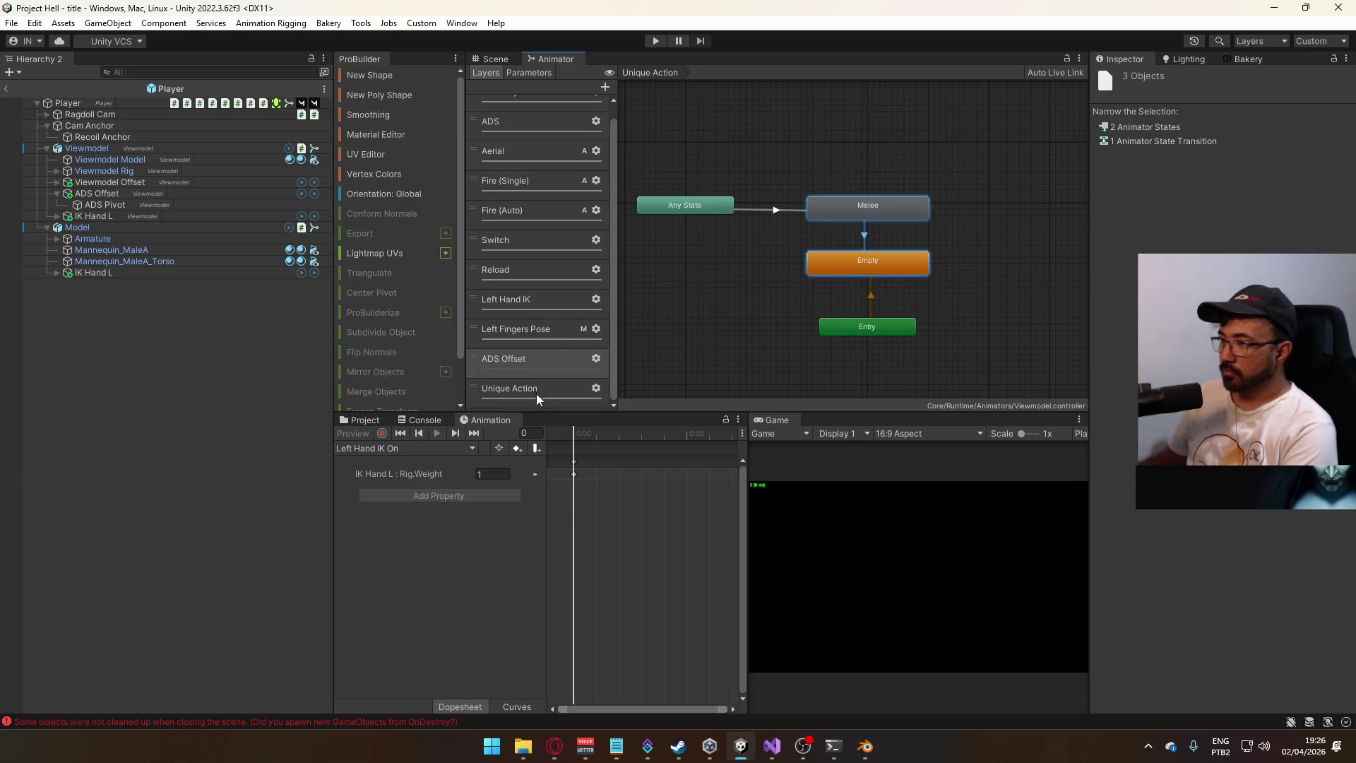
click(540, 374)
click(534, 386)
click(535, 366)
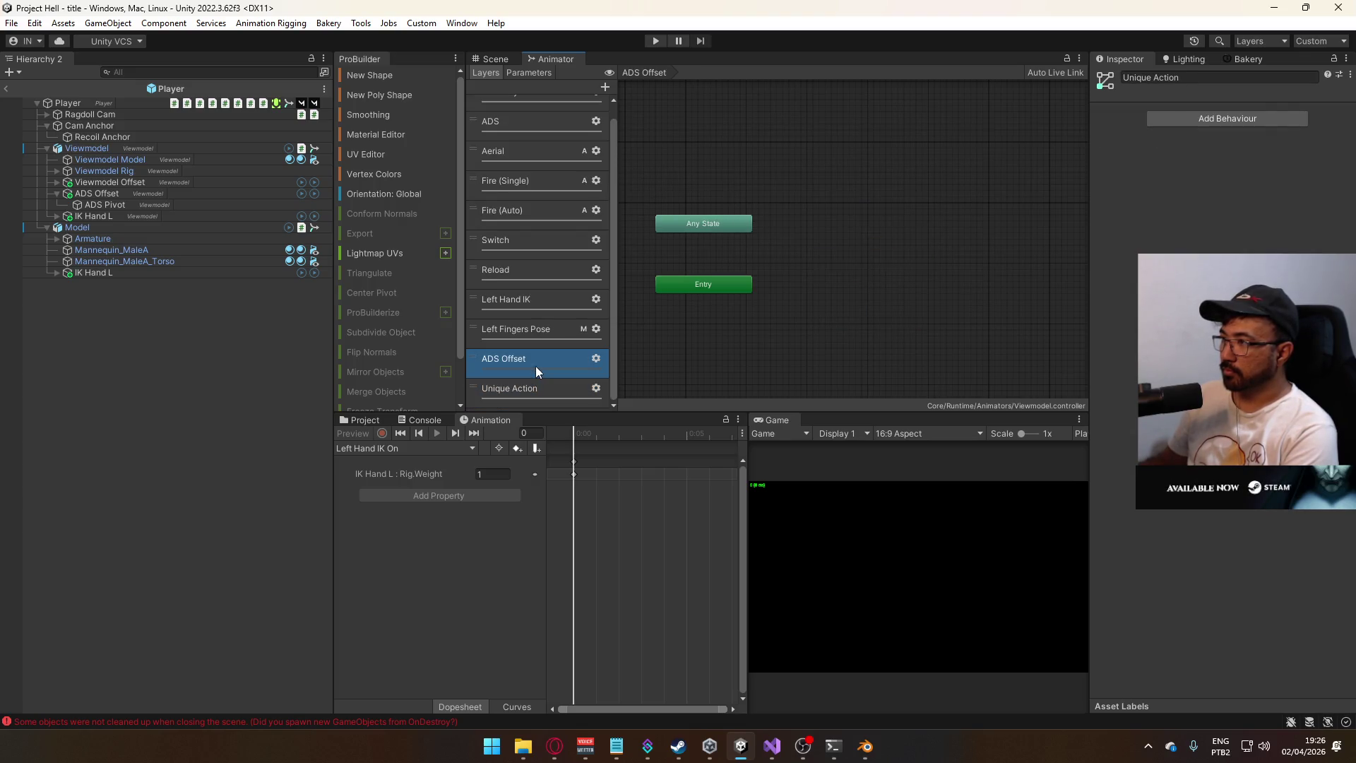
right_click(819, 248)
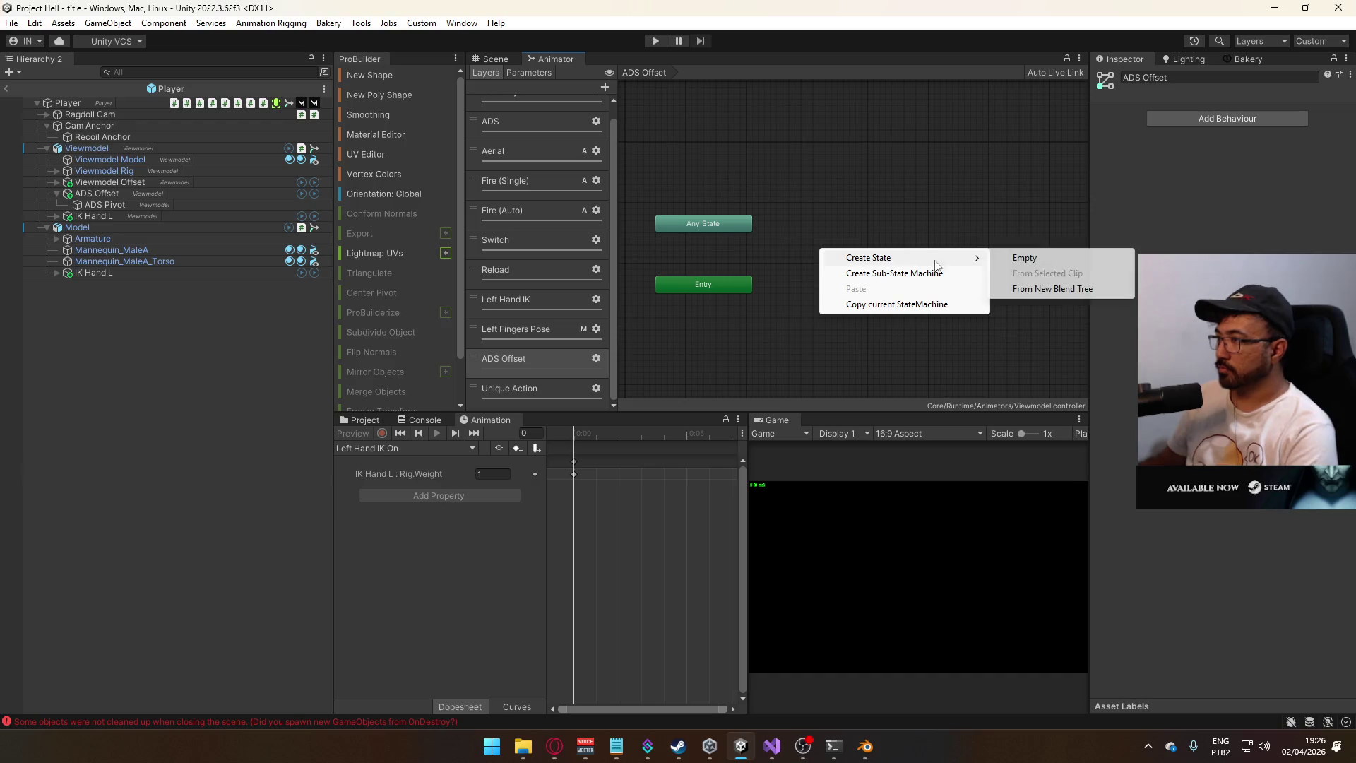
- Add an empty New State and set its Motion to a new 'ADS Offset Weight 1' clip from Animators
click(1009, 254)
drag(879, 259, 873, 277)
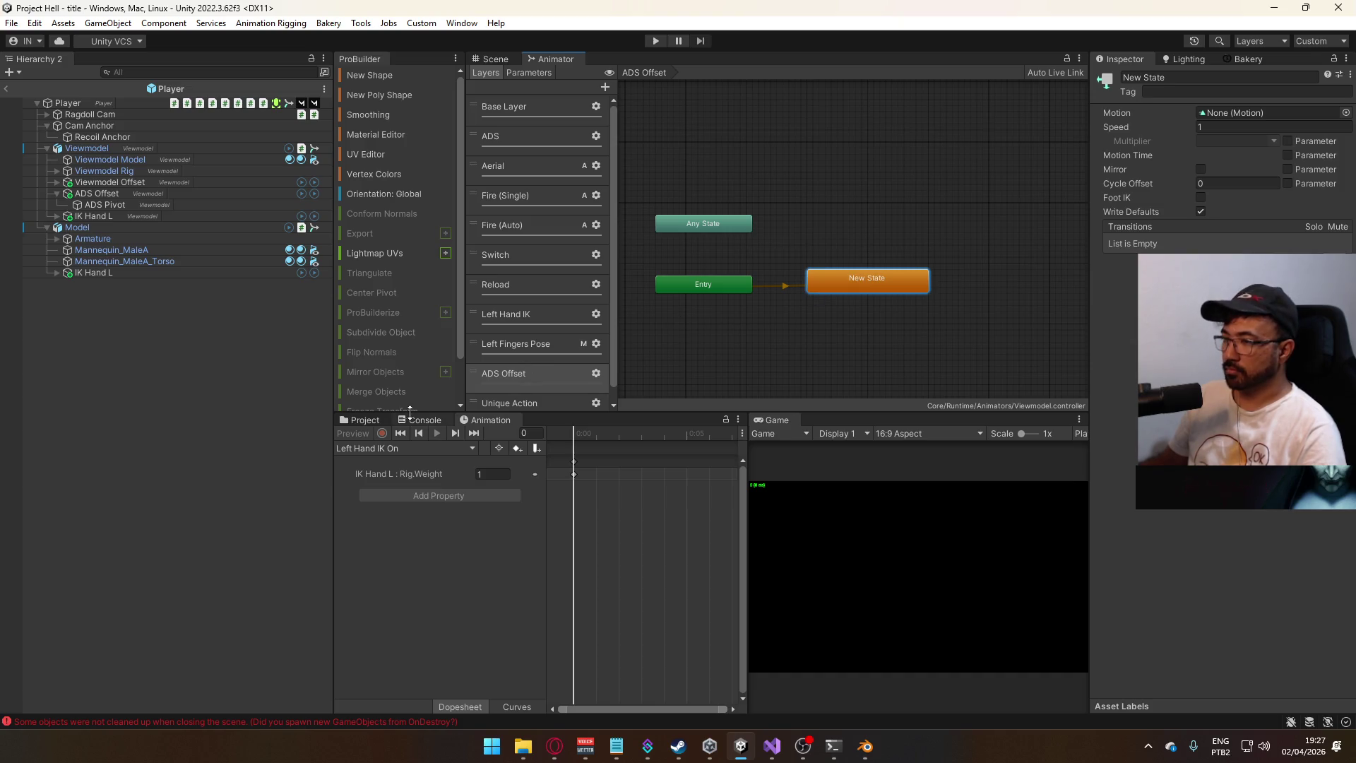
click(365, 420)
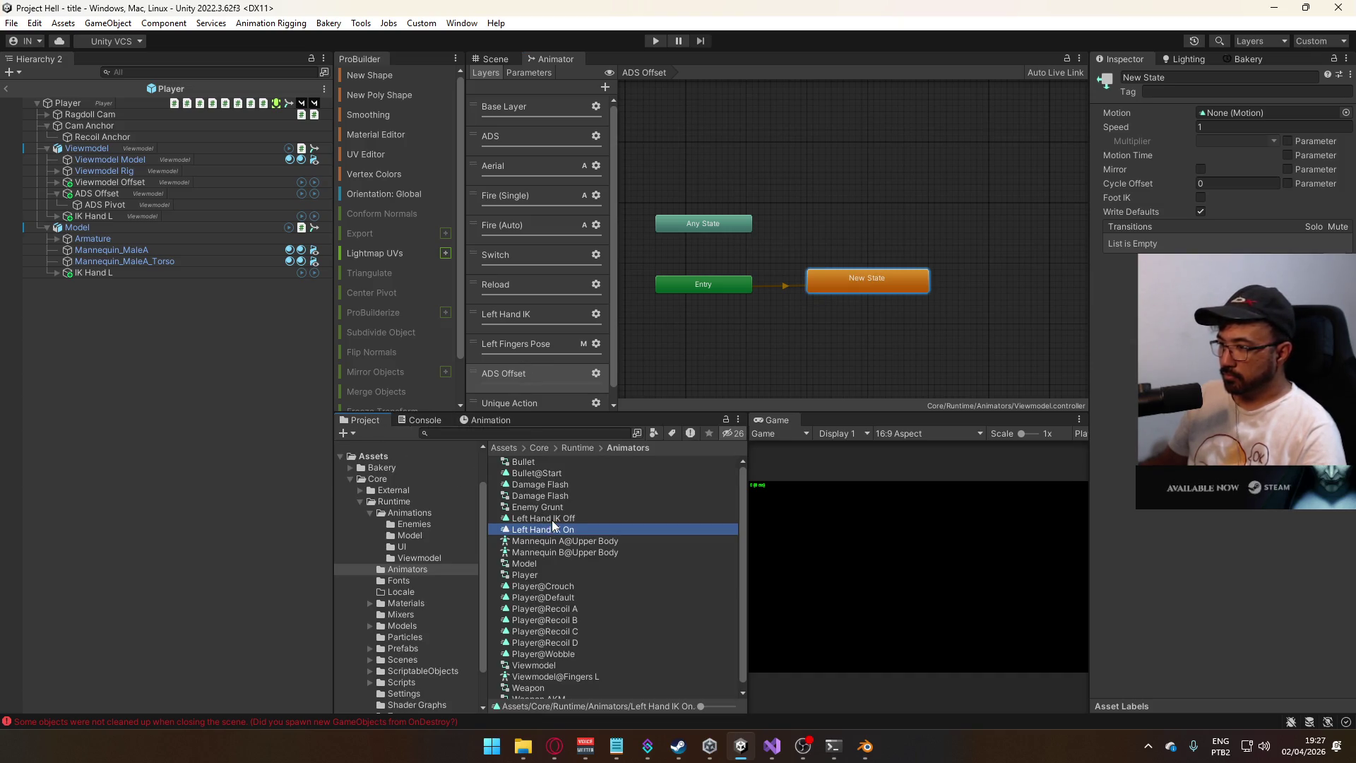
right_click(552, 521)
mouse_move(688, 92)
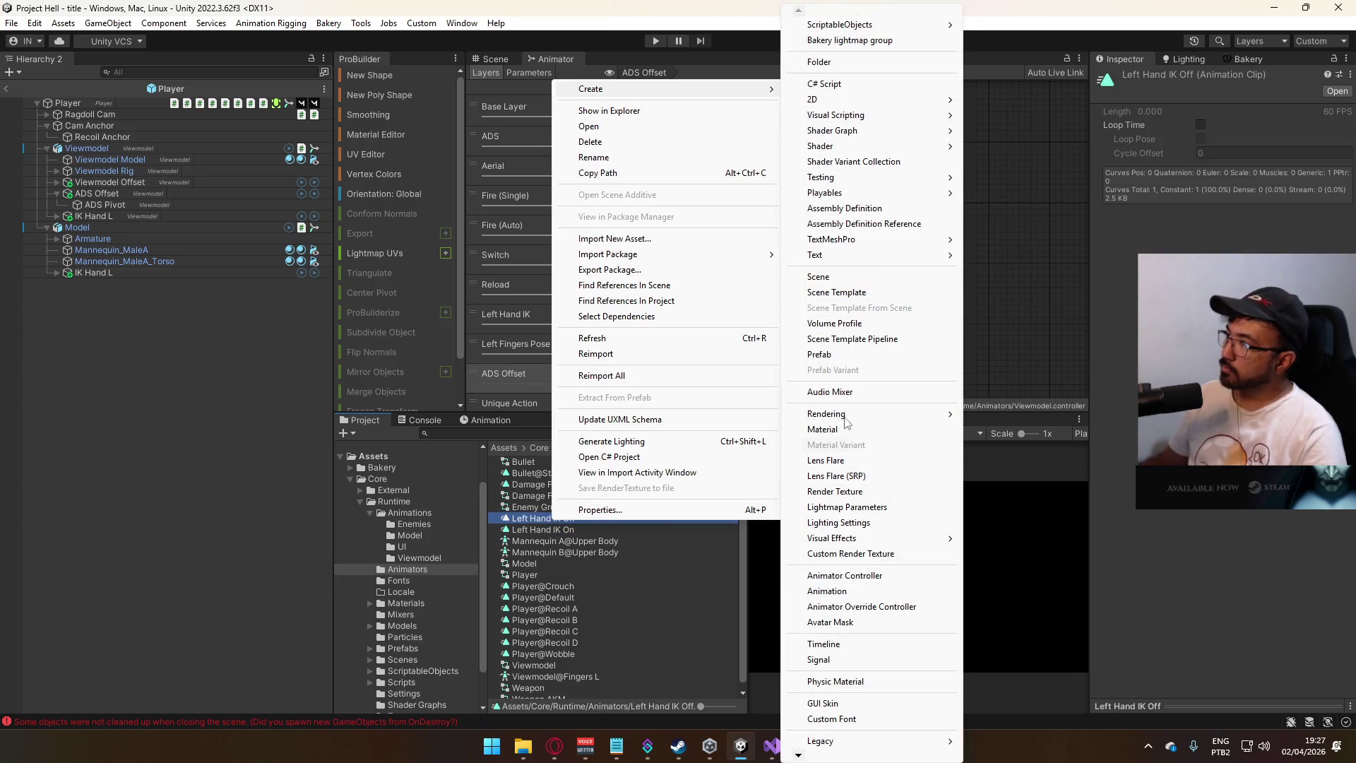
click(828, 591)
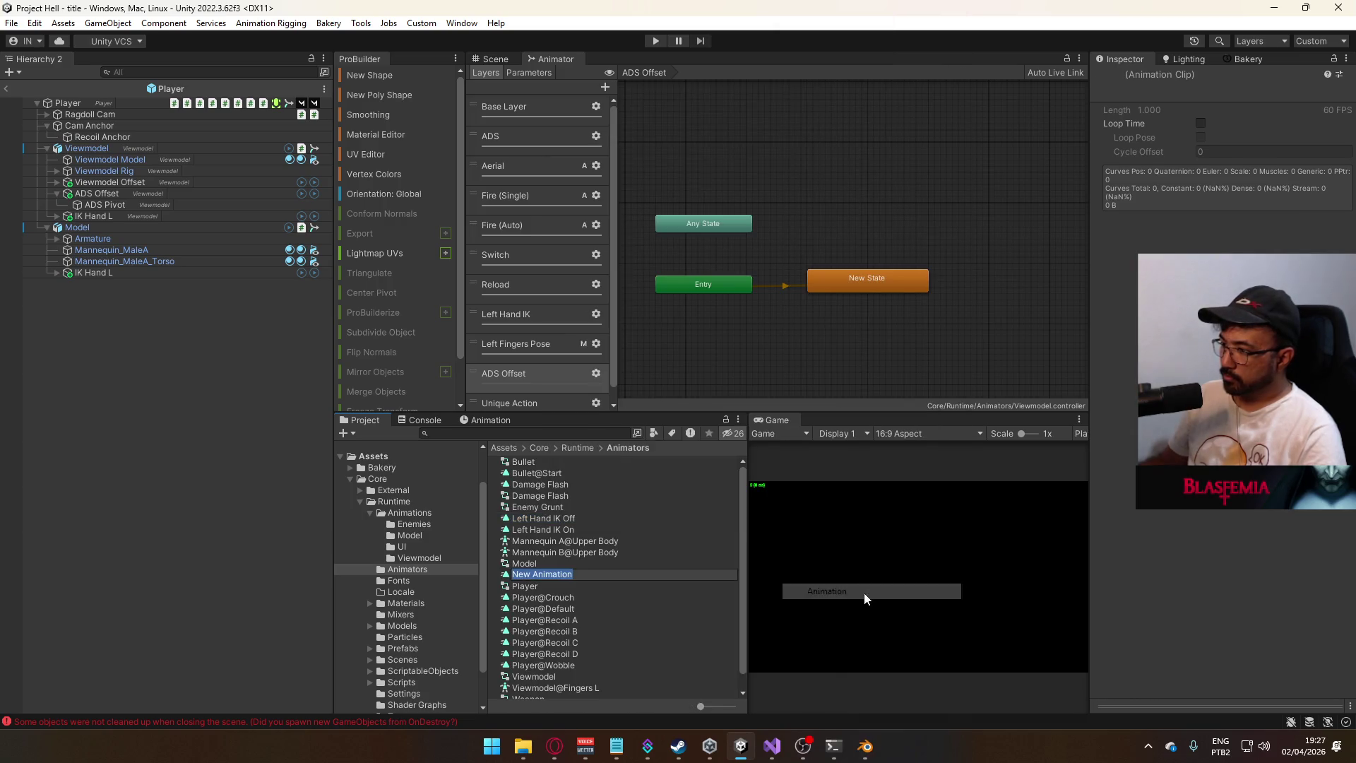
text(ADS Offset)
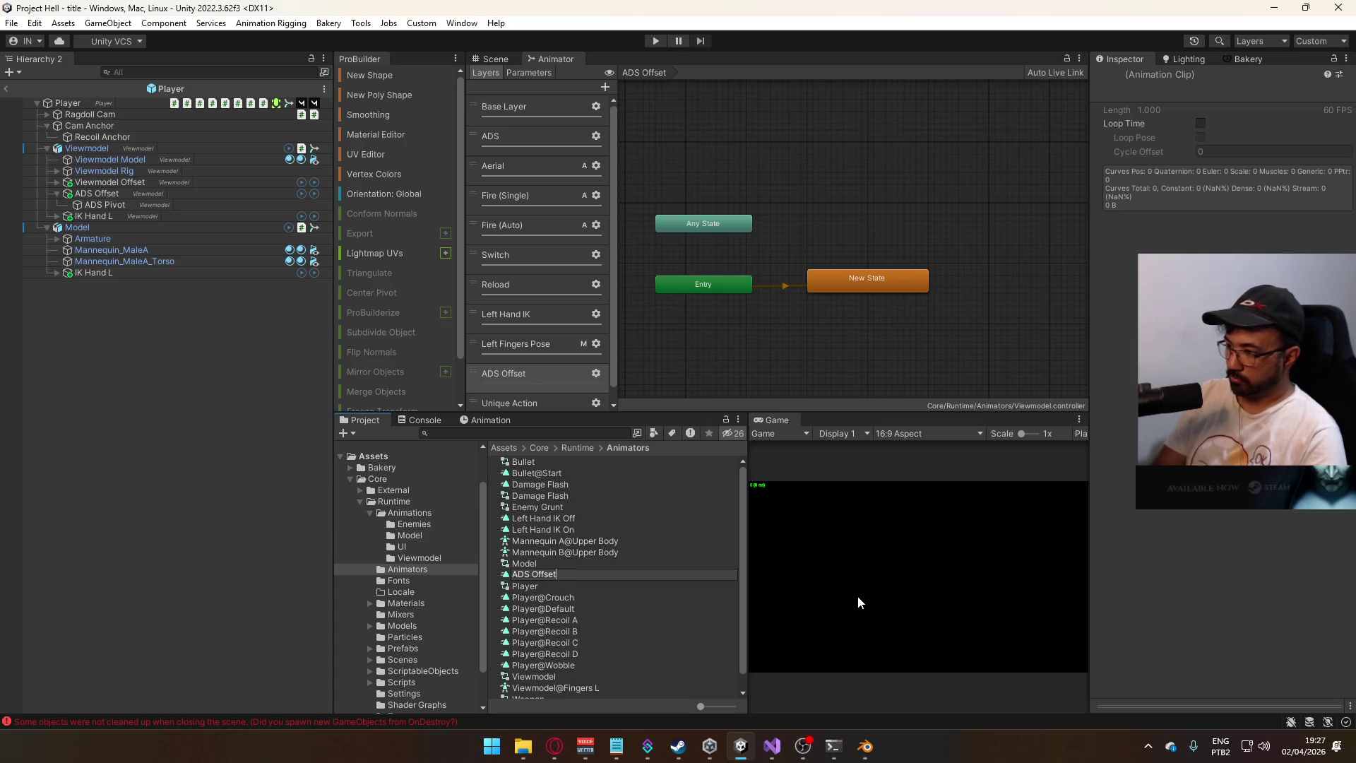
text(ght 1)
key(Return)
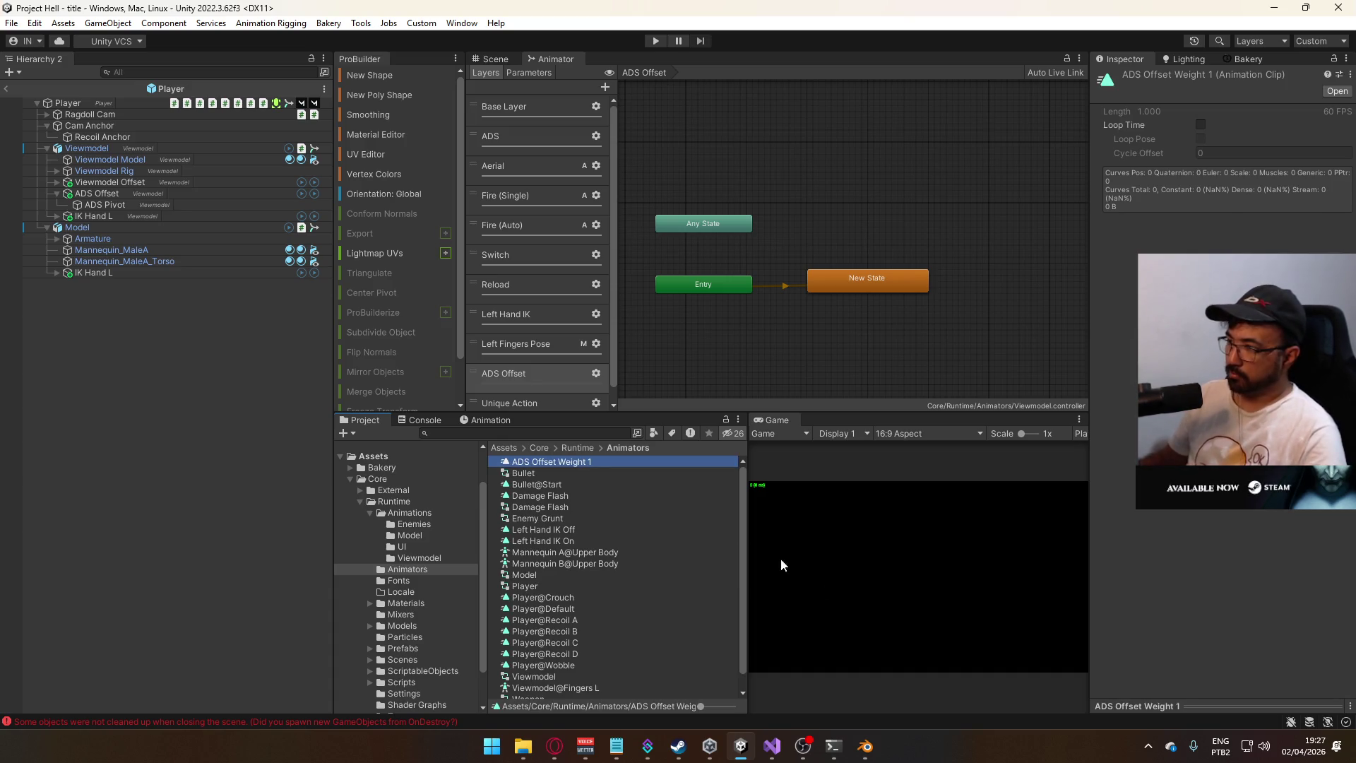
click(866, 277)
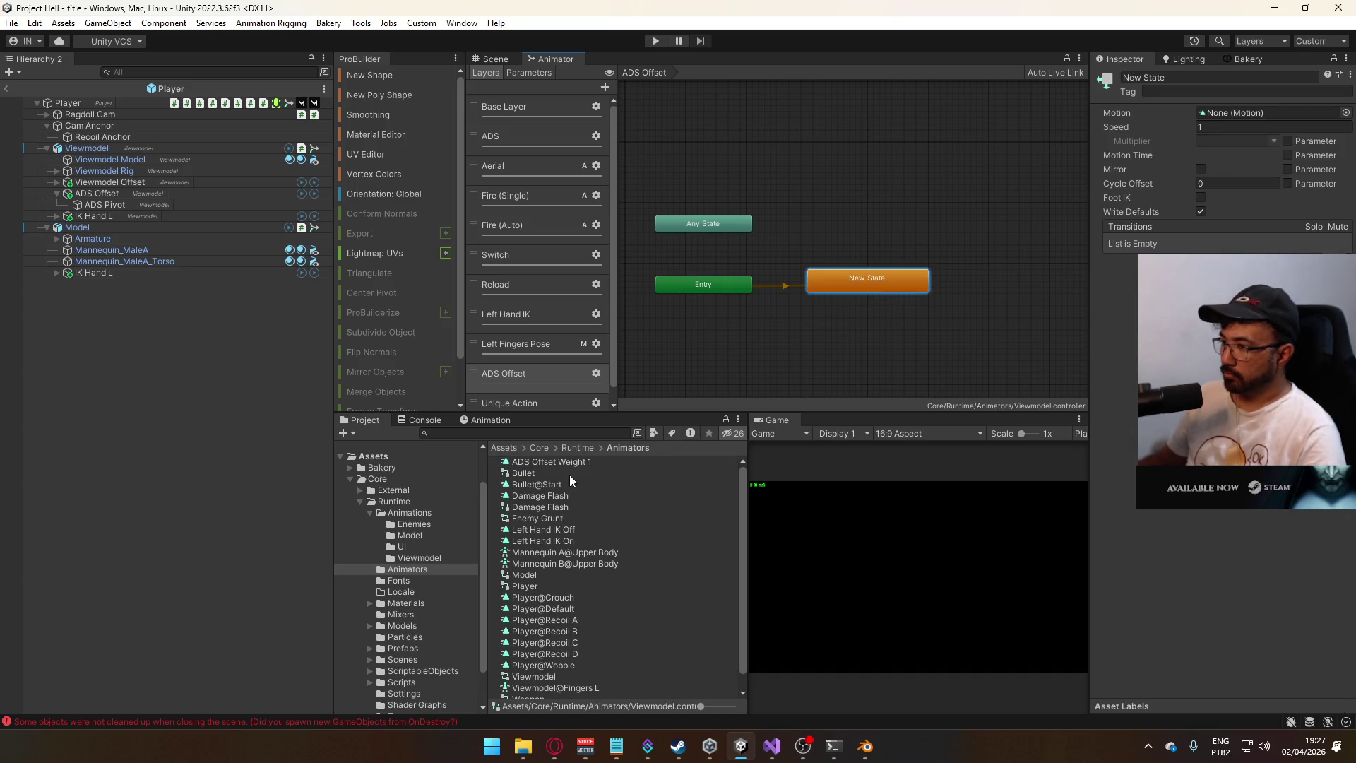
mouse_move(544, 461)
mouse_down()
mouse_move(1271, 126)
mouse_move(1250, 113)
mouse_up()
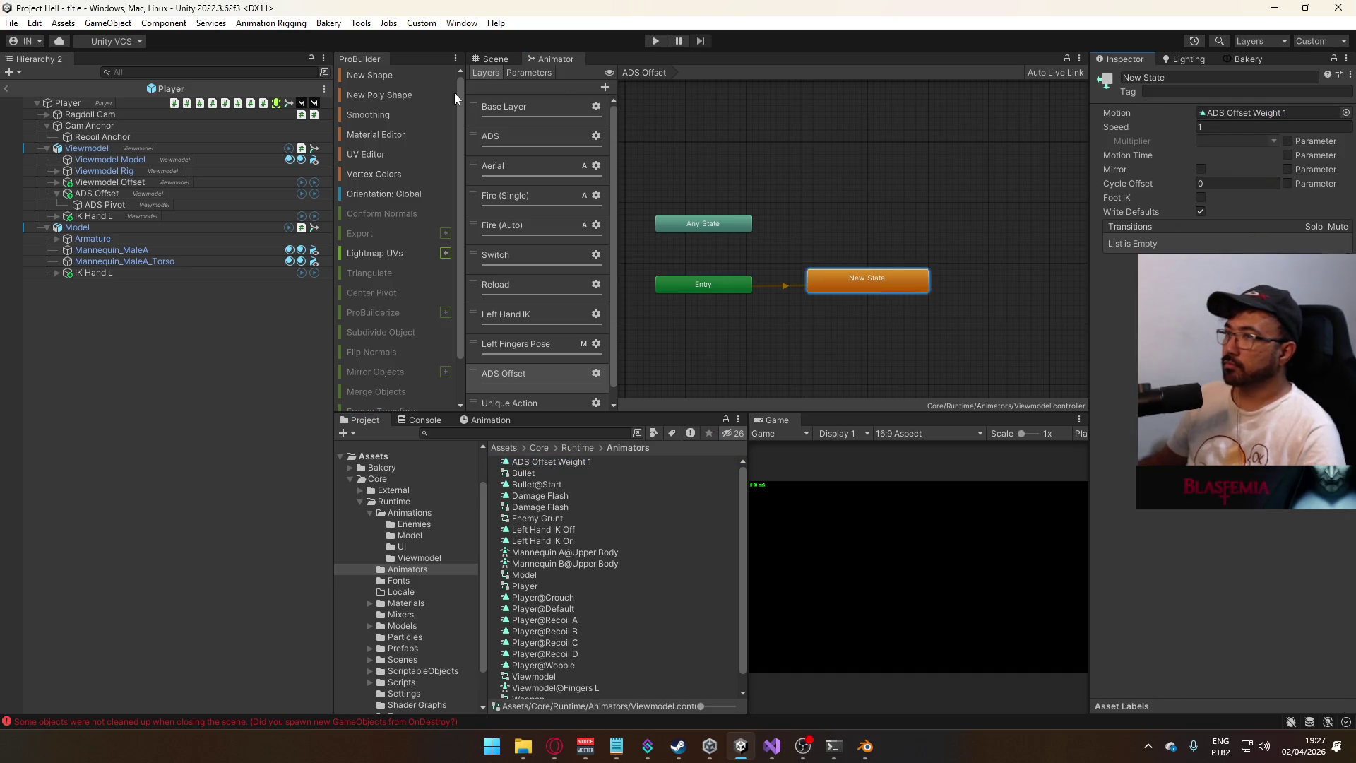
- Select the Viewmodel and choose the ADS Offset Weight 1 clip in the Animation window
click(106, 148)
click(480, 421)
click(396, 447)
click(409, 459)
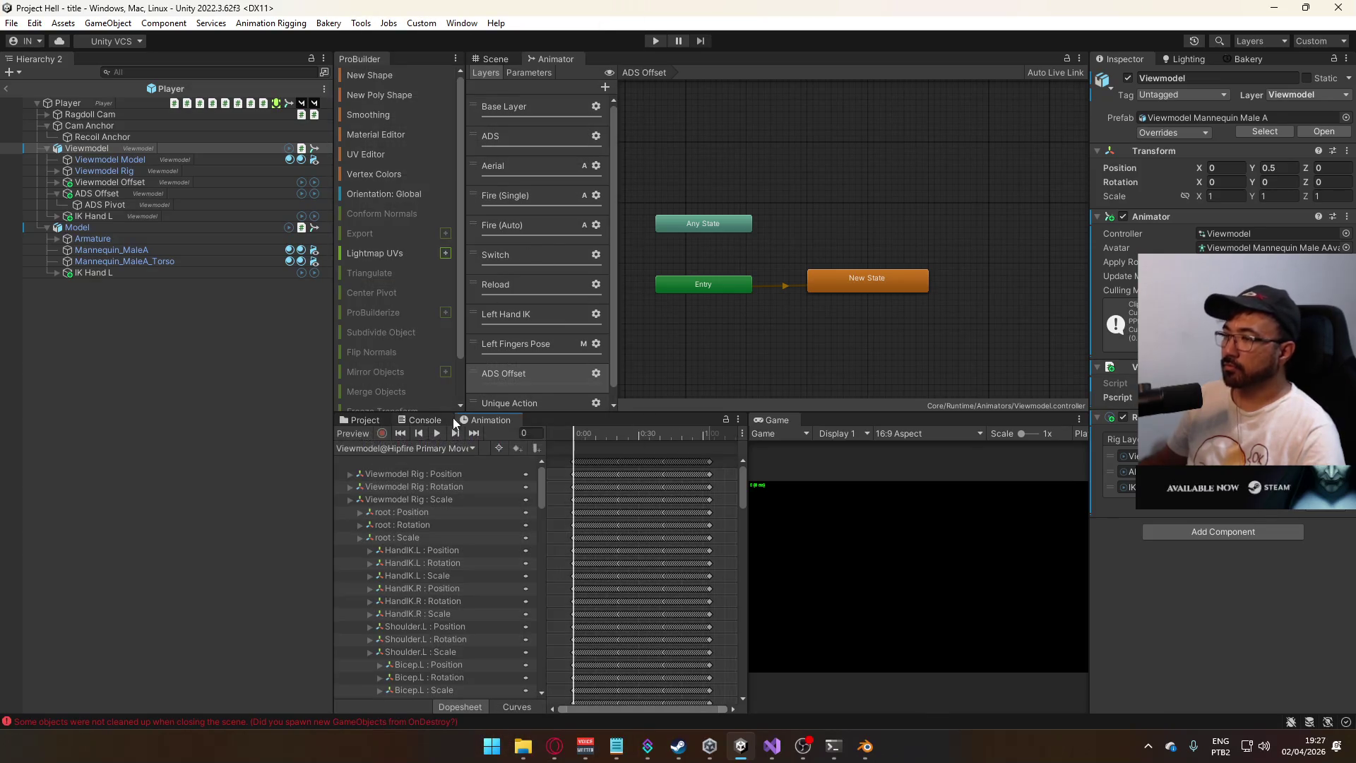
click(458, 449)
click(396, 23)
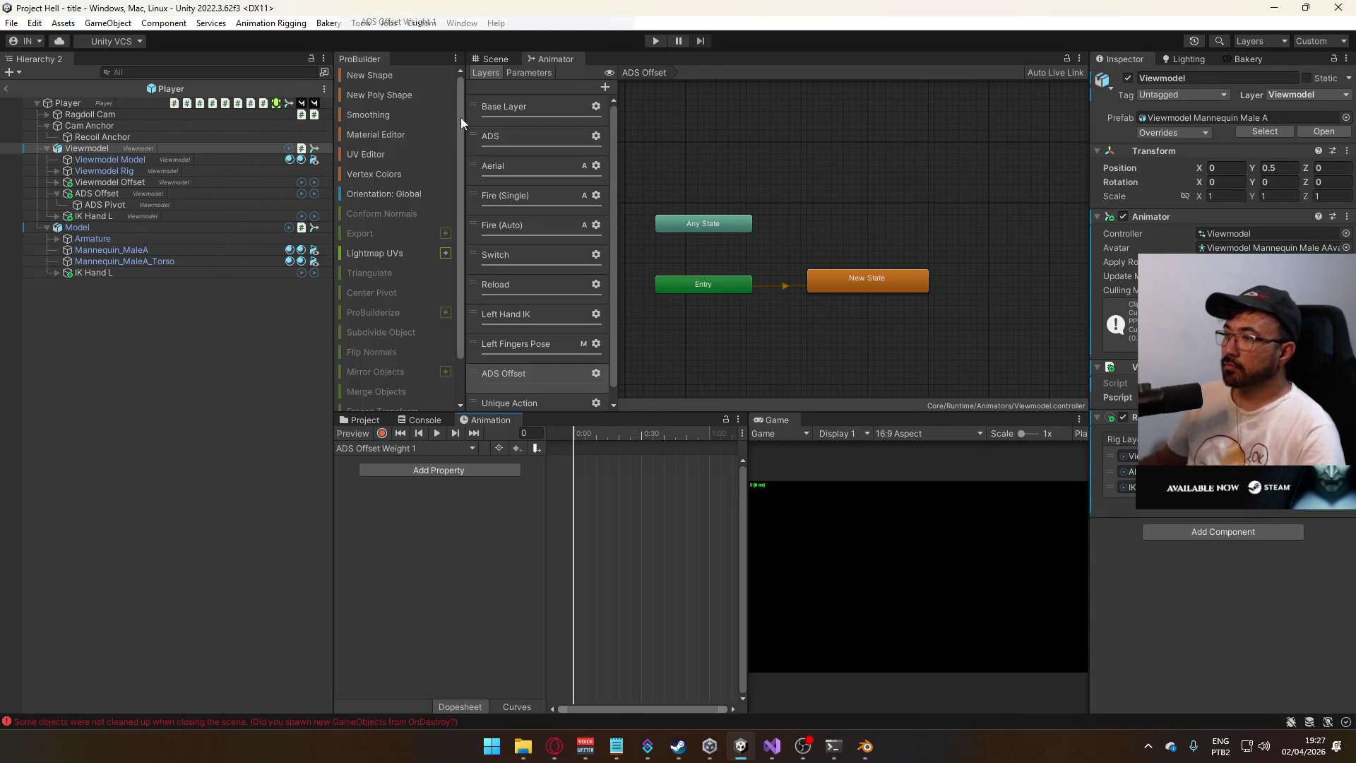
- Record a keyframe setting the ADS Offset Rig weight to 1
click(382, 433)
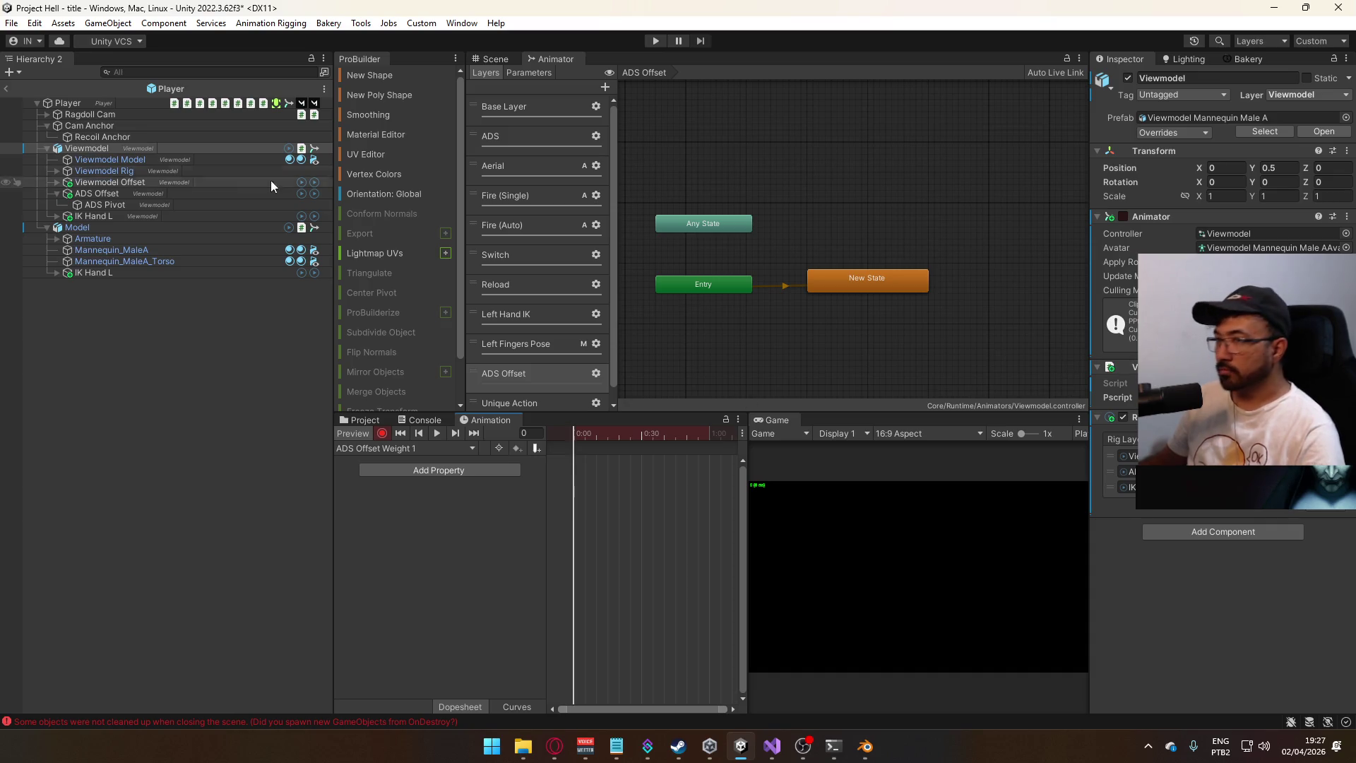
click(127, 194)
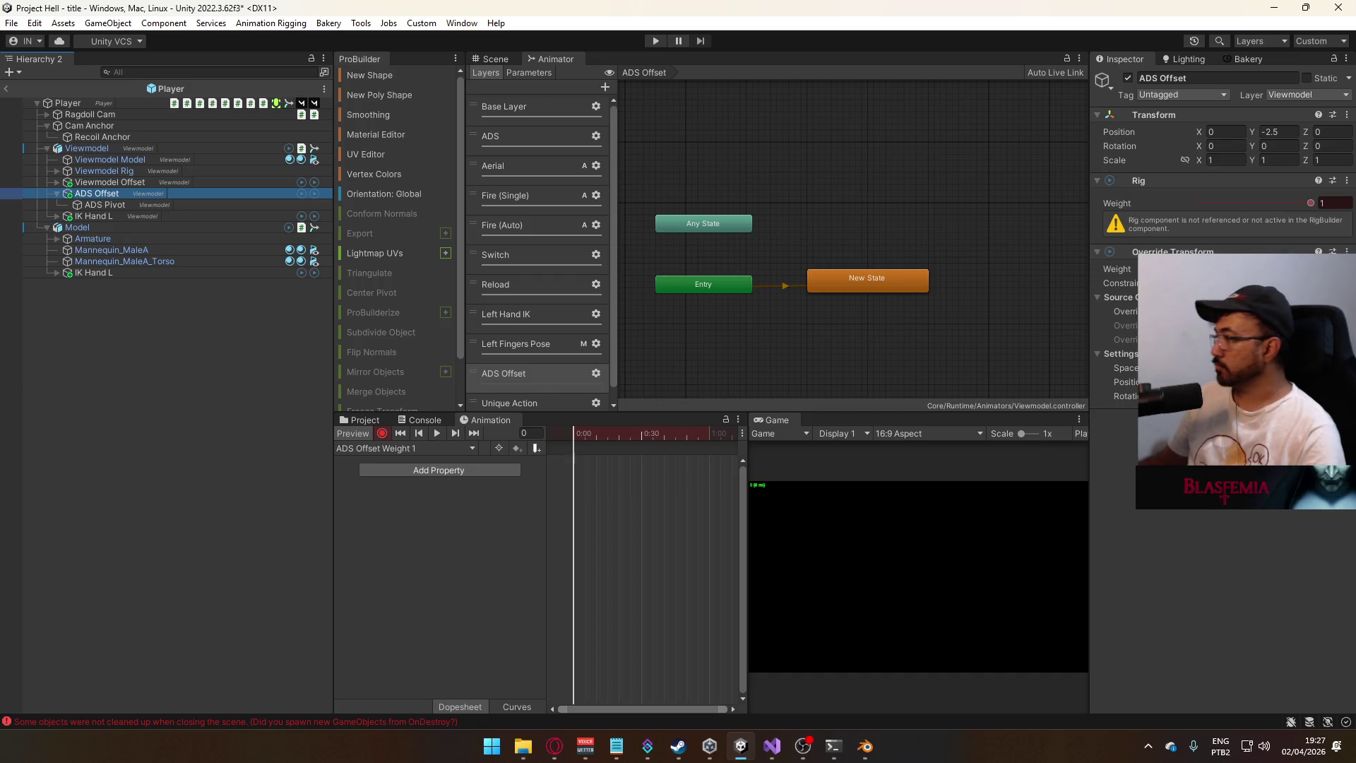
click(1310, 205)
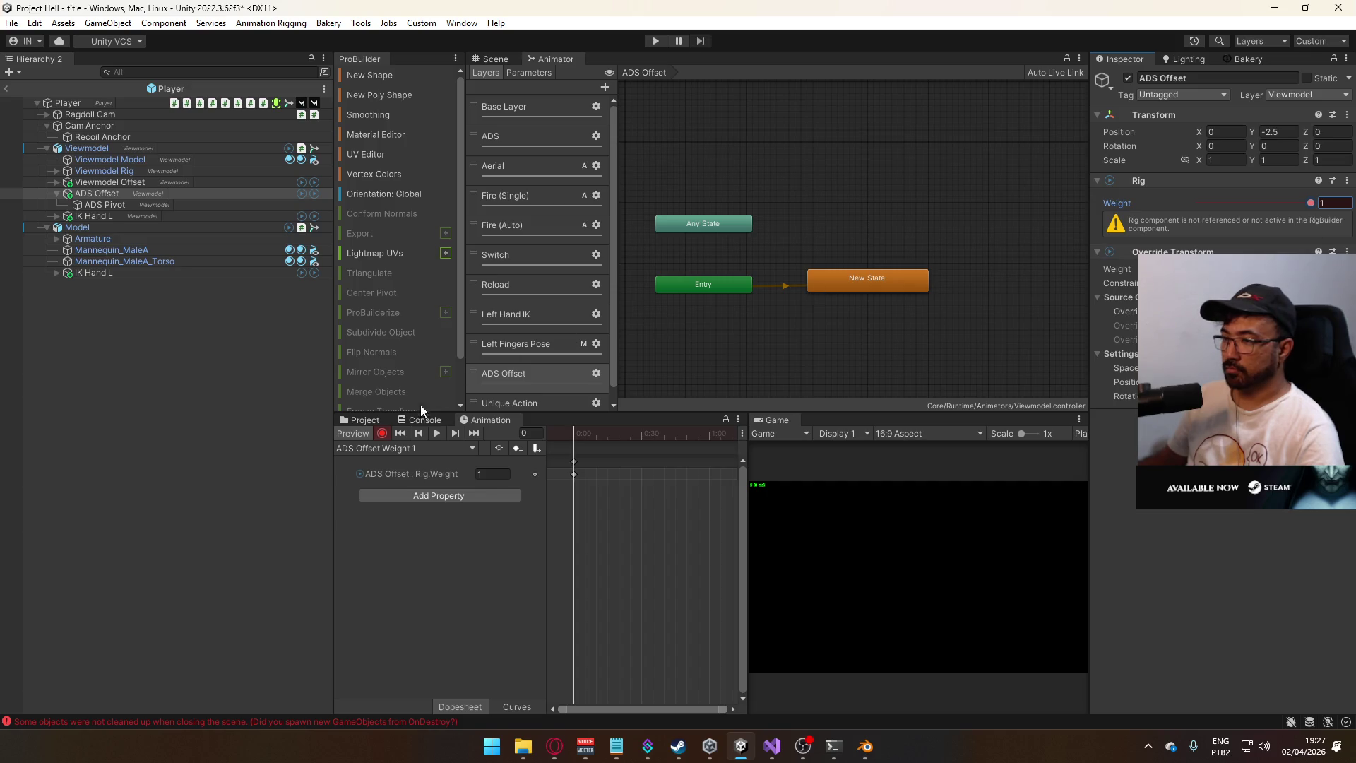
click(359, 435)
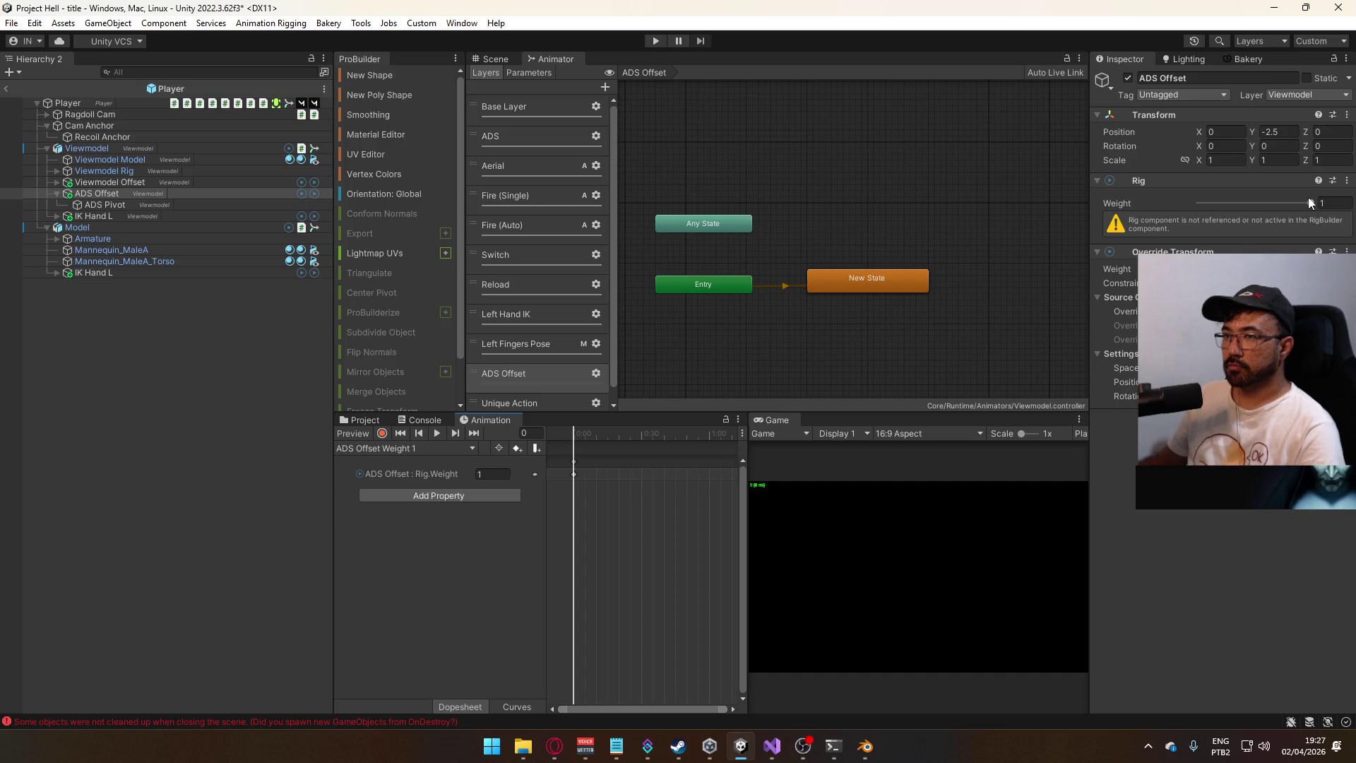
- Check the ADS Pivot, ADS Offset and Viewmodel objects, then exit the Player prefab
click(124, 205)
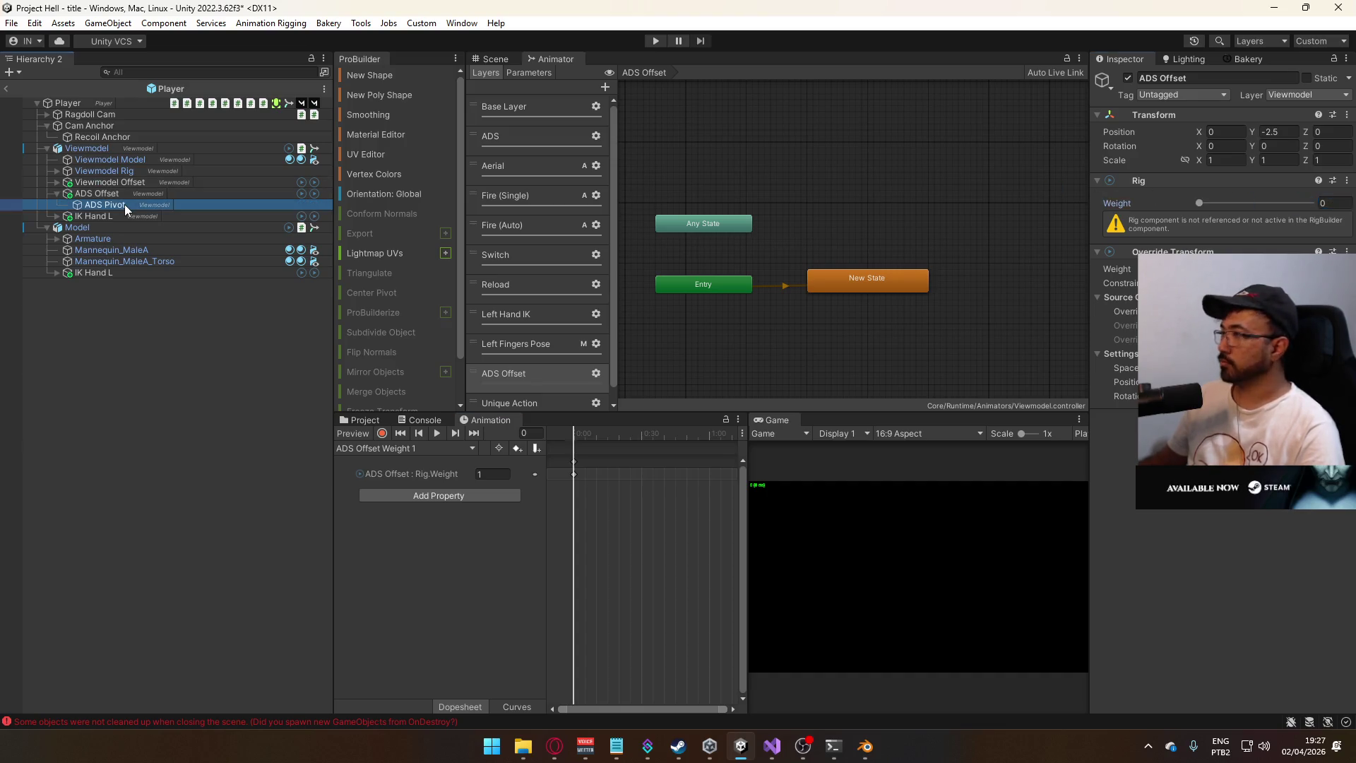
click(110, 194)
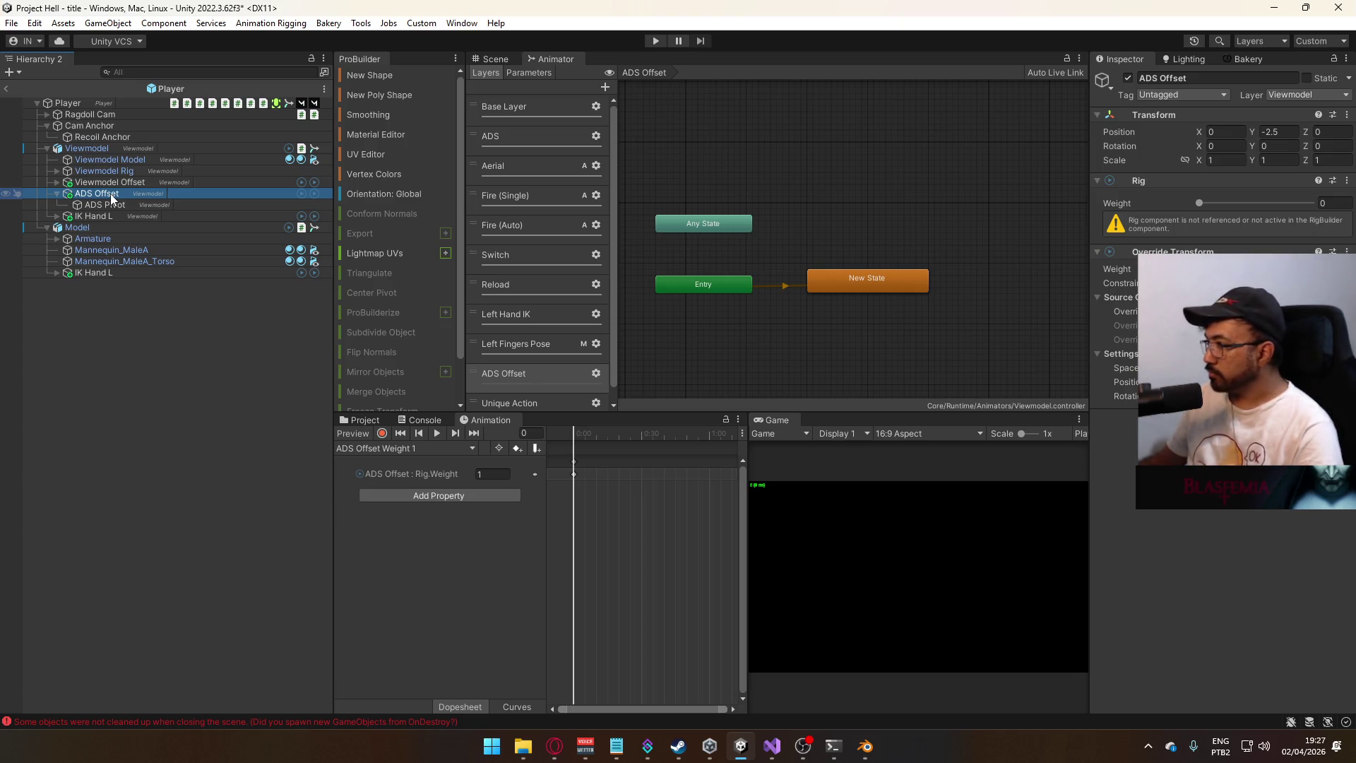
click(99, 147)
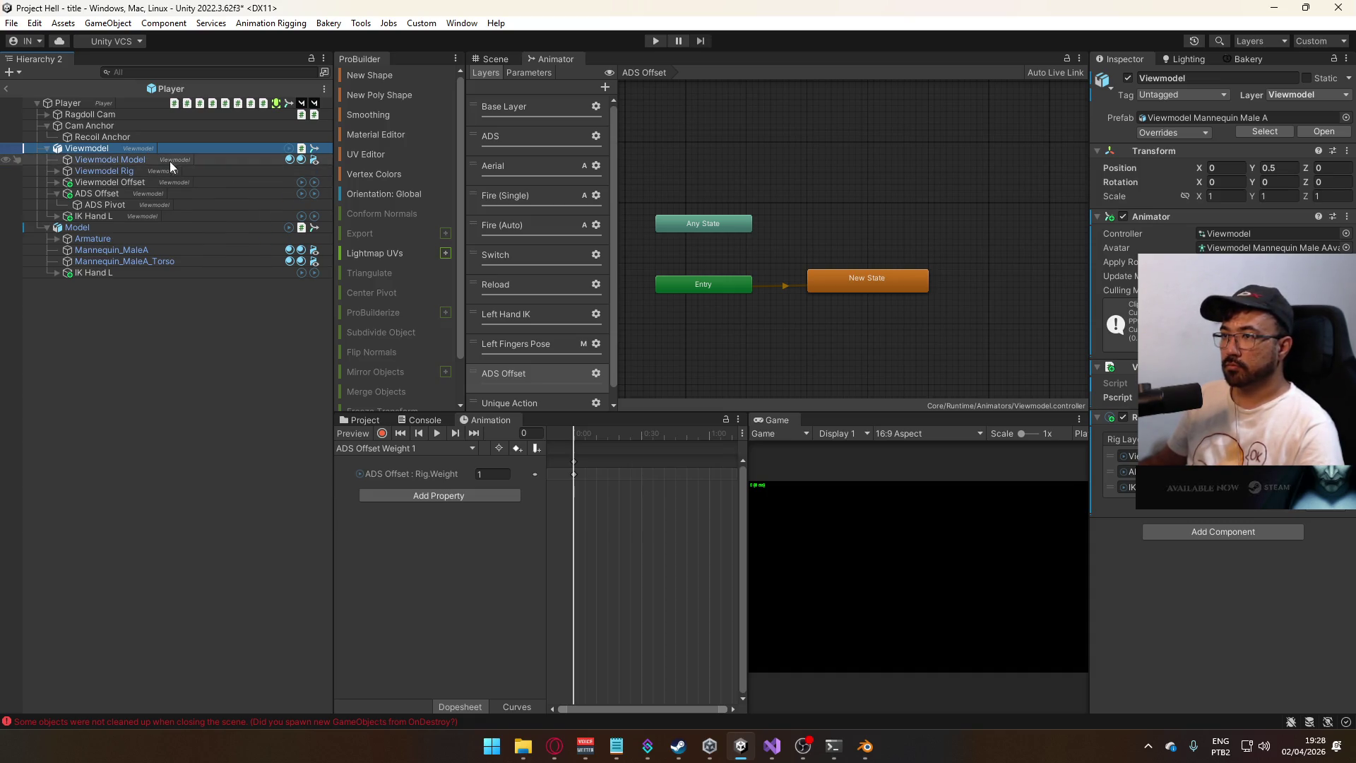
click(151, 195)
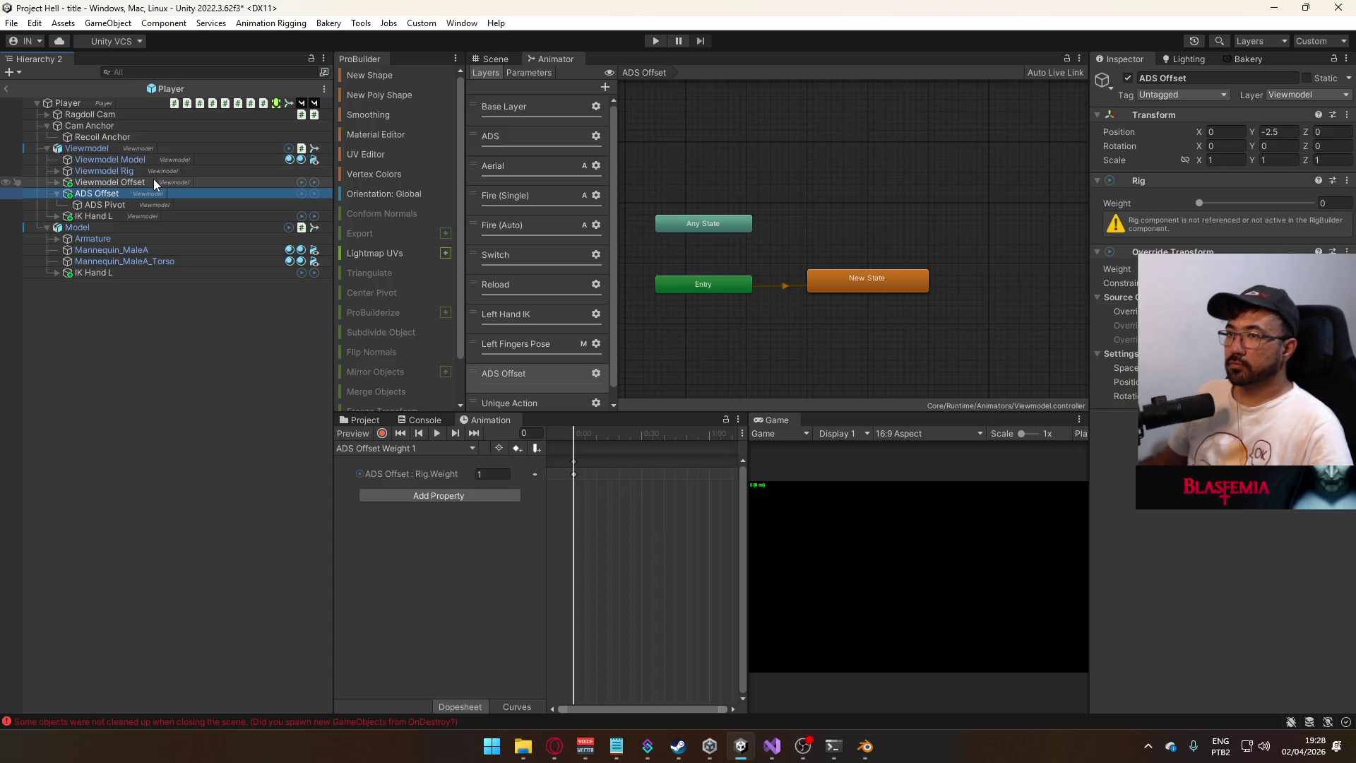
click(153, 148)
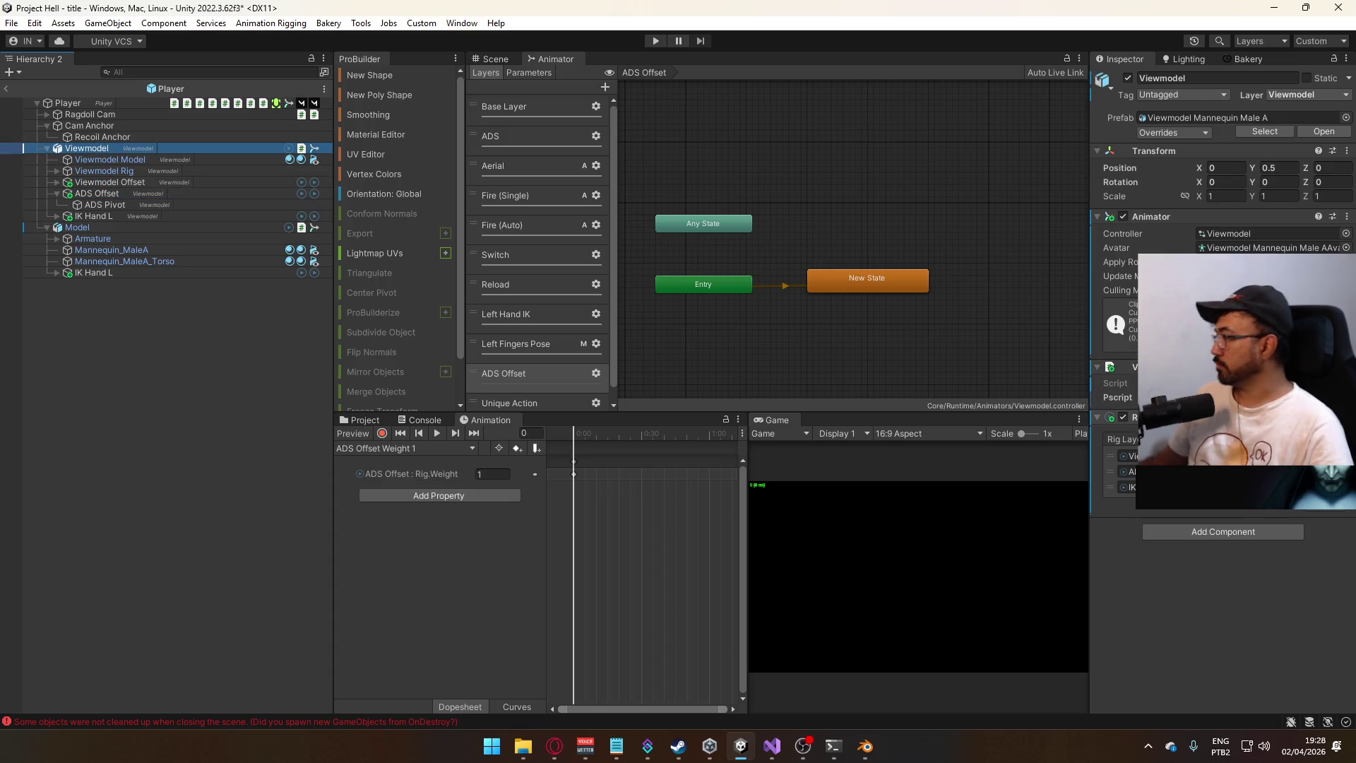
click(168, 192)
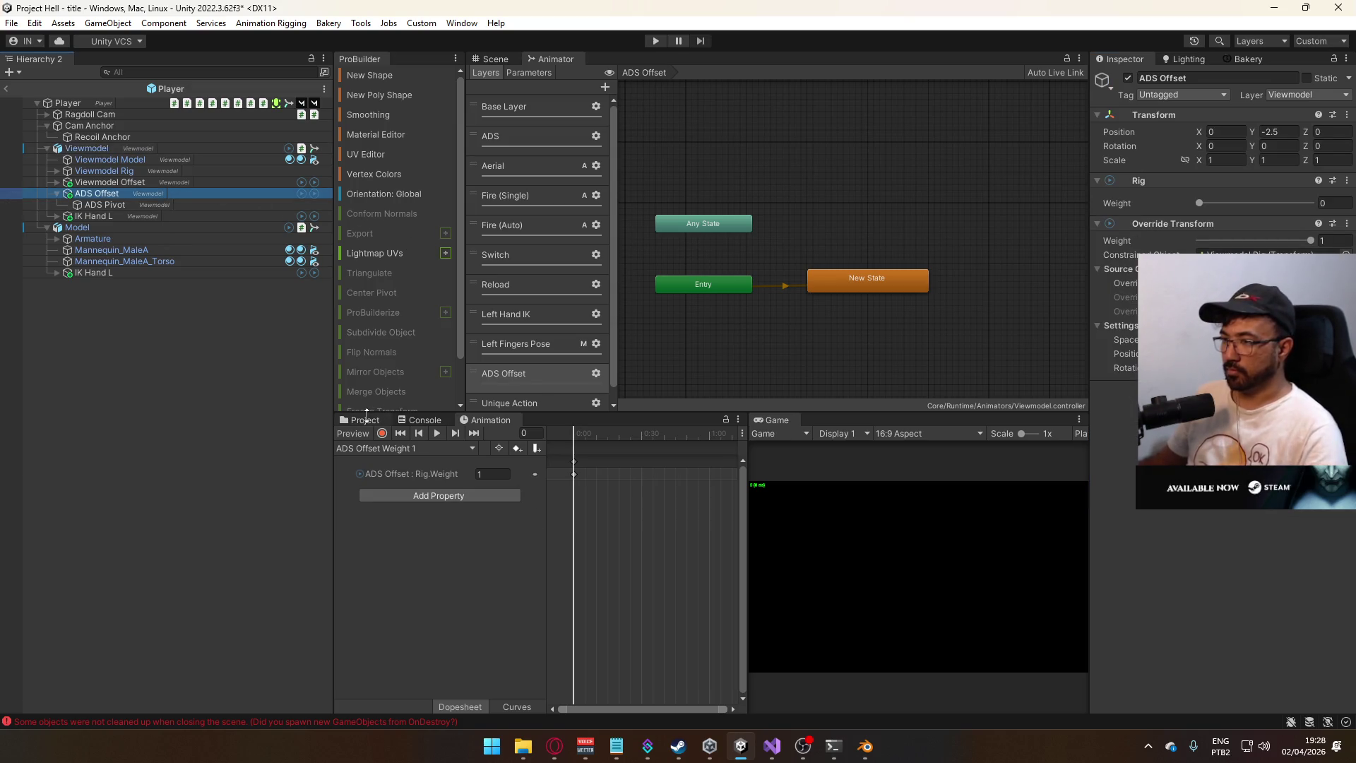
click(365, 420)
click(6, 88)
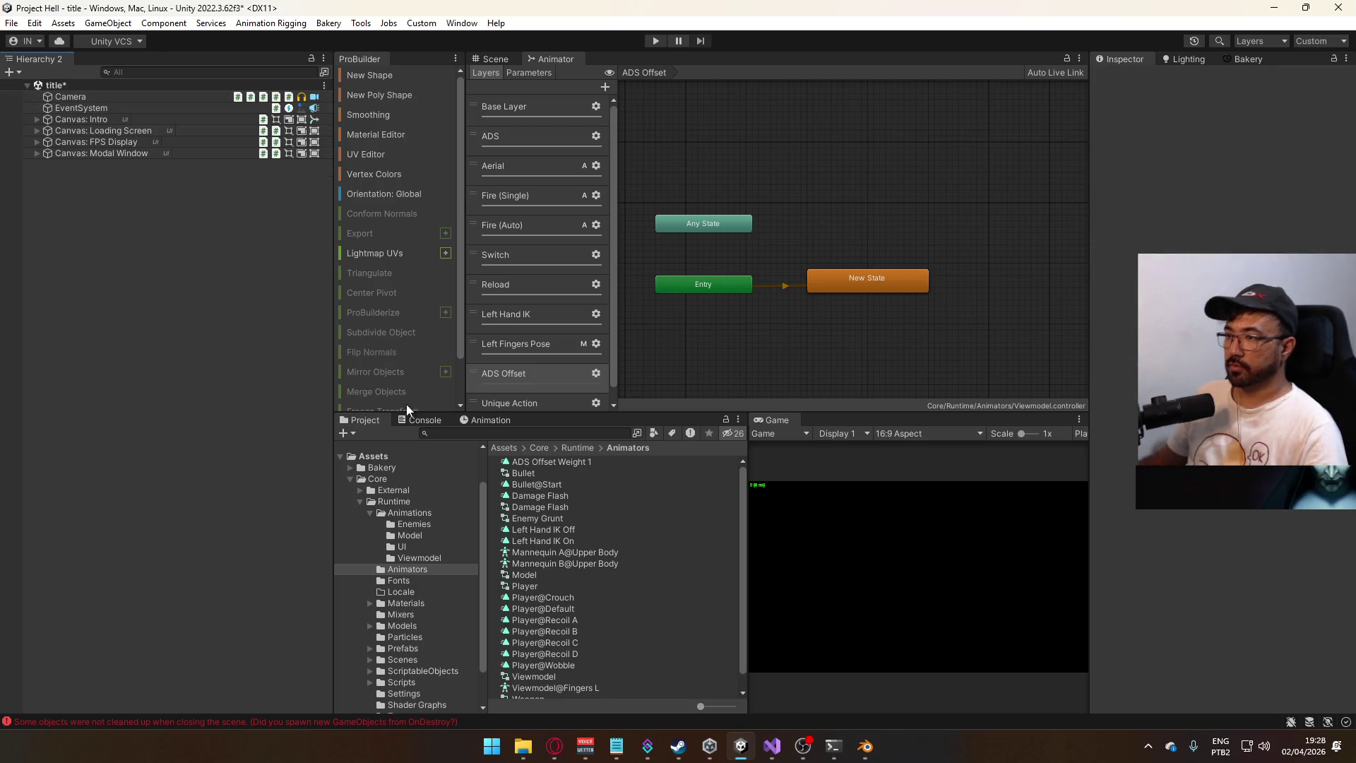
- Open the title scene, saving its changes, and start Play mode from the Scene view
click(412, 660)
double_click(555, 560)
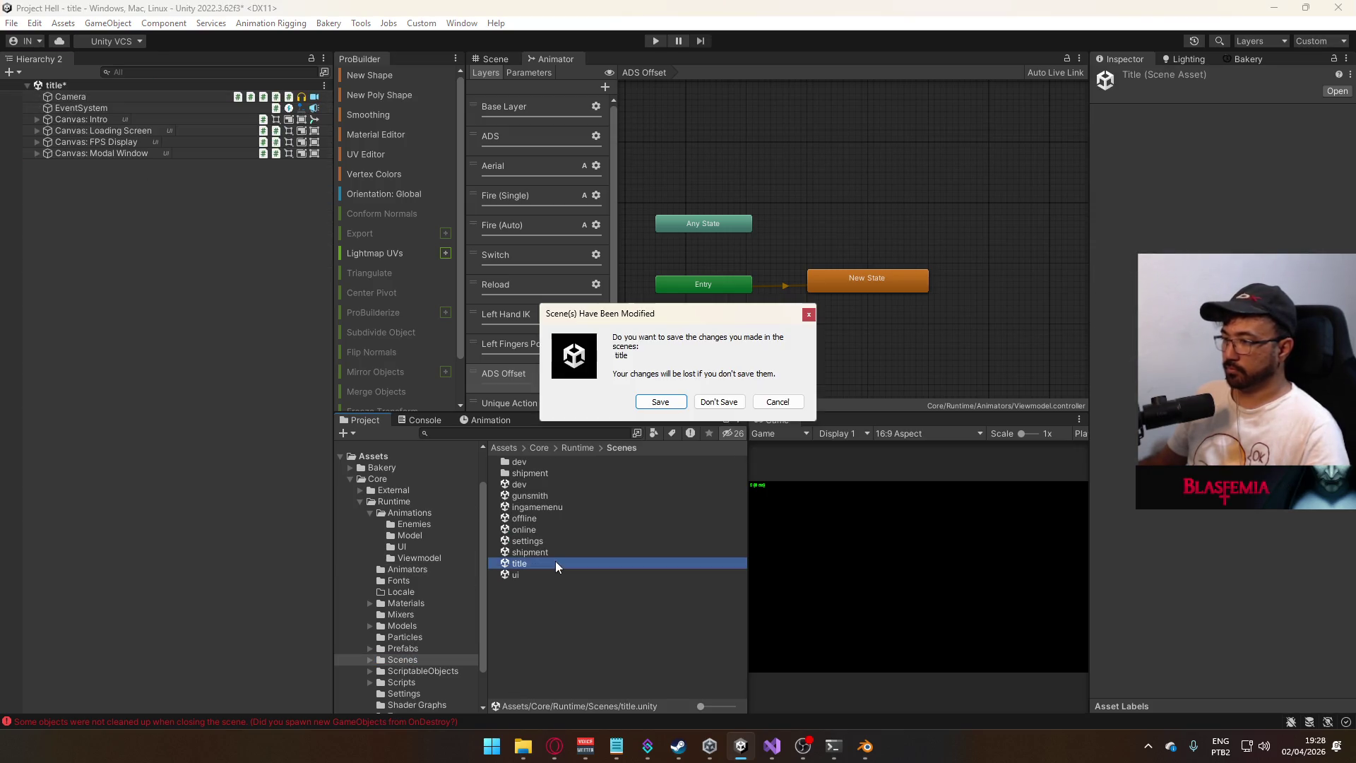
click(659, 402)
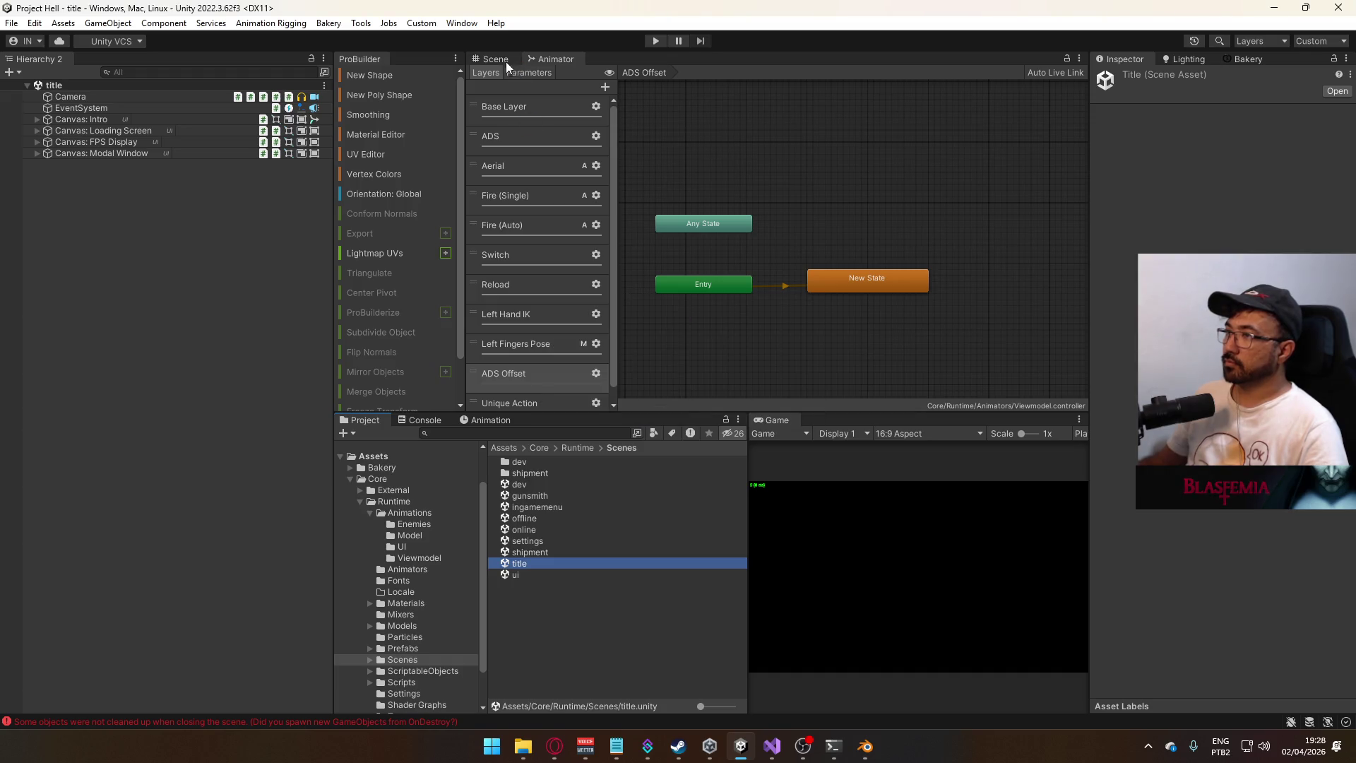
click(505, 62)
click(656, 41)
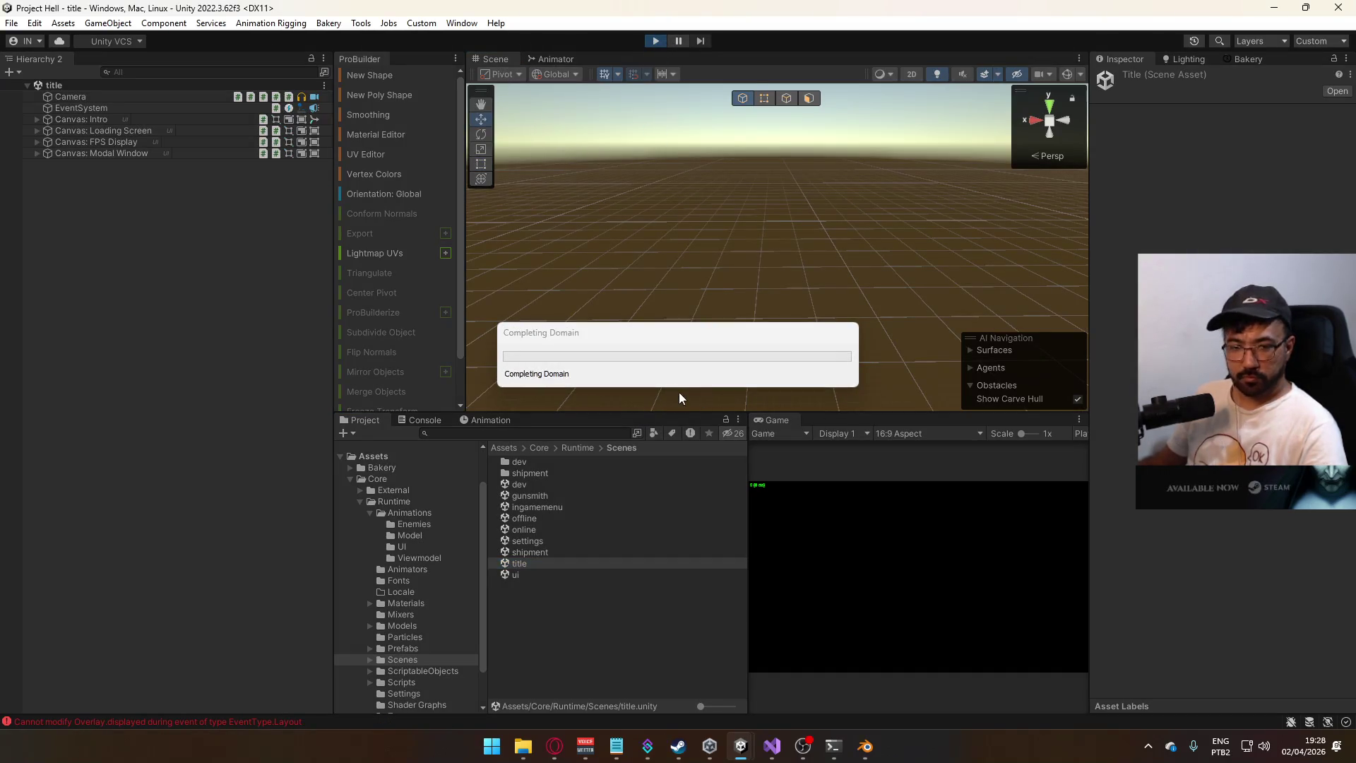
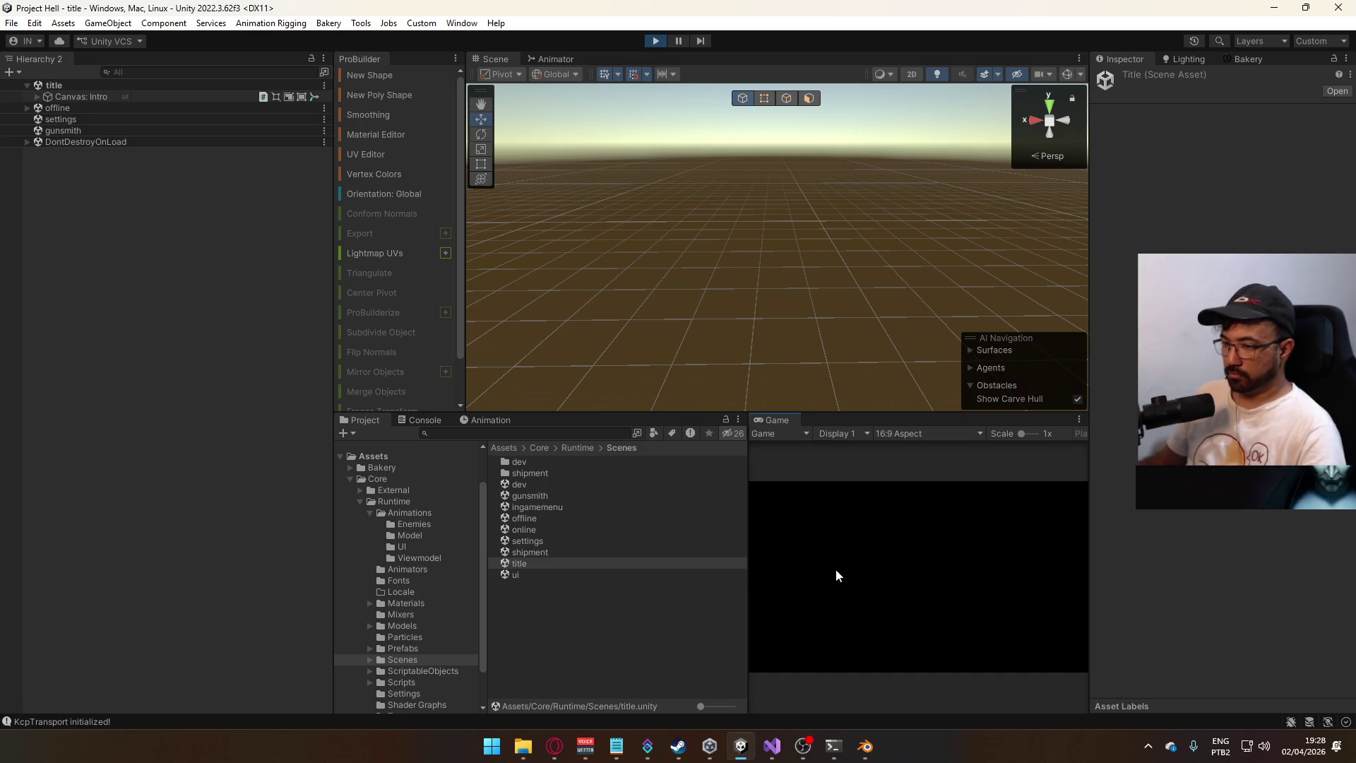
- Start a shipment match with the MP5 as the primary weapon
click(782, 624)
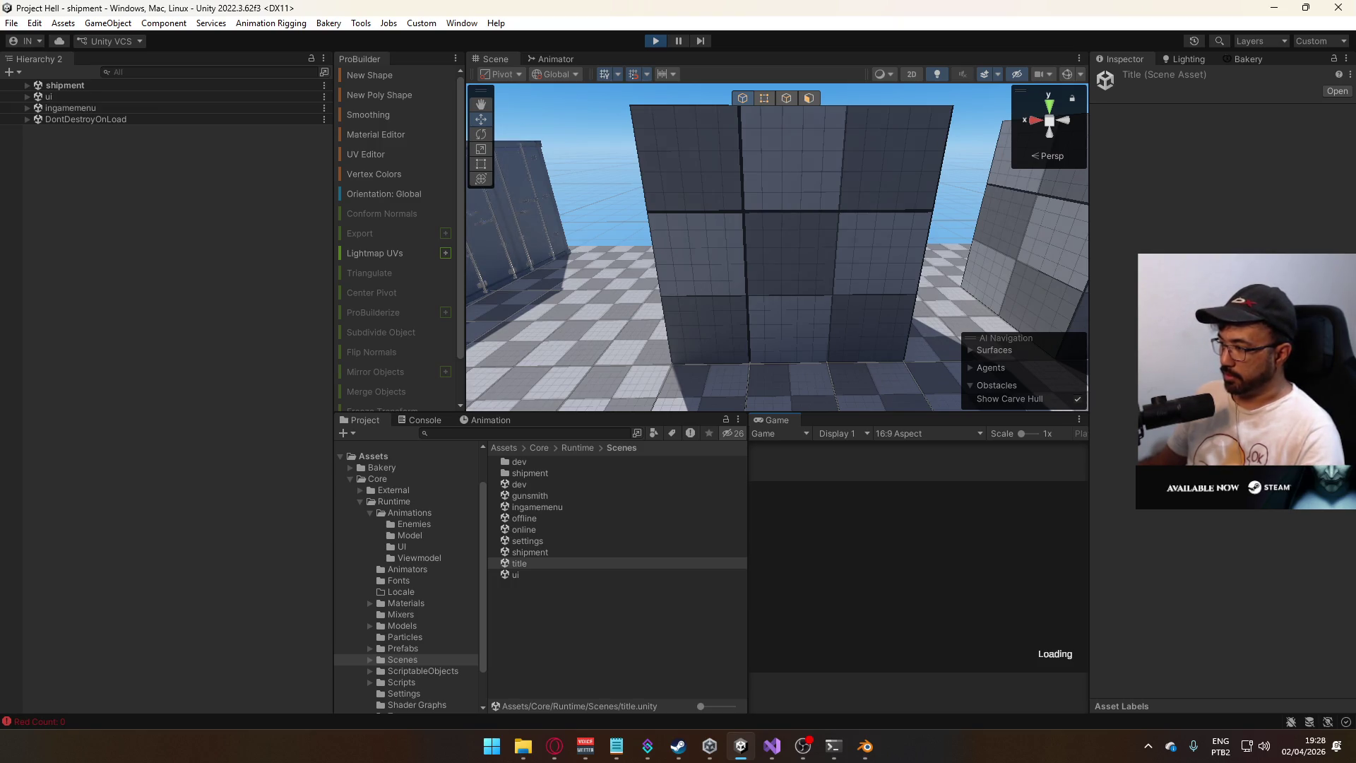
click(880, 642)
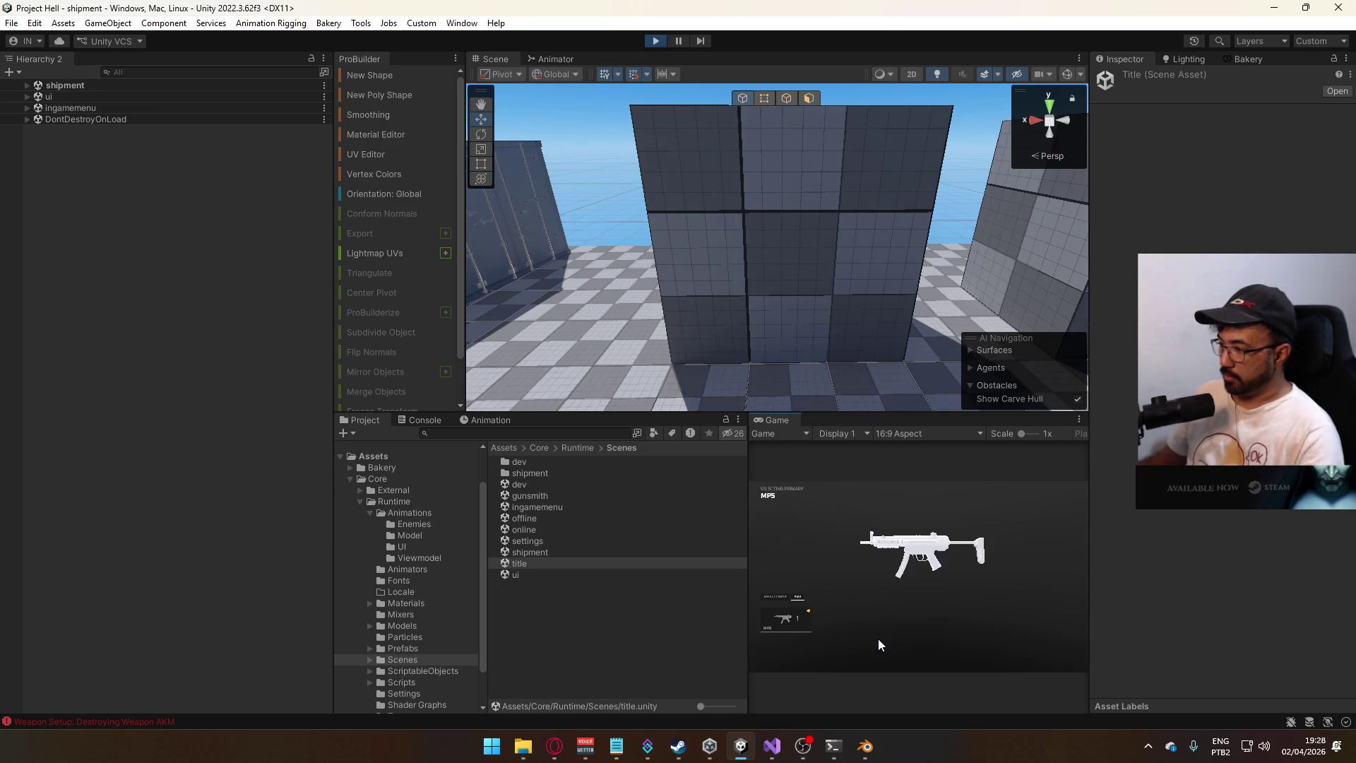
click(804, 620)
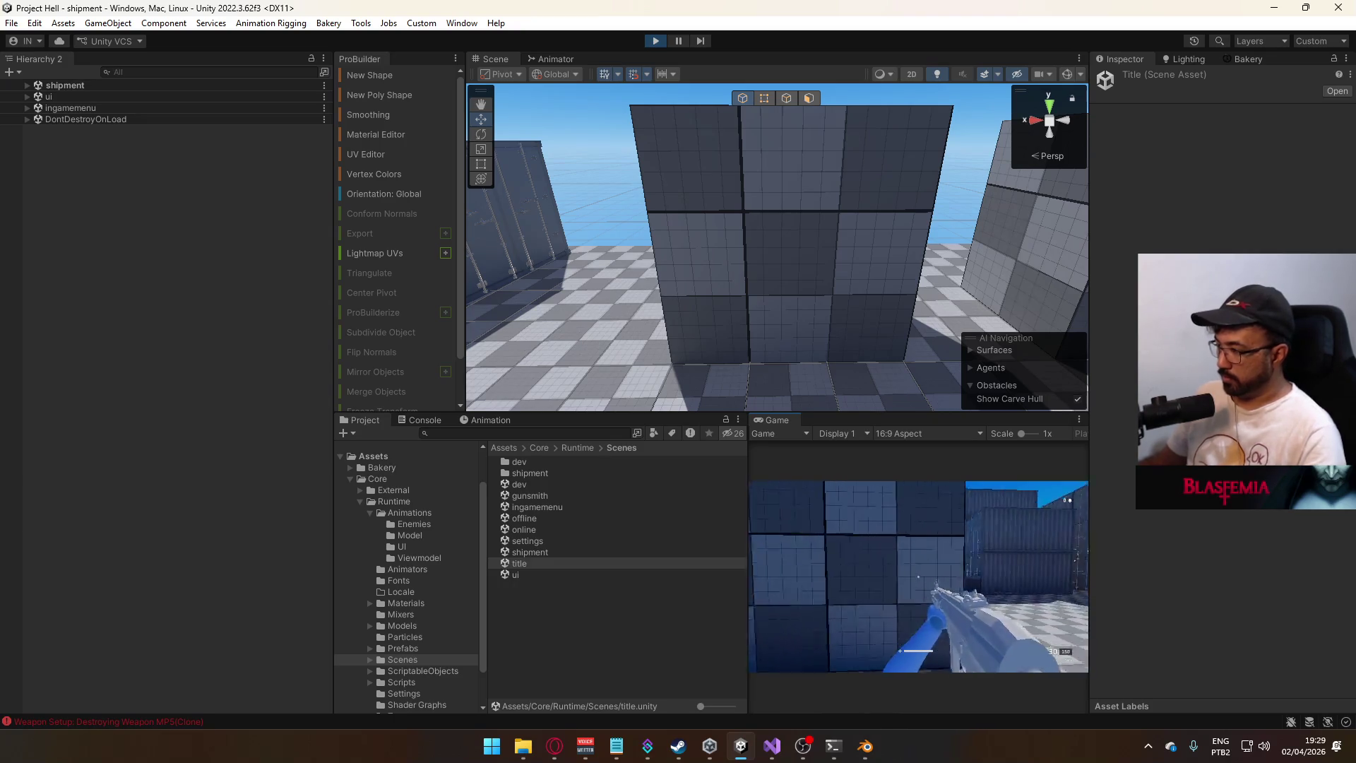
key(super)
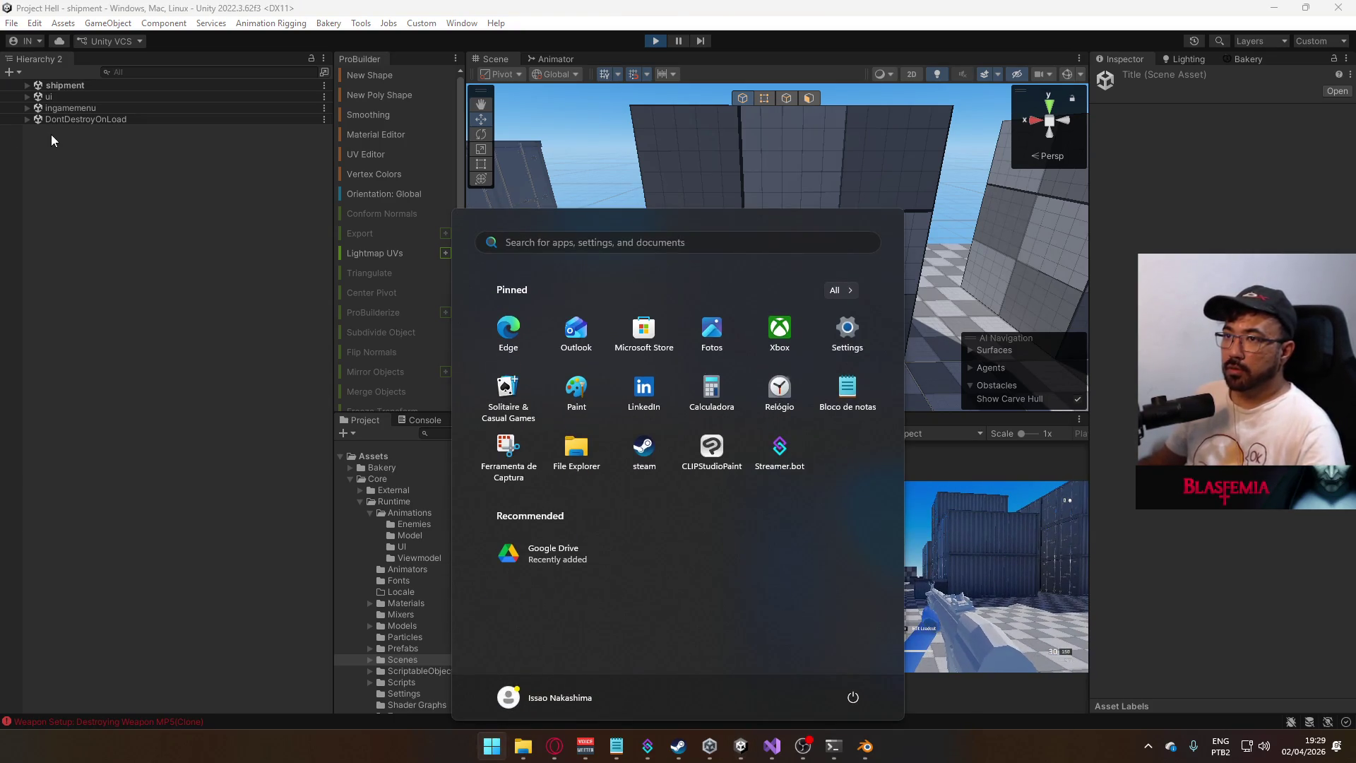
- Expand Server > Viewmodel and inspect the Viewmodel Offset object, sitting at Y -2.5
click(27, 86)
click(40, 209)
click(36, 209)
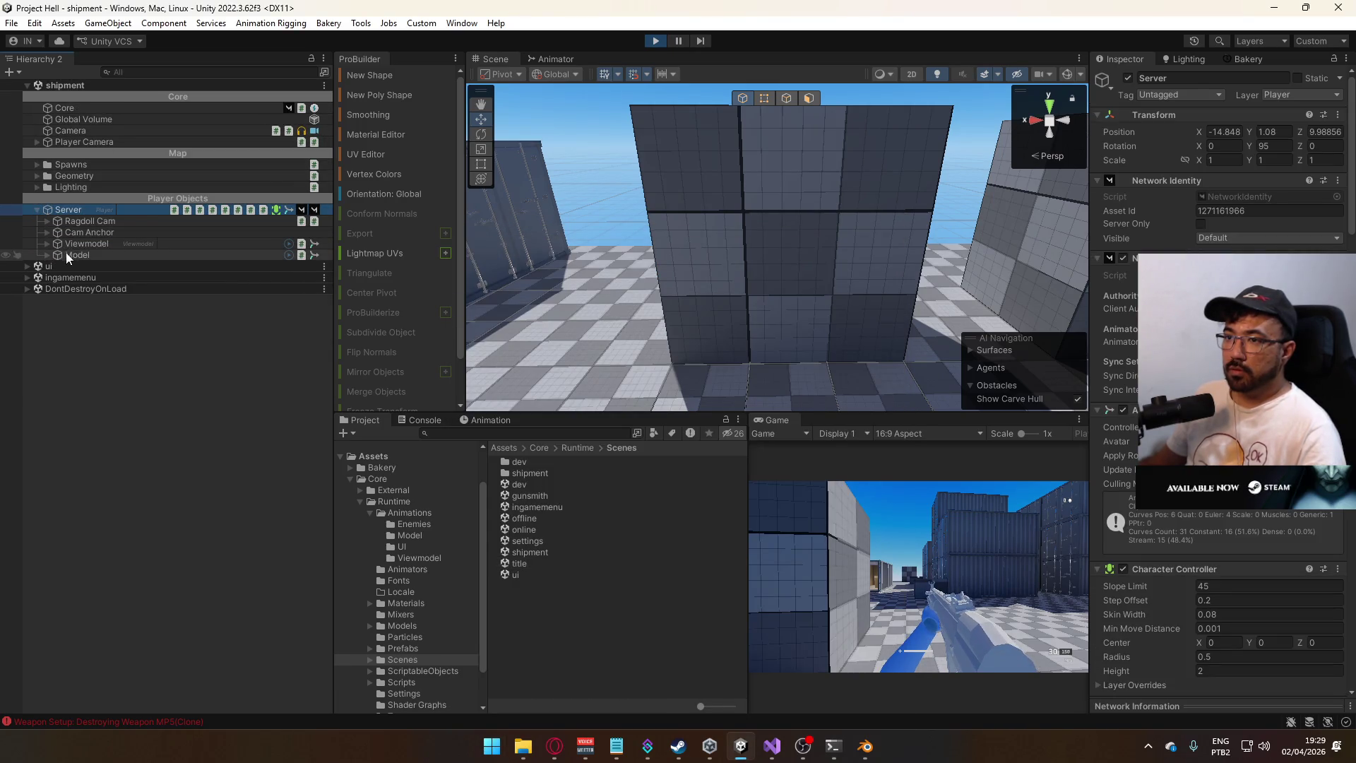
click(89, 212)
scroll(1221, 382, down, 15)
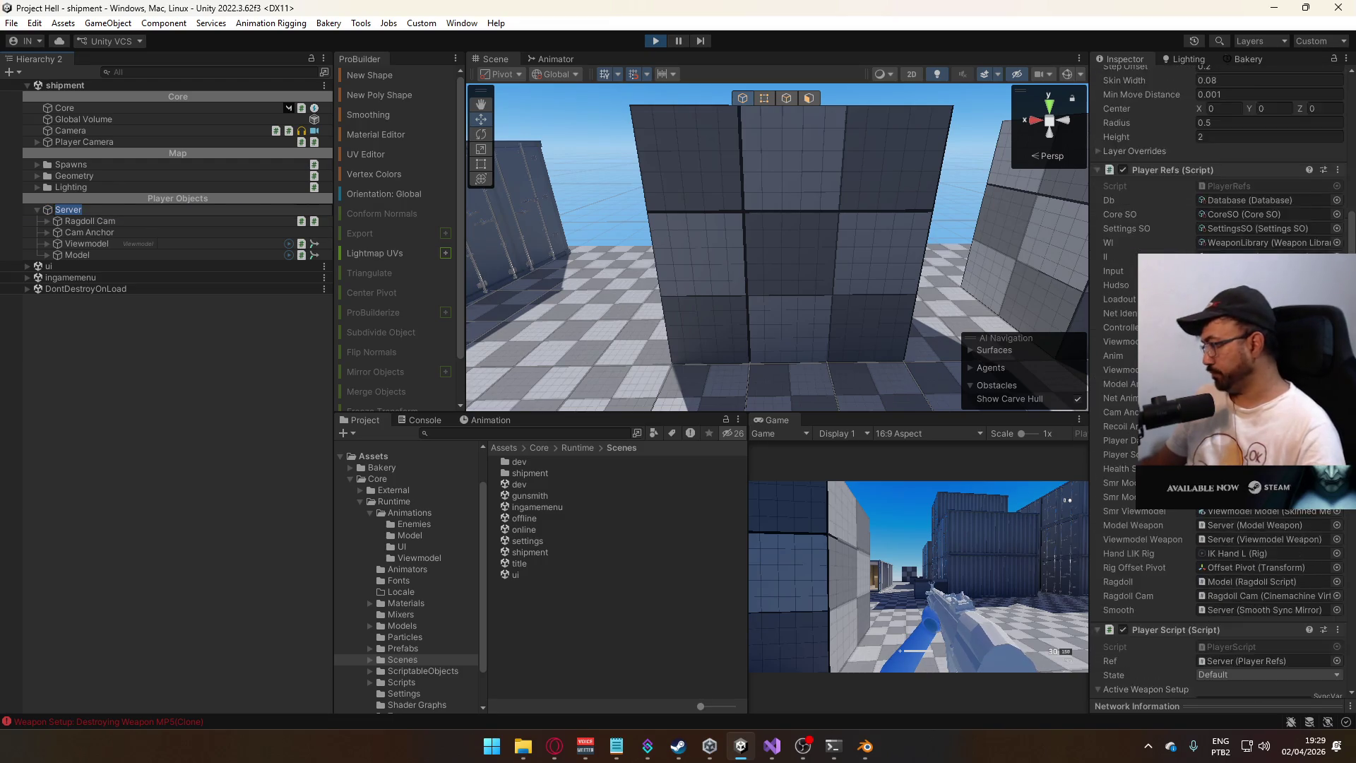
scroll(1222, 382, down, 10)
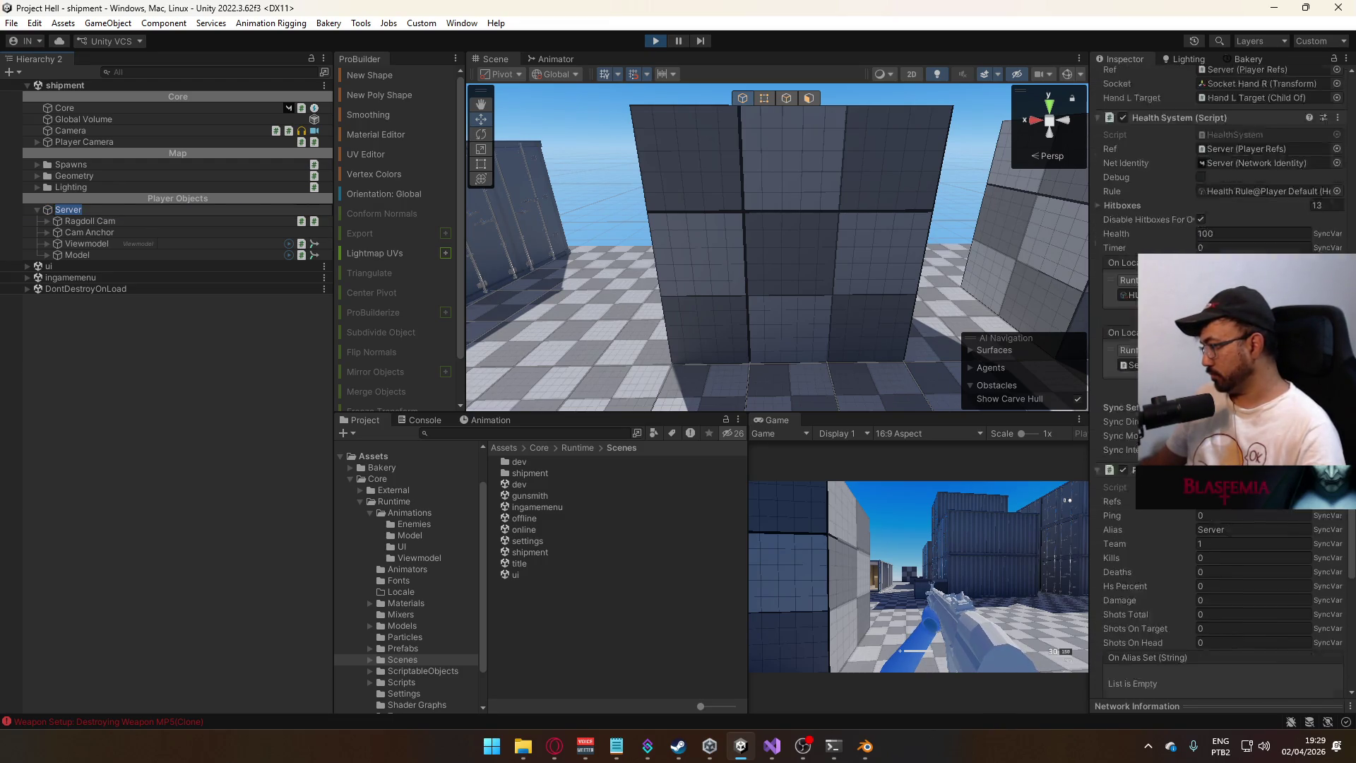
scroll(1222, 382, down, 1)
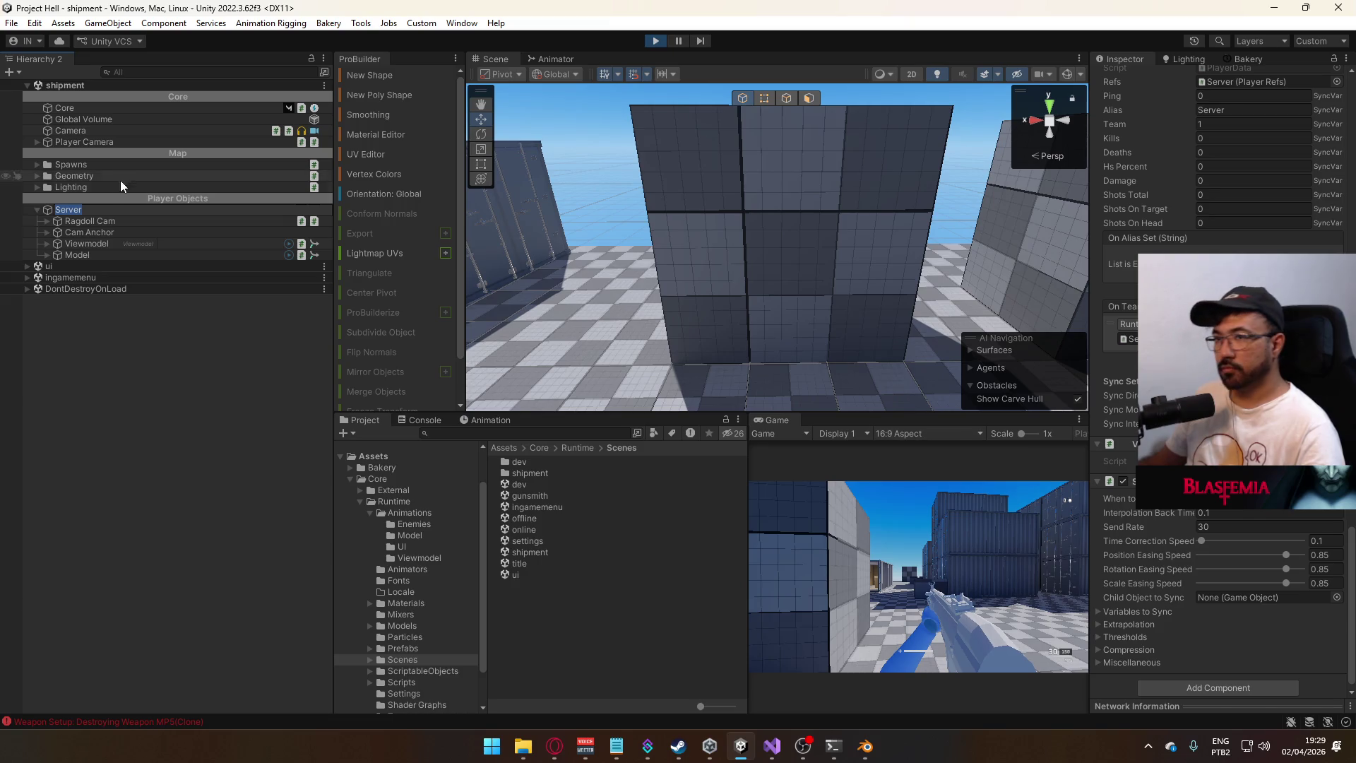
click(45, 243)
click(46, 243)
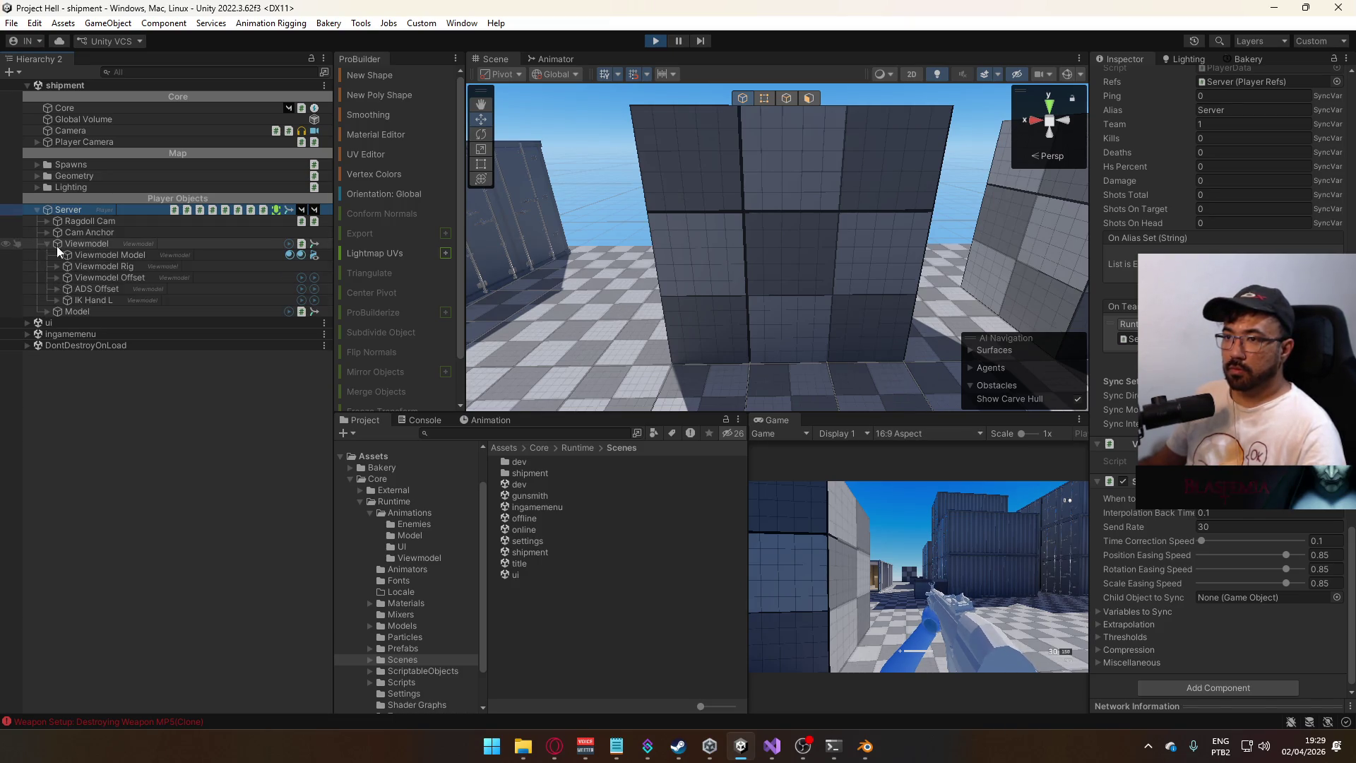
click(112, 278)
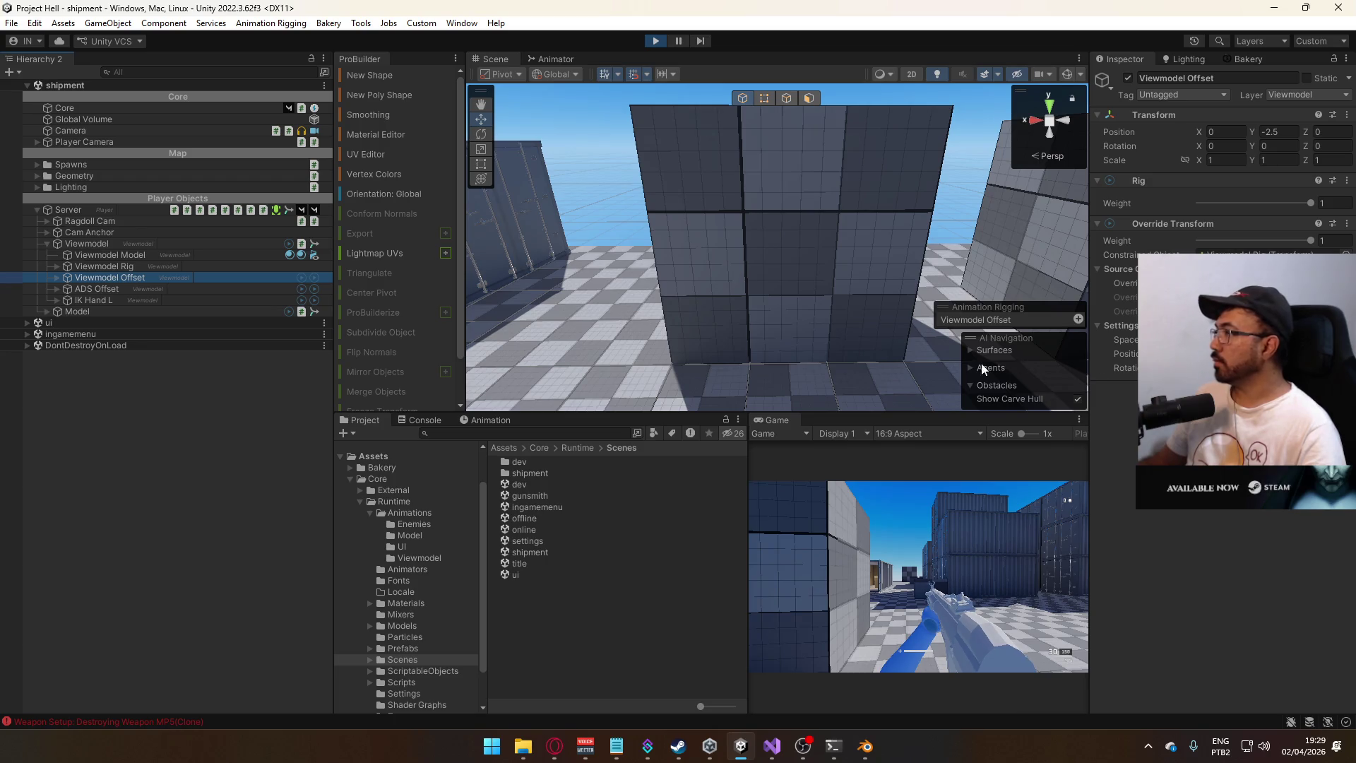
click(926, 516)
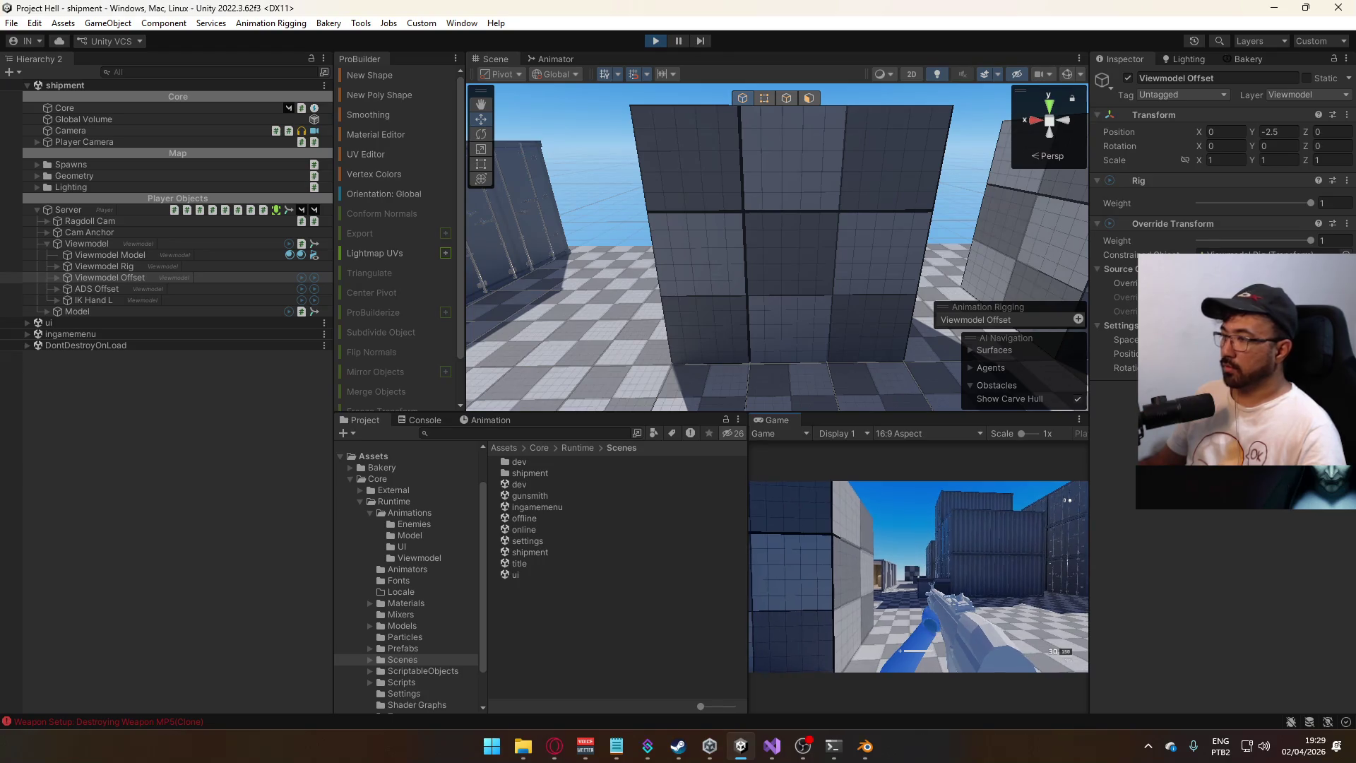
key(super)
- Set the ADS Offset animator layer weight to 0.39 and test it in game
click(546, 61)
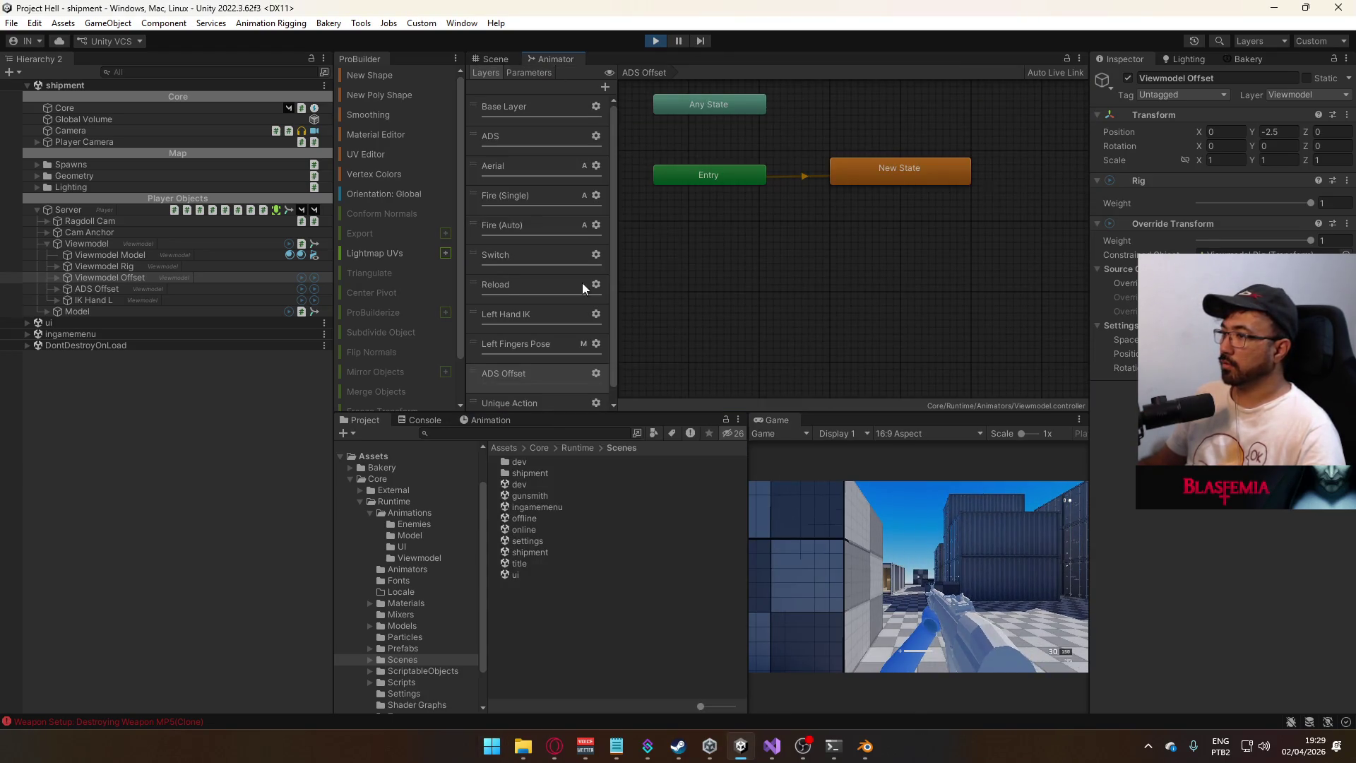
scroll(592, 360, down, 1)
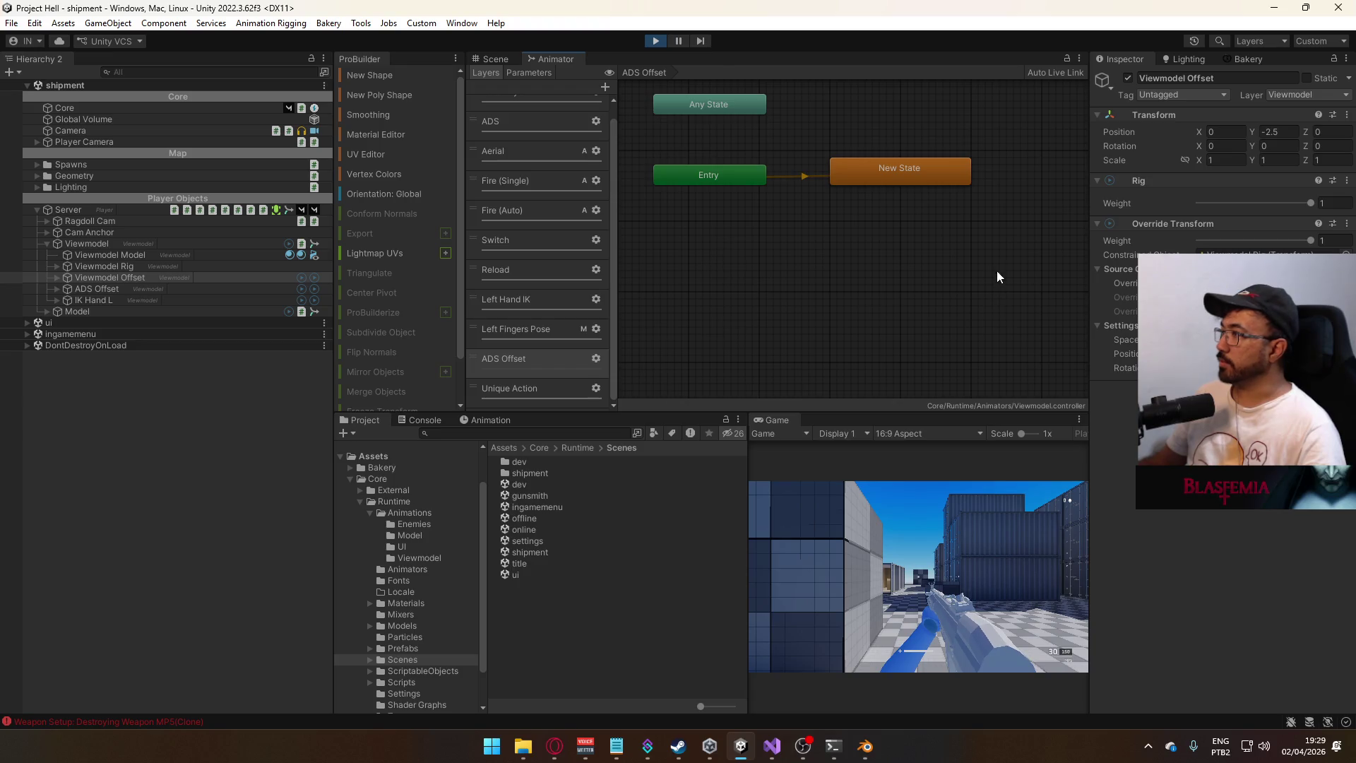
click(595, 357)
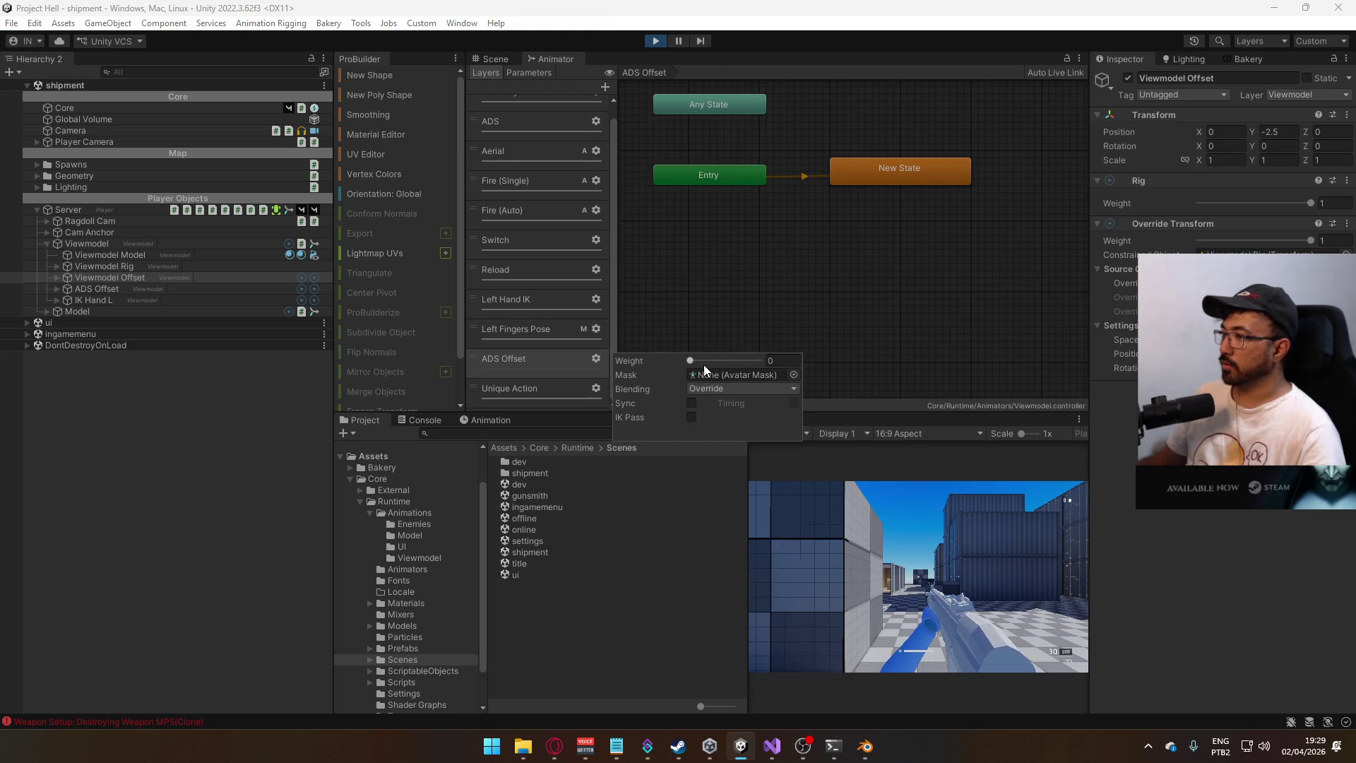
text(0)
drag(690, 360, 718, 361)
click(342, 412)
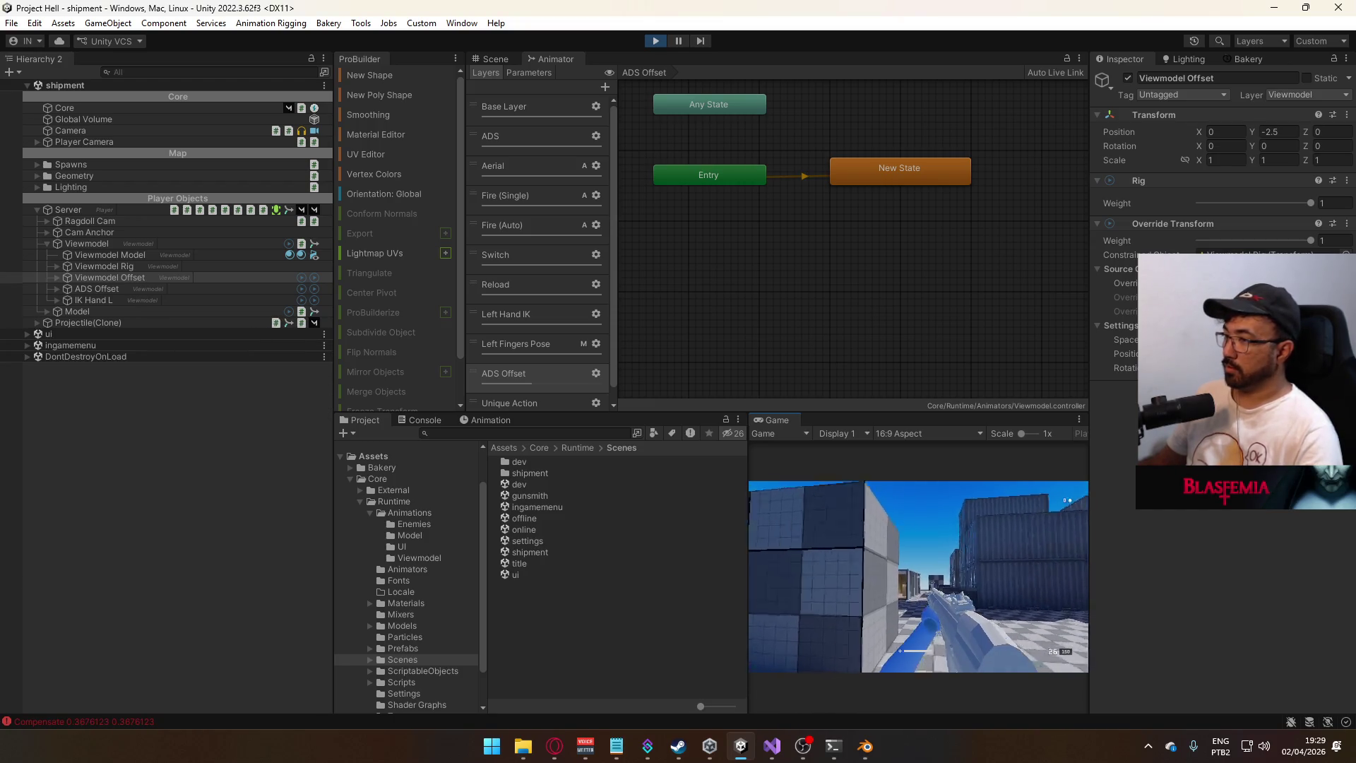
key(super)
key(super)
- Raise the ADS Offset layer weight to 0.66 and inspect its New State
click(596, 372)
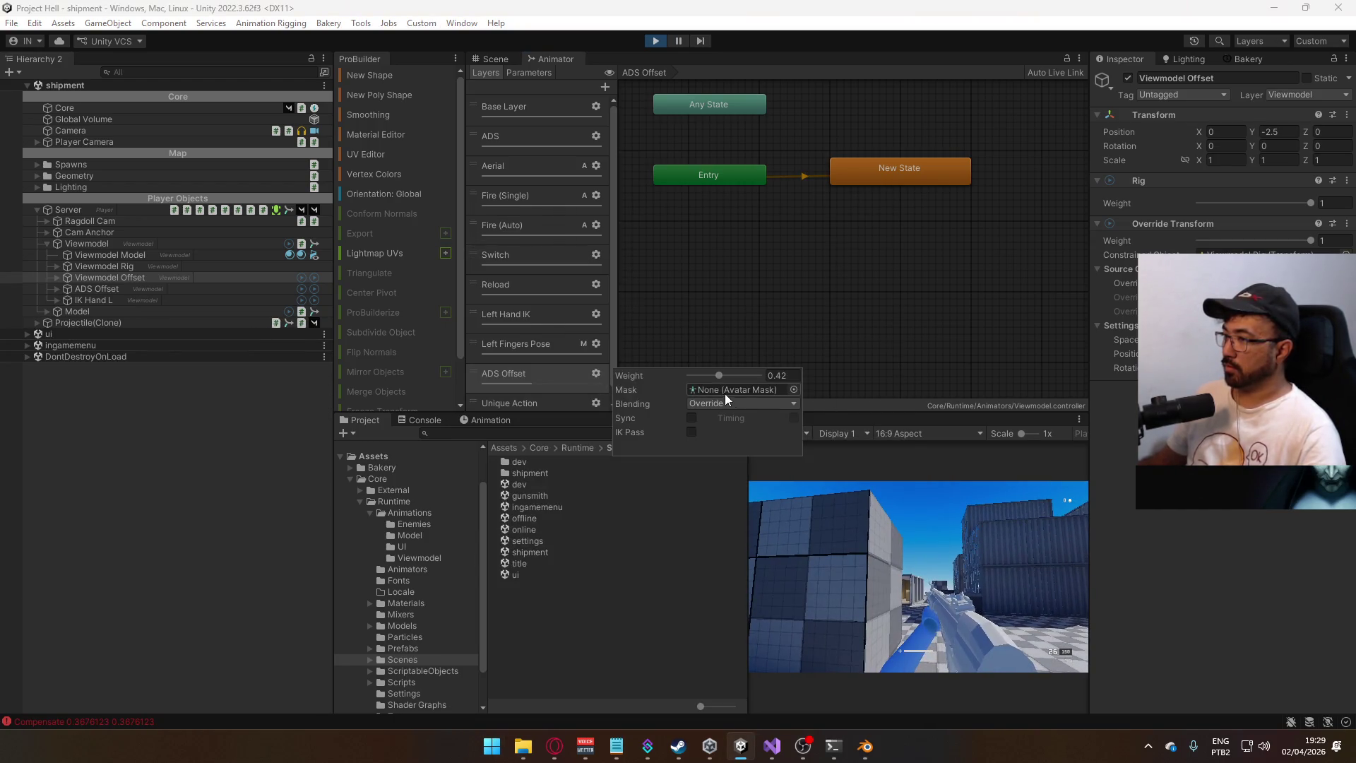
mouse_move(723, 375)
mouse_down()
mouse_move(735, 380)
mouse_move(677, 382)
mouse_up()
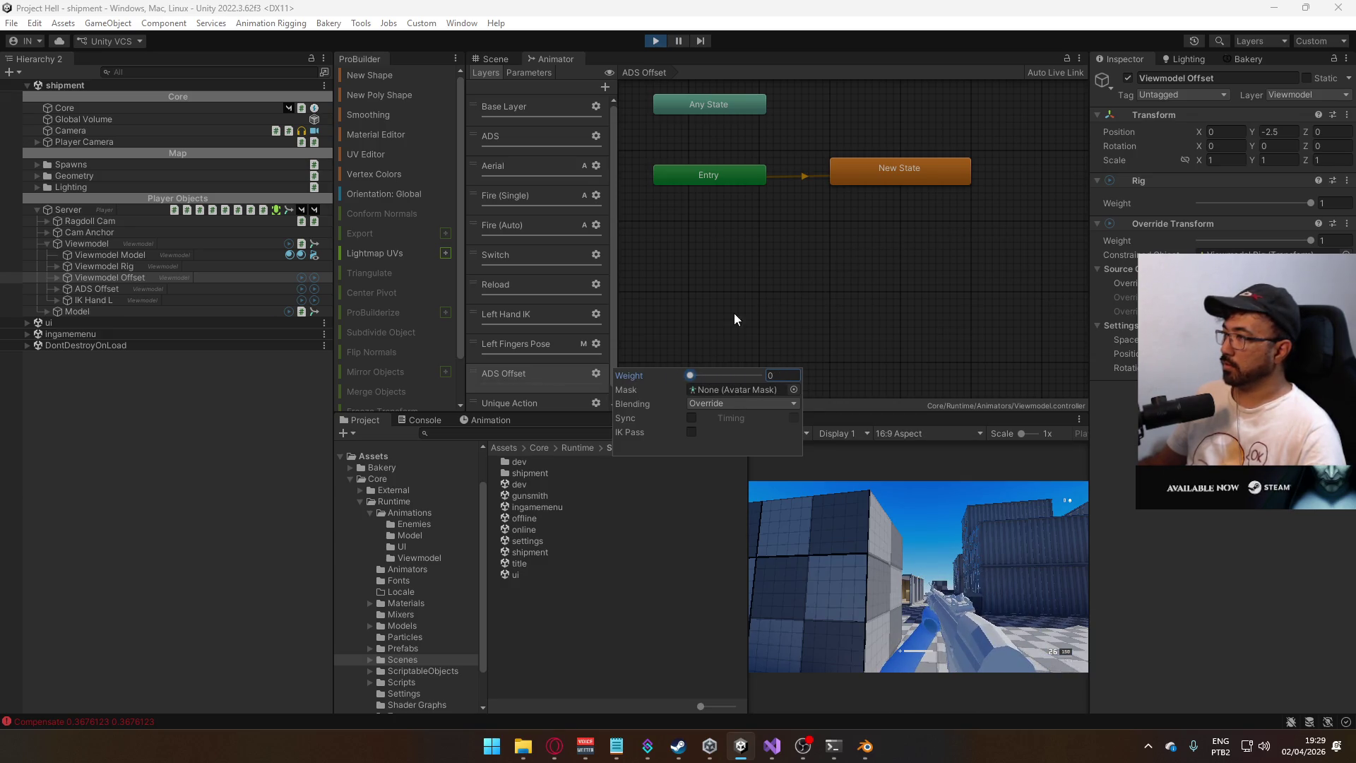
click(895, 175)
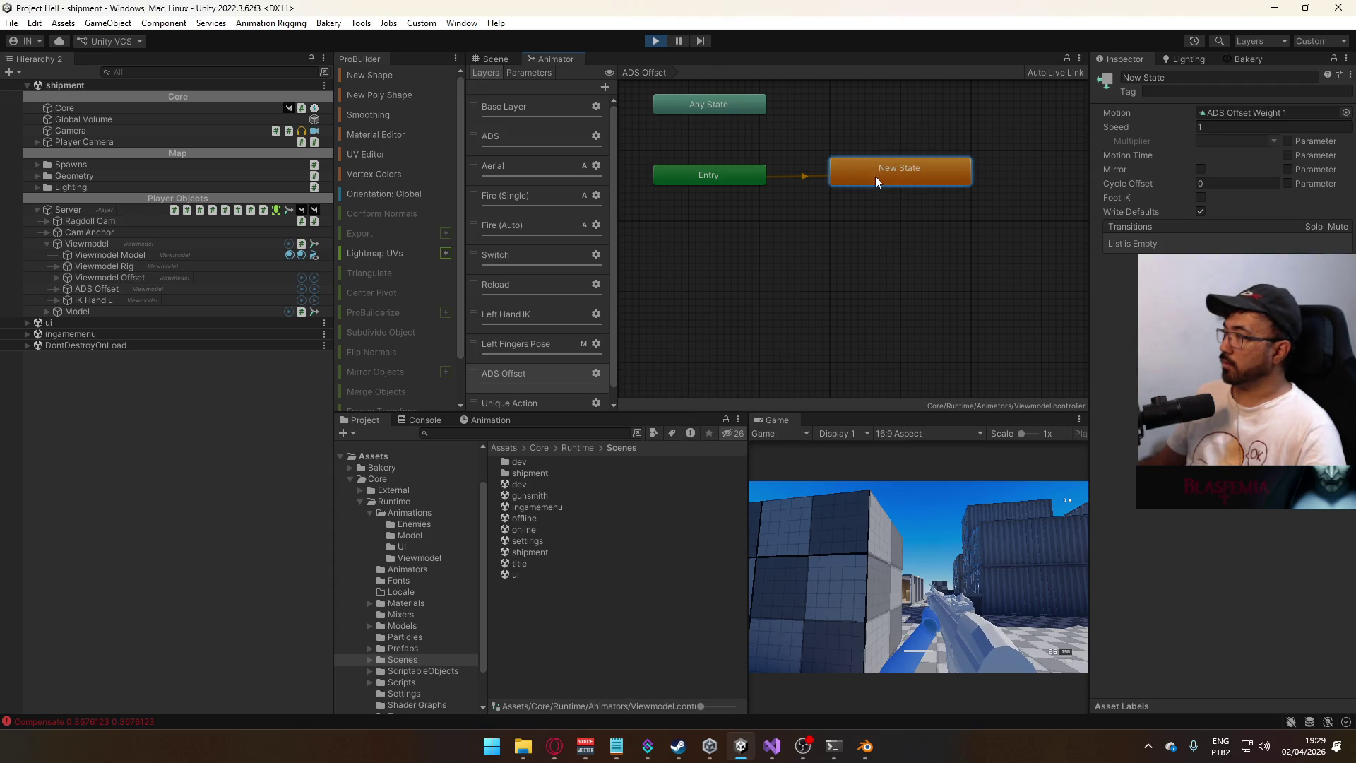
click(595, 373)
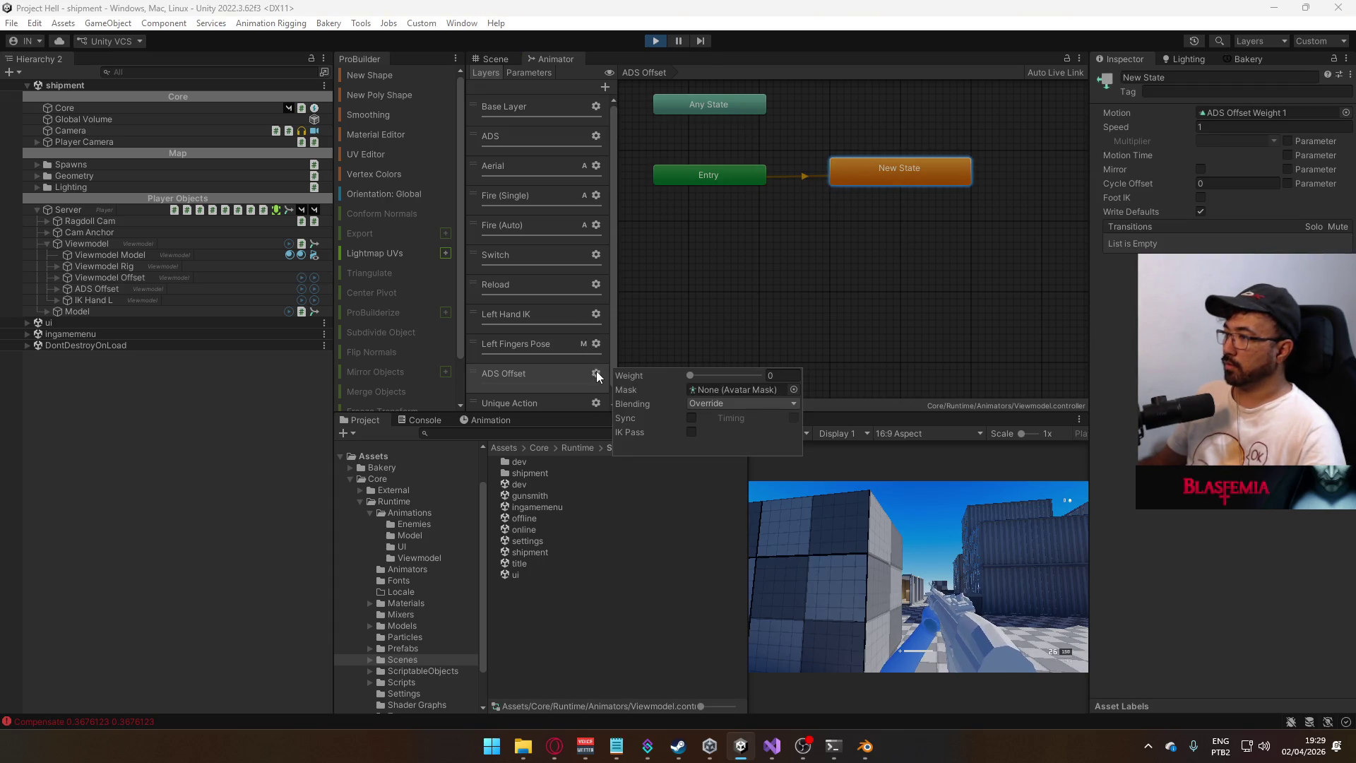
right_click(785, 303)
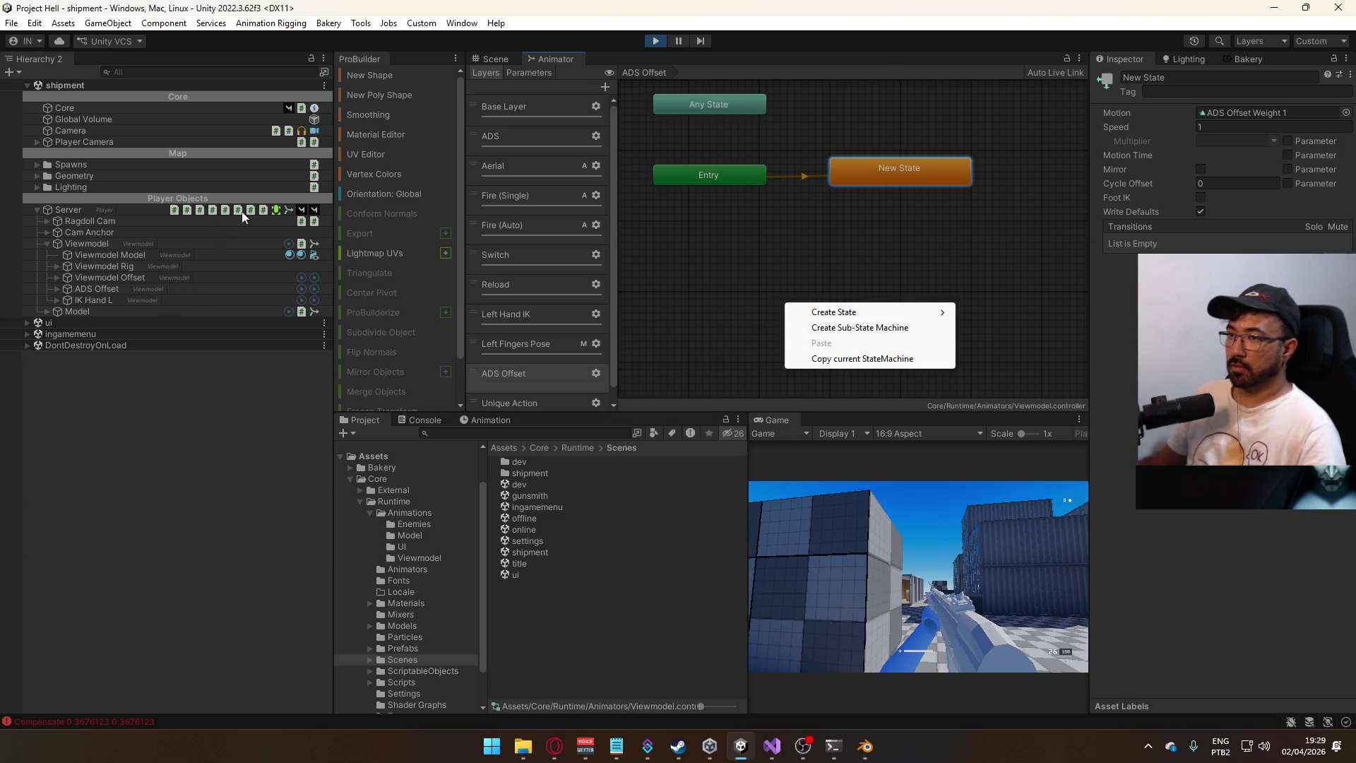
- Stop the play-test, open the Player prefab, and start Play again
click(655, 41)
click(430, 645)
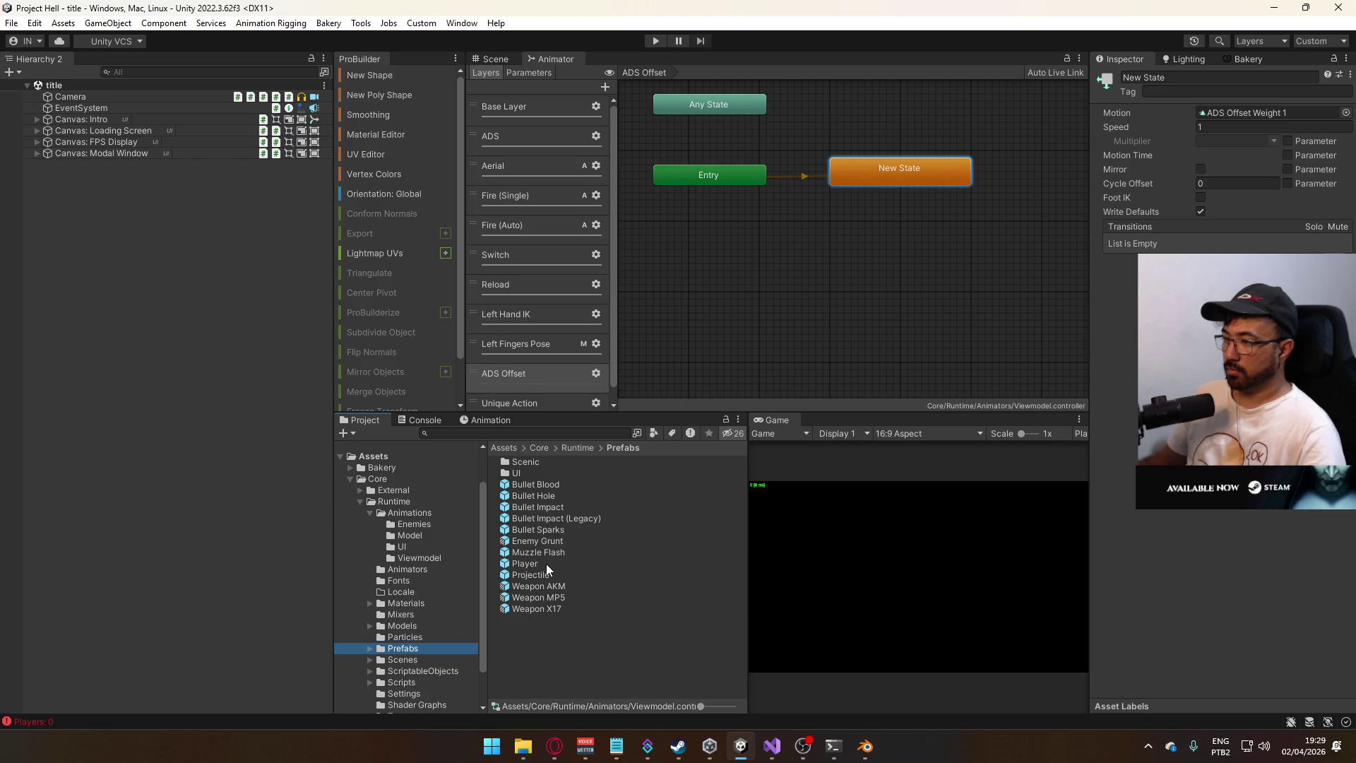
double_click(543, 562)
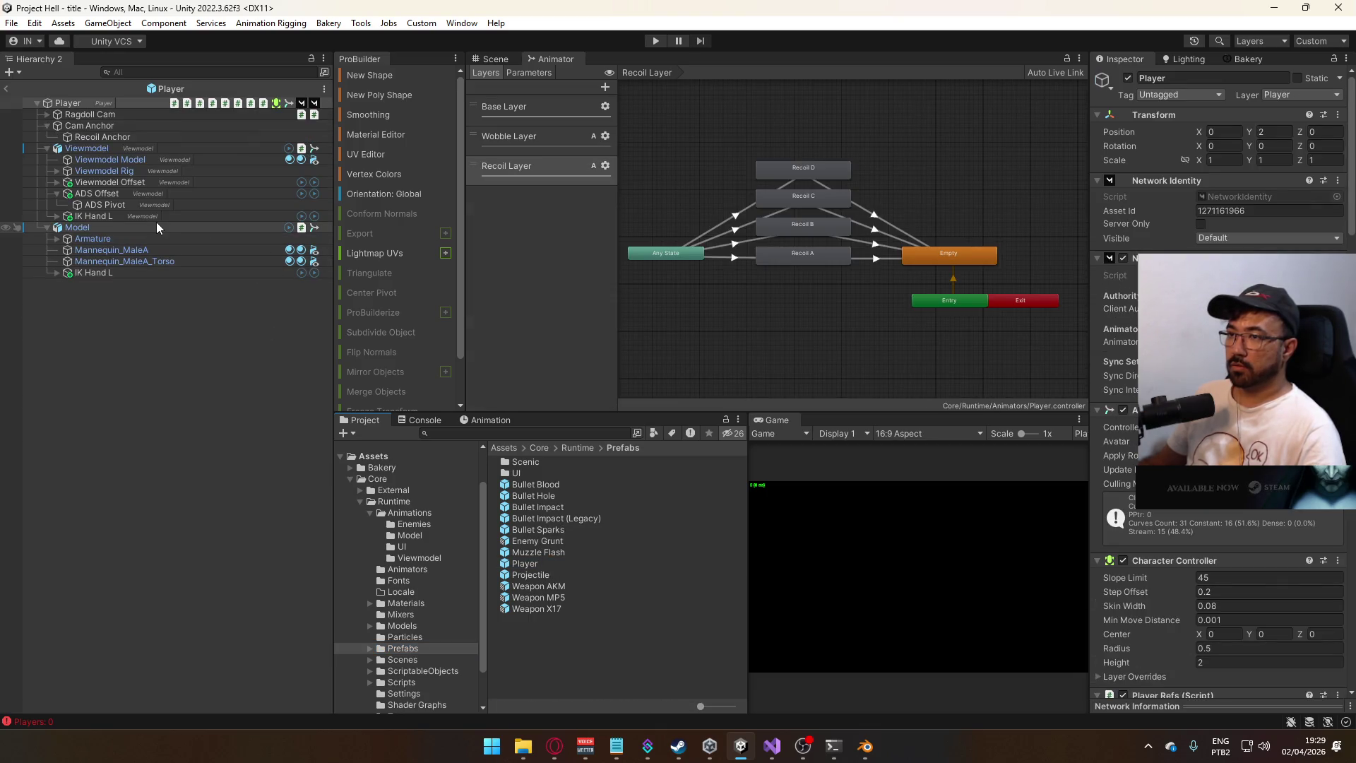
click(99, 195)
key(ctrl+p)
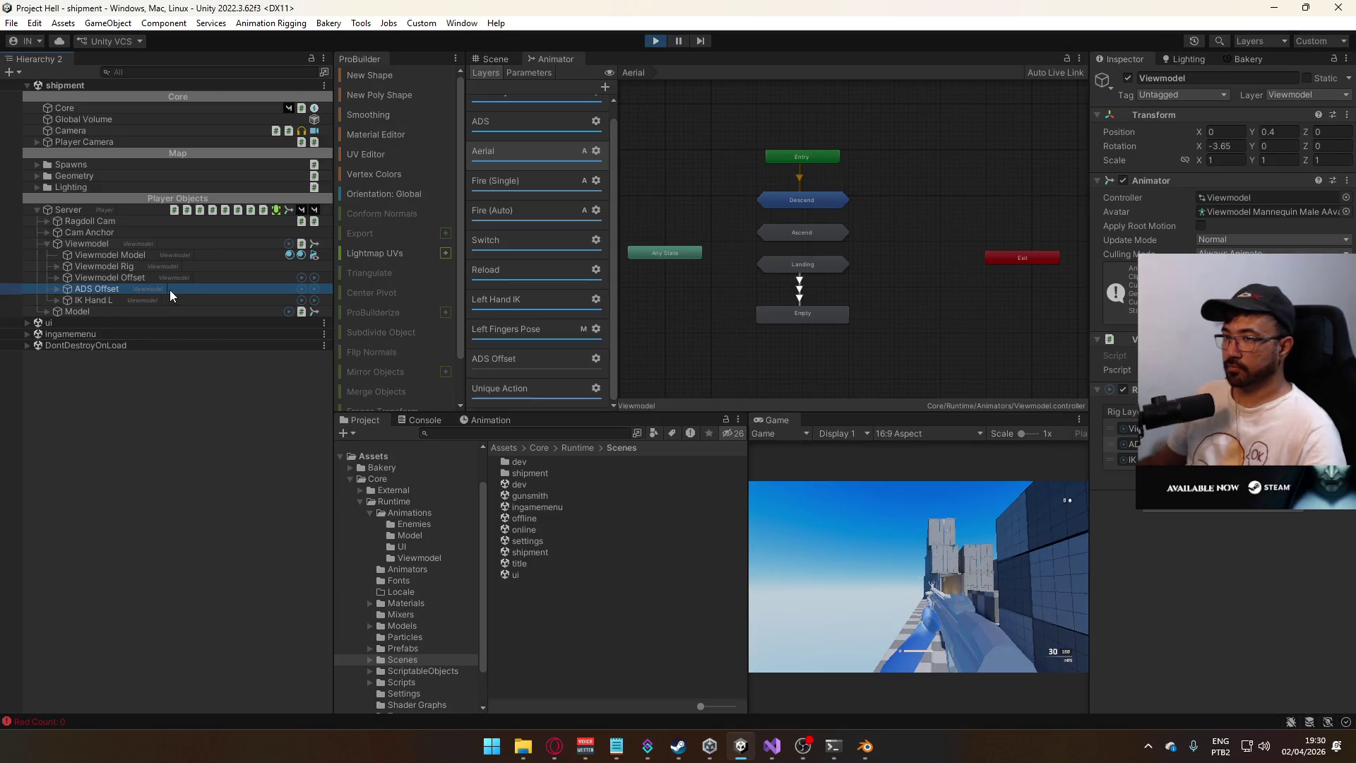
- Try an ADS Offset layer weight of 0.38 while the game runs
click(170, 289)
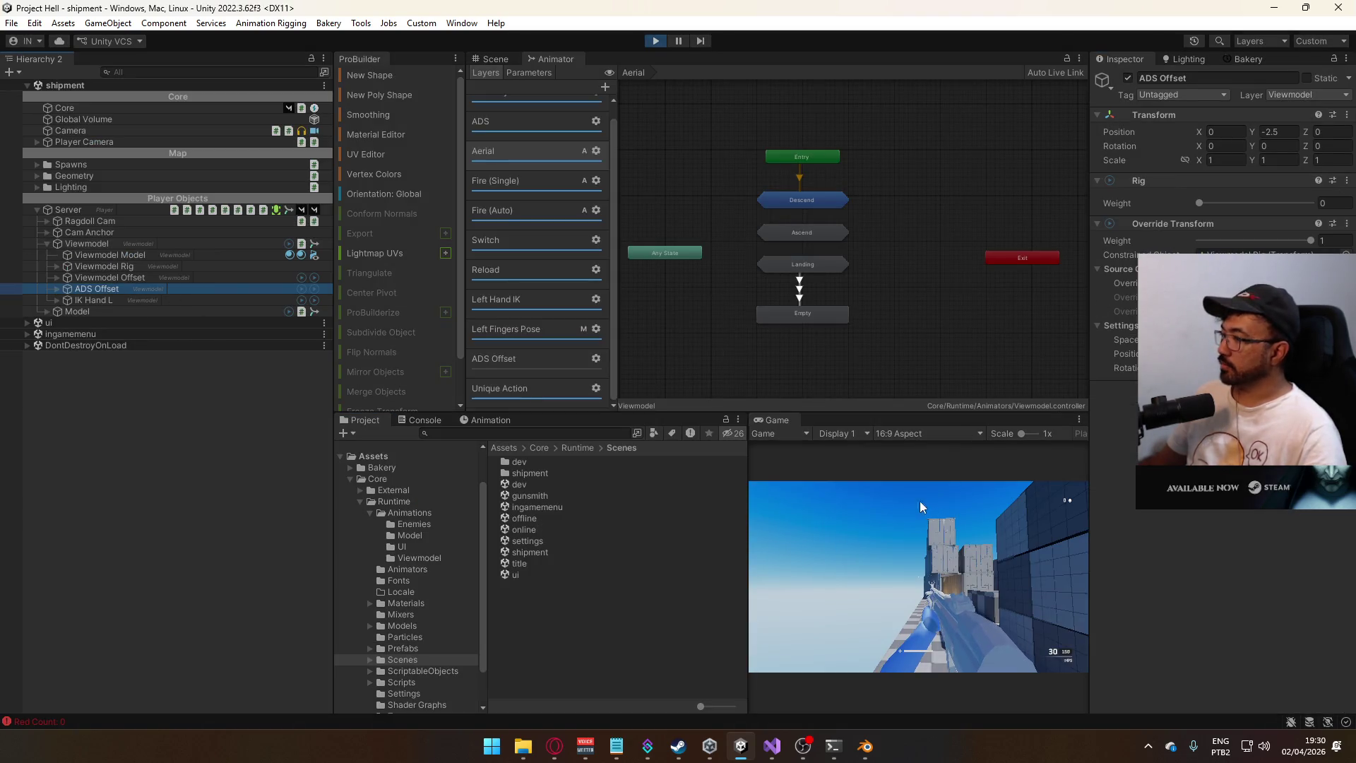
click(918, 535)
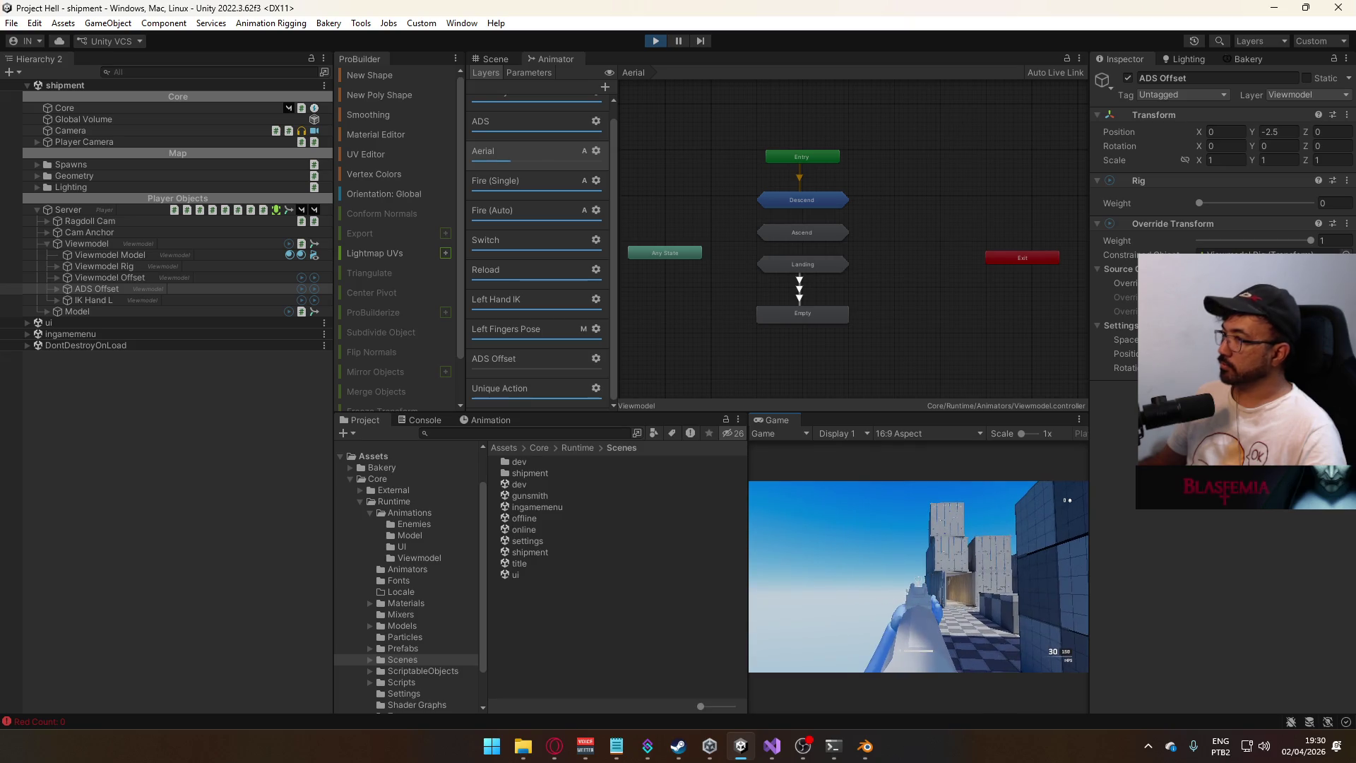
key(super)
key(super)
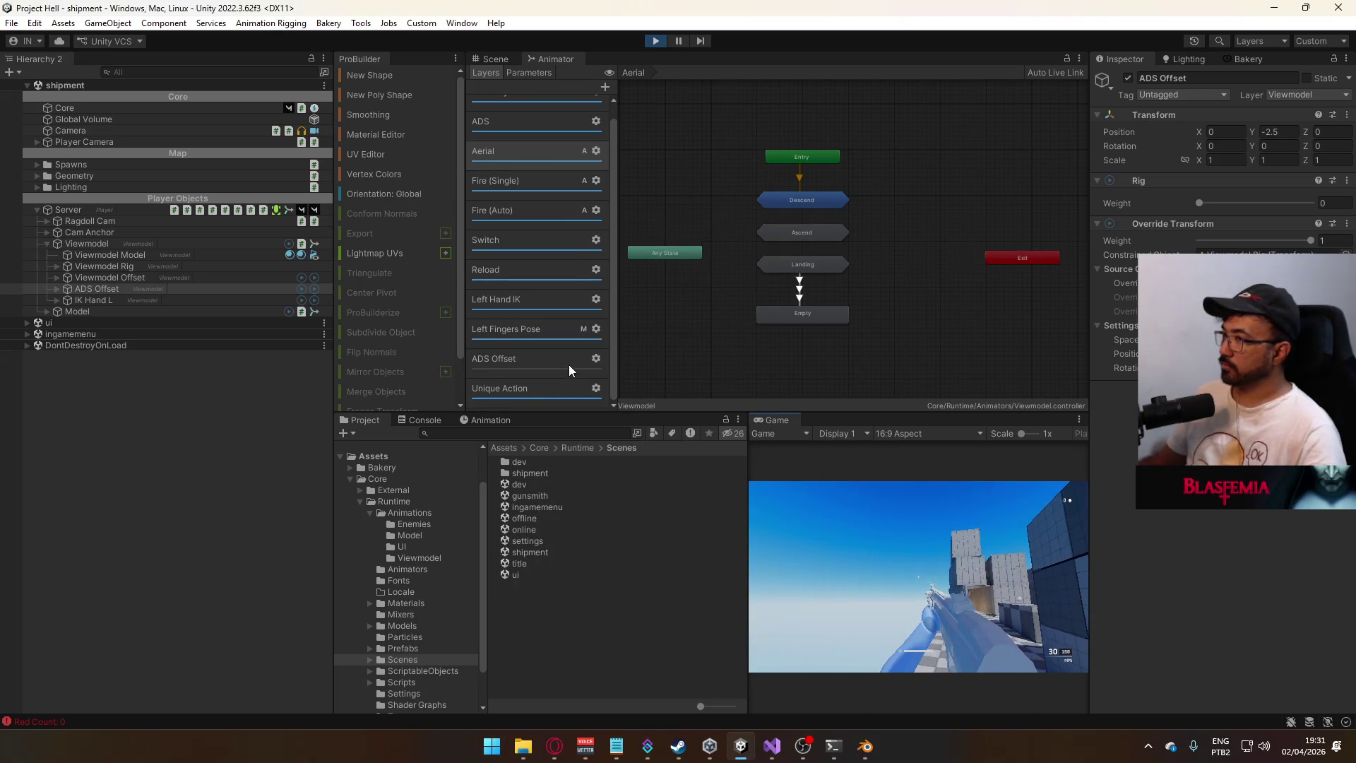
click(572, 363)
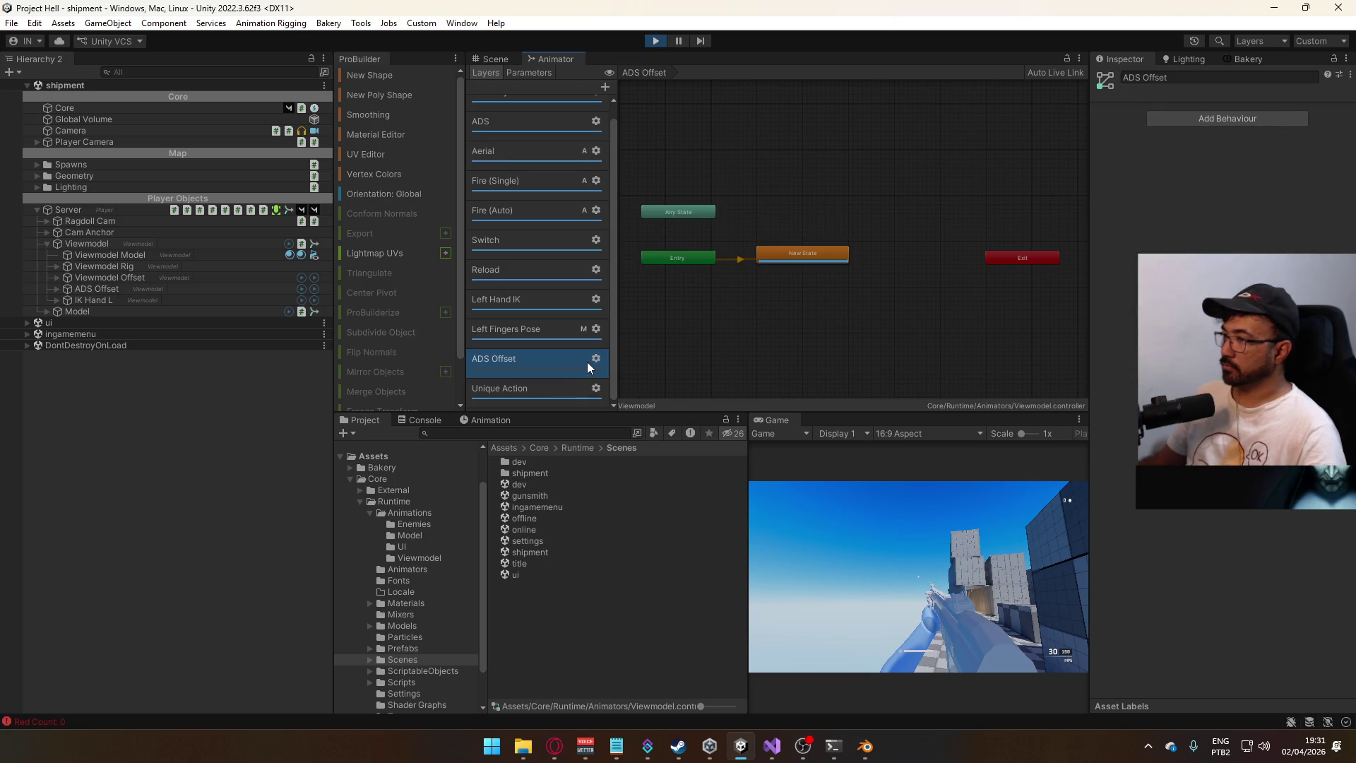
click(595, 360)
drag(713, 364, 716, 361)
- Push the ADS Offset layer weight up to the full value of 1
click(108, 245)
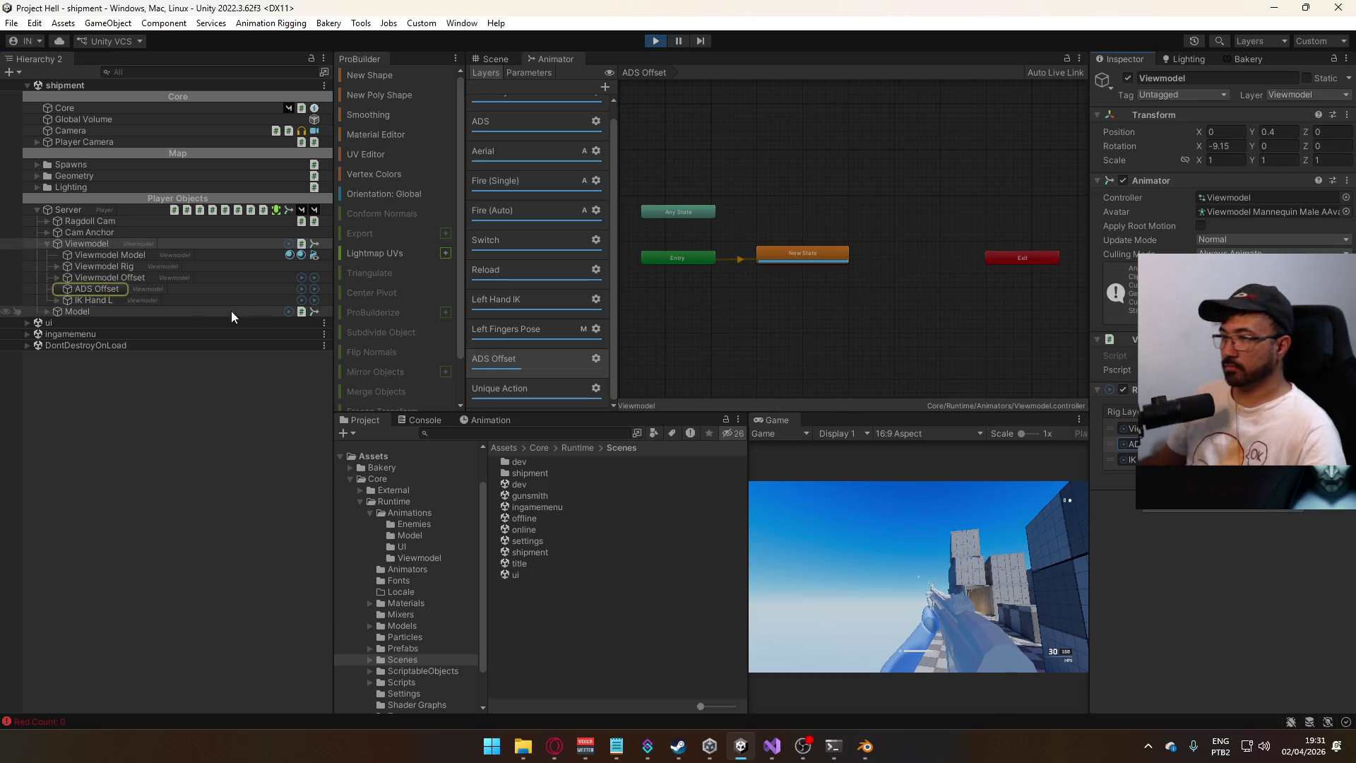
click(103, 287)
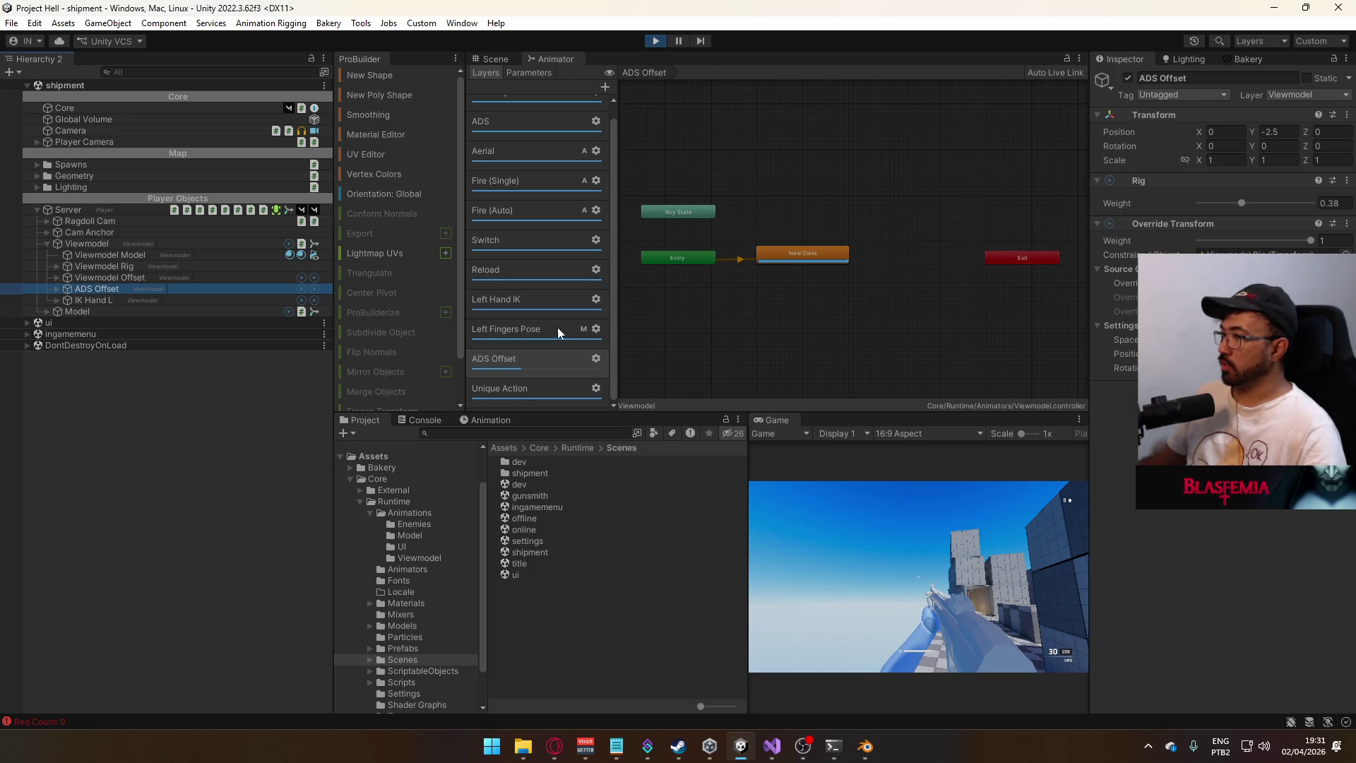
click(596, 358)
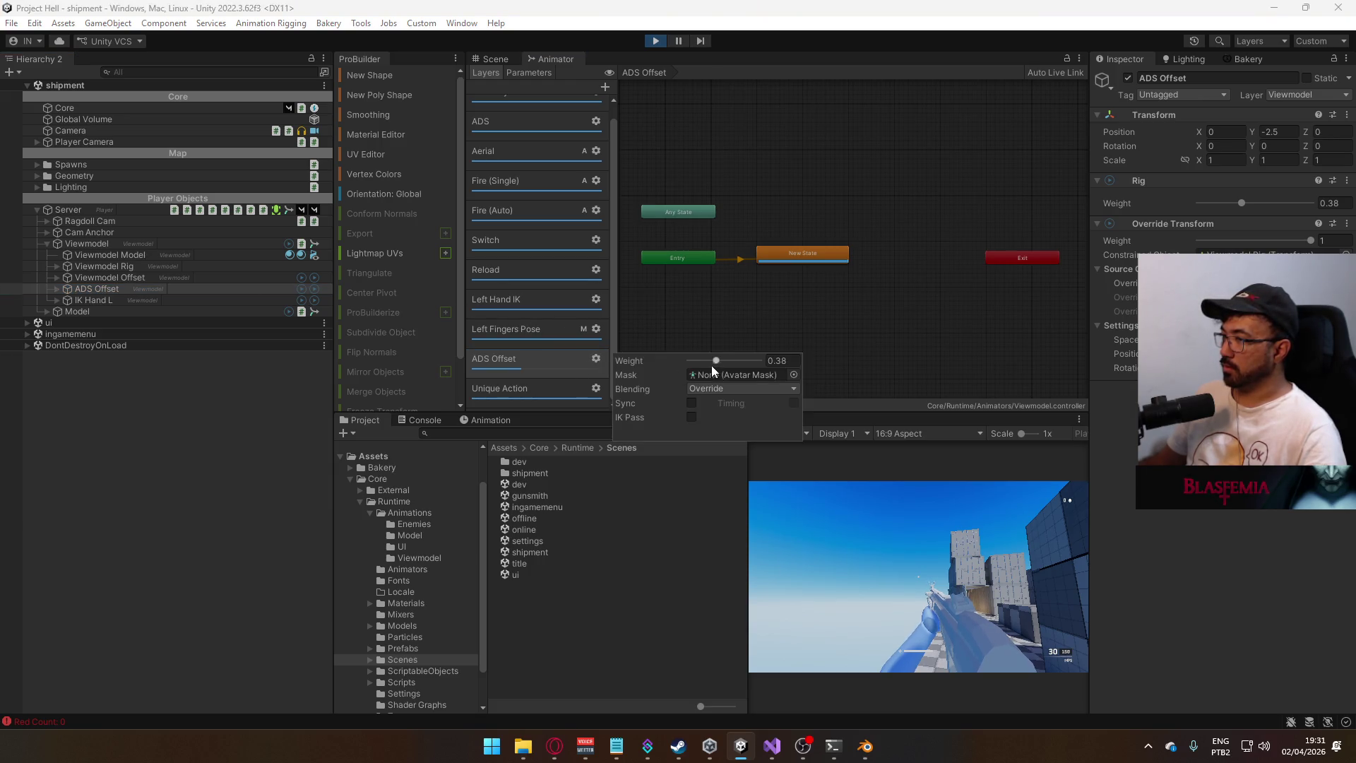
mouse_move(720, 362)
mouse_down()
mouse_move(769, 367)
mouse_move(690, 362)
mouse_up()
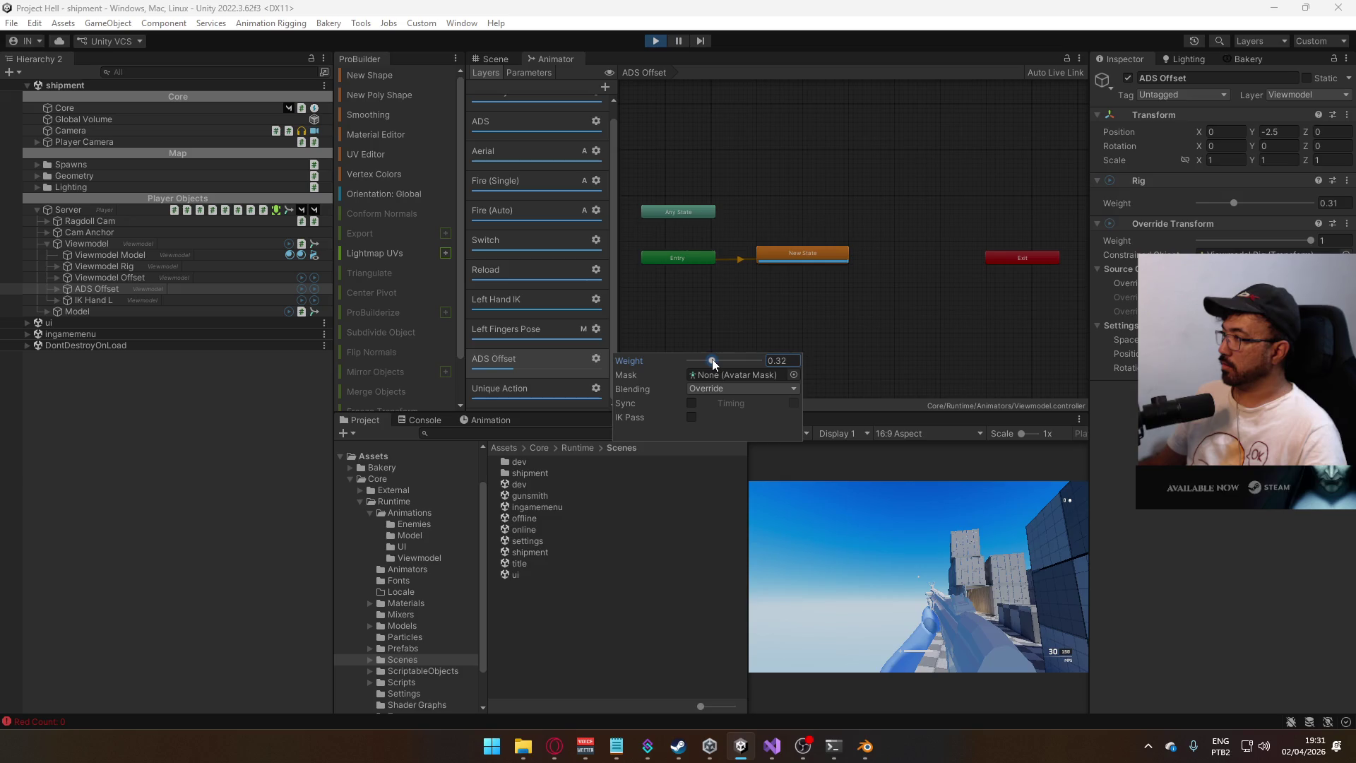
drag(718, 361, 771, 368)
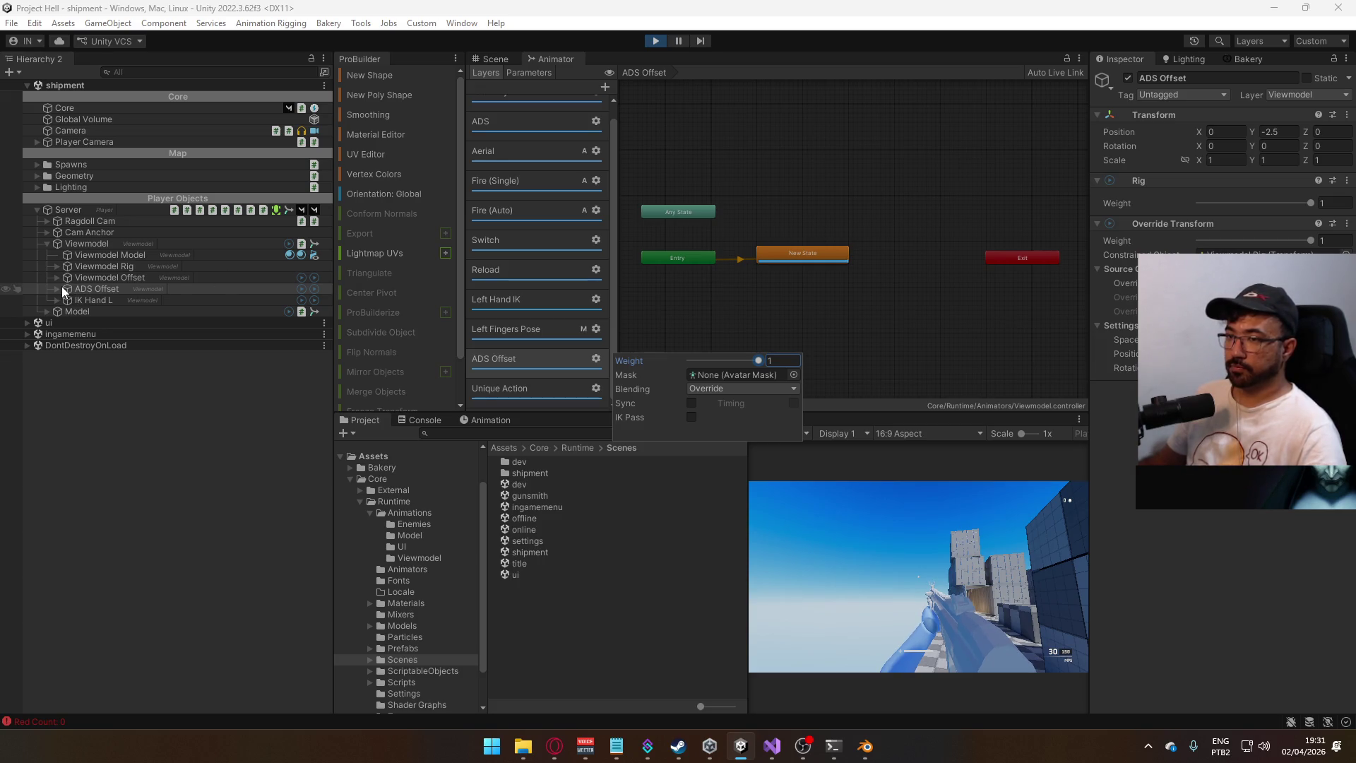
click(936, 570)
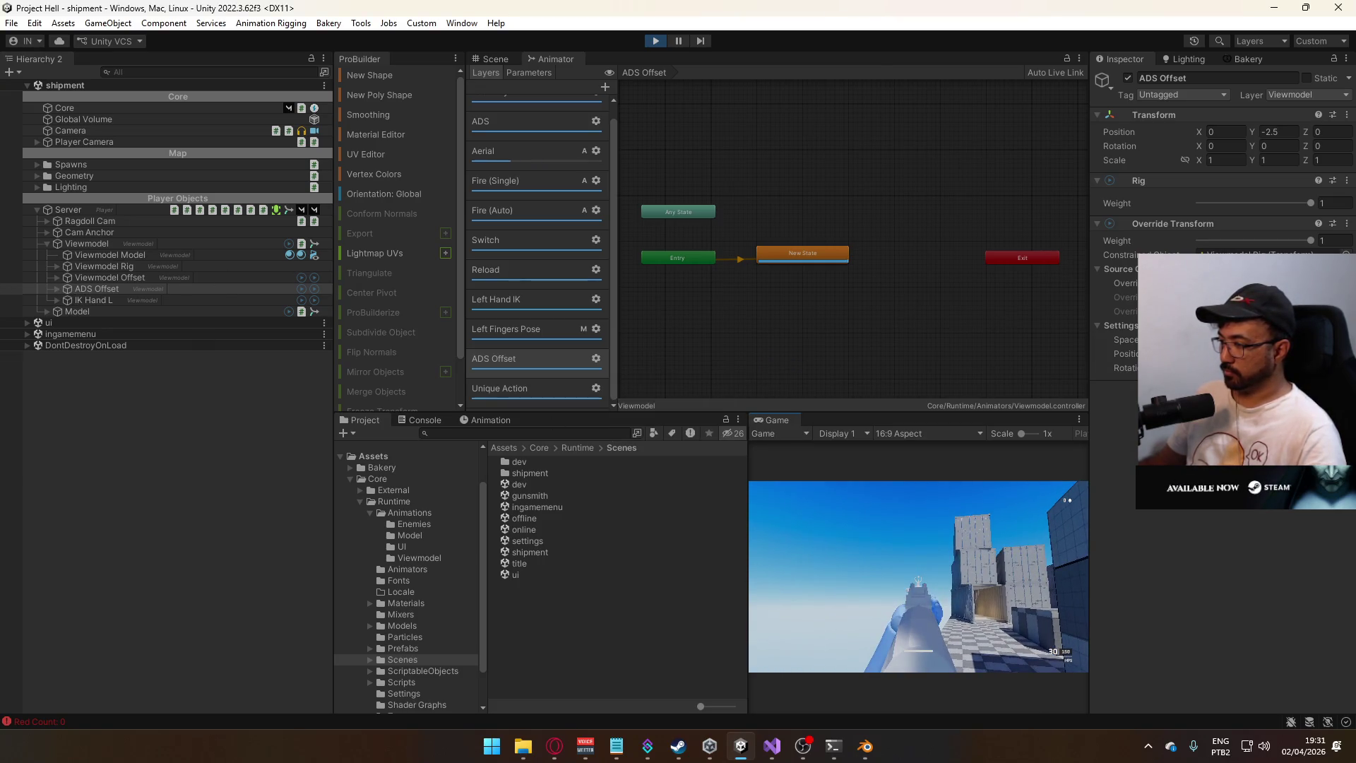
key(super)
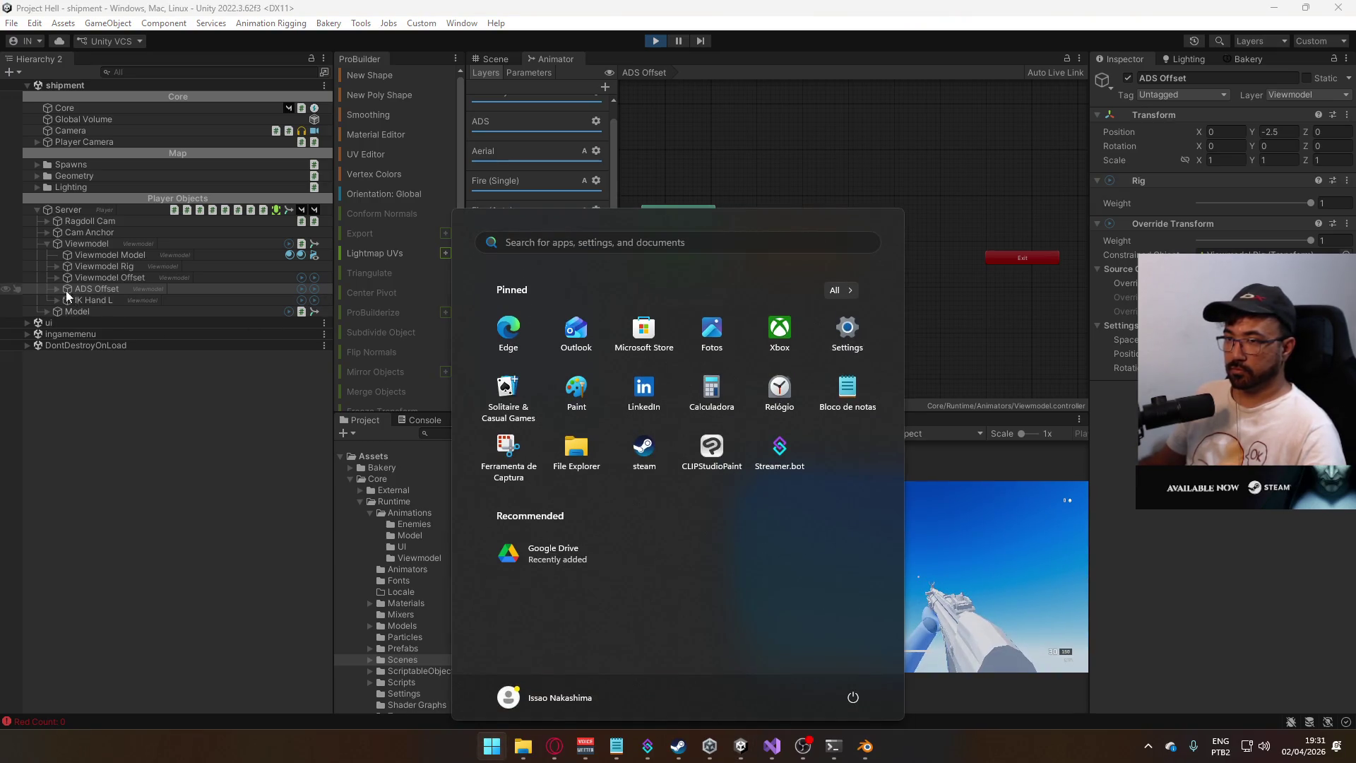
- Select ADS Pivot under ADS Offset and set its Y position to -0.01
click(67, 296)
click(56, 289)
click(105, 301)
click(1275, 134)
text(-0.0)
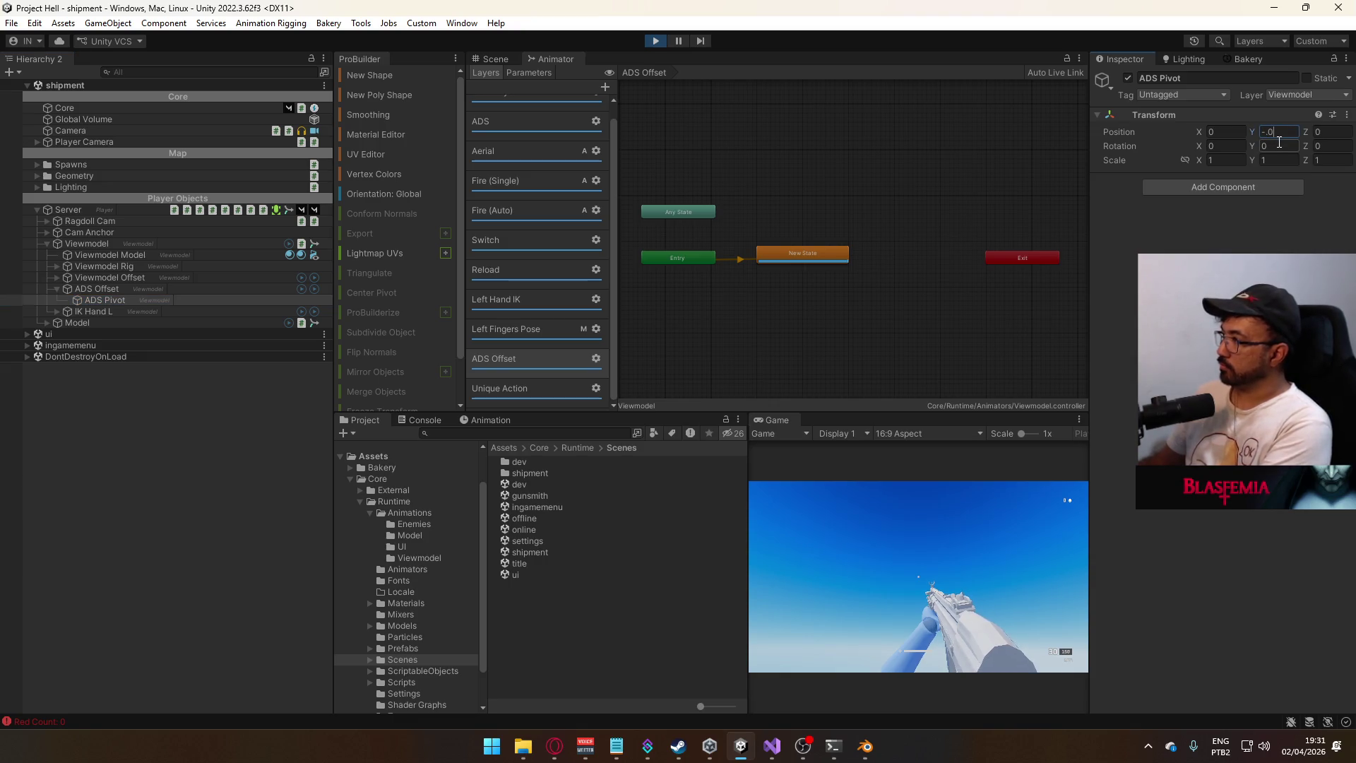
text(1)
key(Return)
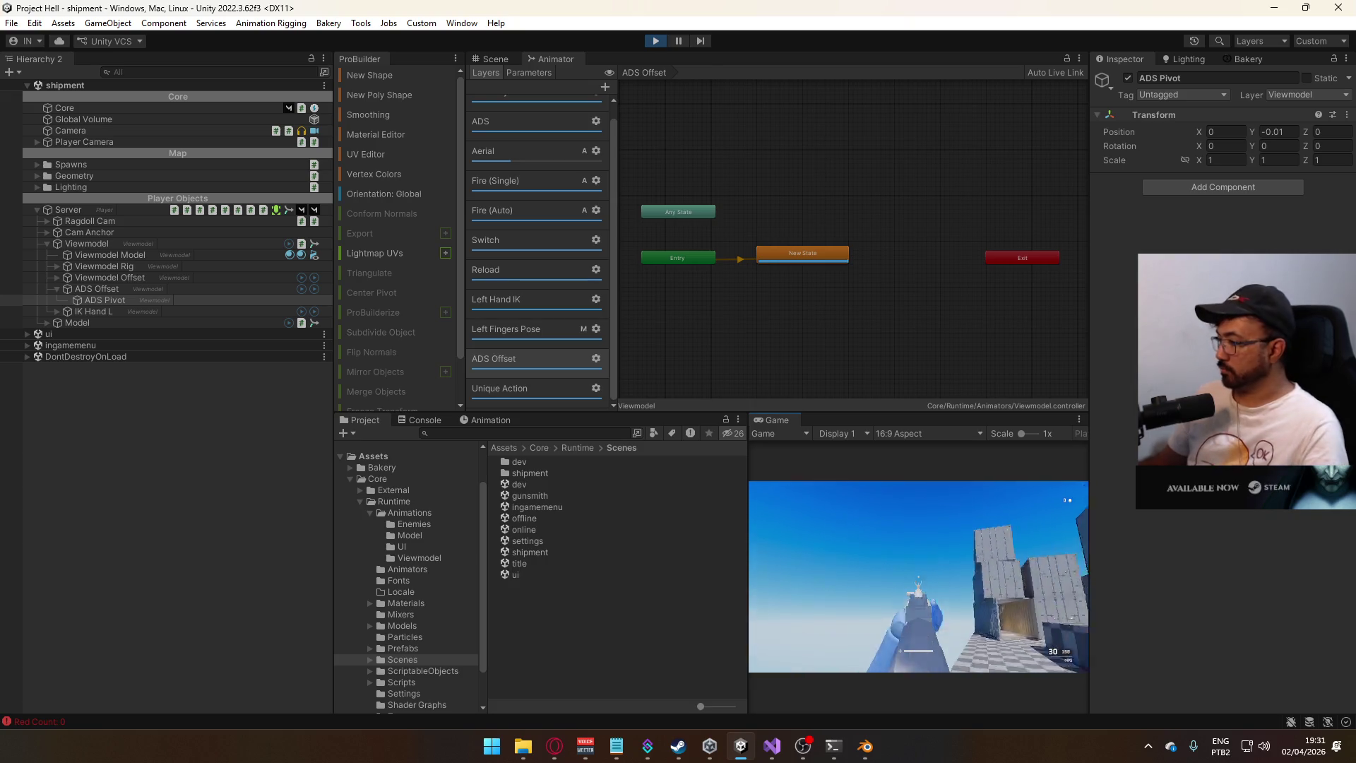
- Test ADS Pivot Y positions of -0.001 and then -0.005
key(super)
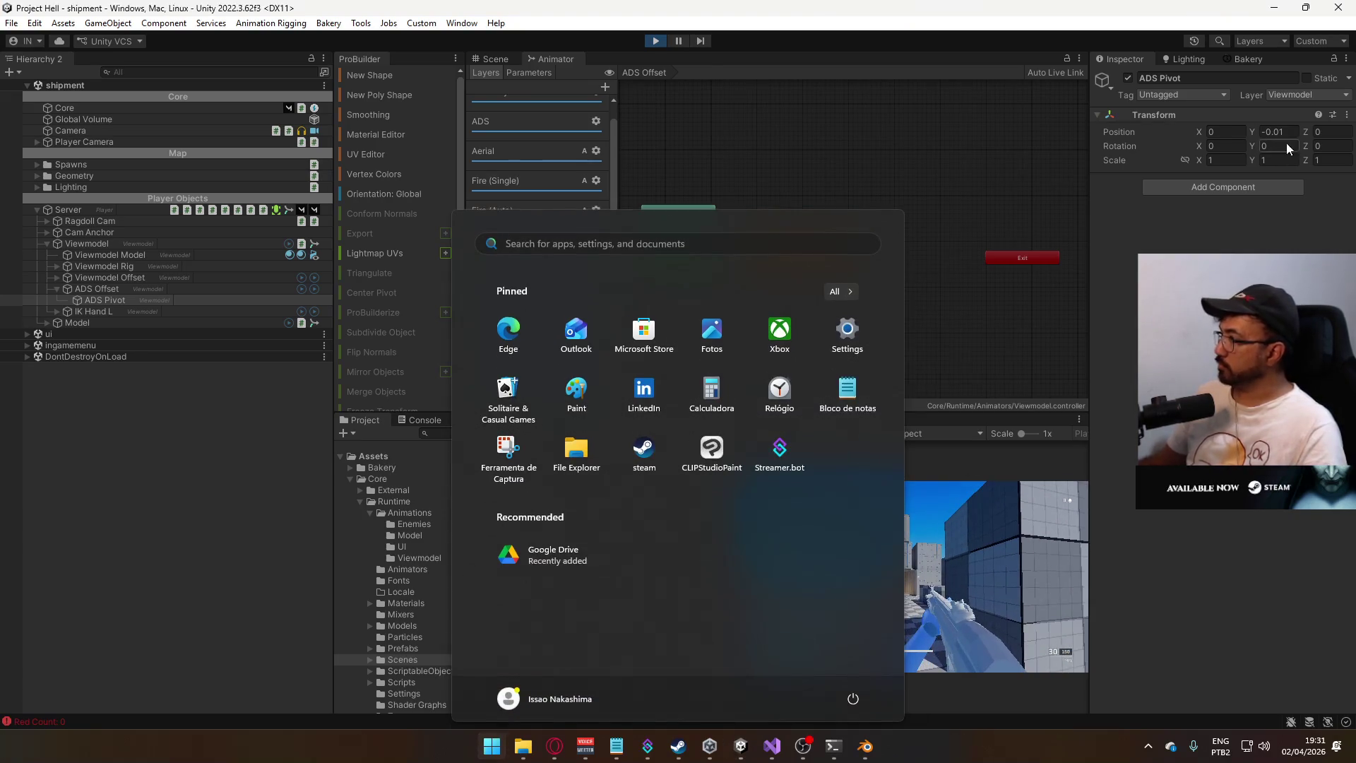
click(1287, 130)
text(-0.001)
key(Return)
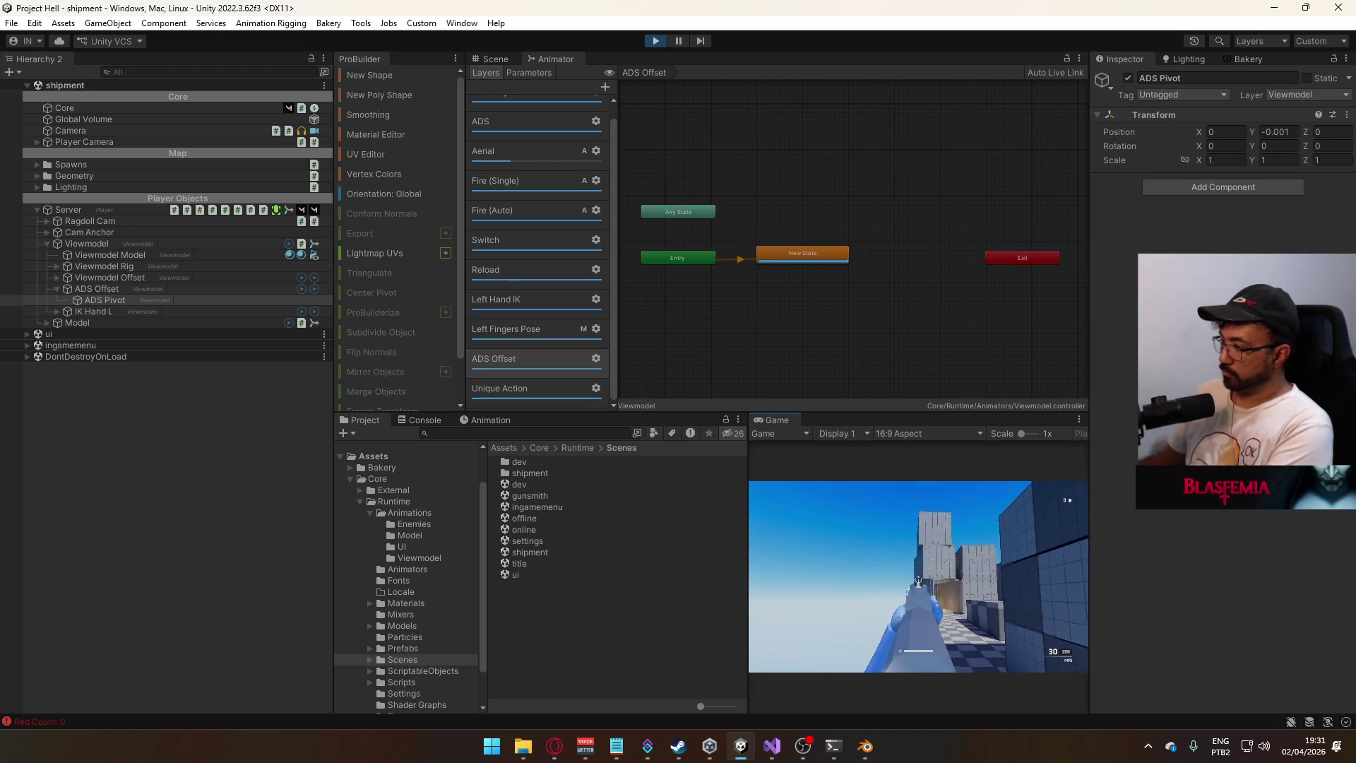
key(super)
click(1287, 133)
text(-0.005)
key(Return)
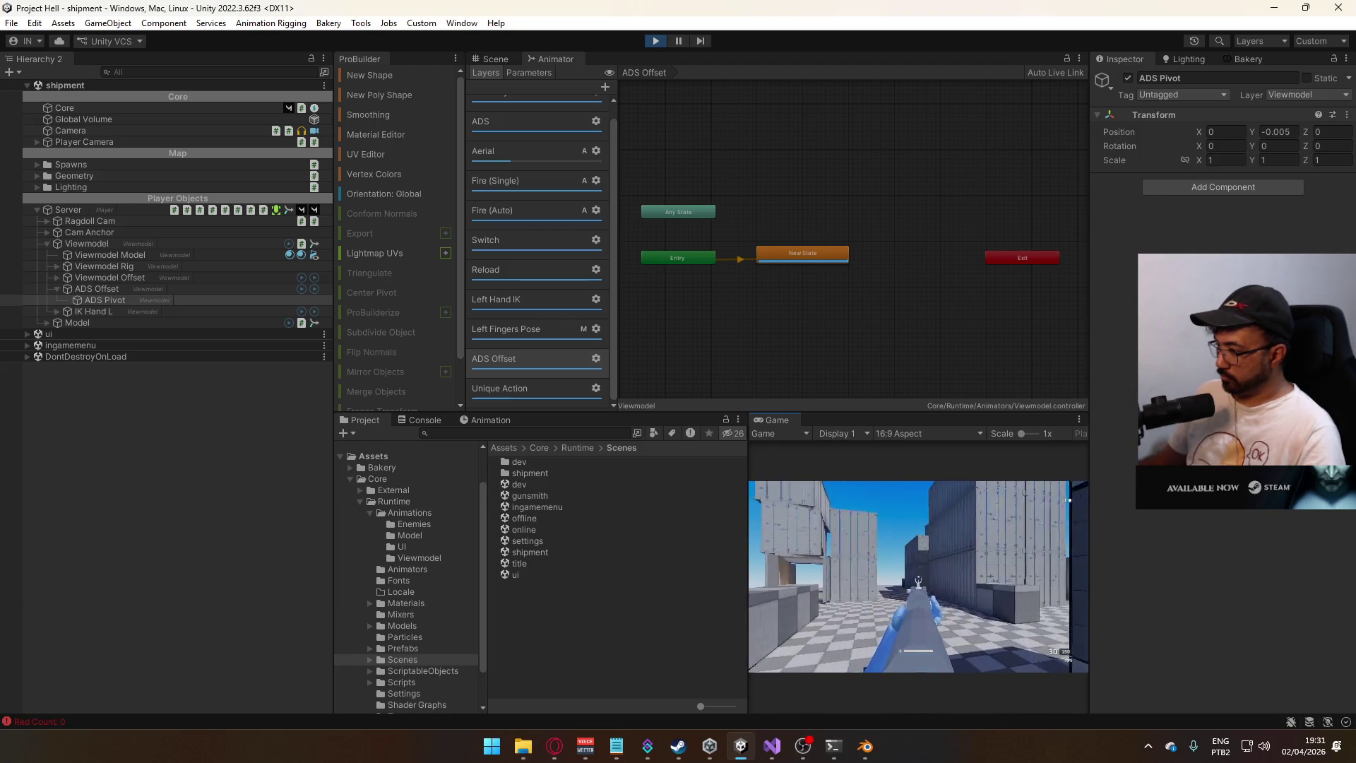
- Aim down sights to check the offset, then set ADS Pivot Y to -0.002
key(super)
key(super)
text(10)
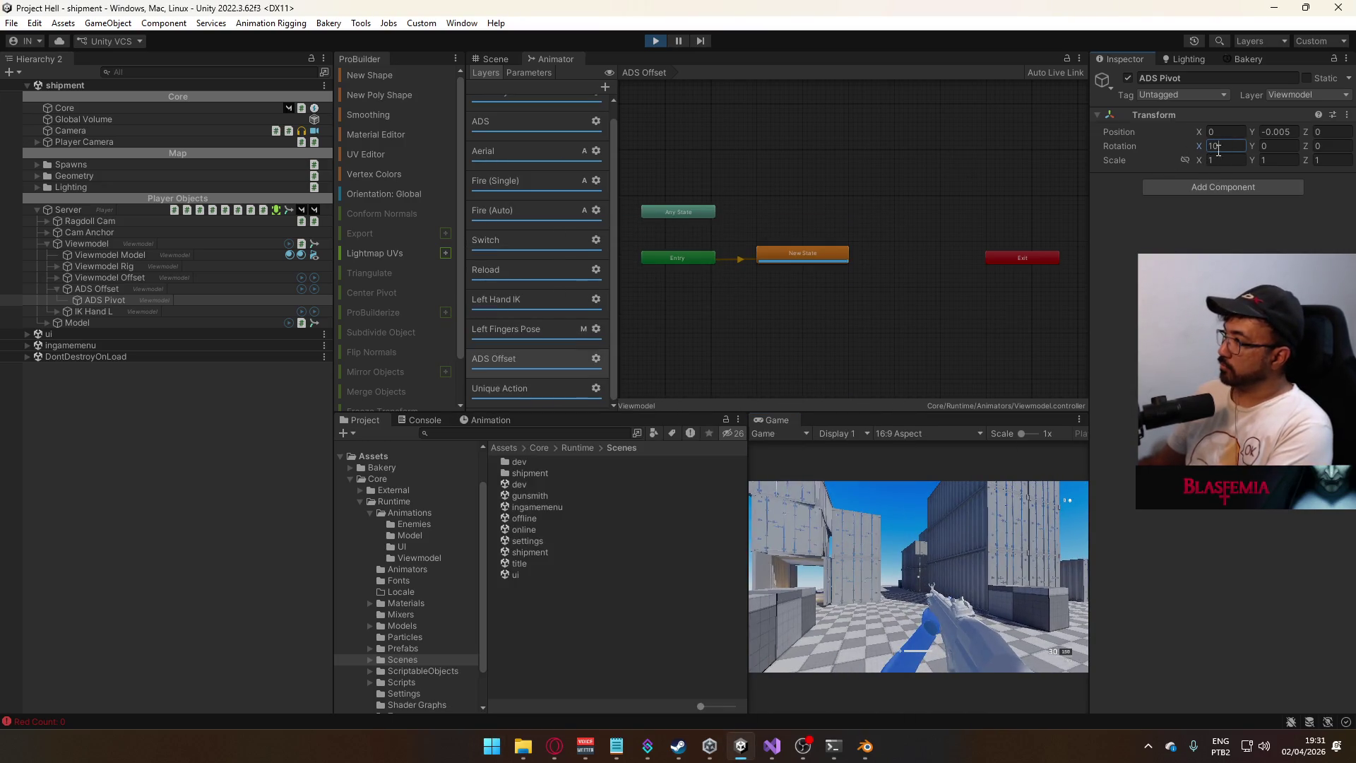
click(1220, 146)
text(0)
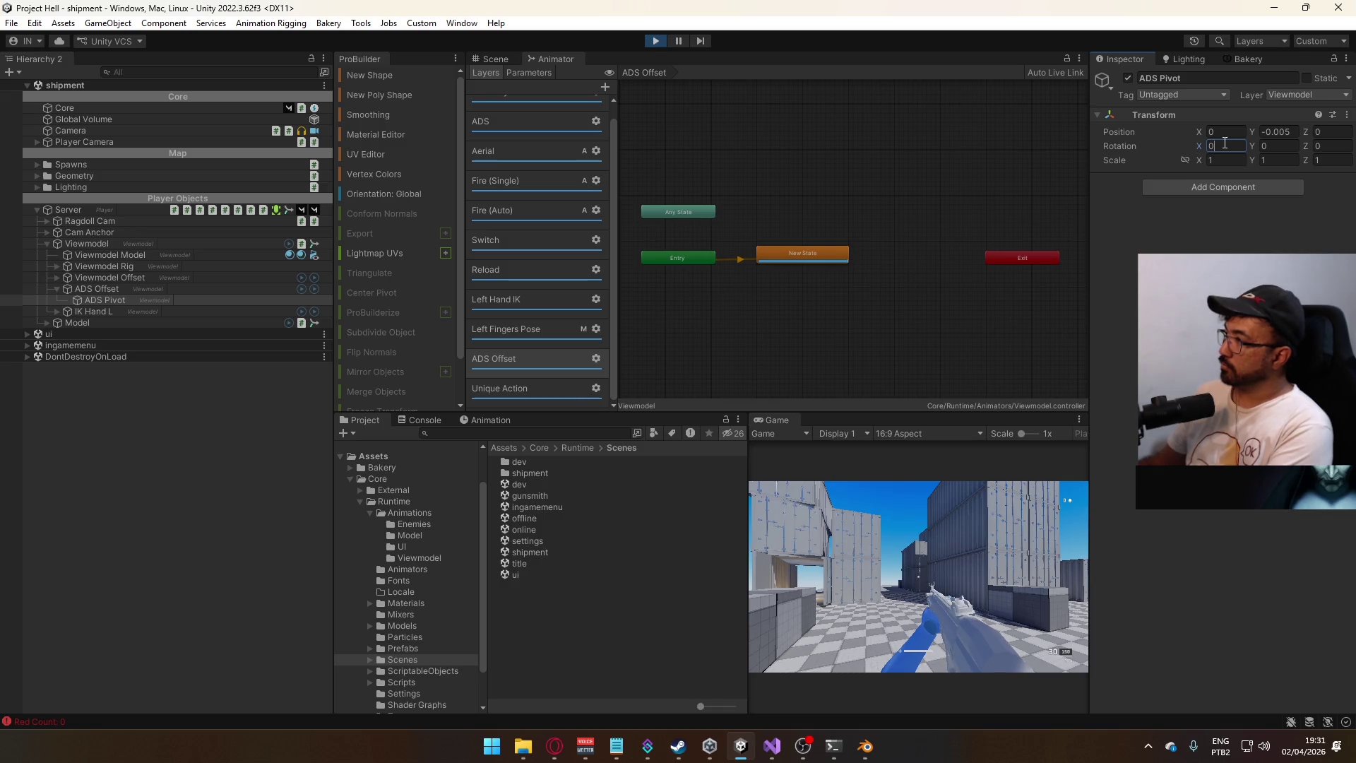
click(998, 493)
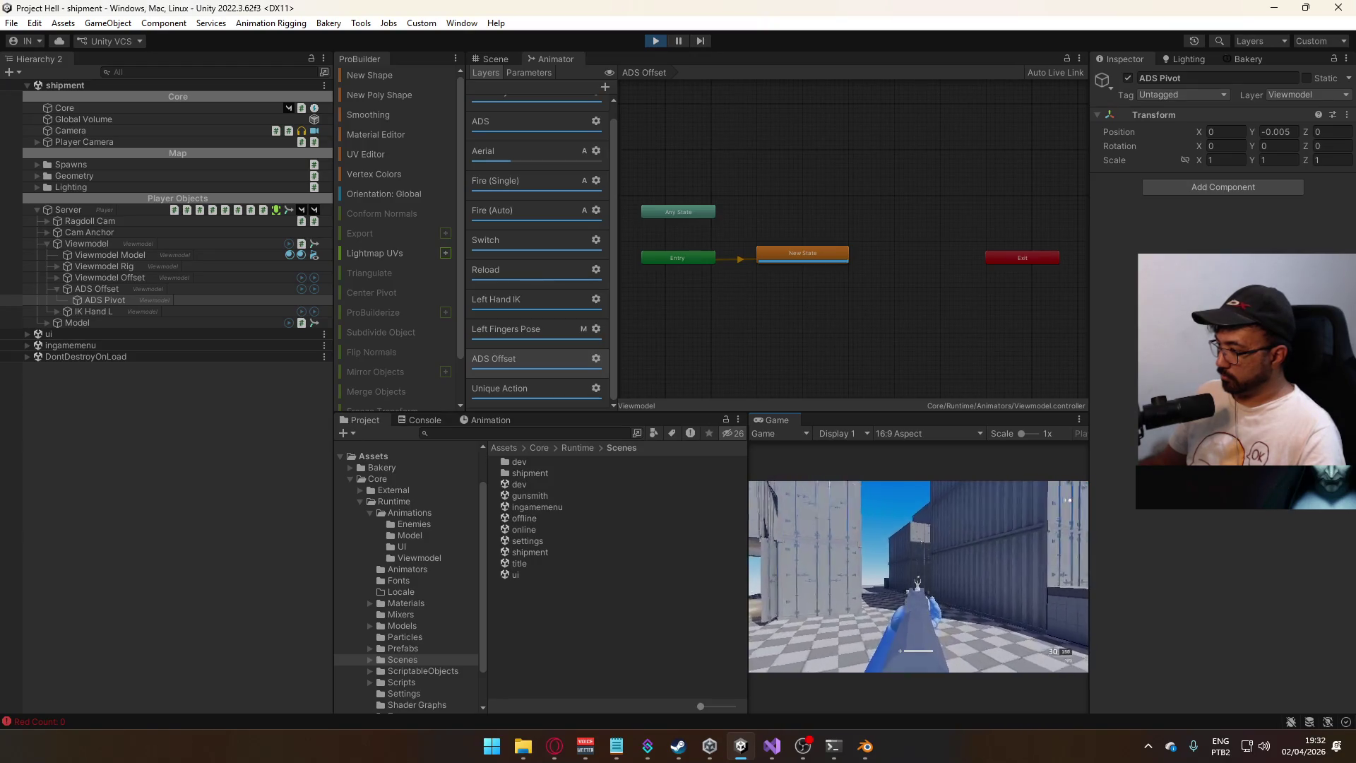
key(super)
key(Escape)
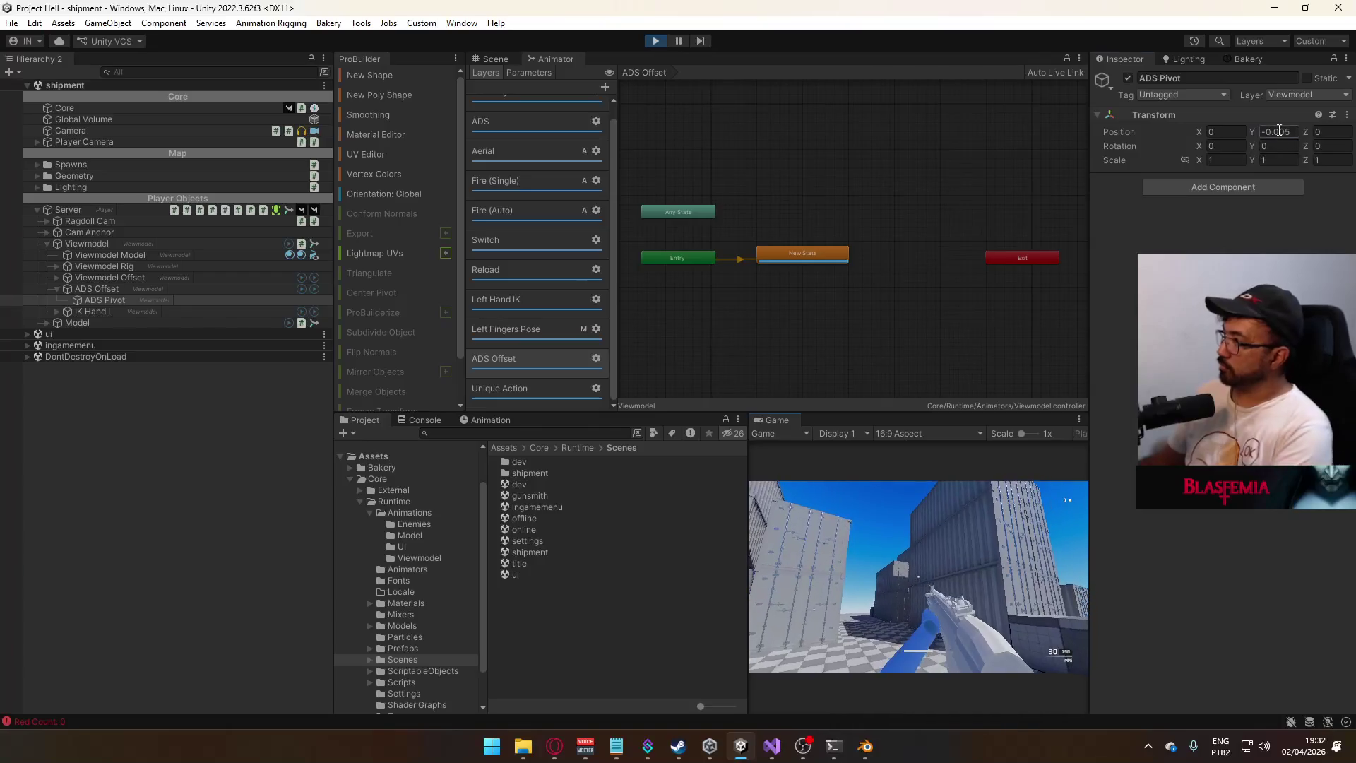
right_click(981, 520)
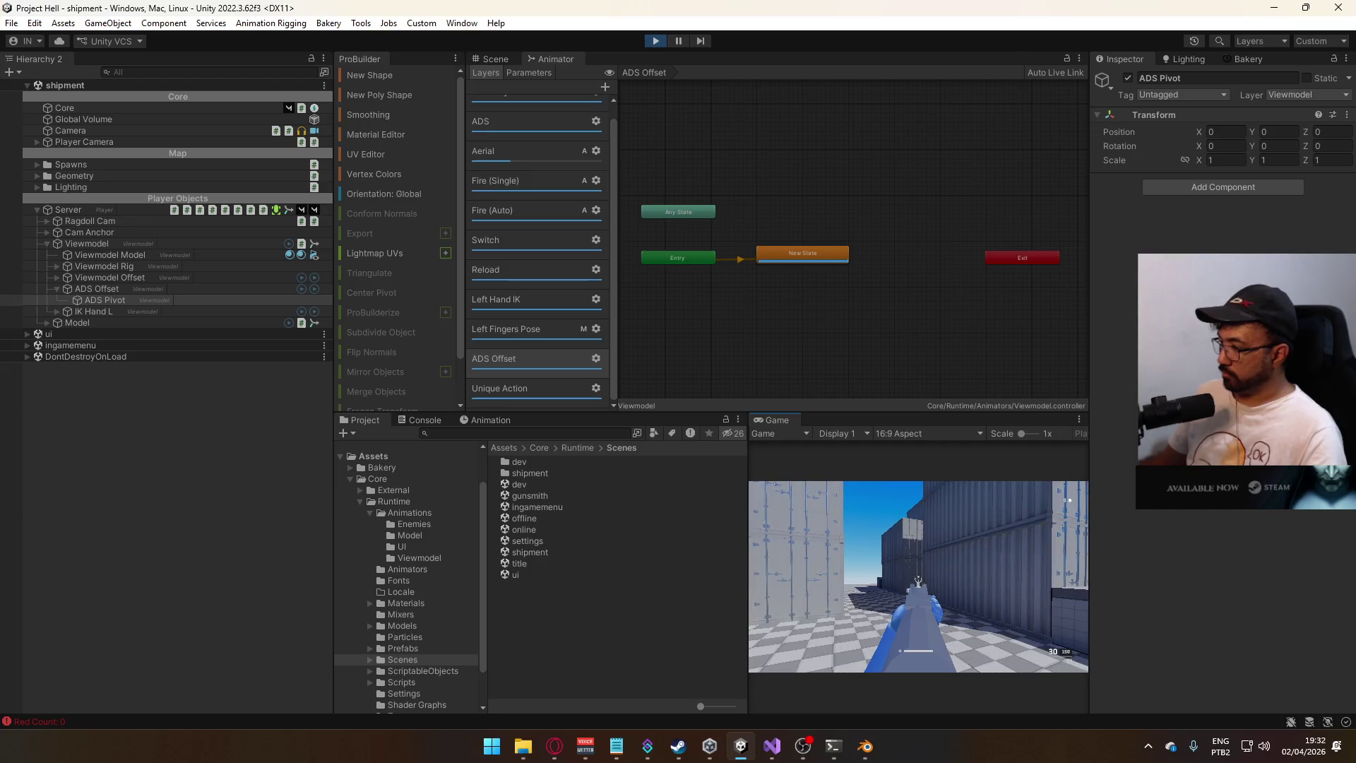
key(super)
click(1278, 131)
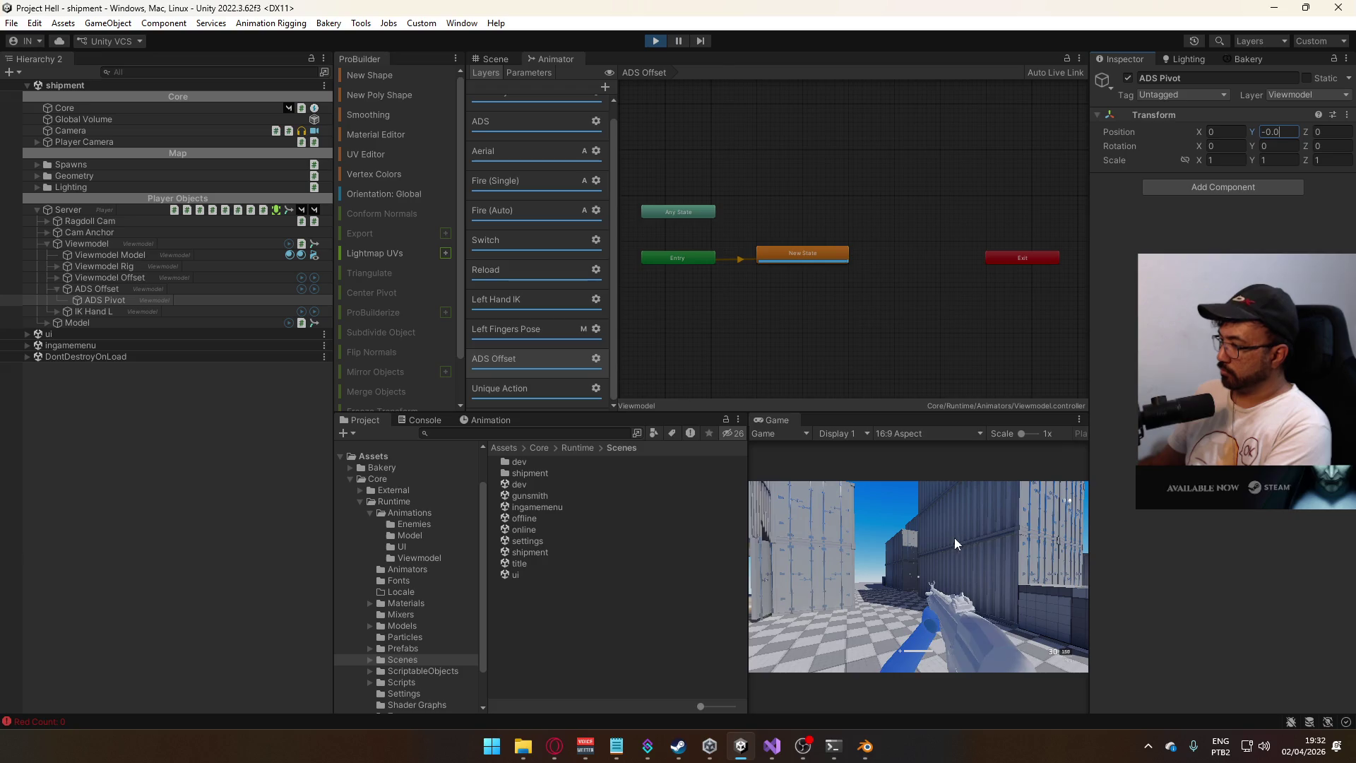
text(02)
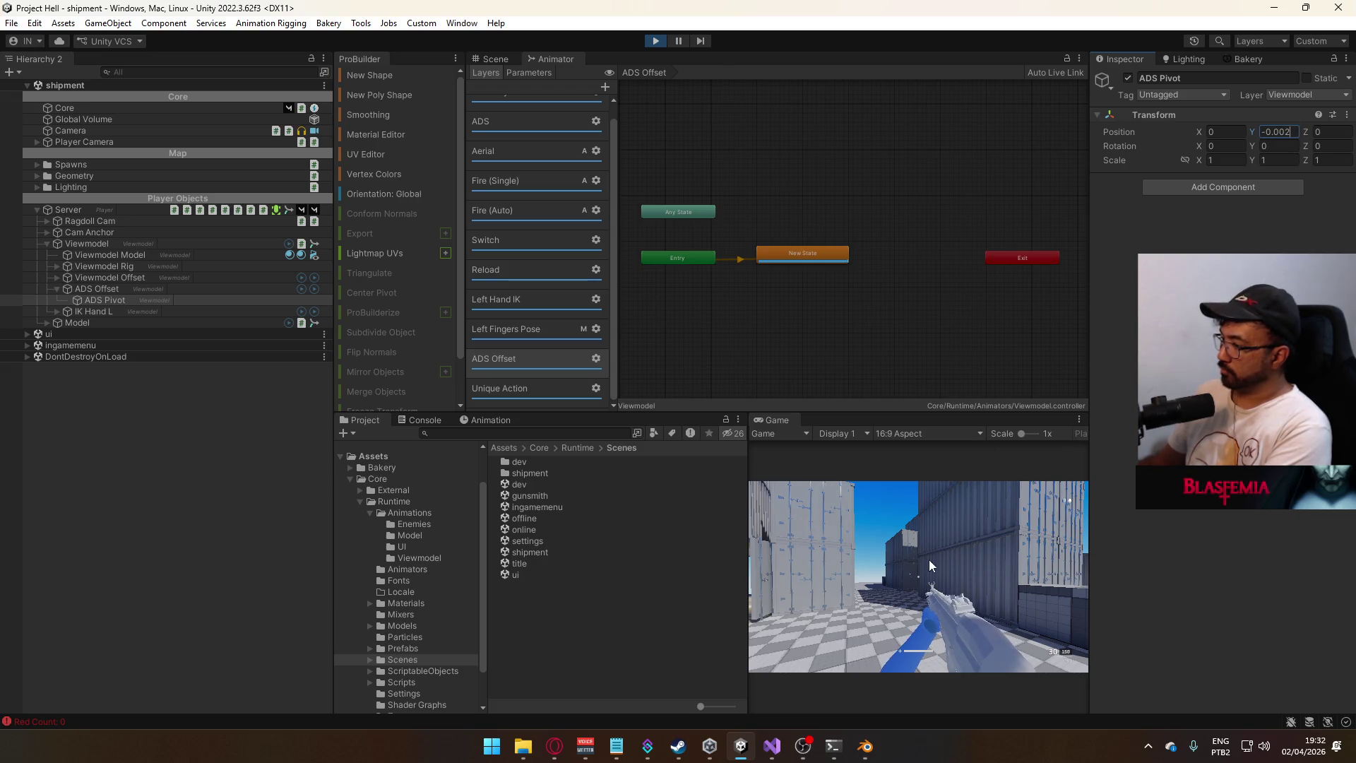
click(929, 560)
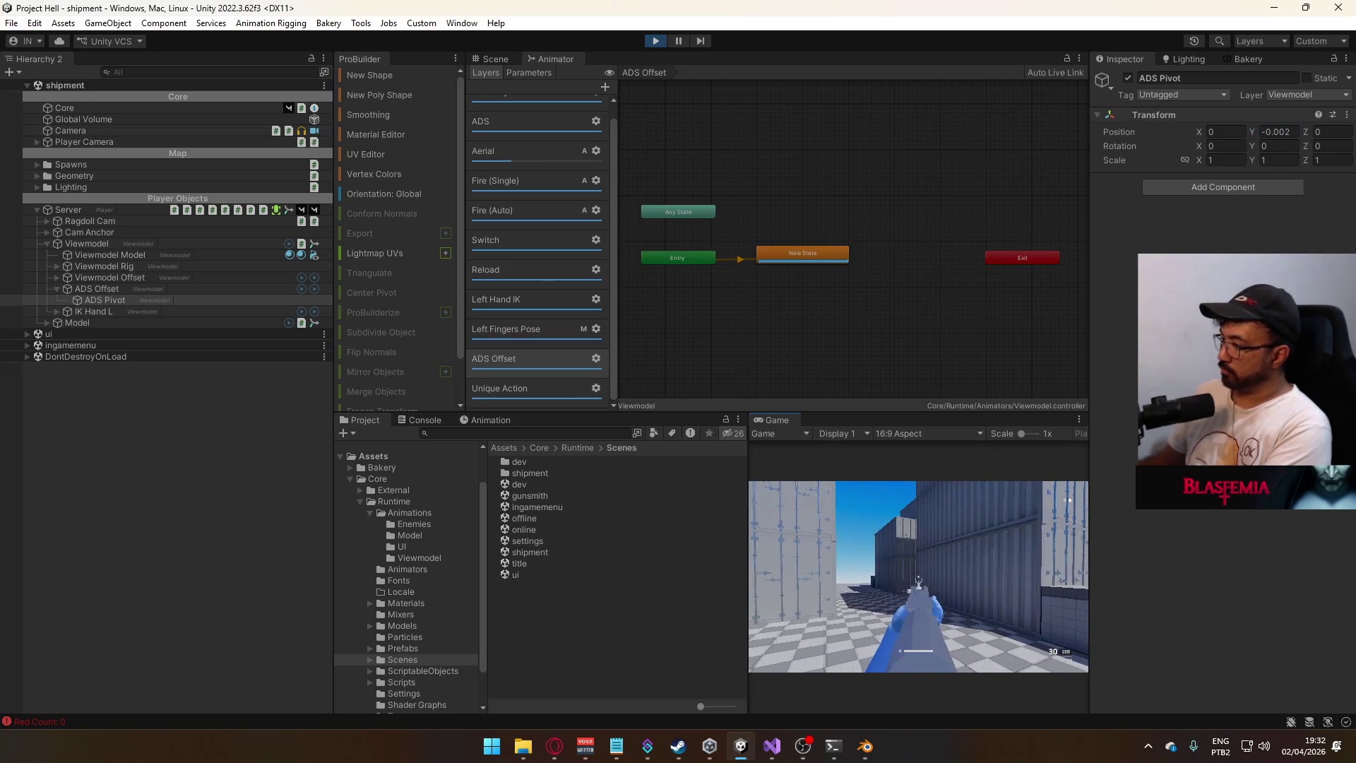
key(super)
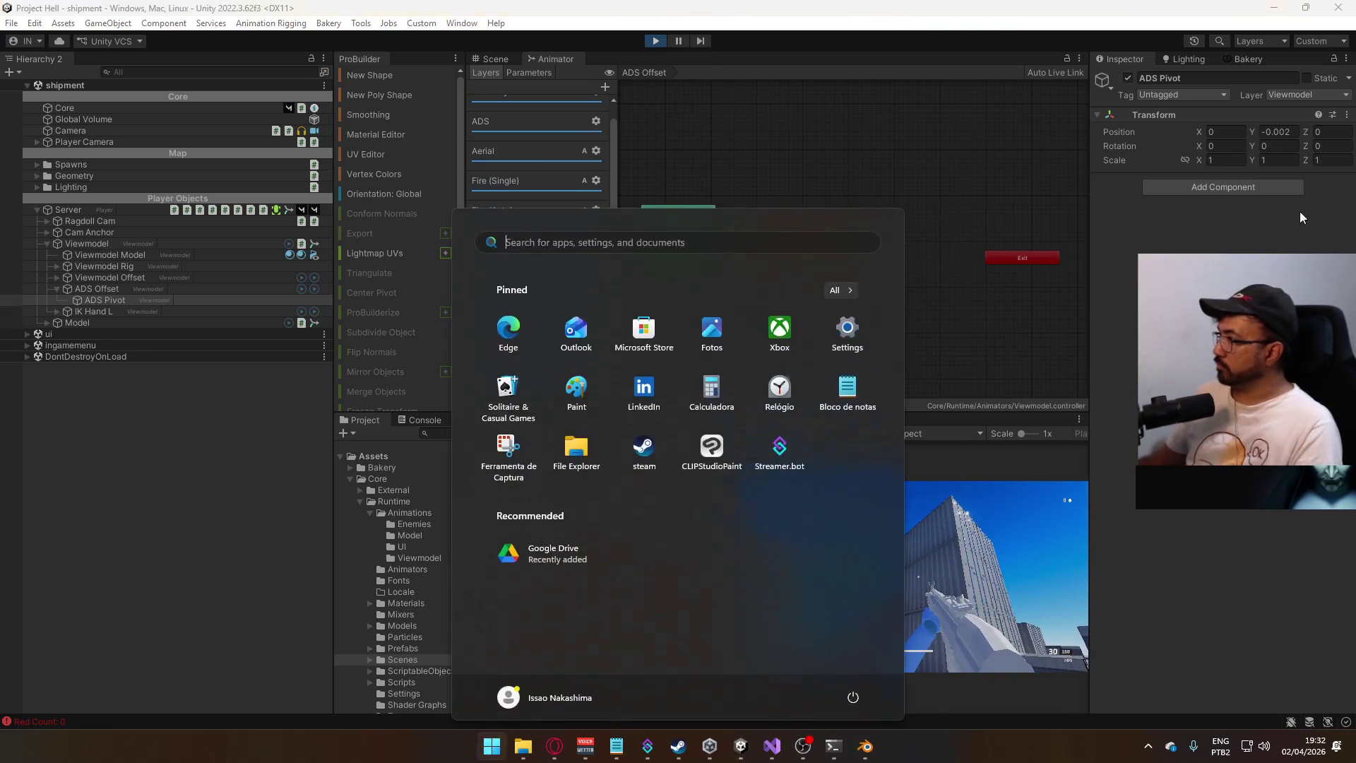
- Return ADS Pivot Y to -0.005, drop the layer weight to 0, and stop the play-test
key(super)
click(1278, 131)
text(-0.005)
click(953, 615)
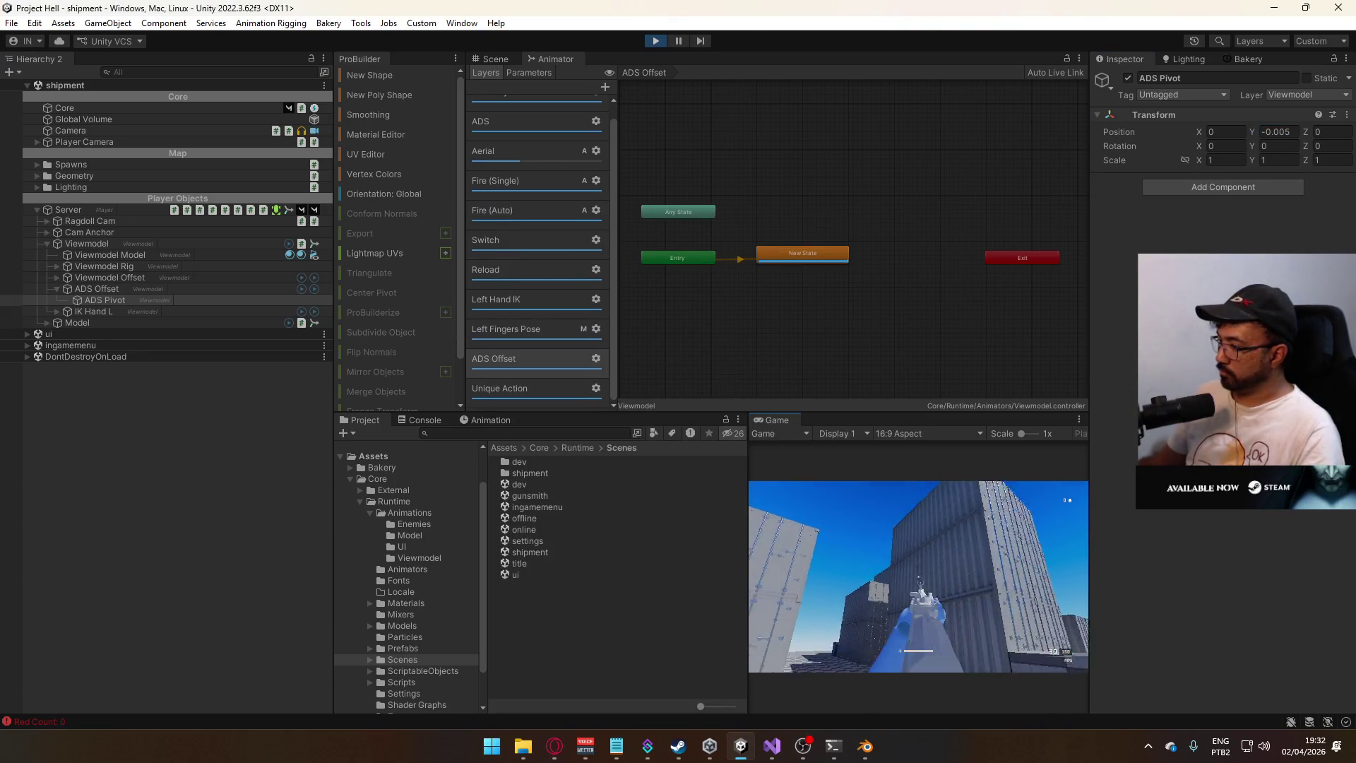
key(super)
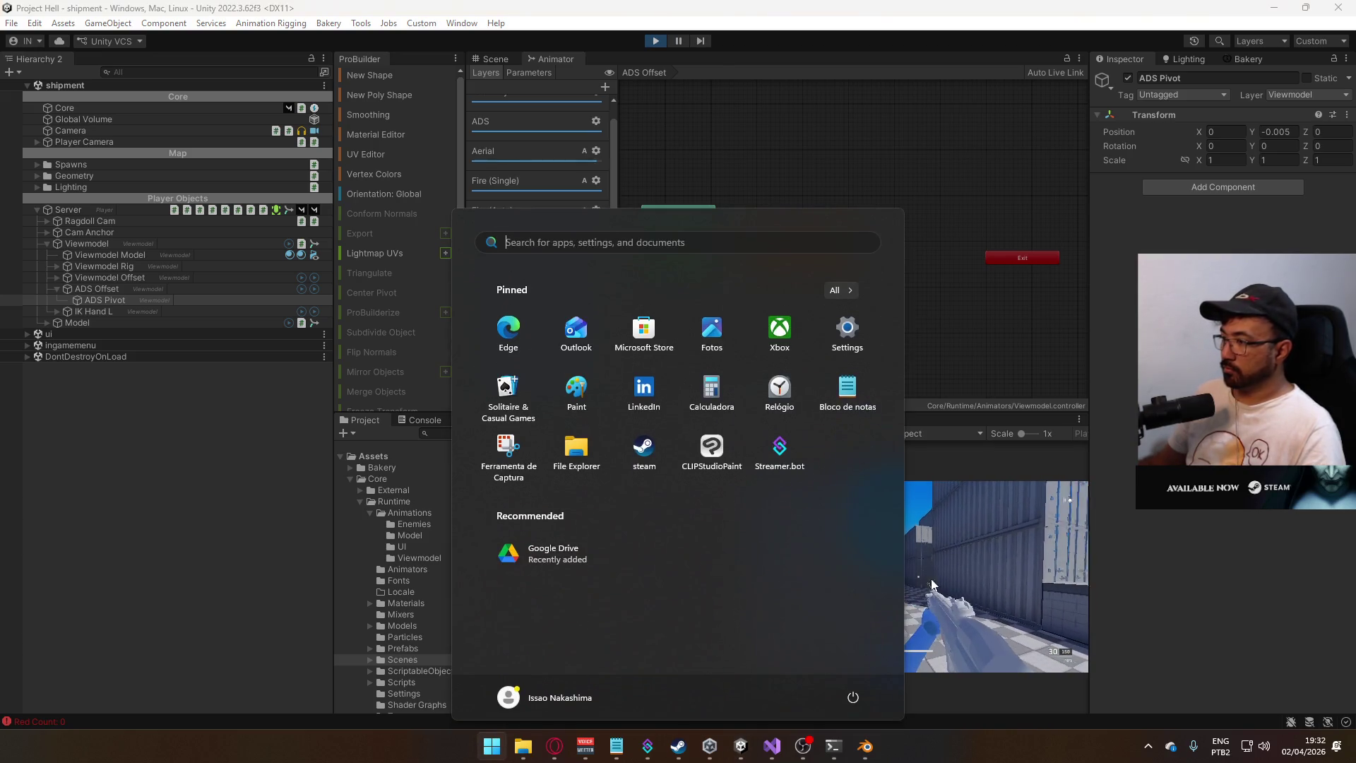
key(super)
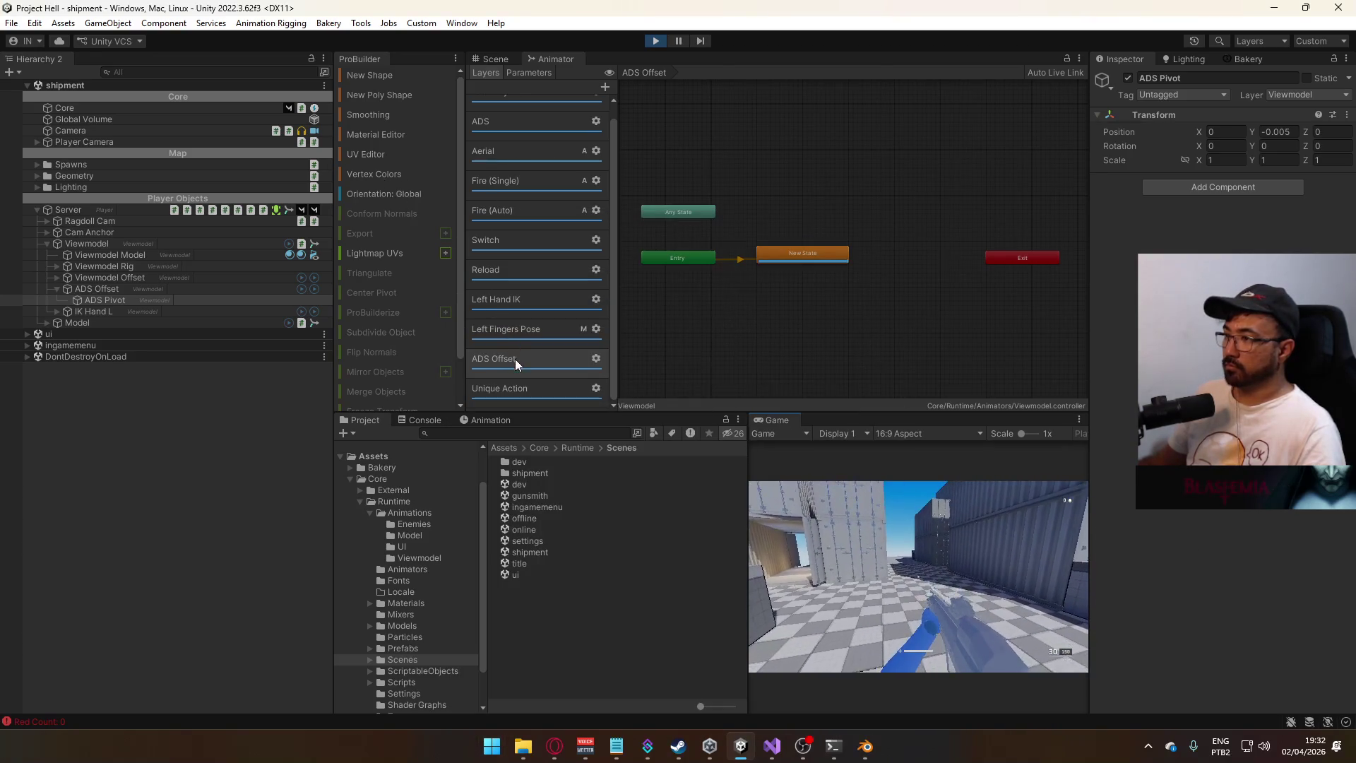
click(595, 358)
mouse_move(754, 358)
mouse_down()
mouse_move(665, 366)
mouse_move(828, 387)
mouse_move(716, 368)
mouse_move(786, 379)
mouse_up()
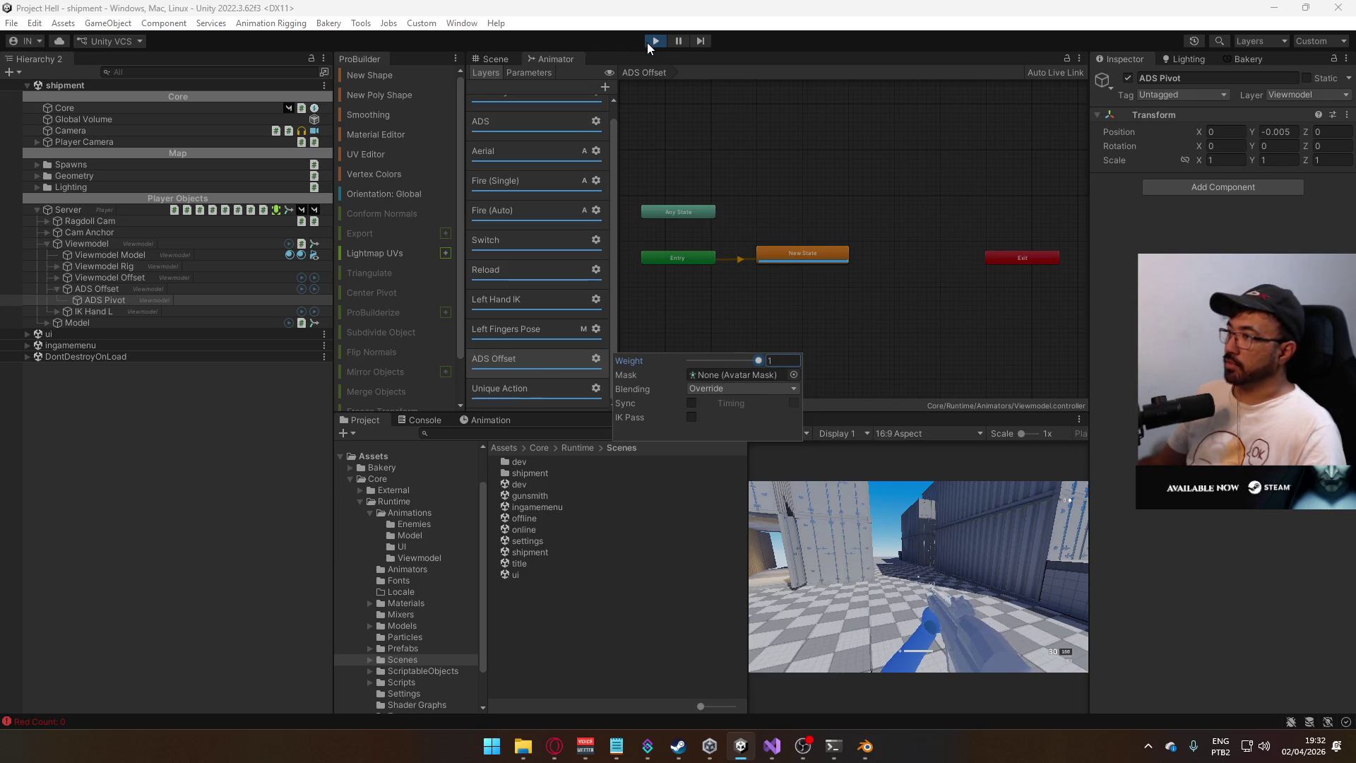
click(648, 42)
- Rename the ADS Offset layer's state to 'ADS Offset Weight 1'
click(786, 257)
click(1212, 78)
text(ADS Offset)
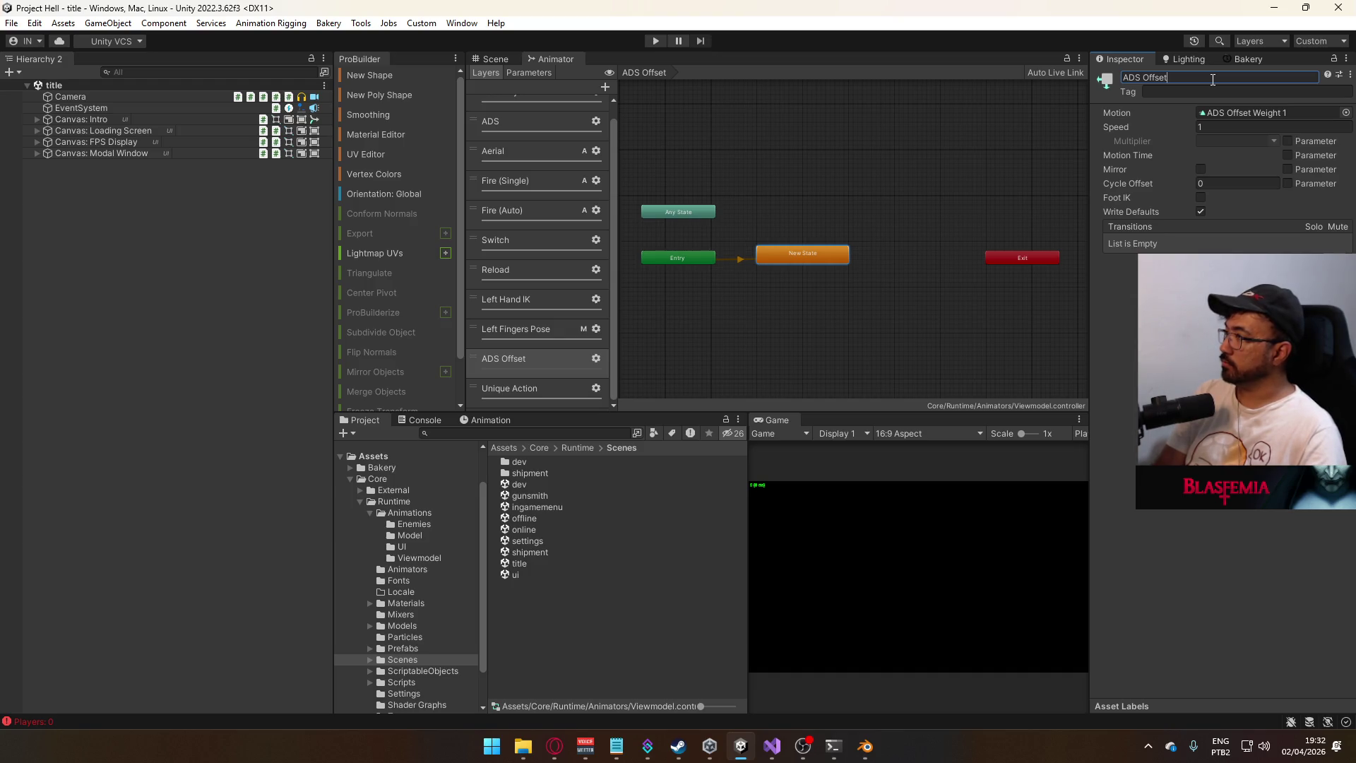
text( Weight 1)
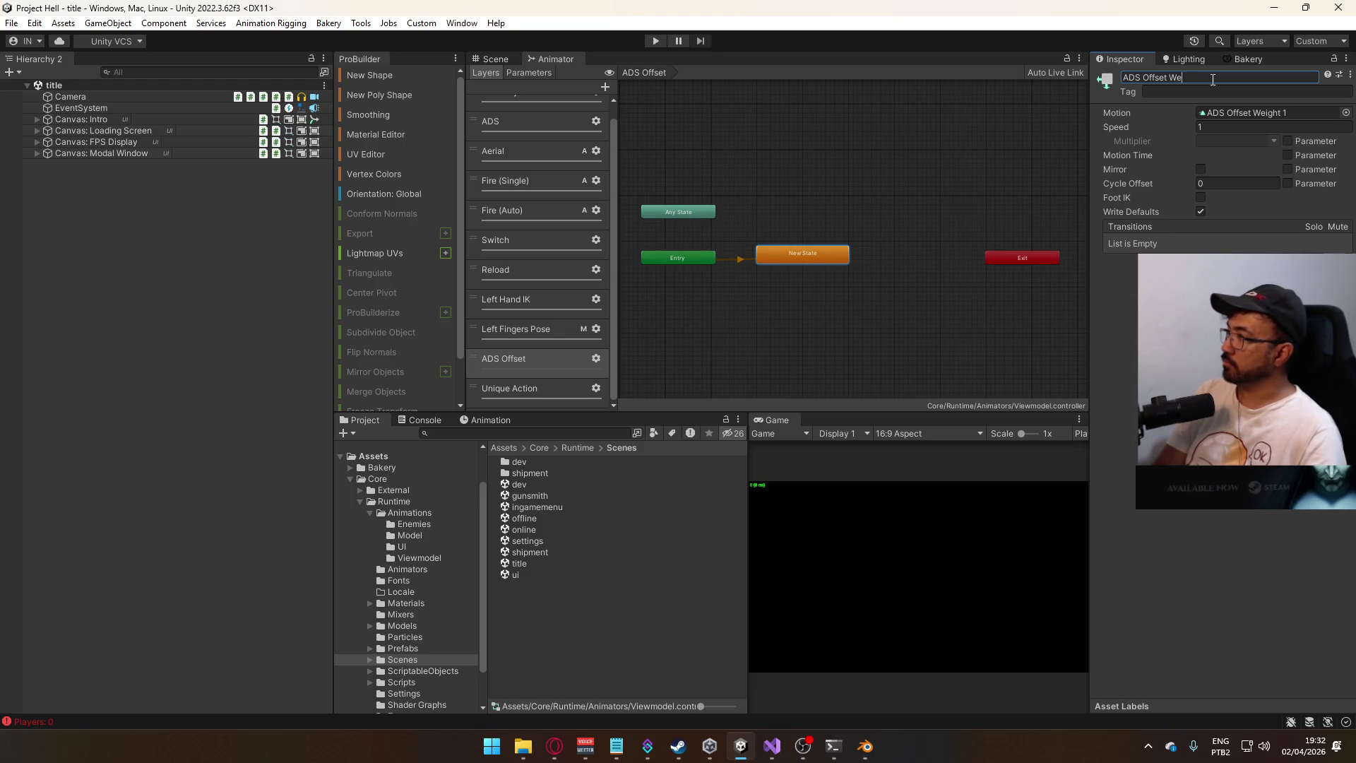
key(Return)
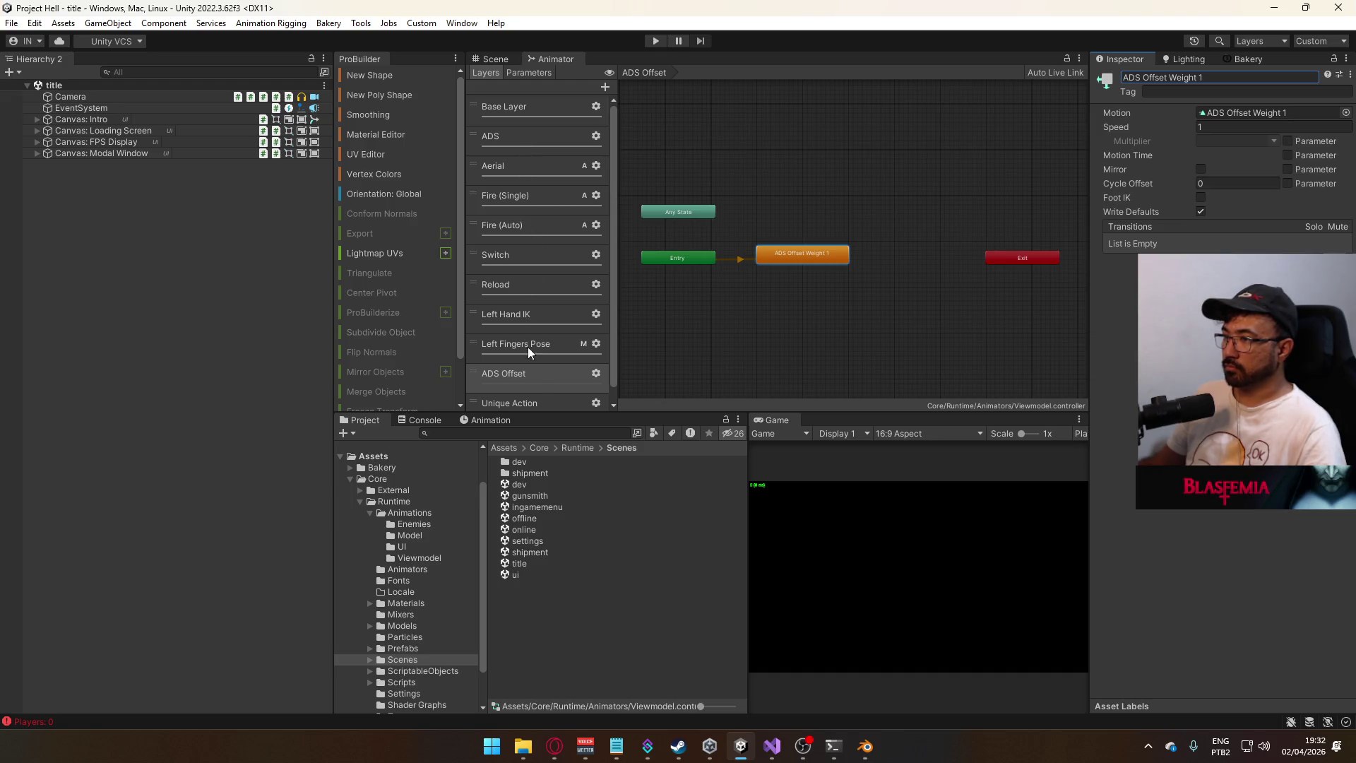
click(772, 745)
click(565, 397)
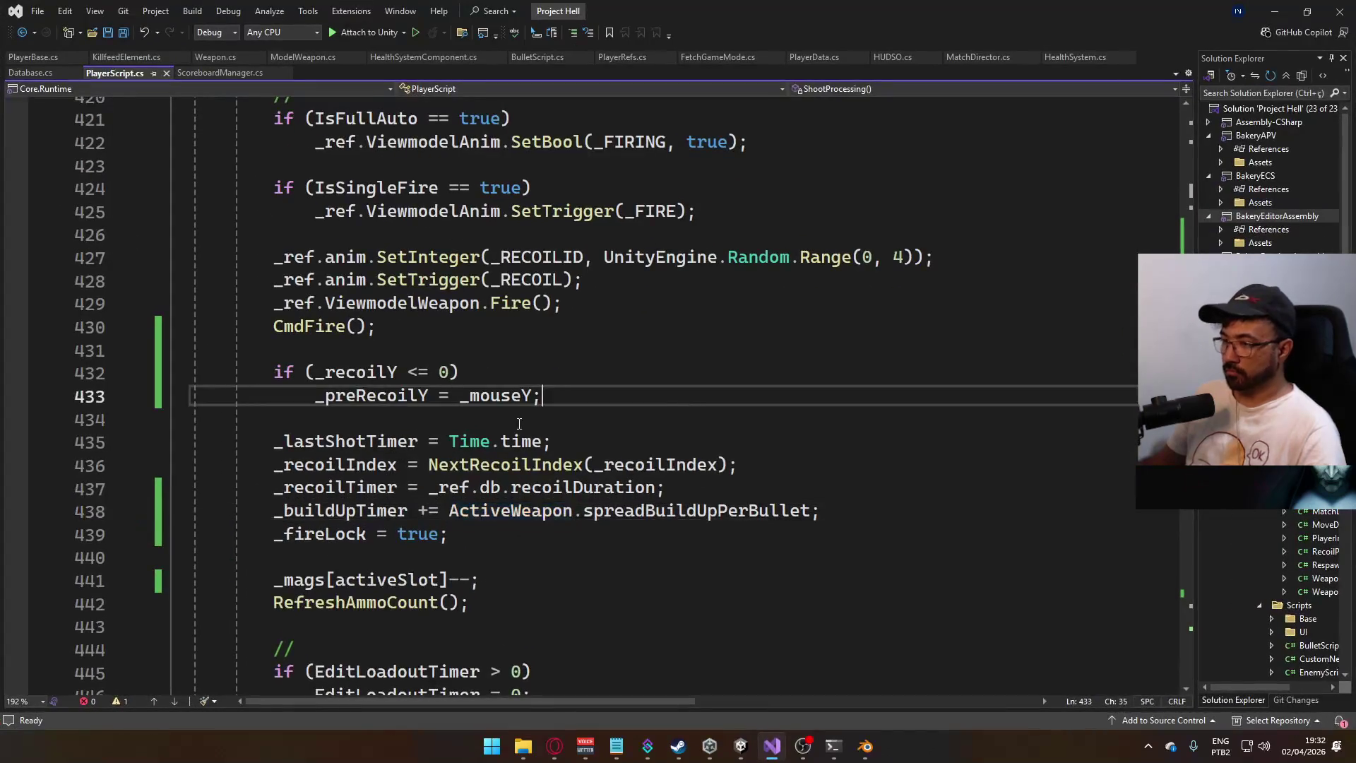
- Open Weapon.cs and scroll to the RigOffset field in Model Config
scroll(566, 398, up, 3)
scroll(565, 397, up, 20)
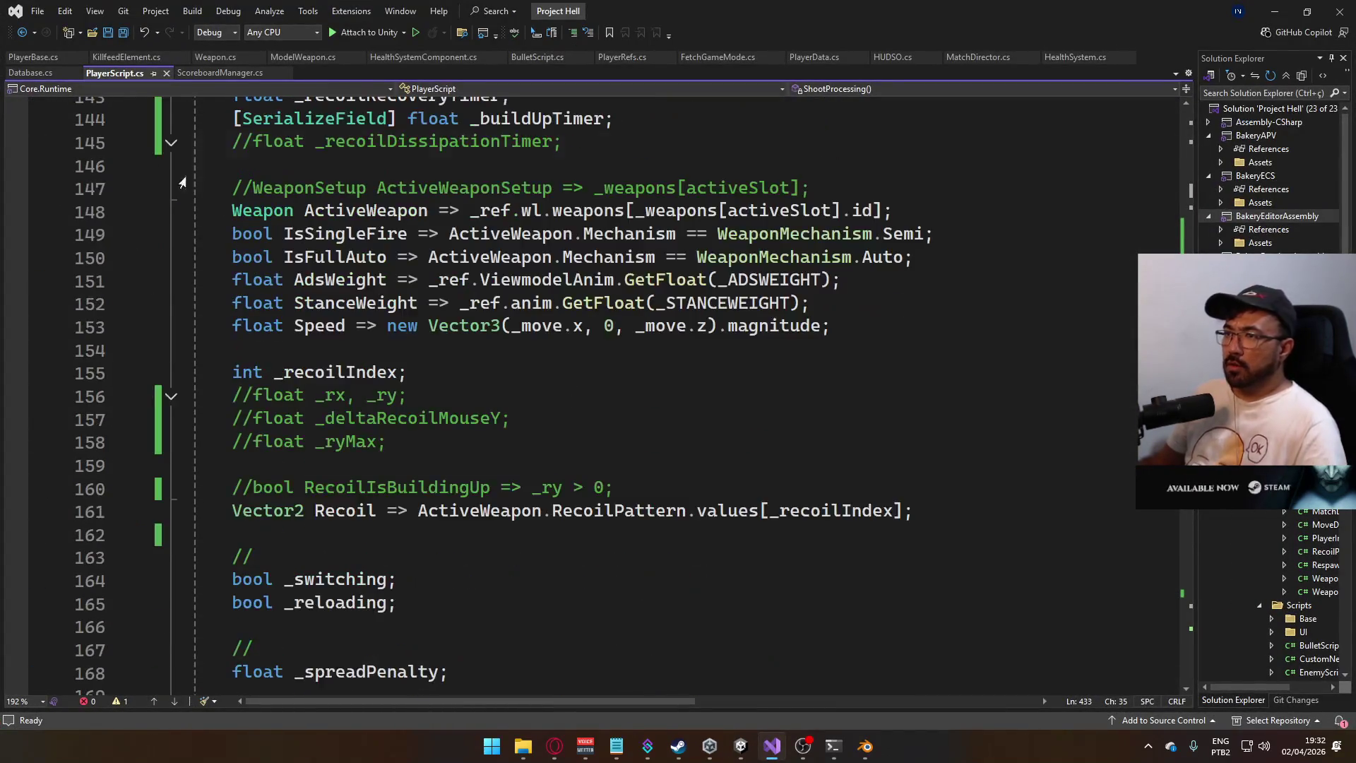
click(225, 57)
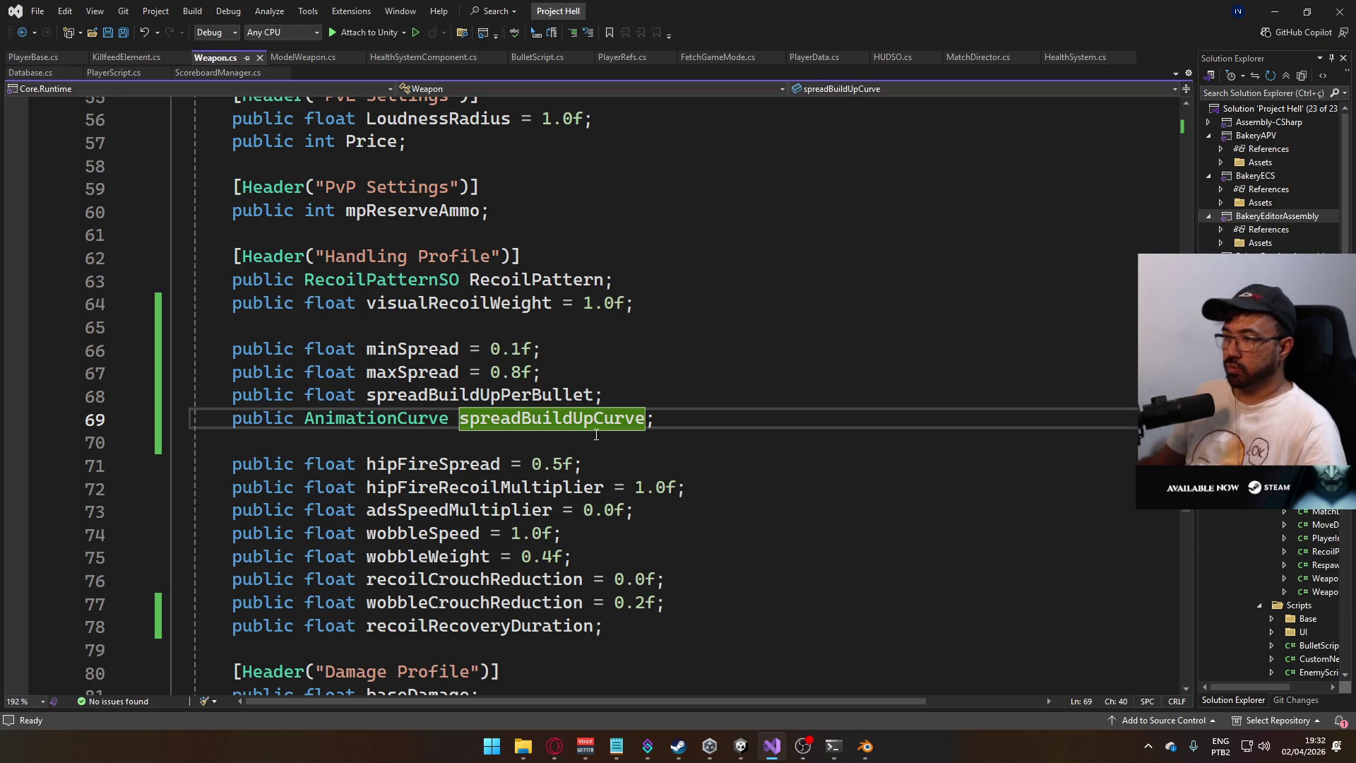
scroll(596, 434, down, 6)
scroll(584, 259, up, 5)
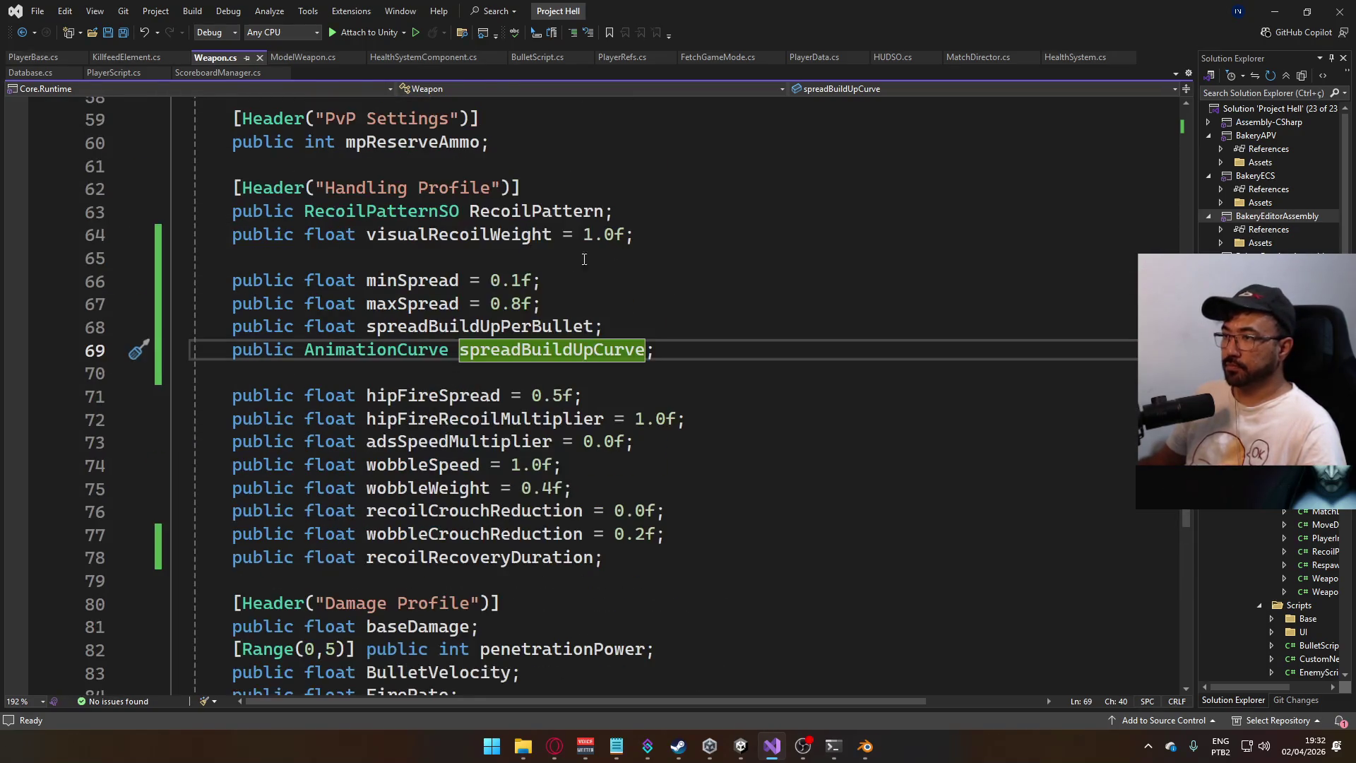
scroll(533, 298, up, 2)
scroll(526, 280, up, 2)
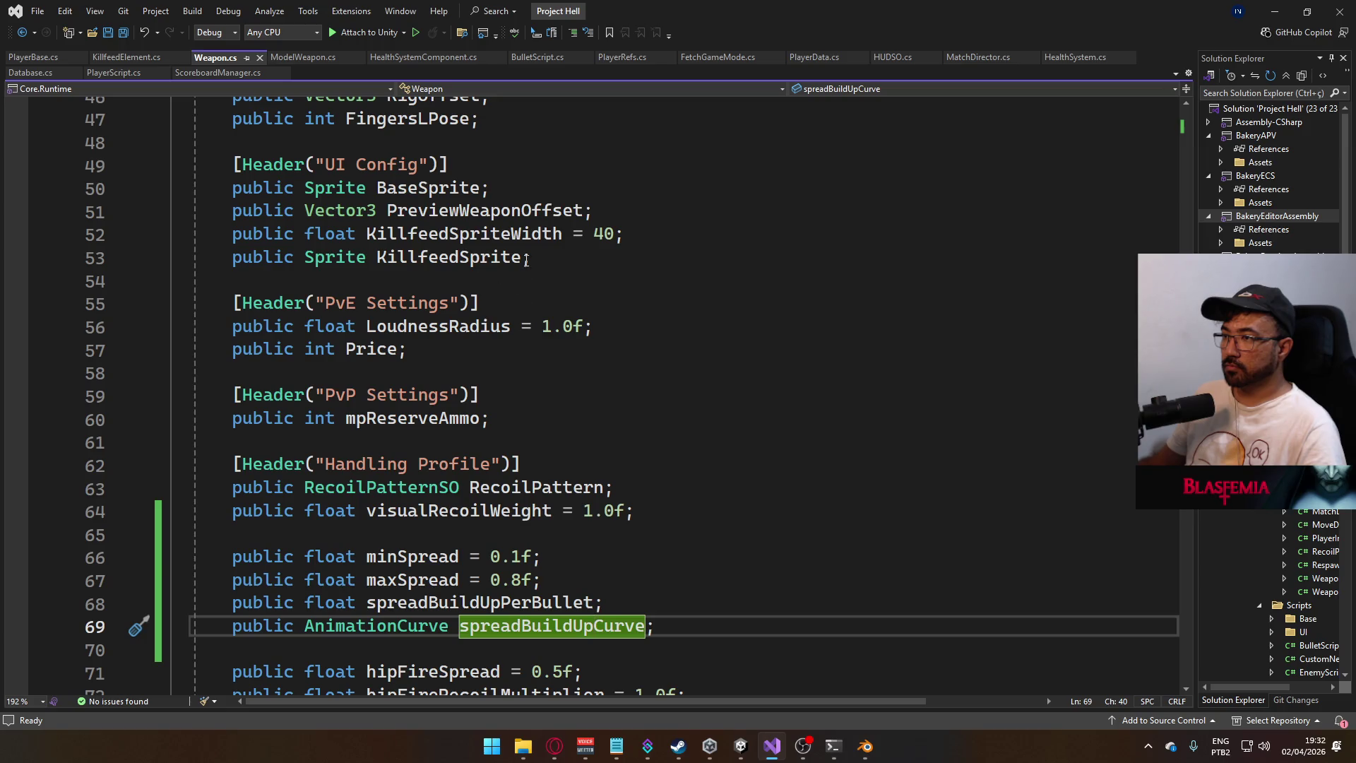
scroll(530, 279, up, 3)
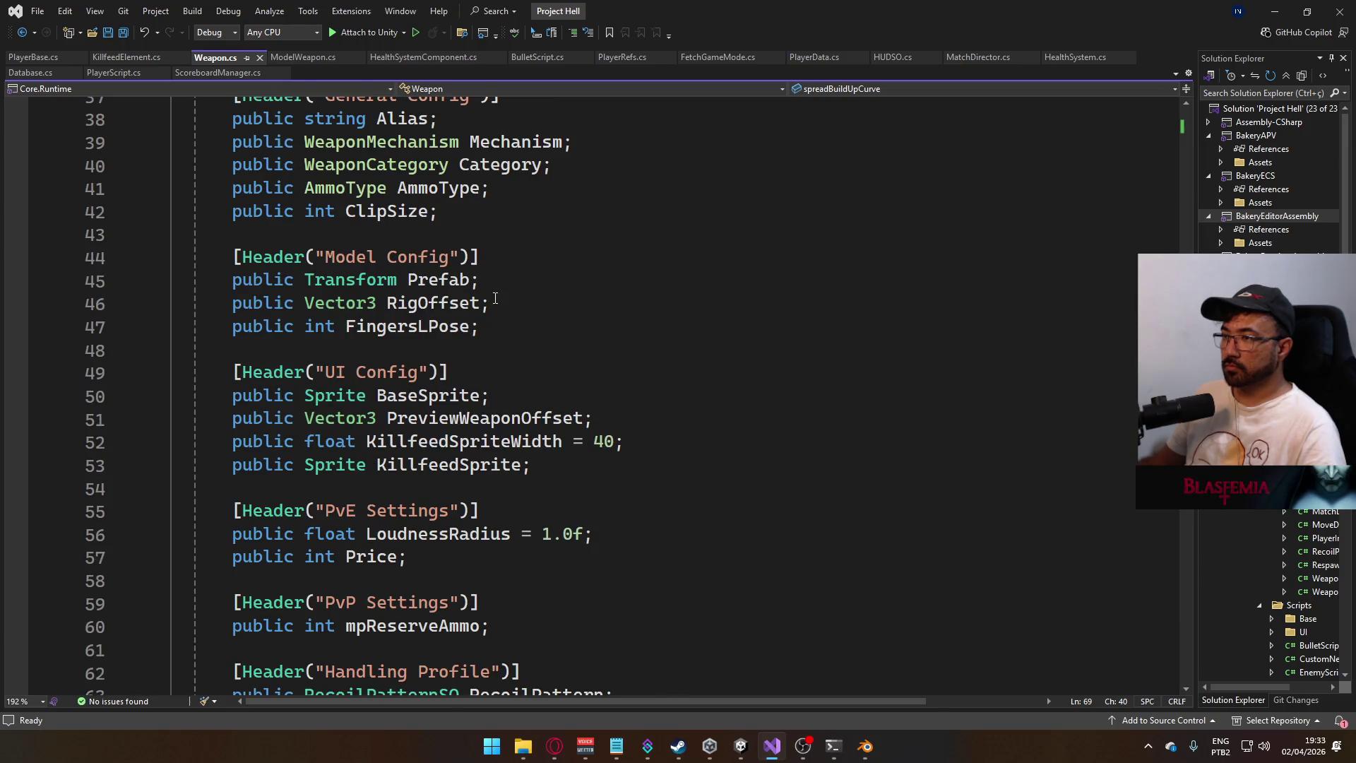
- Add 'public Vector3 AdsOffset;' below RigOffset and save the script
click(522, 304)
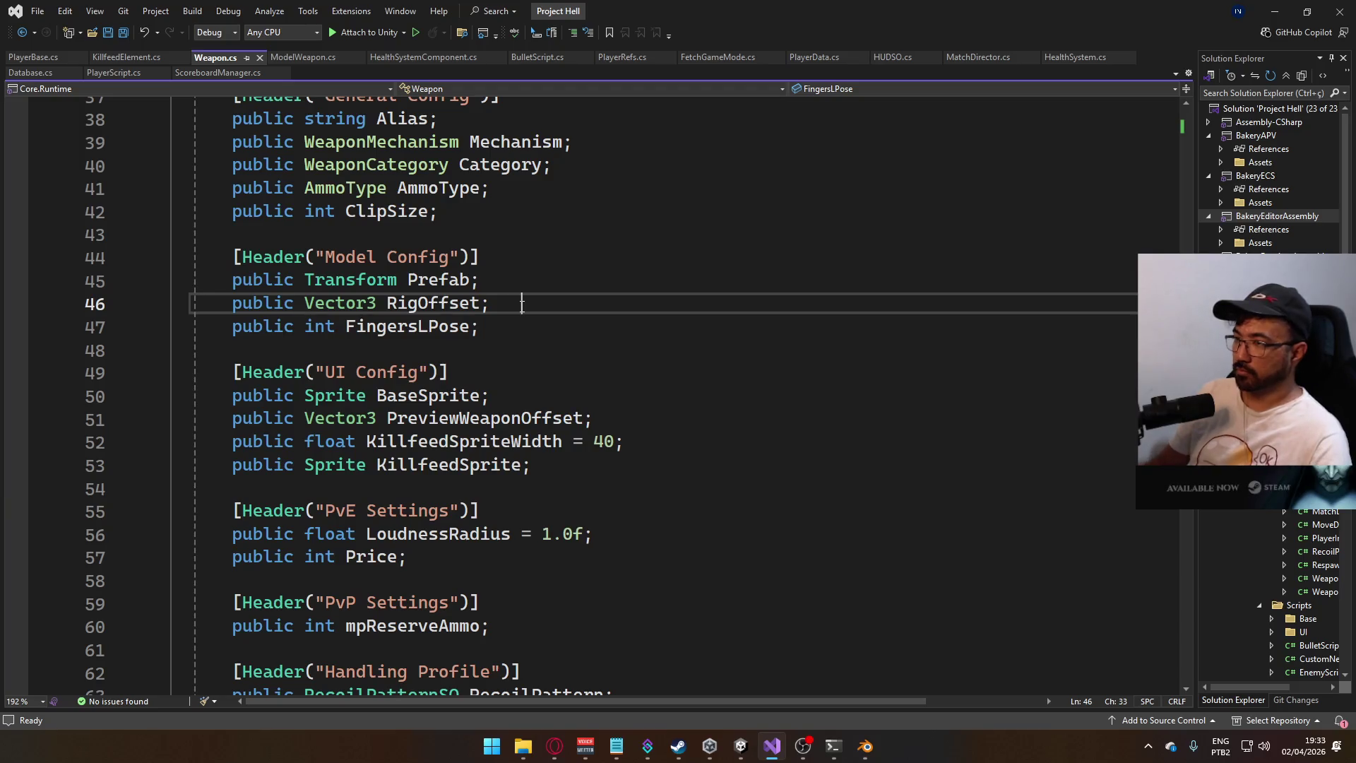
key(Return)
text(V)
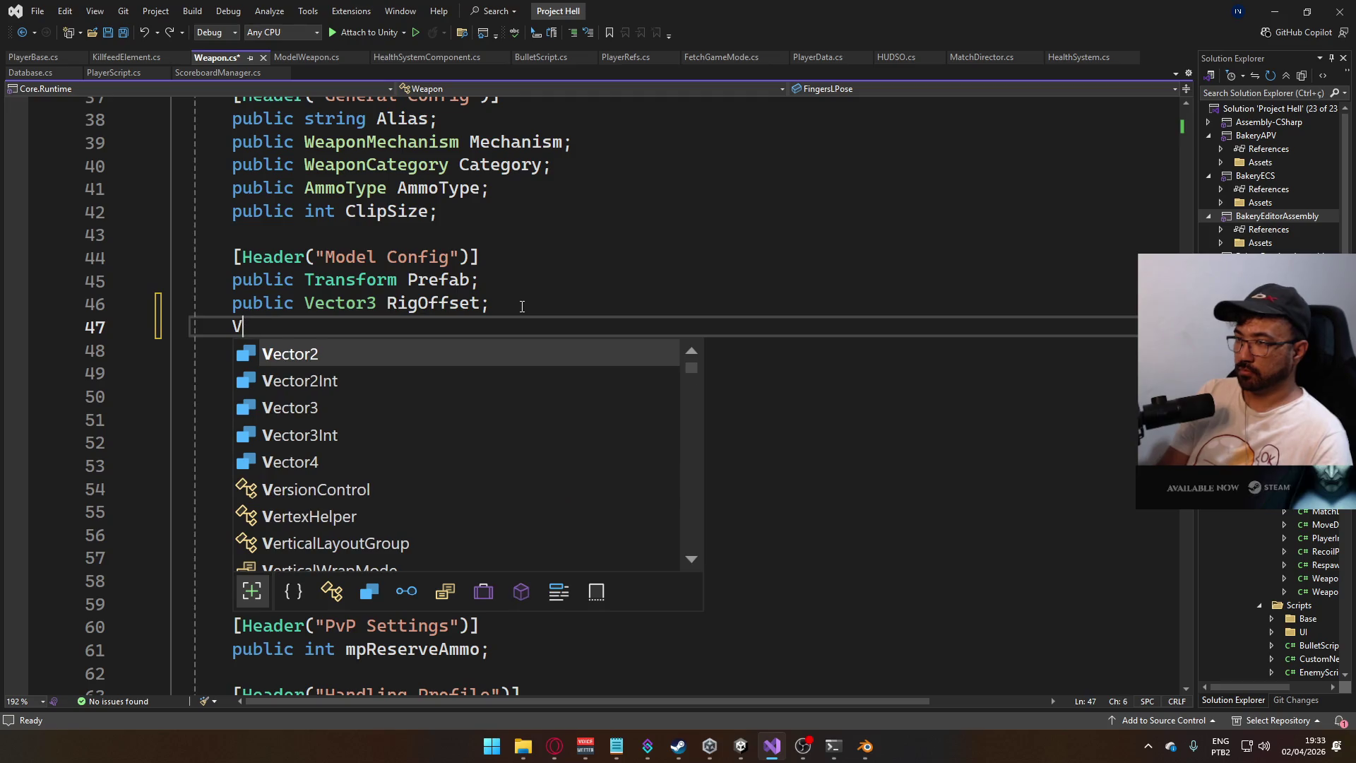
key(BackSpace)
text(public Vecto)
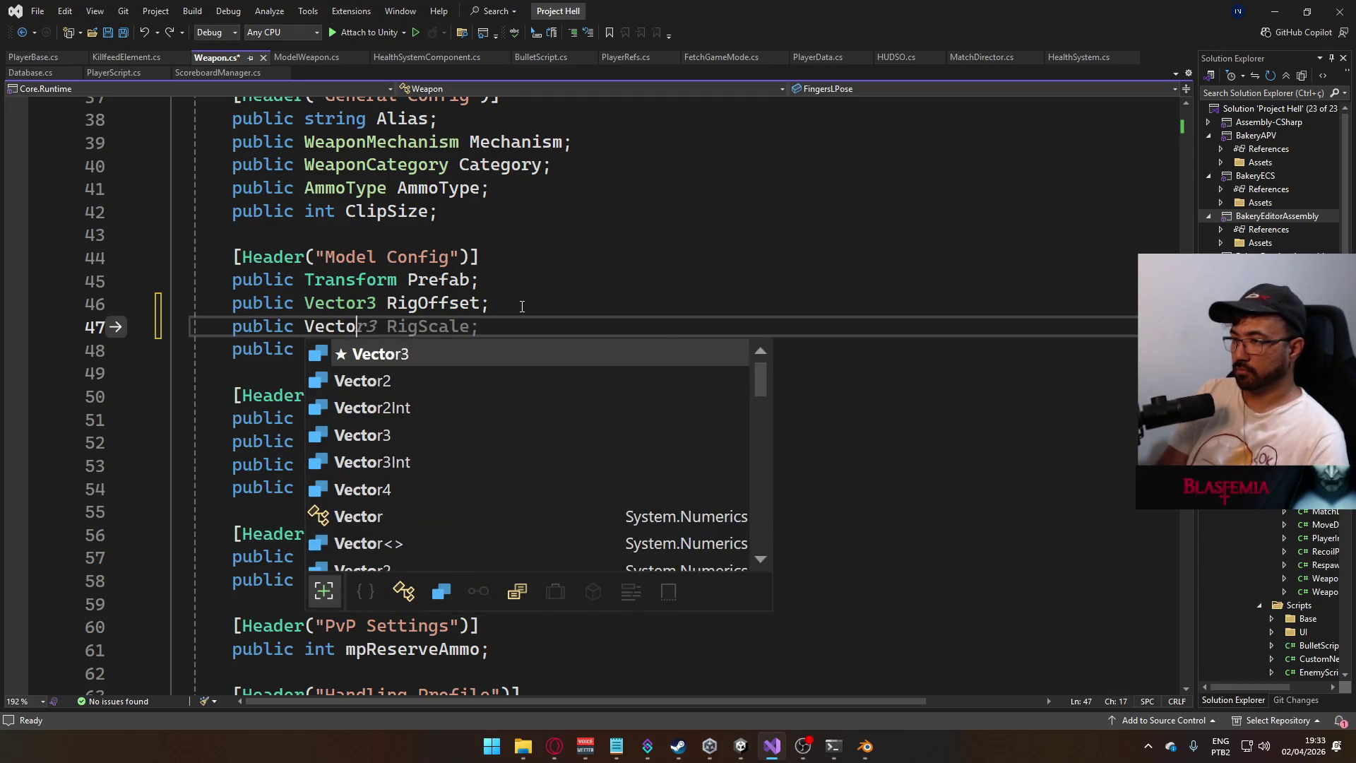
text(r3 AdsOffset;)
key(ctrl+s)
scroll(496, 326, up, 3)
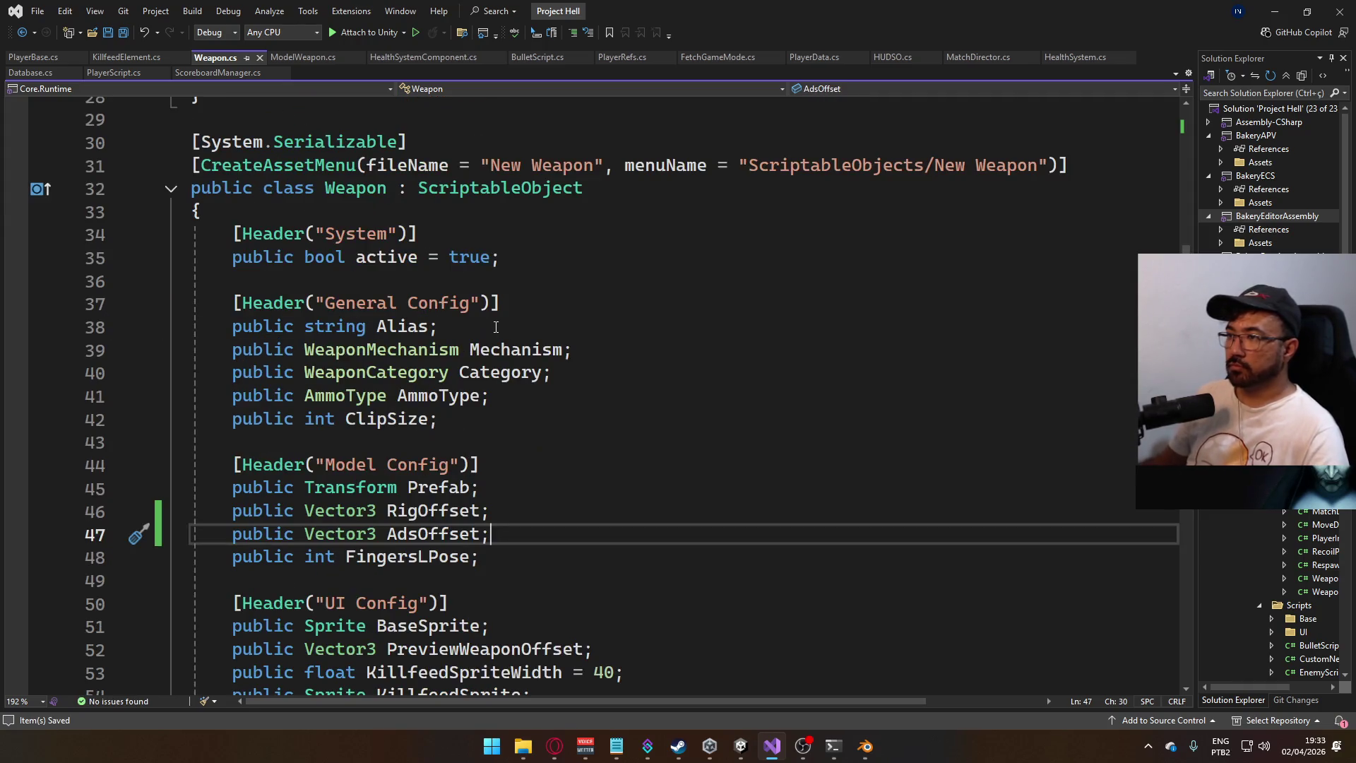
scroll(593, 444, down, 13)
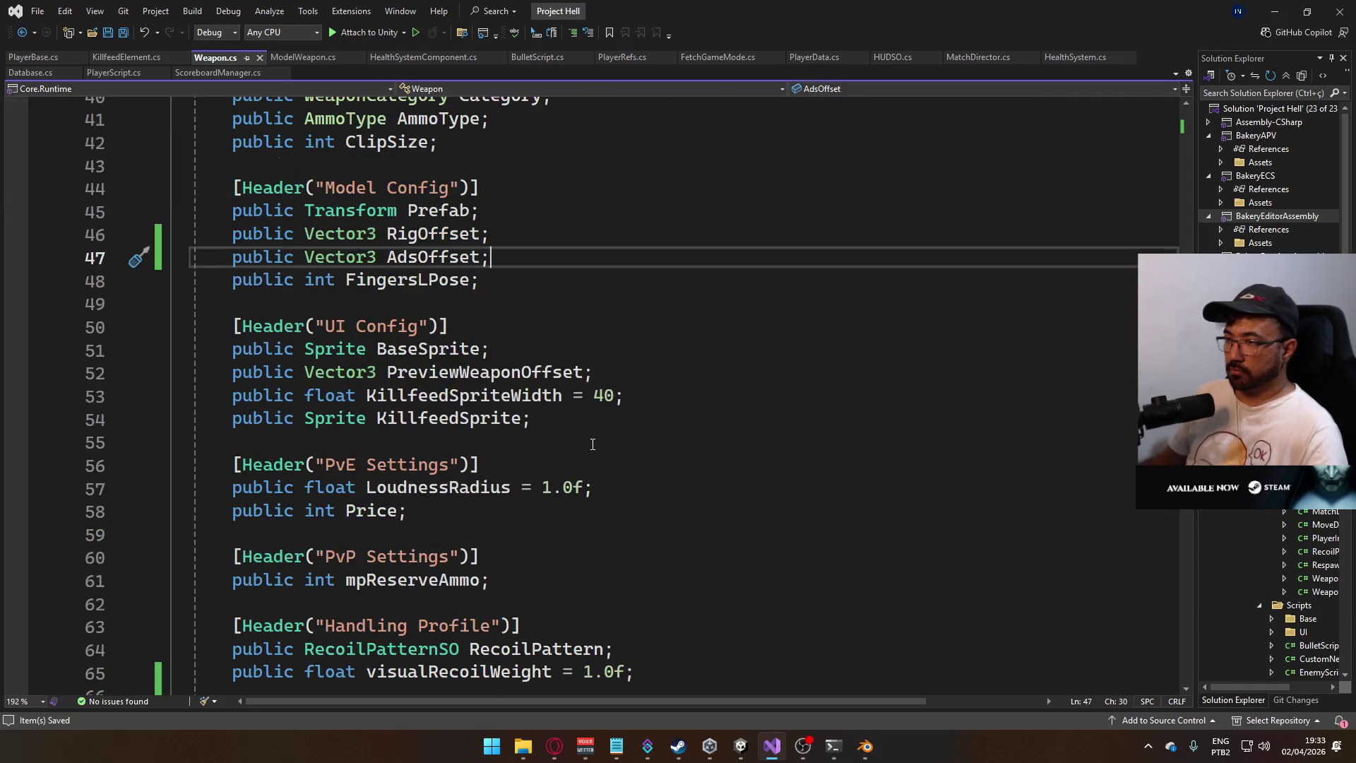
scroll(510, 397, up, 2)
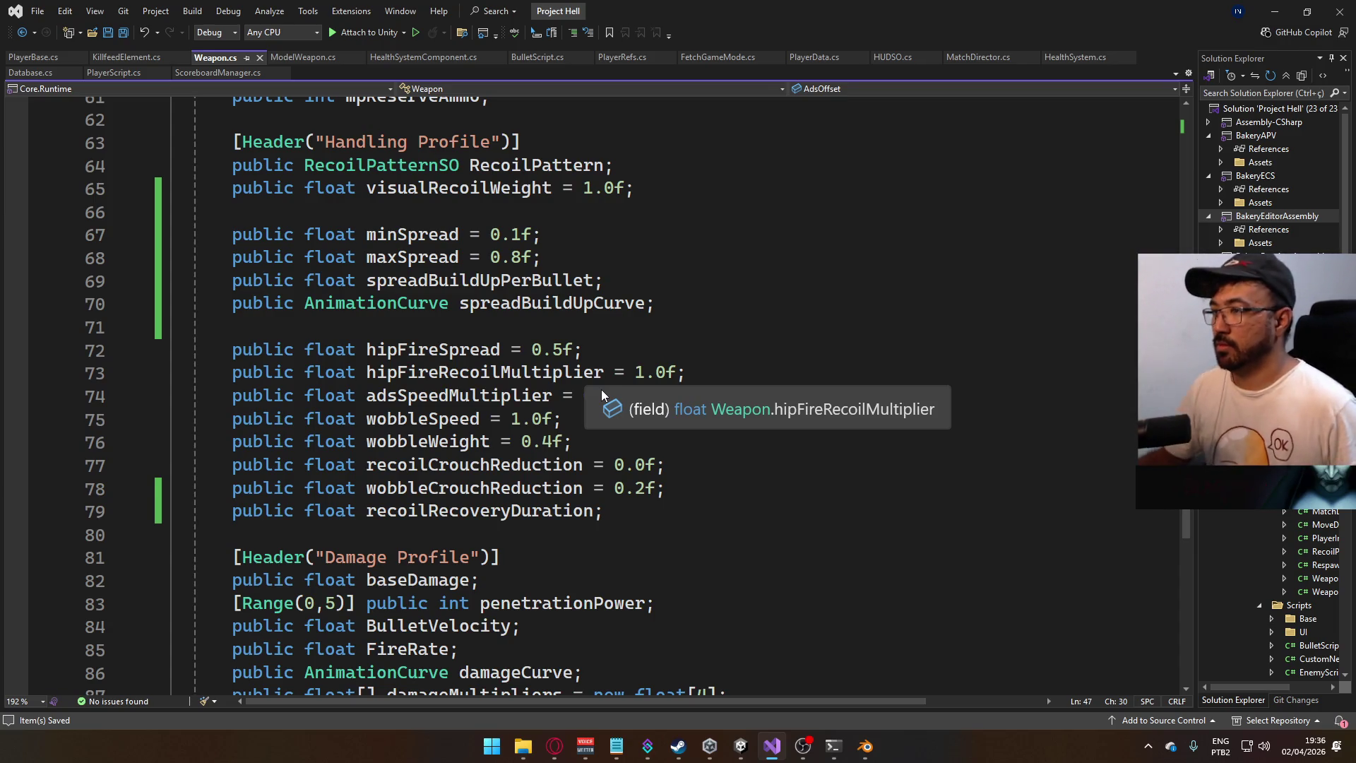
double_click(590, 281)
- Switch to PlayerRefs.cs and find all references to HandLIKRig
scroll(595, 327, up, 3)
scroll(595, 327, up, 3)
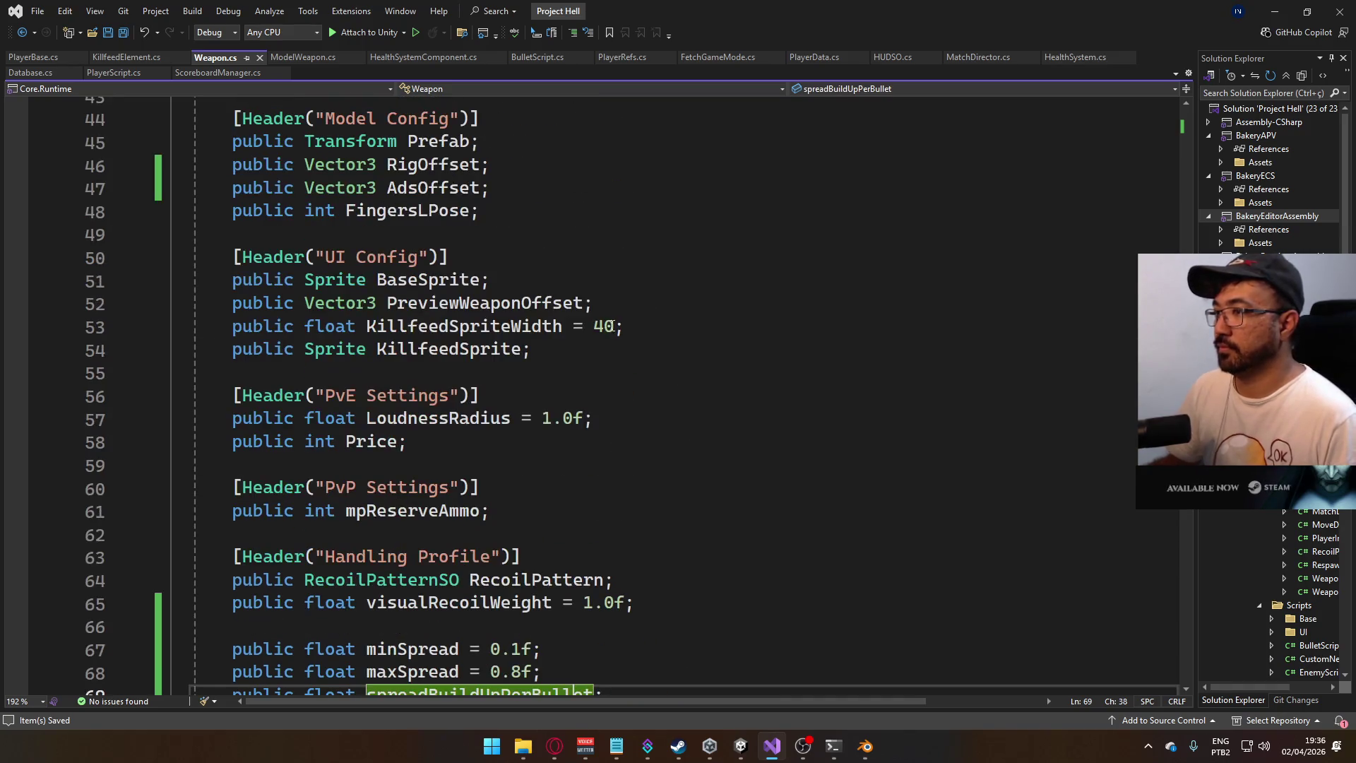
key(ctrl+Tab)
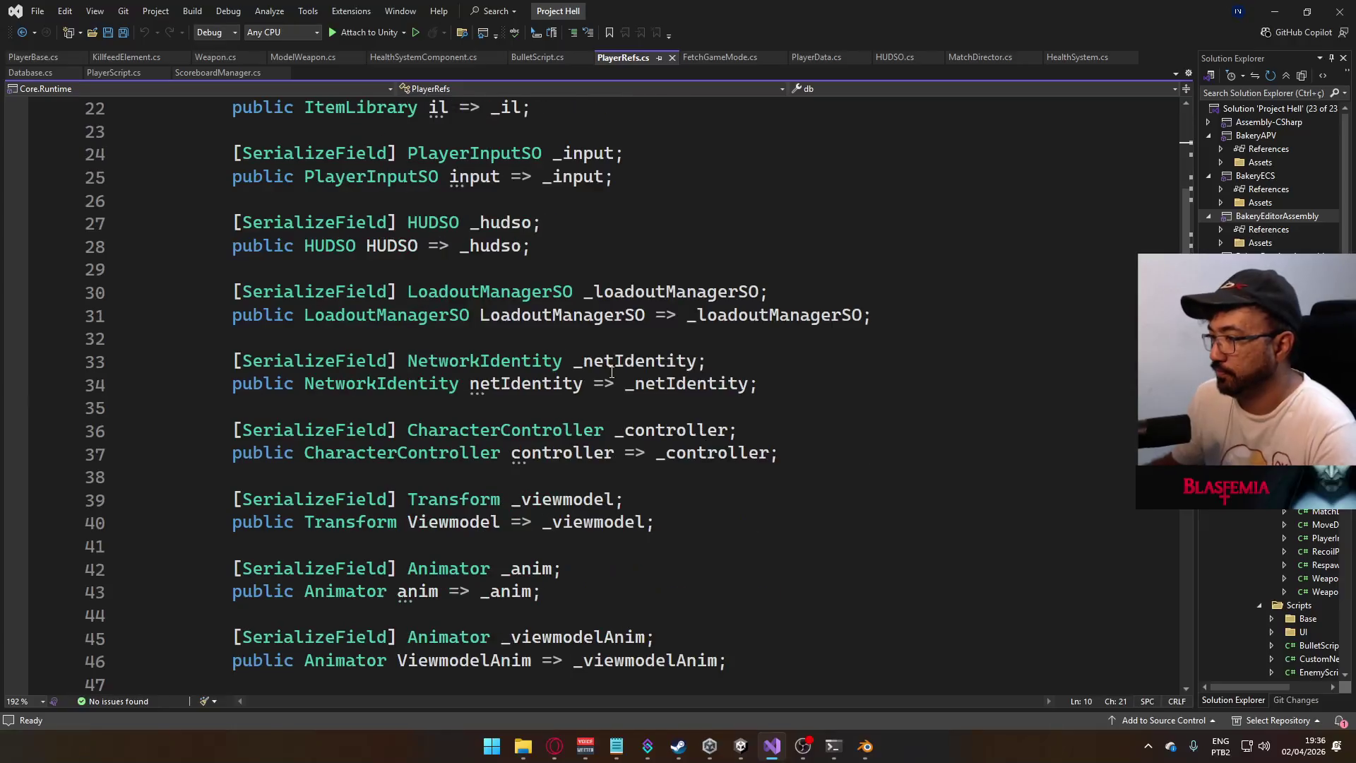
scroll(577, 376, down, 5)
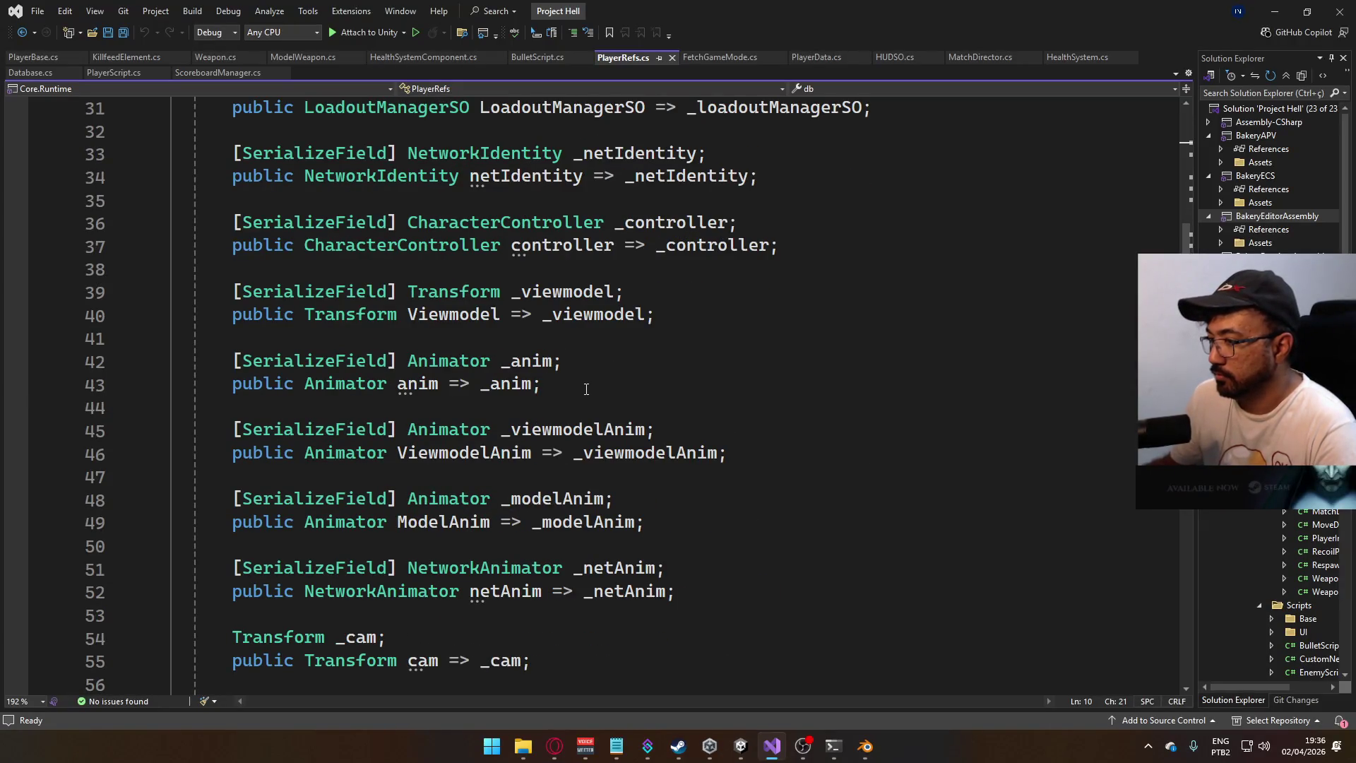
scroll(560, 366, down, 7)
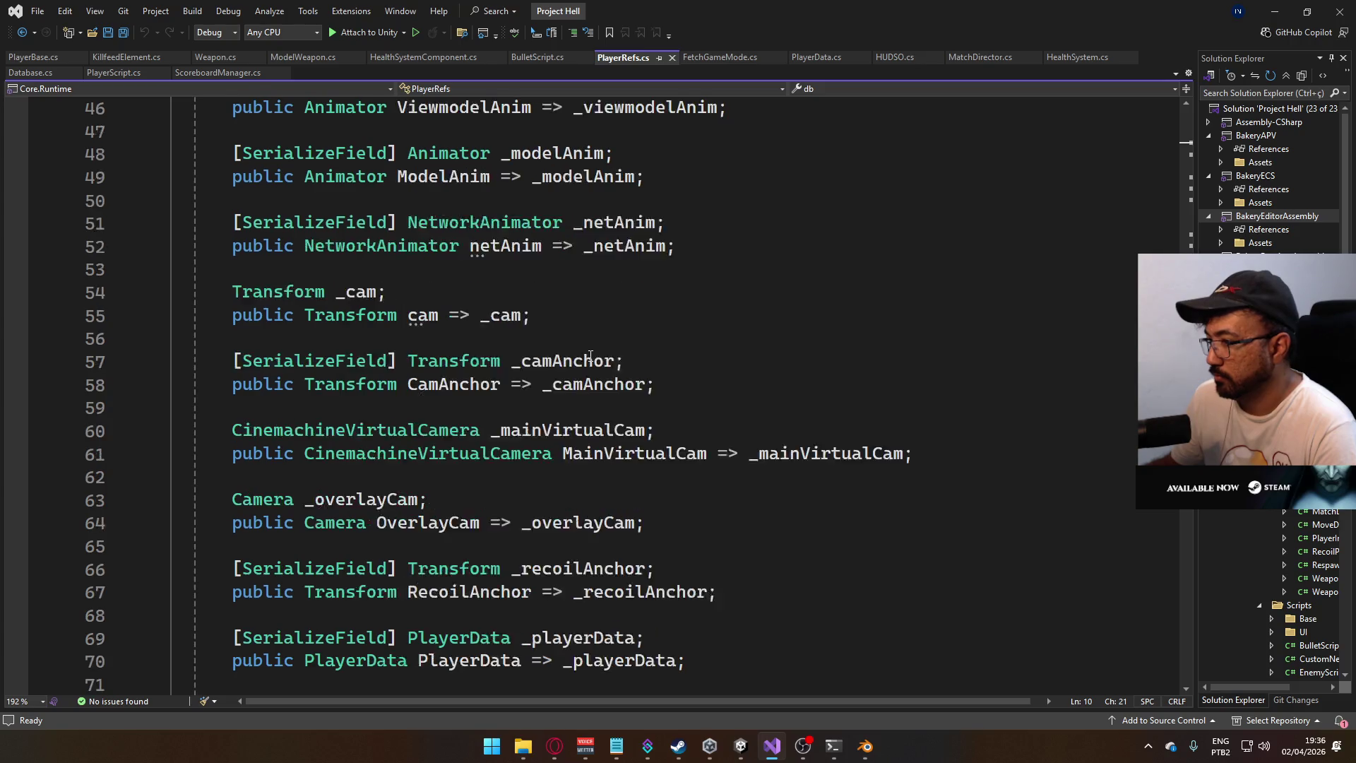
scroll(590, 403, down, 3)
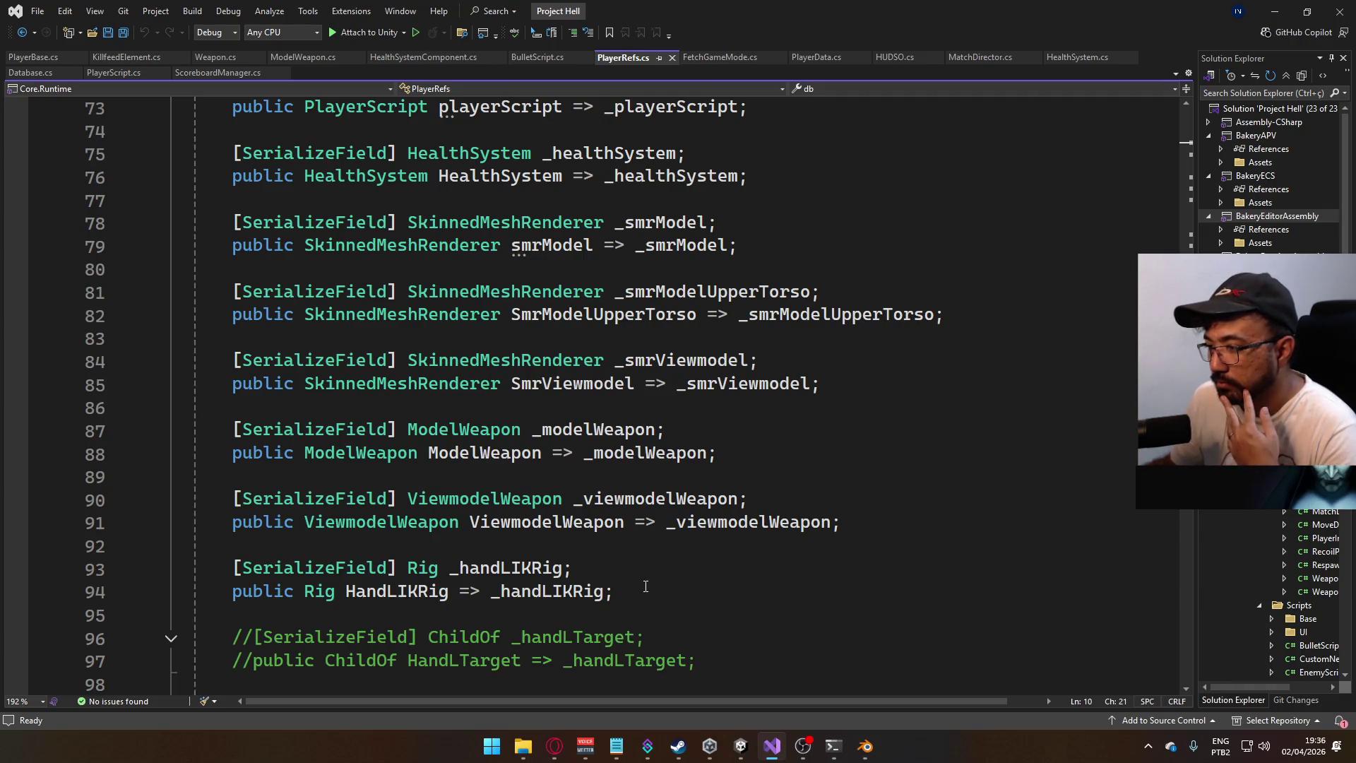
click(438, 592)
right_click(379, 593)
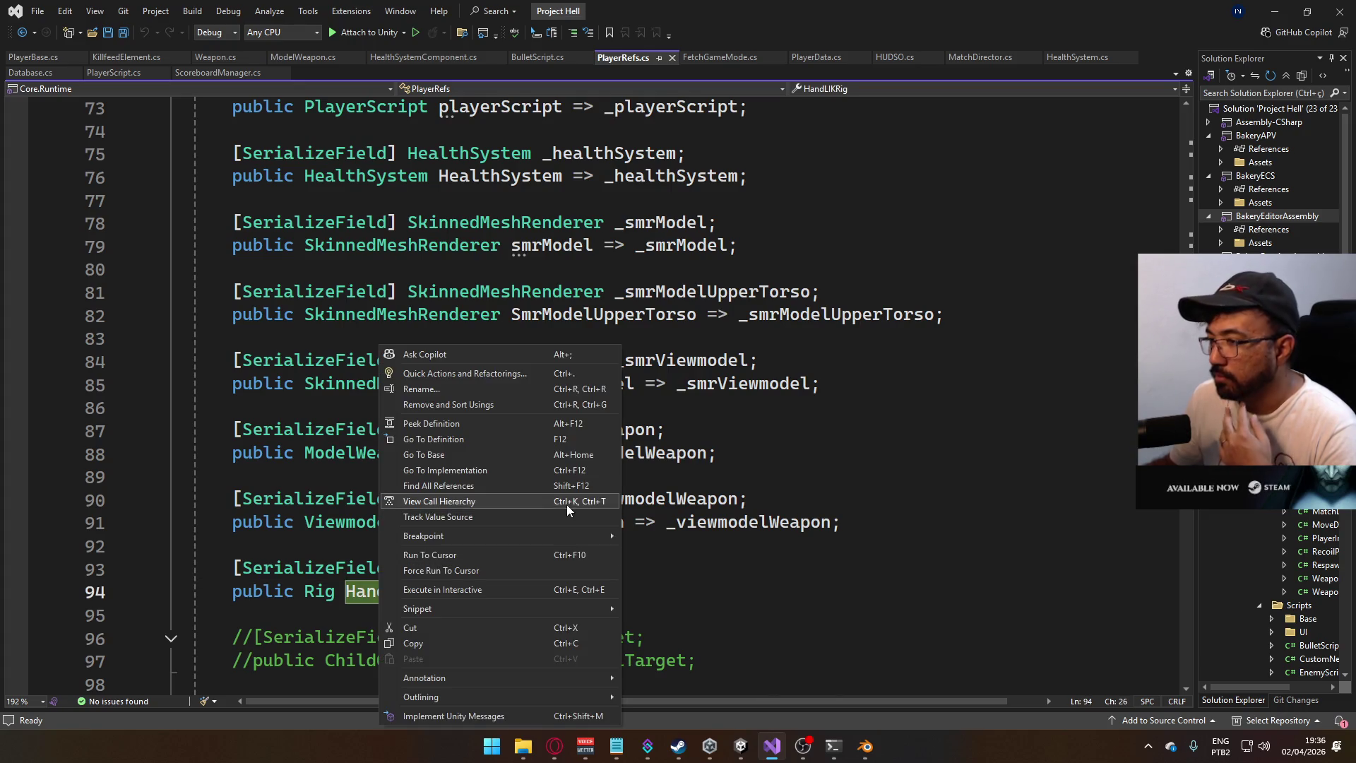
click(489, 486)
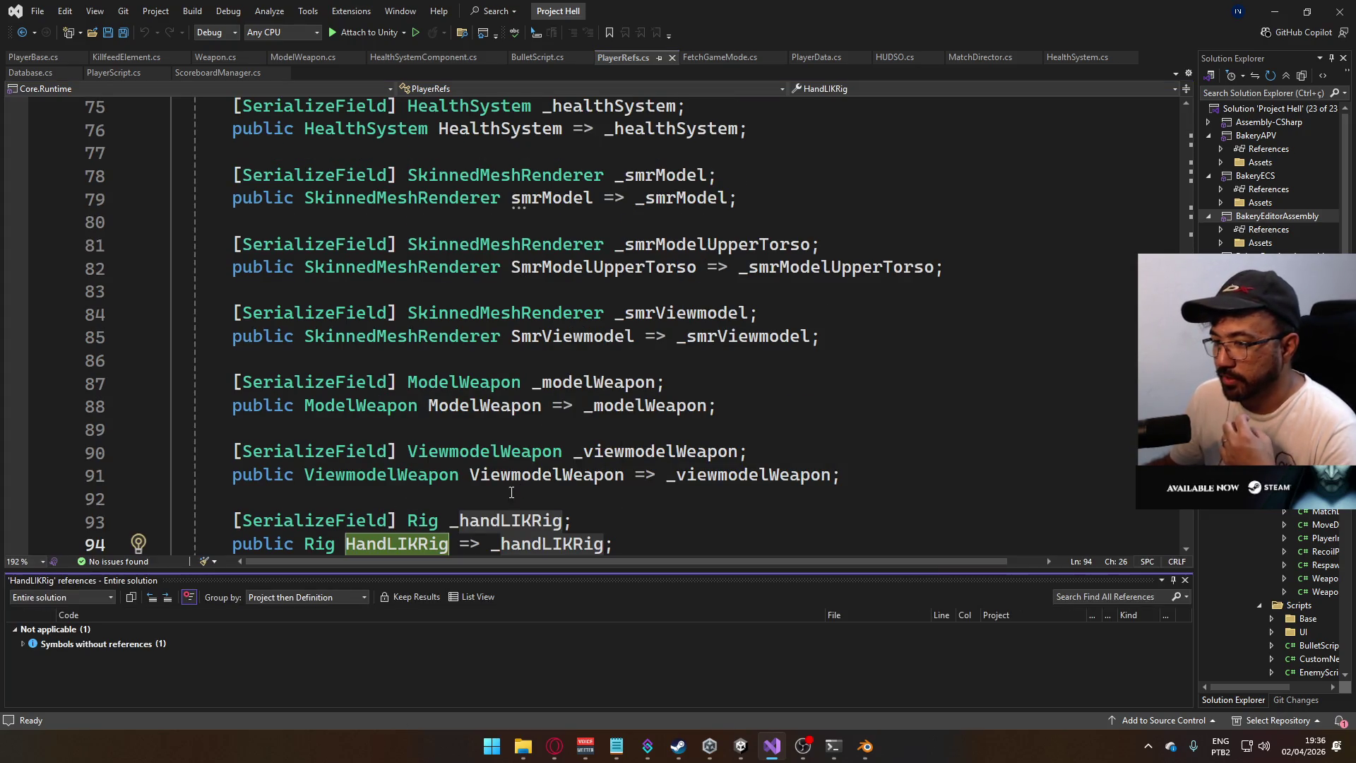
- Delete the unused HandLIKRig declaration lines
click(569, 502)
drag(615, 544, 193, 513)
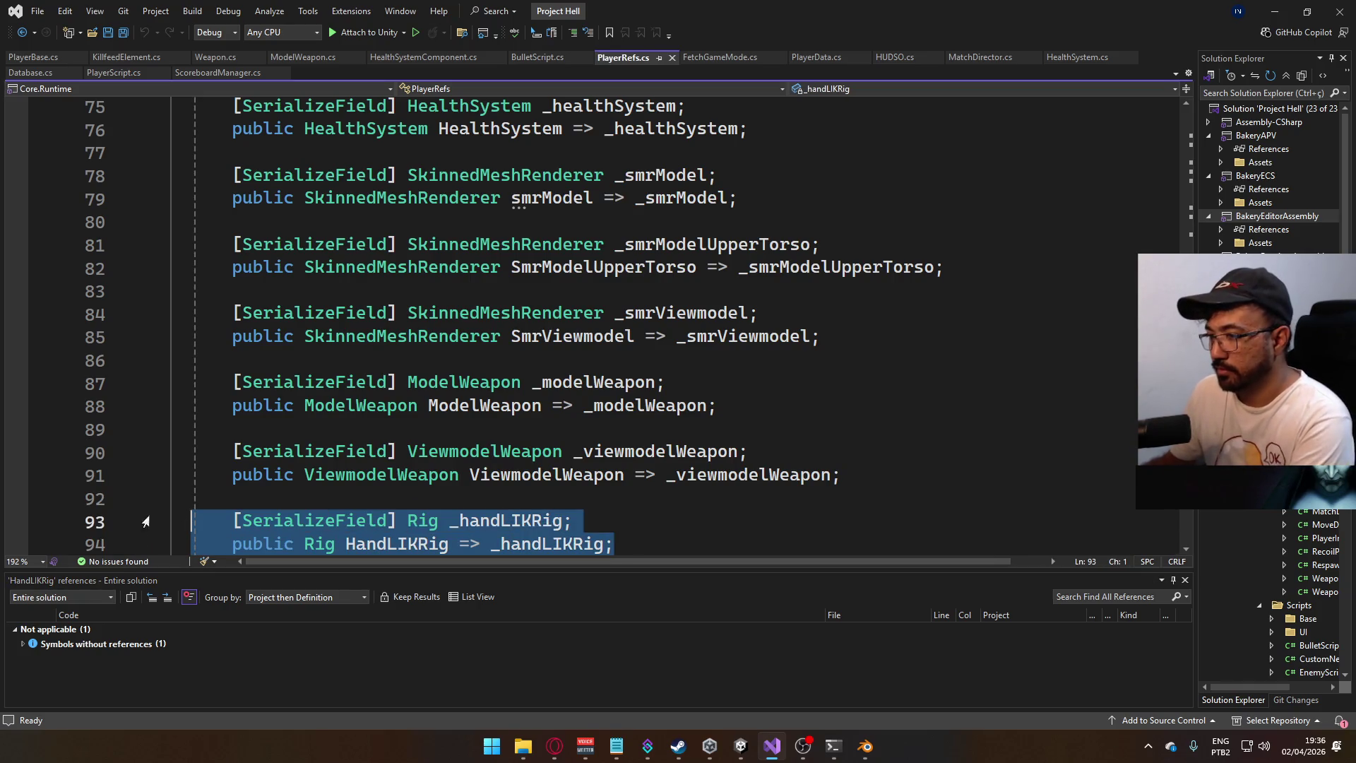
key(Delete)
key(BackSpace)
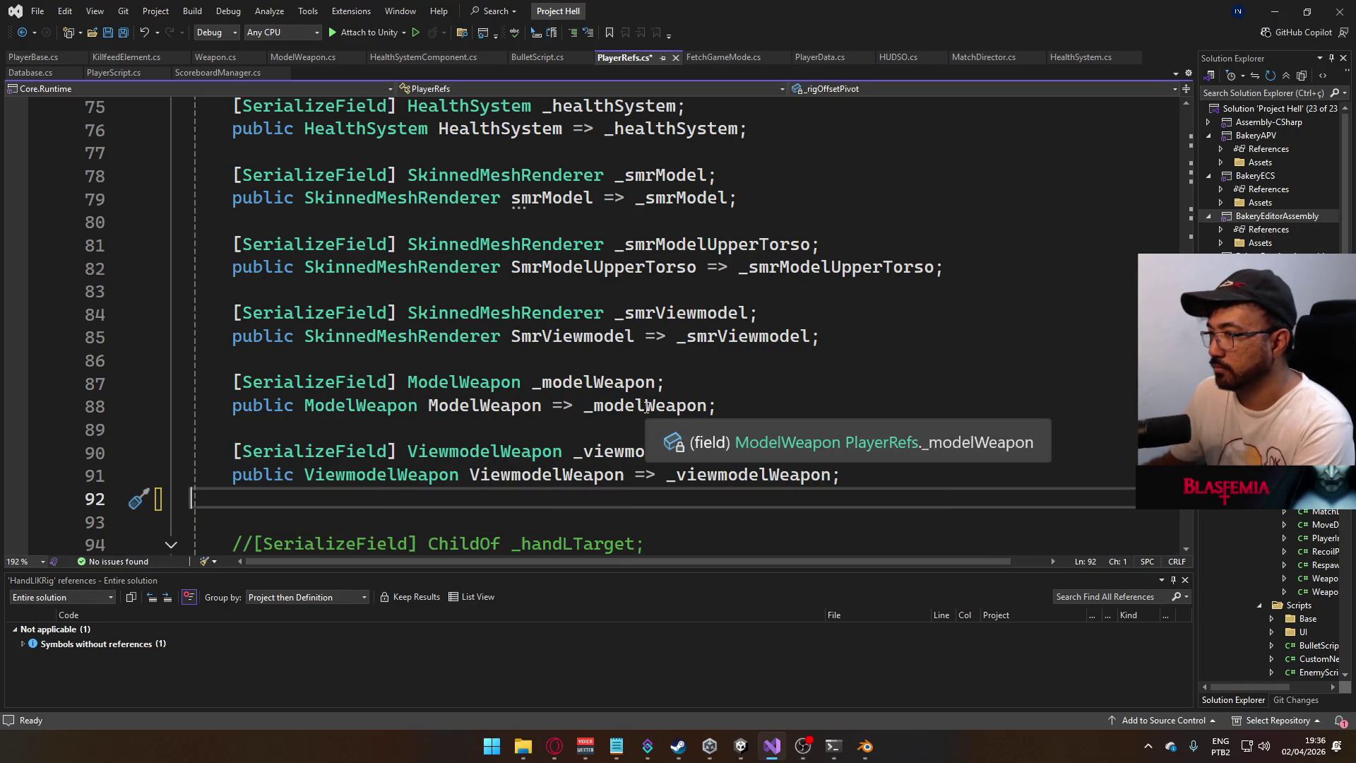
- Duplicate the two RigOffsetPivot declaration lines below the originals
scroll(648, 486, down, 2)
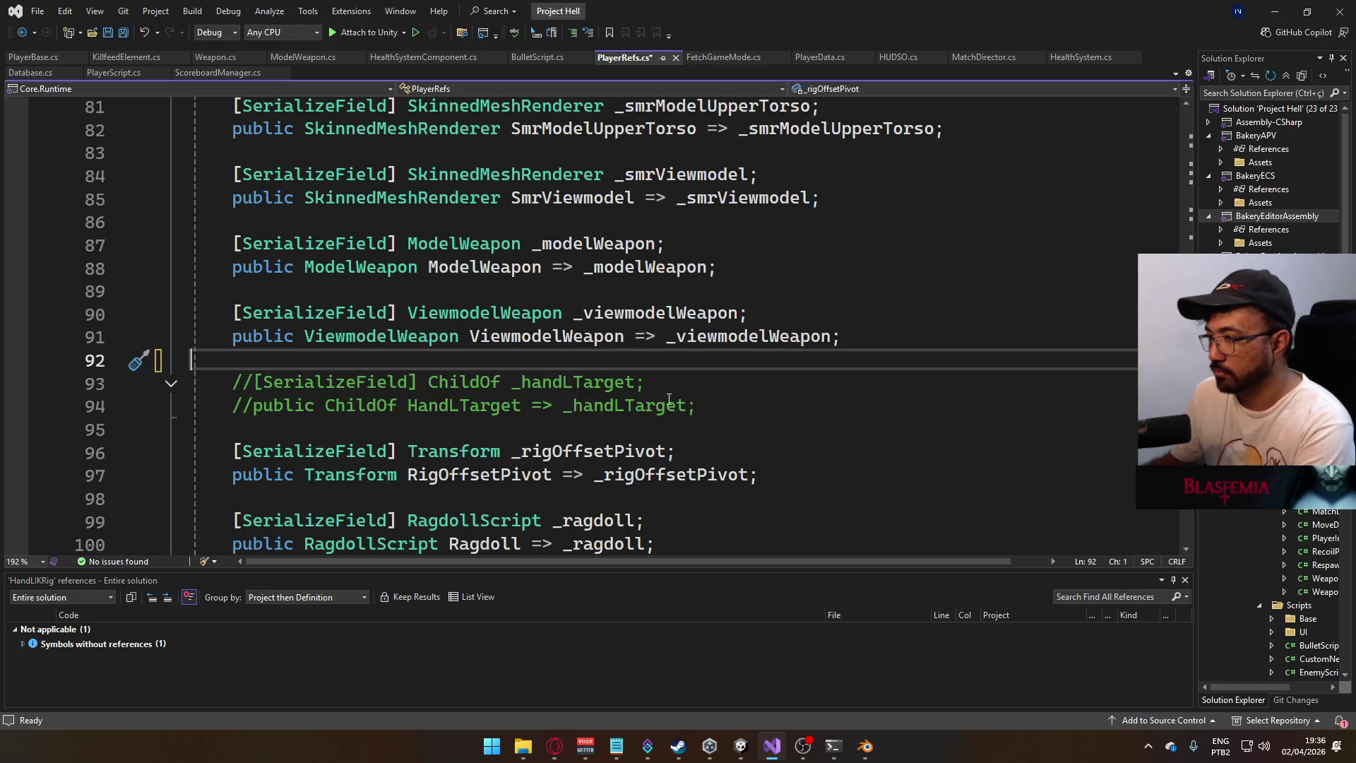
scroll(720, 435, down, 1)
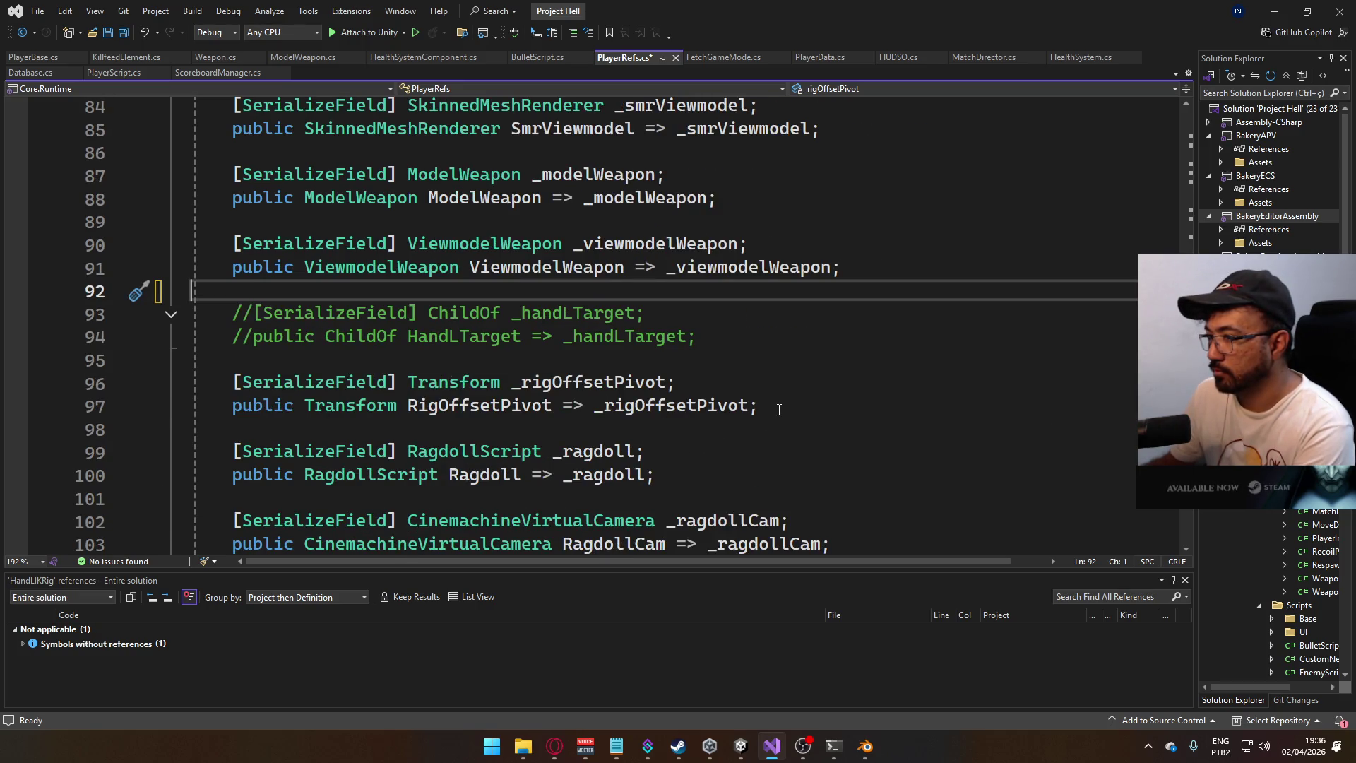
drag(780, 410, 234, 382)
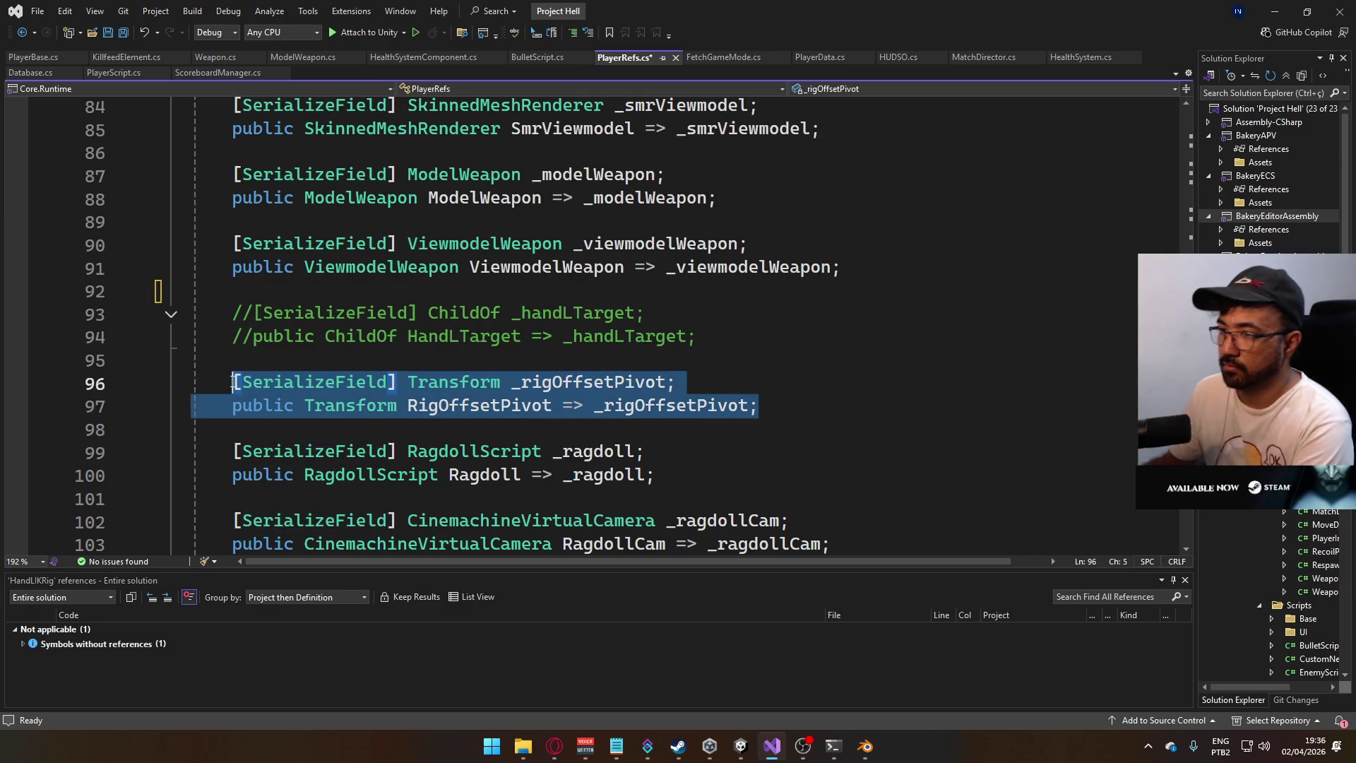
key(ctrl+c)
click(801, 406)
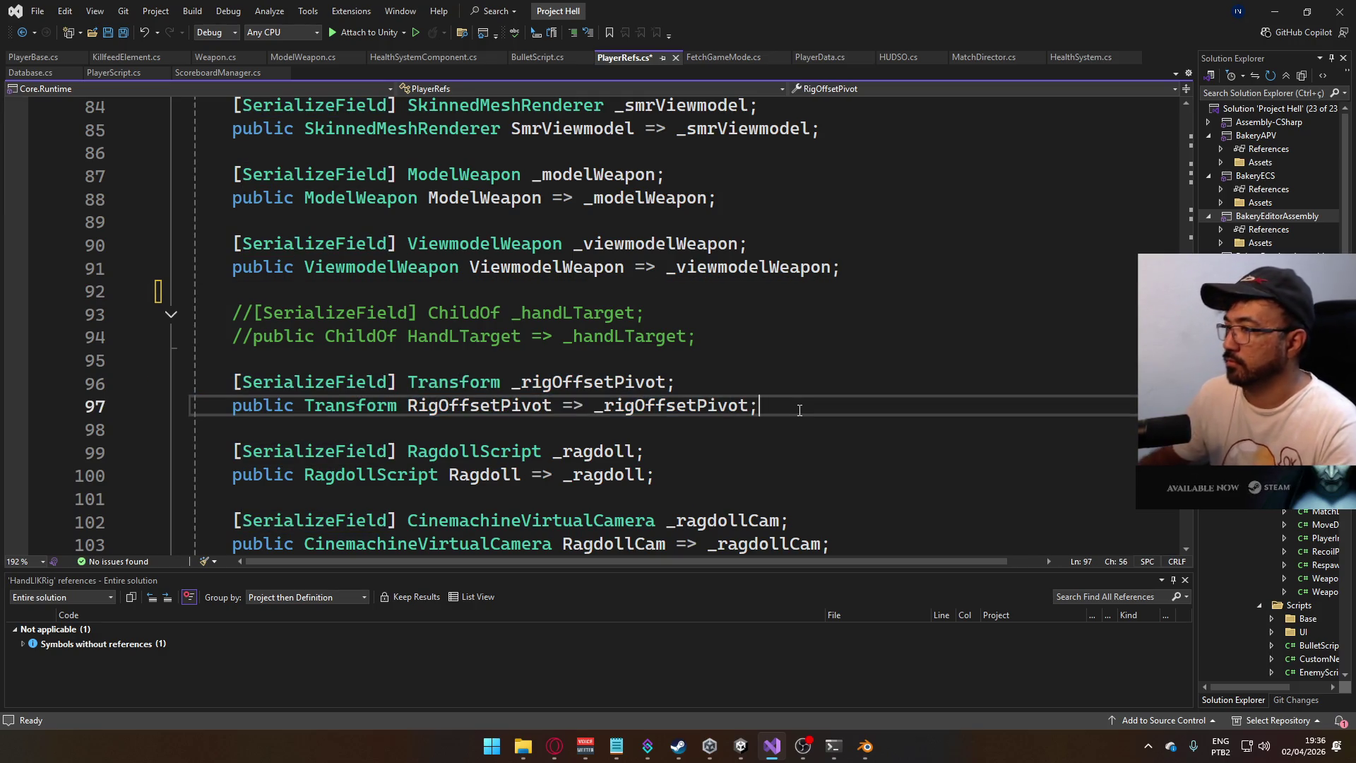
key(Return)
key(Return)
key(ctrl+v)
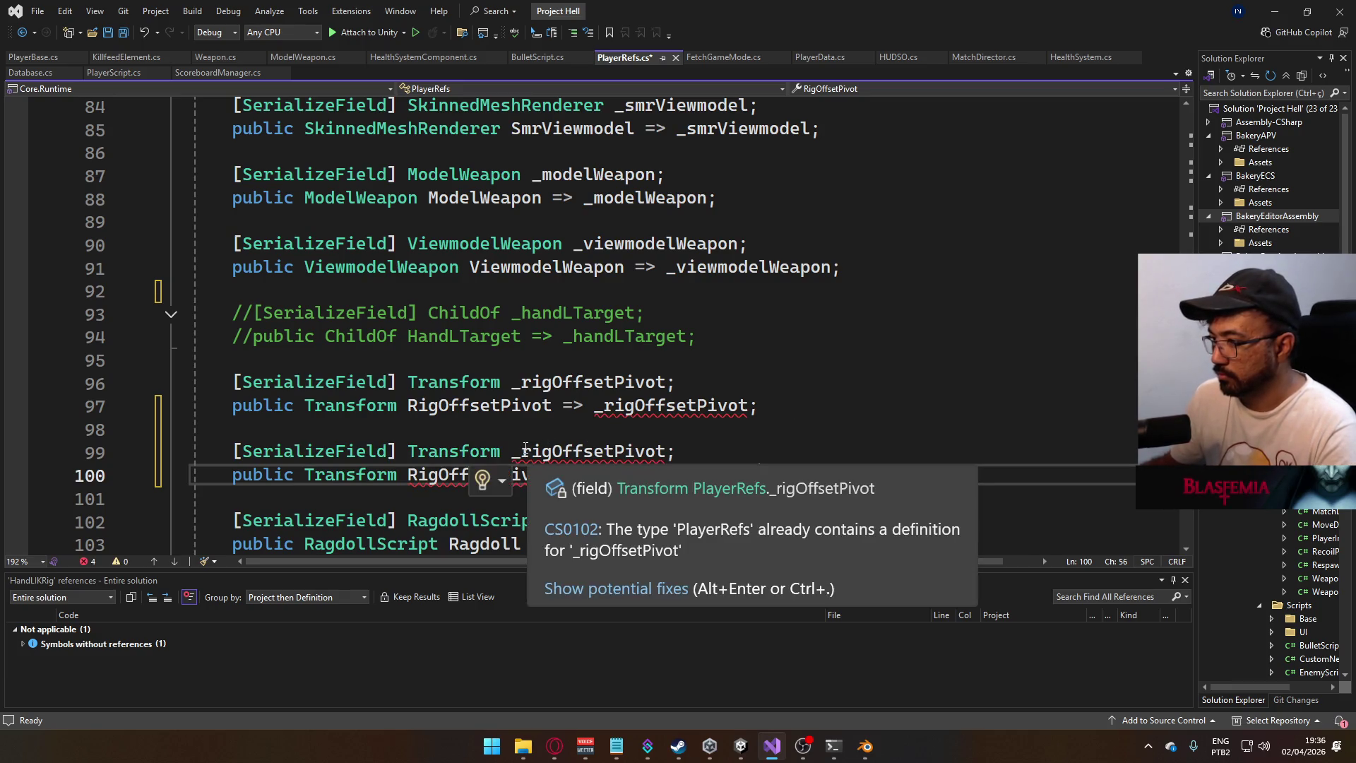
- Rename the duplicates to the _adsOffsetPivot field and AdsOffsetPivot property
drag(521, 451, 551, 451)
text(ads)
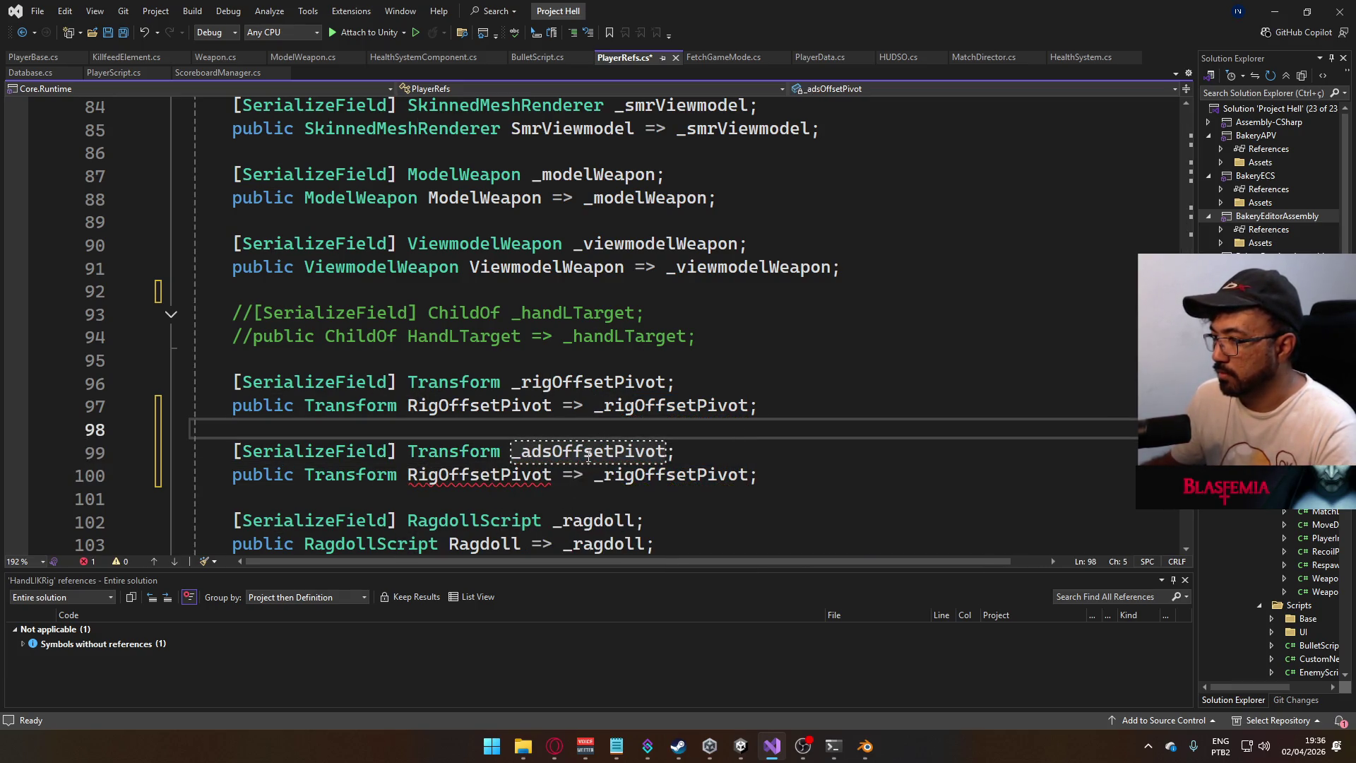
double_click(664, 474)
text(_ad)
key(Tab)
drag(409, 474, 438, 475)
text(Ads)
click(1147, 745)
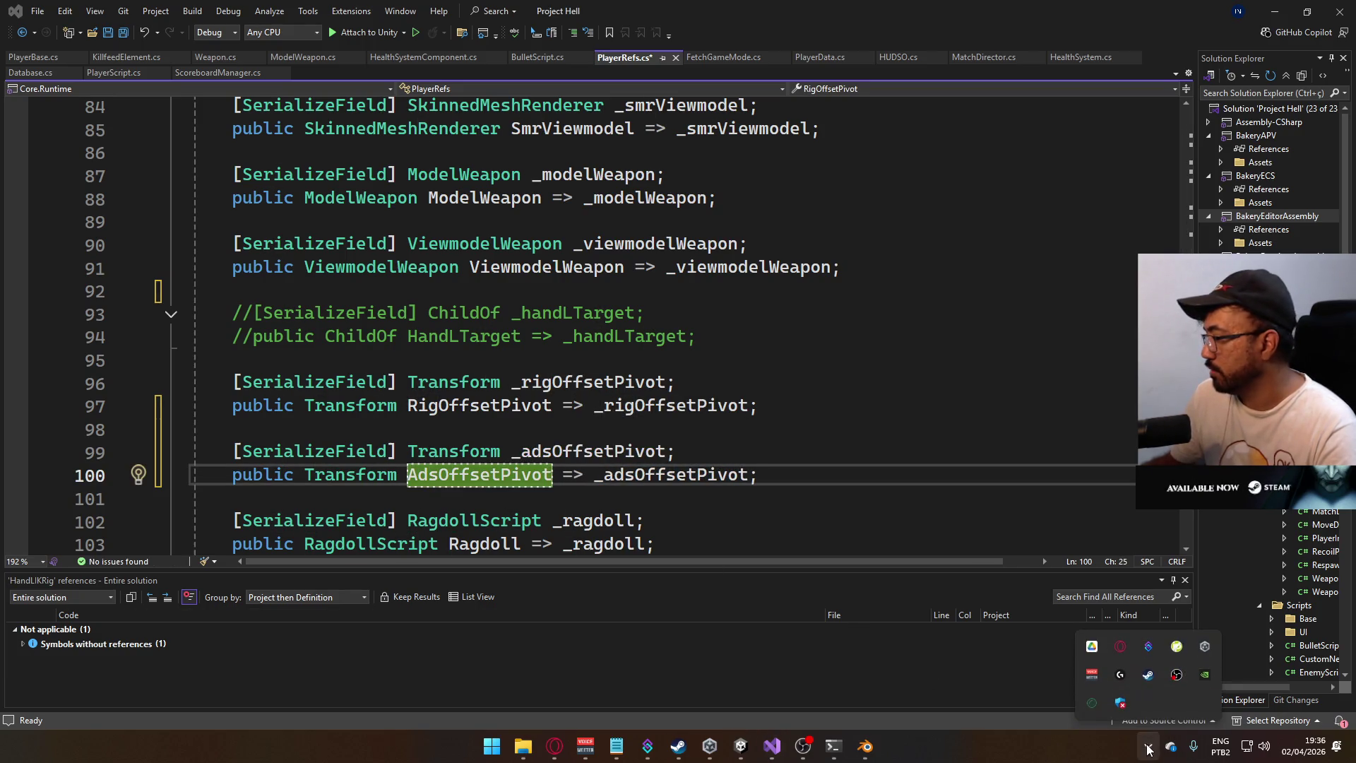
click(1091, 697)
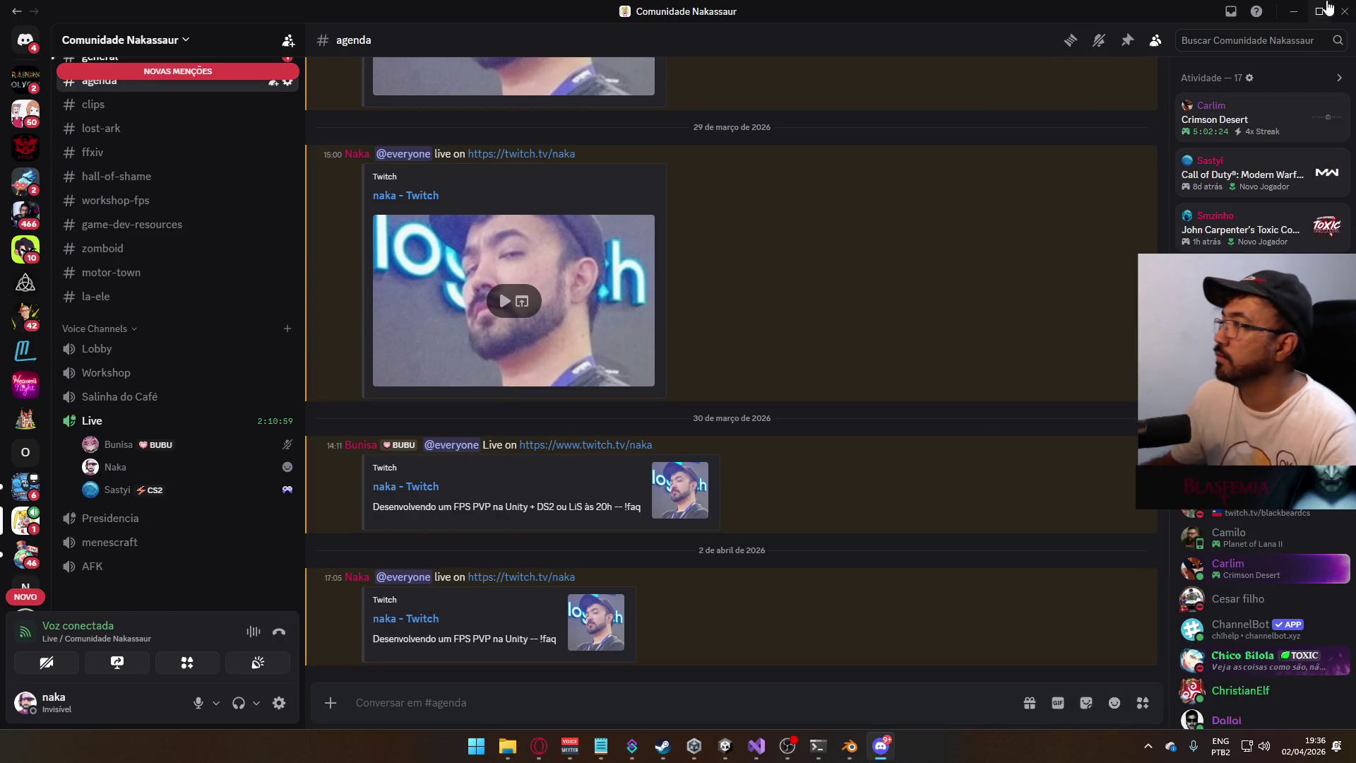
- Close Discord and save PlayerRefs.cs with the new AdsOffsetPivot property
click(1344, 11)
click(573, 405)
scroll(576, 401, down, 1)
key(ctrl+s)
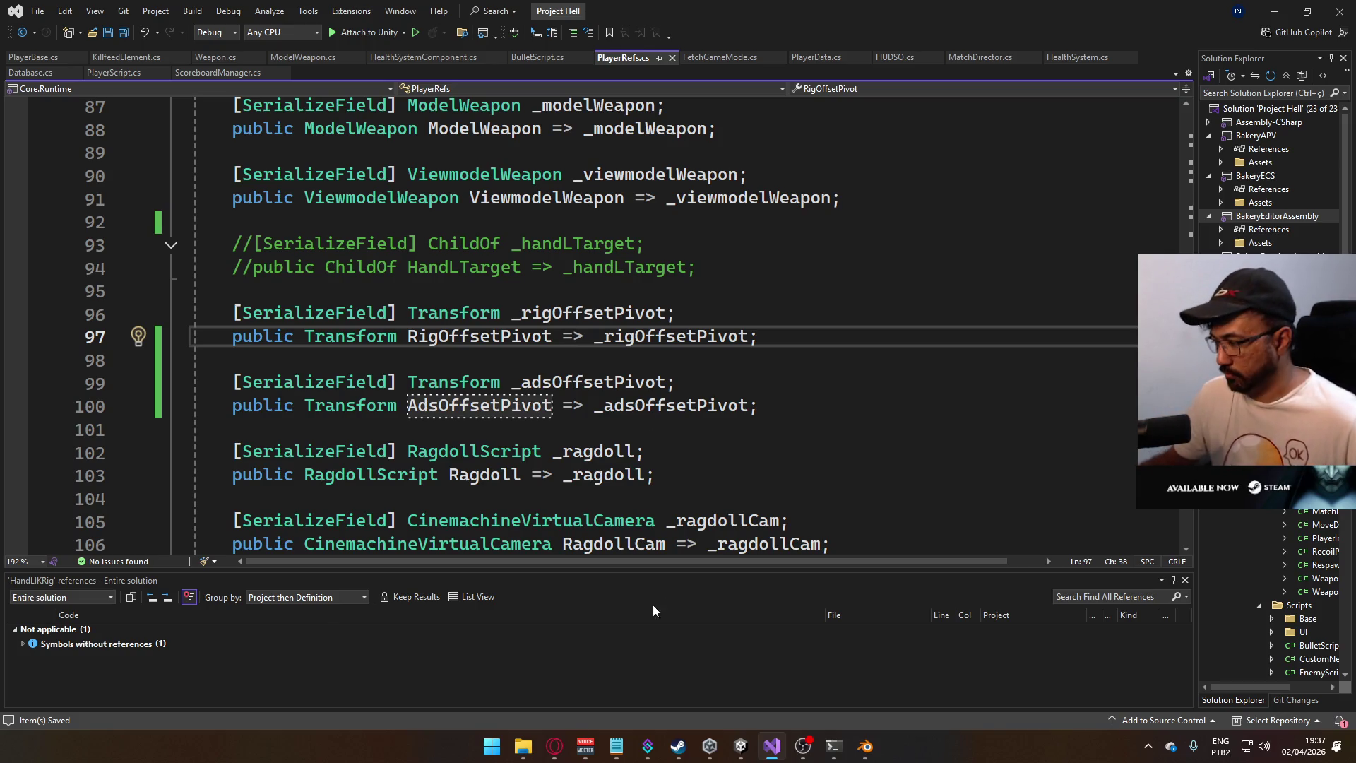
- Find all references to RigOffsetPivot and go to the line where RigOffset is assigned
mouse_move(738, 754)
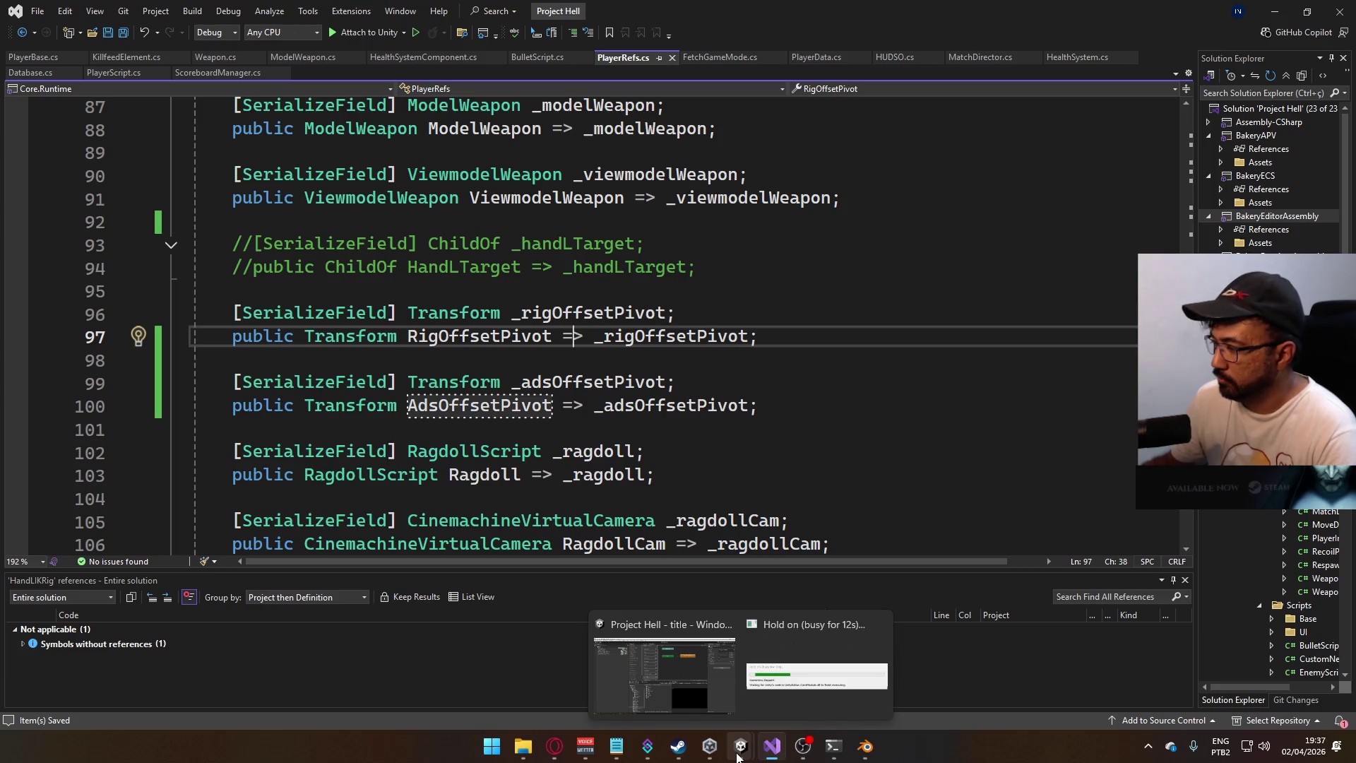
right_click(509, 338)
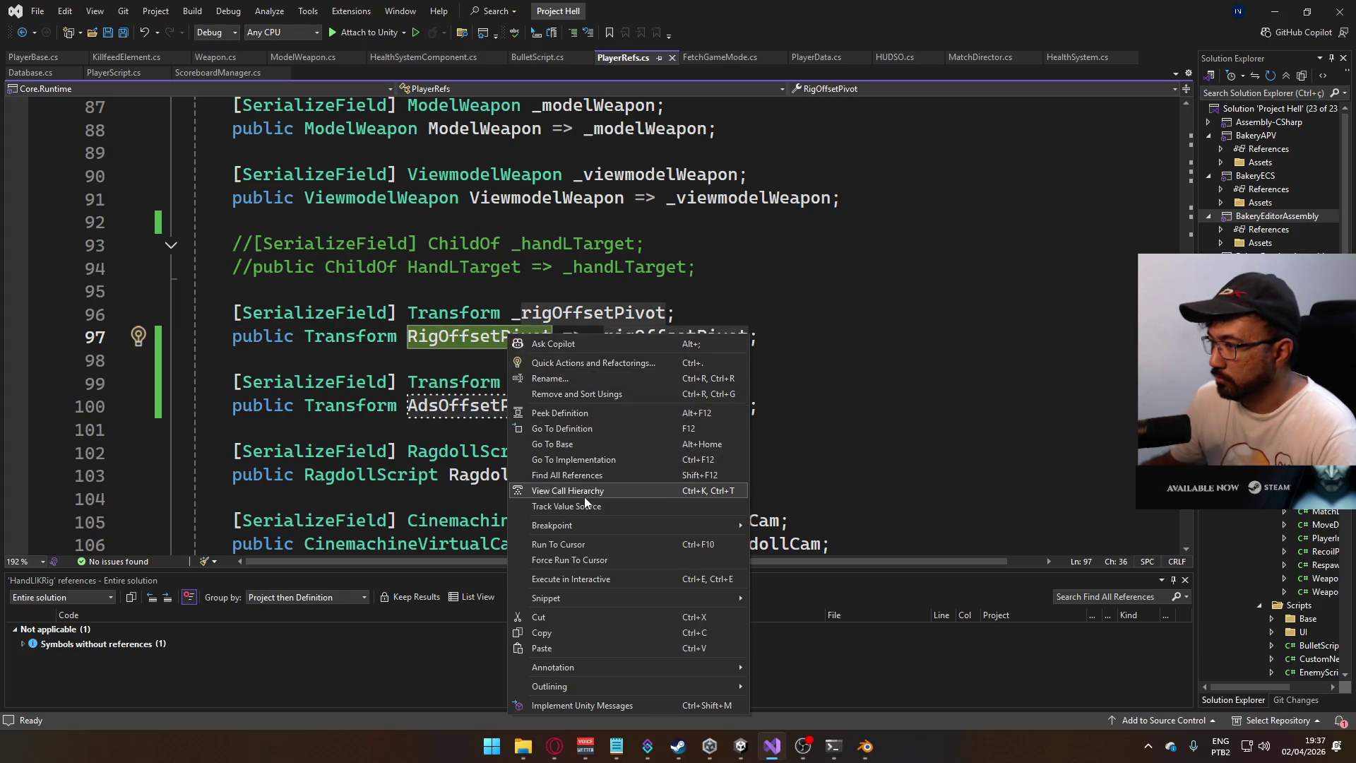
click(599, 478)
double_click(213, 656)
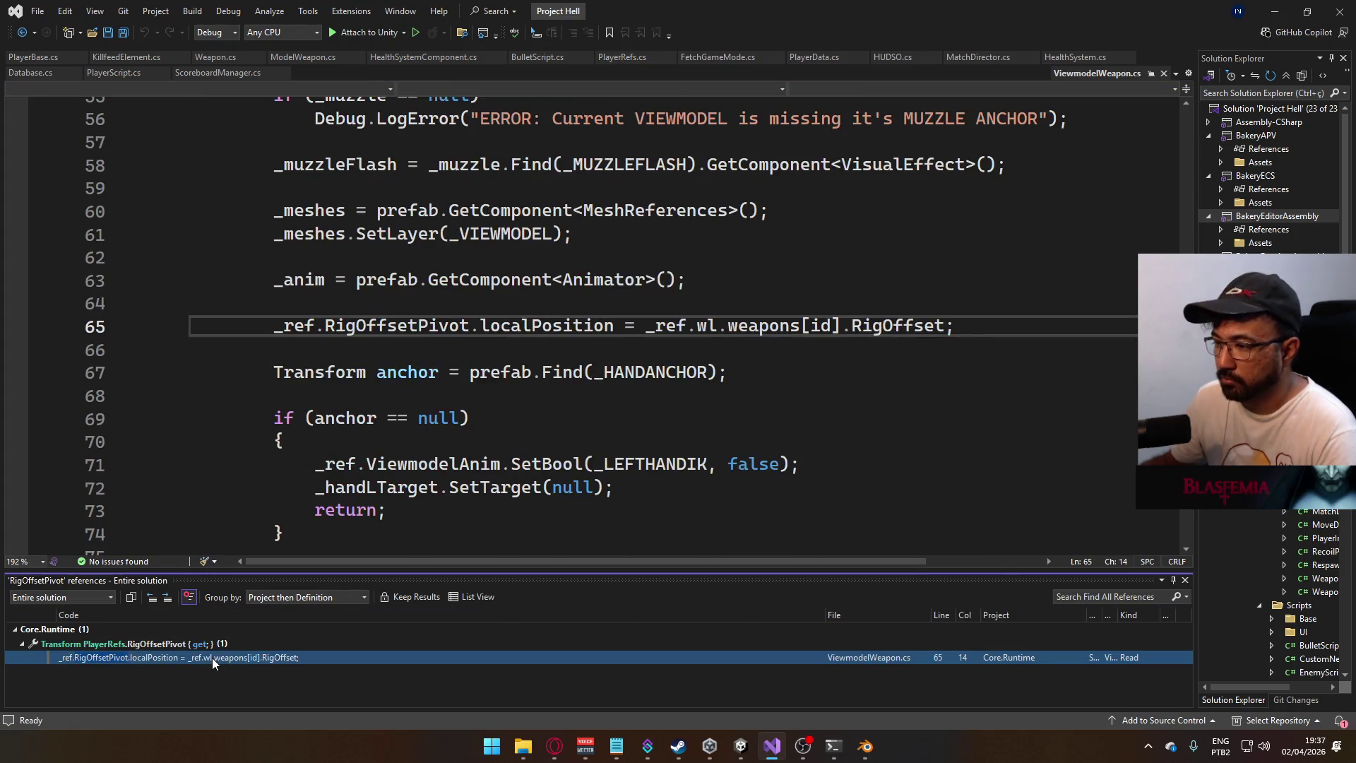
click(984, 336)
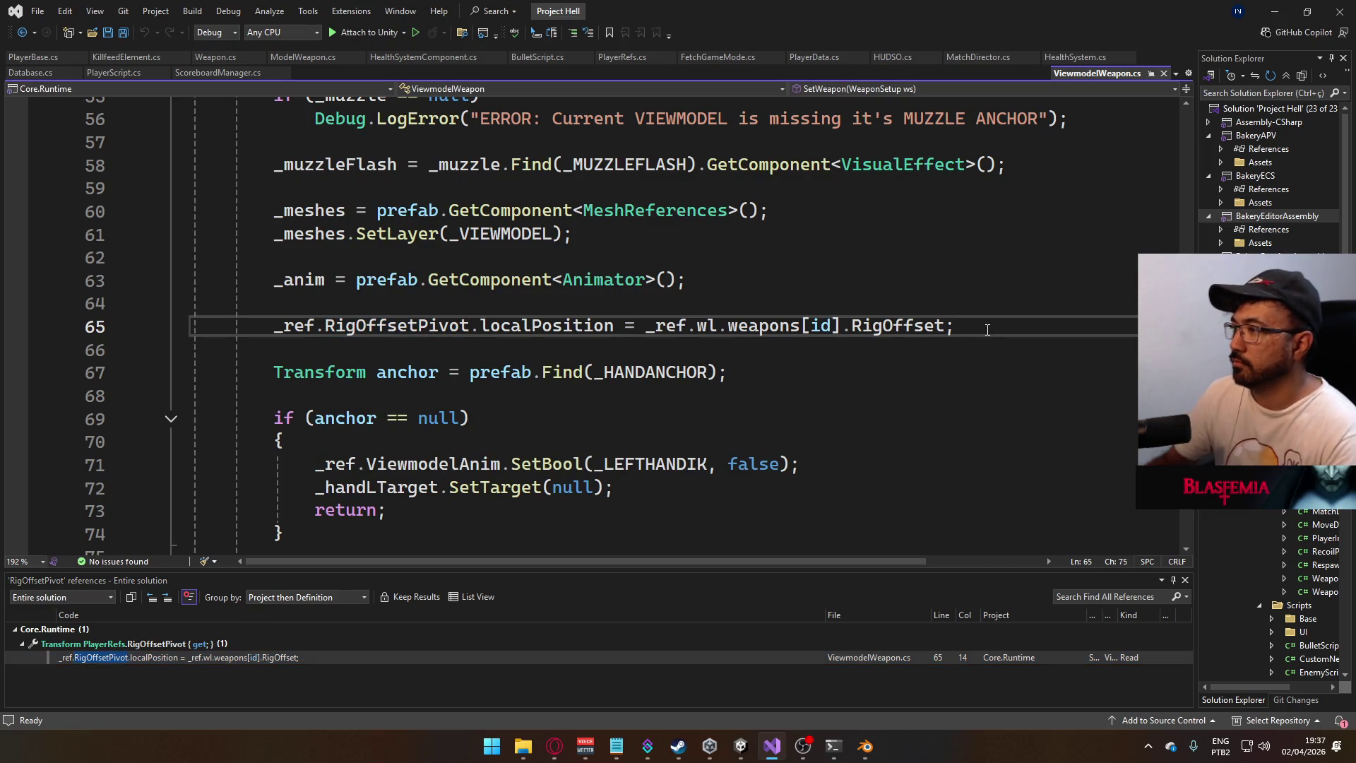
- Add _ref.AdsOffsetPivot.localPosition = _ref.wl.weapons[id].AdsOffset; on a new line and save
key(Return)
text(_ref.ads)
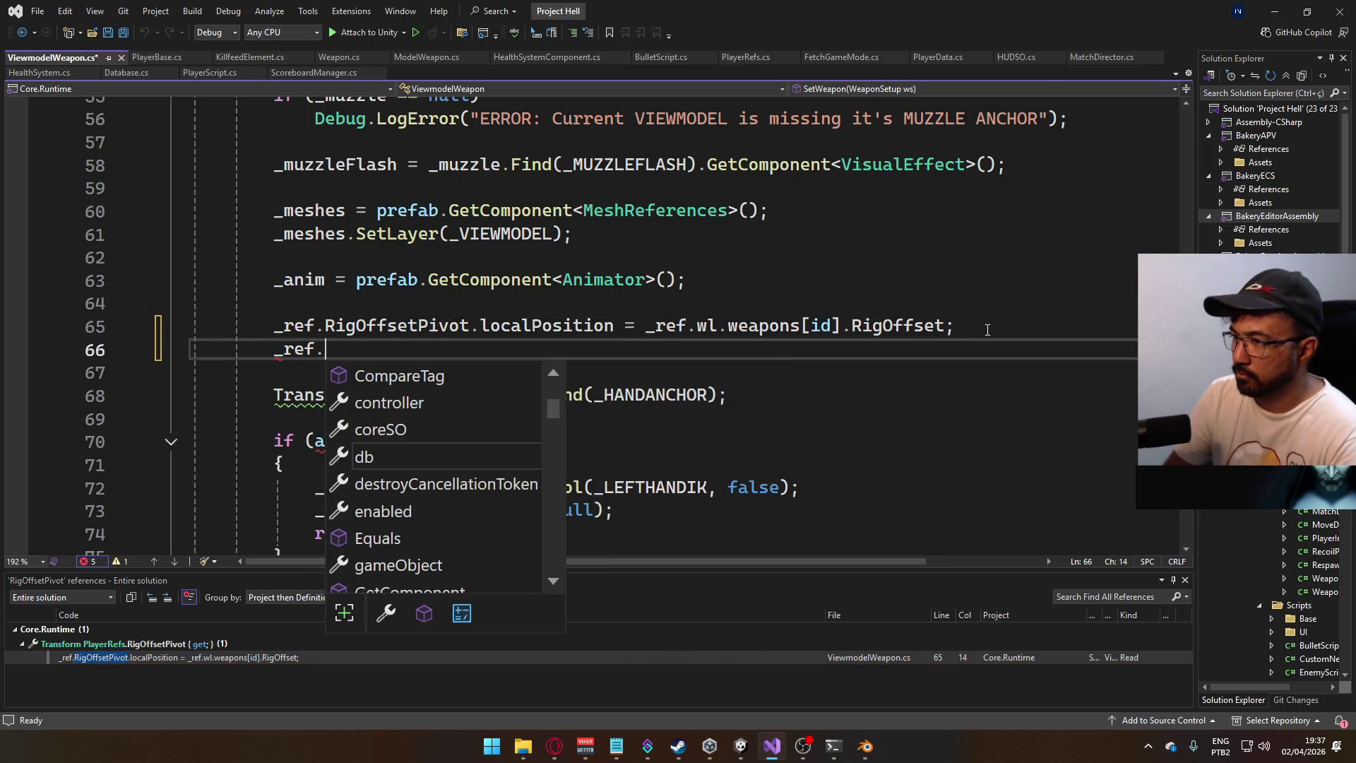
key(Tab)
text(.localp)
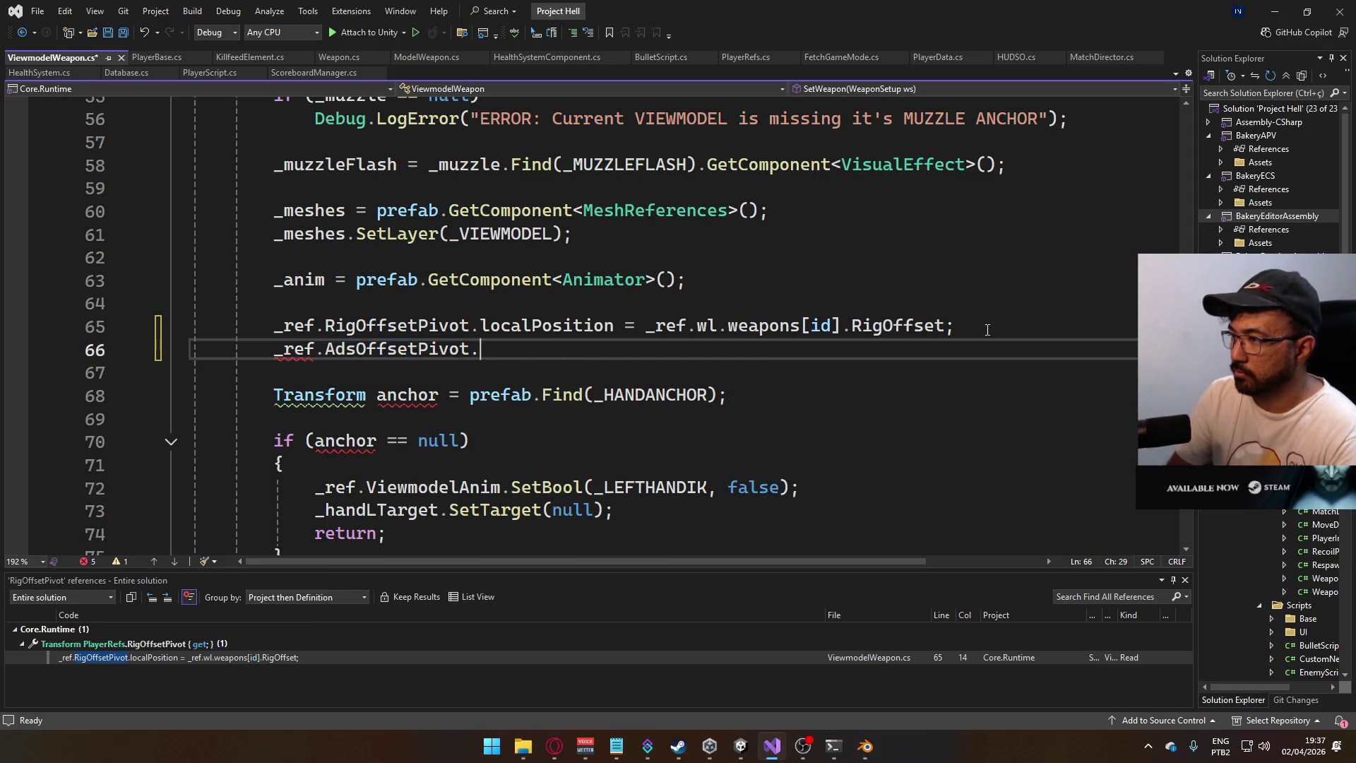
key(Tab)
text(= )
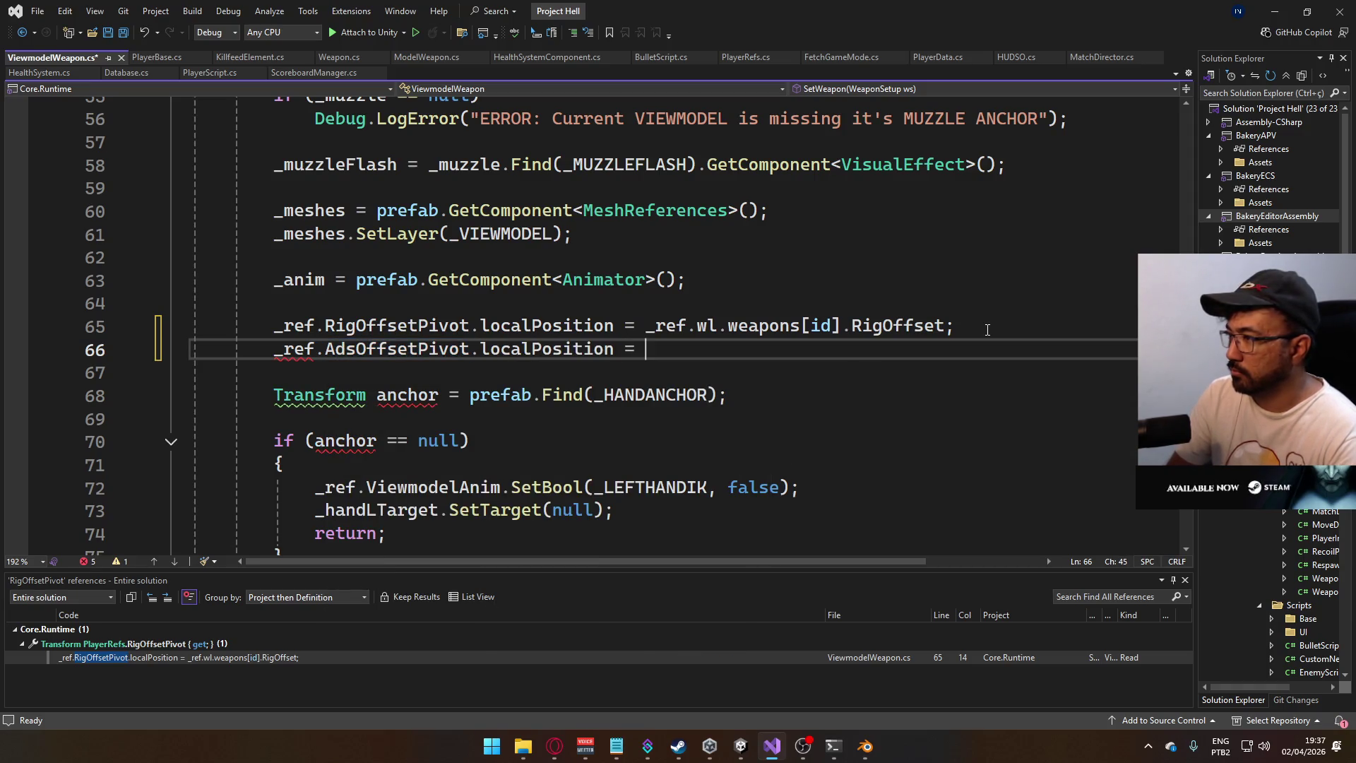
text(_ref.wl.)
key(Tab)
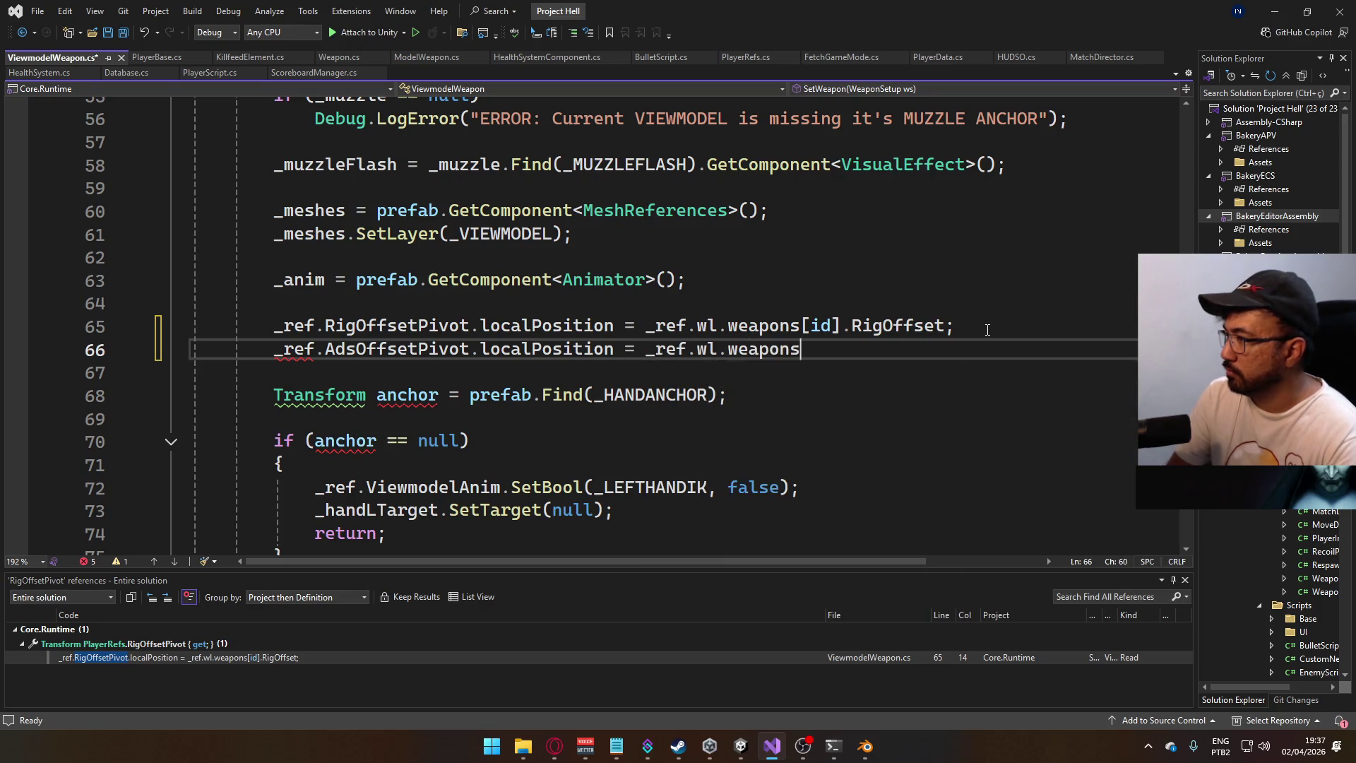
text([id].ads)
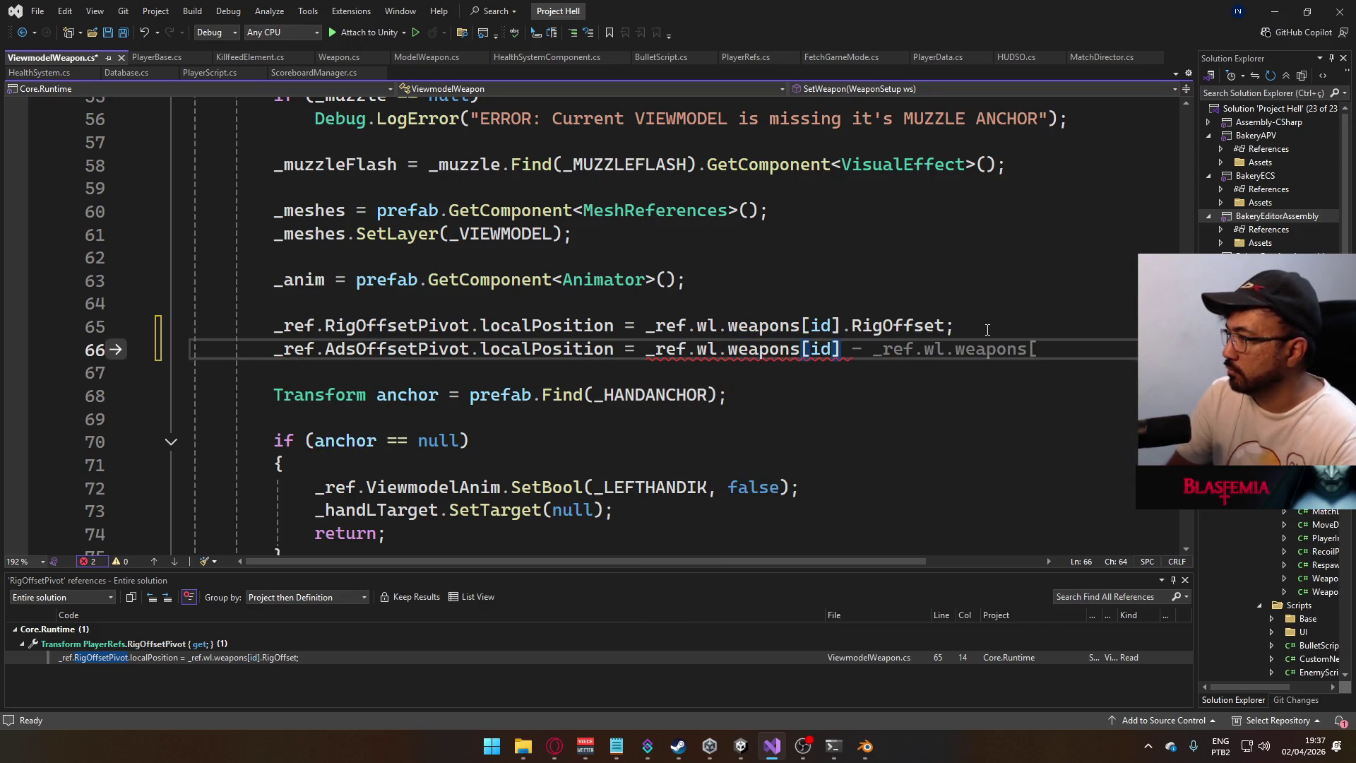
key(Down)
key(Tab)
text(;)
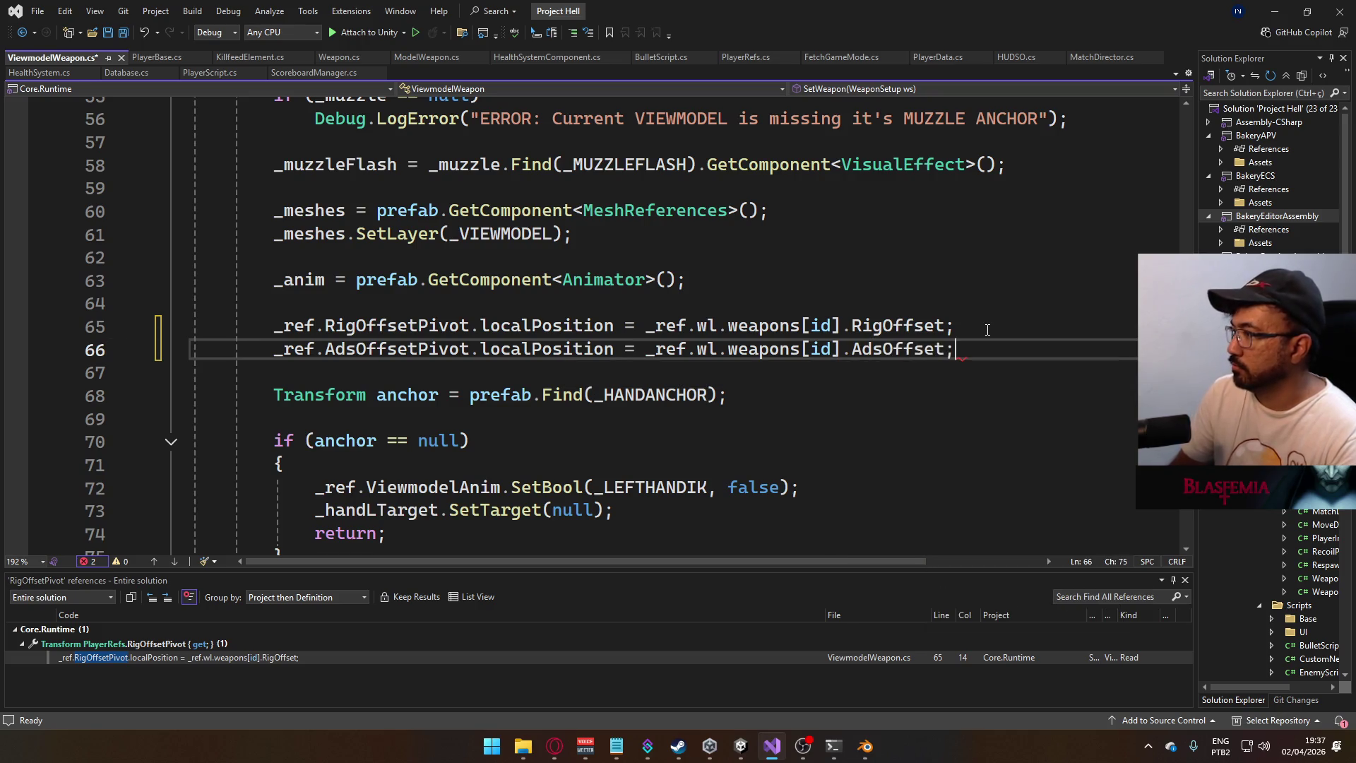
key(ctrl+s)
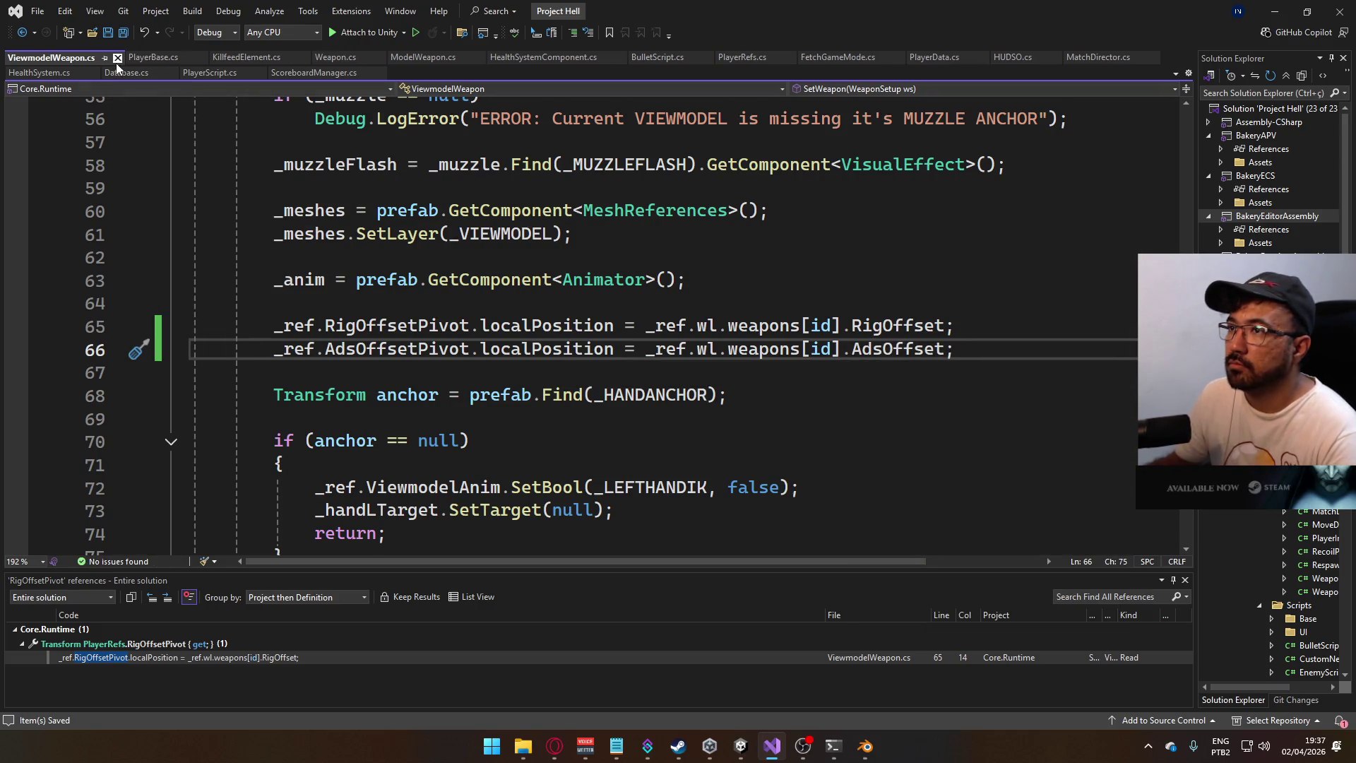
- Close ViewmodelWeapon.cs and bring up PlayerScript.cs
click(118, 57)
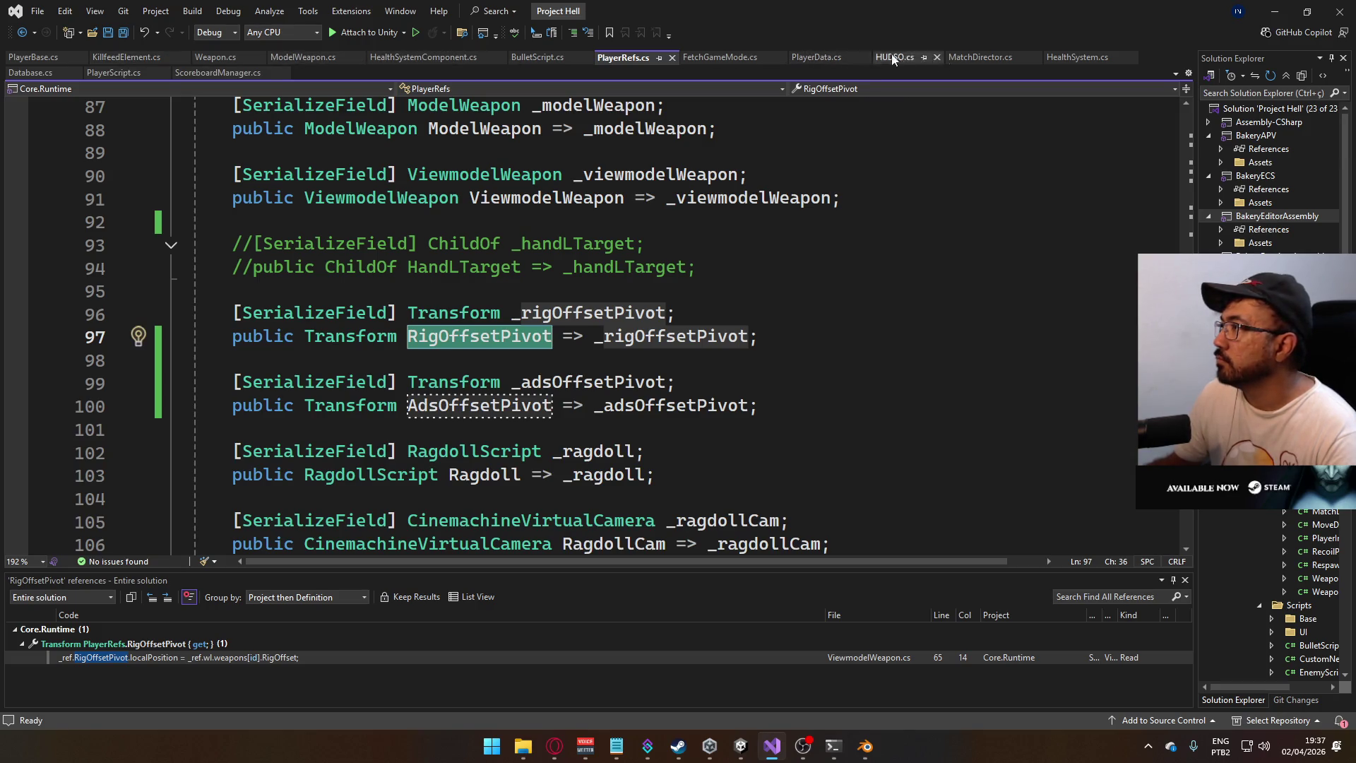
click(108, 74)
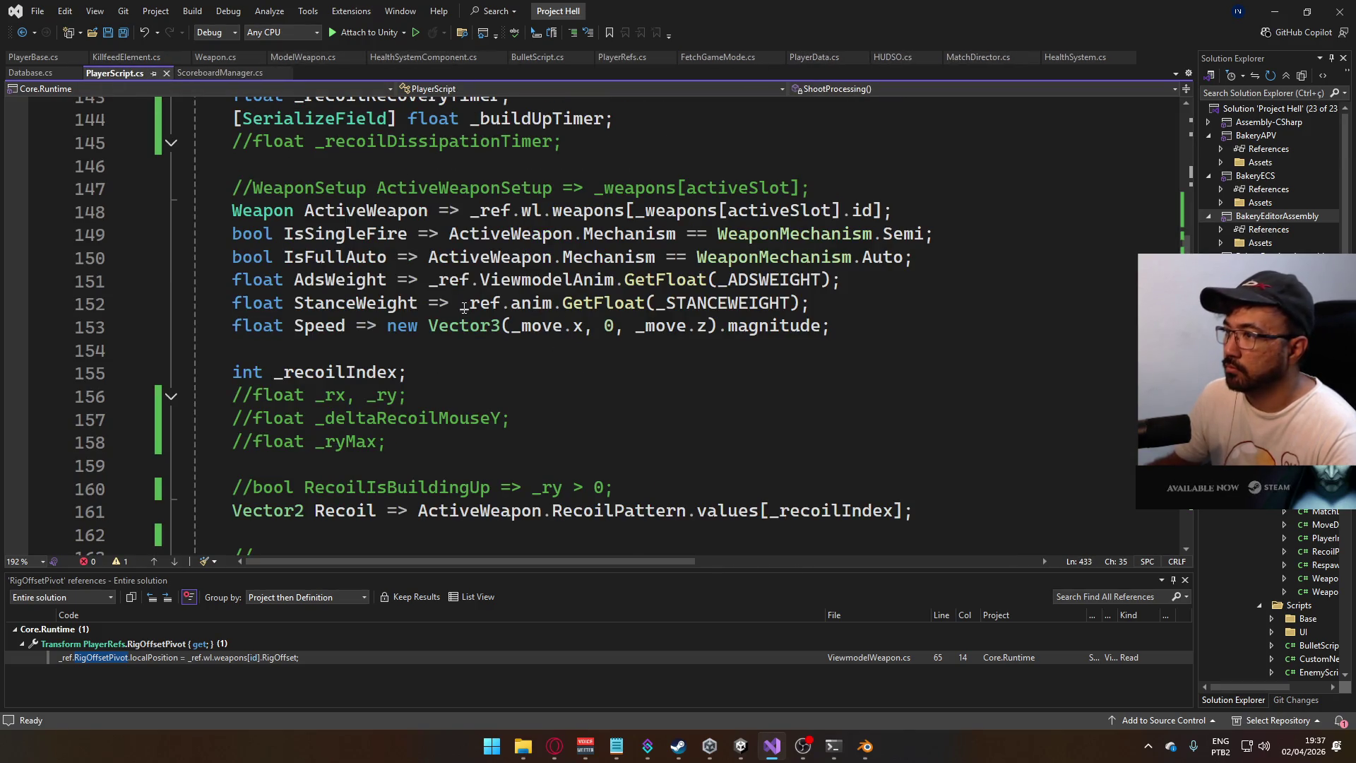
scroll(571, 353, down, 13)
scroll(571, 353, down, 8)
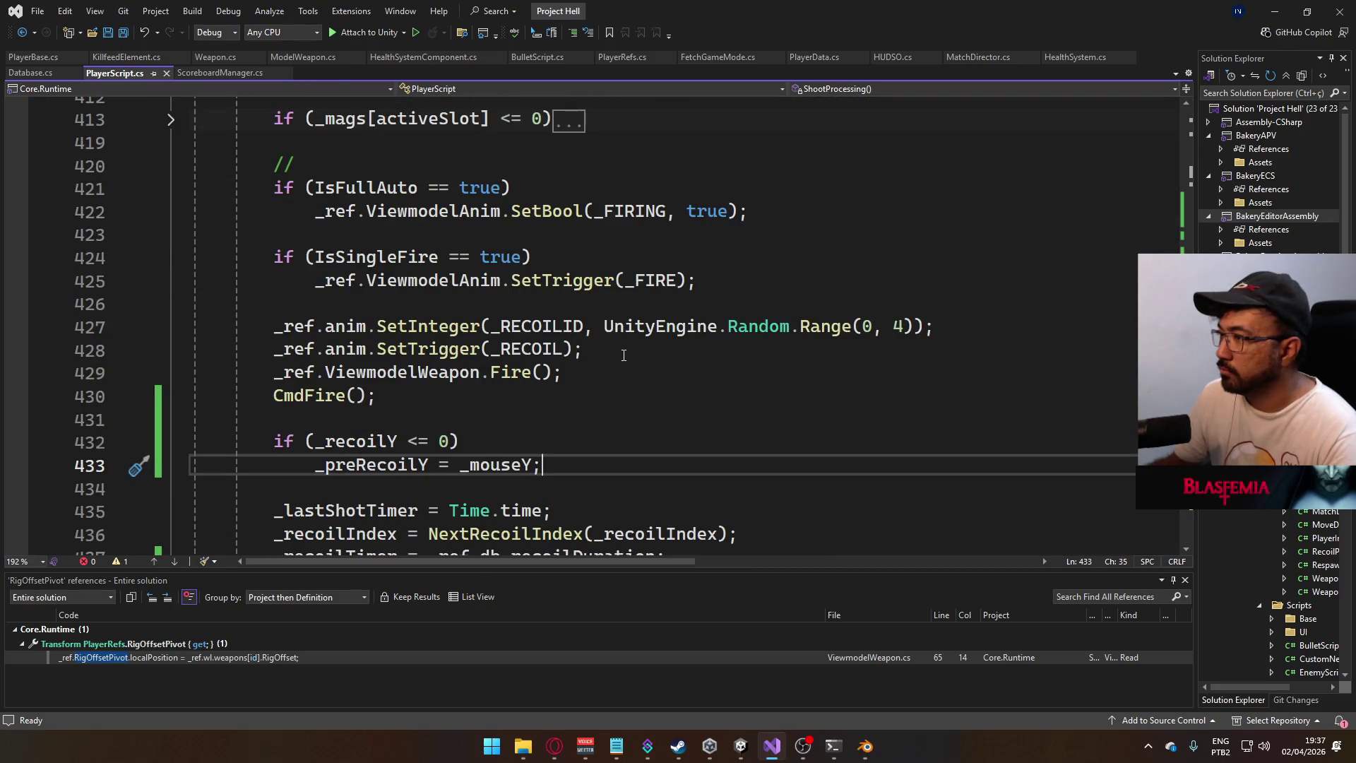
scroll(624, 355, down, 9)
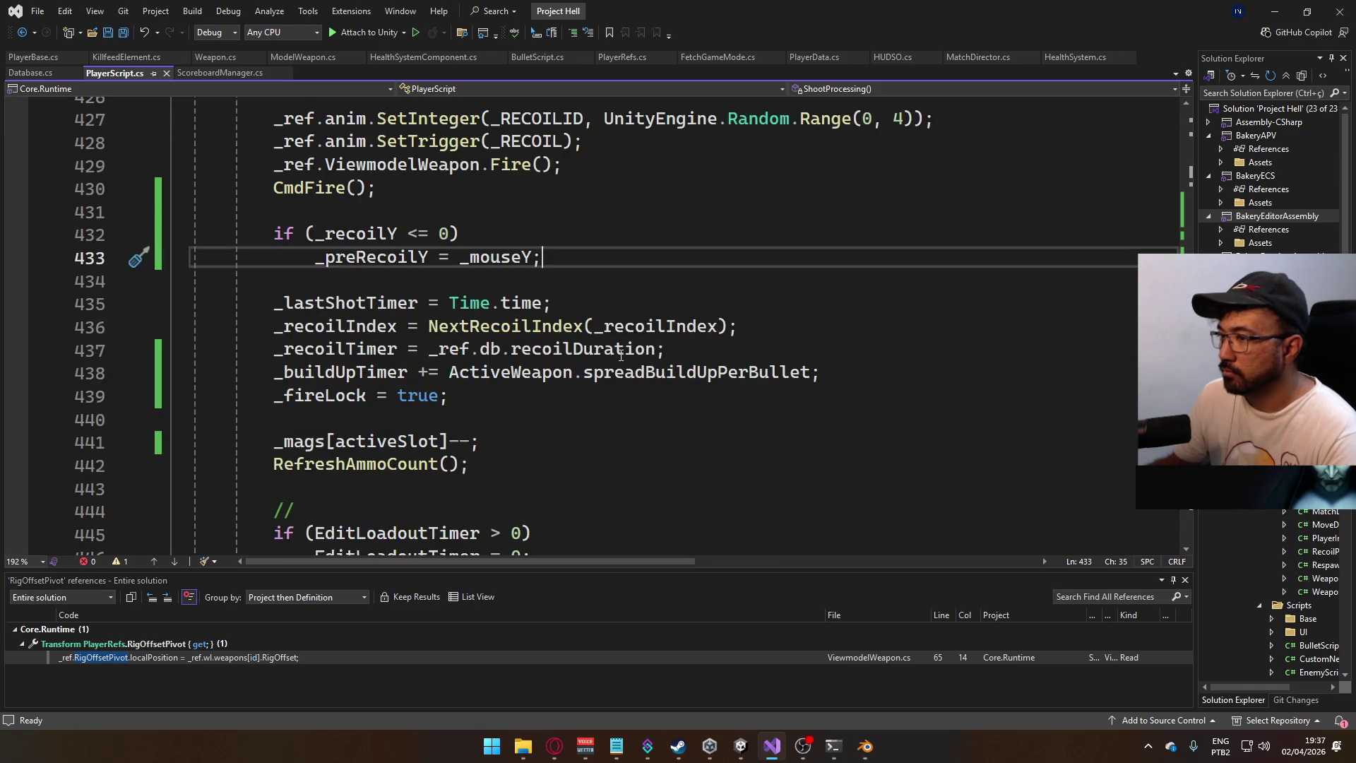
scroll(621, 355, down, 3)
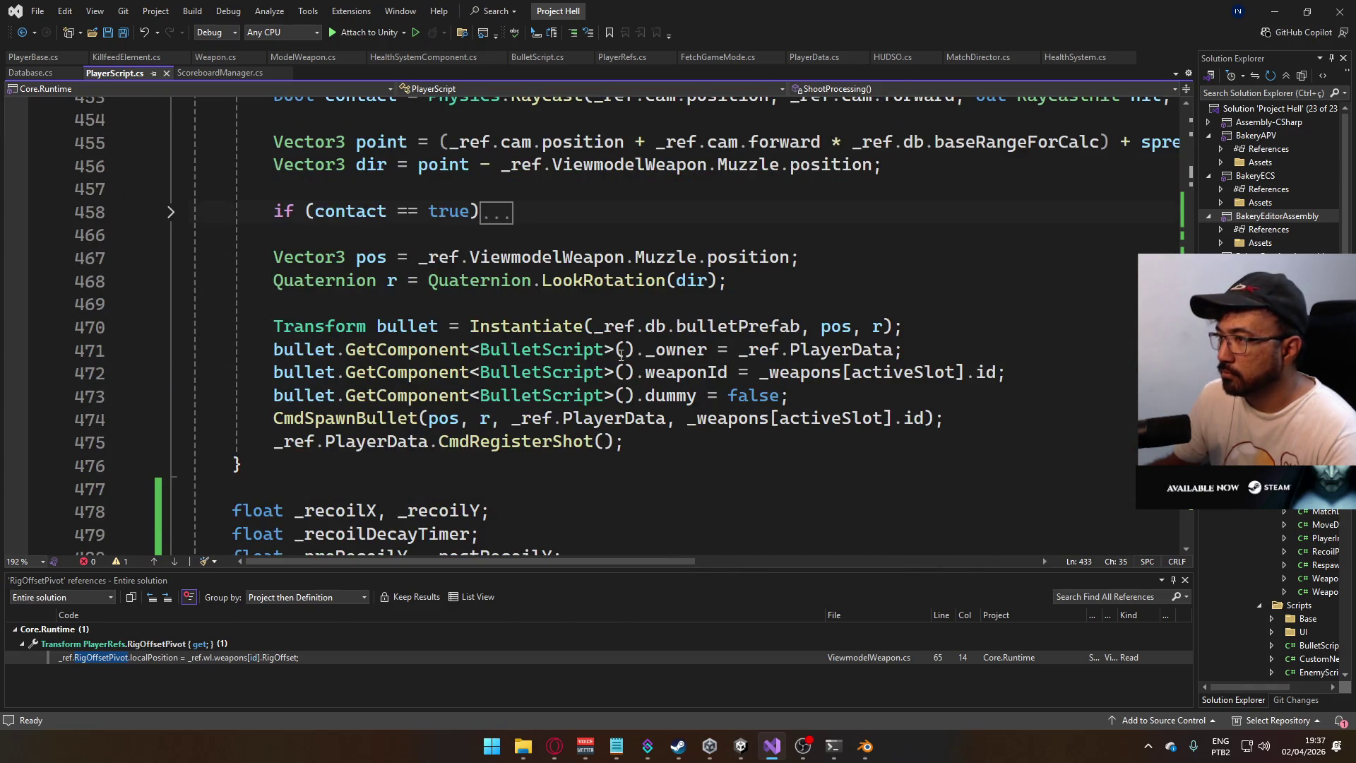
scroll(623, 356, down, 12)
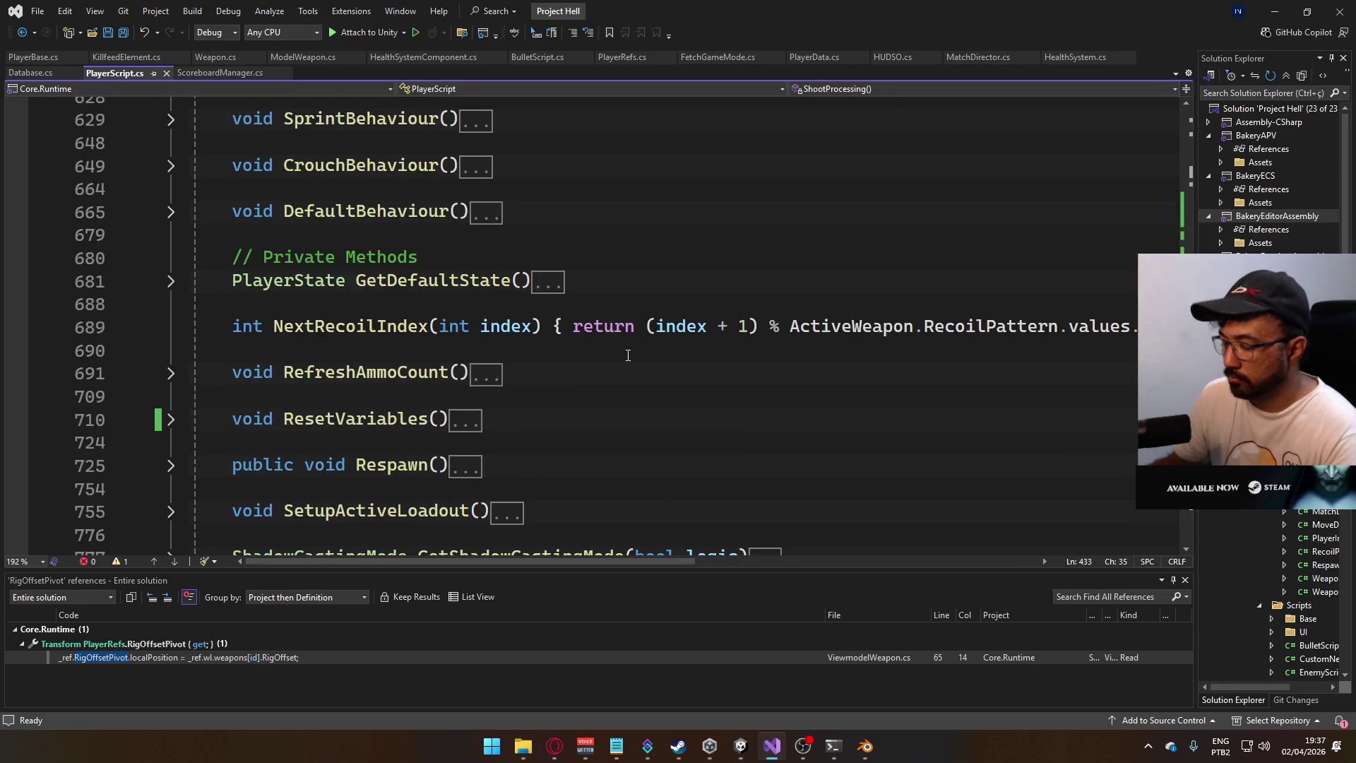
- Search PlayerScript.cs for 'adsweight' to reach the AdsWeight layer line on line 263
key(ctrl+f)
text(layer)
key(Return)
key(Return)
key(Return)
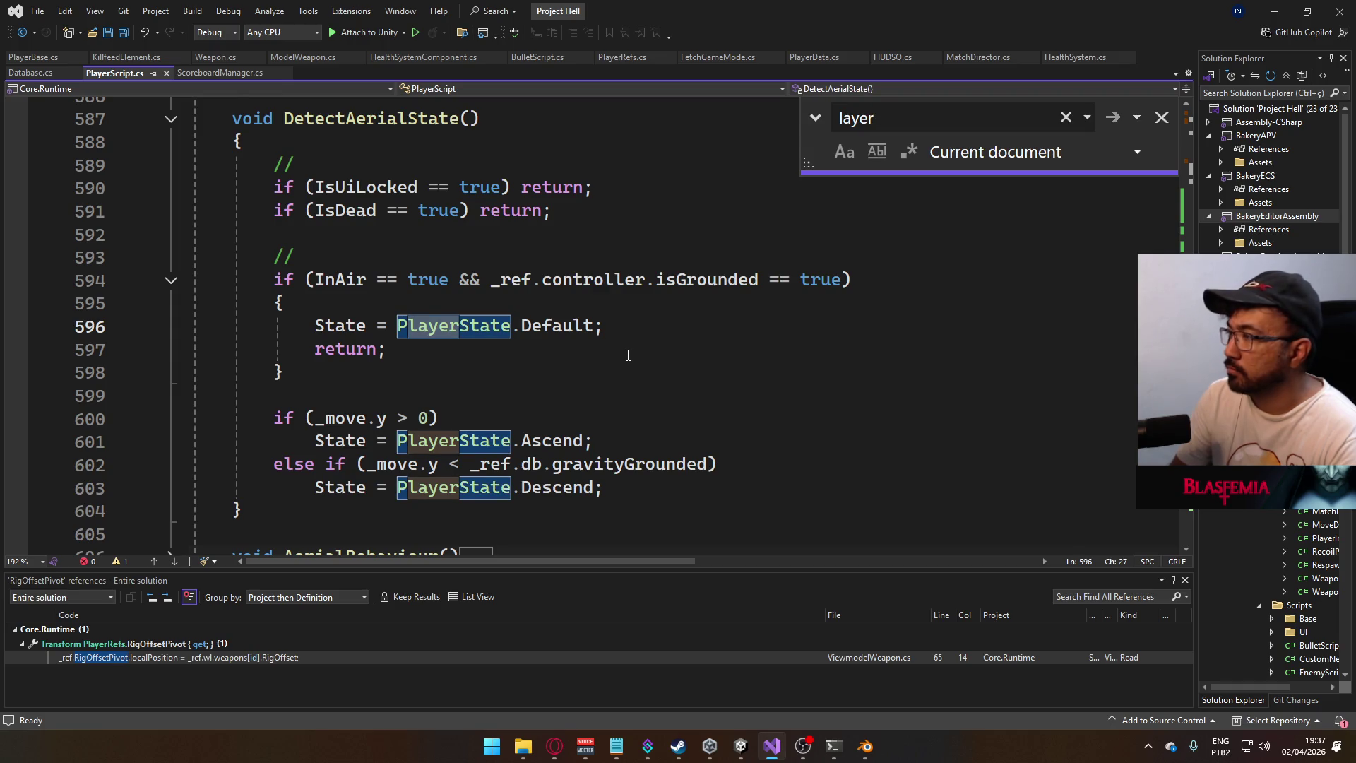
key(BackSpace)
key(BackSpace)
key(BackSpace)
text(ads)
key(Return)
key(Return)
key(Return)
key(Return)
text(weight)
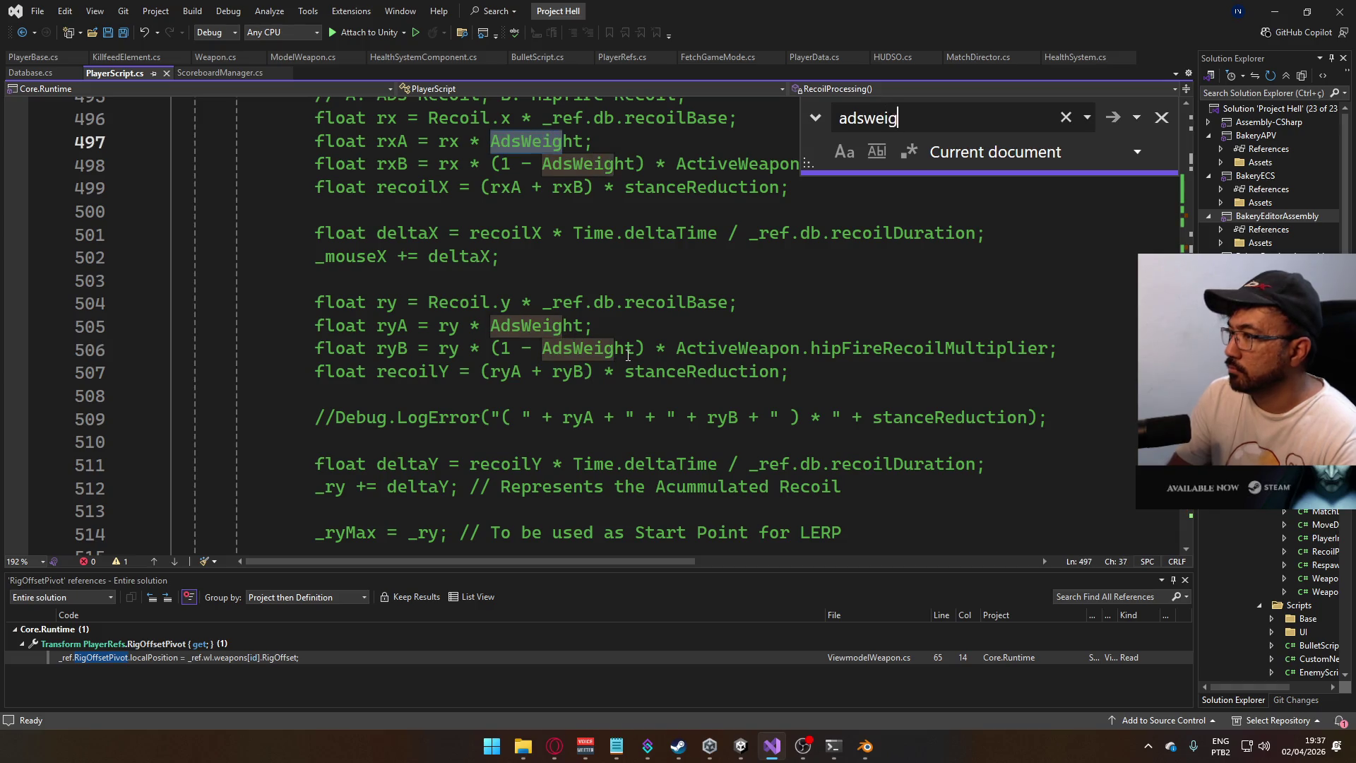
key(Return)
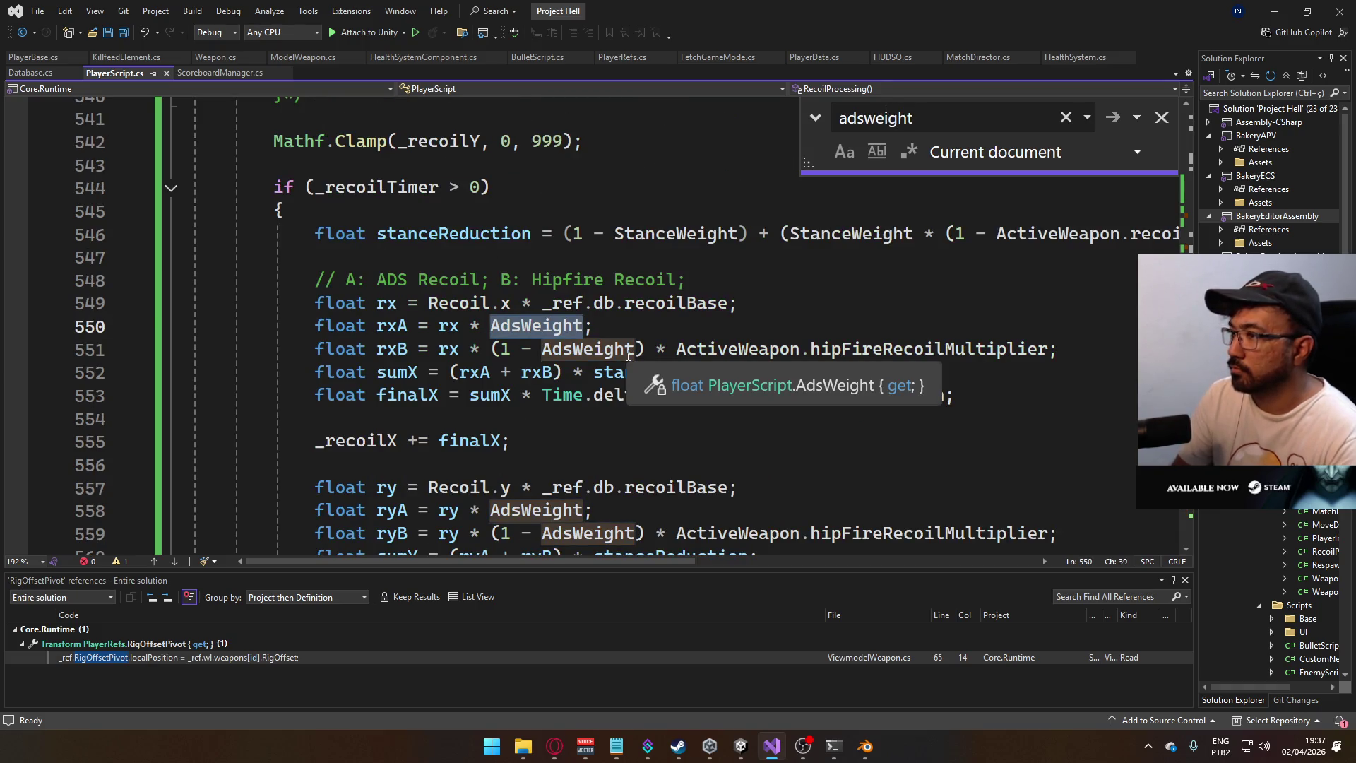
key(Return)
key(Return)
key(Return)
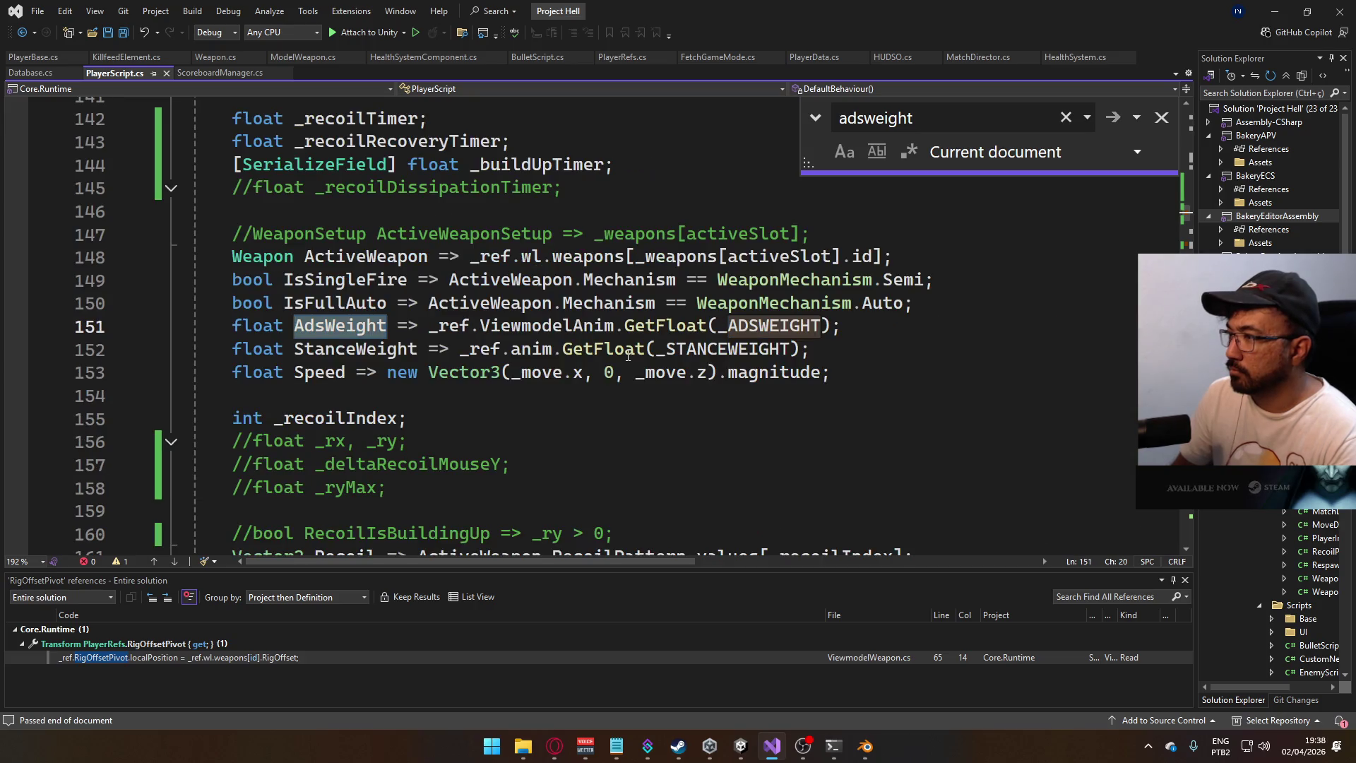
key(Return)
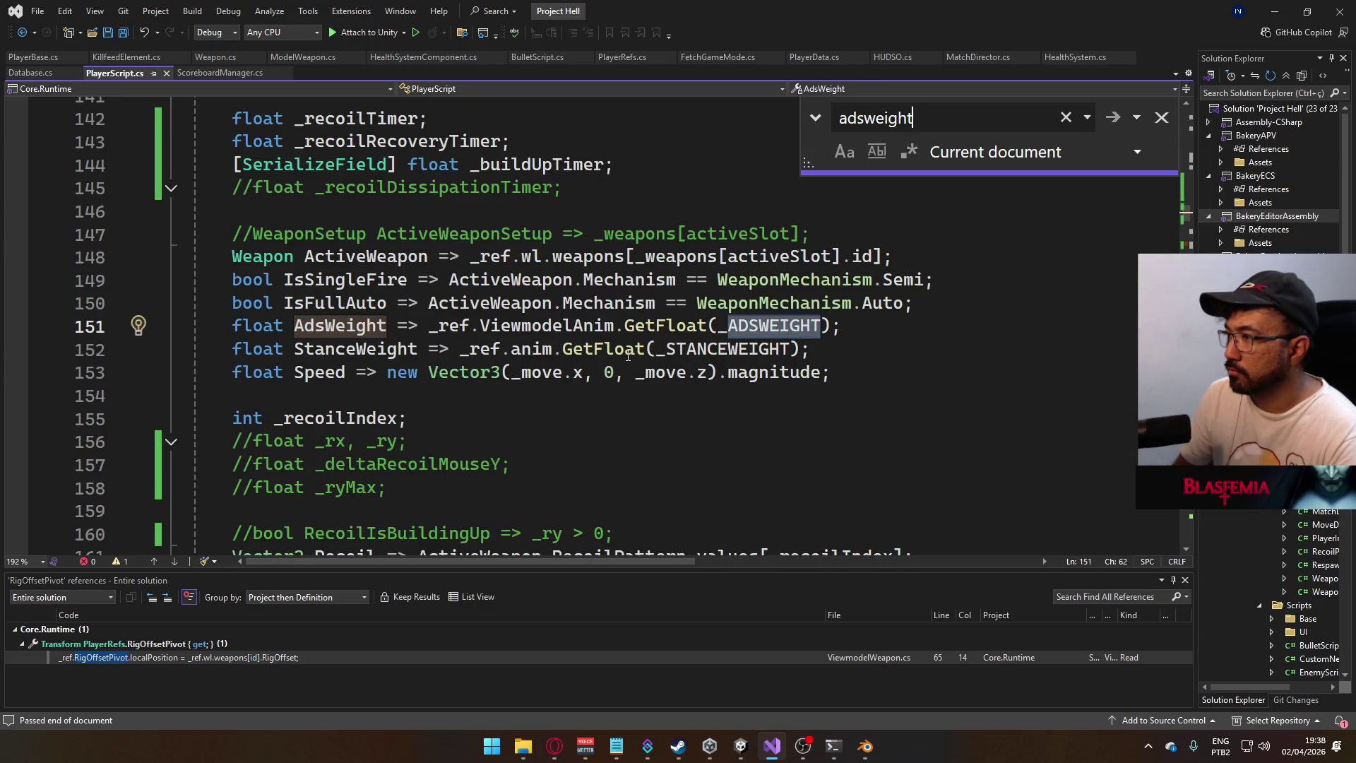
key(Return)
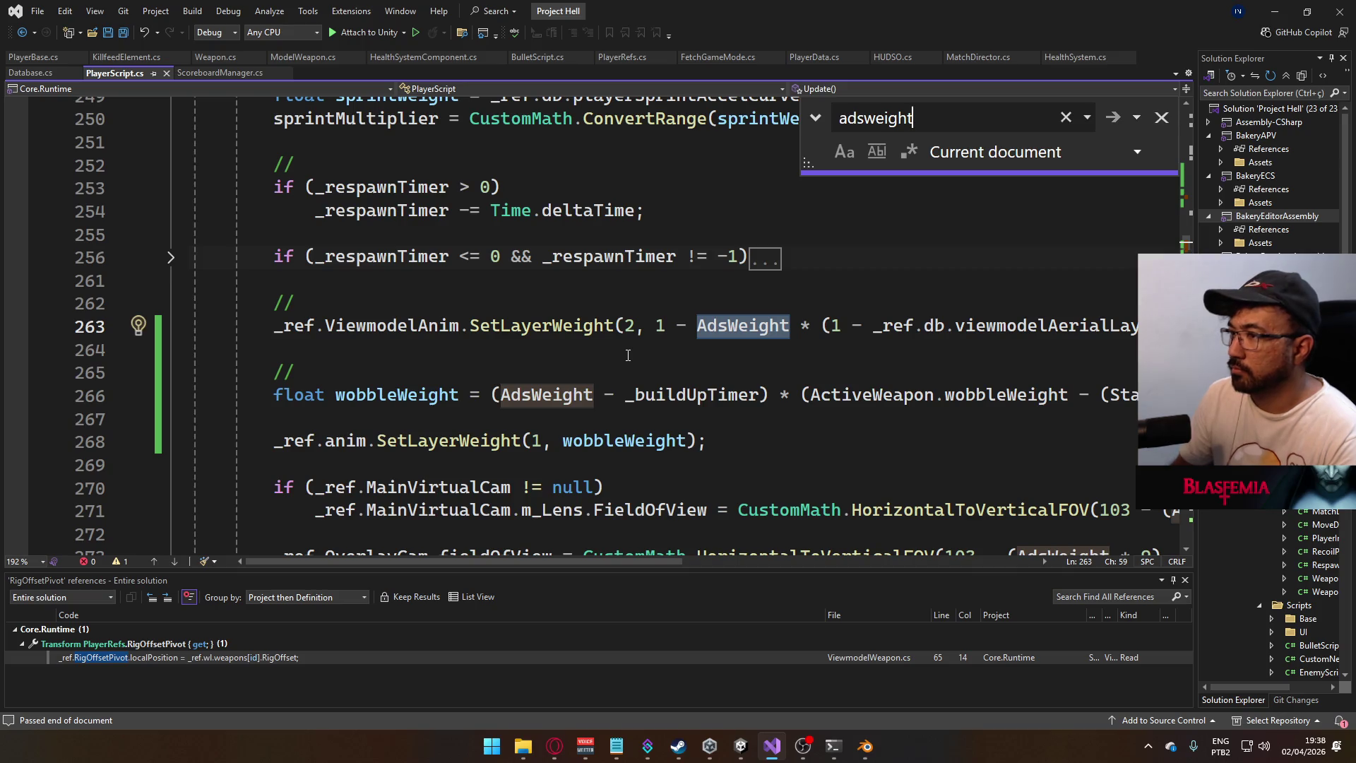
- Start a new _ref.ViewmodelAnim.SetLayerWeight( call on line 264, then switch to Unity
click(628, 355)
key(ctrl+Return)
text(_ref.viewmode)
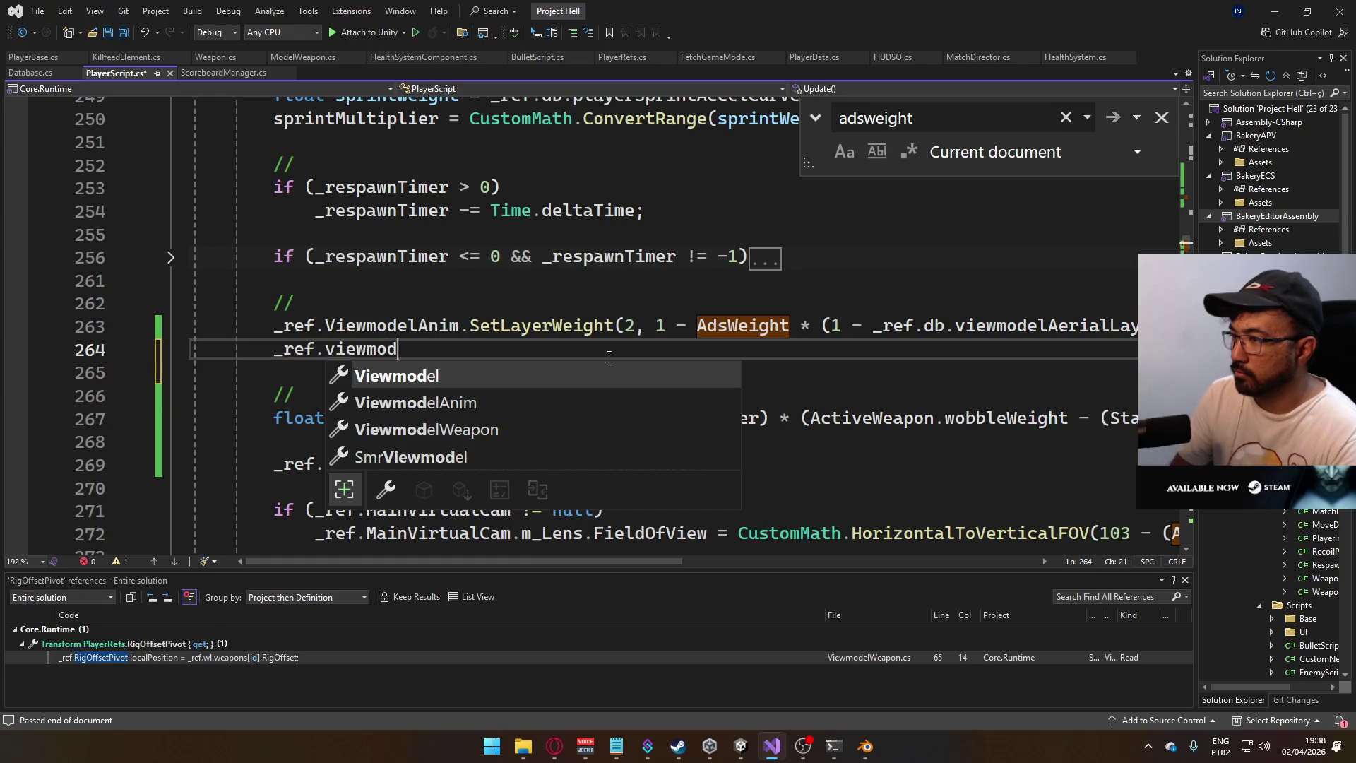
key(Tab)
text(Anim.setl)
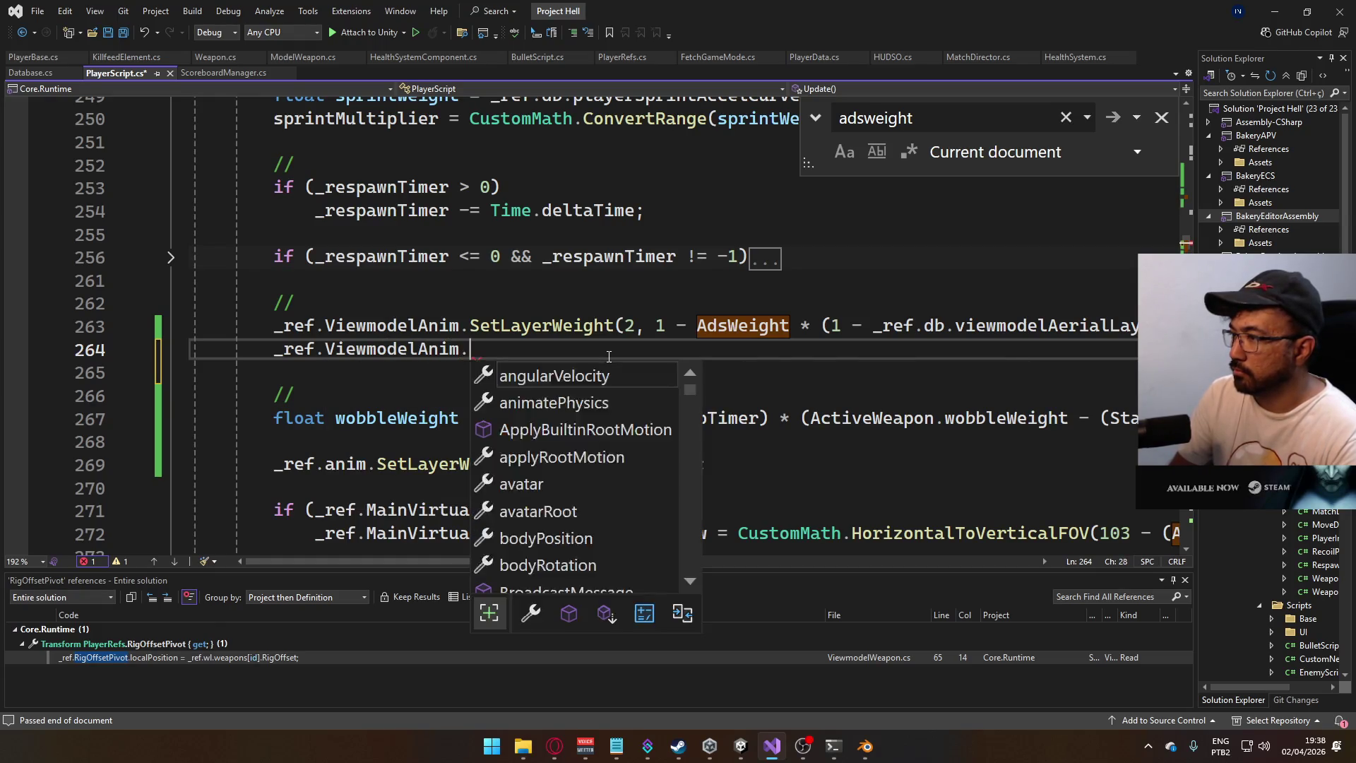
key(Tab)
text(()
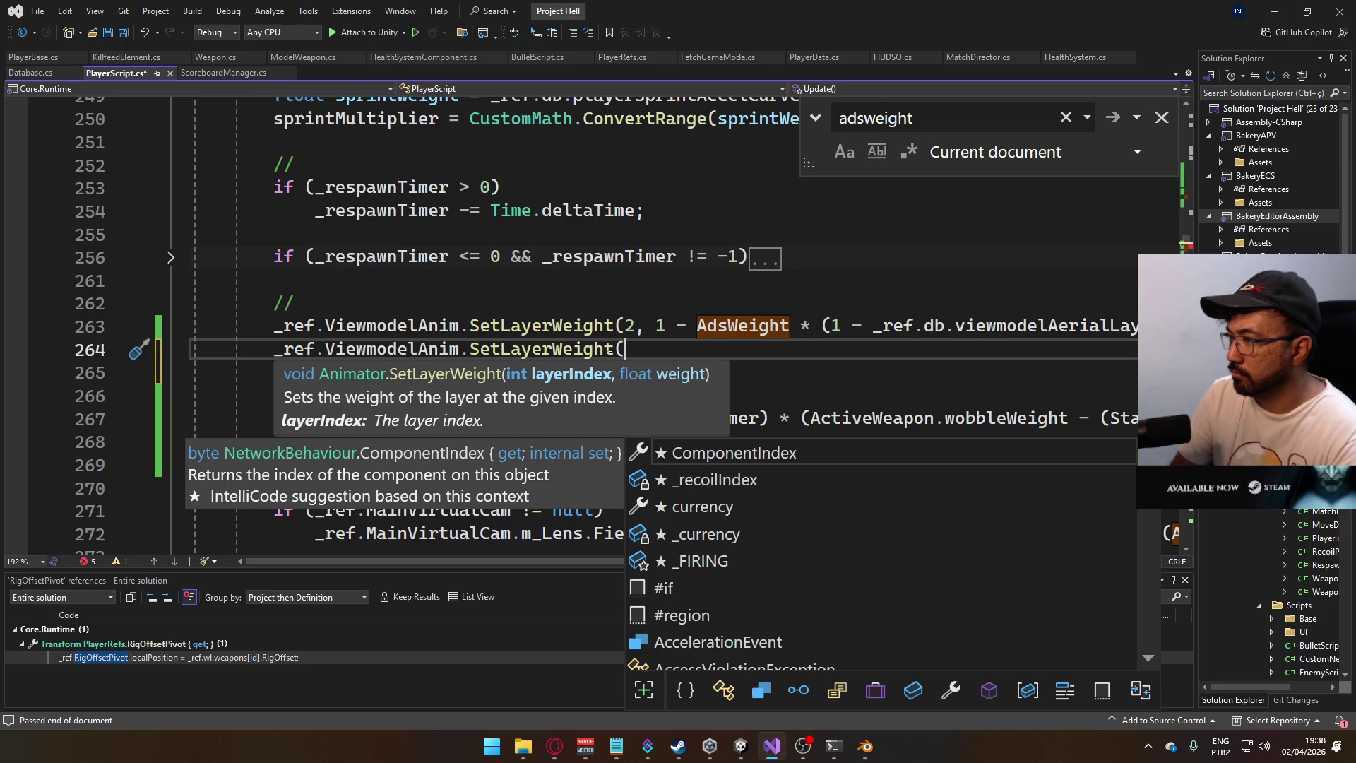
click(740, 745)
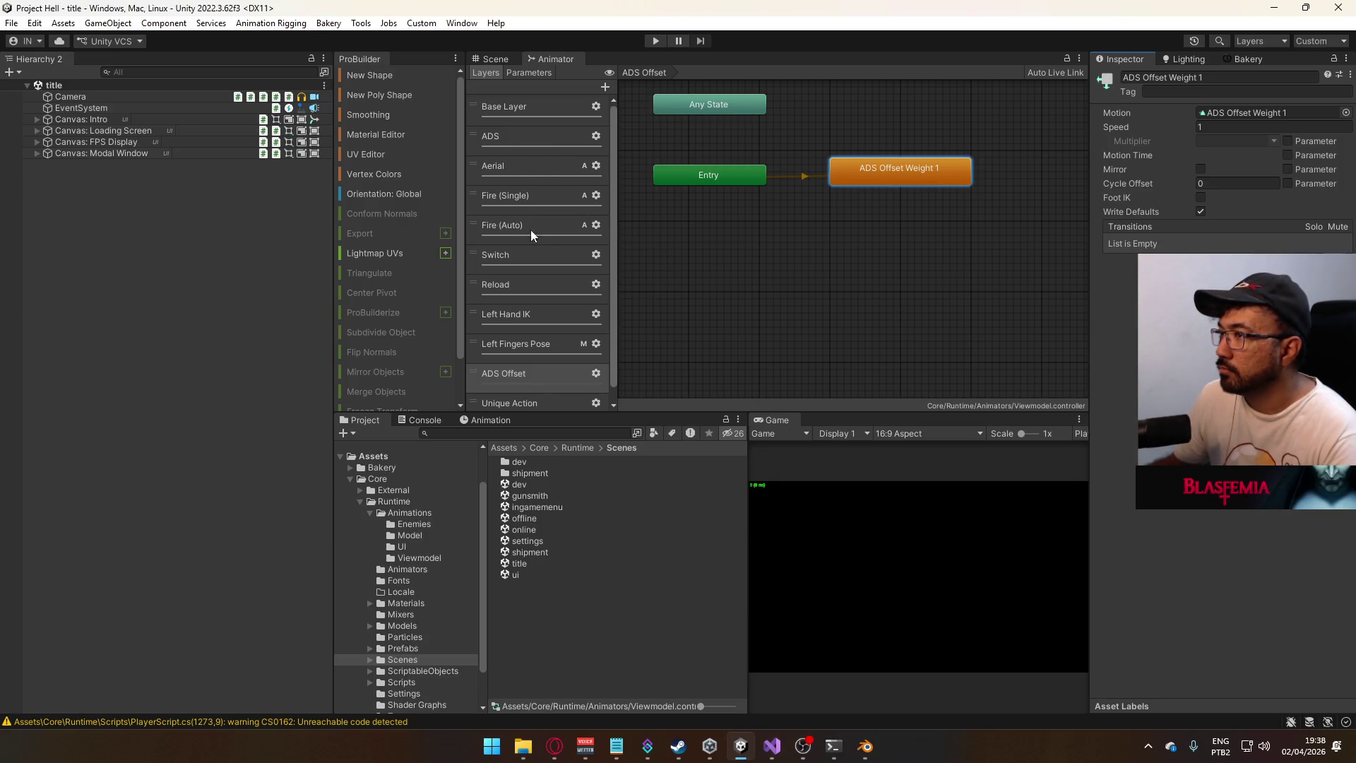
click(545, 113)
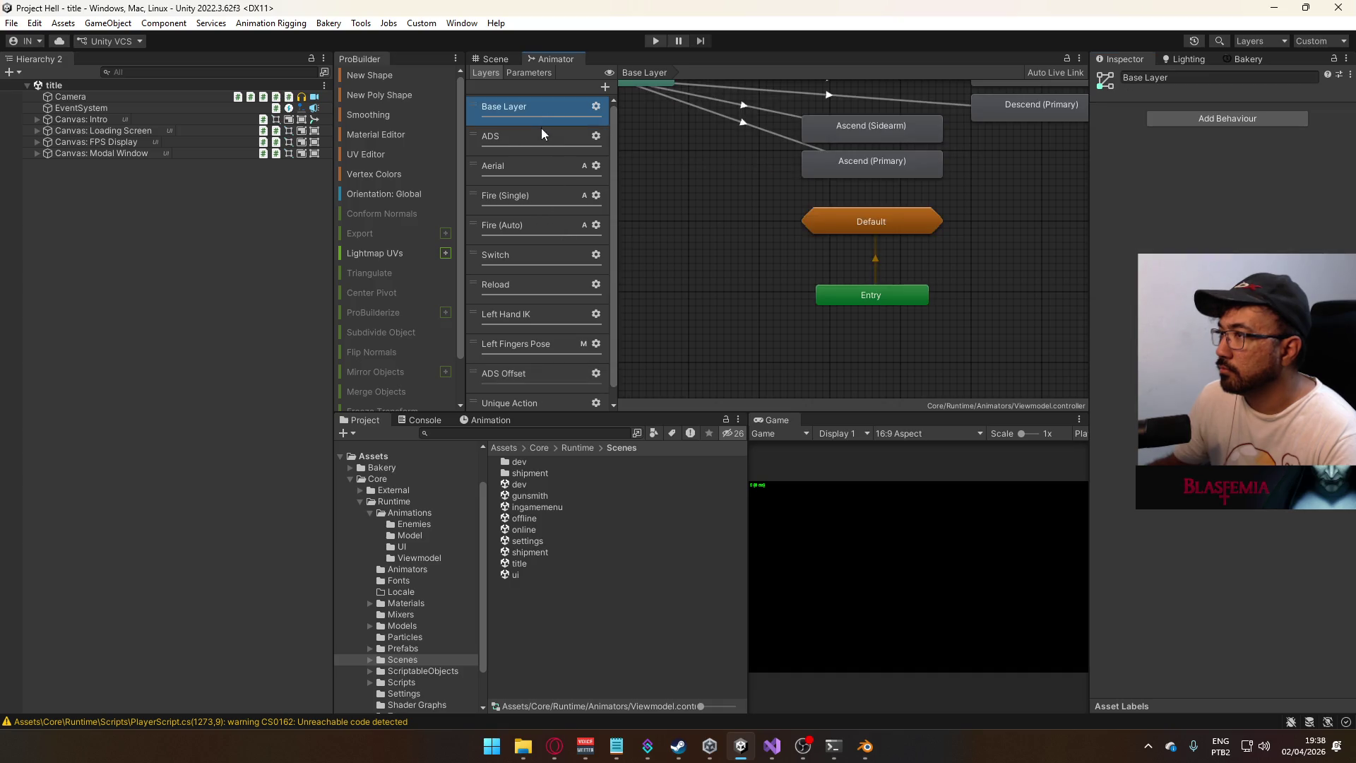
click(541, 131)
click(544, 164)
click(541, 195)
click(544, 117)
click(547, 137)
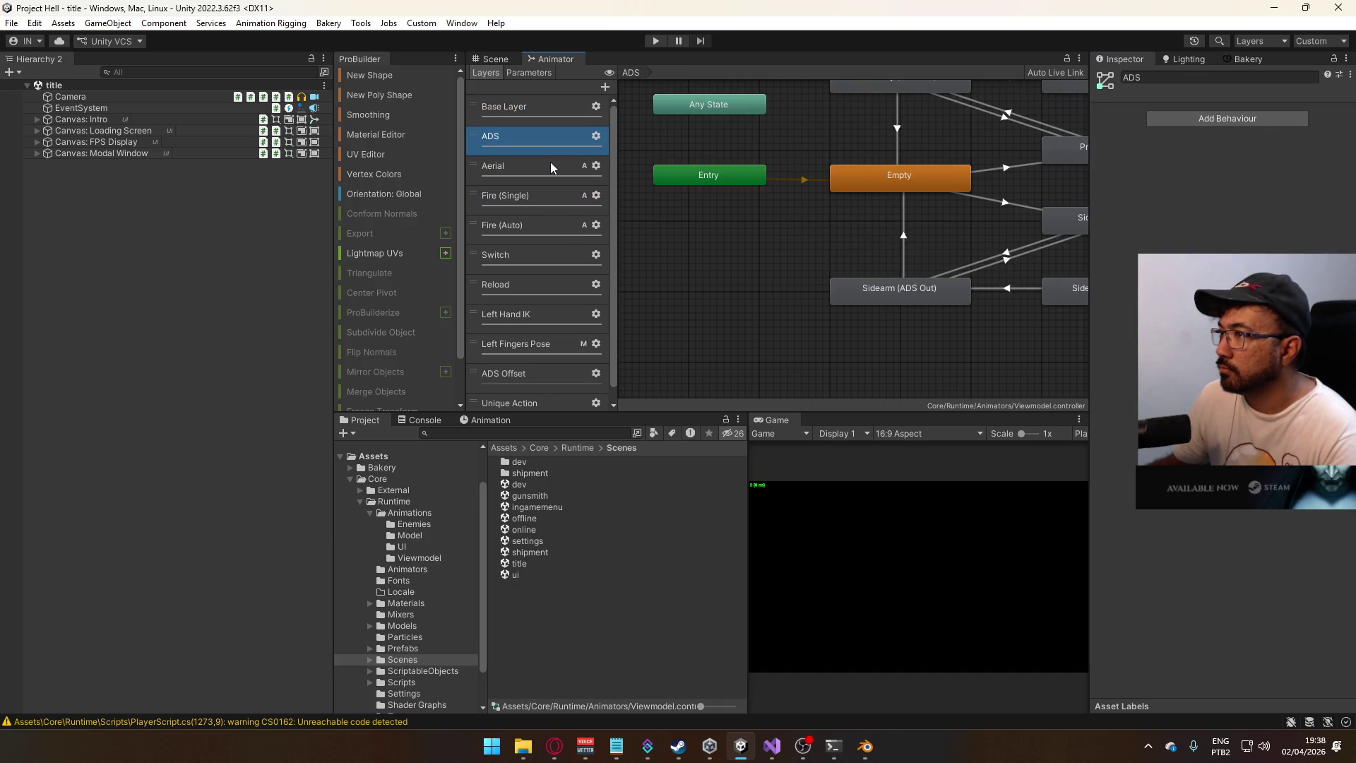
click(550, 161)
click(549, 196)
click(555, 227)
click(548, 255)
click(541, 282)
click(535, 313)
click(538, 344)
click(540, 371)
click(772, 745)
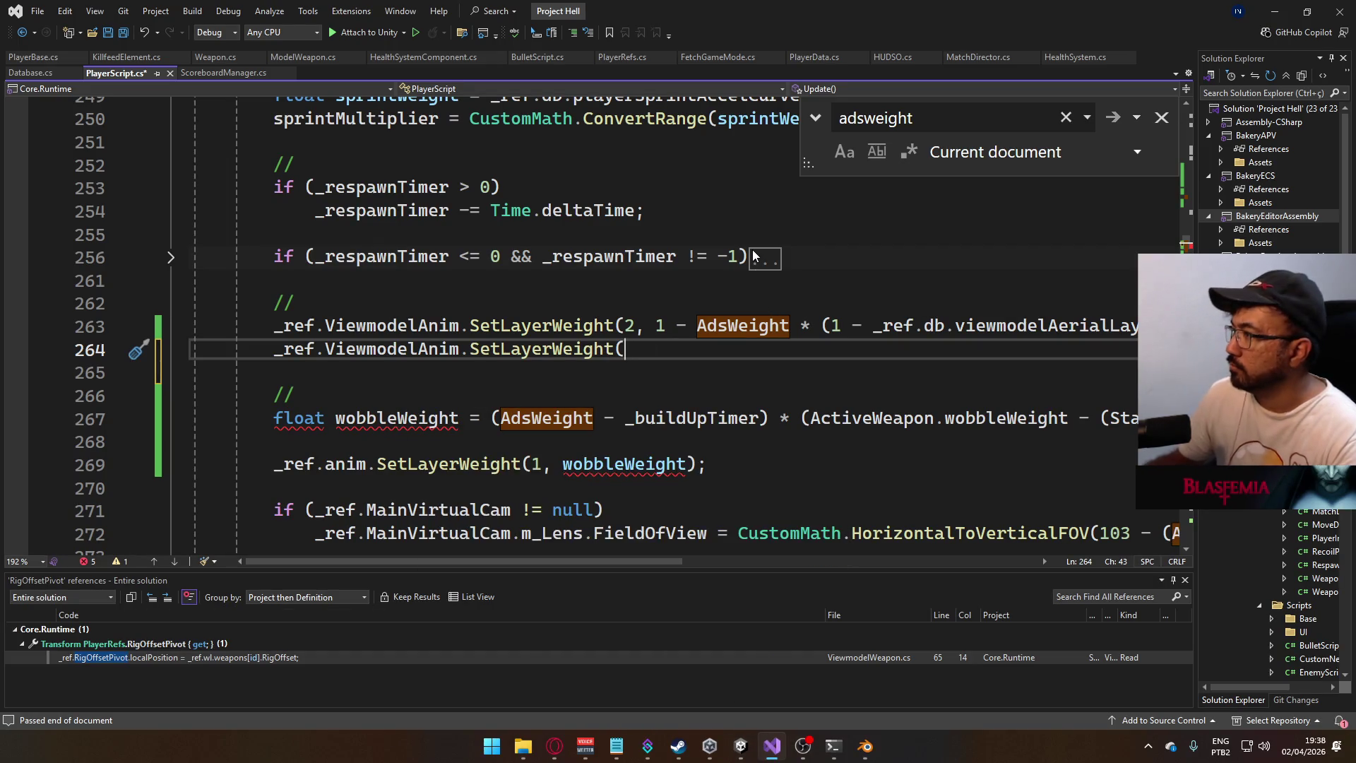
- Complete the call as SetLayerWeight(9, 1 - AdsWeight) and save PlayerScript.cs
mouse_move(753, 255)
text(9, 1)
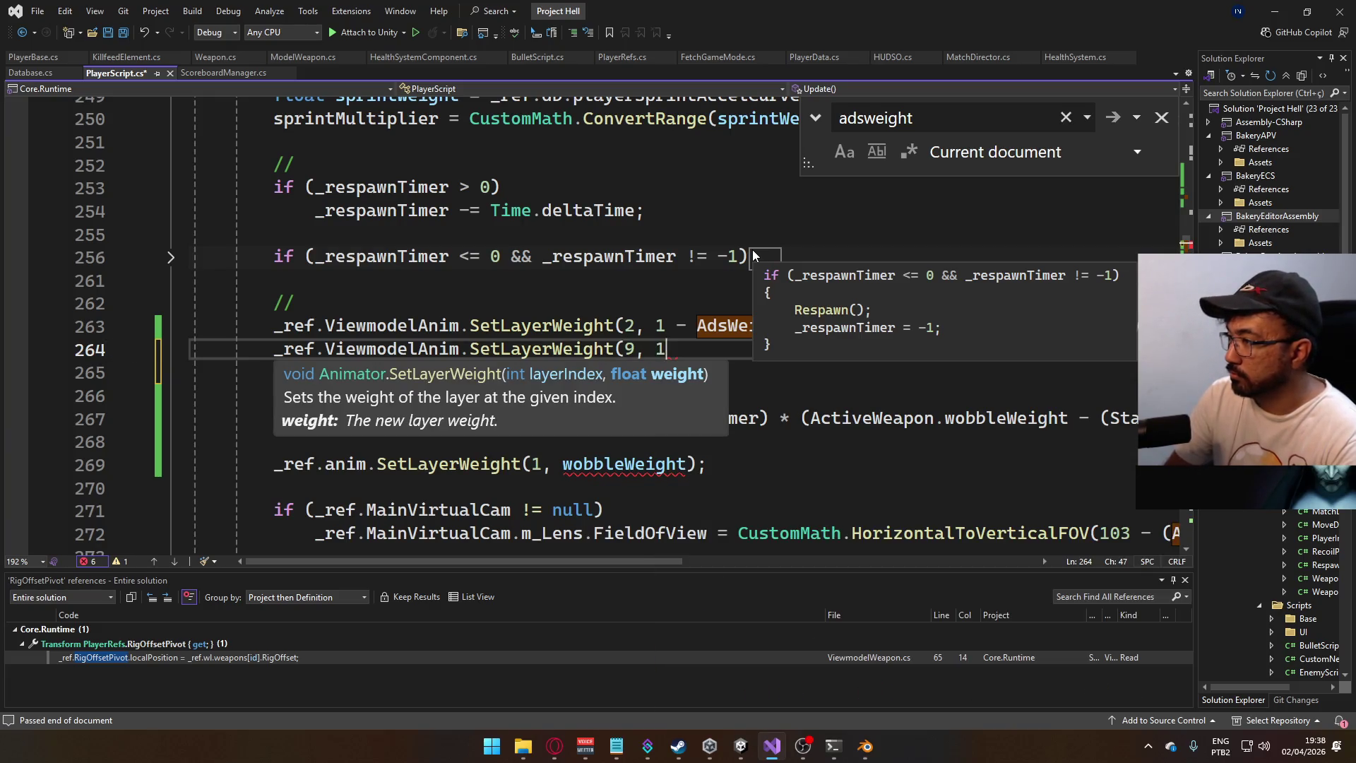
text(ads)
key(Tab)
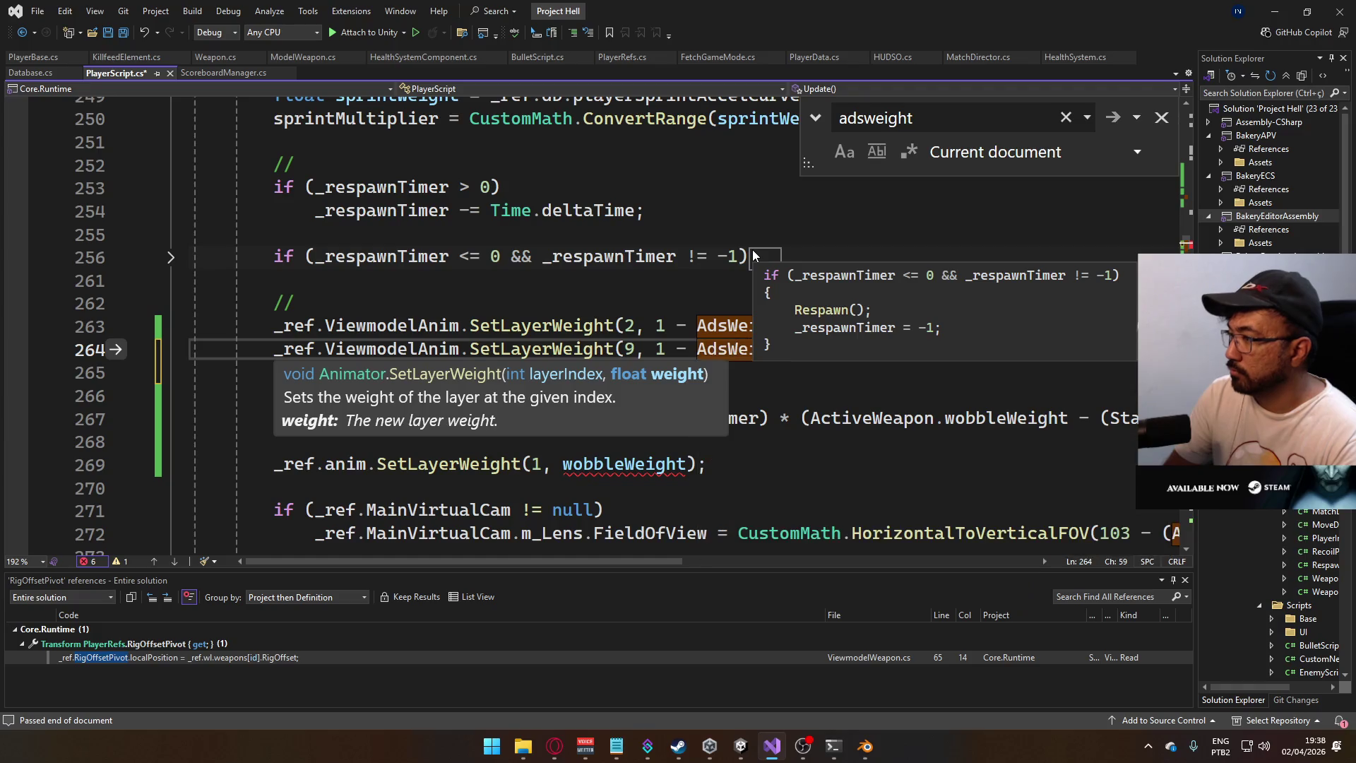
text();)
click(619, 286)
key(ctrl+s)
- Add '// Aerial Layer Weight' and '// ADS Offset Weight' comments, then return to Unity
click(379, 304)
text(Aerial Layer)
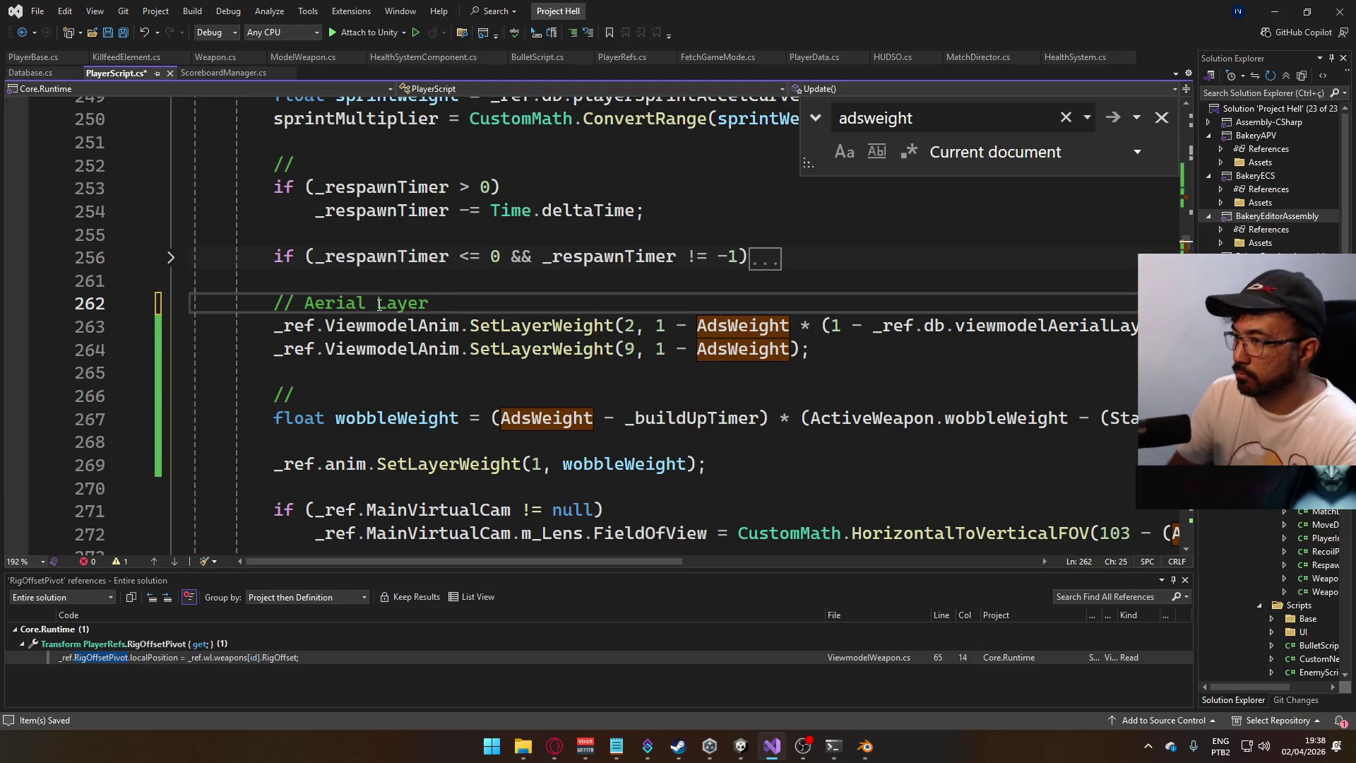
key(Down)
key(Down)
key(Home)
key(Return)
key(Return)
key(Up)
text(//)
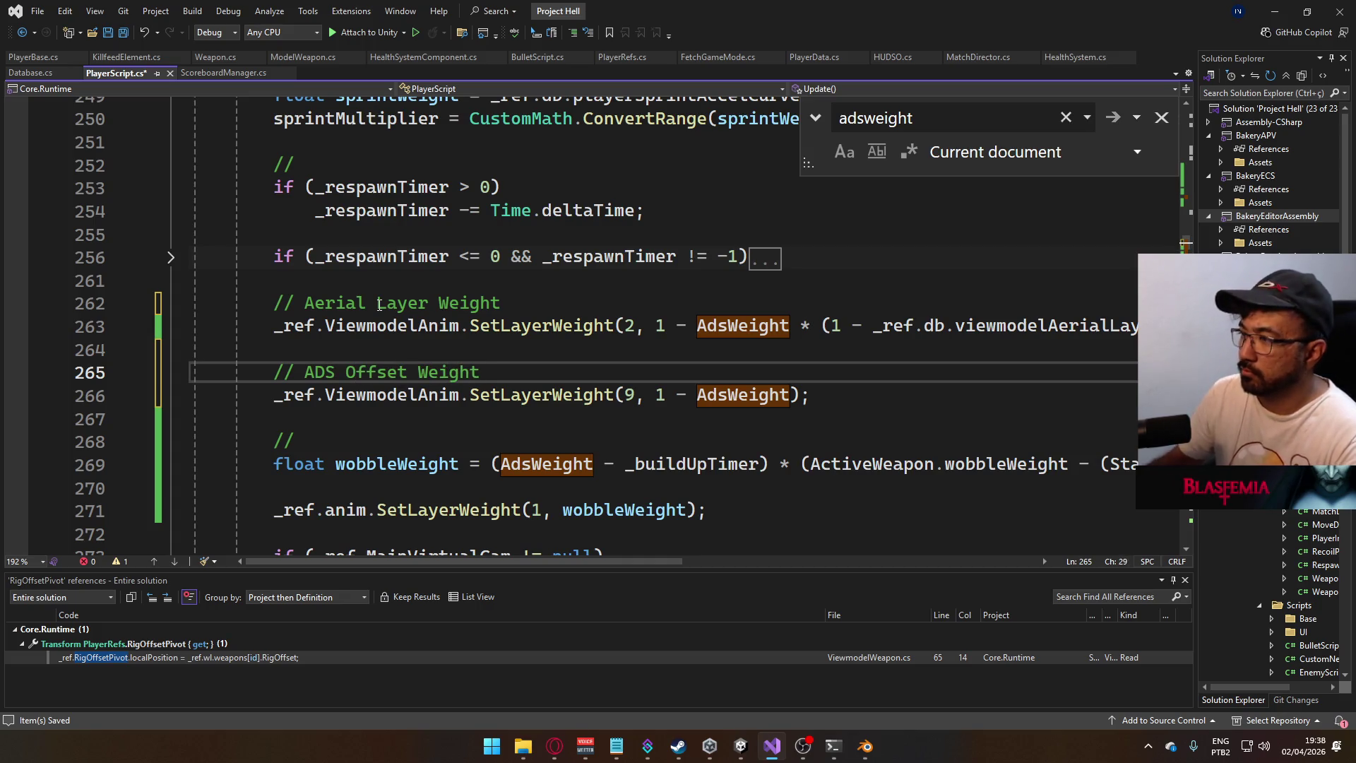
key(alt+Tab)
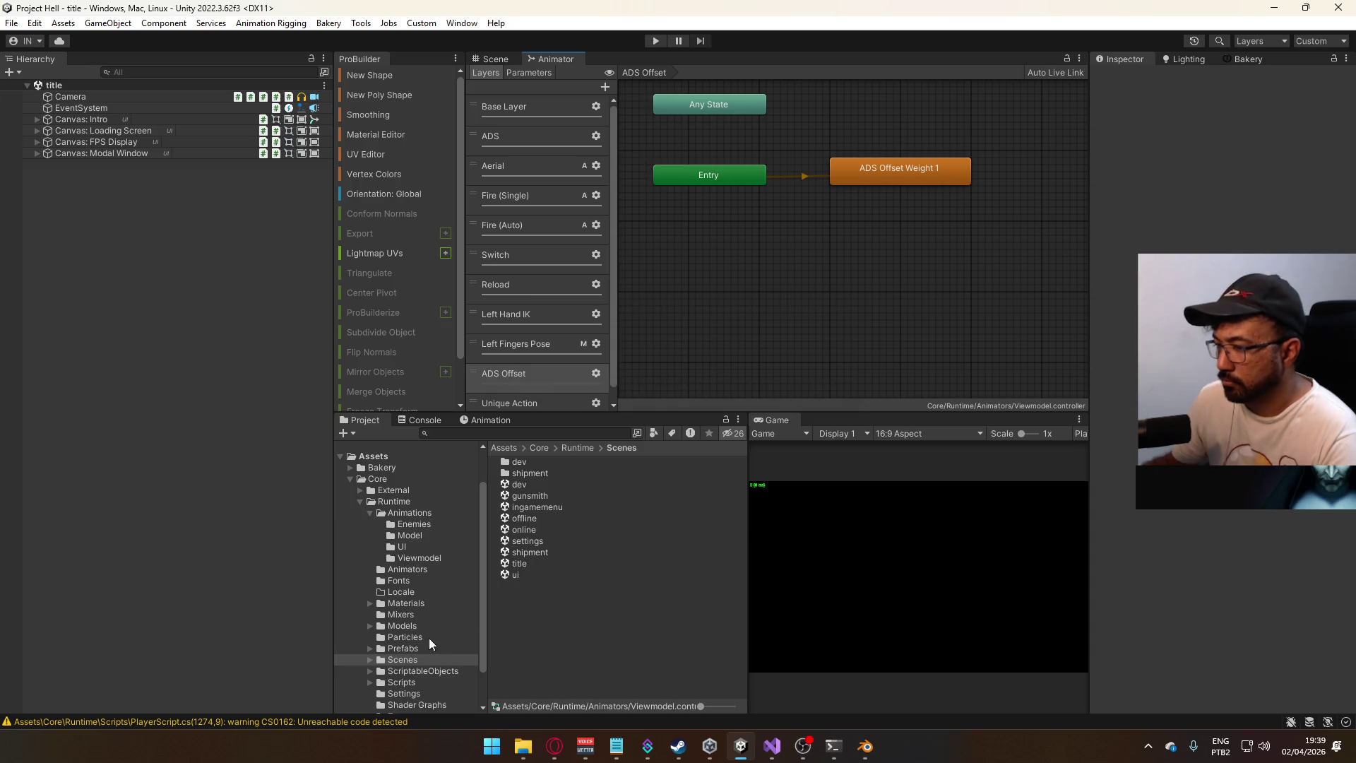
- Play from the title scene with the Game view maximized and host a match
click(526, 562)
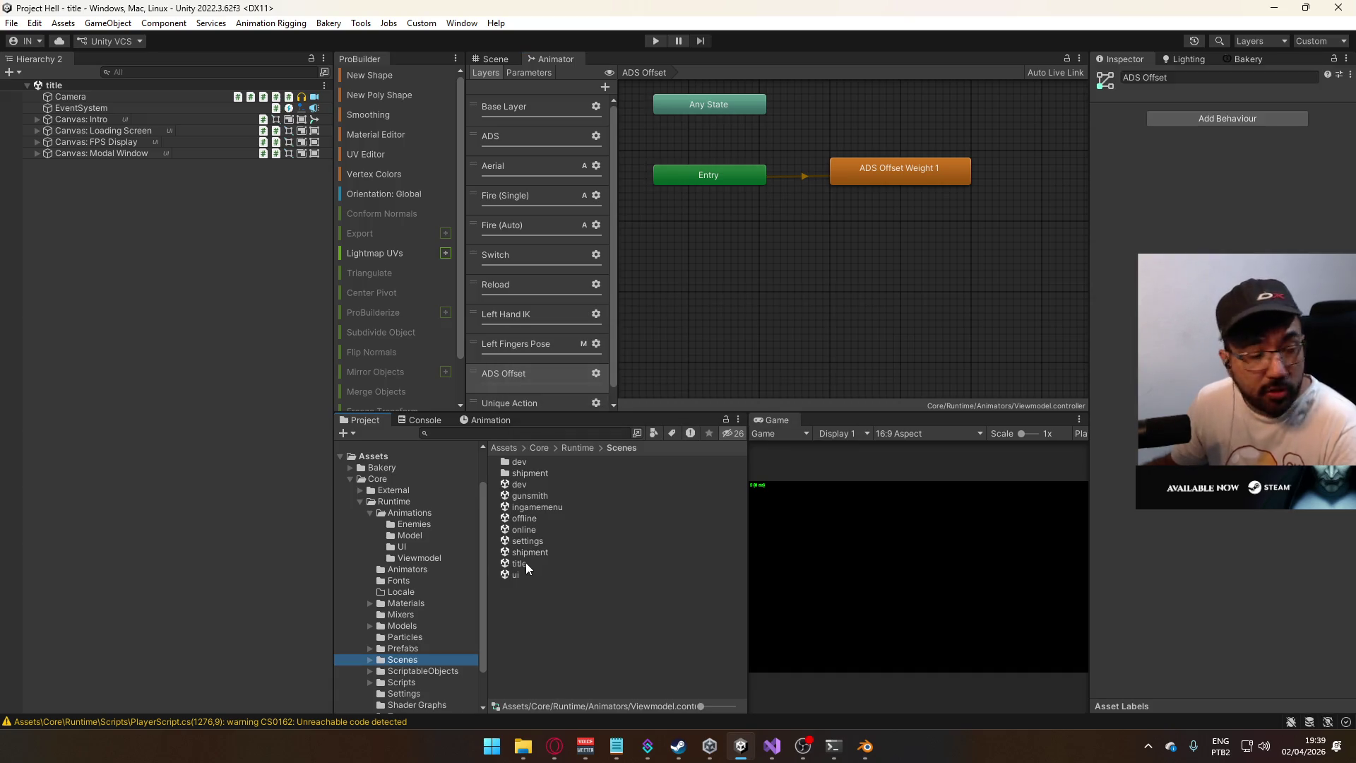
click(496, 60)
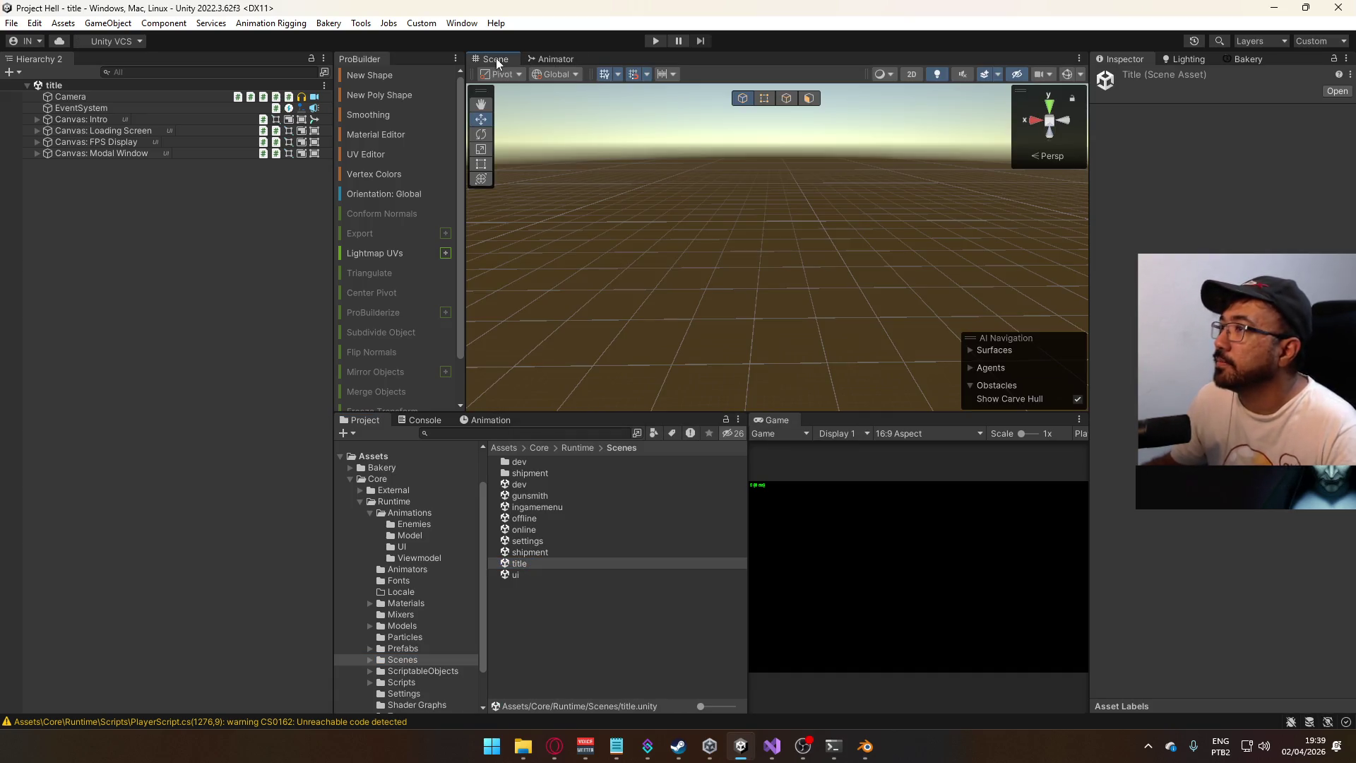
click(655, 41)
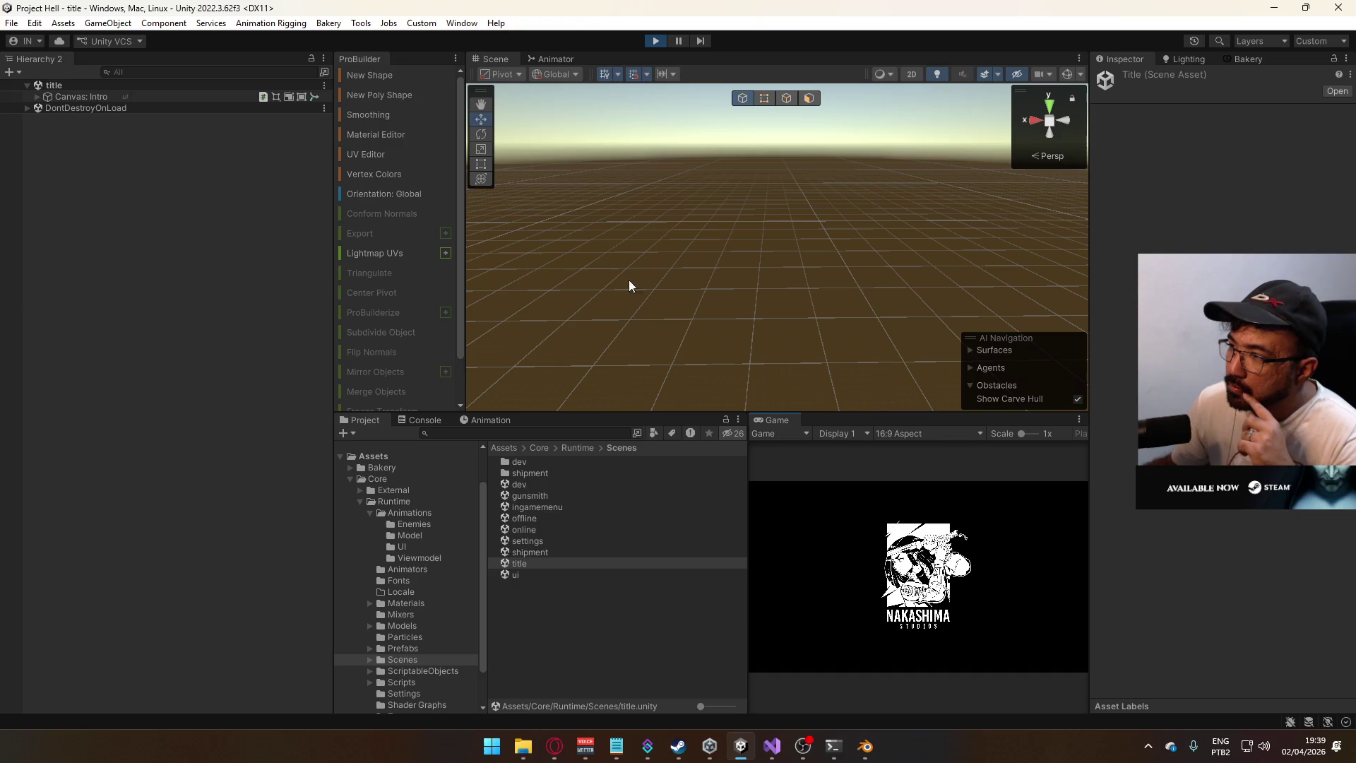
right_click(769, 420)
click(819, 466)
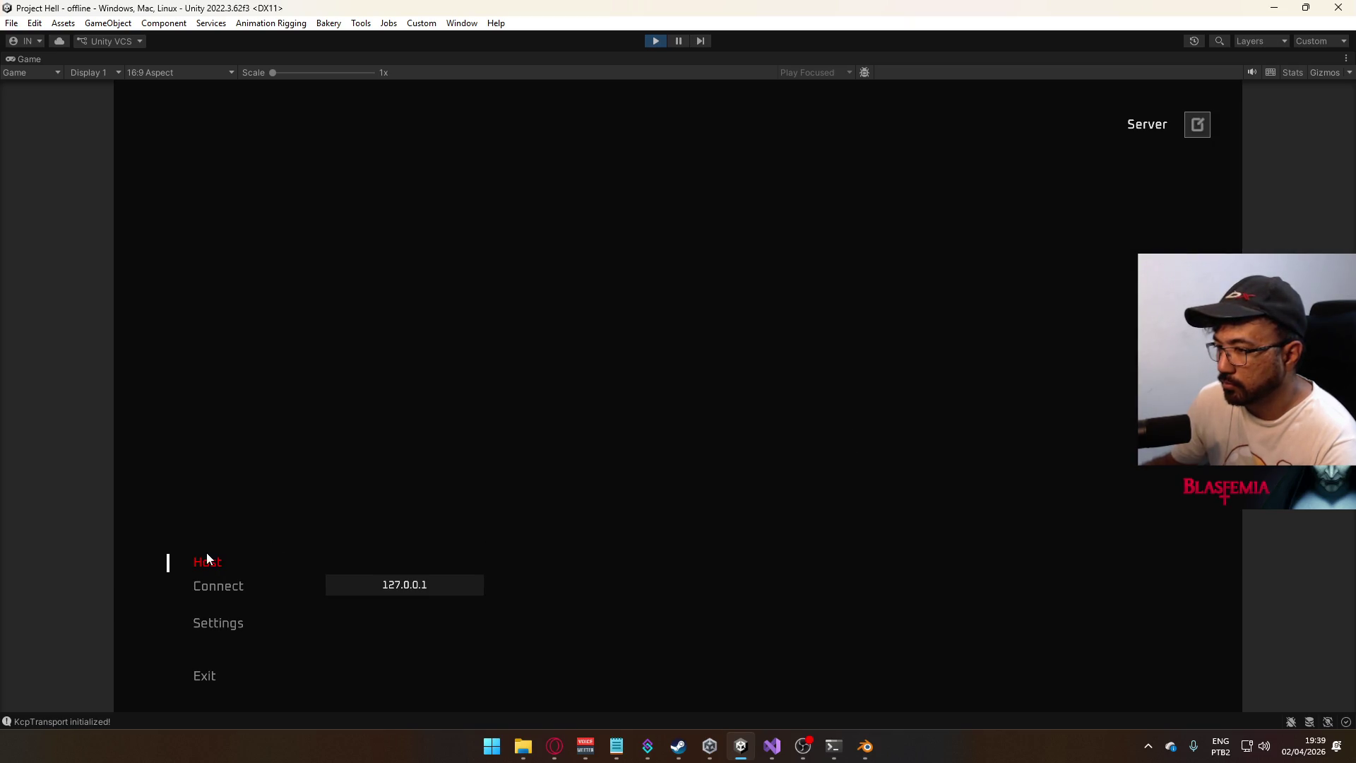
click(208, 562)
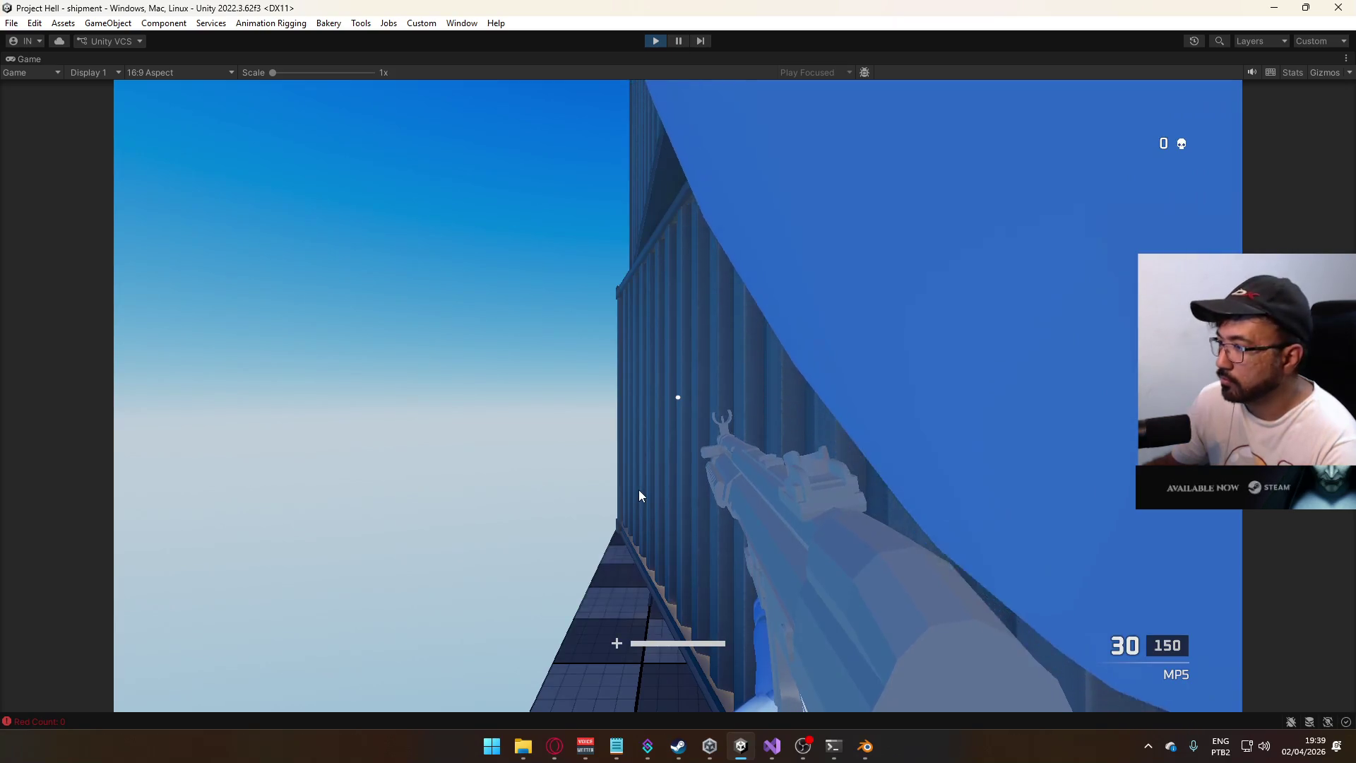
- Look around in-game, restore the Game view, frame the player in Scene view, and open the Console
click(726, 500)
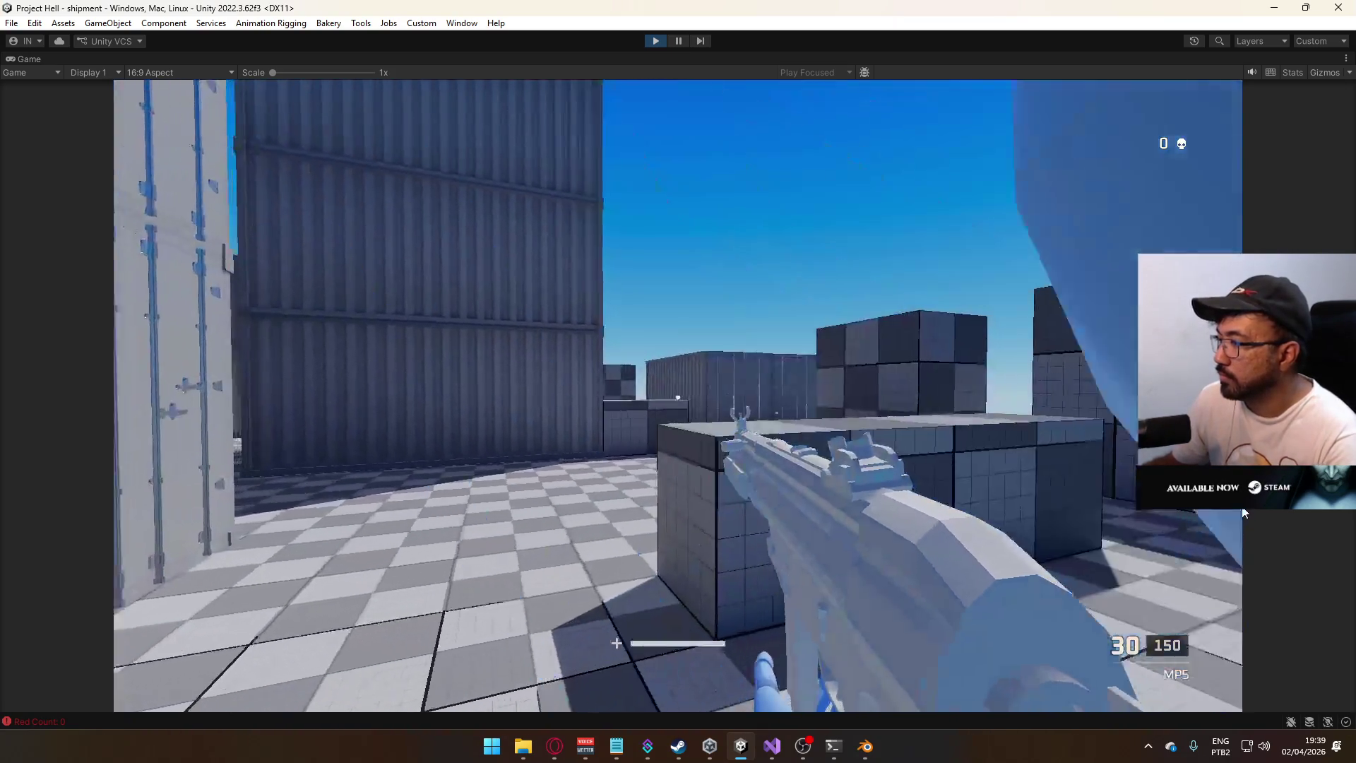
key(super)
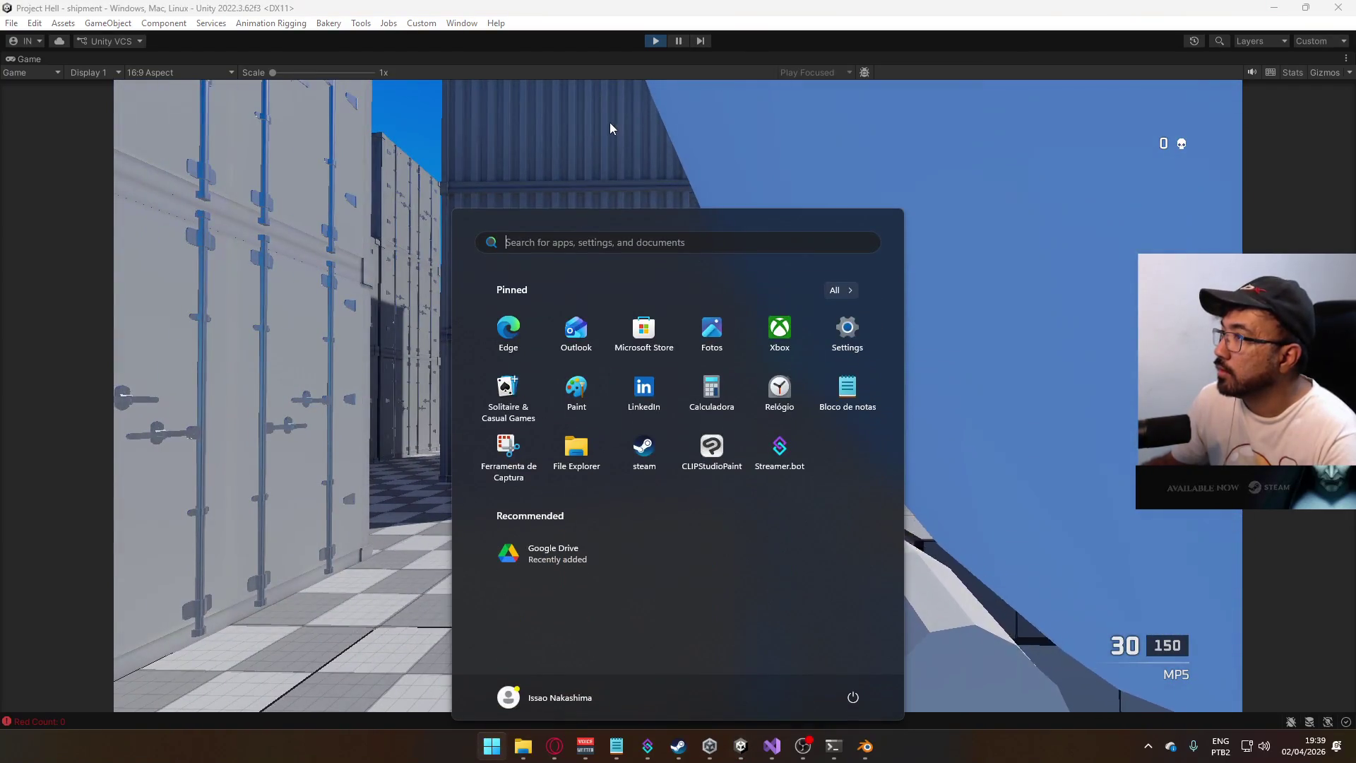
right_click(674, 66)
click(699, 104)
mouse_move(701, 140)
right_down()
mouse_move(685, 169)
mouse_move(643, 141)
mouse_move(635, 162)
mouse_move(565, 170)
mouse_move(357, 160)
mouse_move(205, 125)
right_up()
right_drag(627, 254, 604, 271)
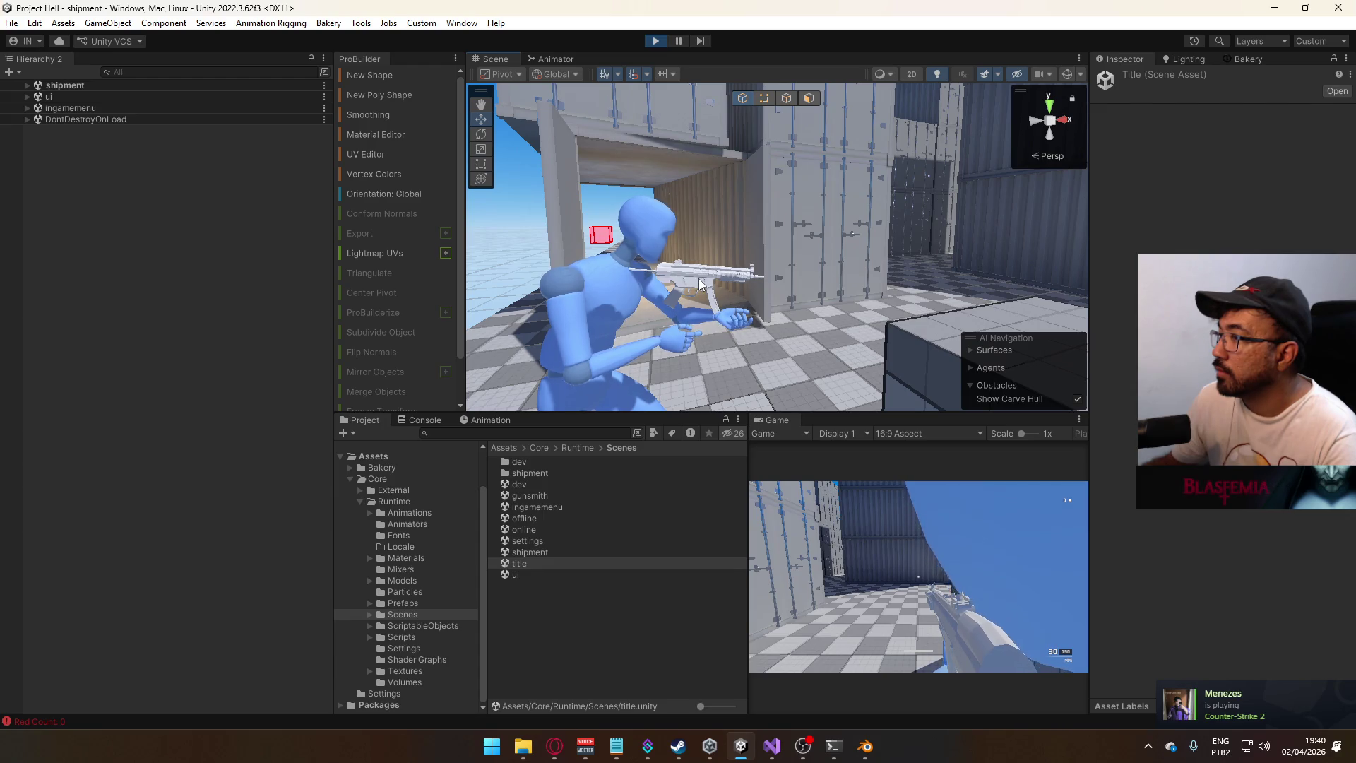
click(436, 422)
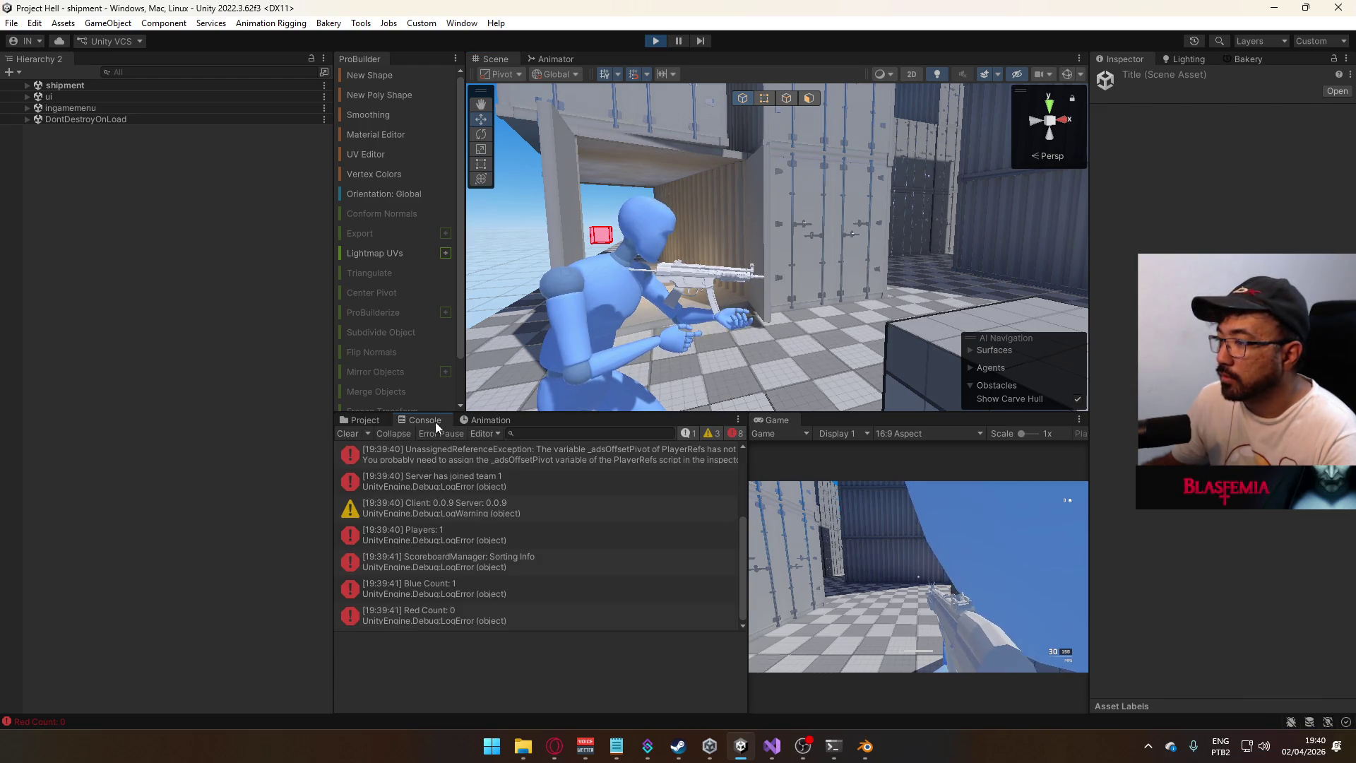
- Stop the play-test and open the Prefabs > Player prefab in Prefab Mode
key(ctrl+p)
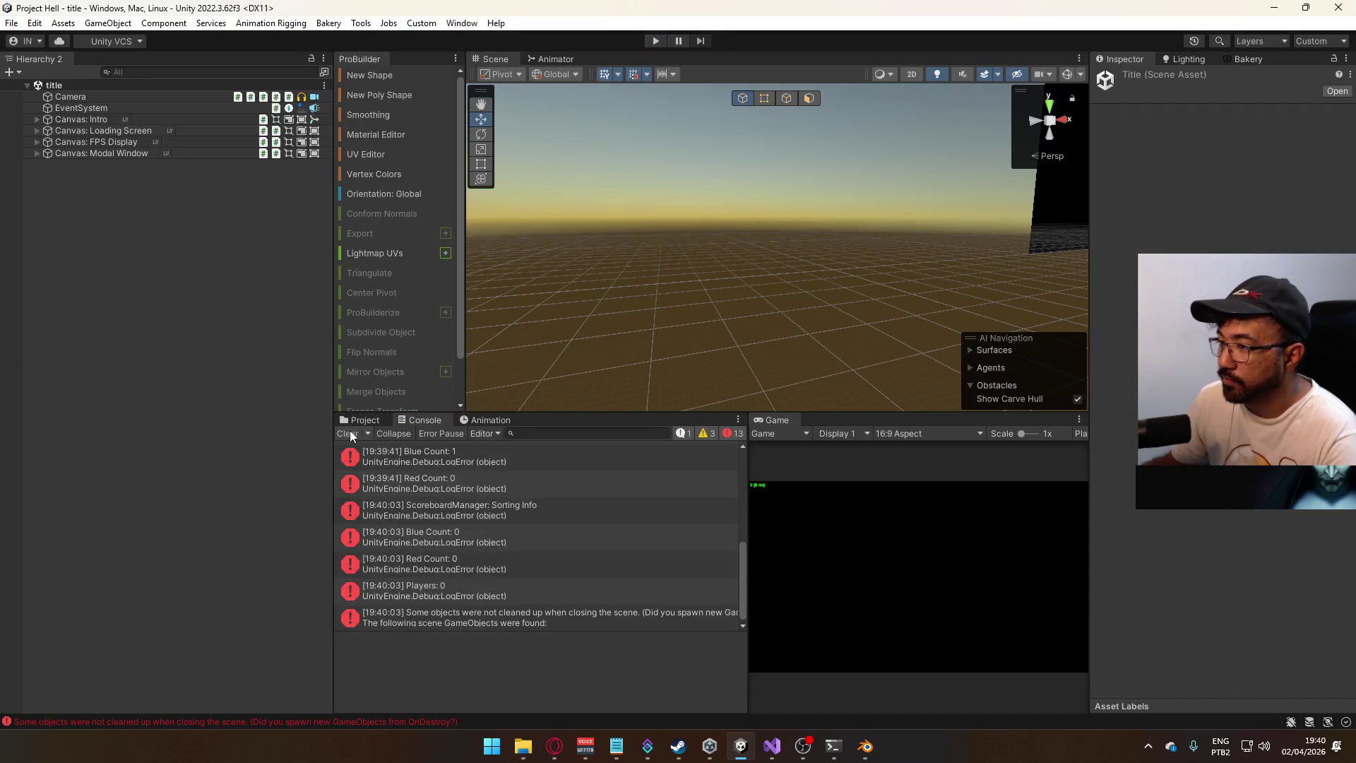
click(359, 420)
click(416, 603)
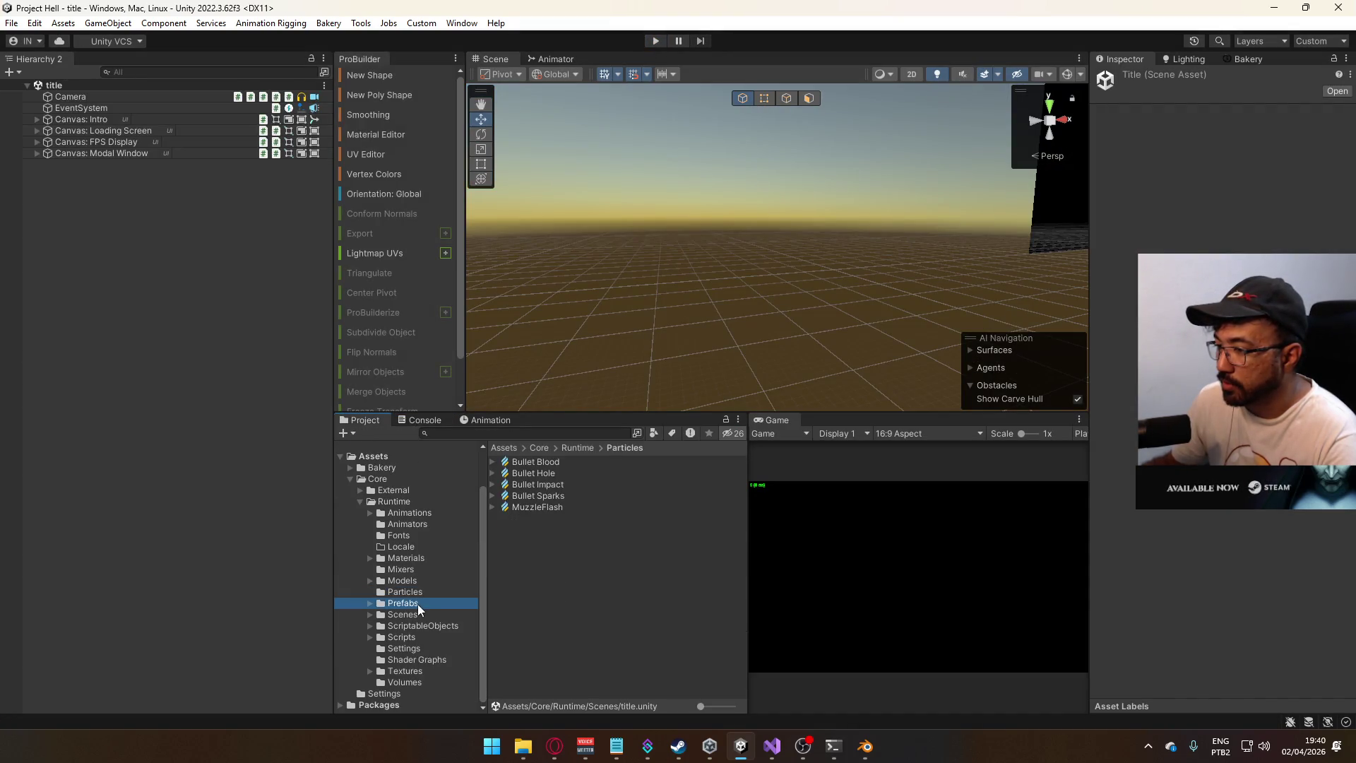
double_click(538, 564)
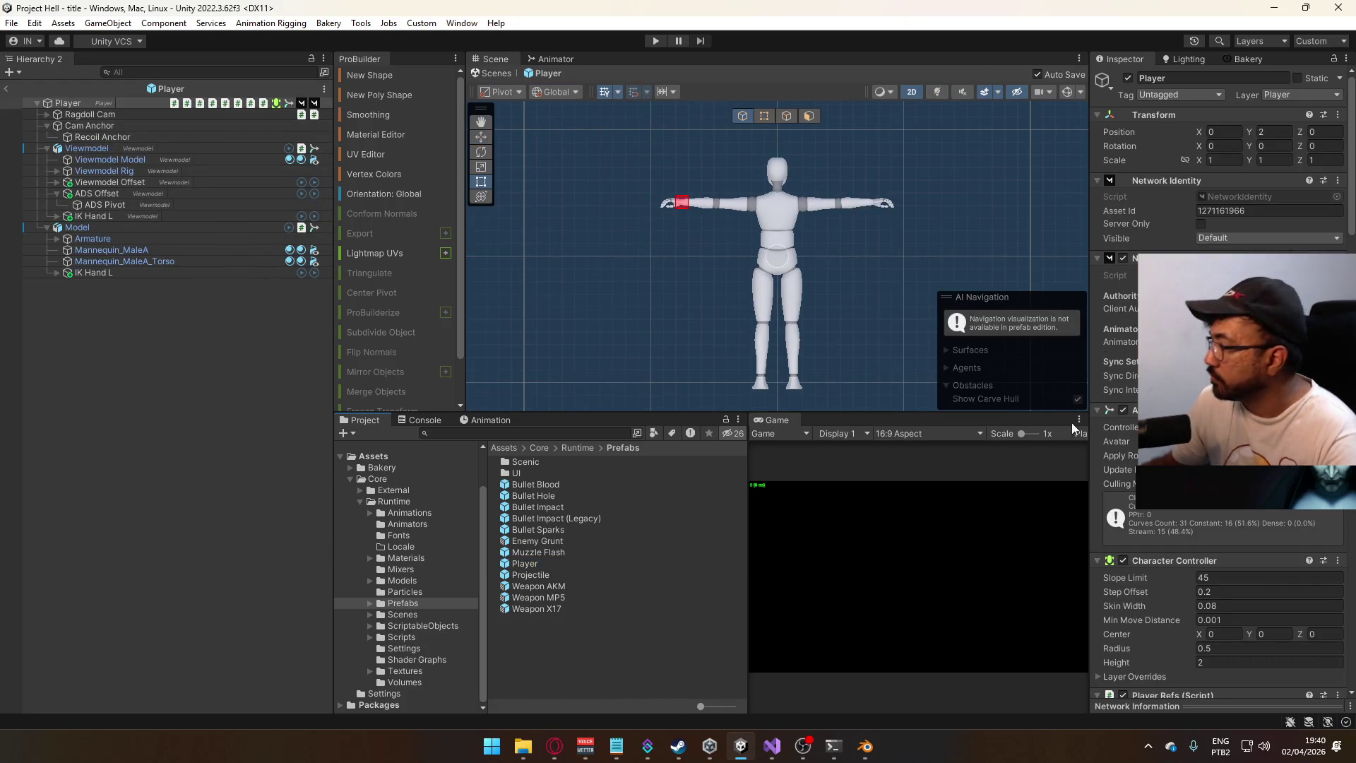
- Inspect the ADS Pivot and ADS Offset objects, leave the prefab, and press Play again
scroll(1209, 598, down, 8)
scroll(1209, 599, down, 6)
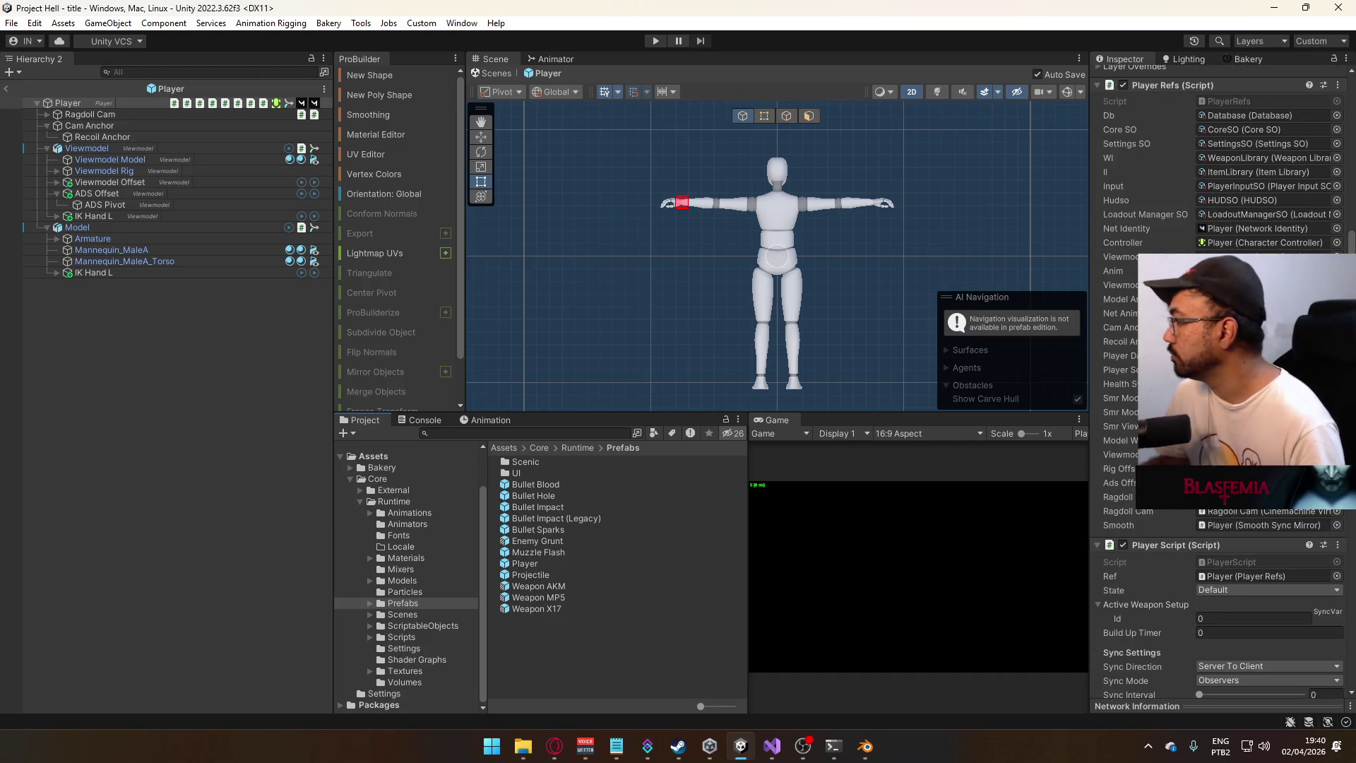
click(1243, 468)
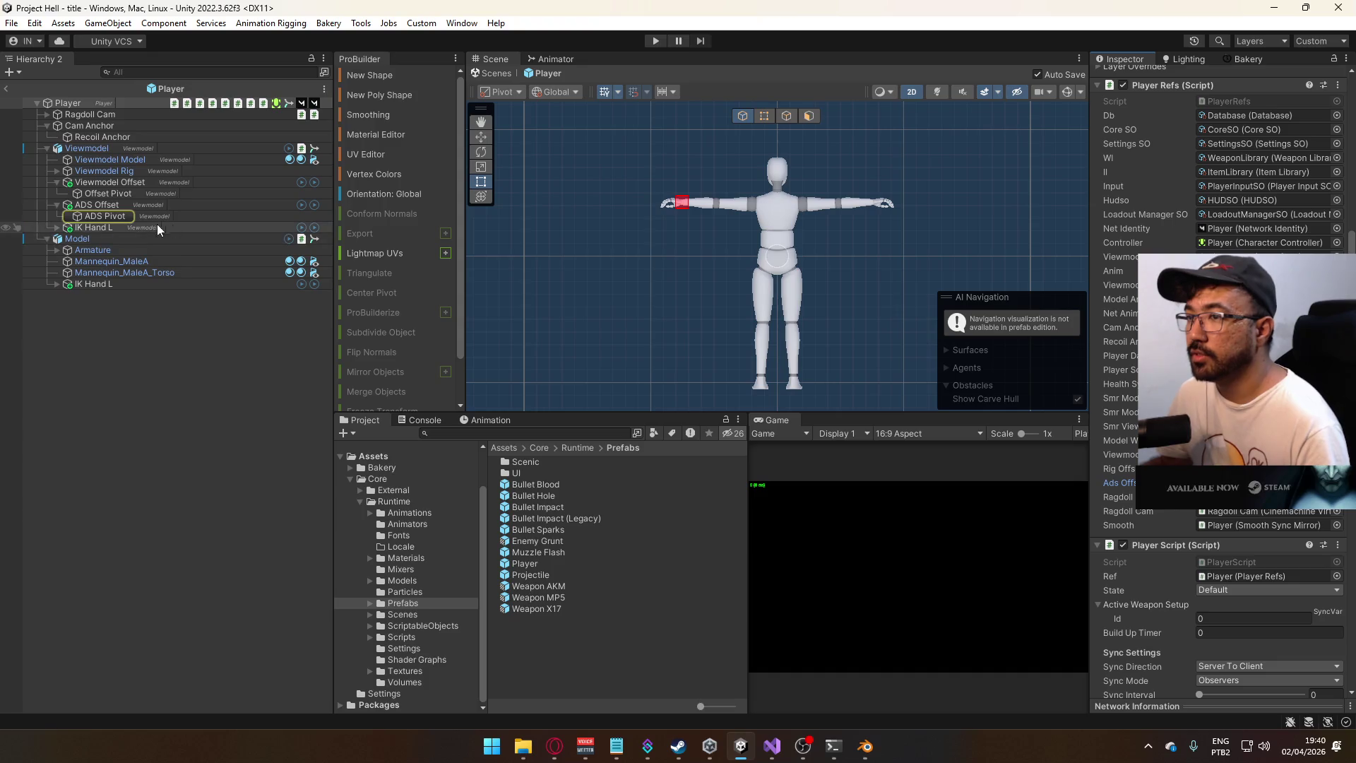
click(146, 215)
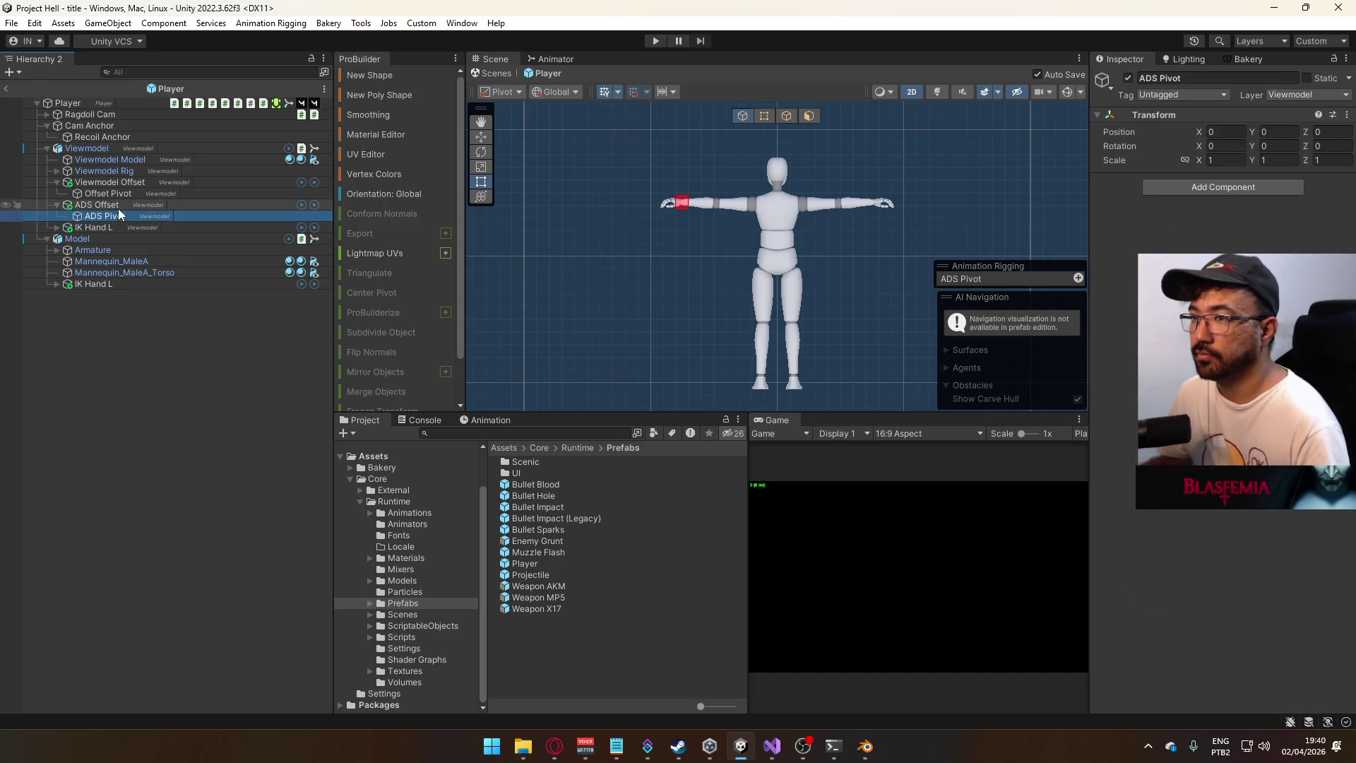
click(120, 204)
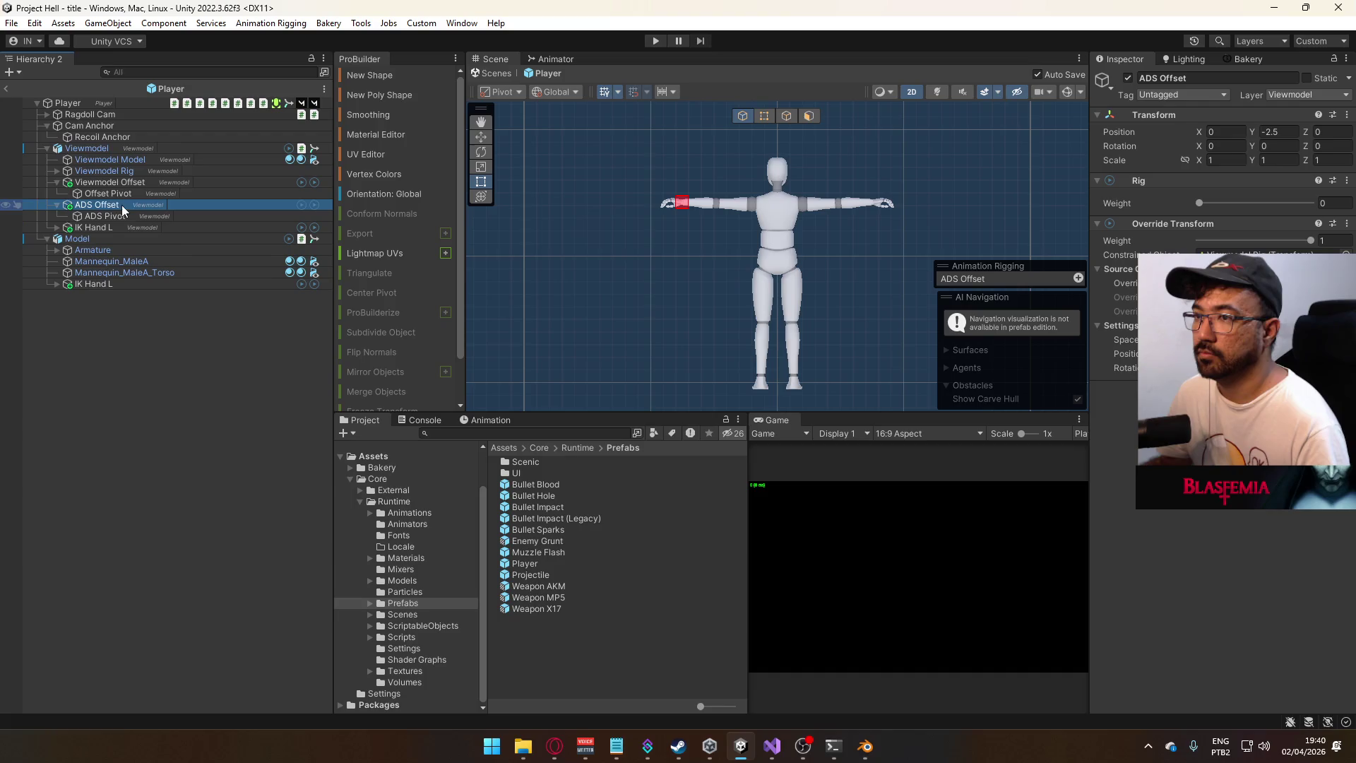
click(9, 87)
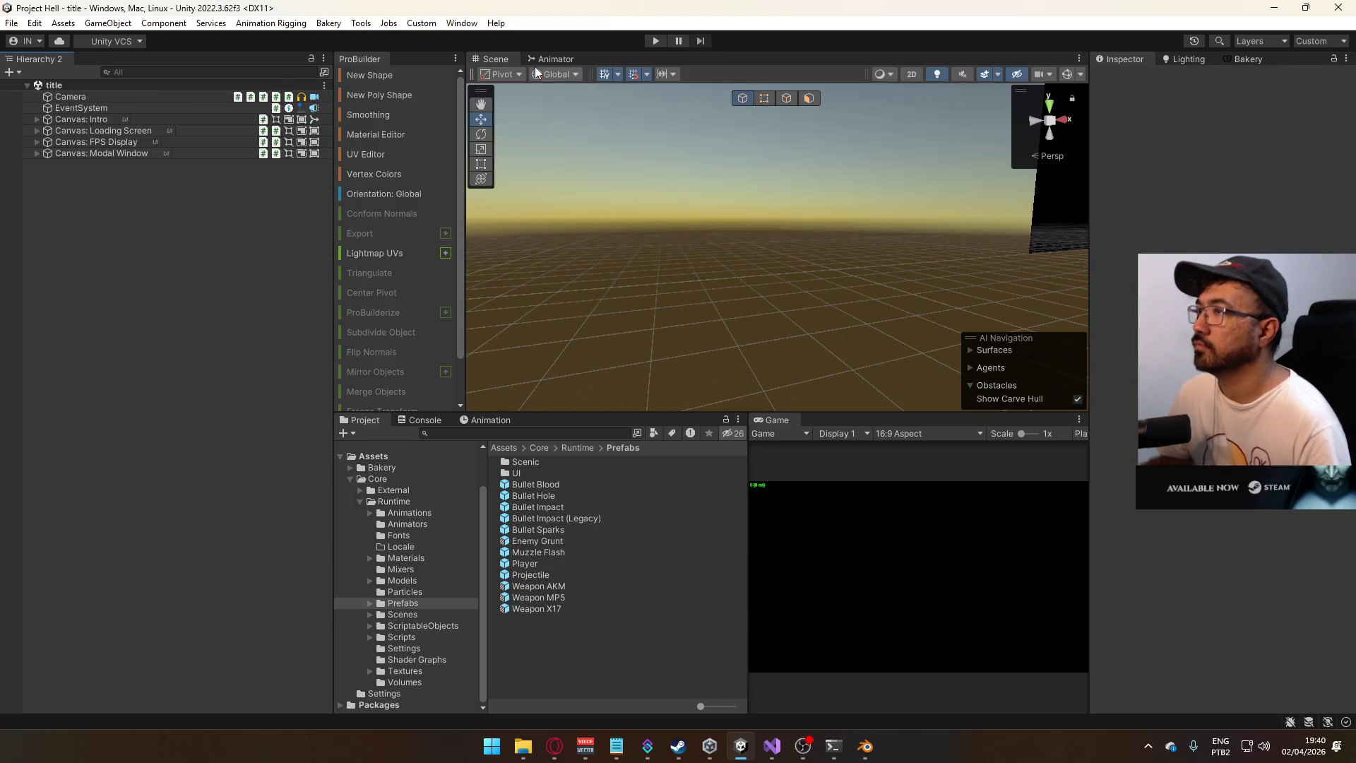
click(654, 38)
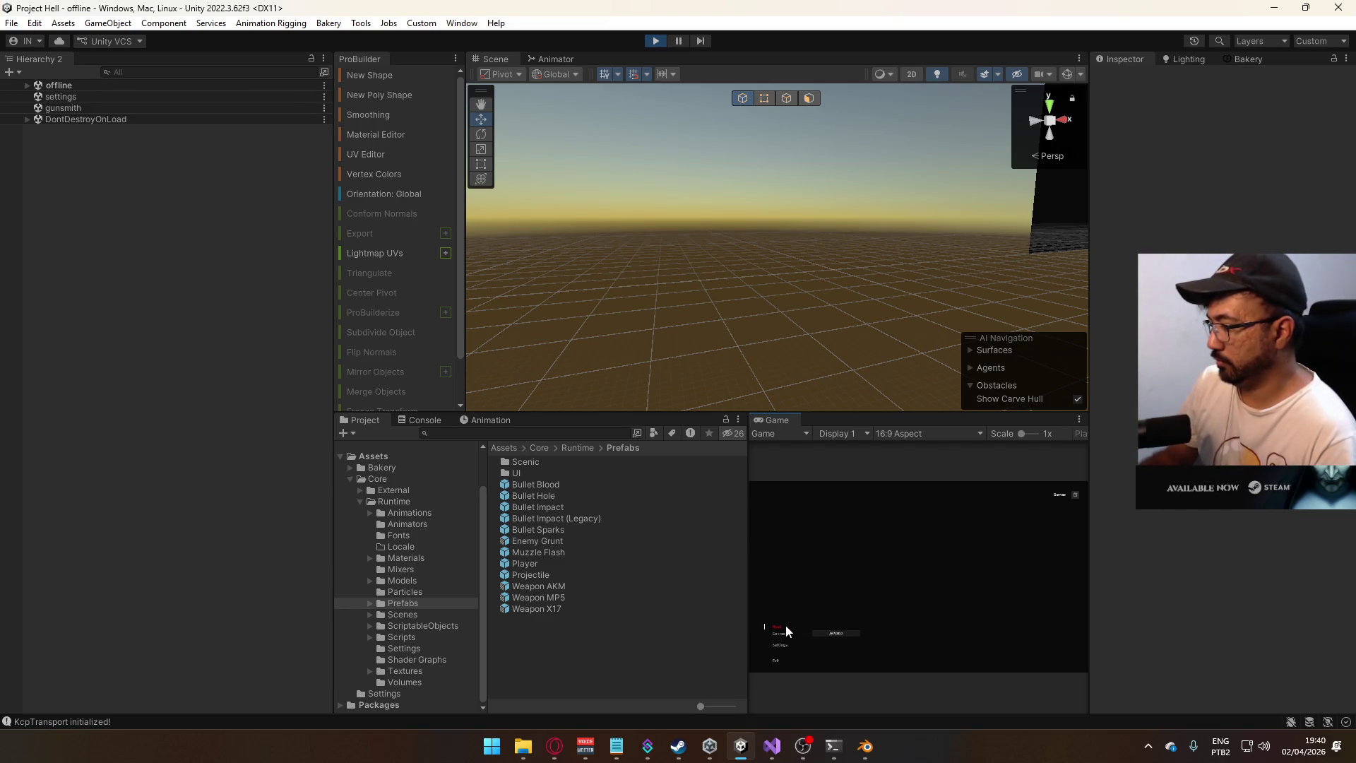
- Host a match and walk around the shipment map
click(785, 625)
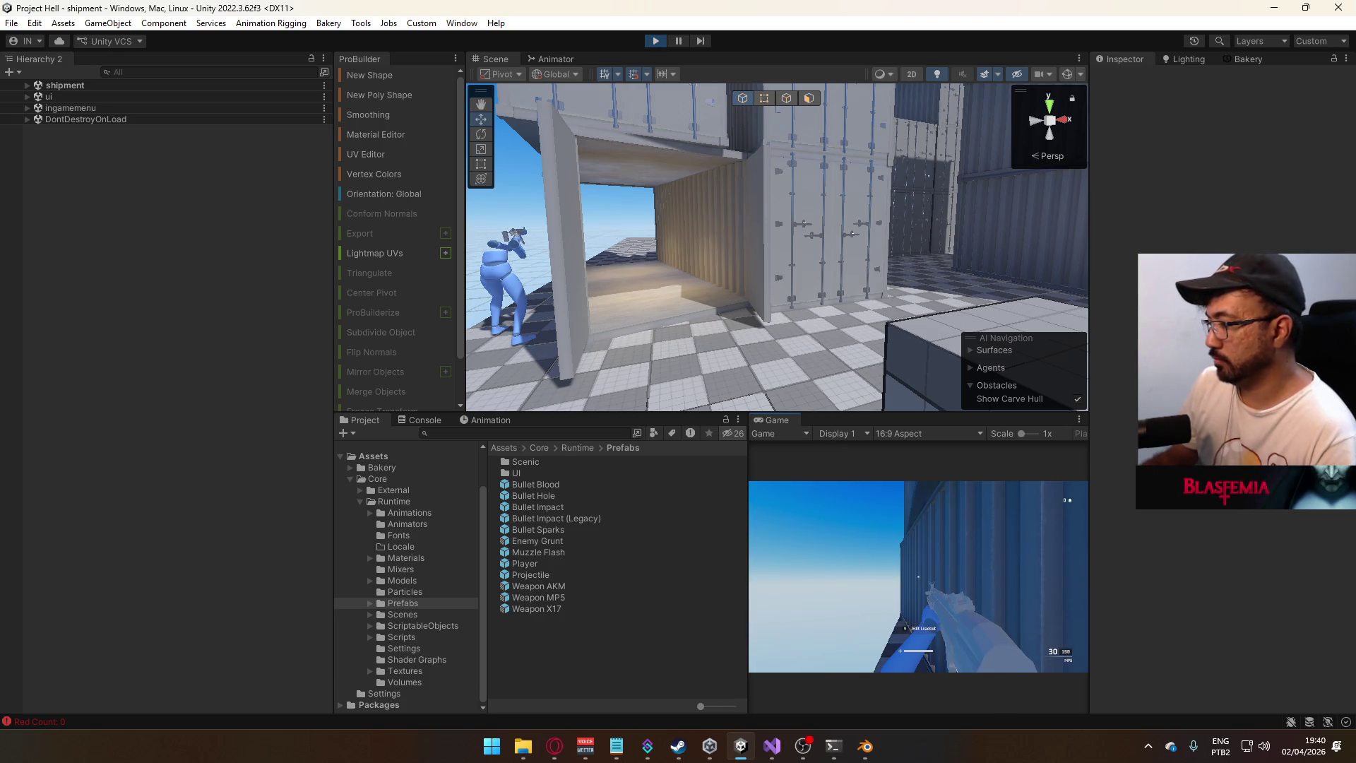
key(w)
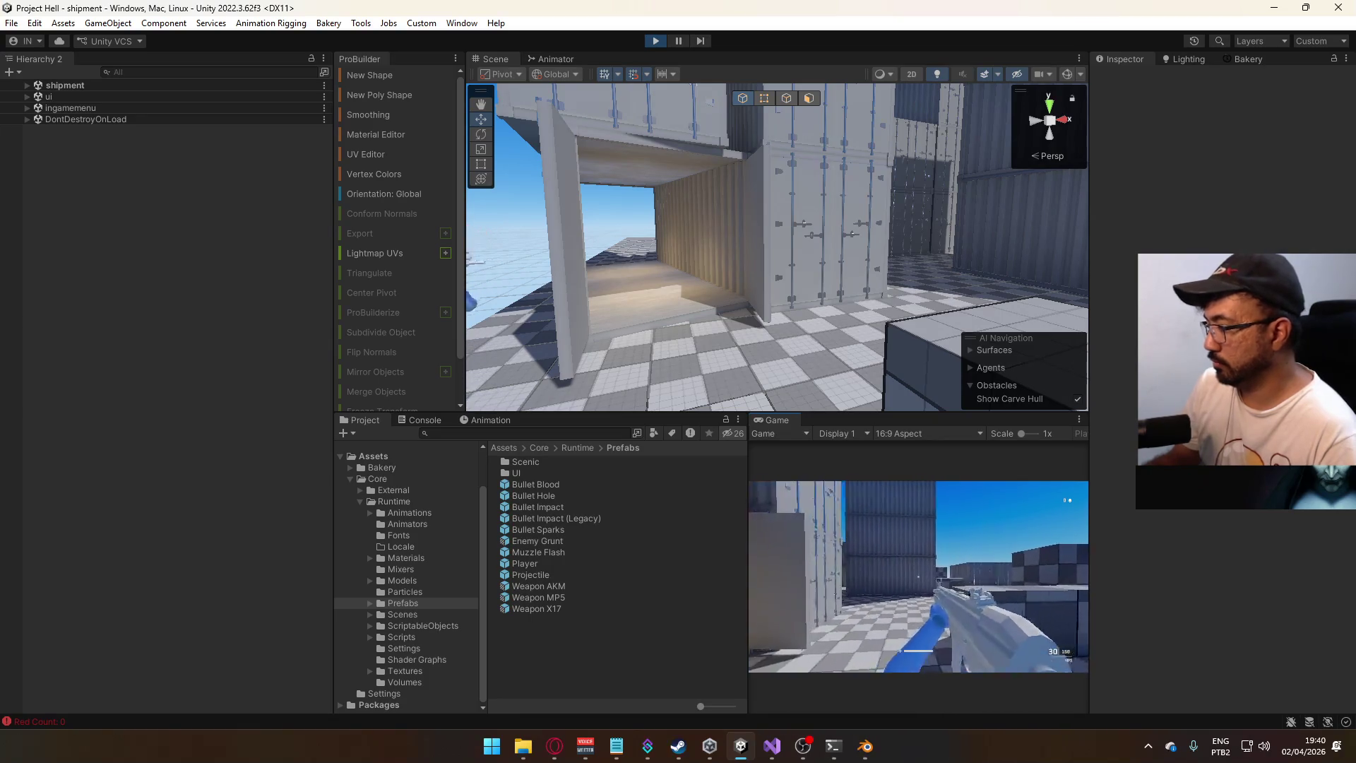
key(super)
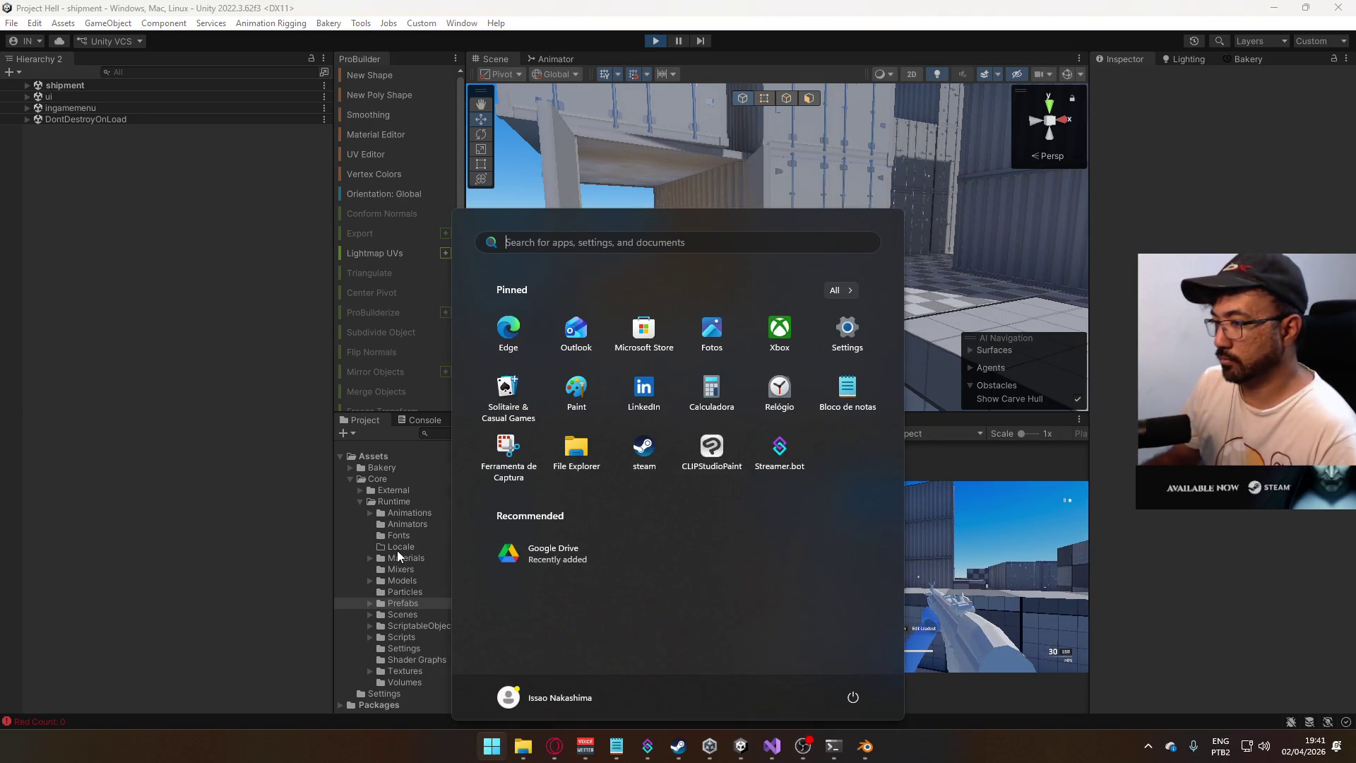
click(428, 604)
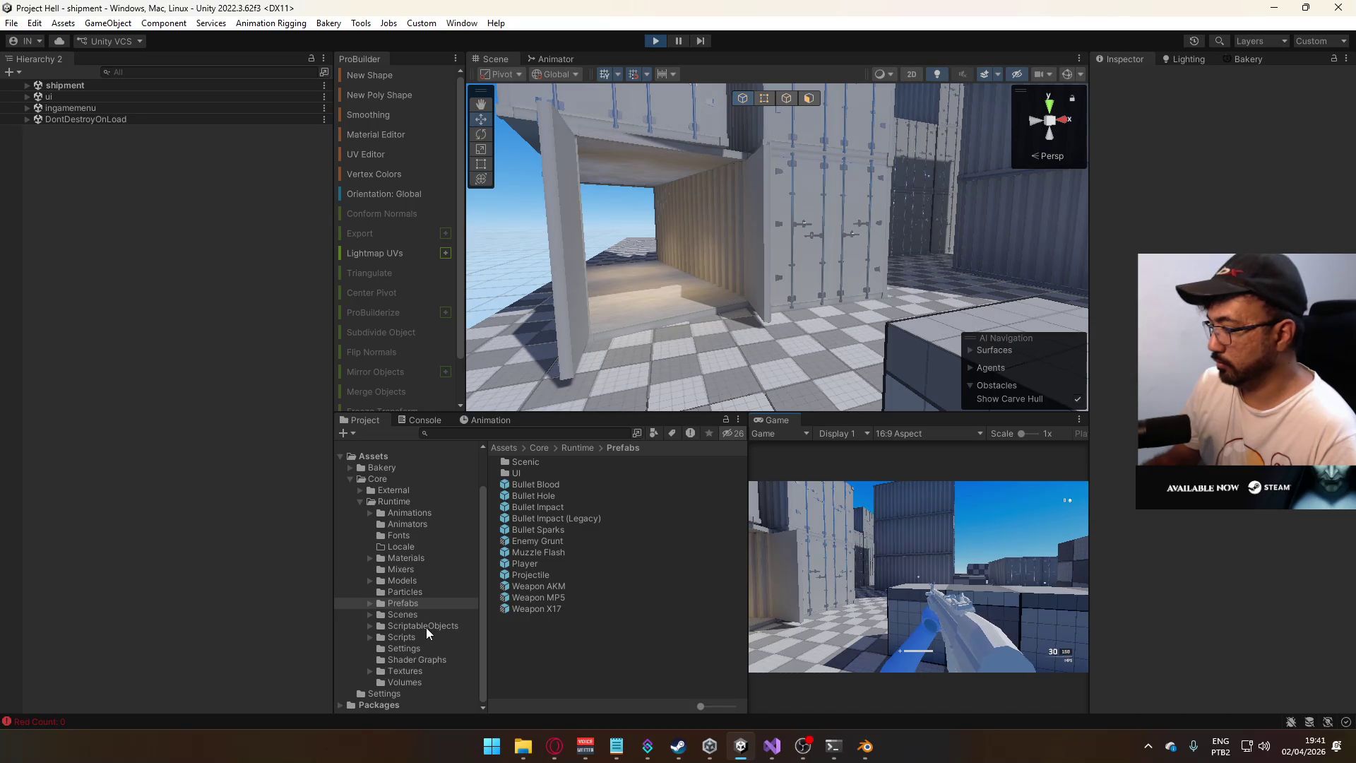
- Check the Weapon MP5 asset's Ads Offset in ScriptableObjects > Weapons
click(426, 627)
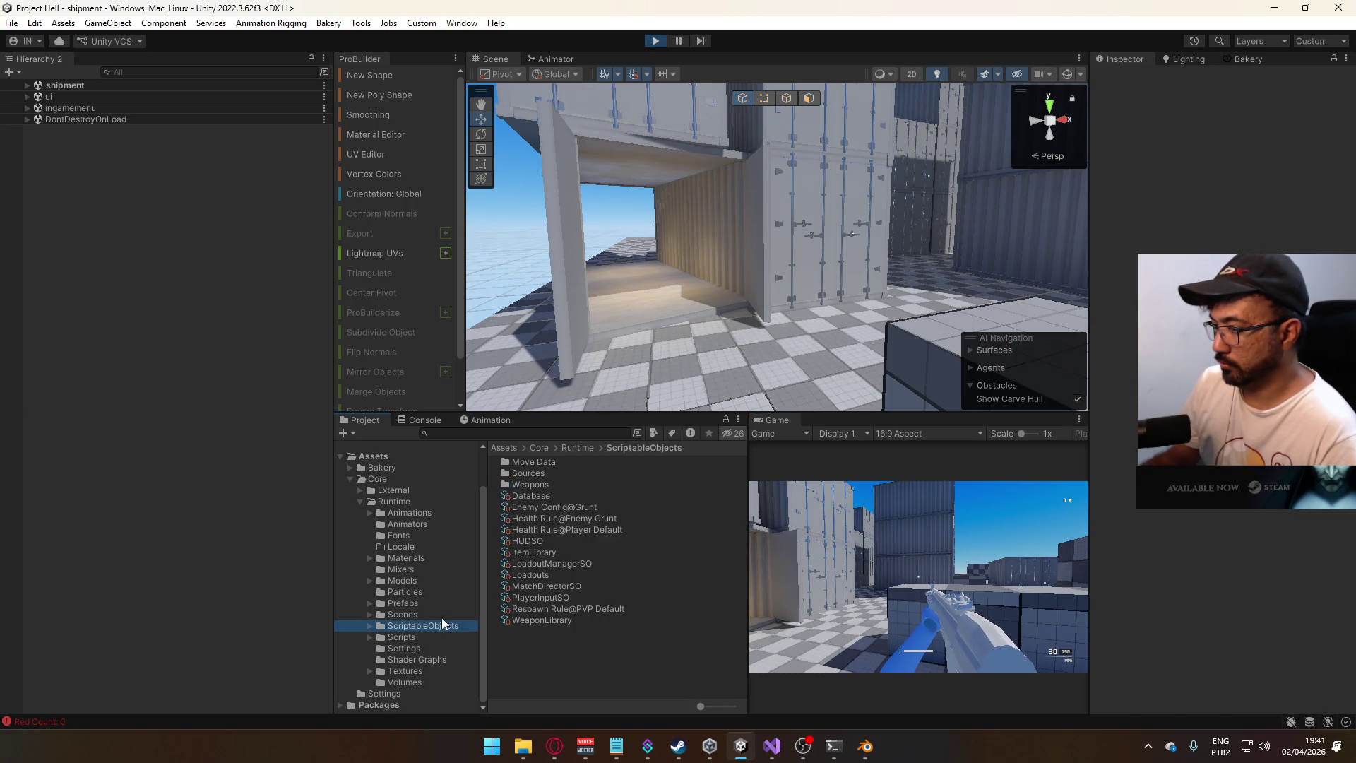
double_click(557, 482)
click(557, 529)
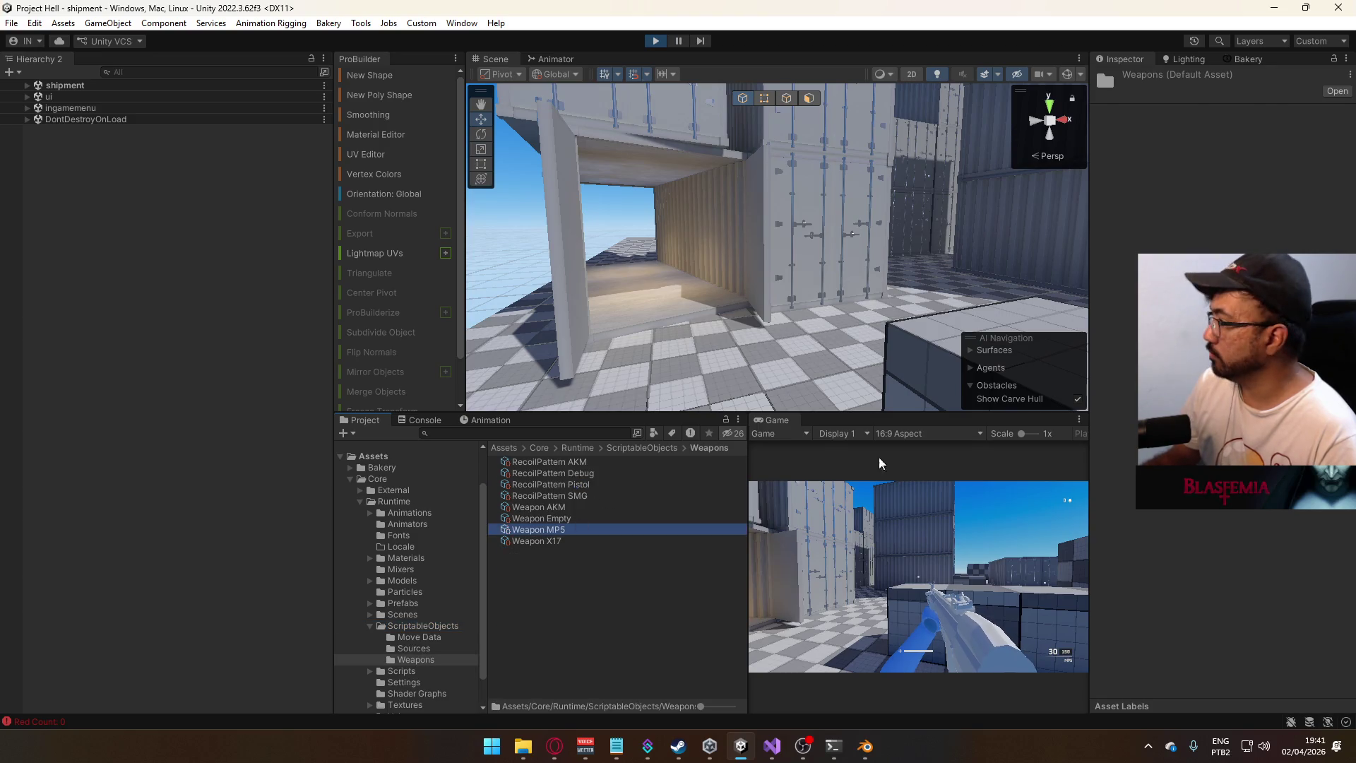
click(1236, 298)
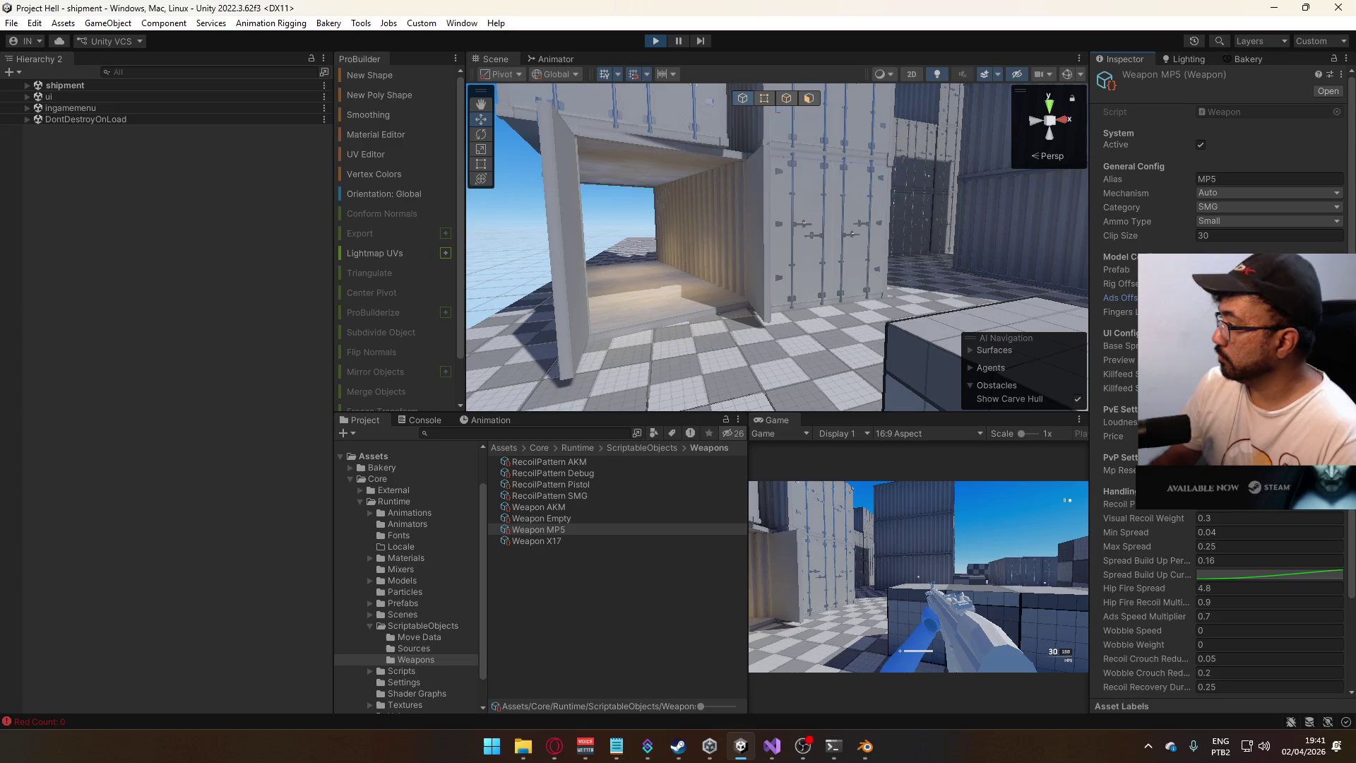
- Swap between the X17 pistol and MP5 in-game, move forward, then stop Play mode
key(2)
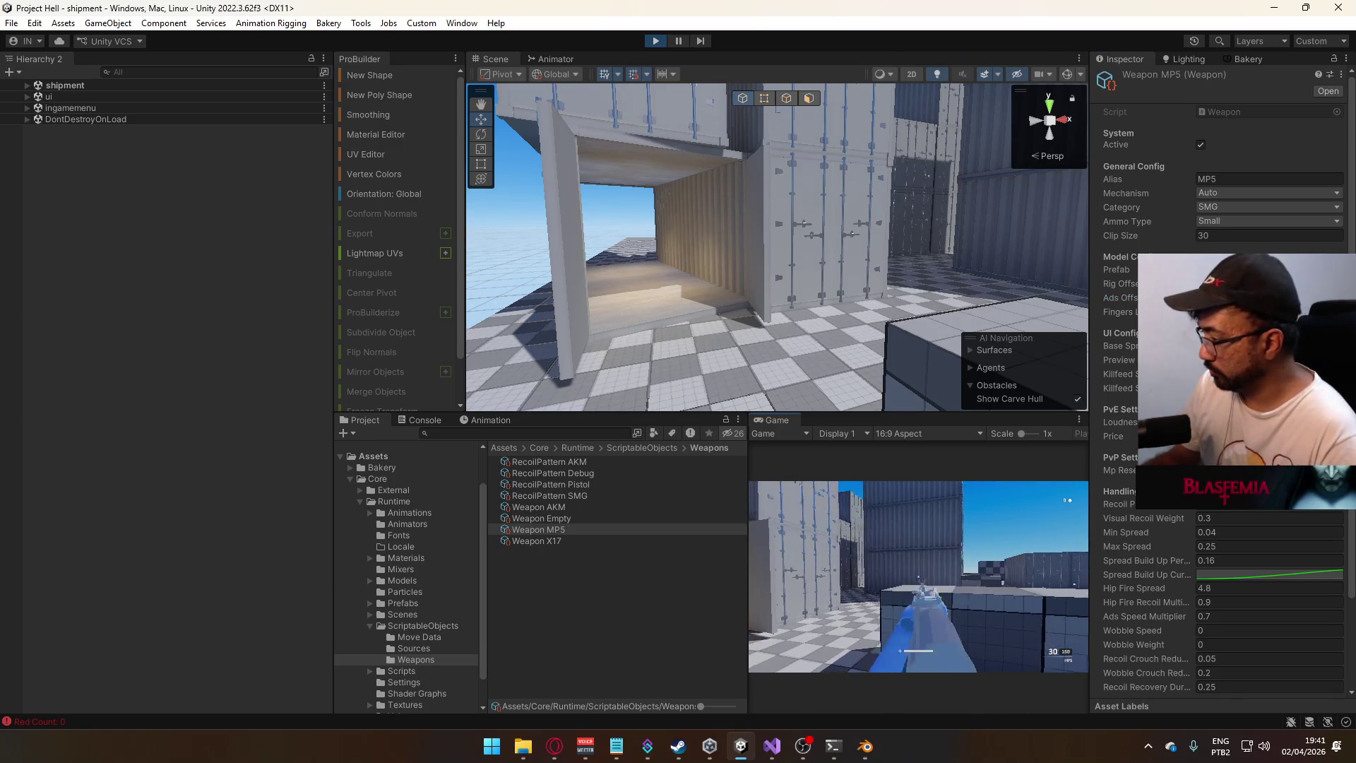
key(1)
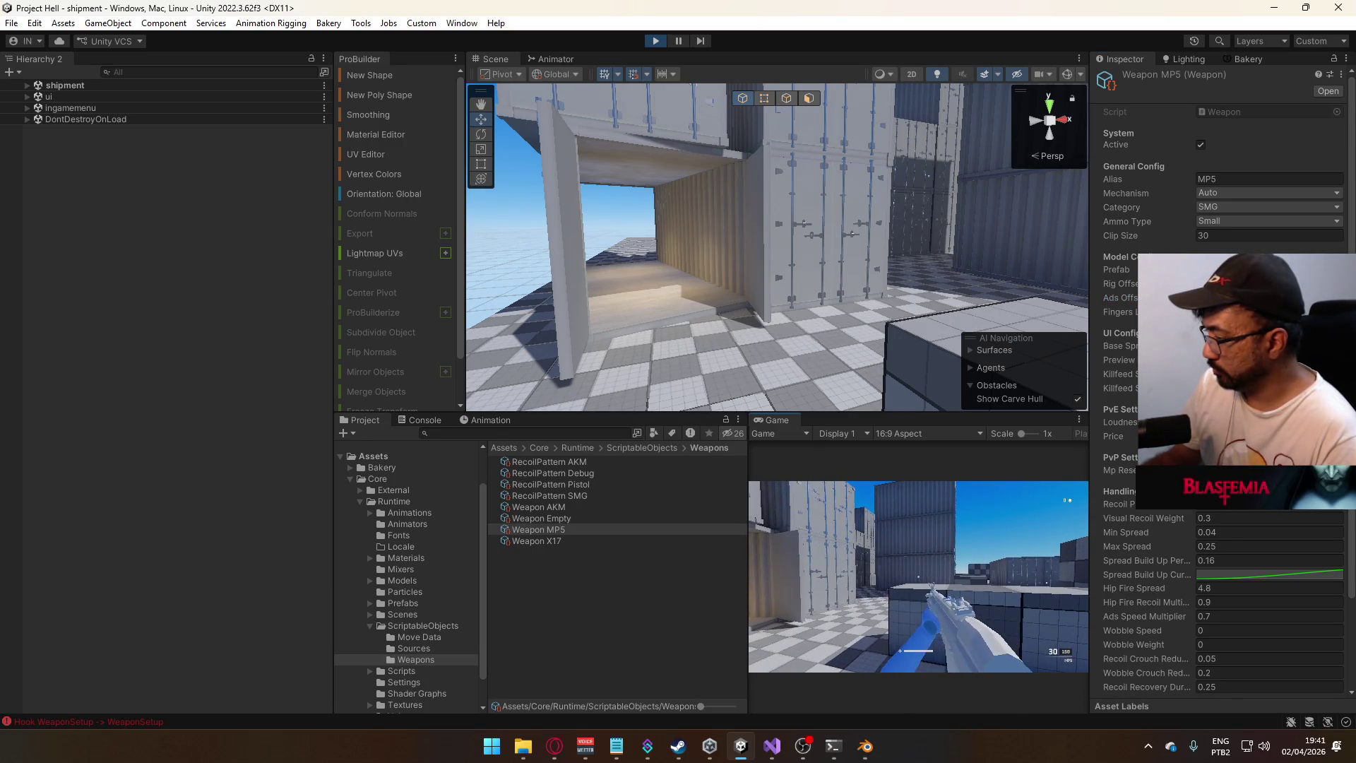
key(super)
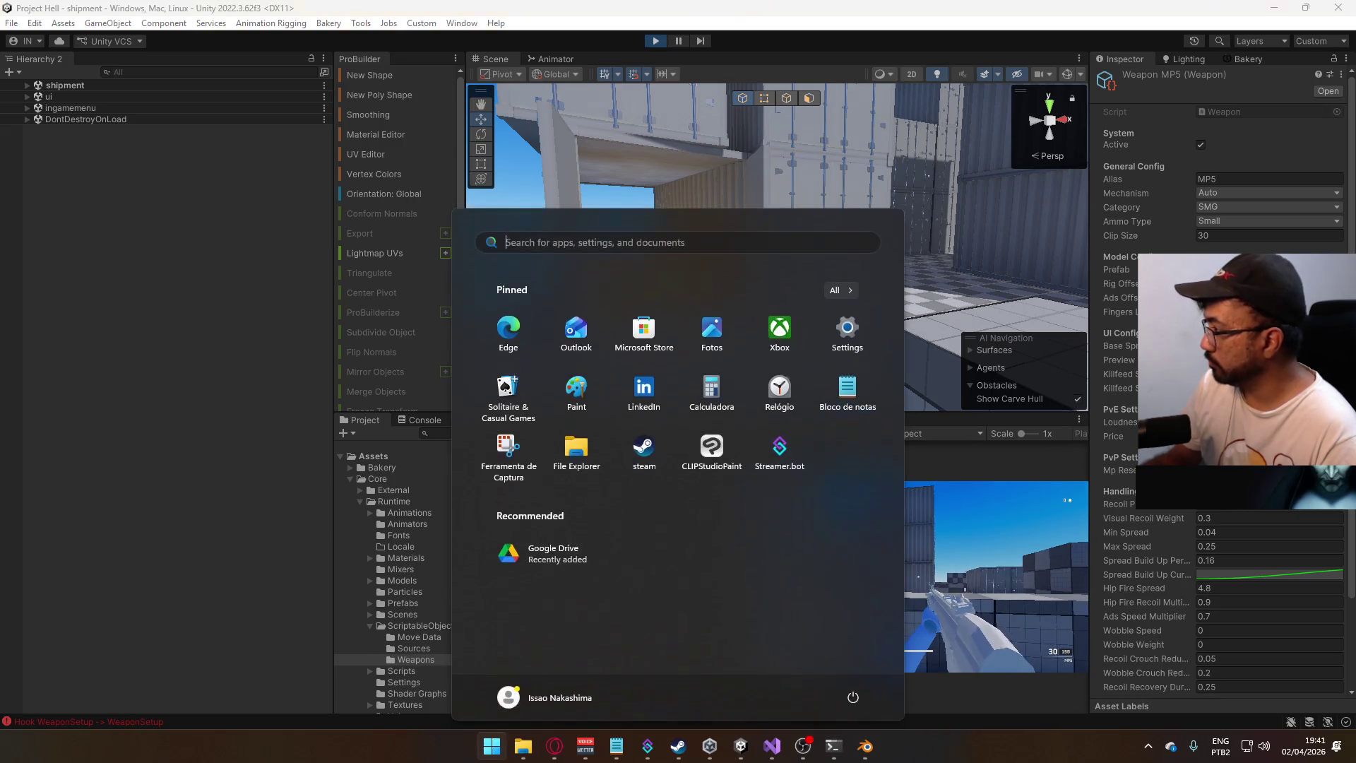
key(super)
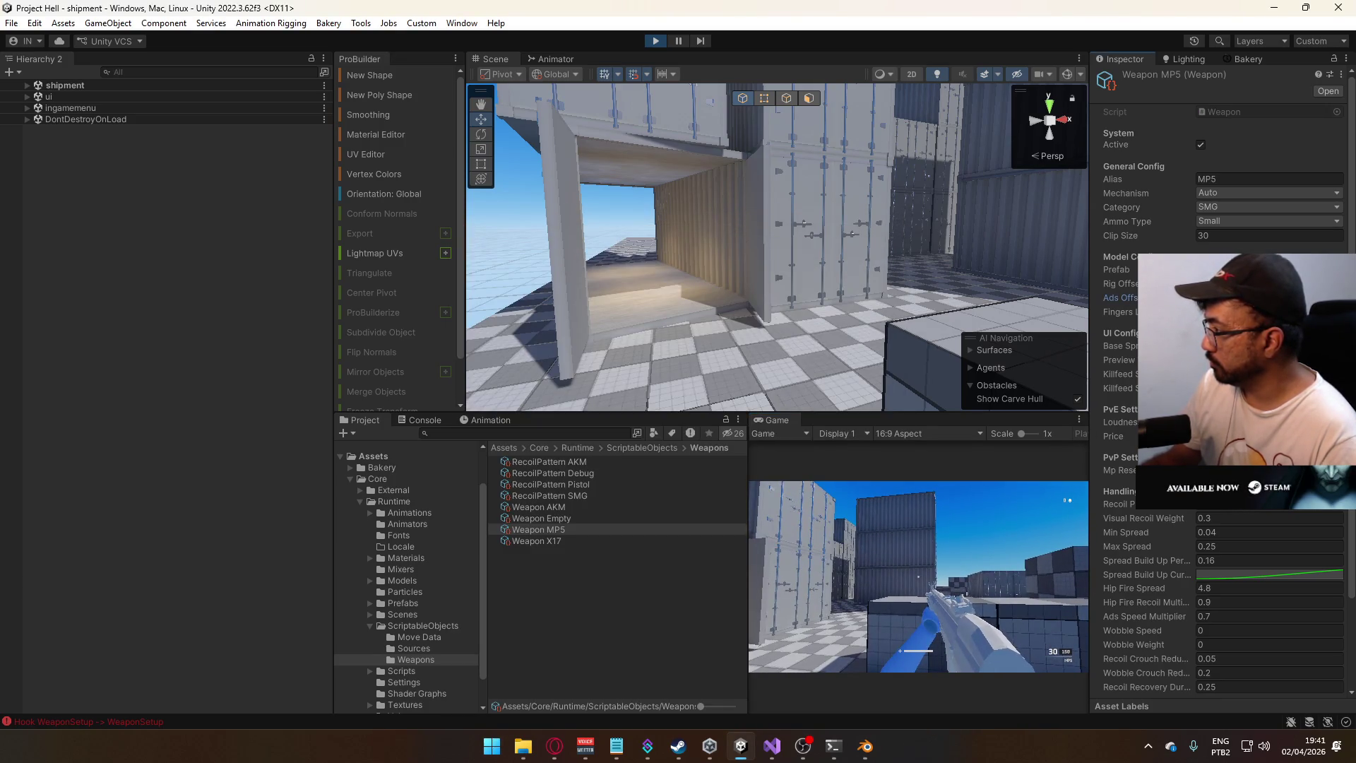
key(w)
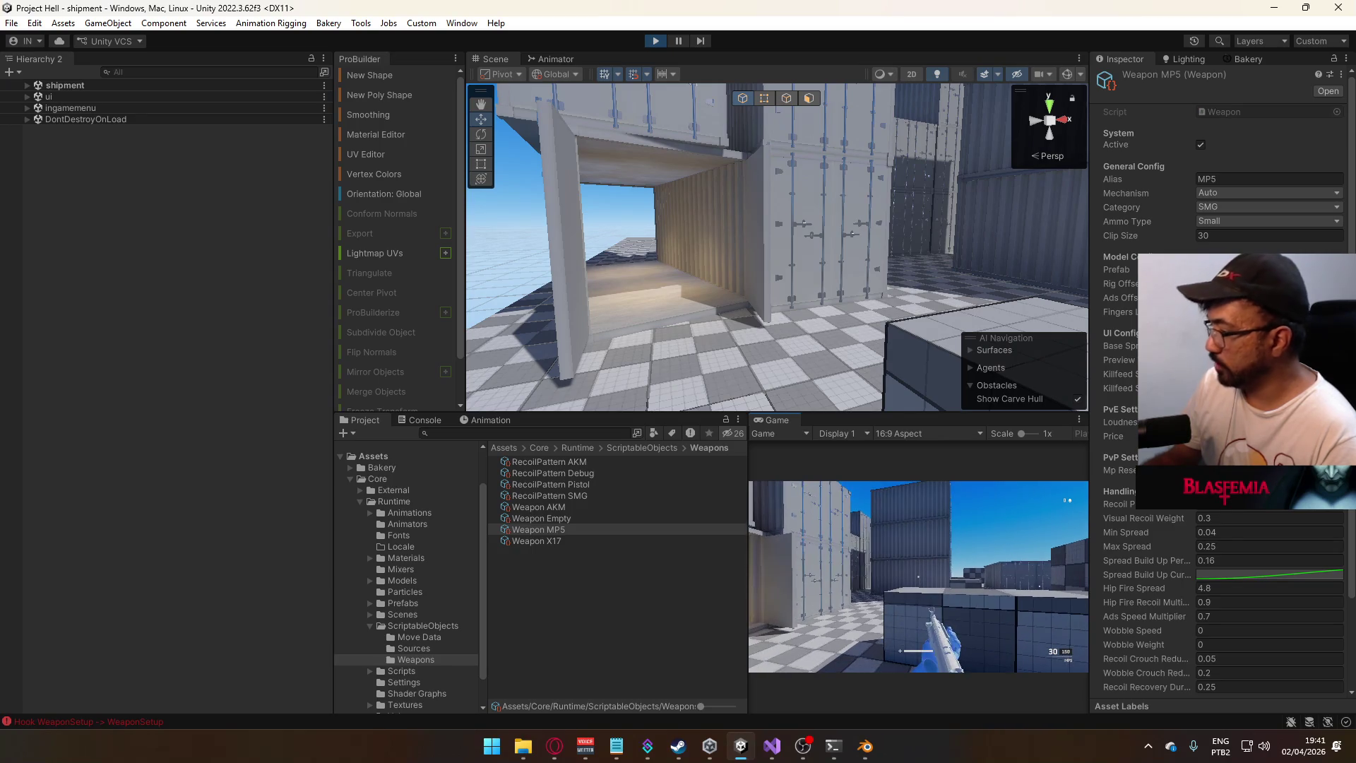
key(super)
click(658, 48)
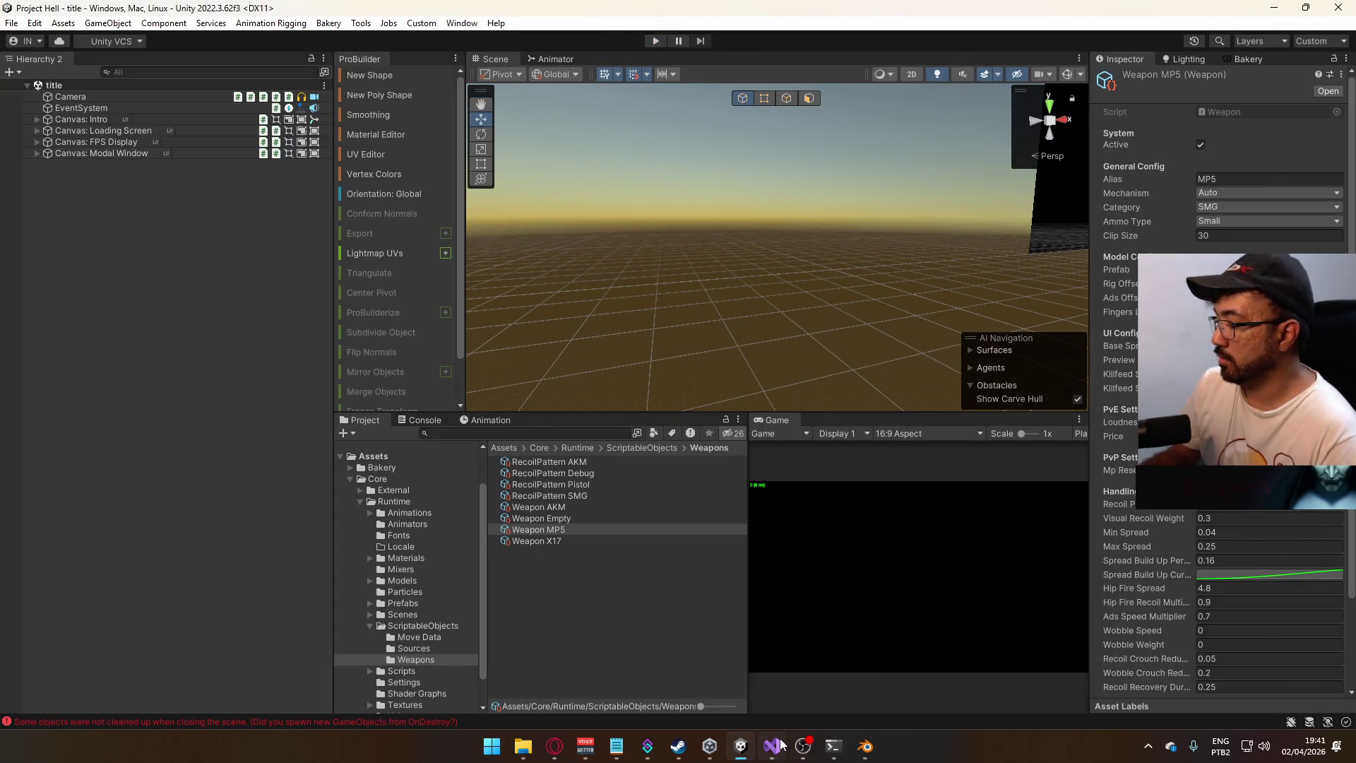
- Delete '1 - ' on line 266 so layer 9 uses AdsWeight, save, and press Play in Unity
click(771, 746)
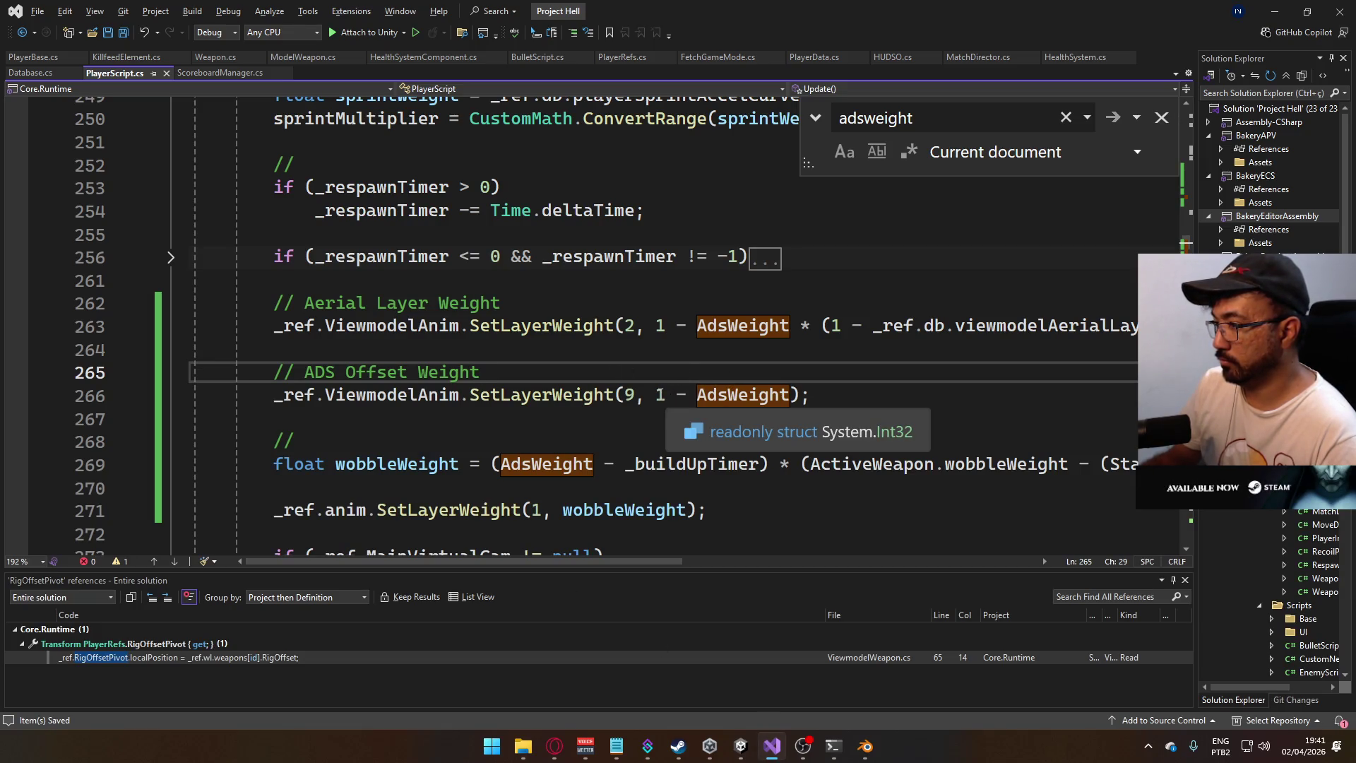
drag(657, 394, 697, 398)
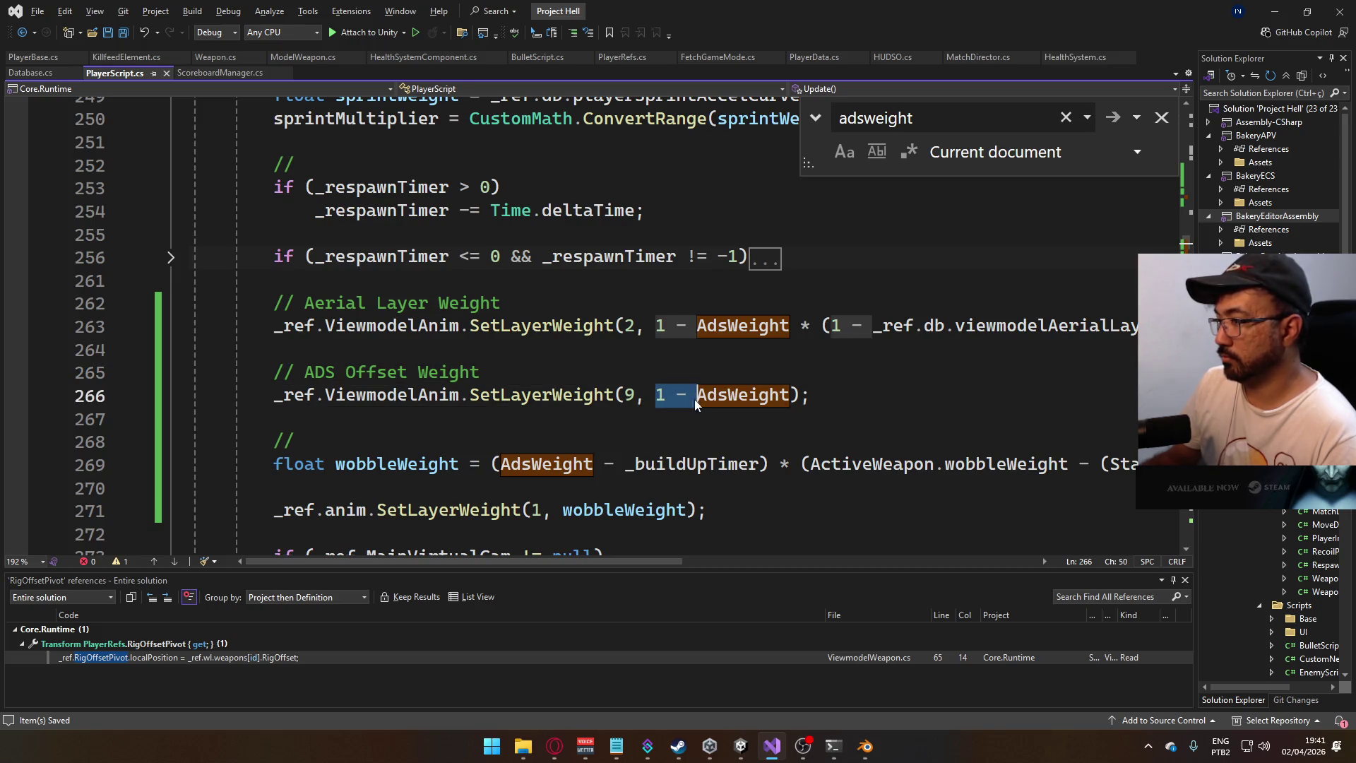
key(Delete)
key(ctrl+s)
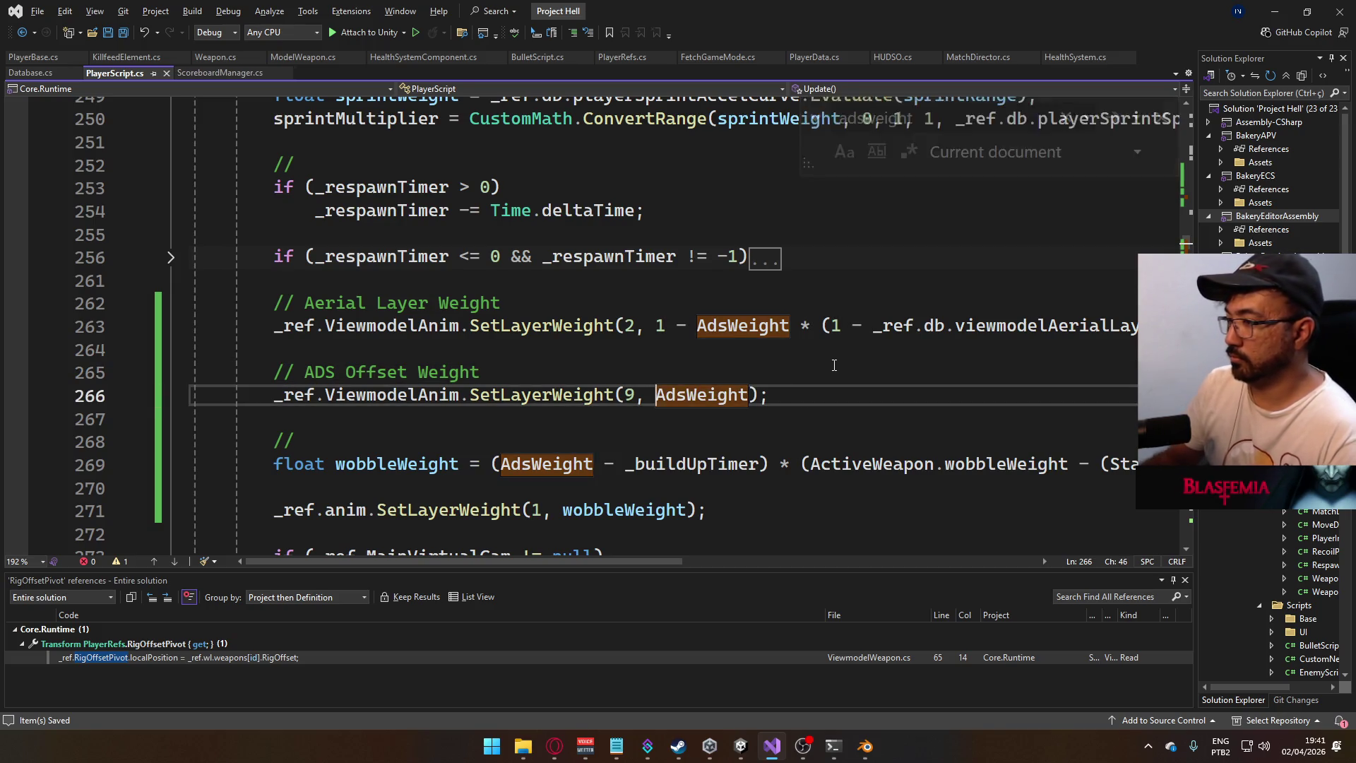
key(alt+Tab)
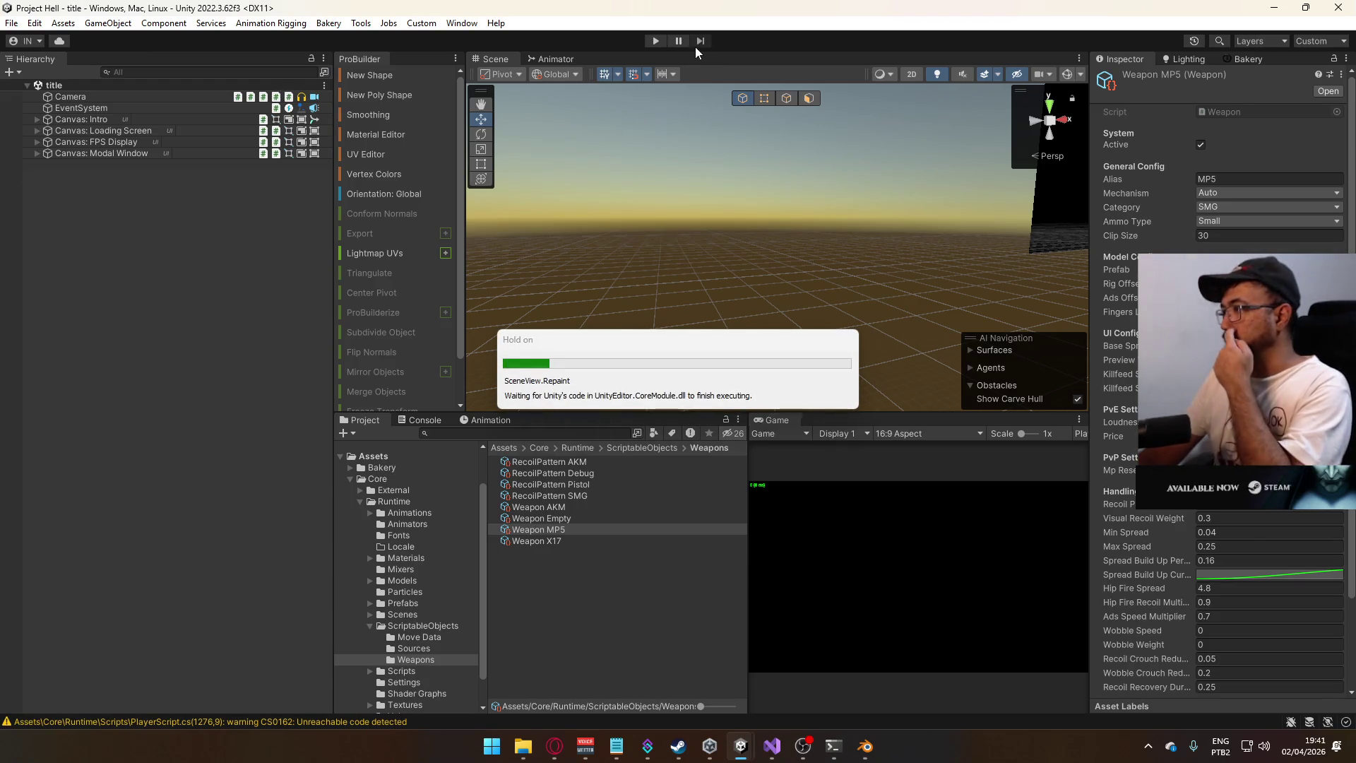
click(656, 41)
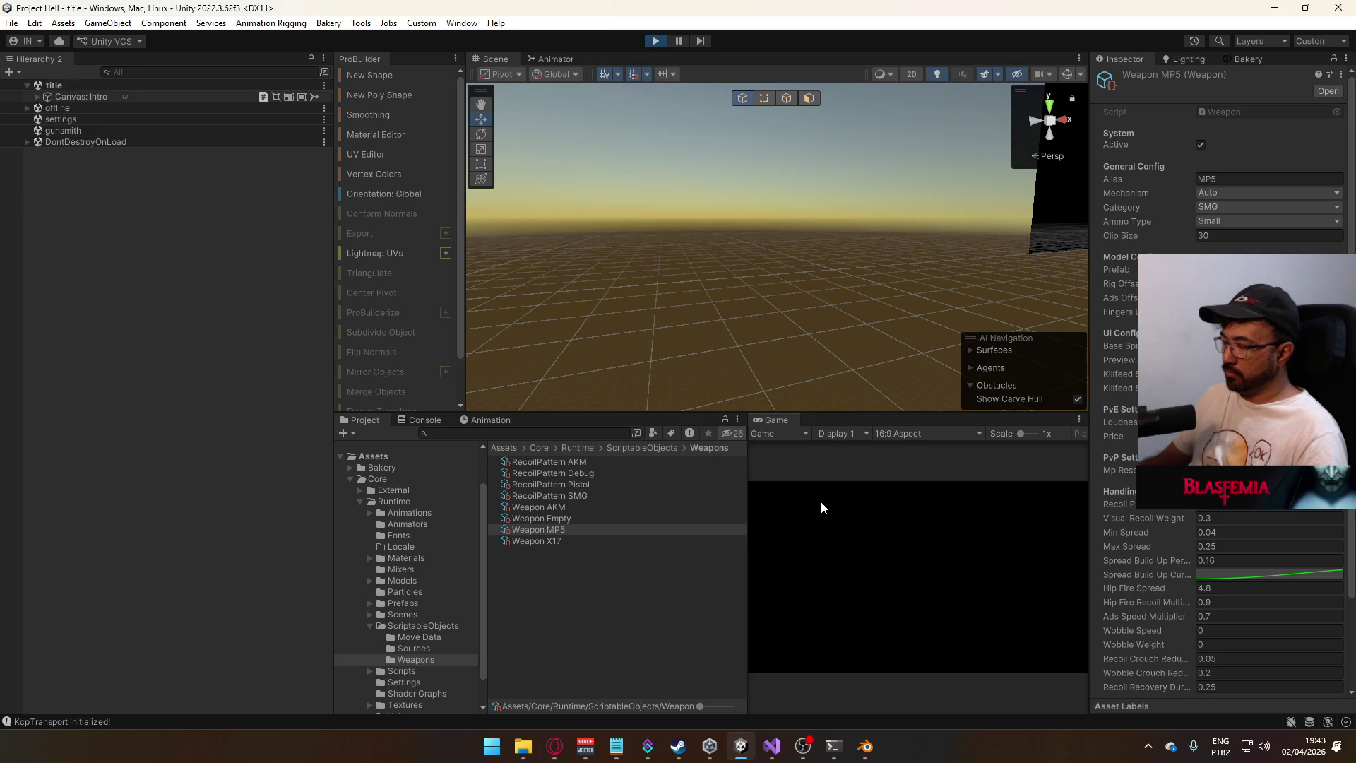
- Load the shipment map with the AKM as primary weapon and walk through the level
click(775, 629)
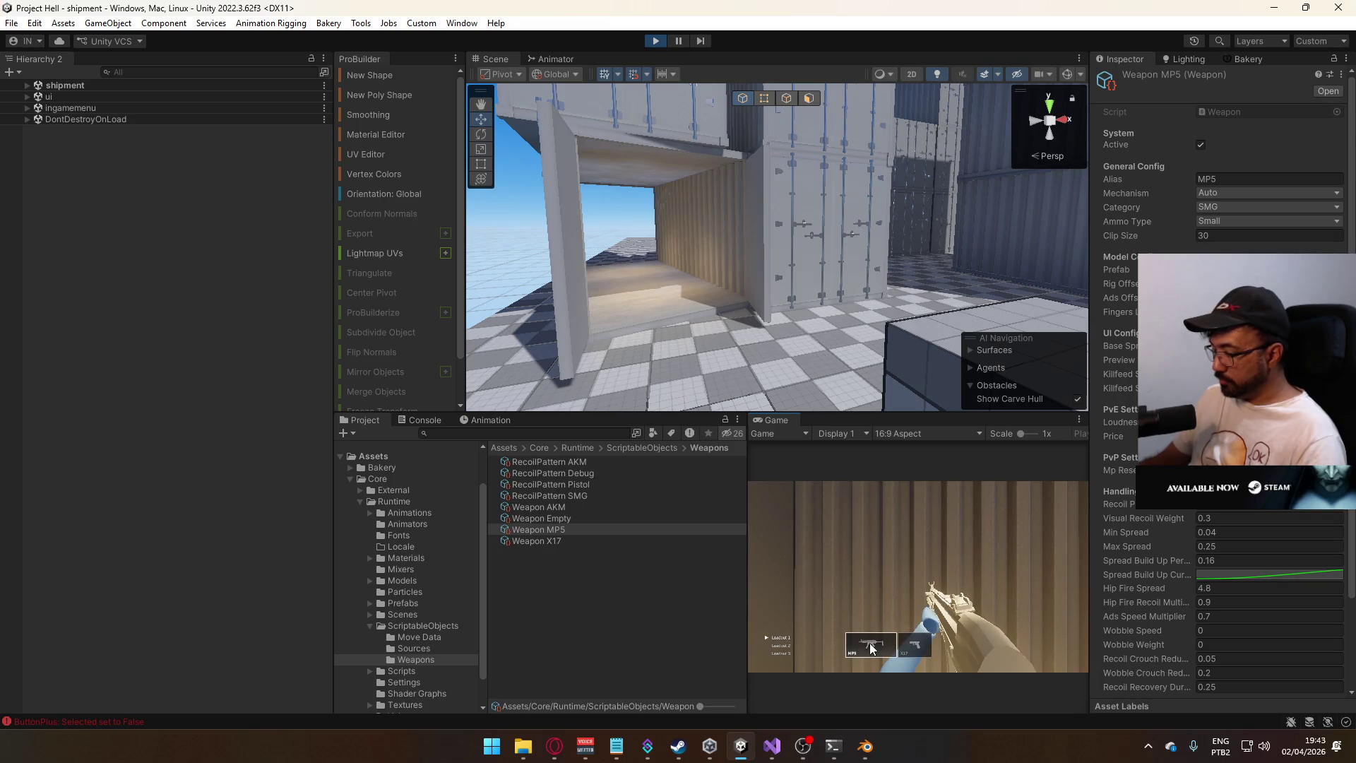
click(871, 648)
click(781, 611)
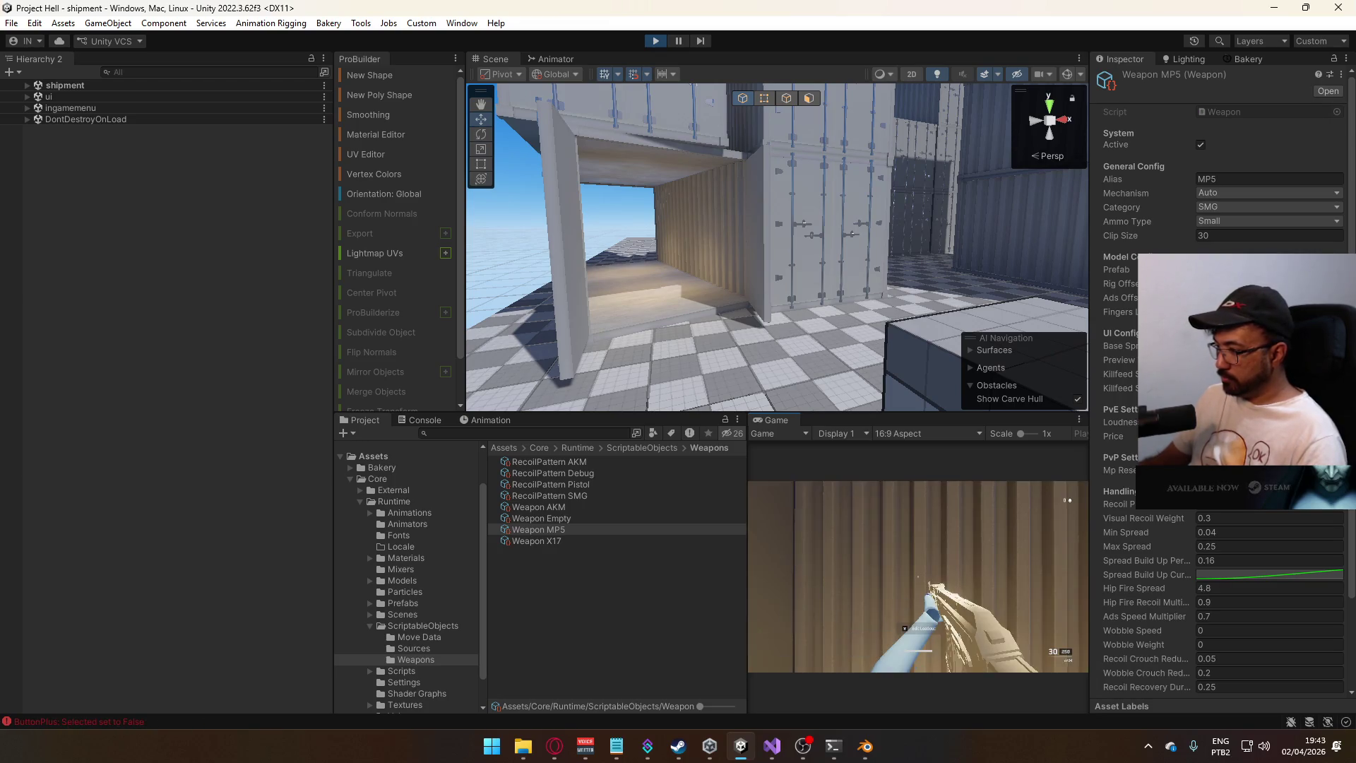
key(w)
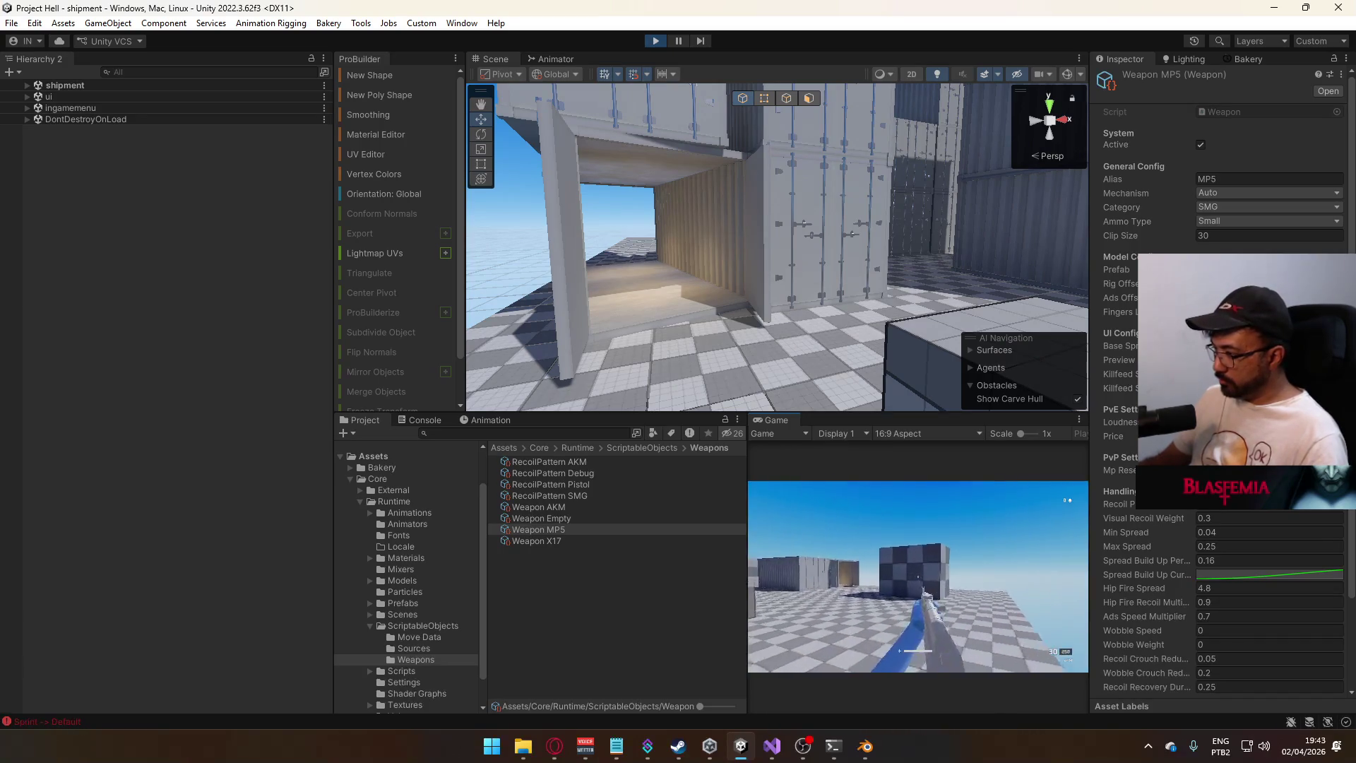
key(w)
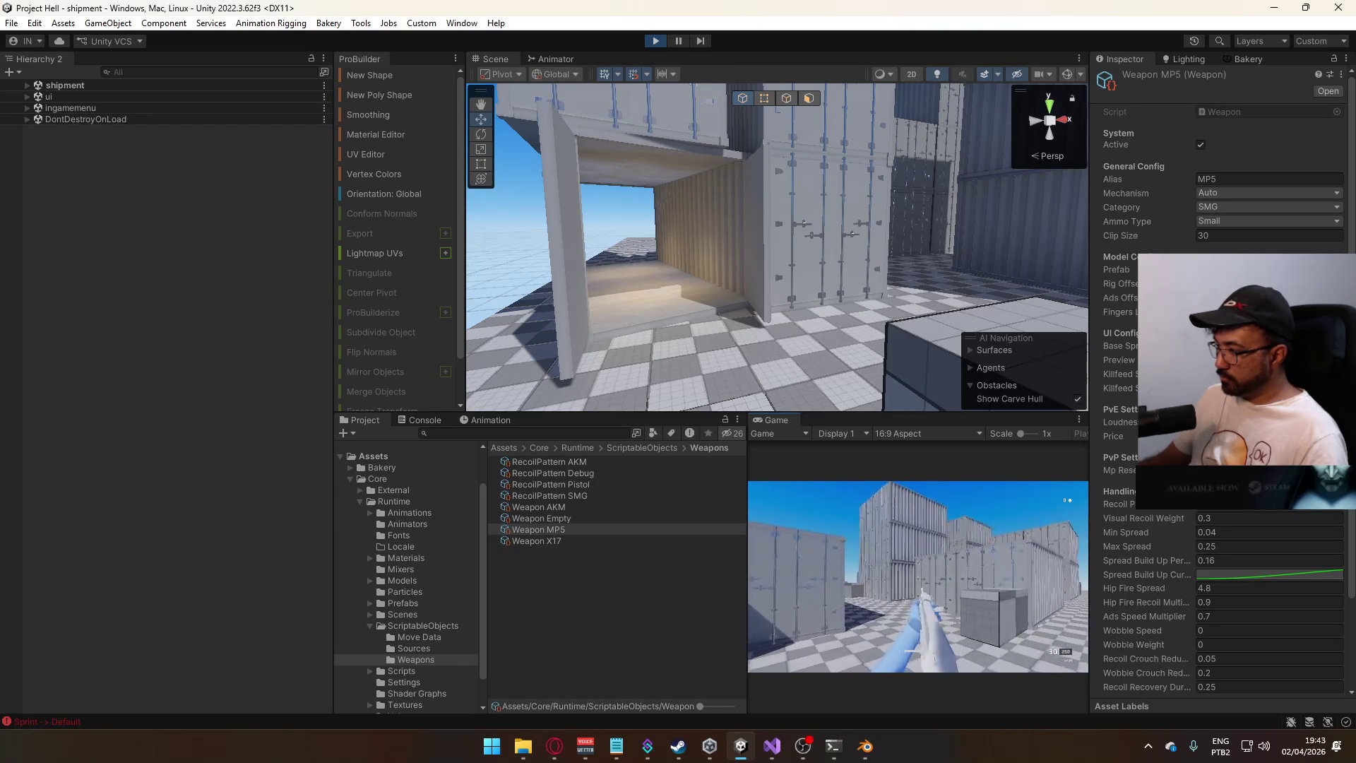
key(super)
key(Escape)
- Show the Weapon AKM asset's settings in the Inspector alongside the running game
click(558, 507)
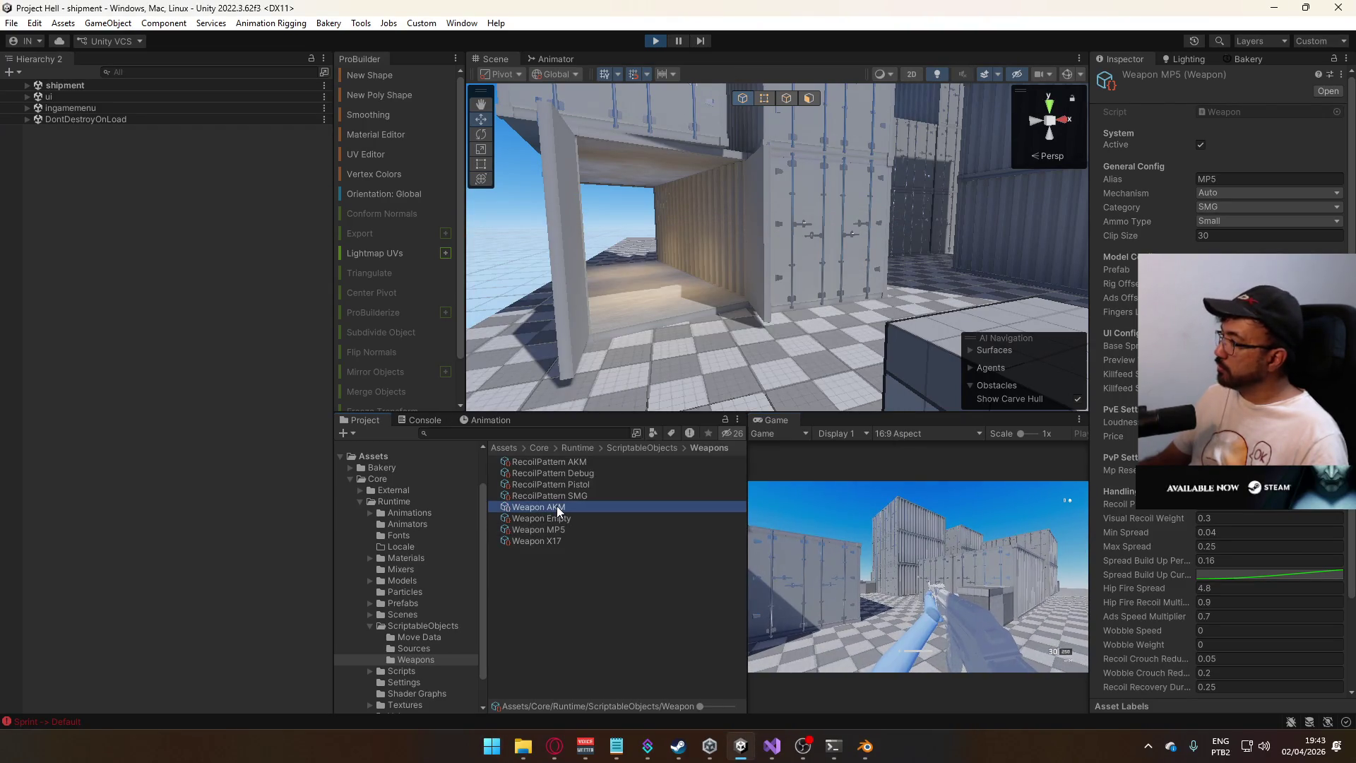
click(849, 531)
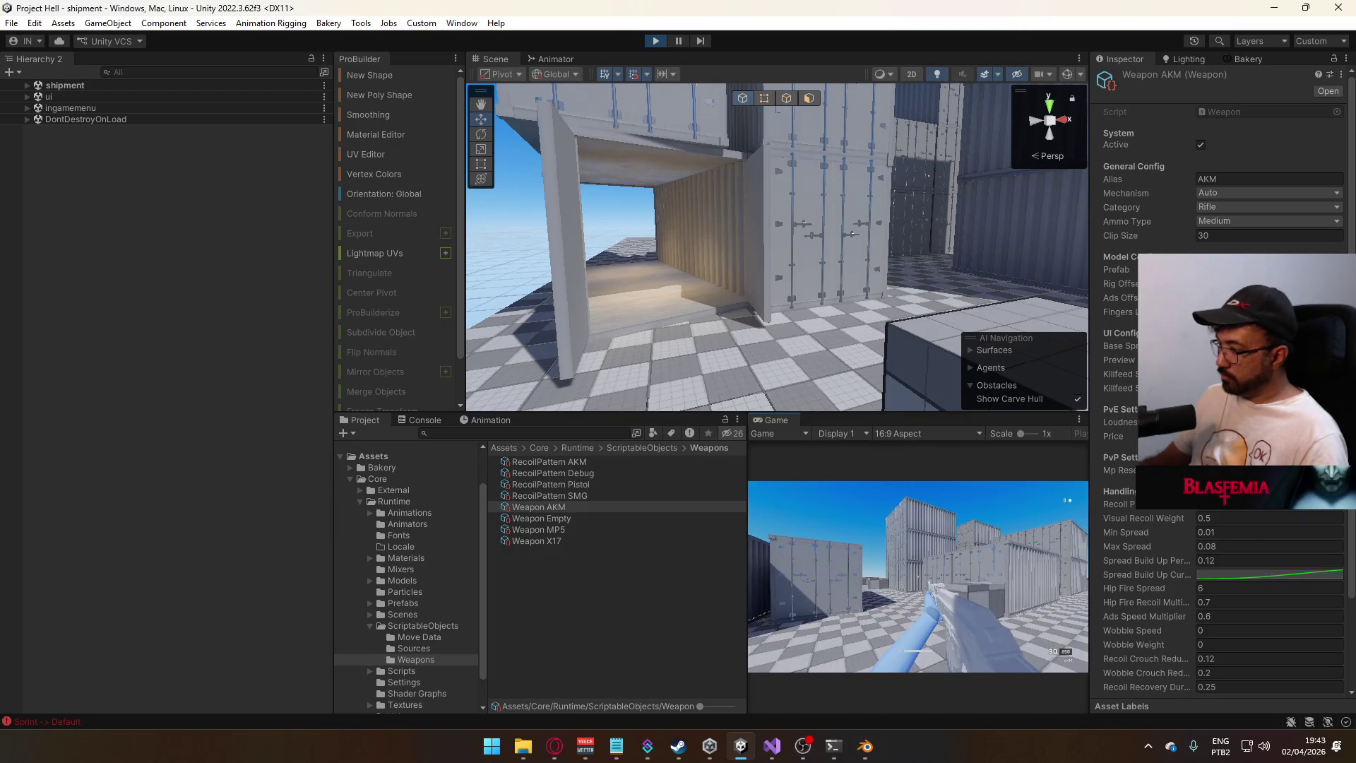
key(super)
click(918, 576)
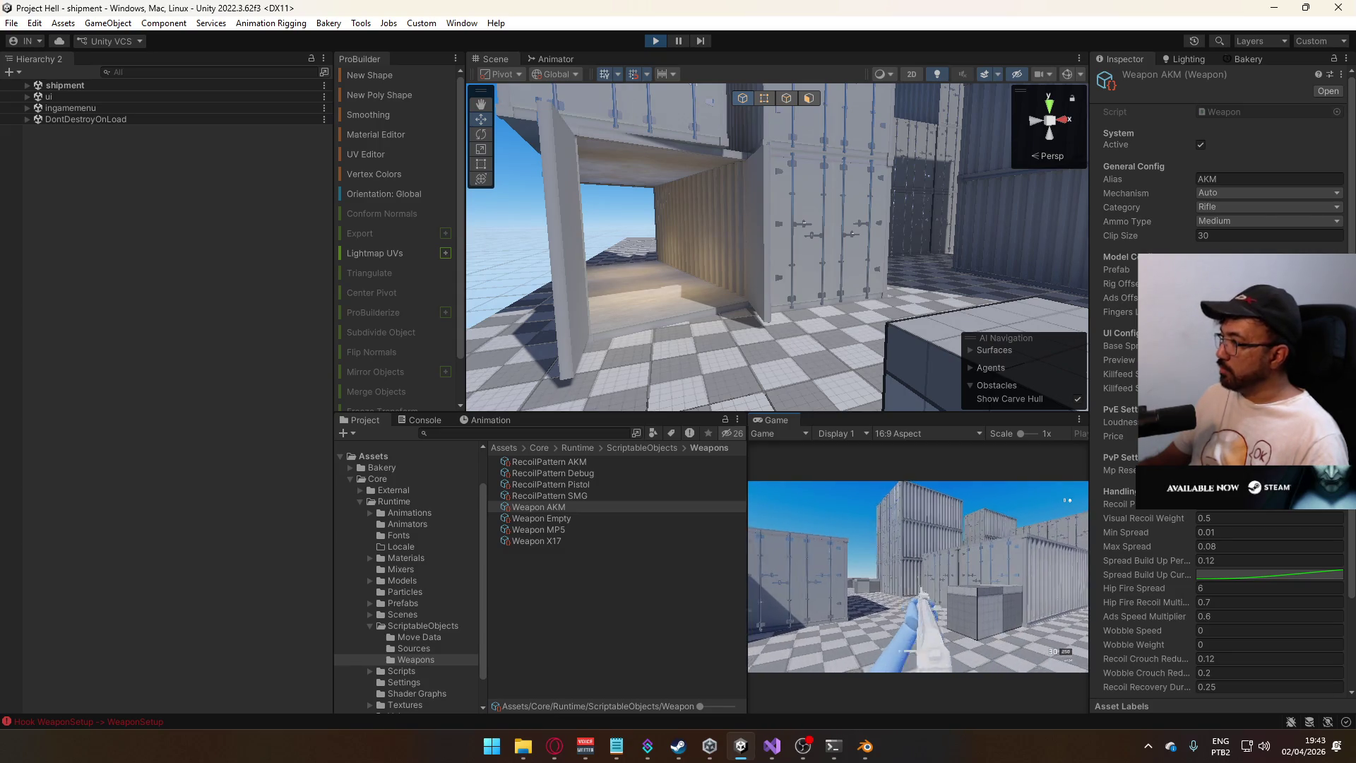
key(super)
key(super)
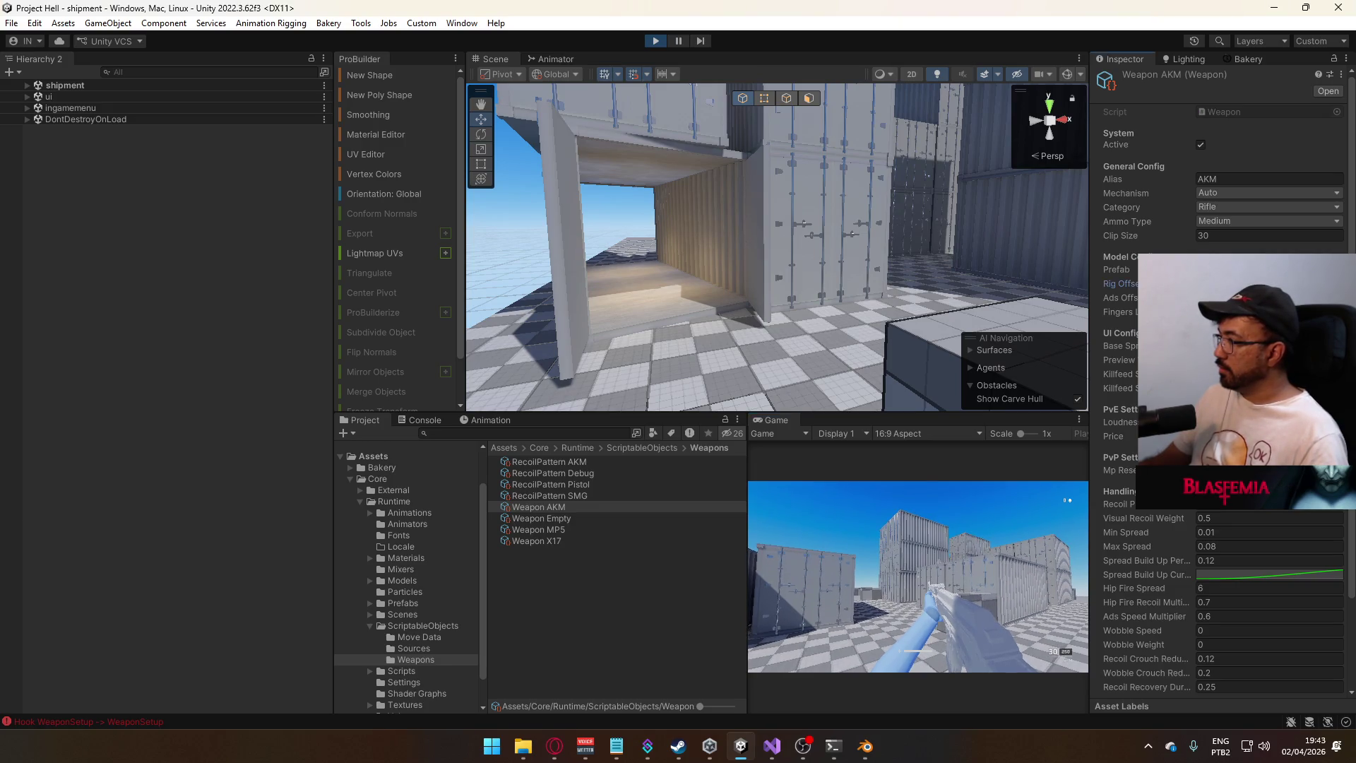
- Fire the pistol and swap between rifle (1) and pistol (2) to compare ADS
click(959, 490)
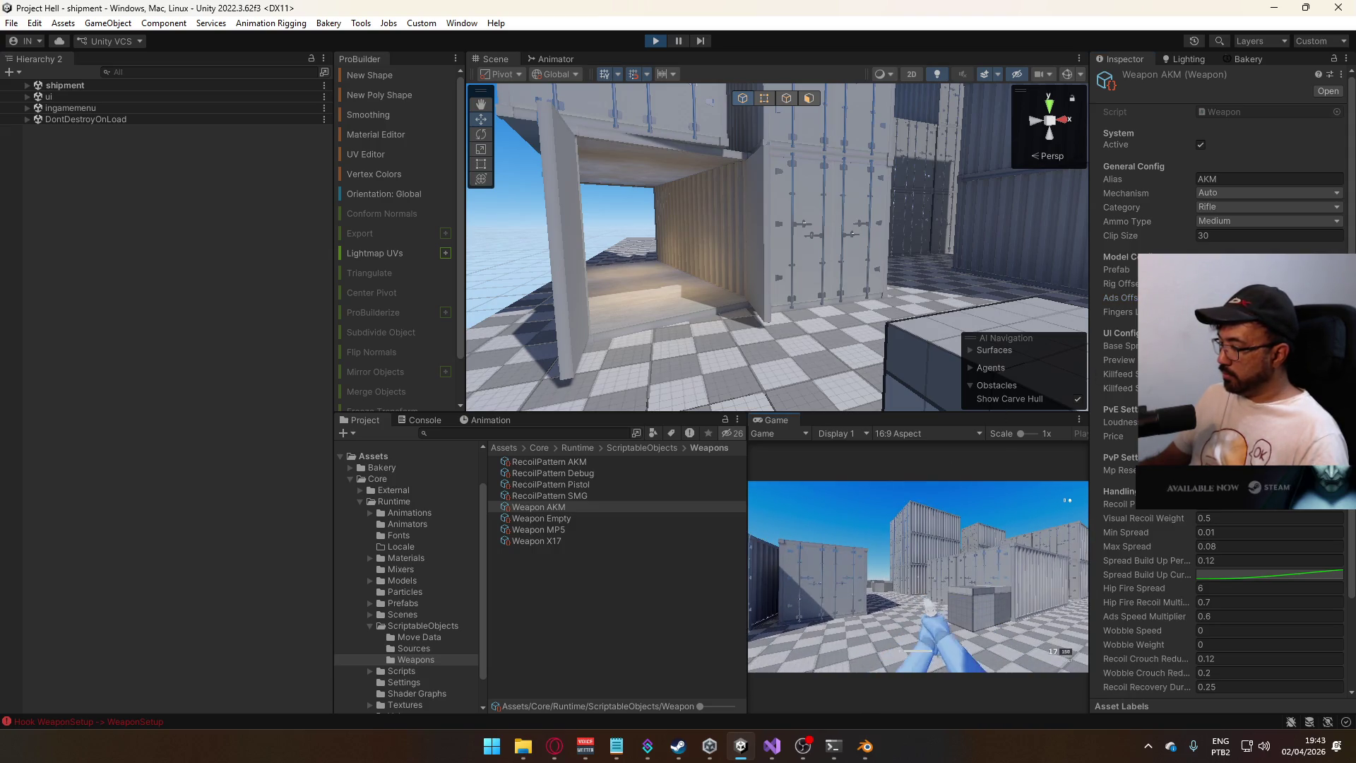
key(1)
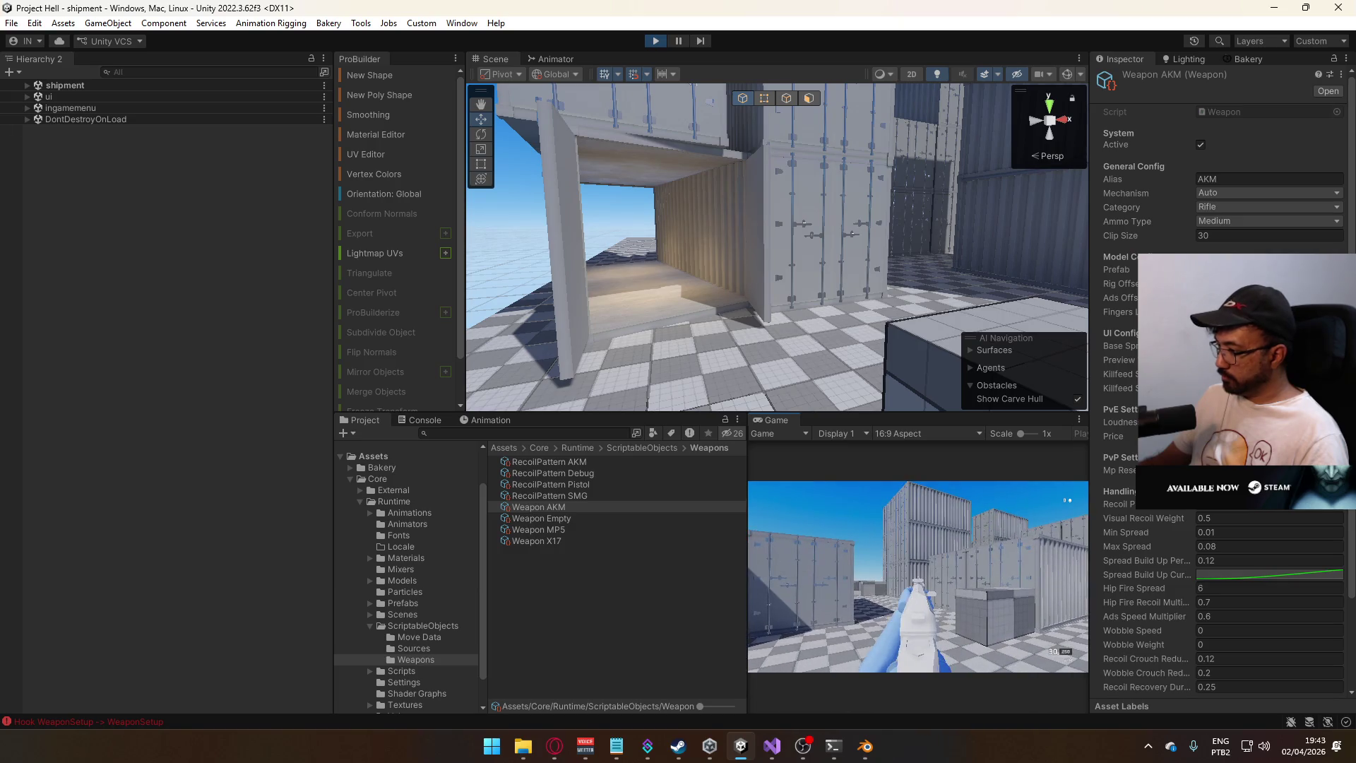
key(super)
key(super)
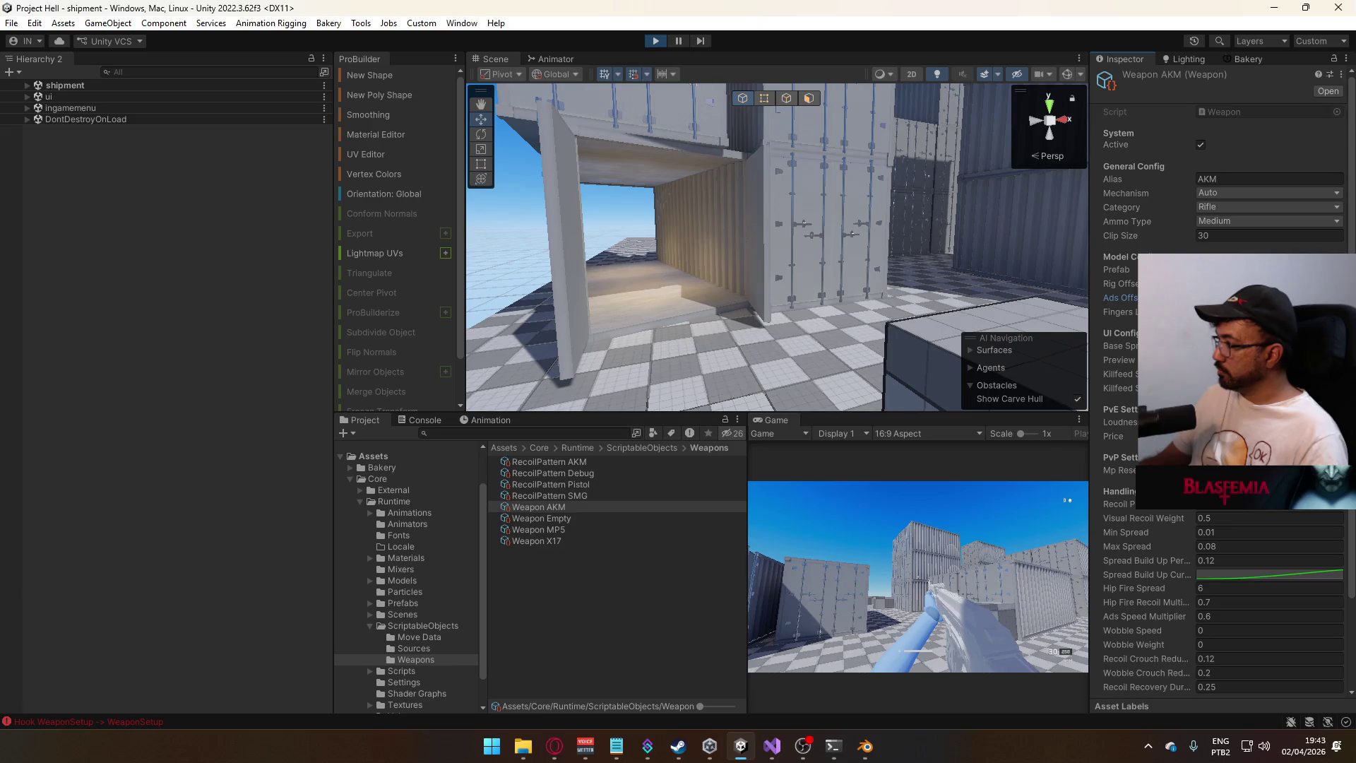
key(2)
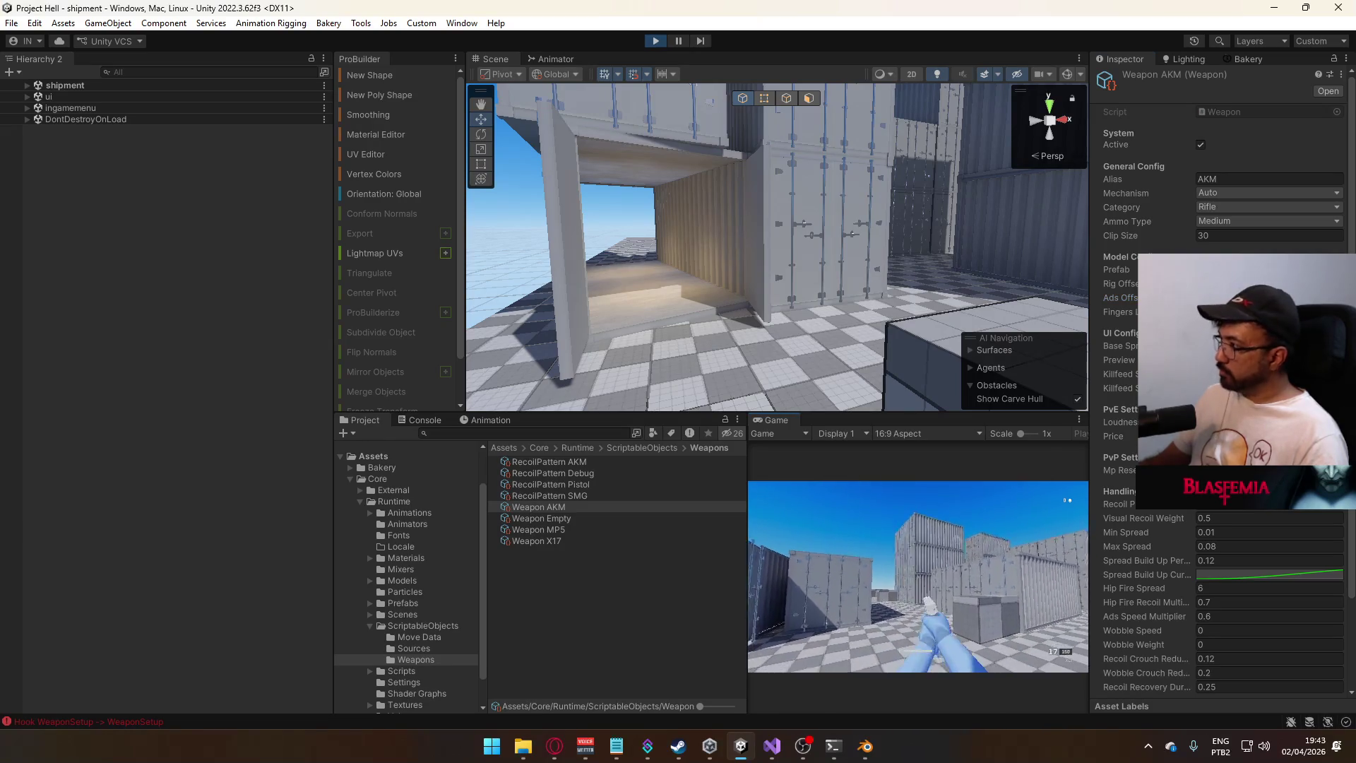
key(1)
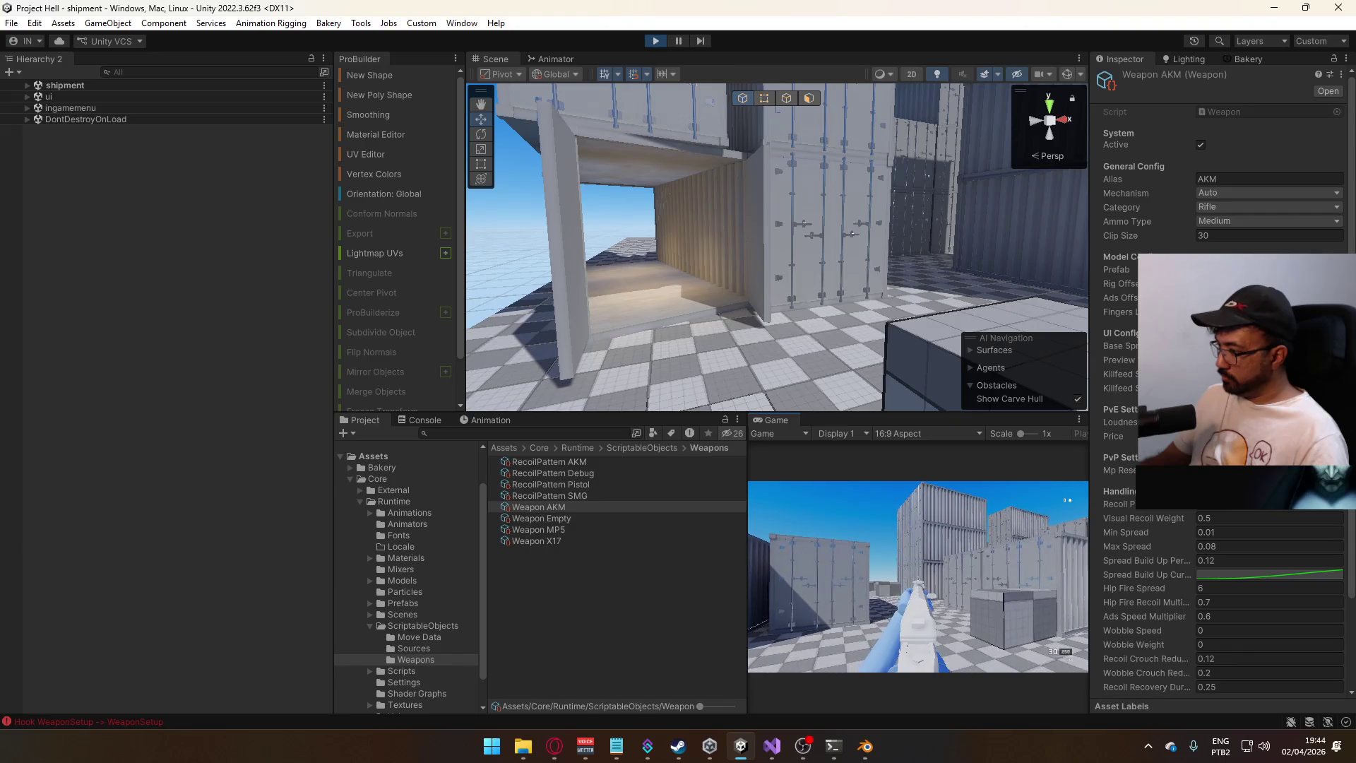
key(super)
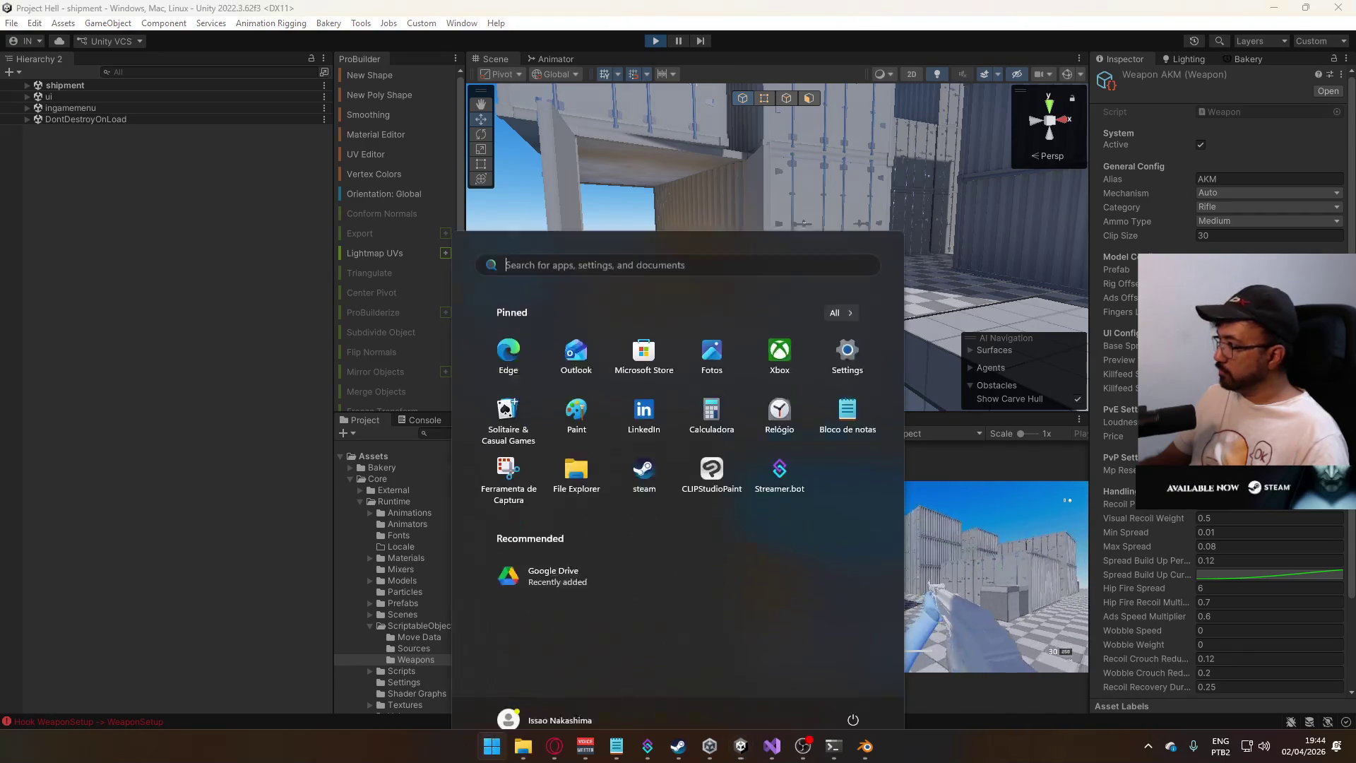
key(super)
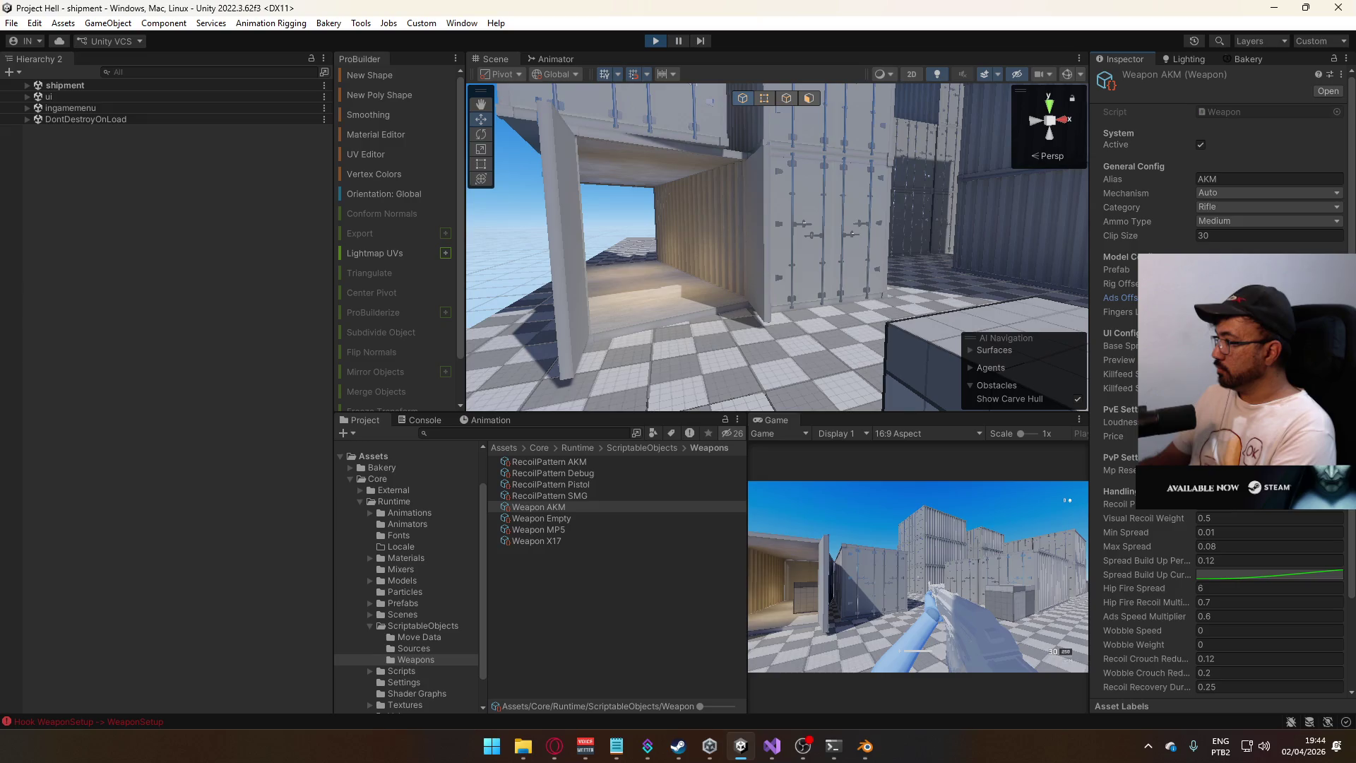
- Switch to the pistol and back to the AKM, then maximize the Game view
key(2)
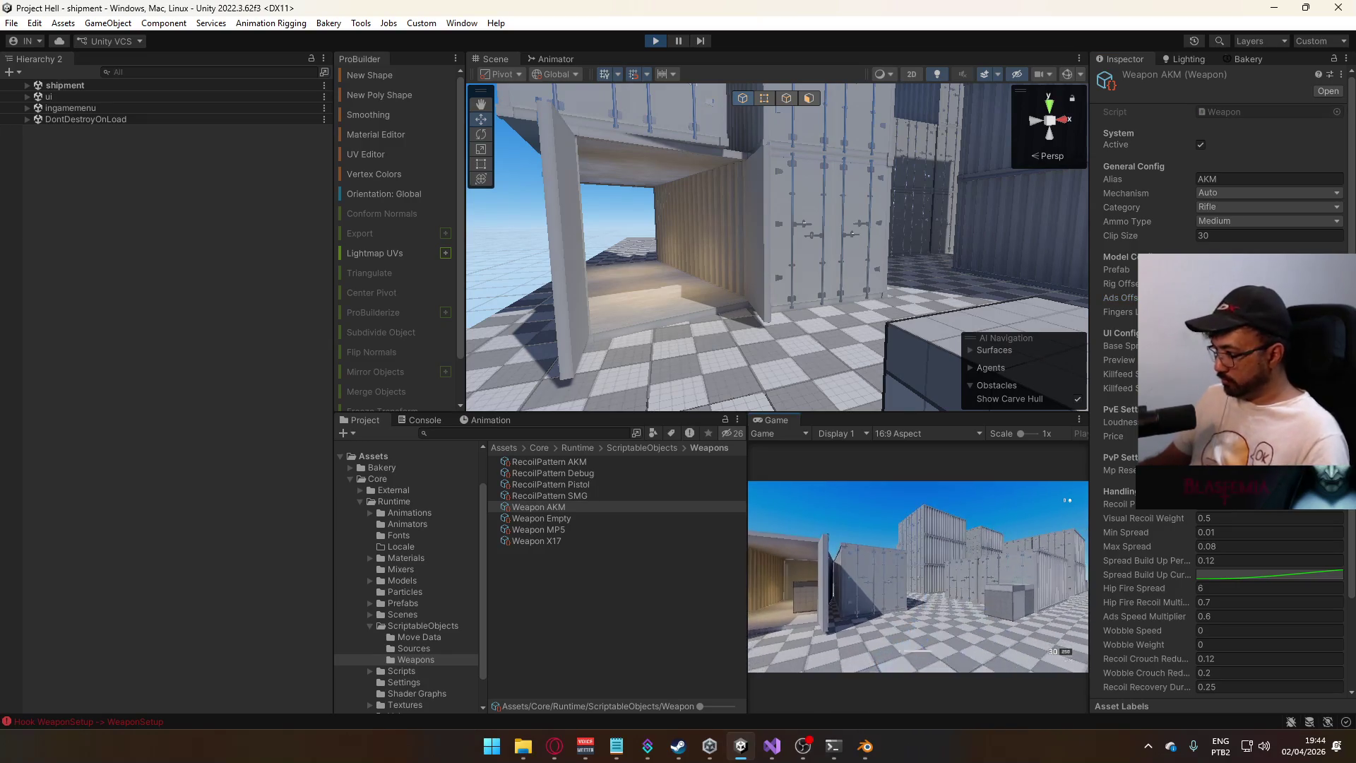
key(1)
right_click(802, 424)
click(851, 467)
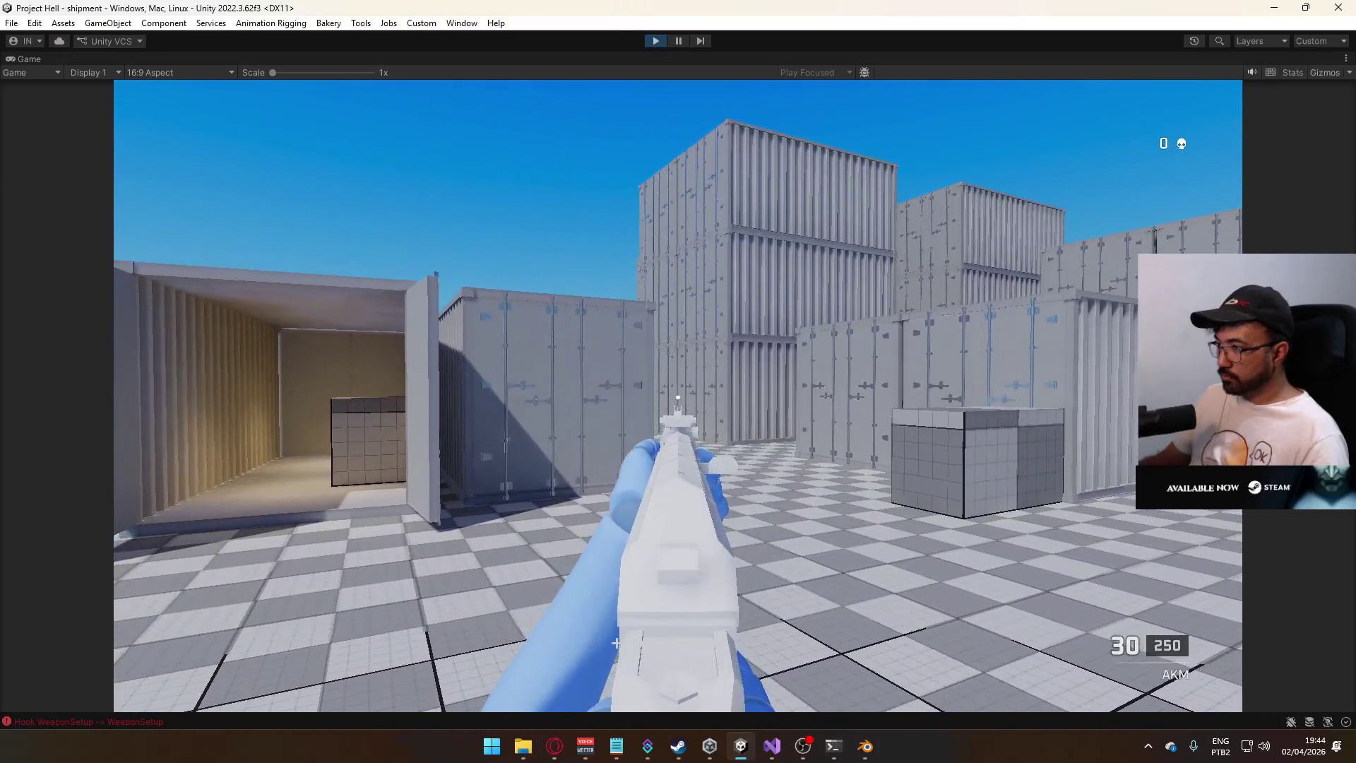
- Fire several AKM bursts at the containers, then stop aiming down the sights
click(678, 396)
click(678, 397)
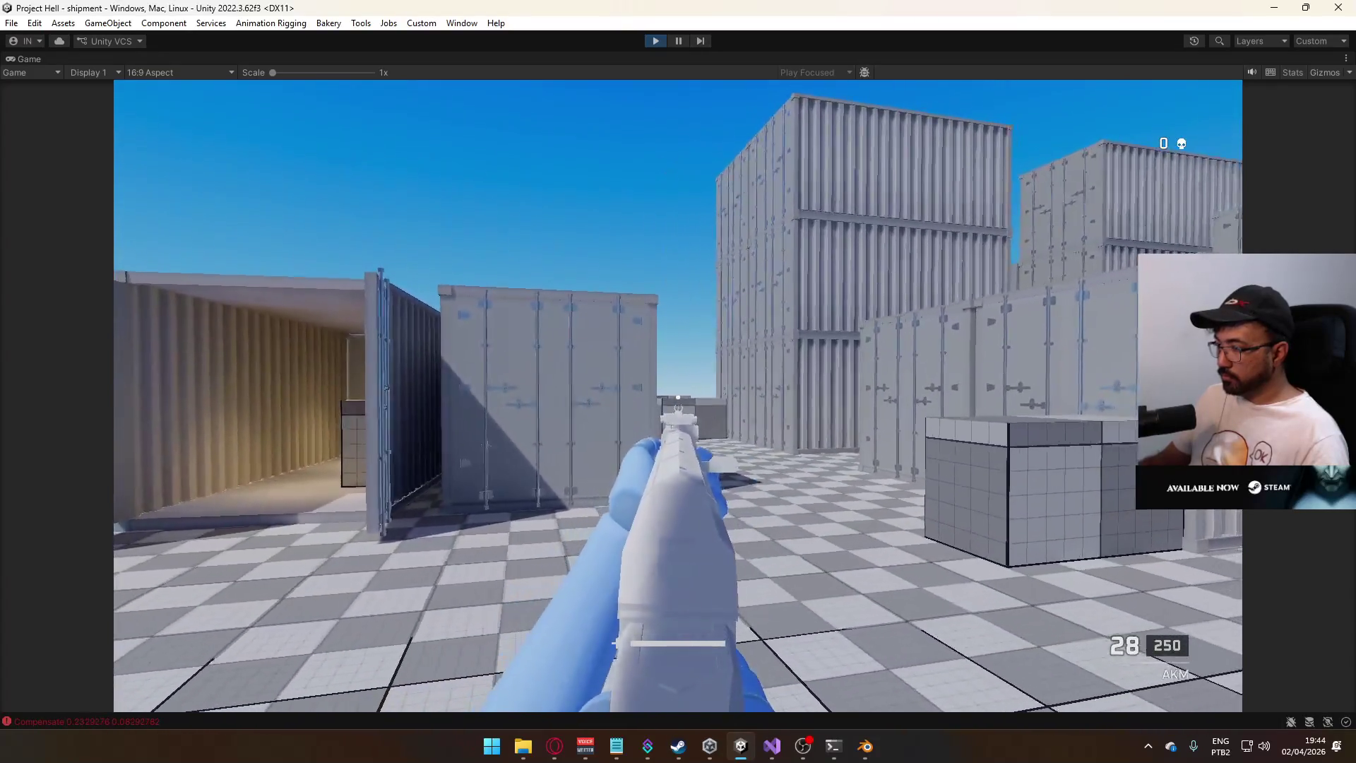
click(678, 397)
click(678, 397)
click(678, 397)
click(677, 397)
click(678, 397)
click(678, 397)
click(678, 397)
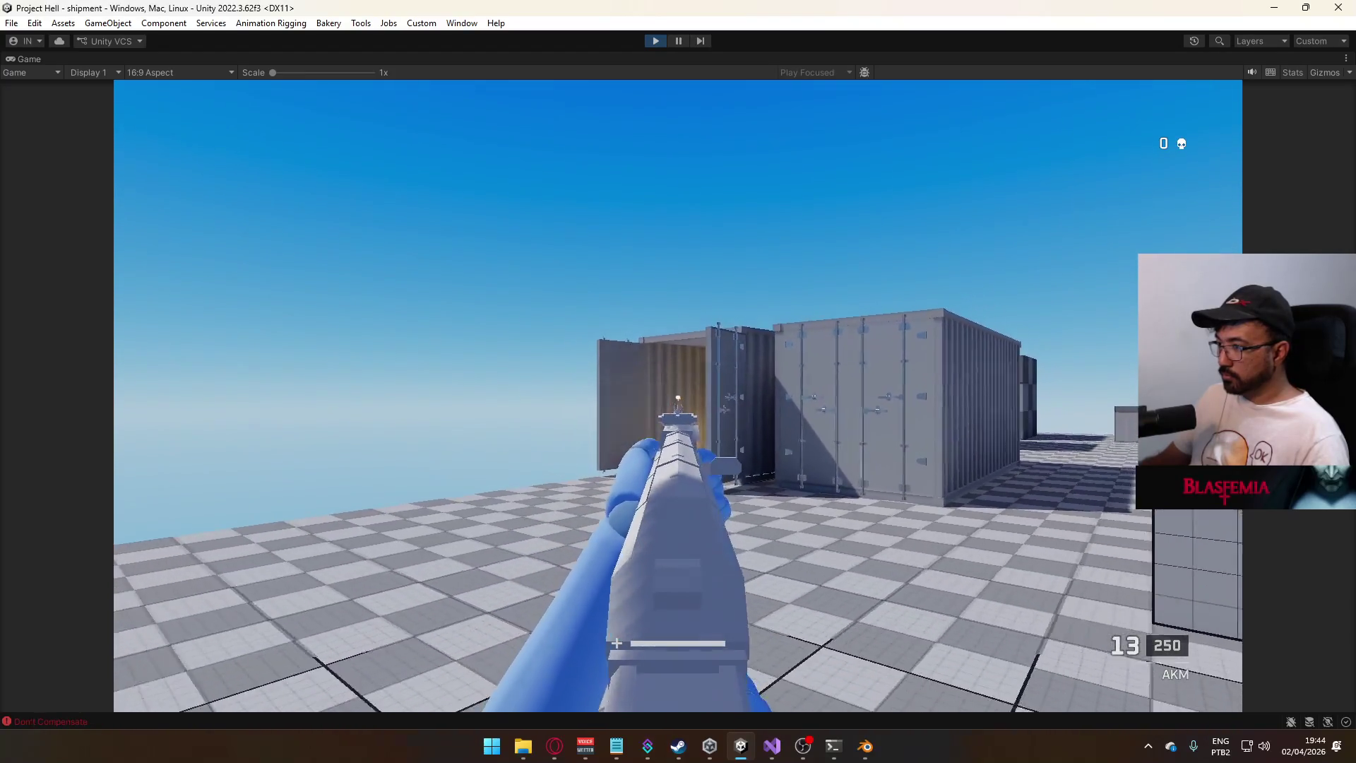
right_click(678, 397)
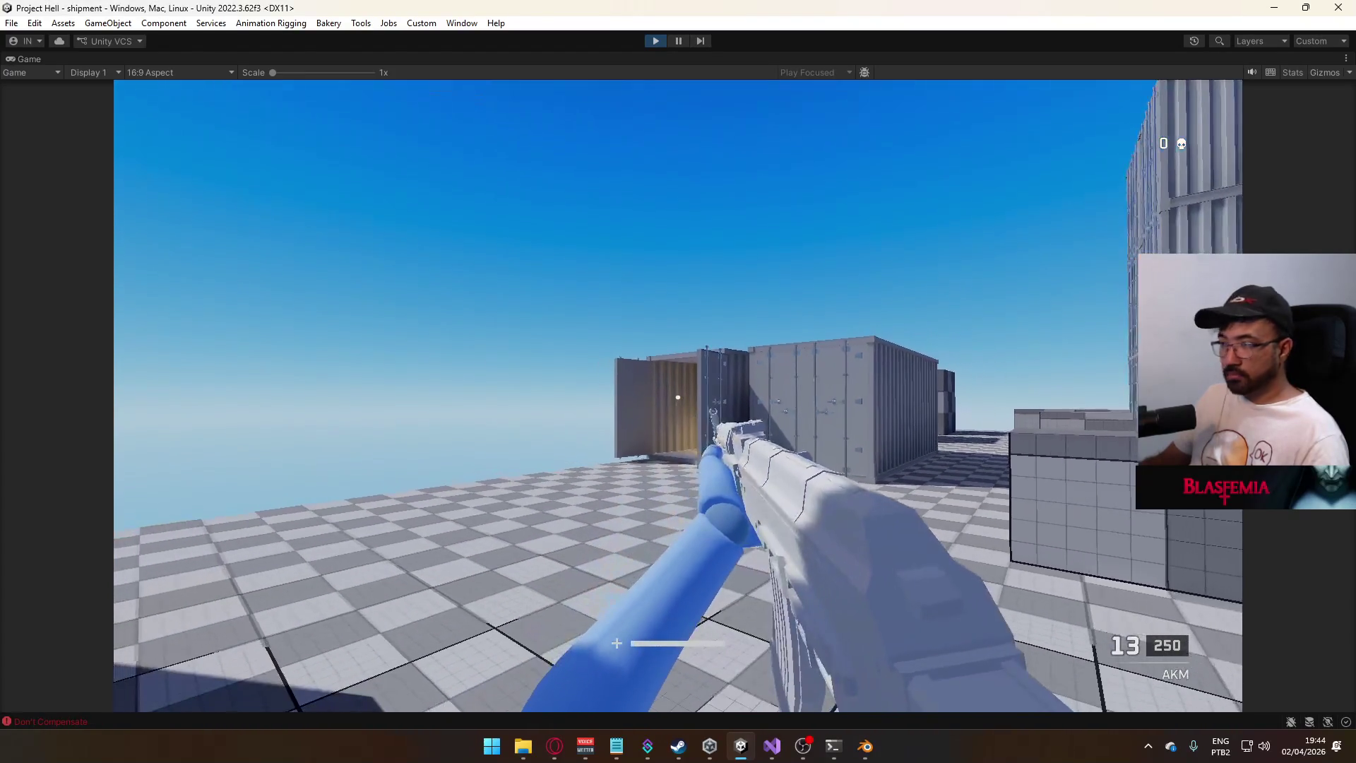
- Walk forward beside the wall and spray the AKM while turning left
key(2)
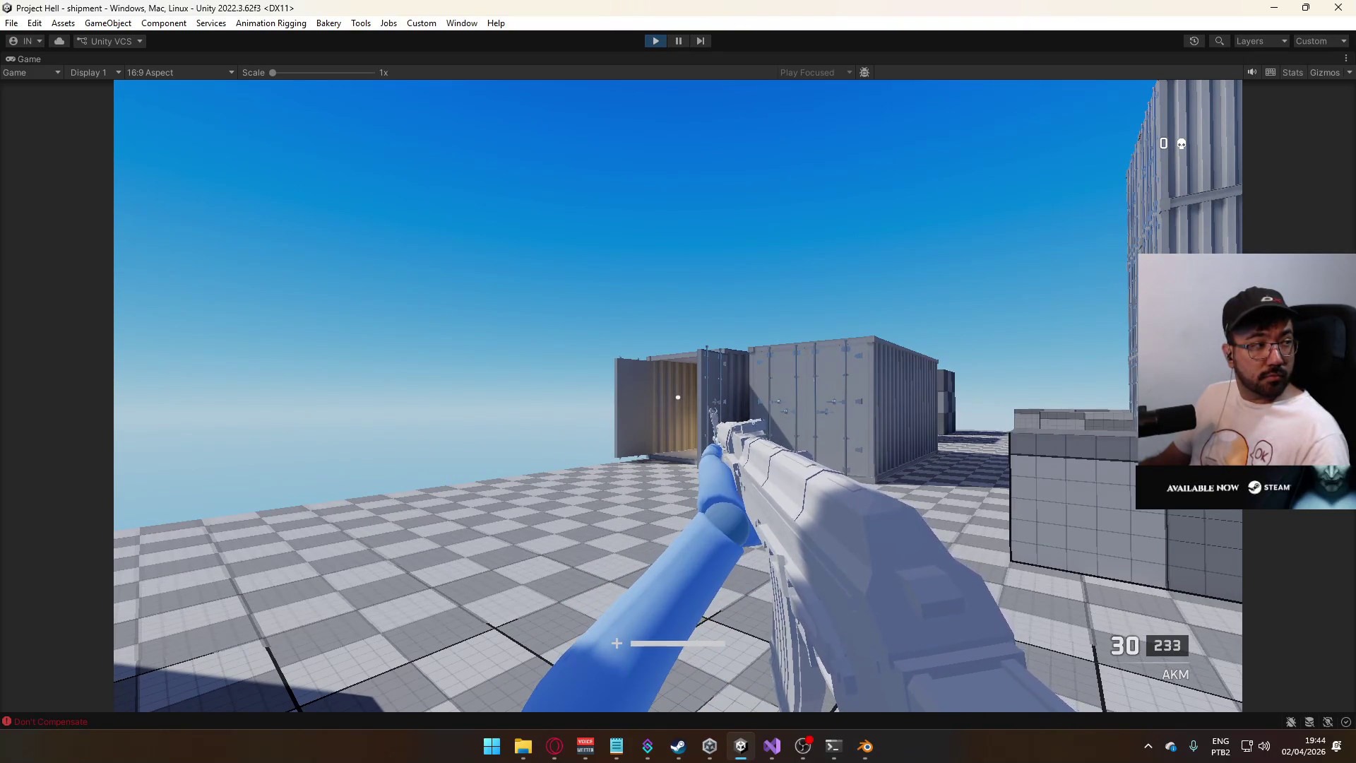
key(w)
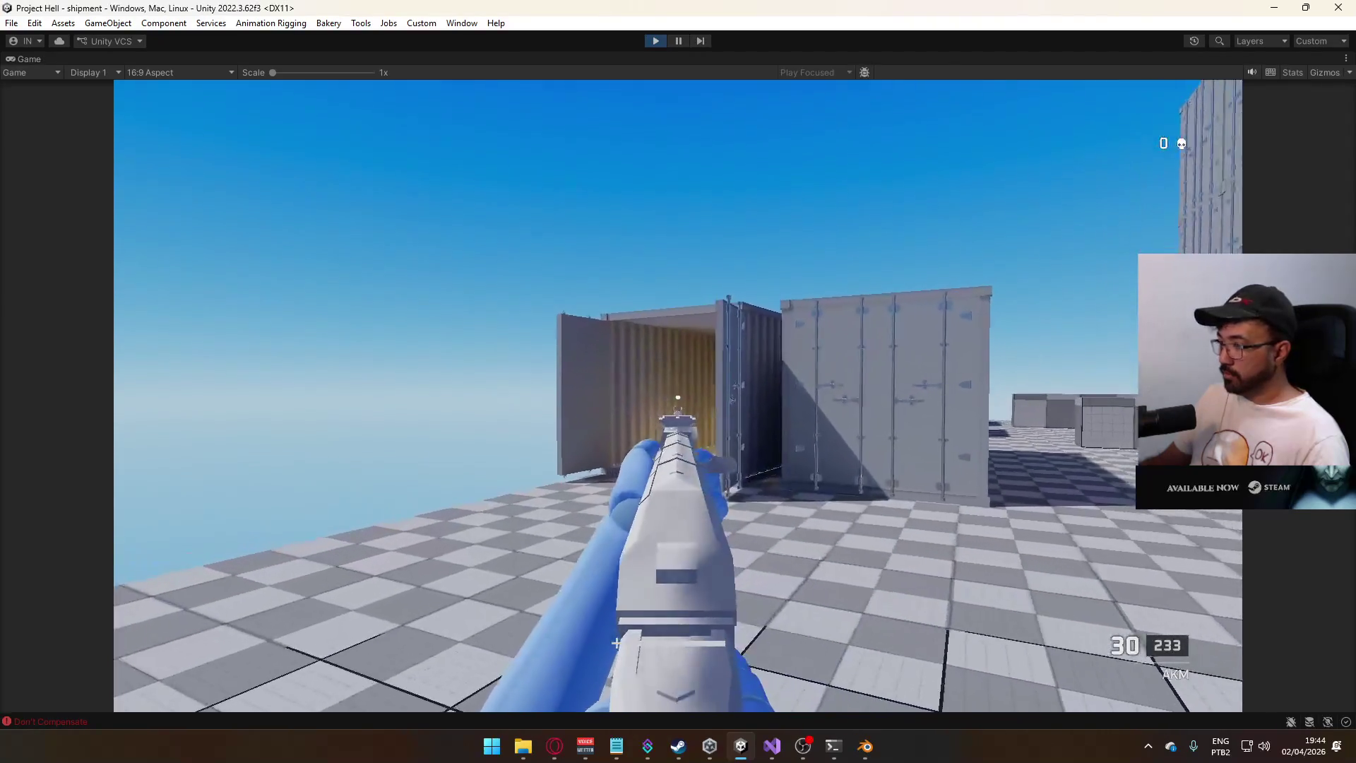
key(w)
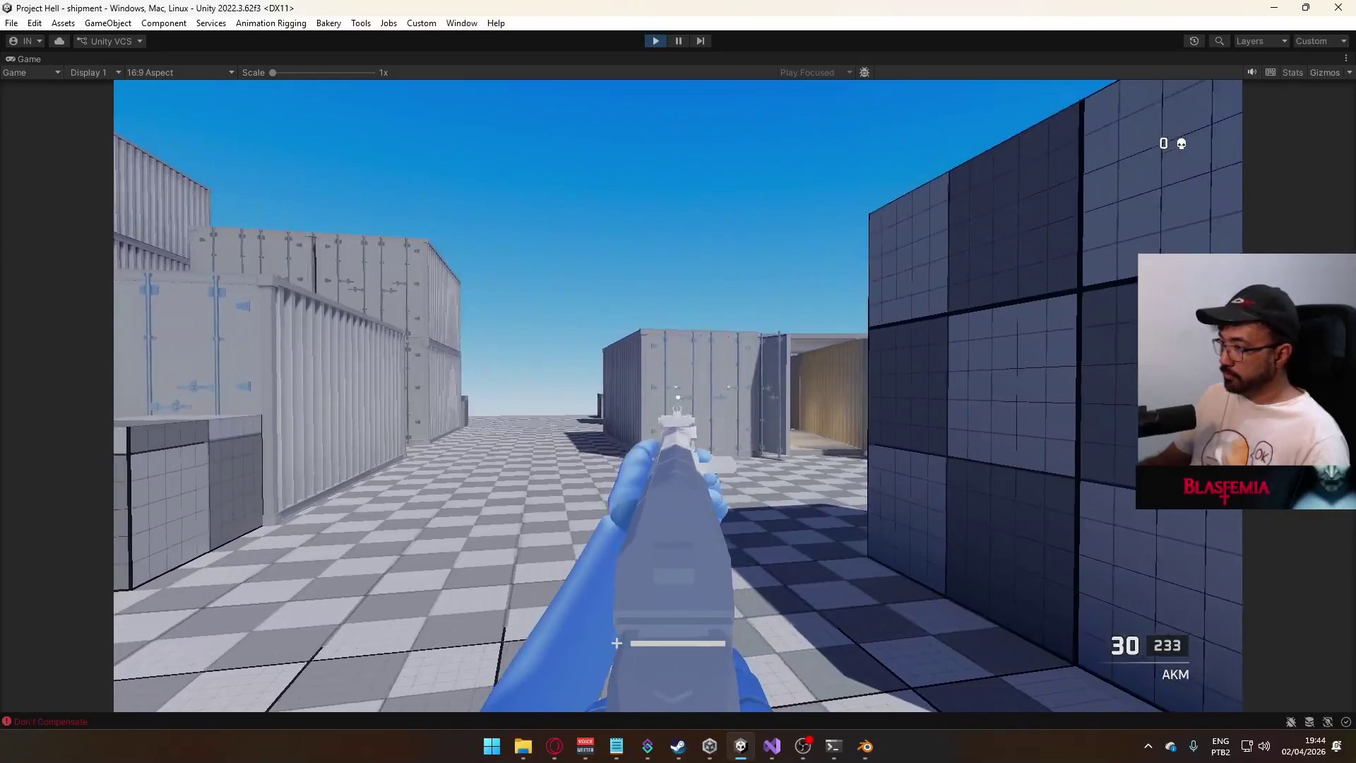
click(678, 395)
drag(678, 396, 678, 396)
- Free the cursor and un-maximize the Game view back into the editor layout
key(r)
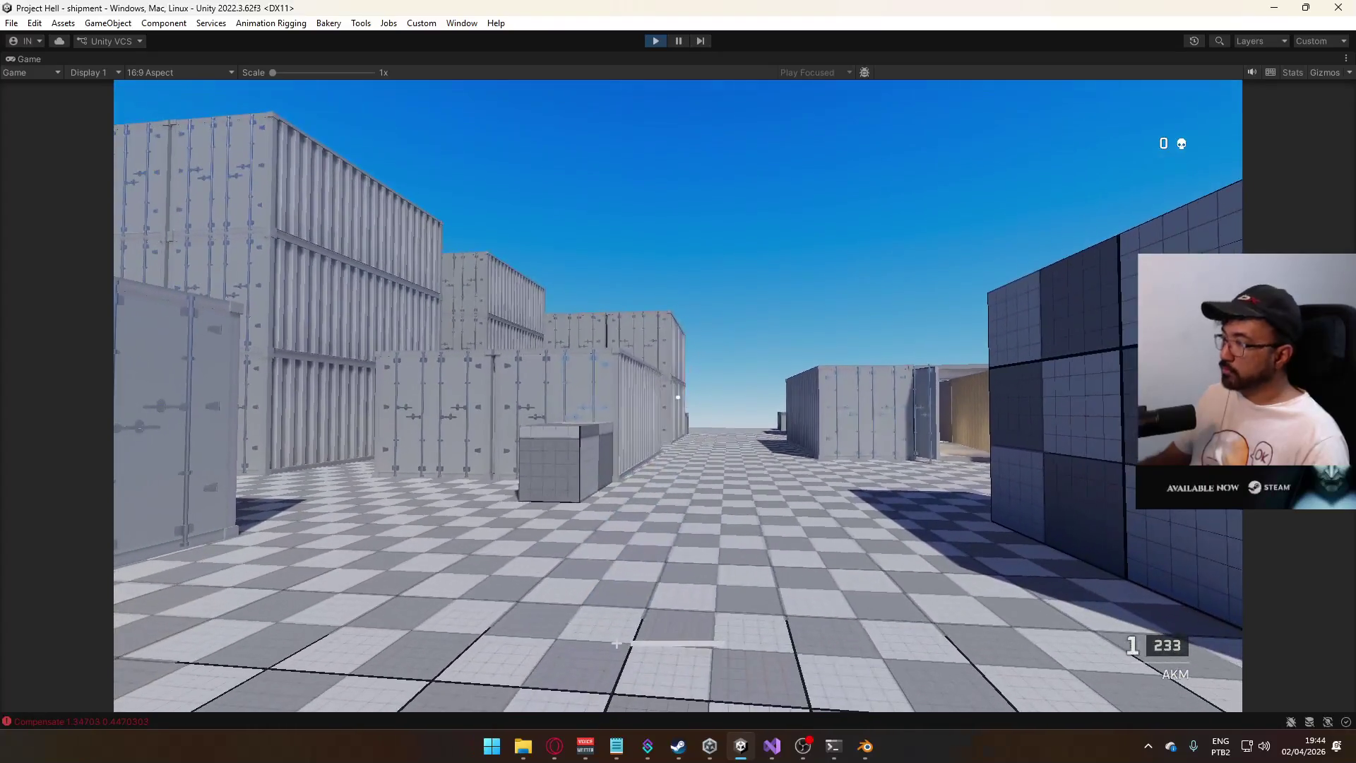
key(Escape)
right_click(846, 53)
click(889, 99)
key(super)
key(super)
click(917, 664)
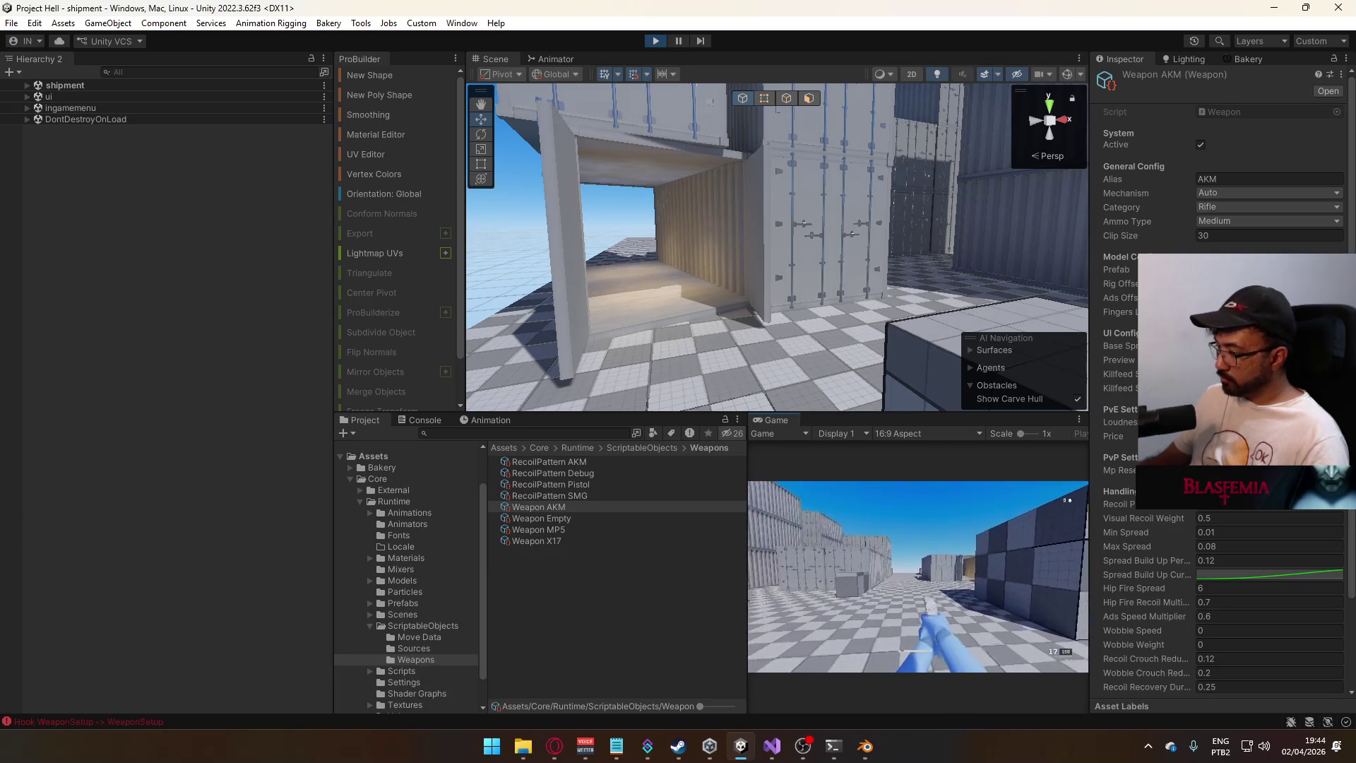
- Maximize the Game view, walk toward the containers and inspect the AKM twice
key(super)
key(super)
right_click(773, 418)
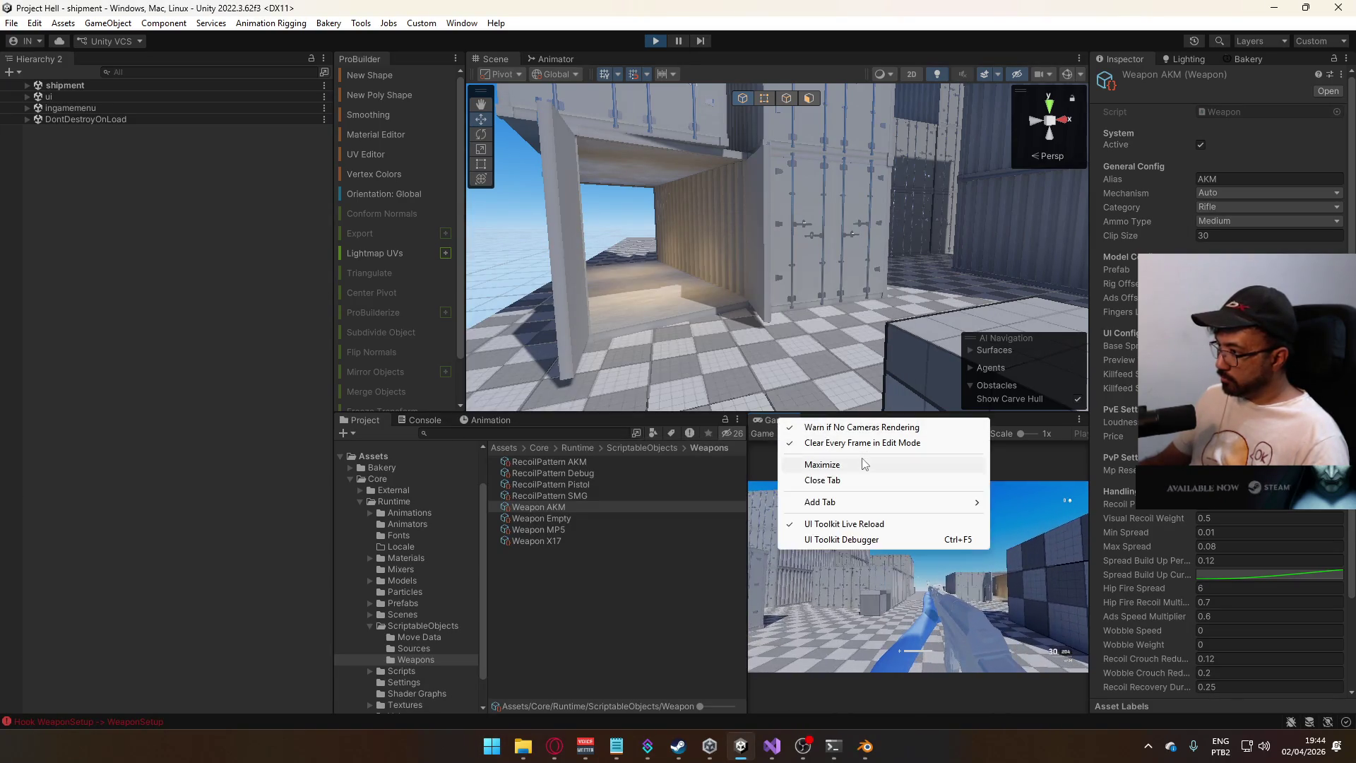
click(858, 460)
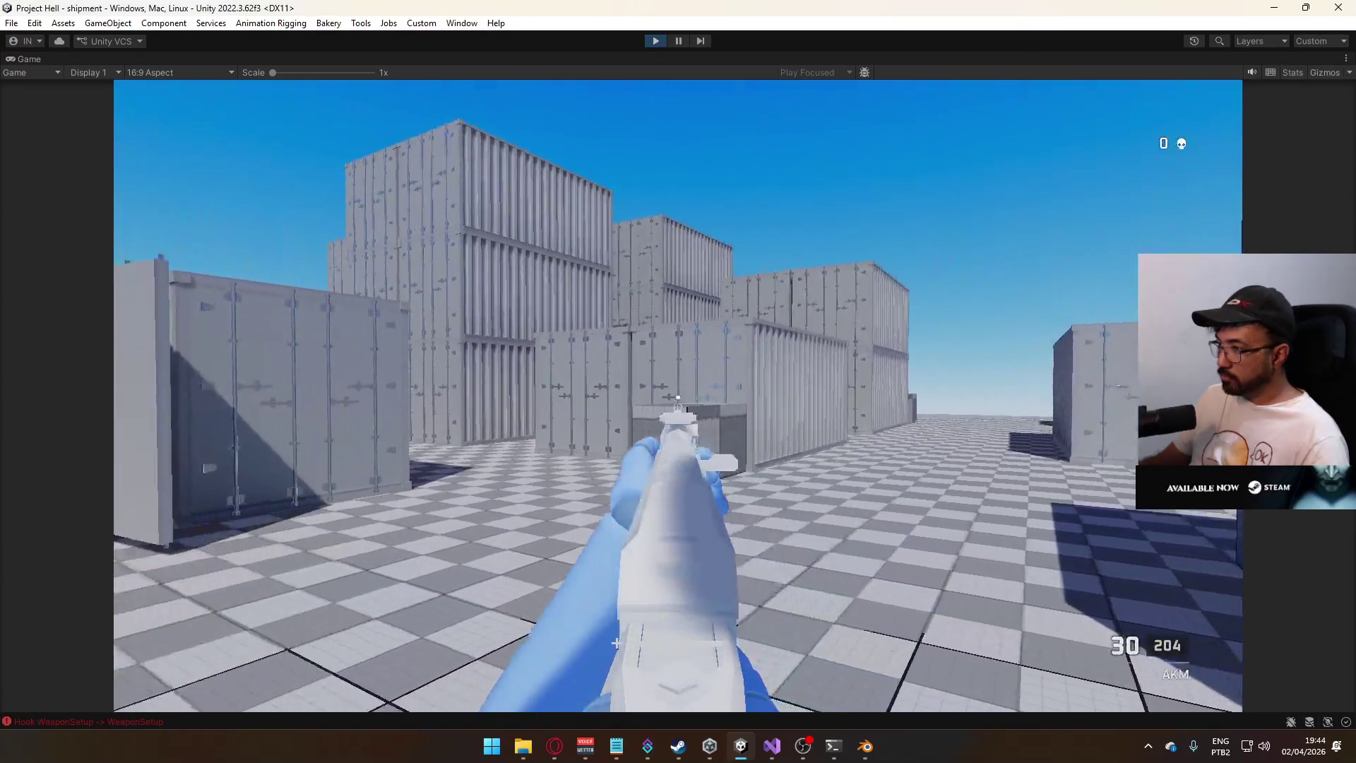
key(w)
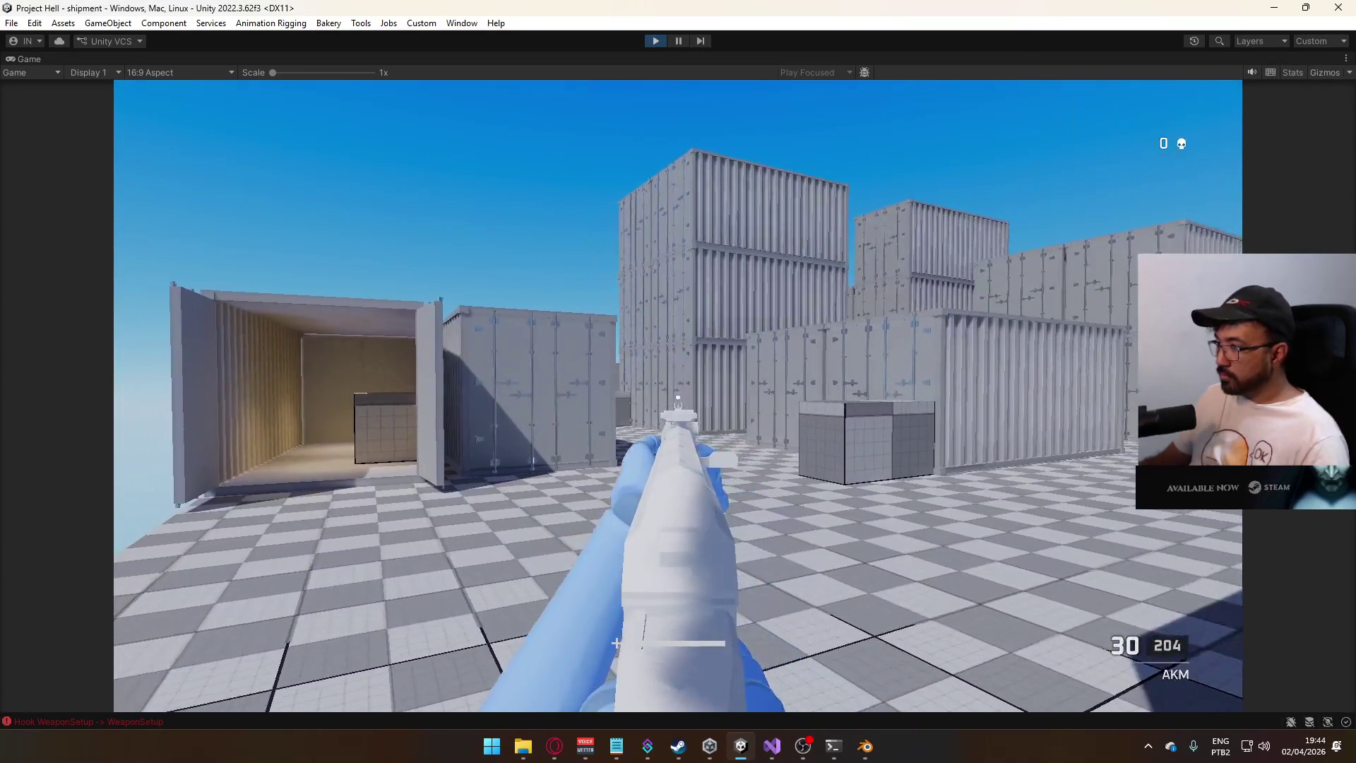
key(w)
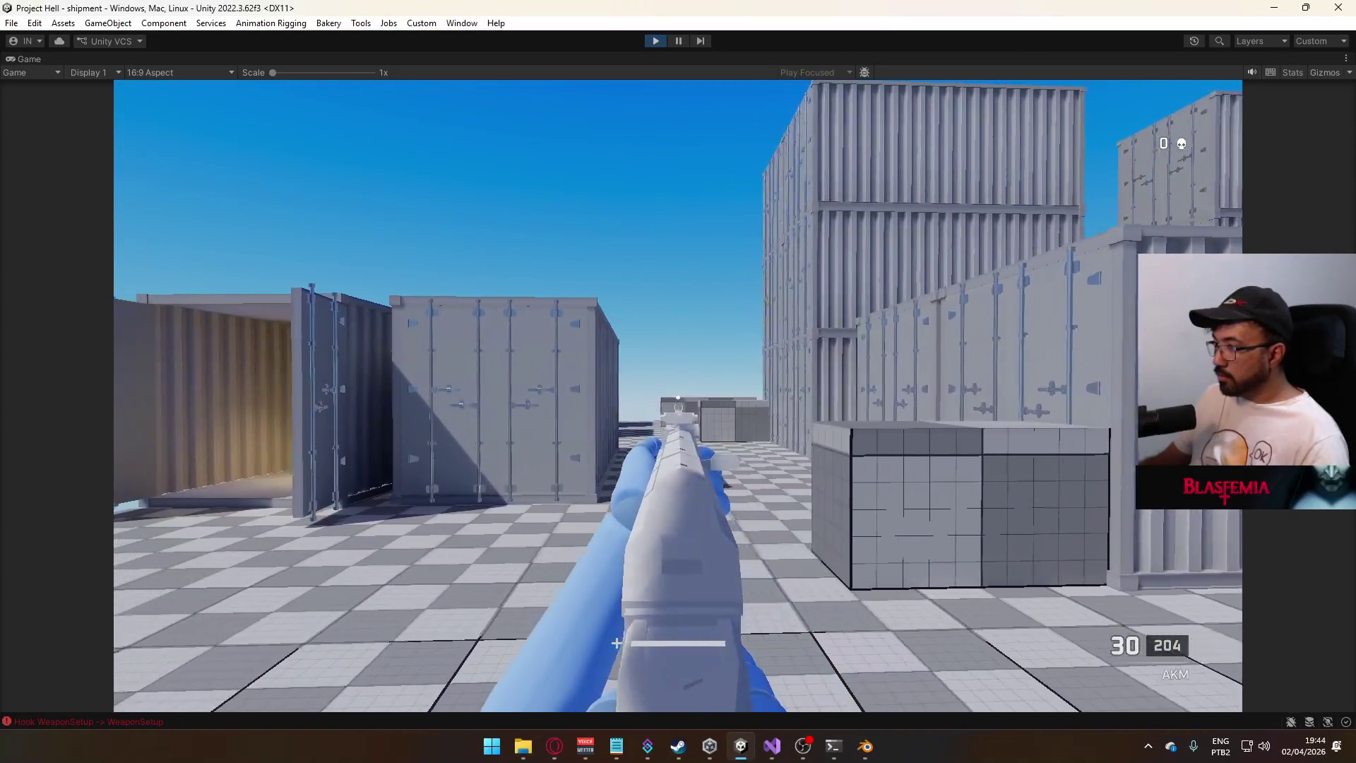
key(w)
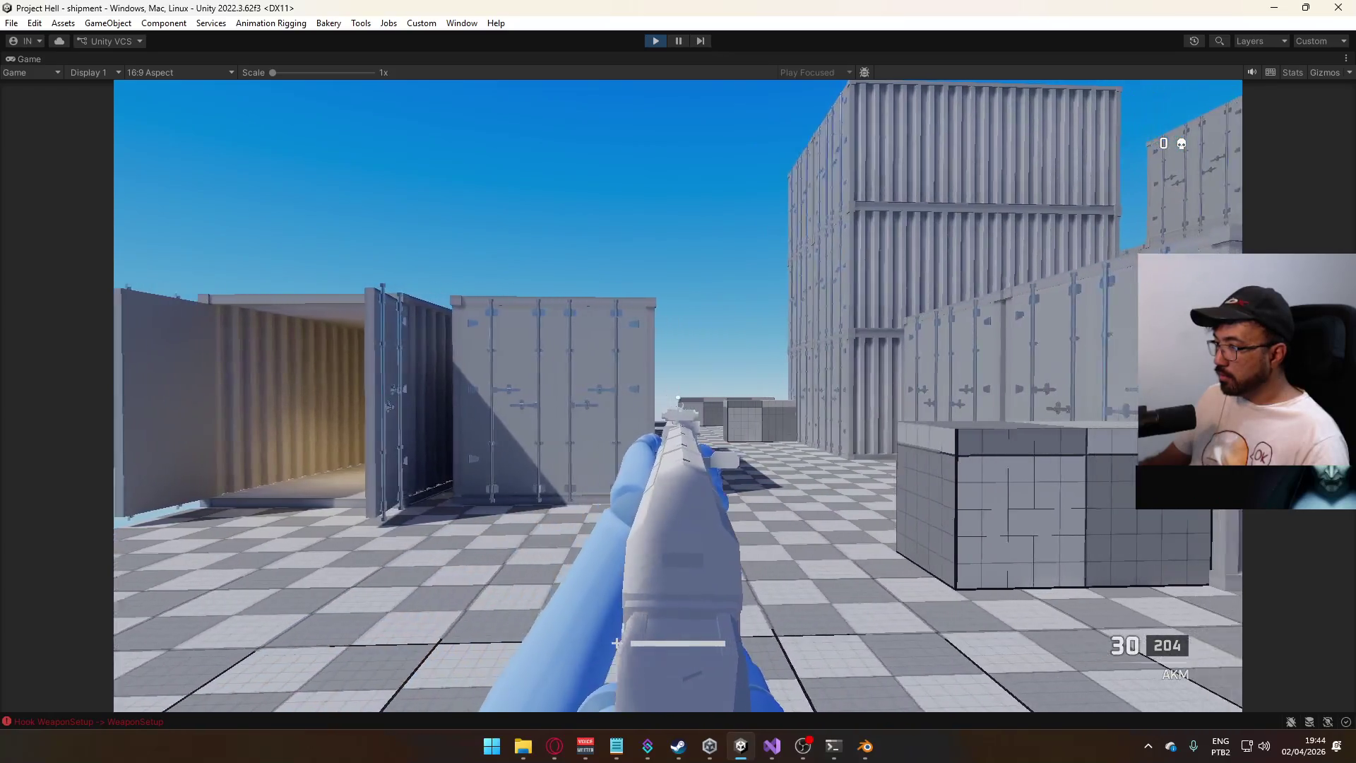
key(f)
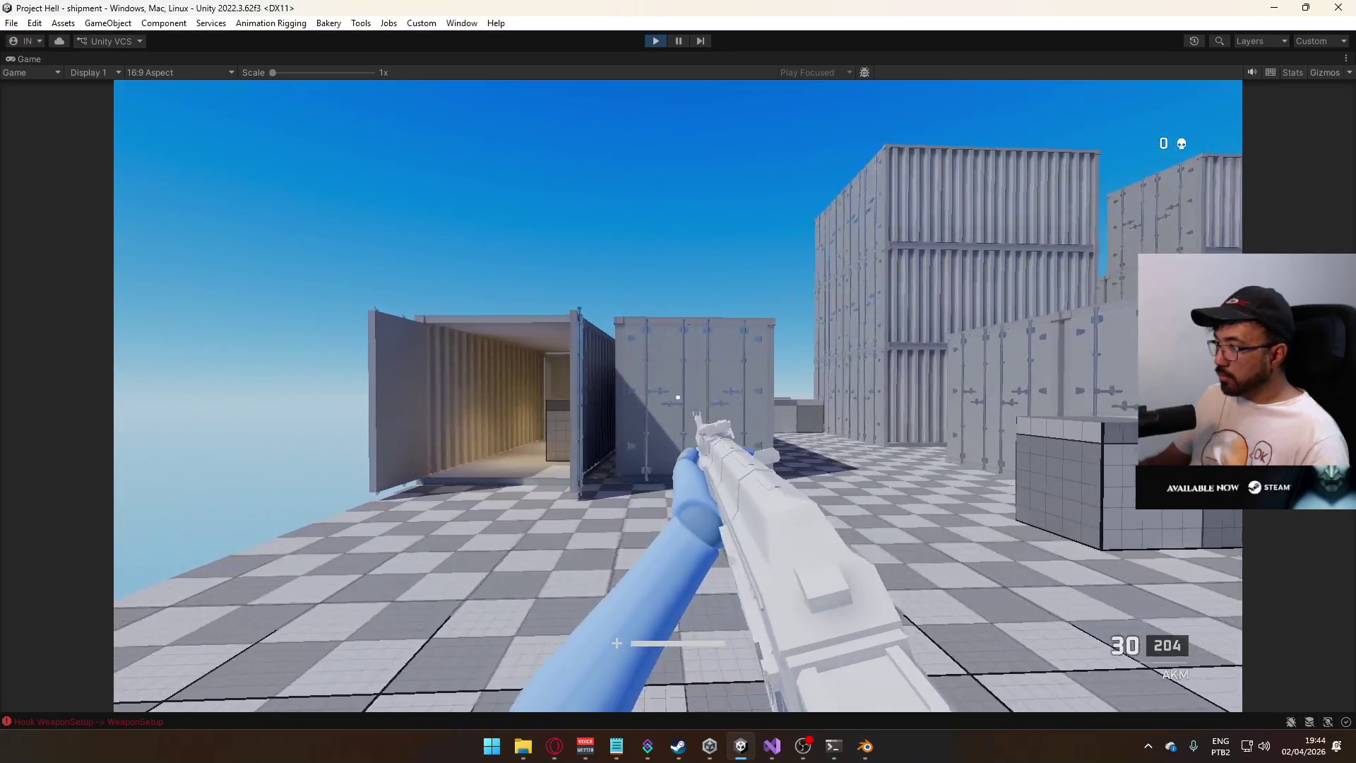
key(w)
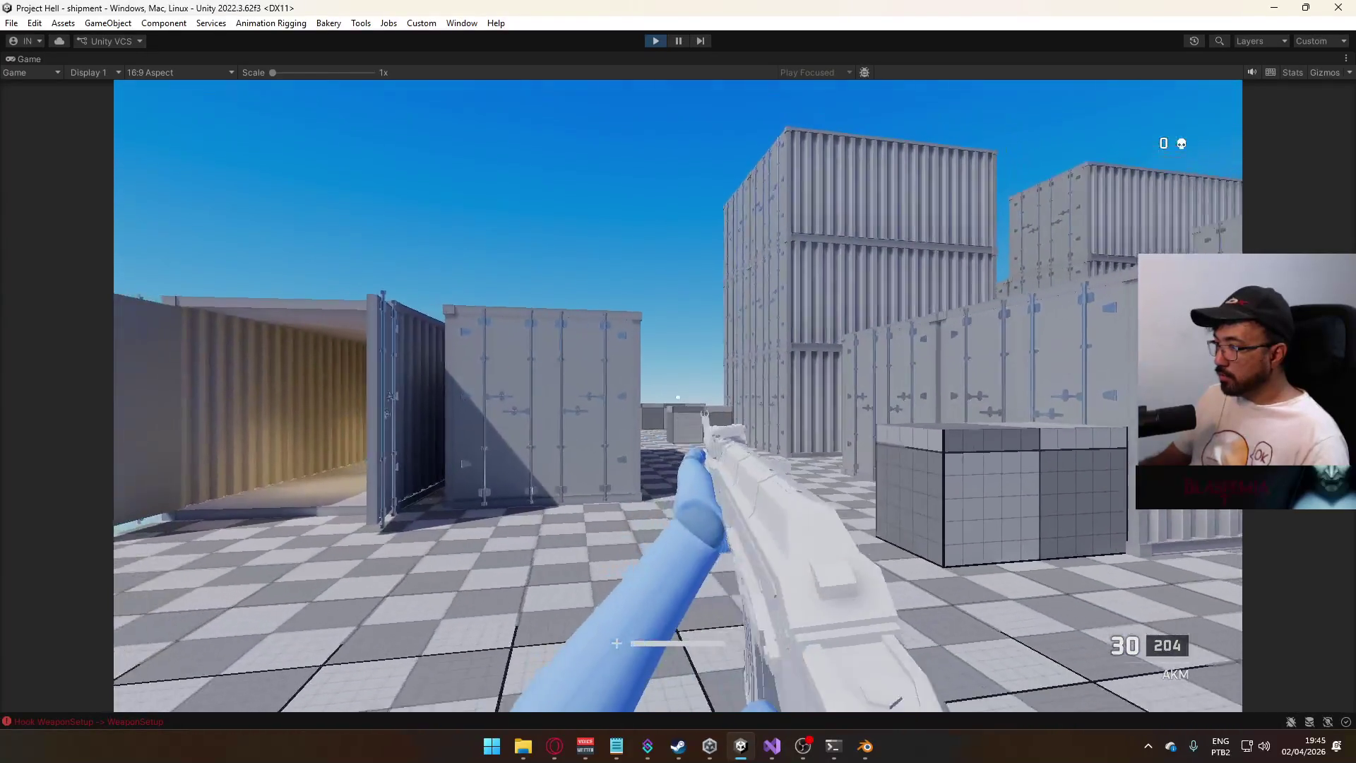
key(f)
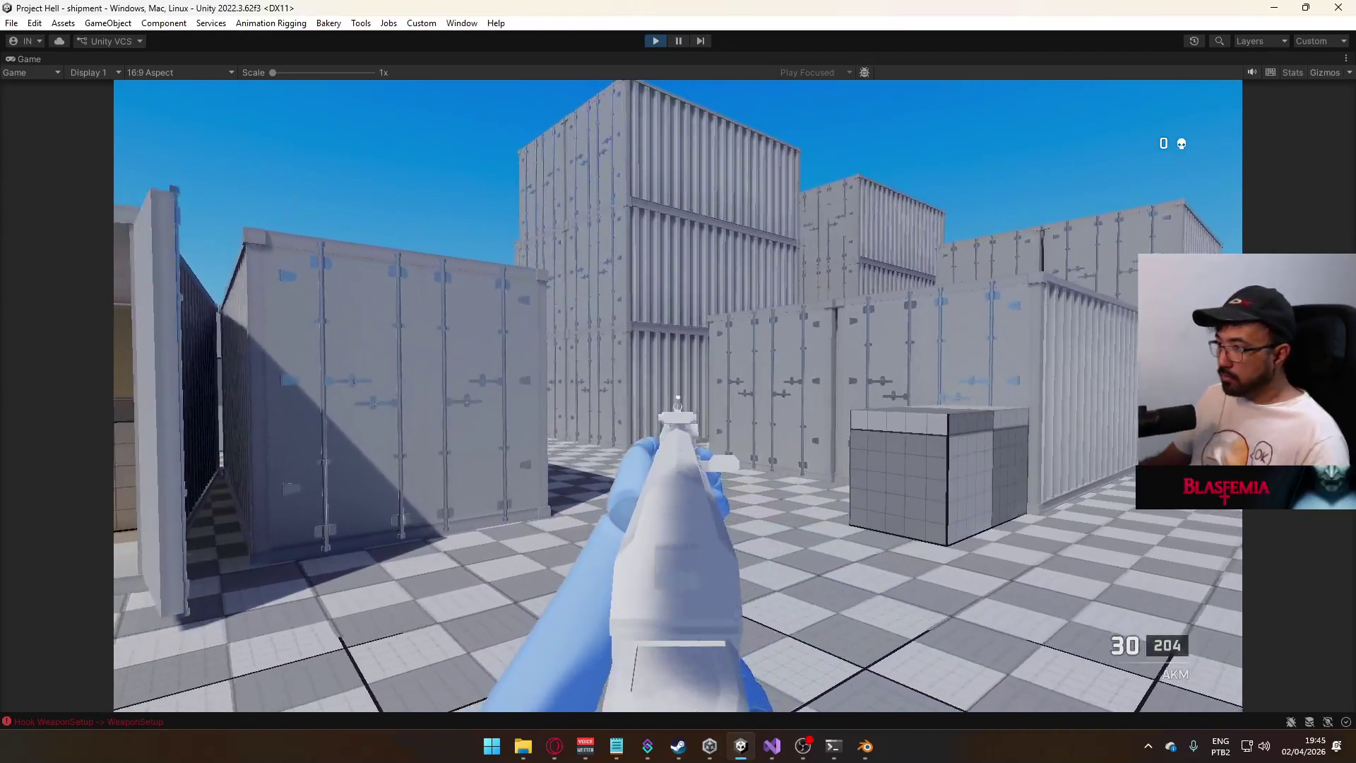
- Fire AKM bursts at the stacked containers, reload, and empty the next magazine
click(678, 397)
click(678, 398)
click(678, 398)
click(678, 397)
click(678, 397)
click(678, 398)
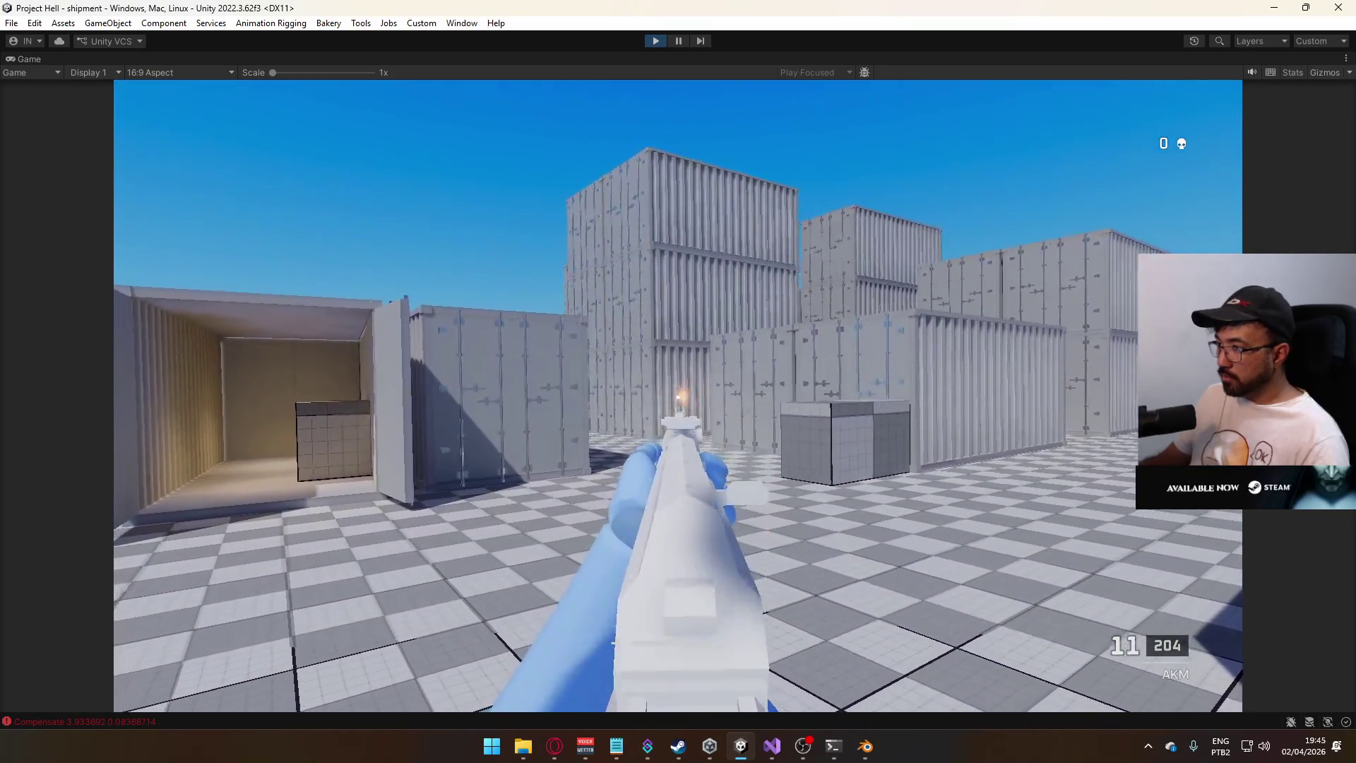
key(r)
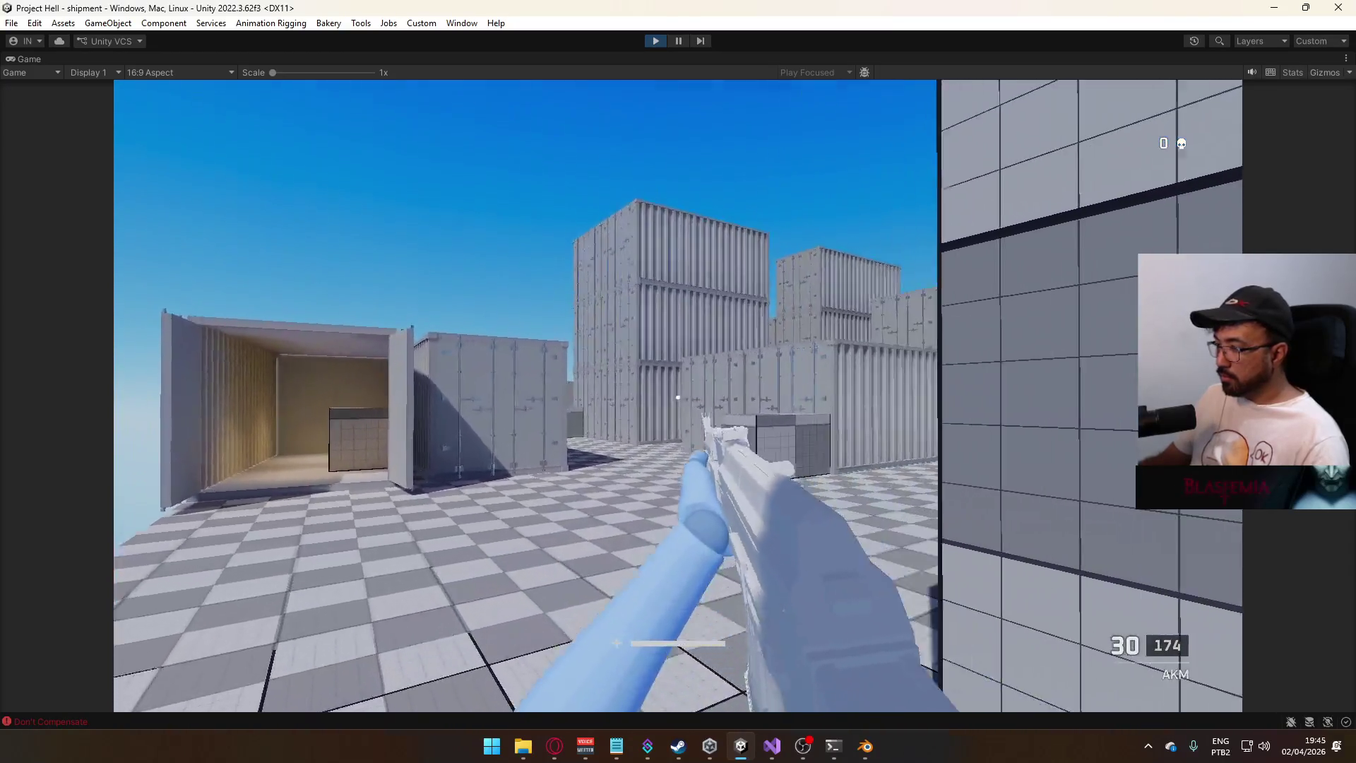
click(678, 397)
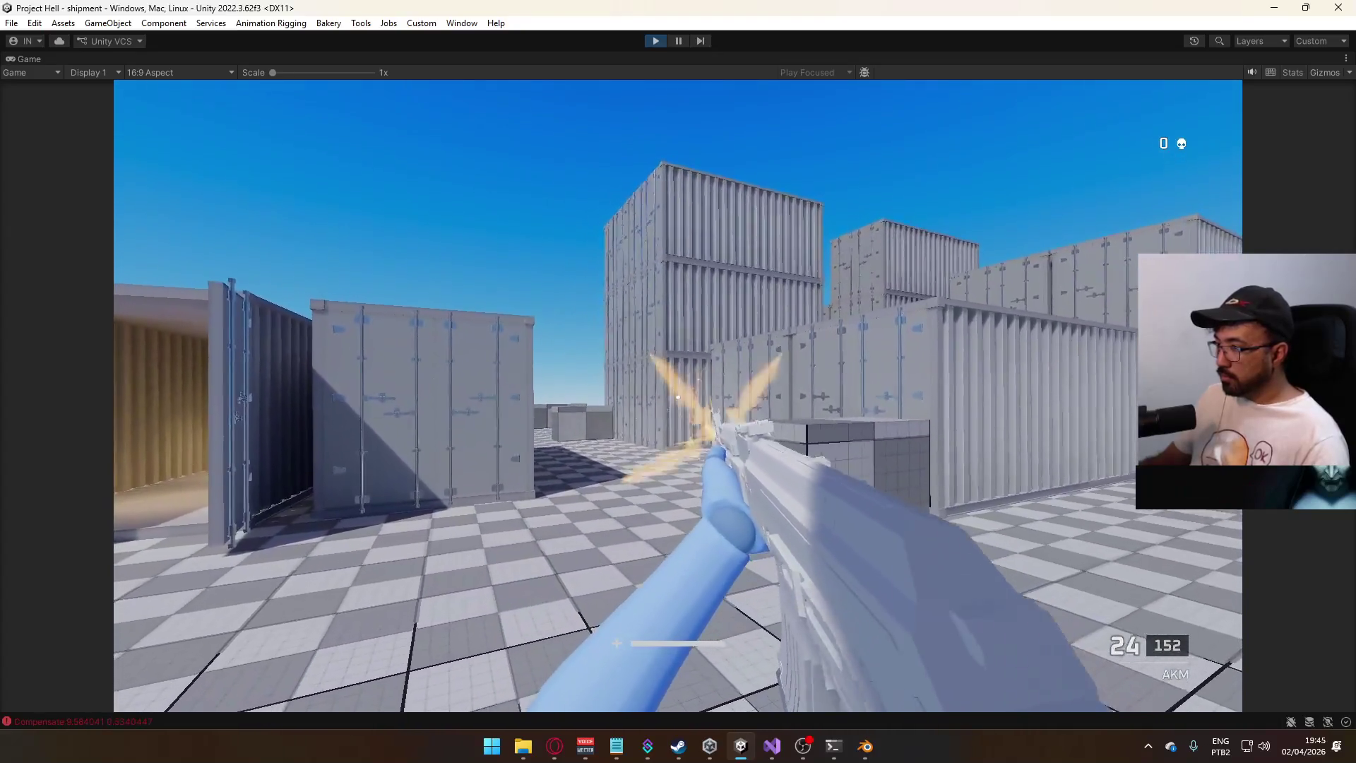
click(678, 398)
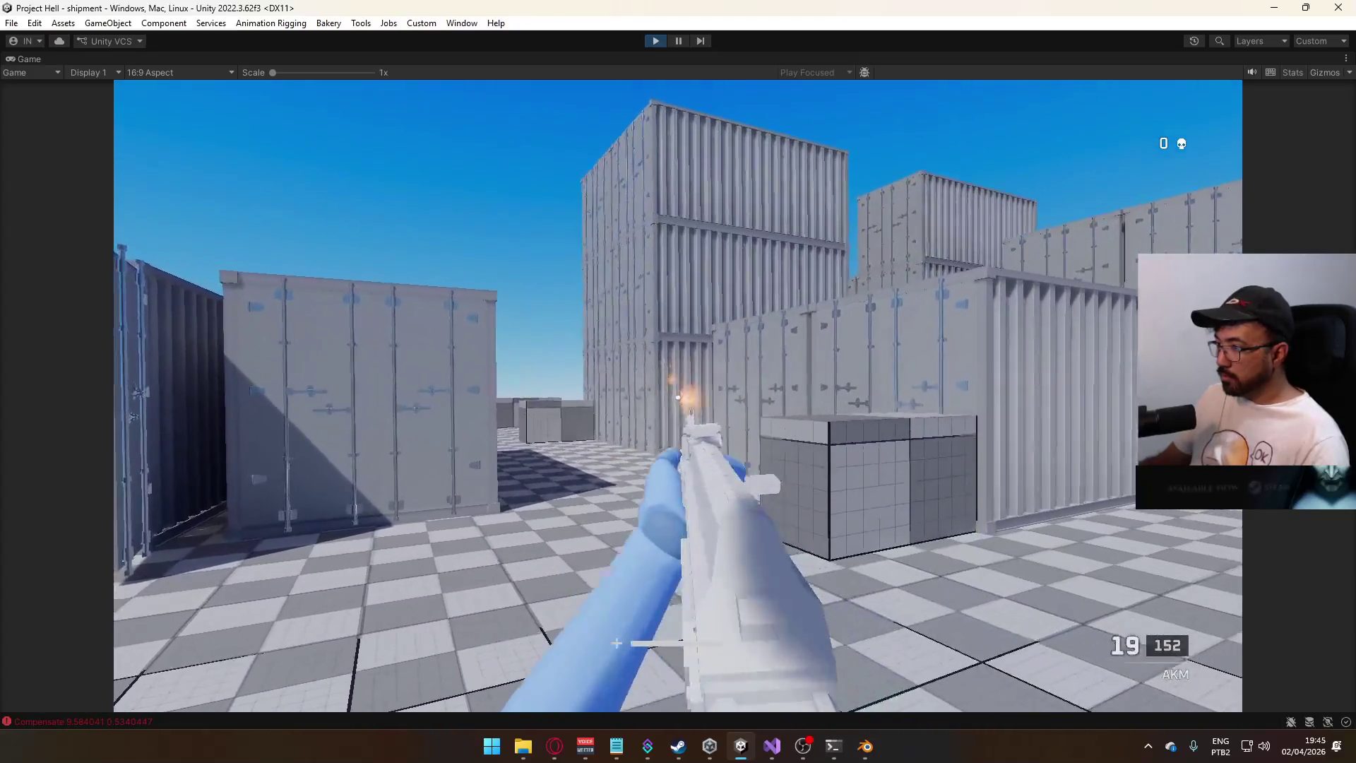
click(678, 398)
click(678, 398)
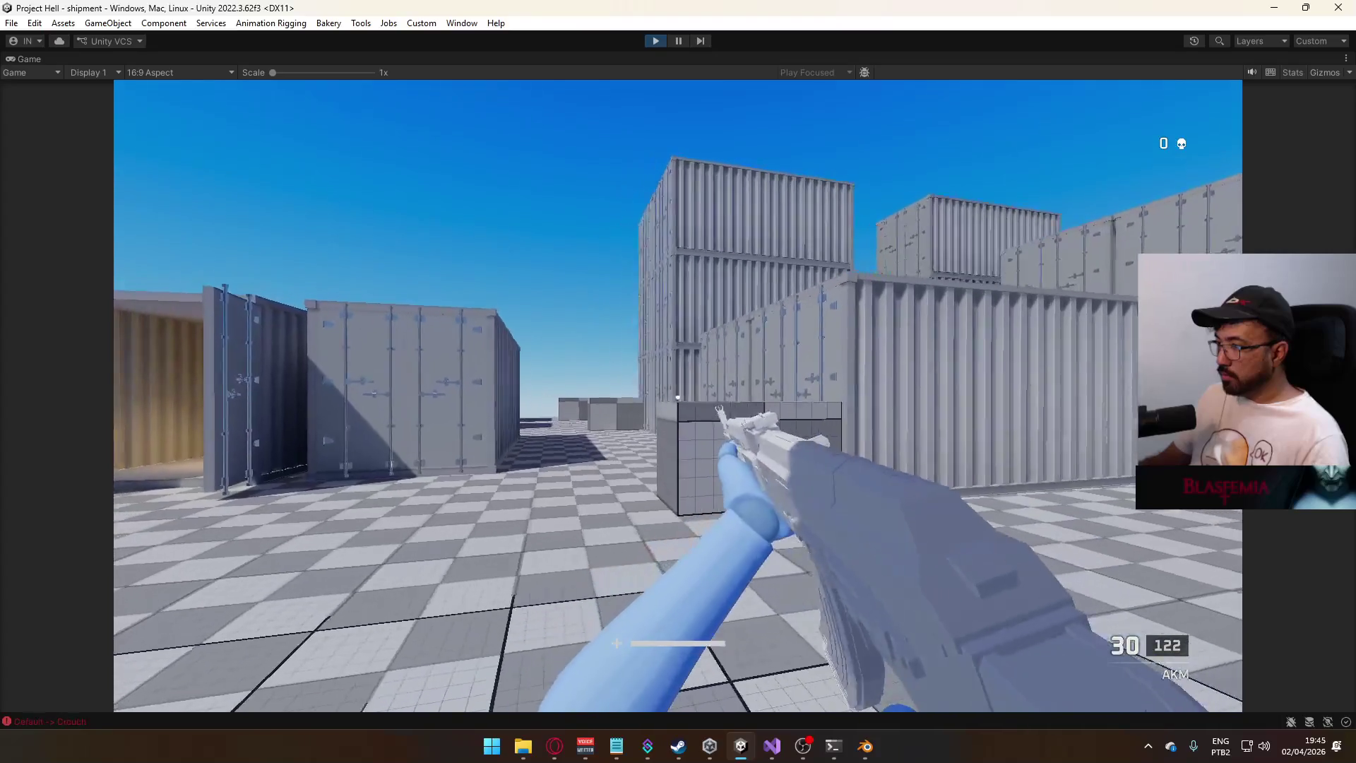
- Sprint through the container alley firing bursts, reload, then stop the play test
key(w)
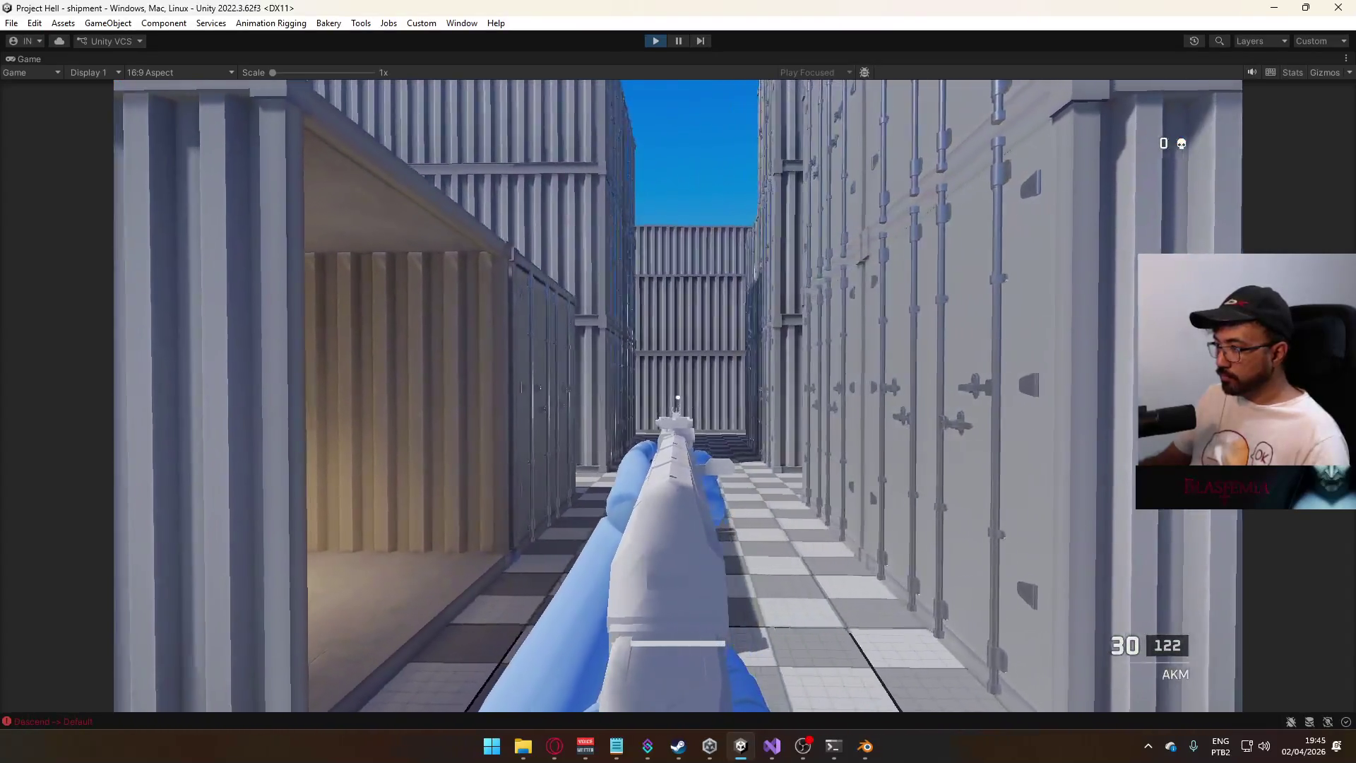
click(678, 397)
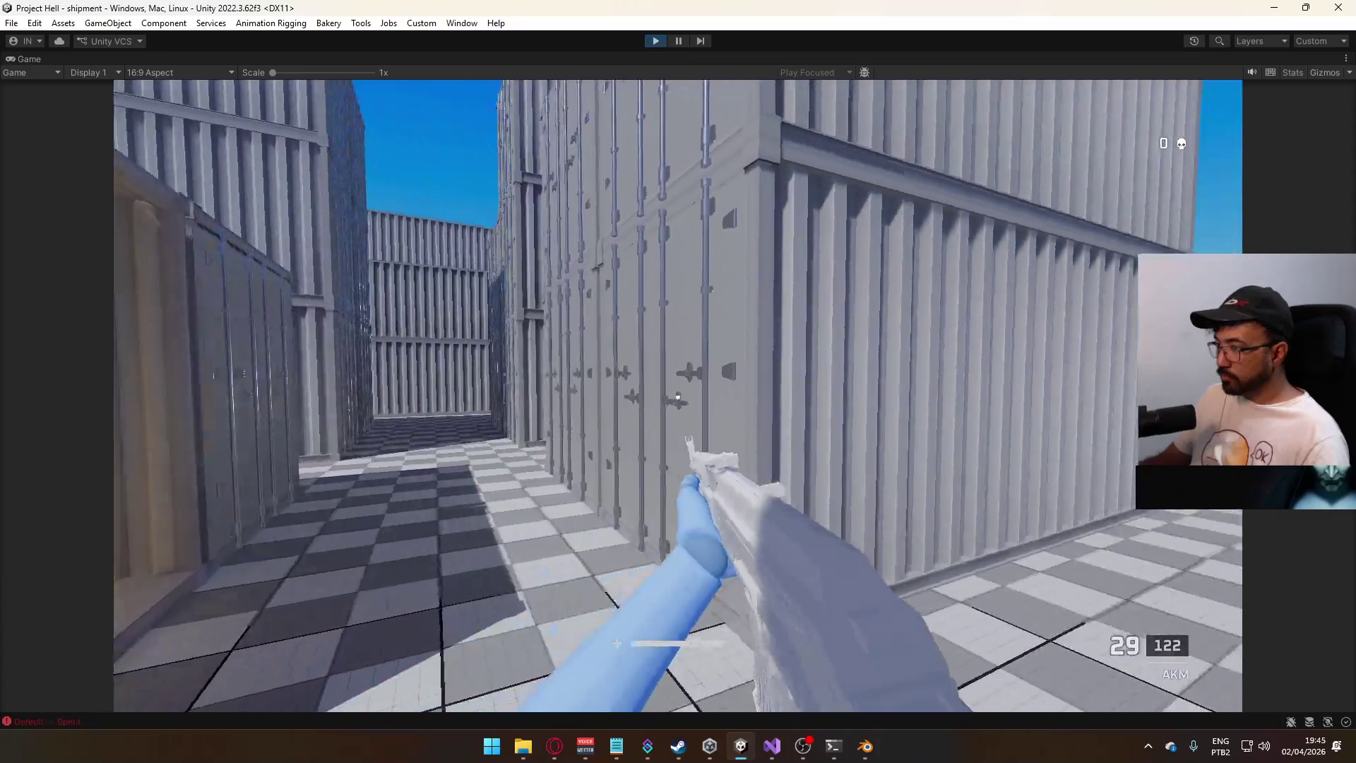
key(shift+w)
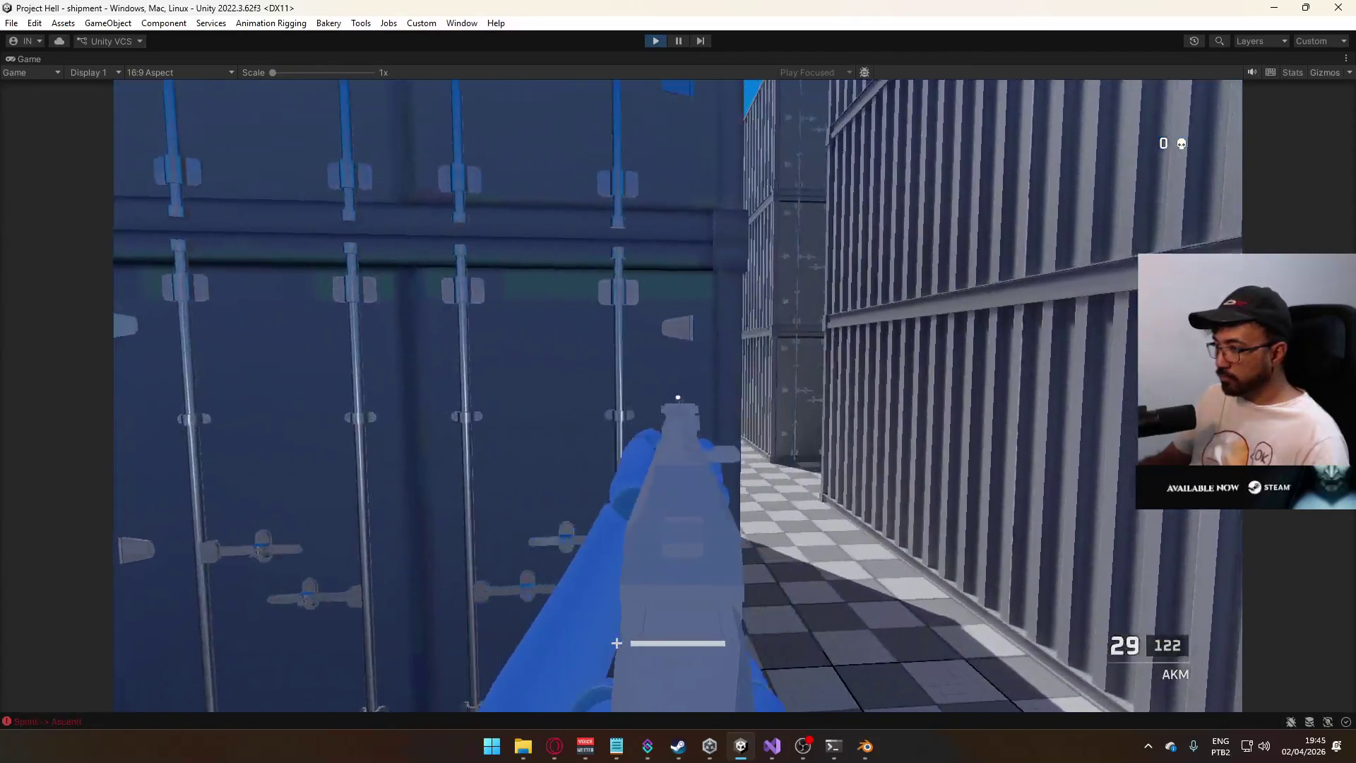
click(678, 397)
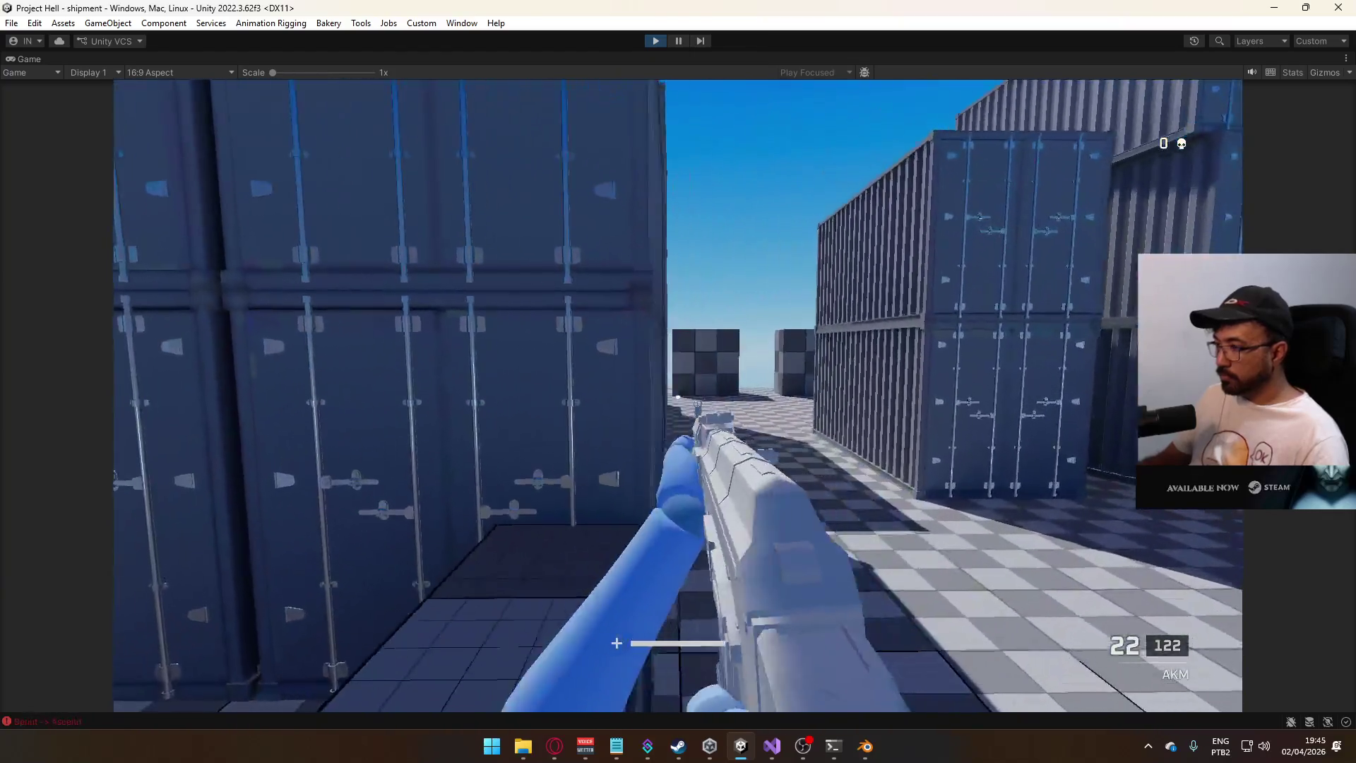
click(678, 397)
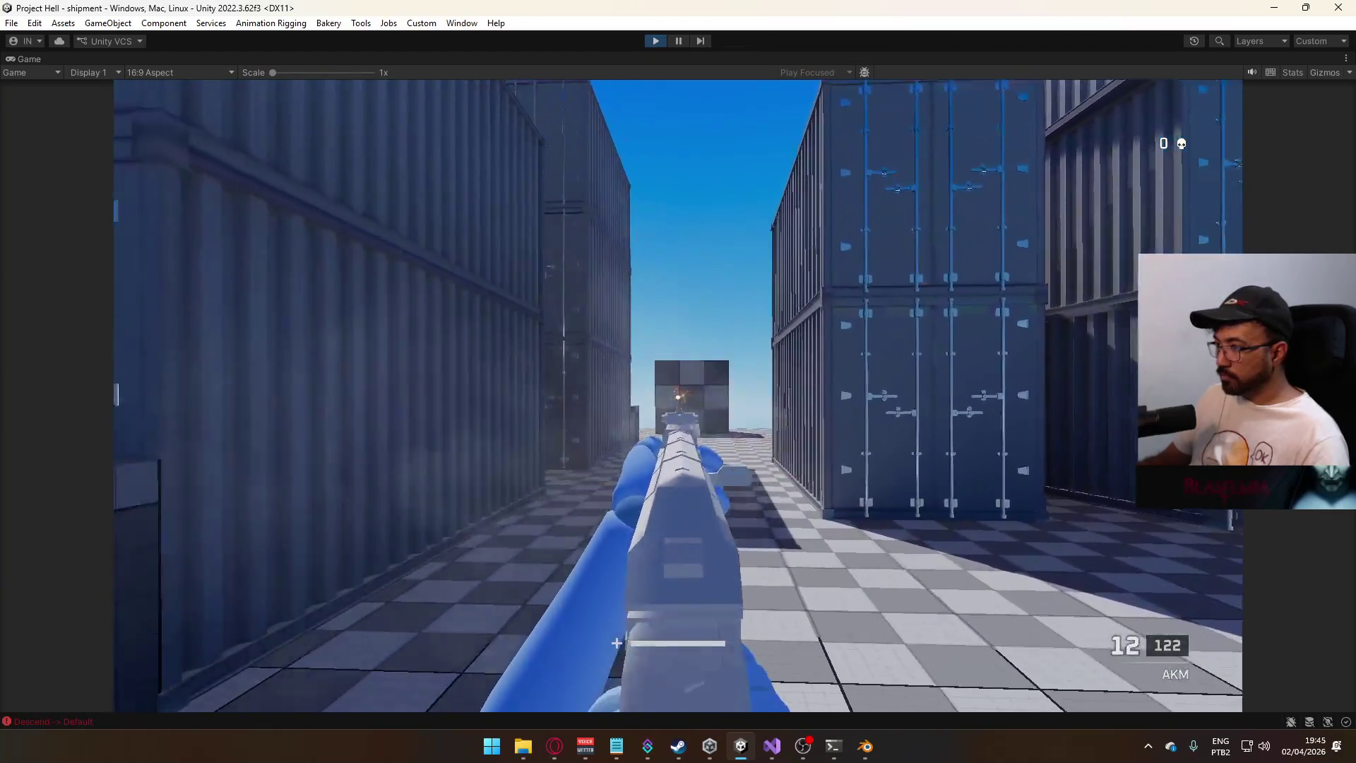
click(678, 397)
key(shift+w)
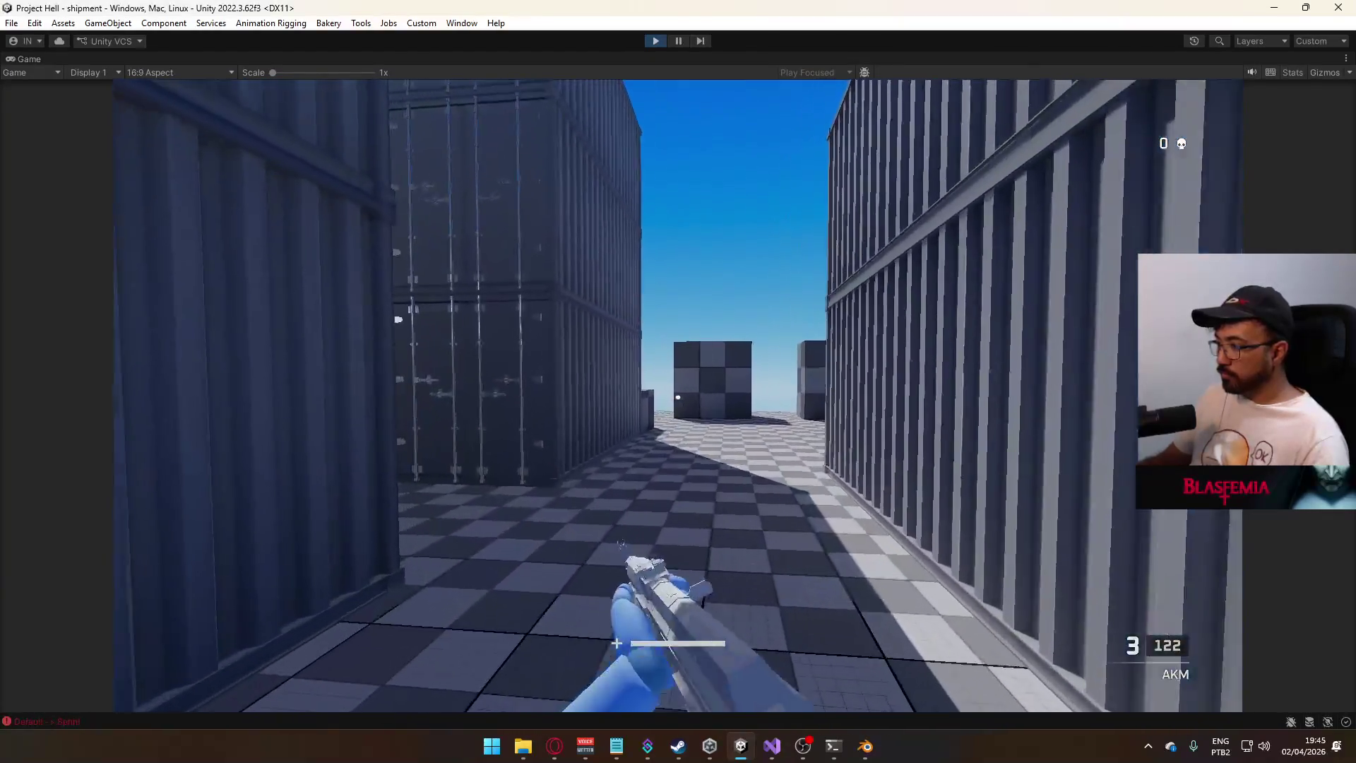
key(r)
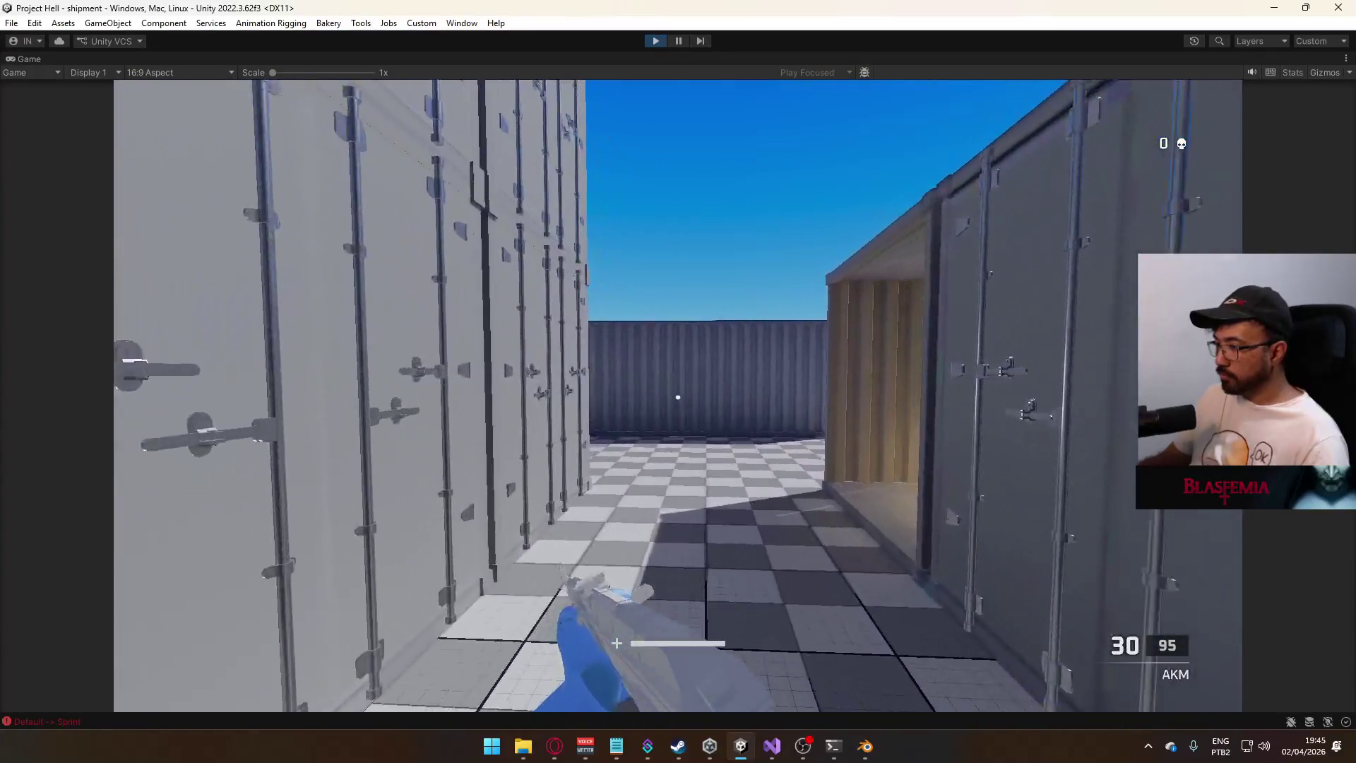
key(Escape)
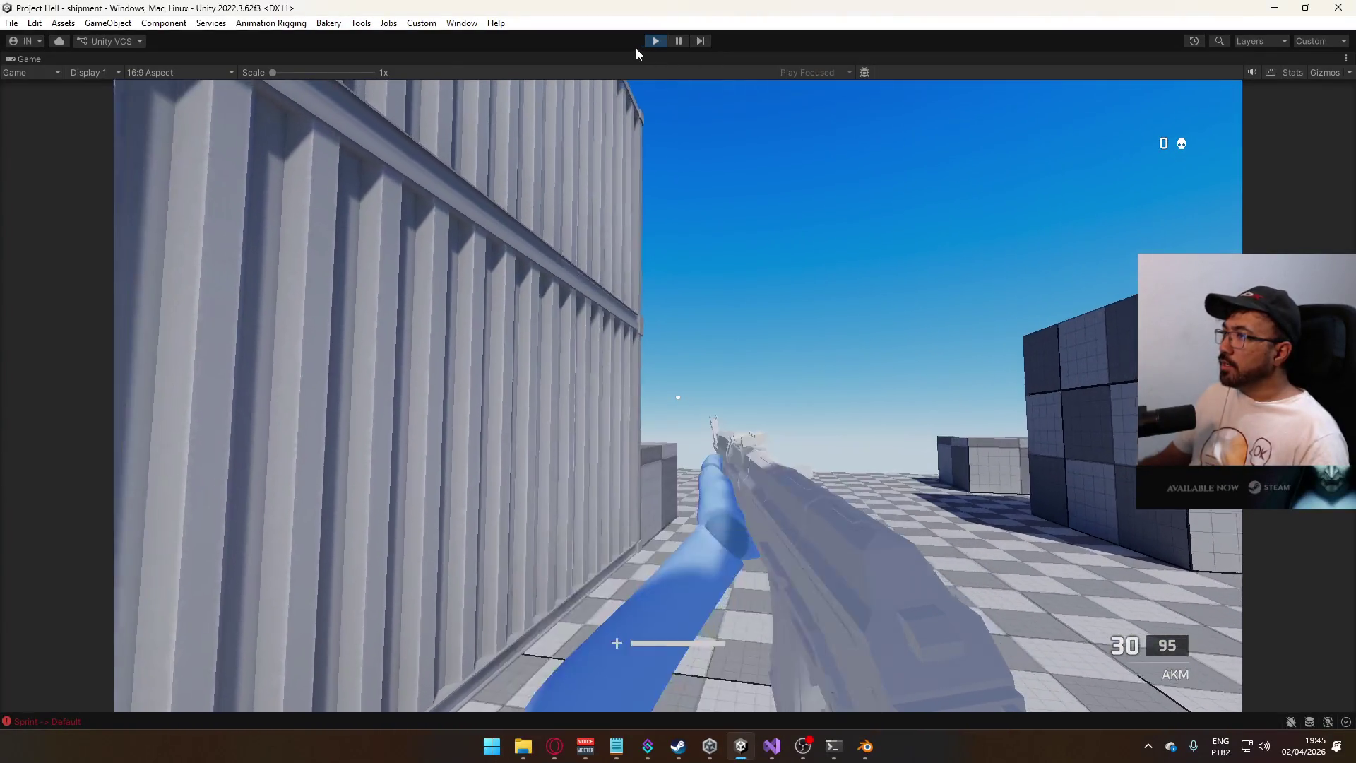
click(656, 41)
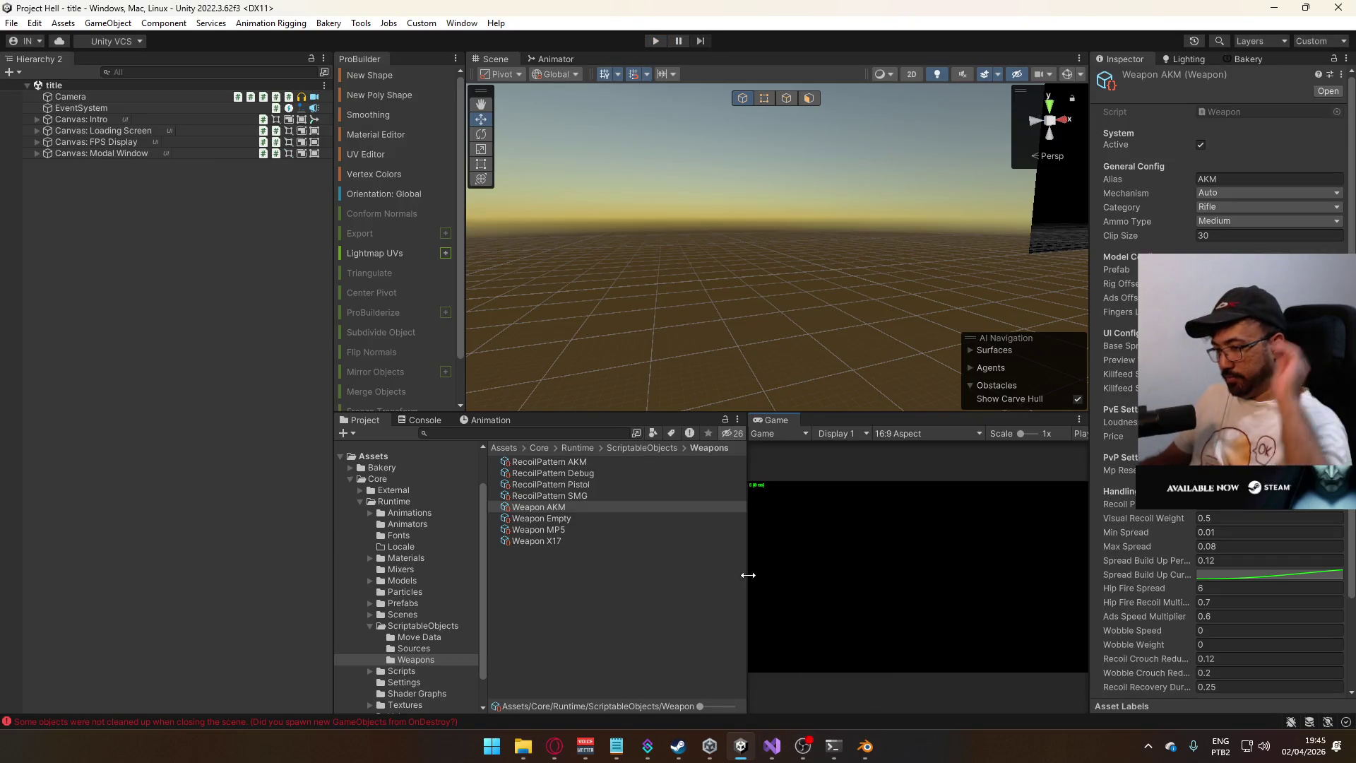
- Clear all Console entries and go back to the Project view's Weapons folder
click(424, 420)
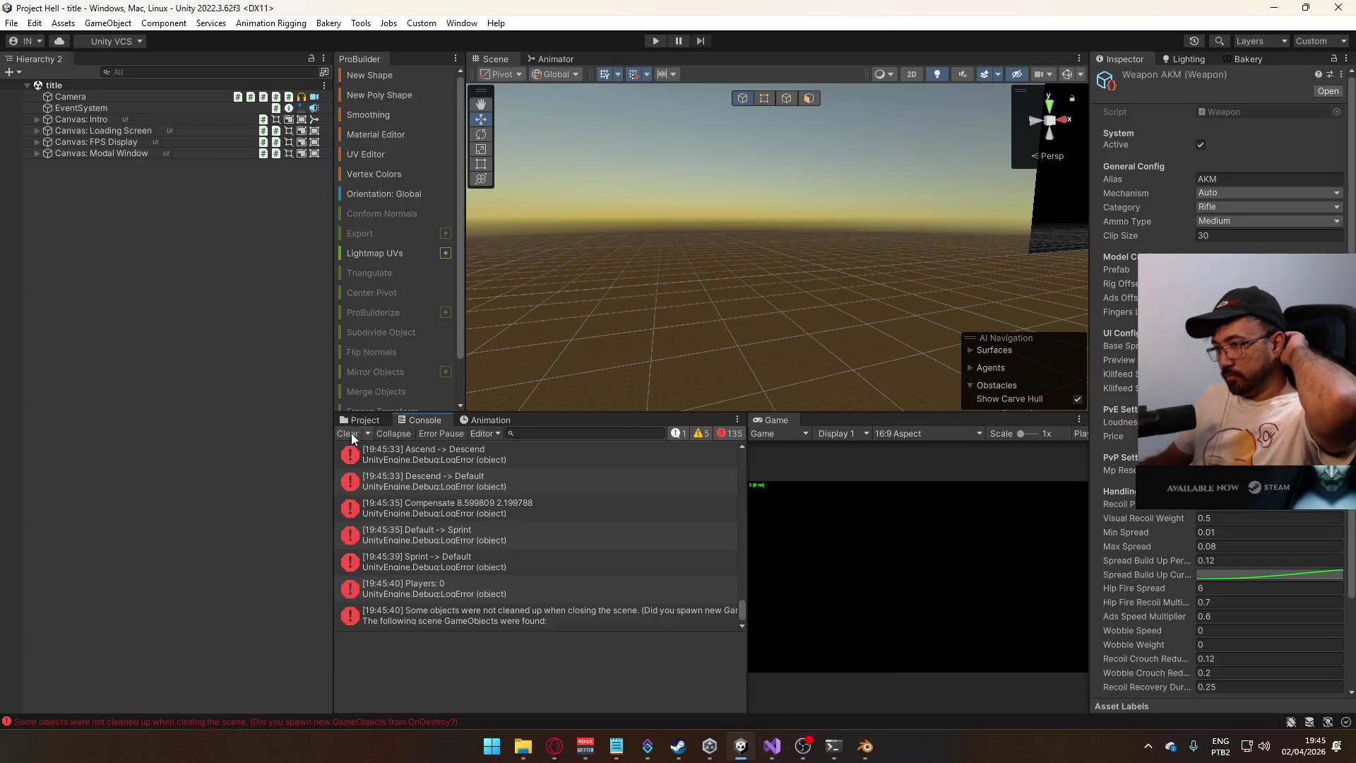
click(347, 434)
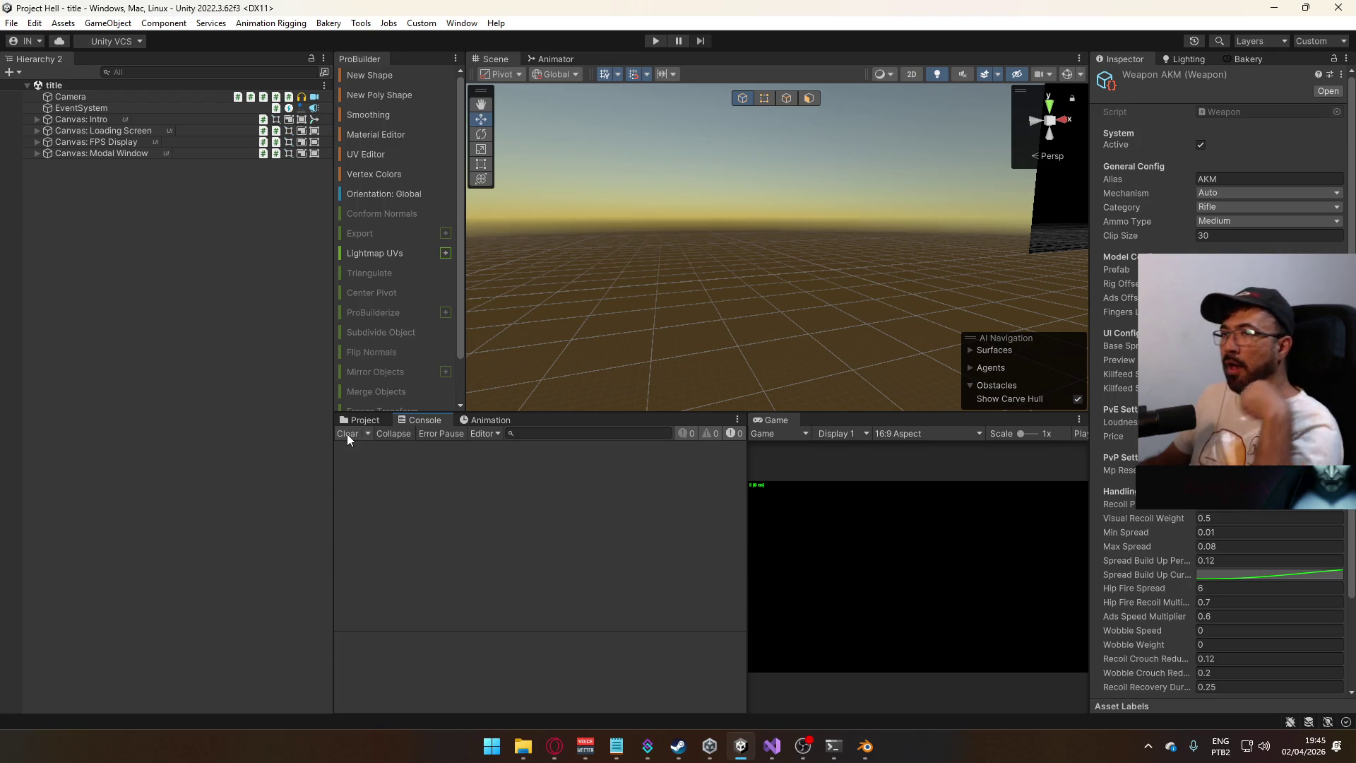
click(367, 424)
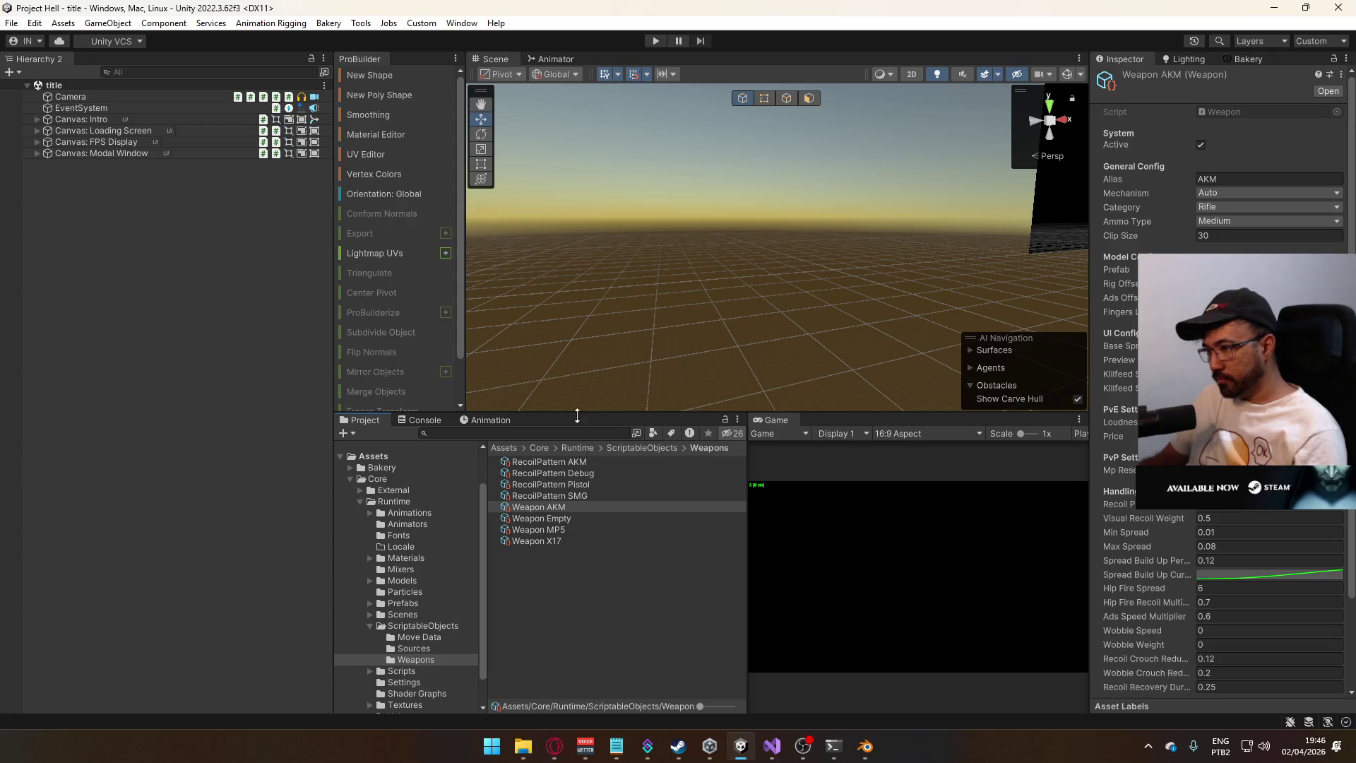
- Duplicate the Weapon X17 asset and rename the copy to Weapon Eagle
click(554, 540)
key(ctrl+d)
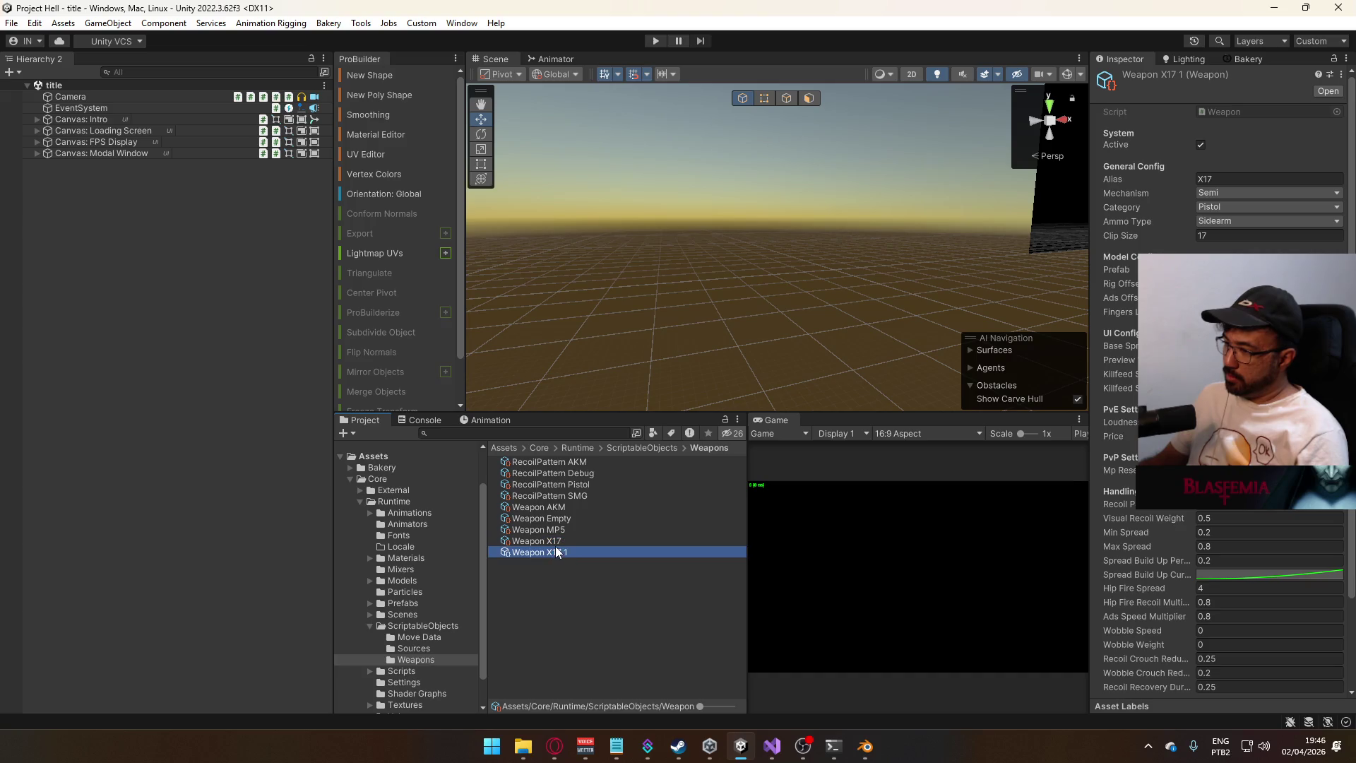
click(553, 552)
drag(546, 552, 592, 557)
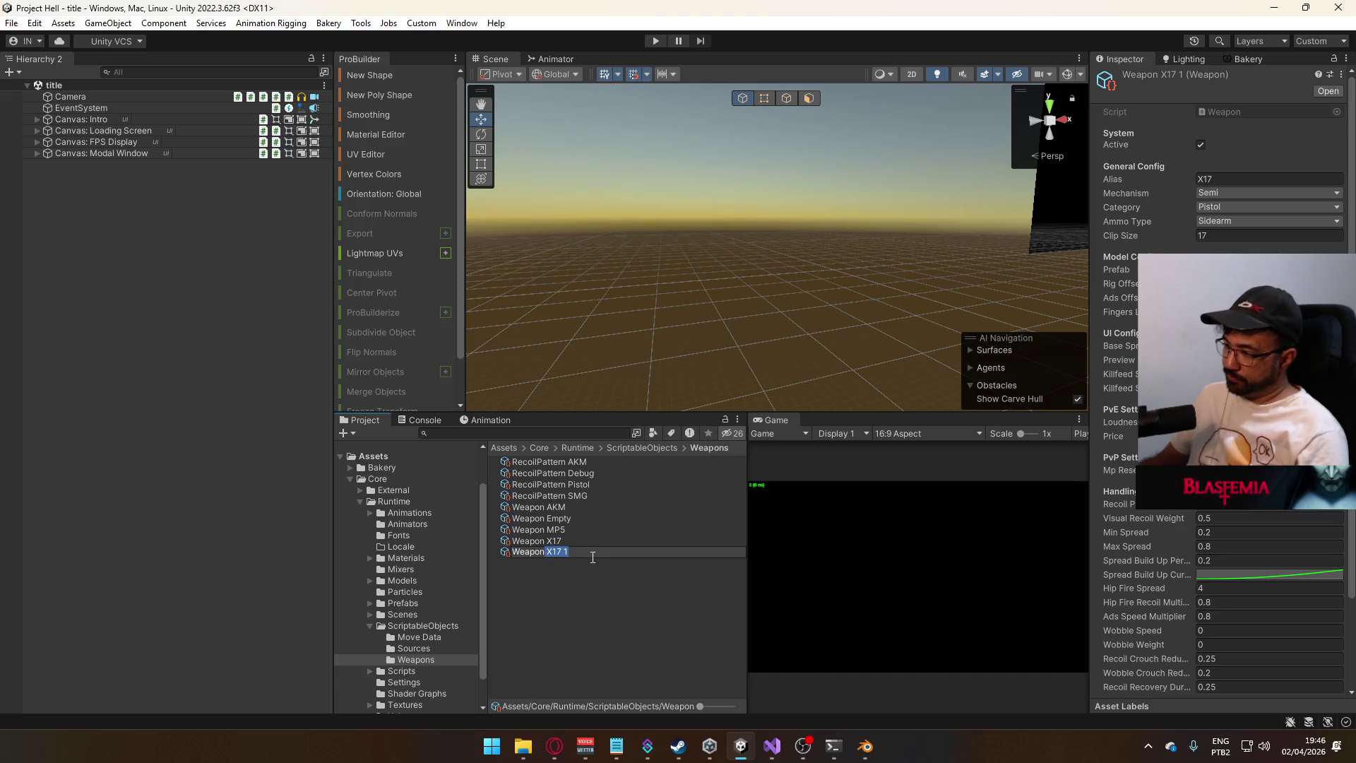
text(Eagle)
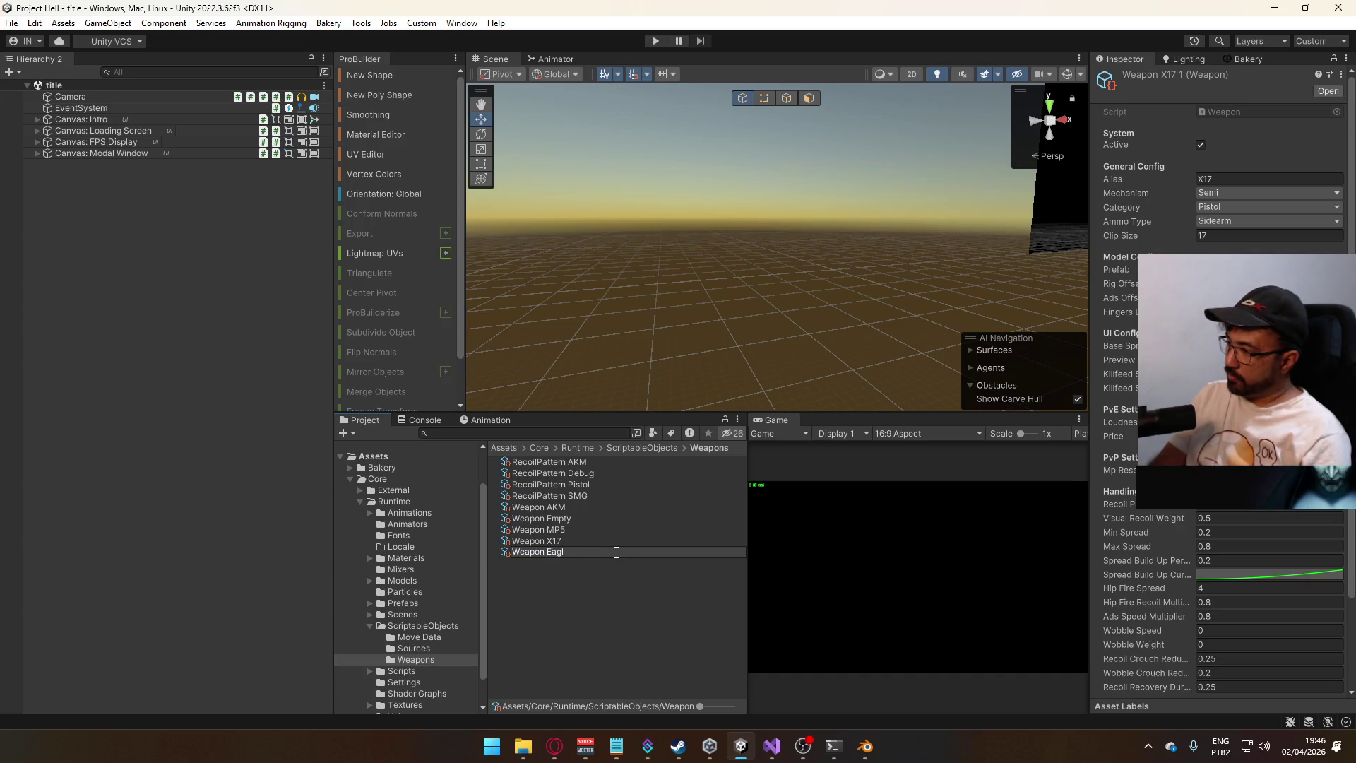
key(Return)
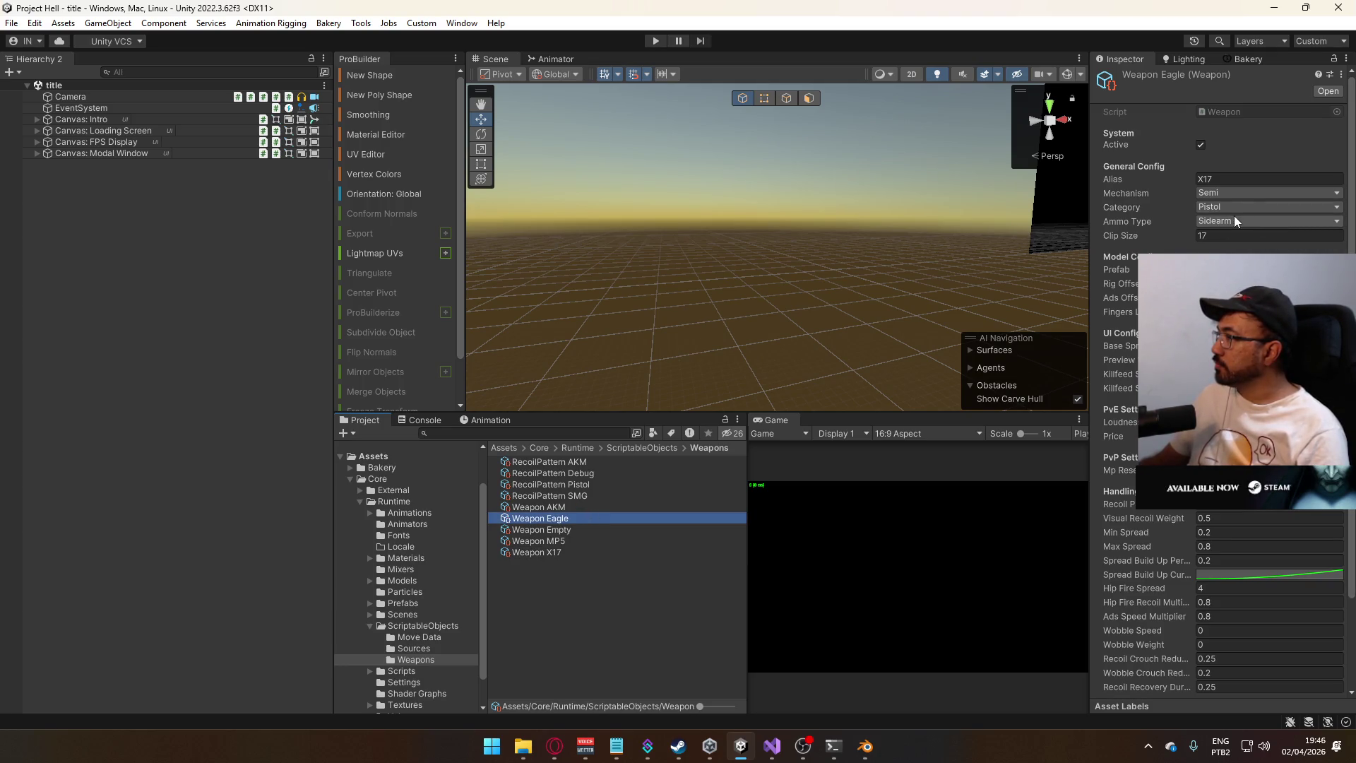
- Set the Weapon Eagle alias to Eagle and its clip size to 7
click(1234, 178)
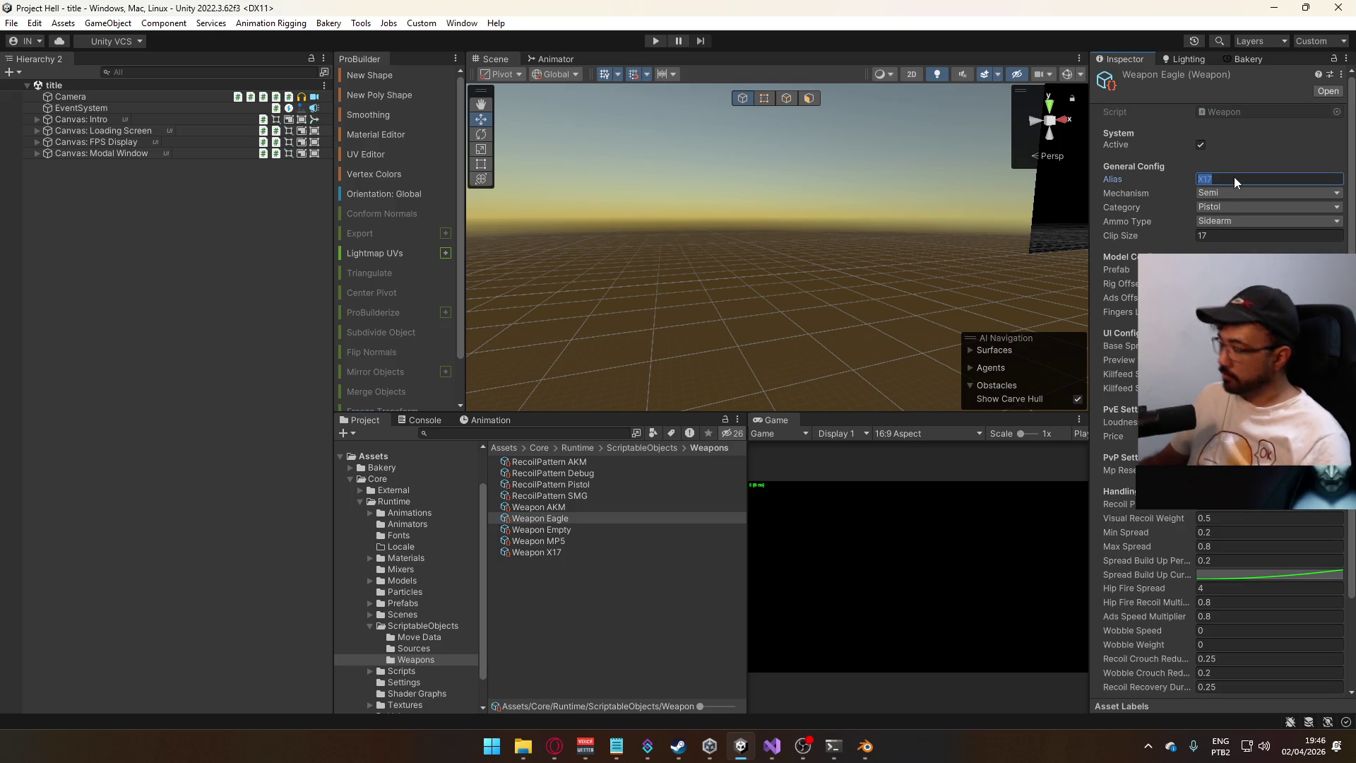
text(Eagle)
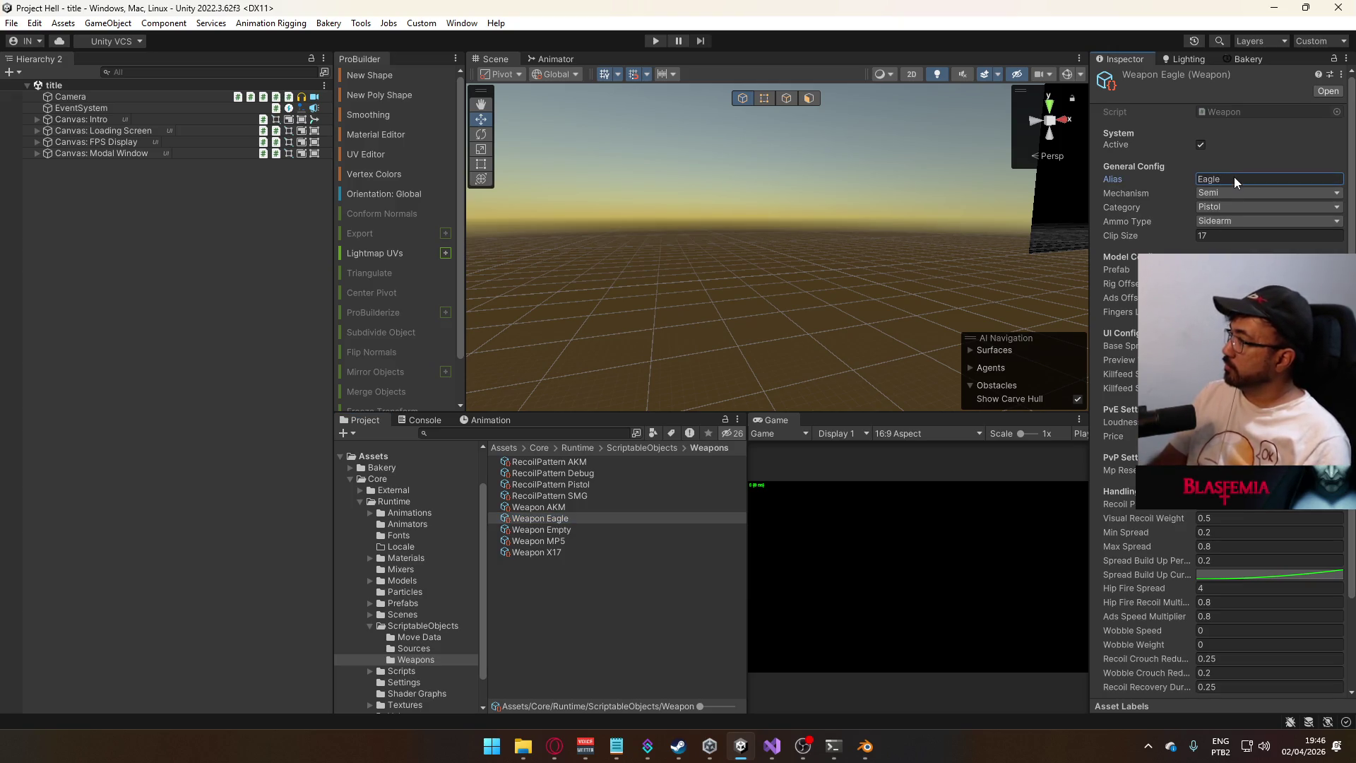
click(1213, 235)
text(7)
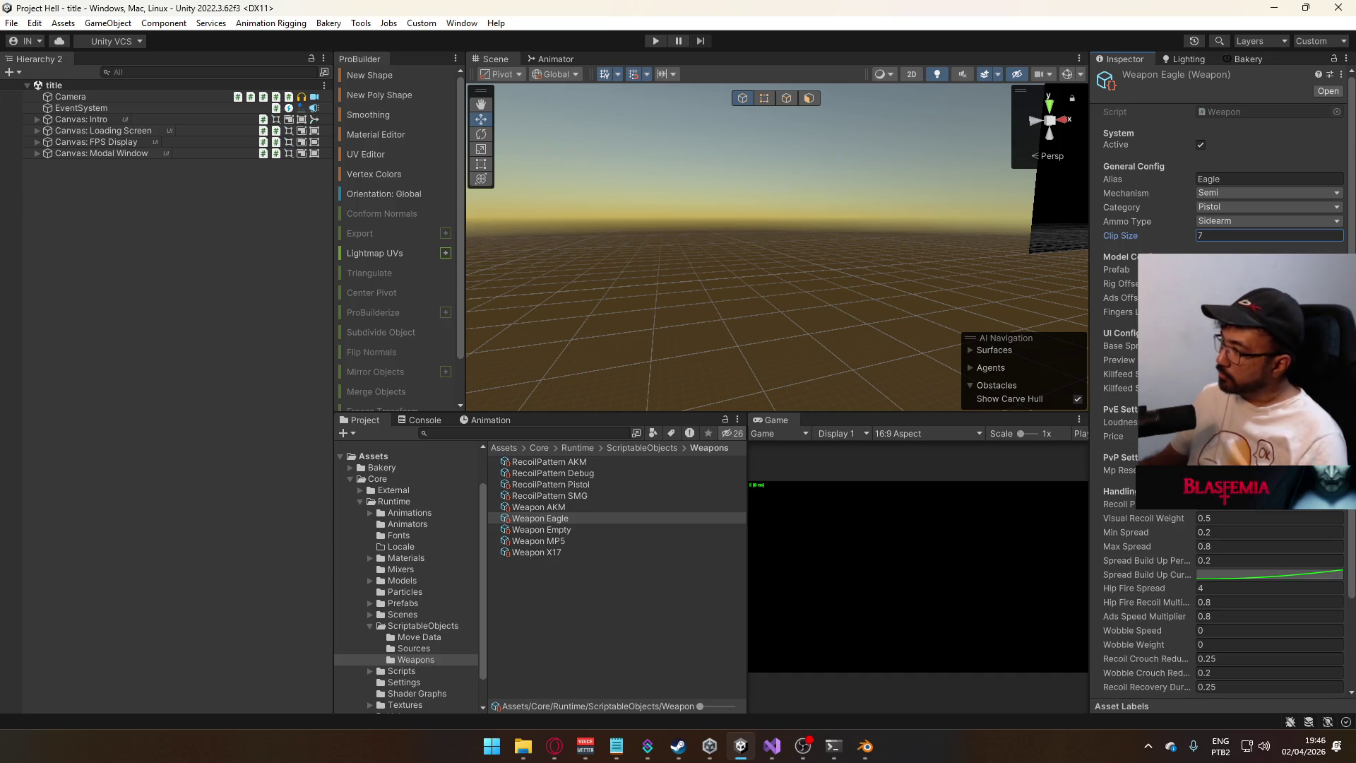
click(1267, 469)
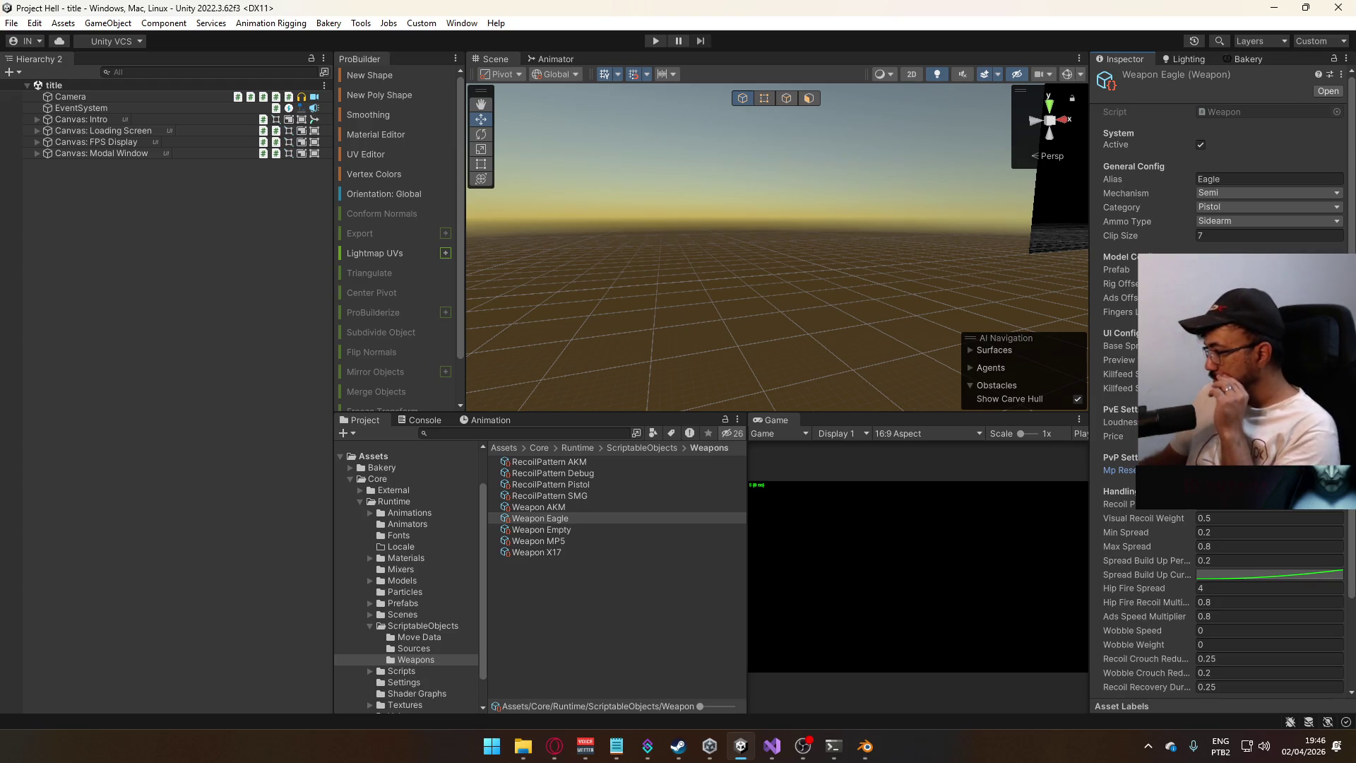
scroll(1221, 382, down, 5)
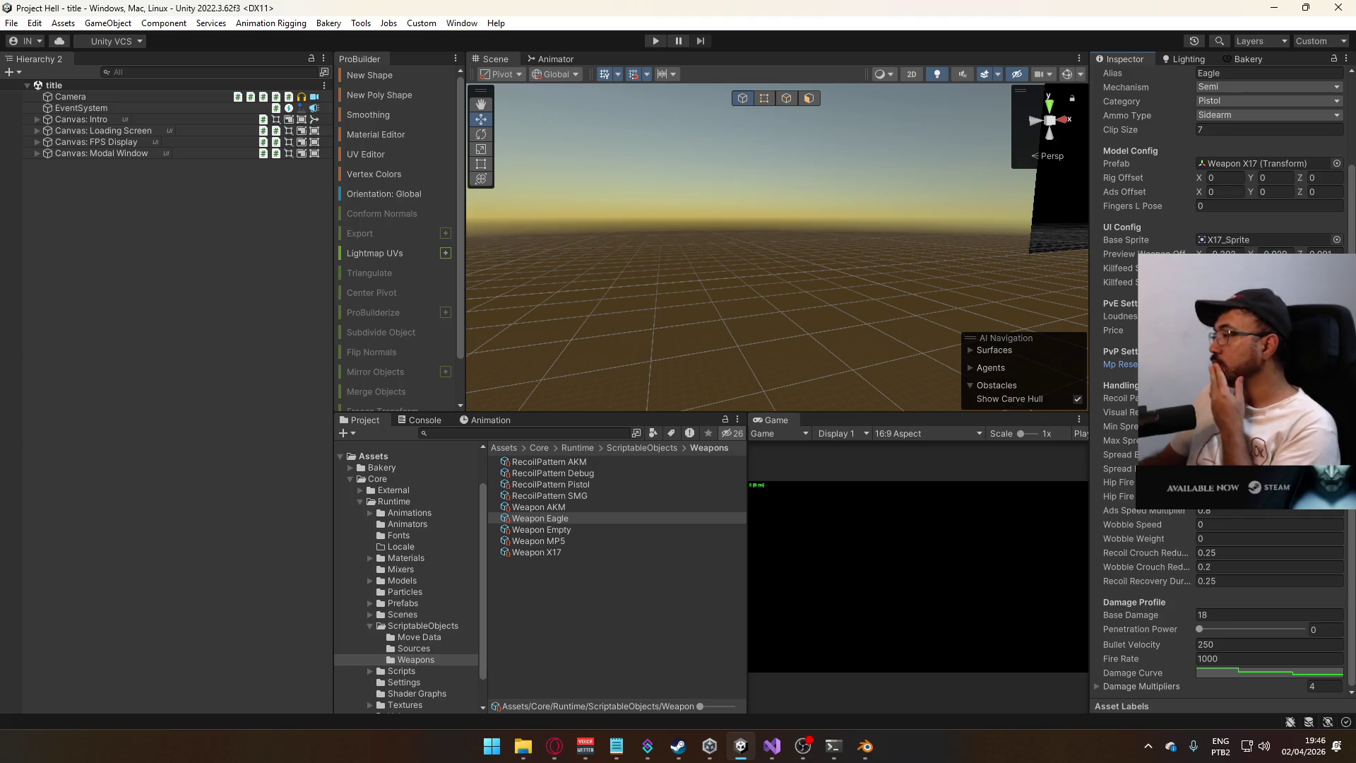
scroll(1221, 381, up, 5)
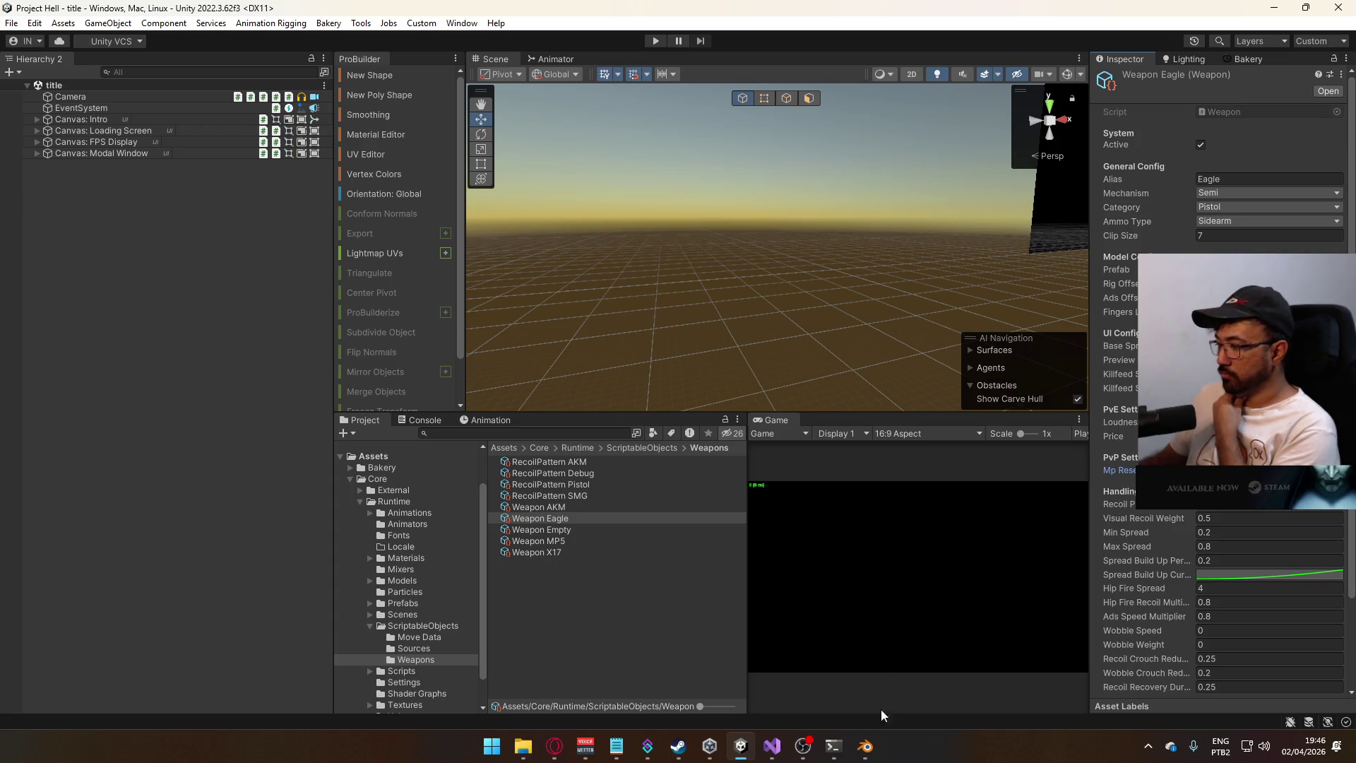
click(864, 746)
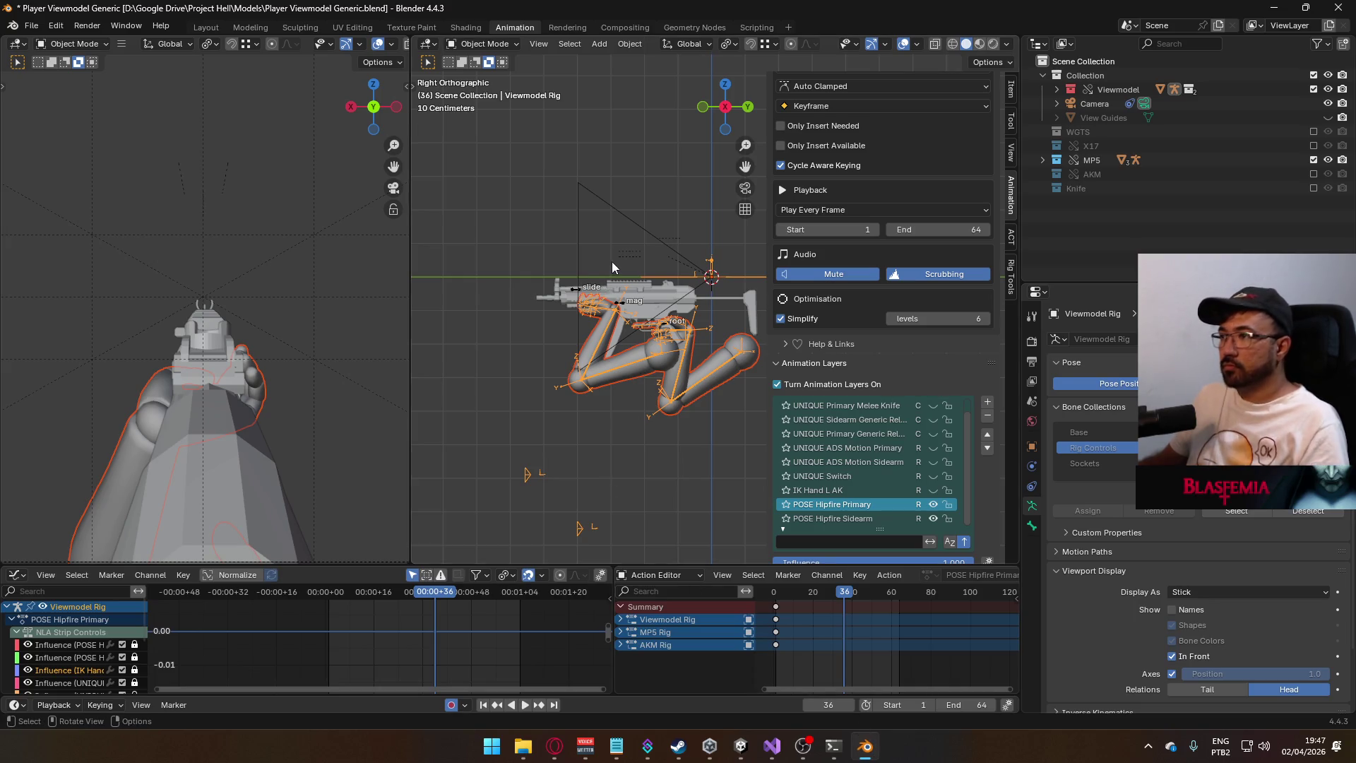
- Exclude the MP5 collection, save Player Viewmodel Generic.blend, and start File > Link
key(ctrl+s)
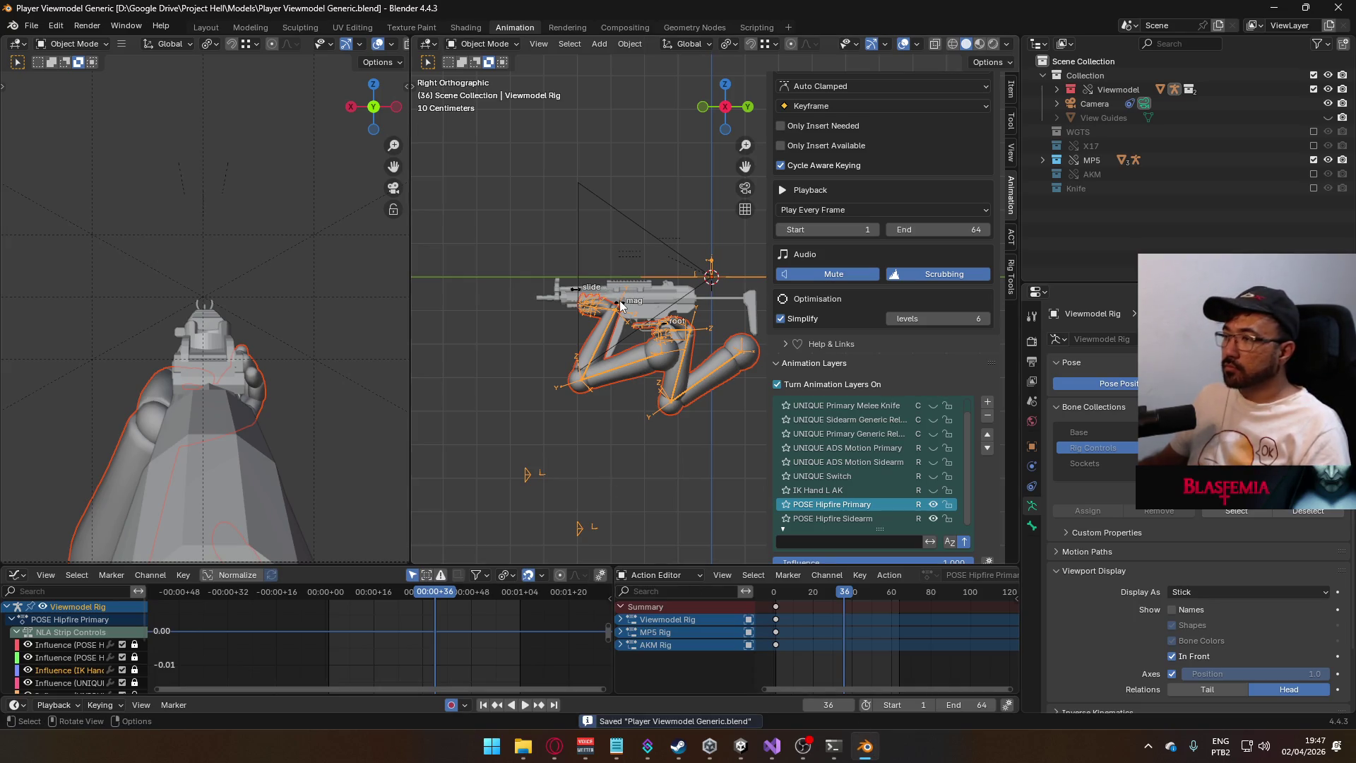
click(620, 300)
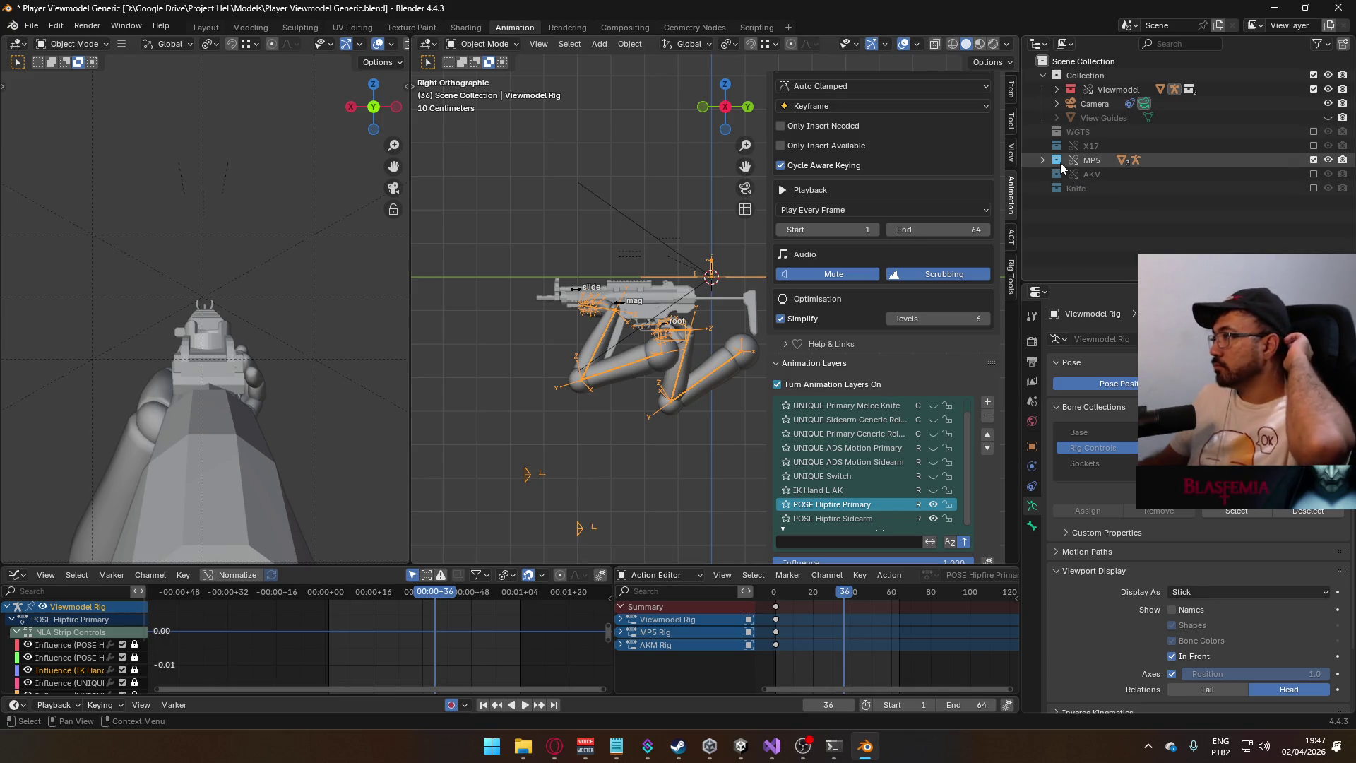
click(1315, 160)
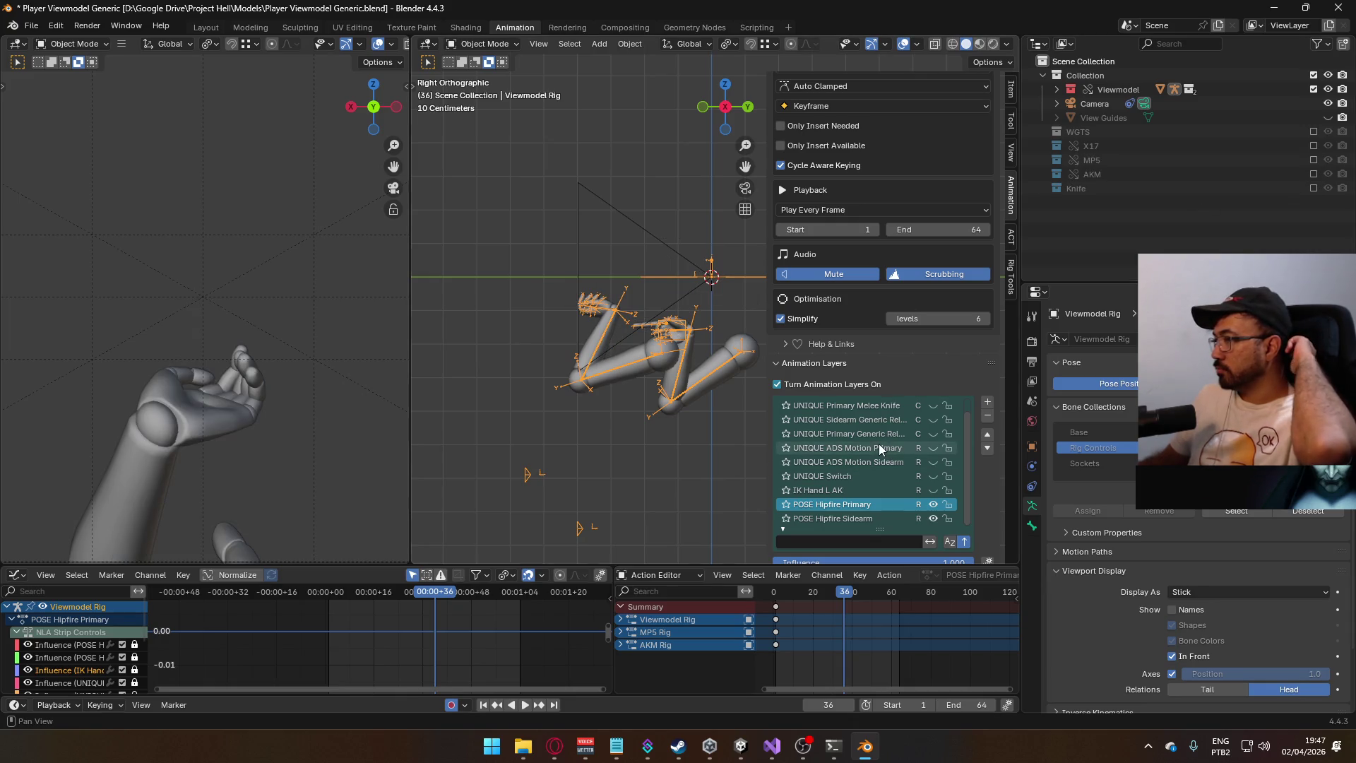
click(932, 490)
click(933, 490)
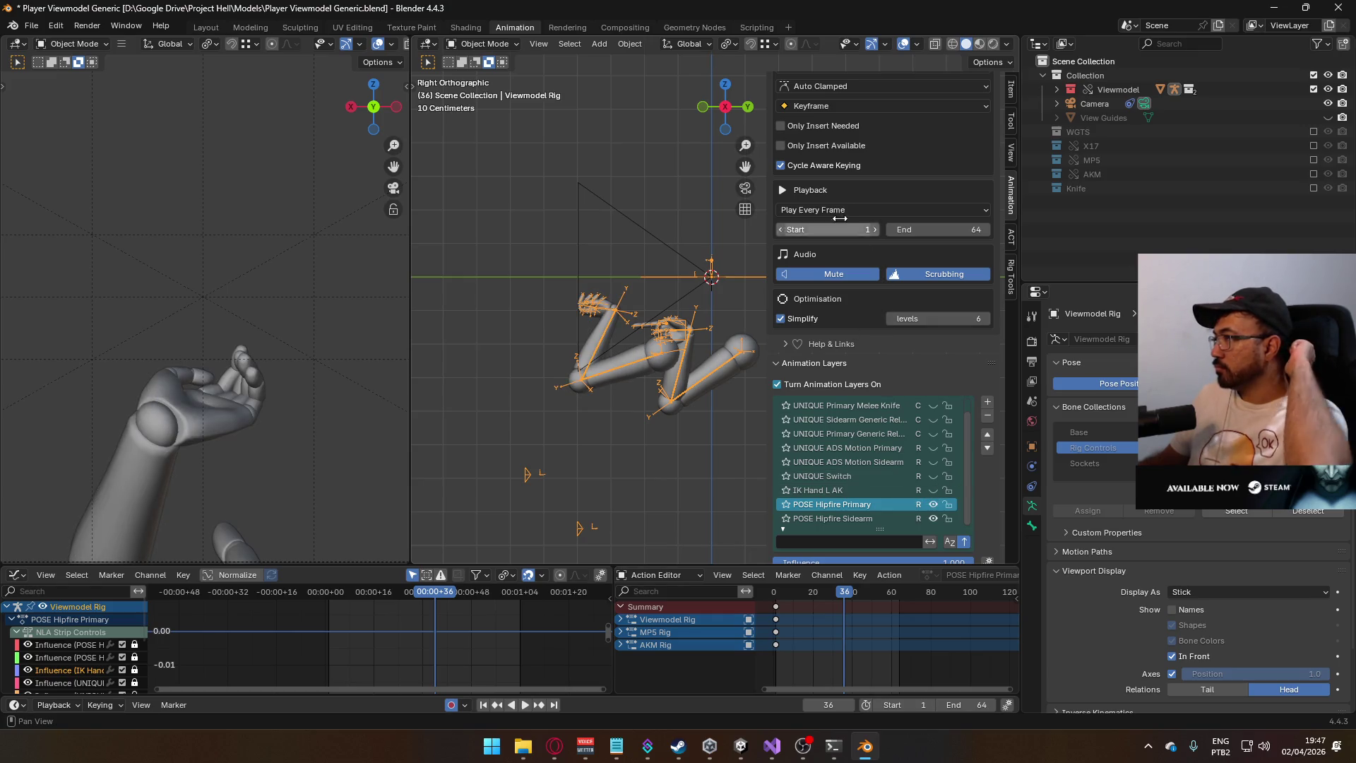
key(ctrl+s)
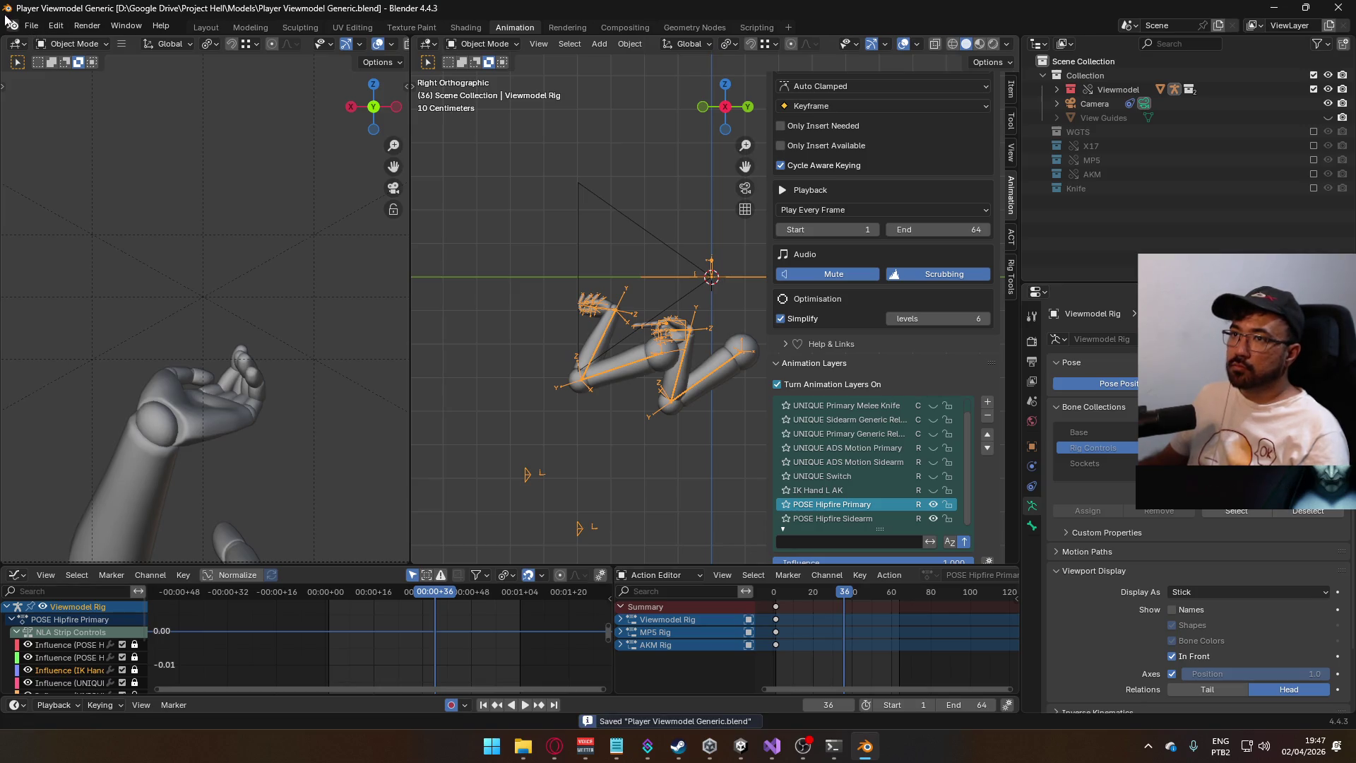
click(31, 26)
click(87, 175)
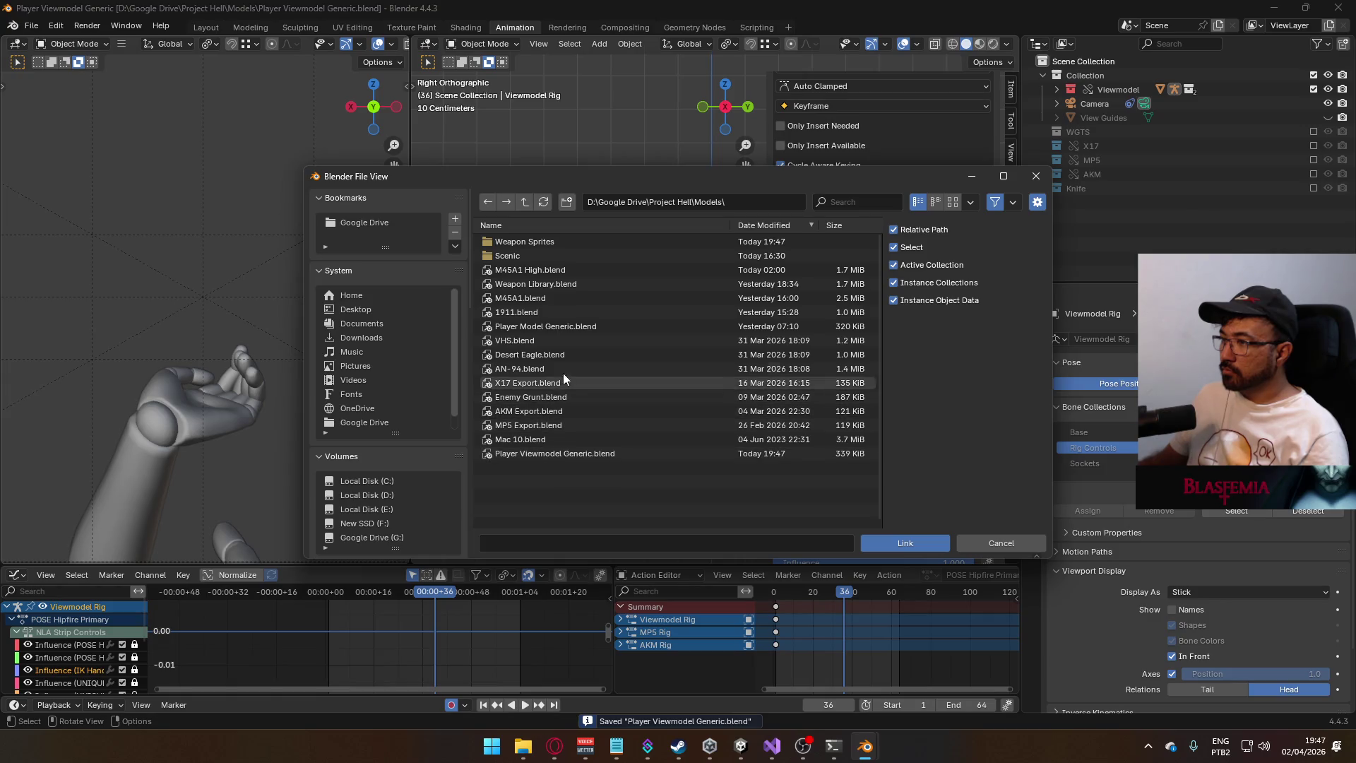
- Link the Eagle collection from Weapon Library.blend and expand it in the Outliner
double_click(540, 283)
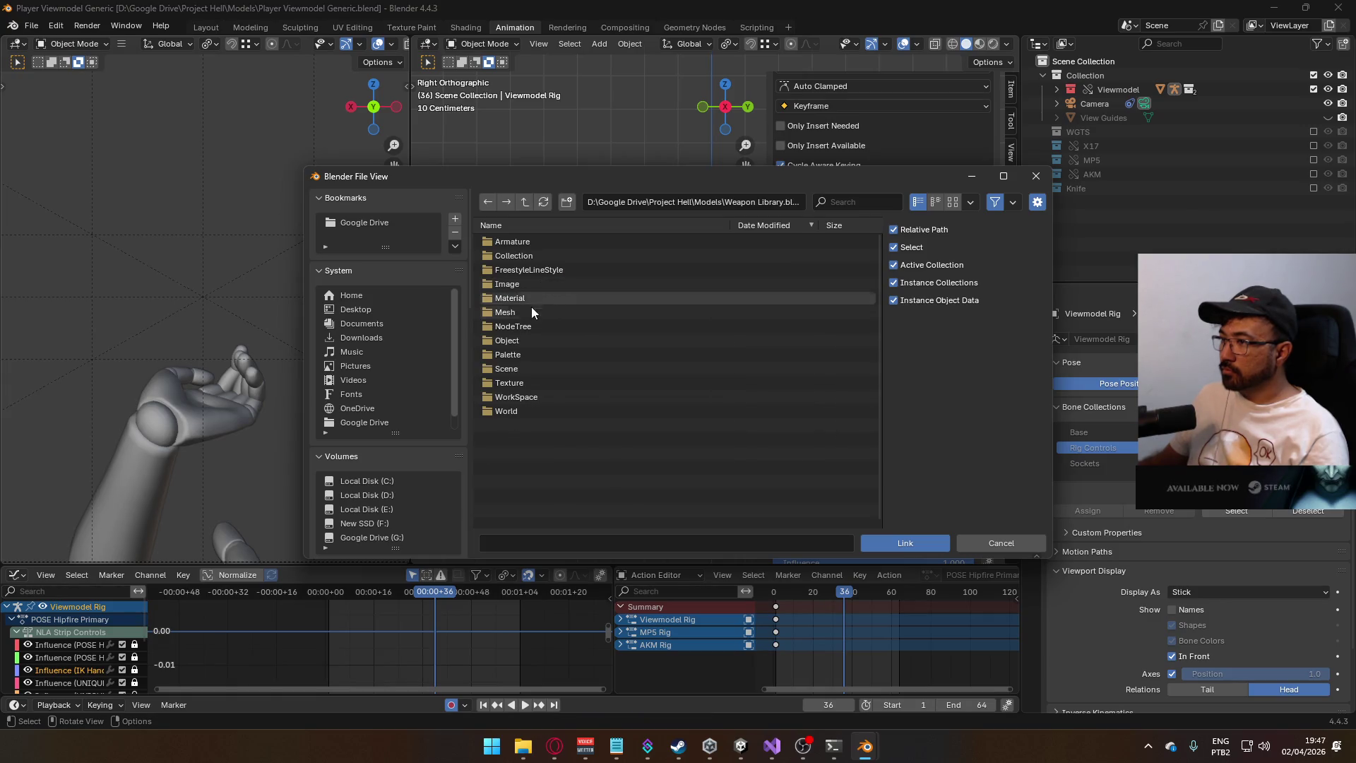
double_click(532, 255)
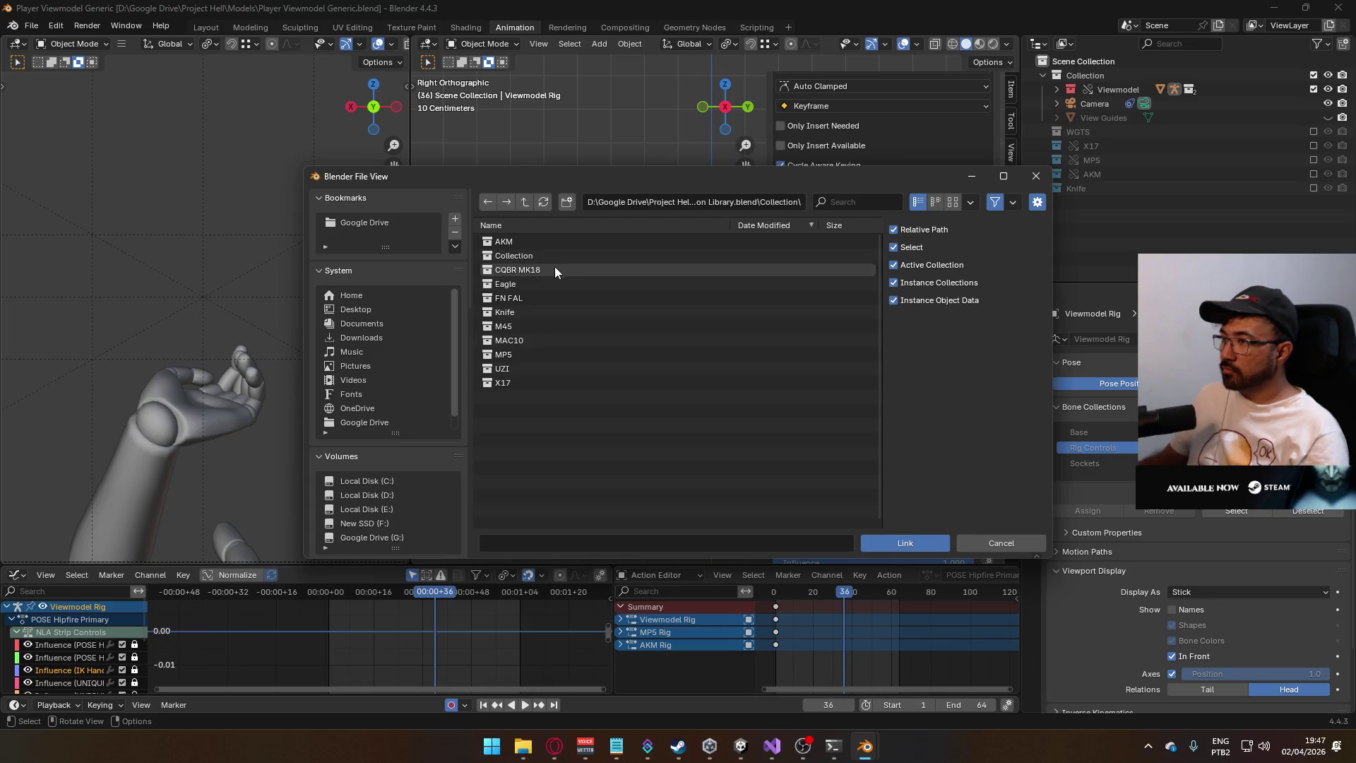
click(521, 283)
click(905, 537)
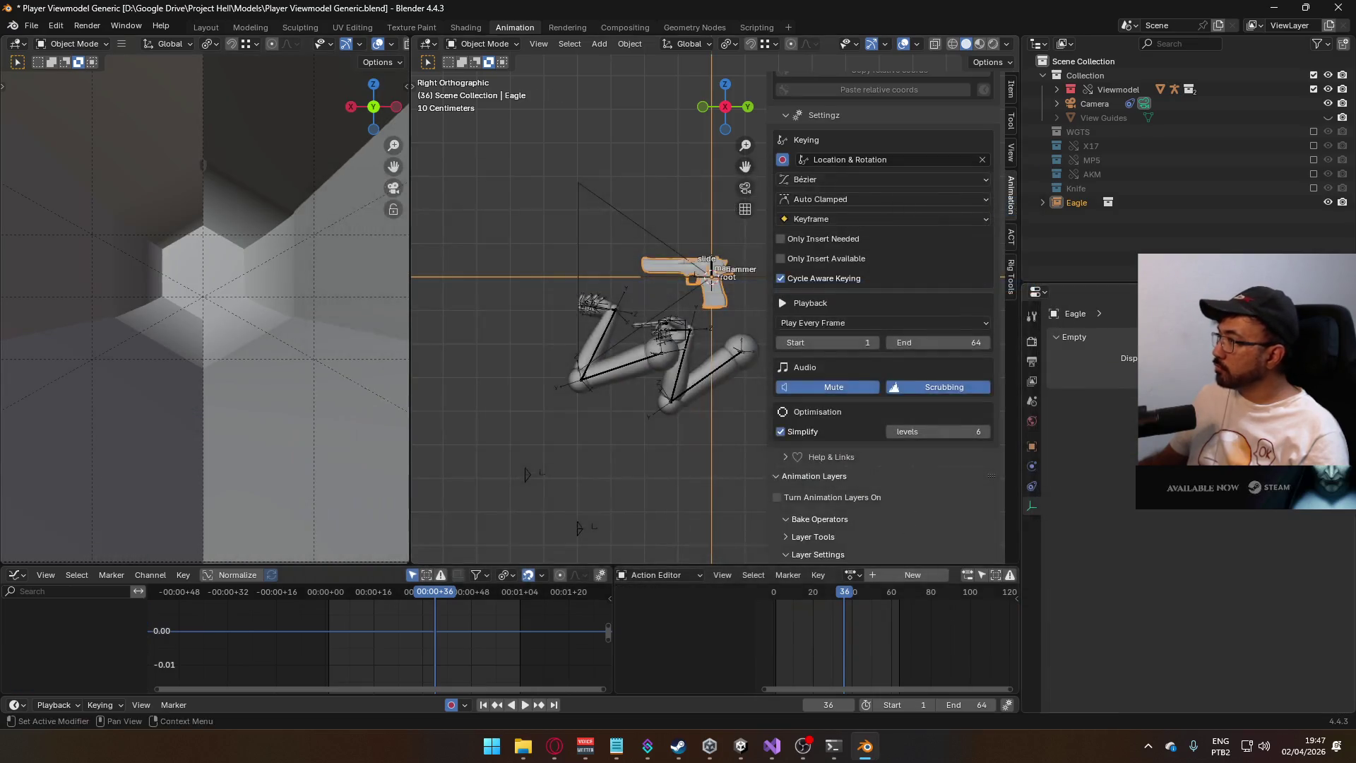
click(1043, 203)
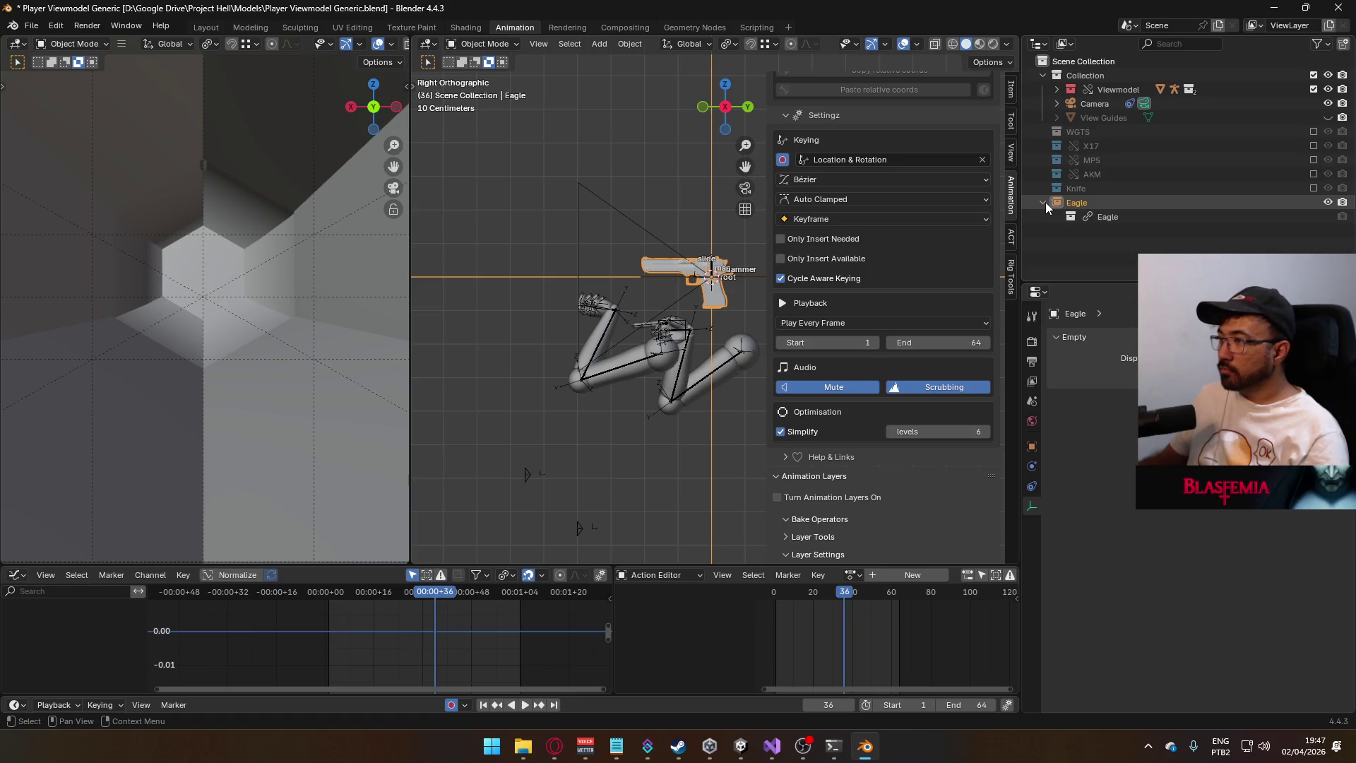
- Make Eagle a Selected & Content library override and give it a blue colour tag
right_click(1088, 216)
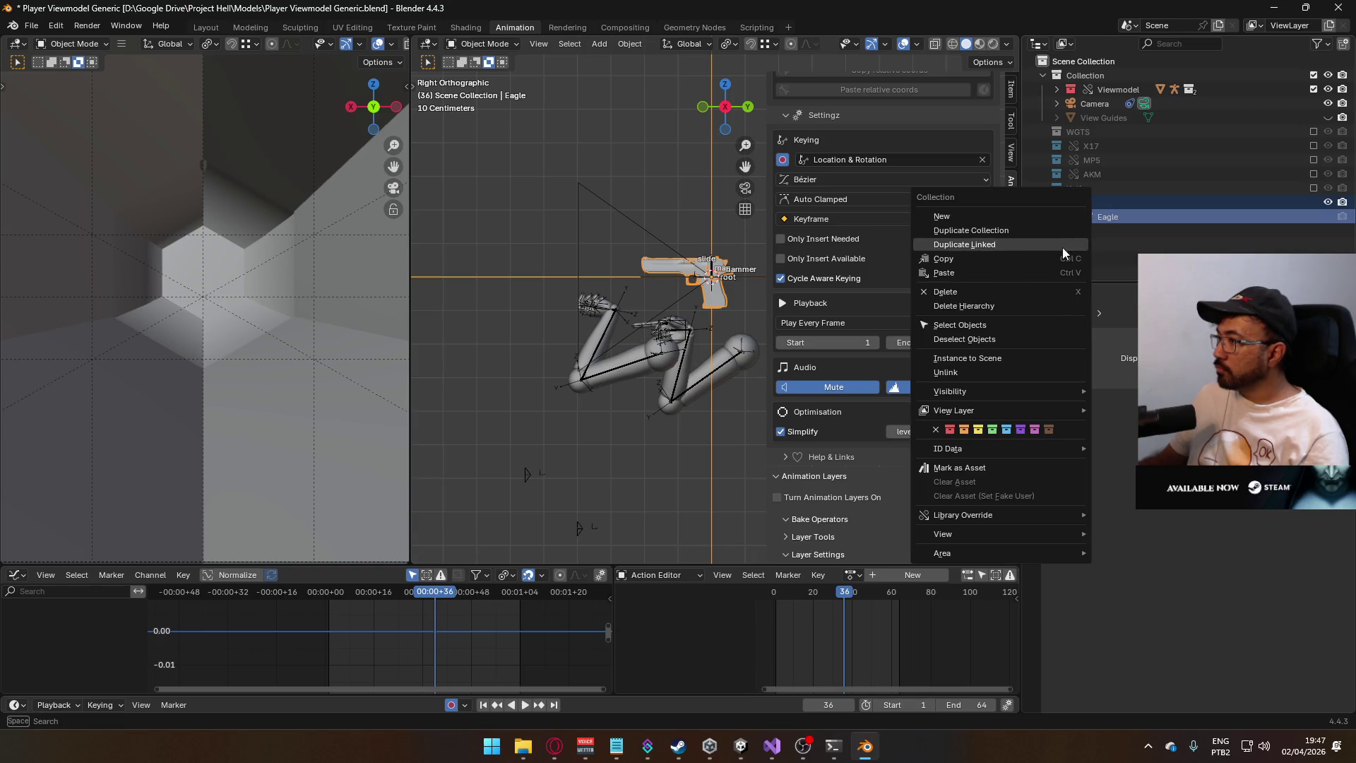
mouse_move(1029, 518)
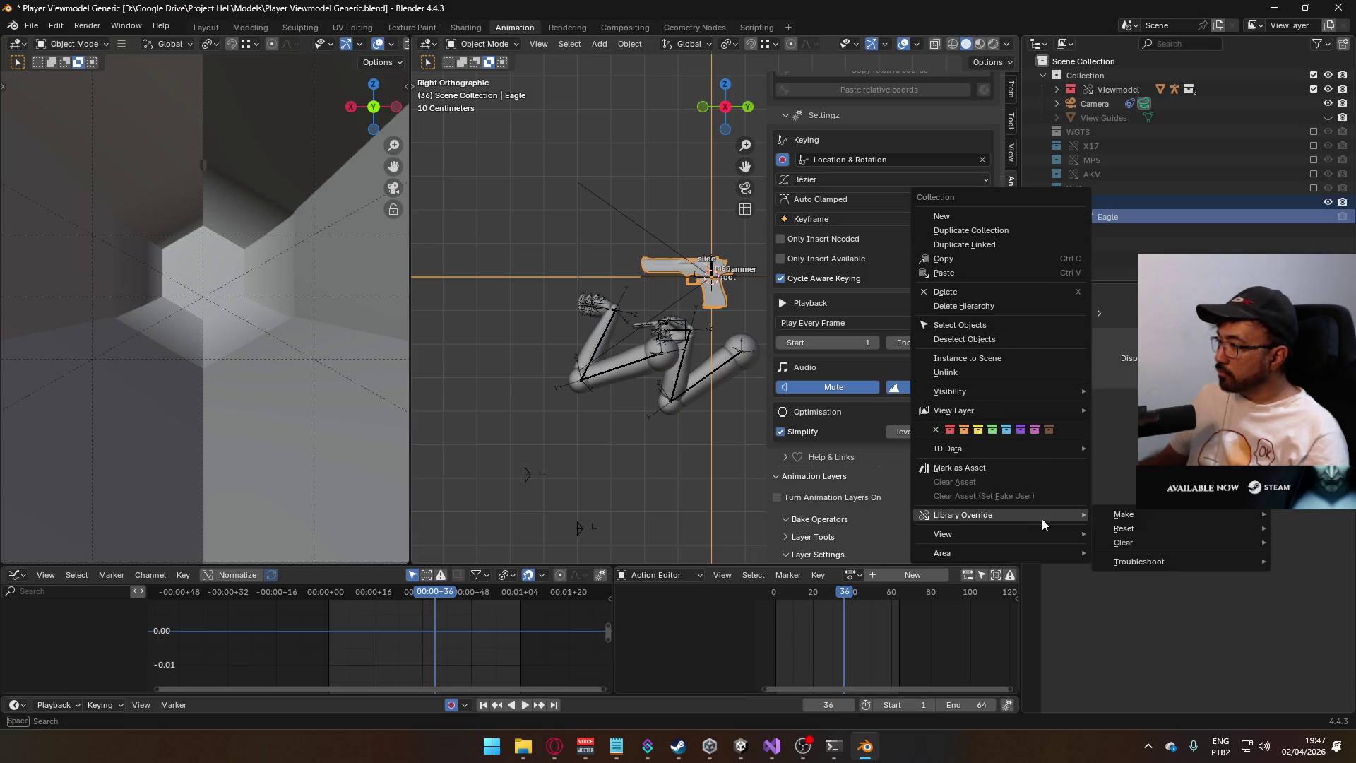
mouse_move(1147, 514)
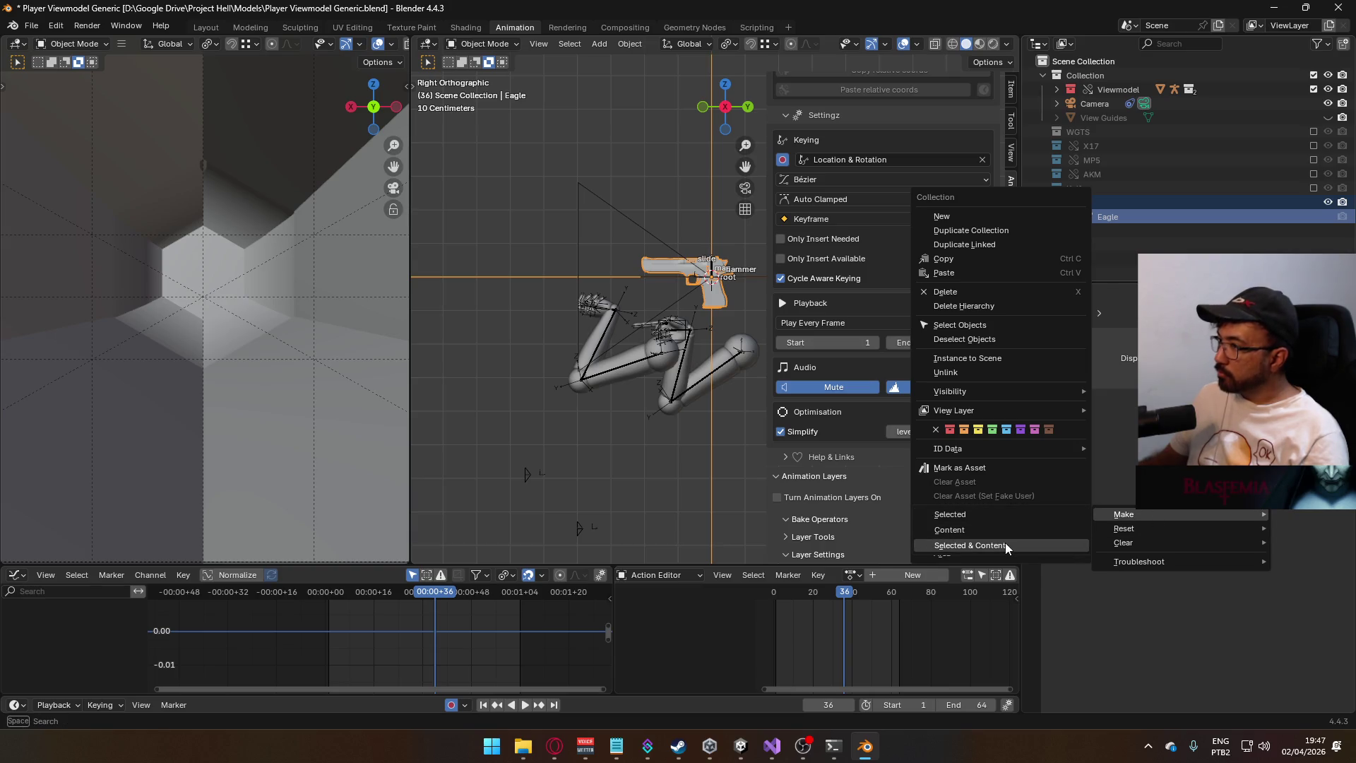
click(1006, 543)
click(1048, 205)
click(1042, 204)
right_click(1055, 205)
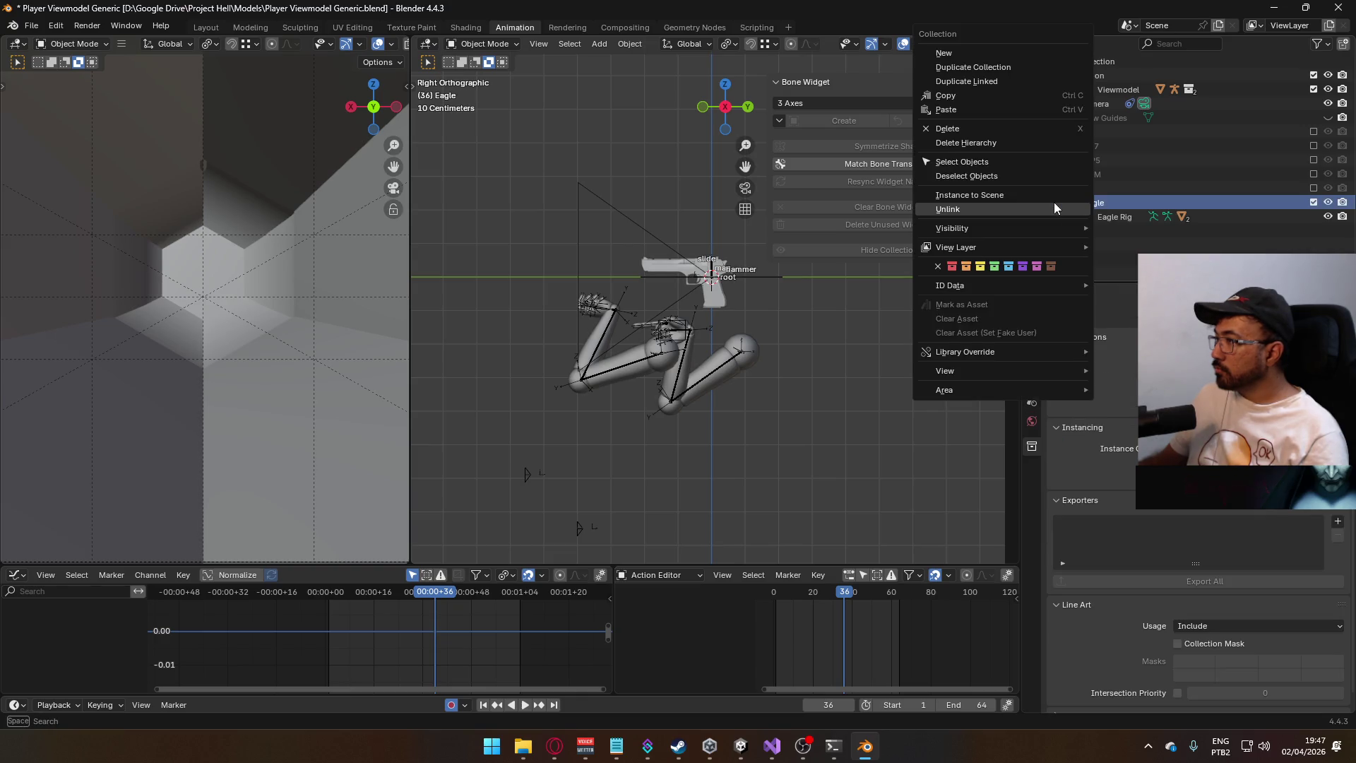
click(1007, 268)
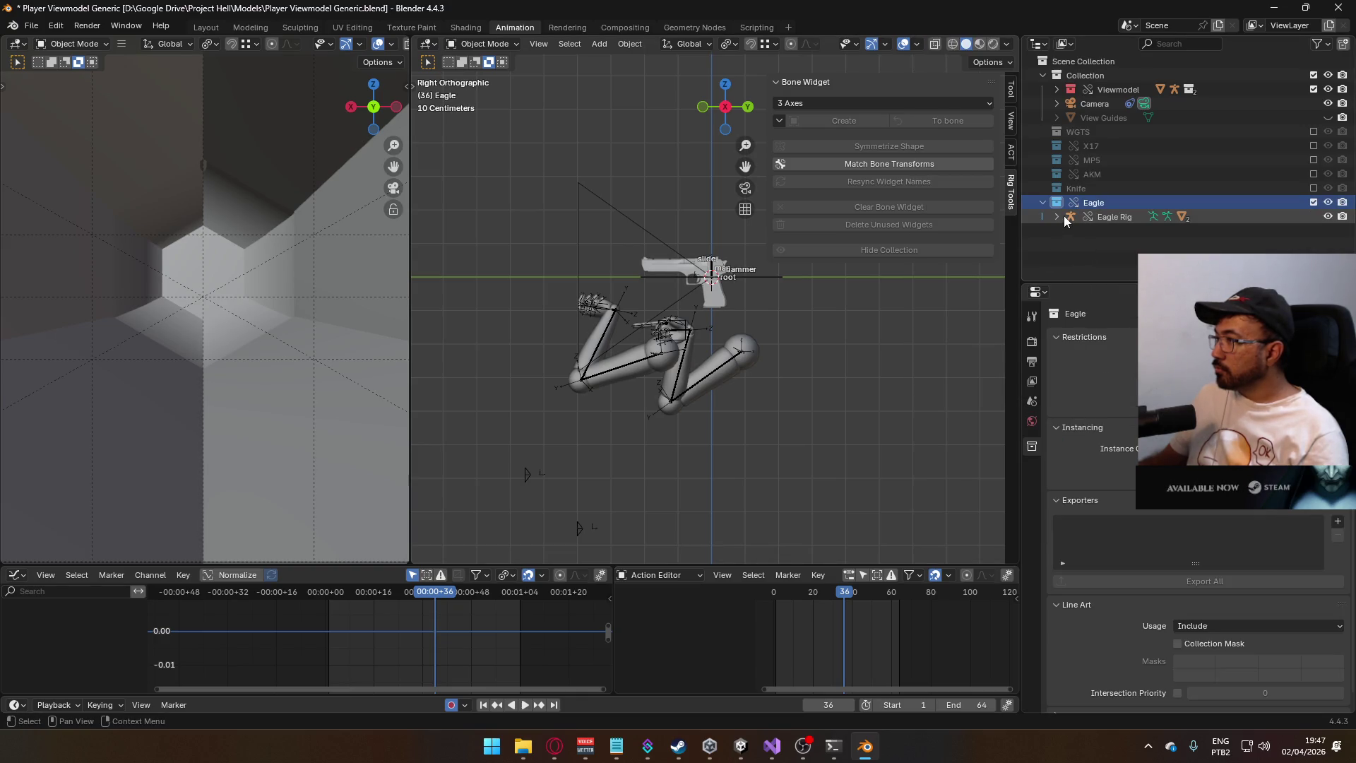
- Make the Eagle Rig's content a library override, then select the Viewmodel Rig
click(1056, 216)
scroll(1143, 243, down, 1)
click(1122, 238)
right_click(1076, 238)
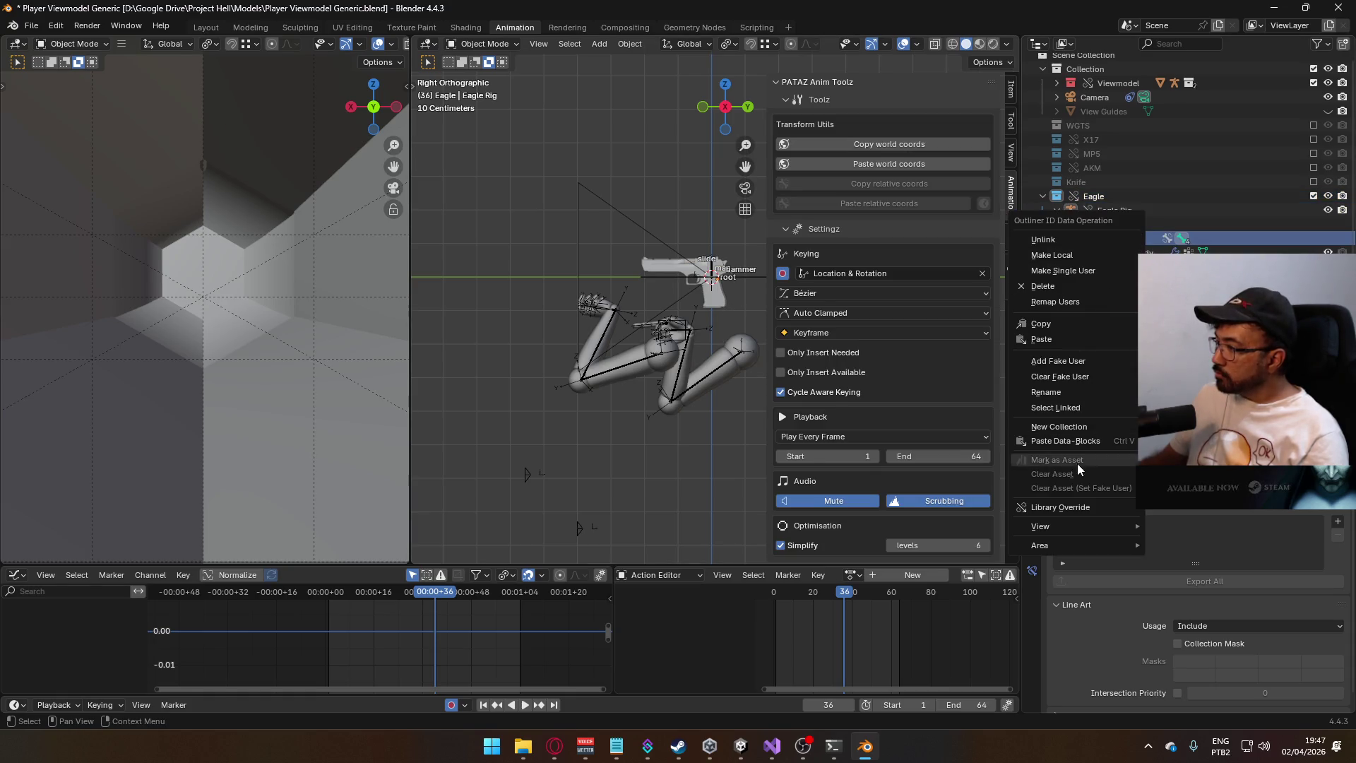
mouse_move(1059, 507)
mouse_move(1172, 507)
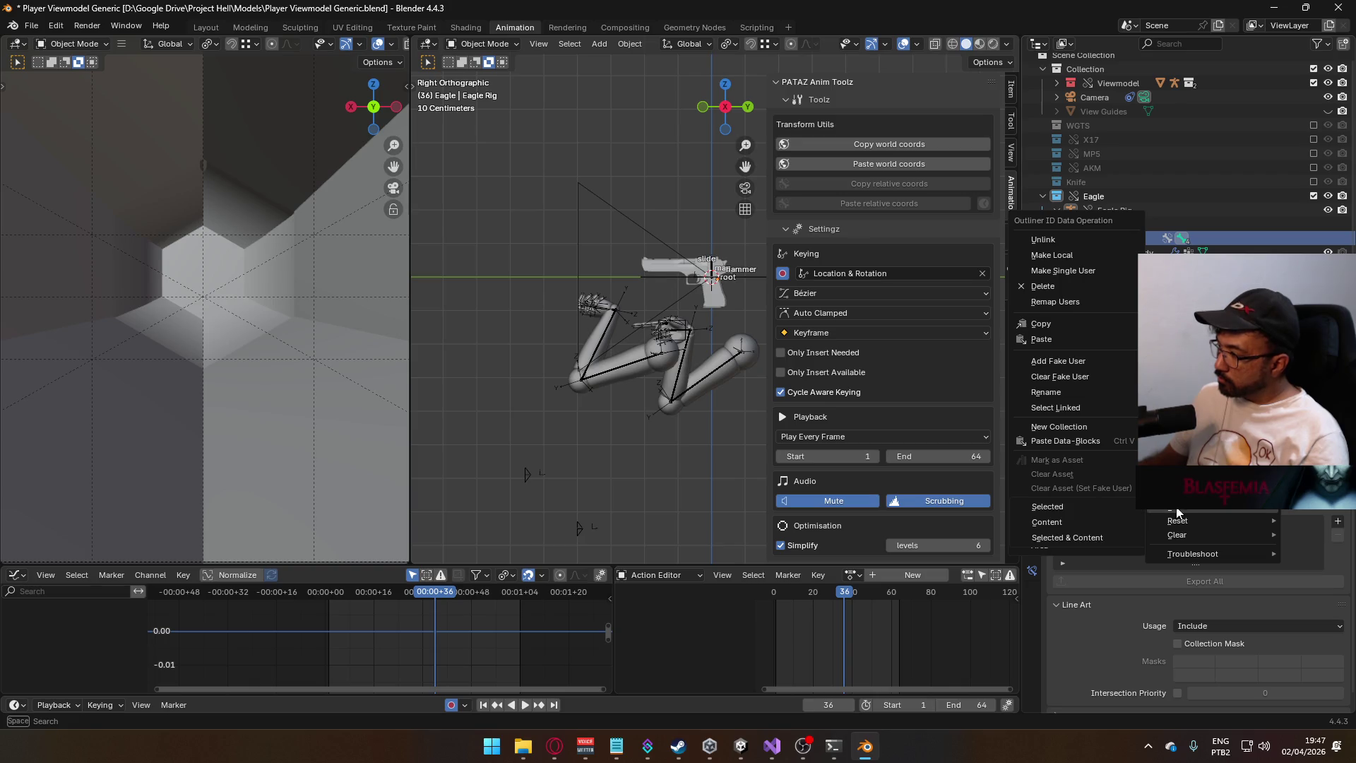
click(1079, 523)
scroll(692, 323, up, 2)
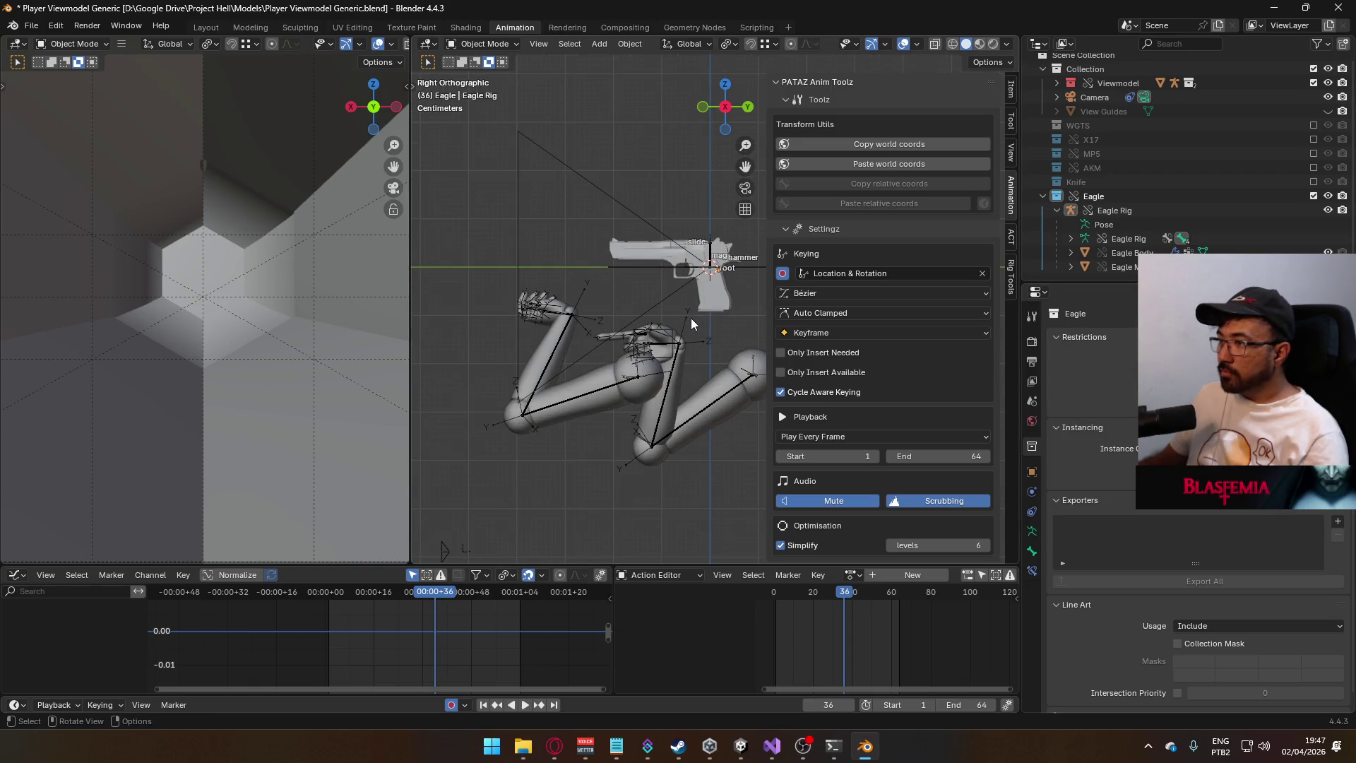
click(646, 346)
scroll(947, 338, down, 8)
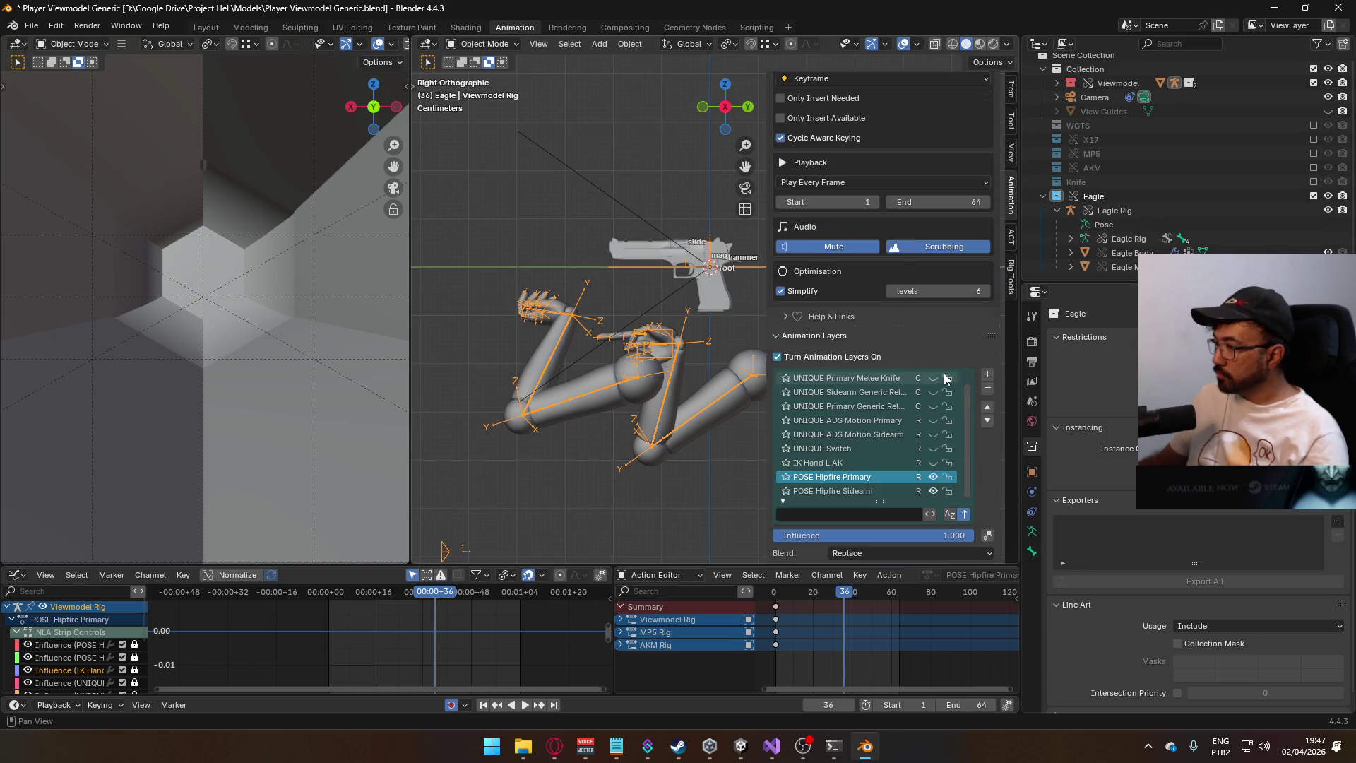
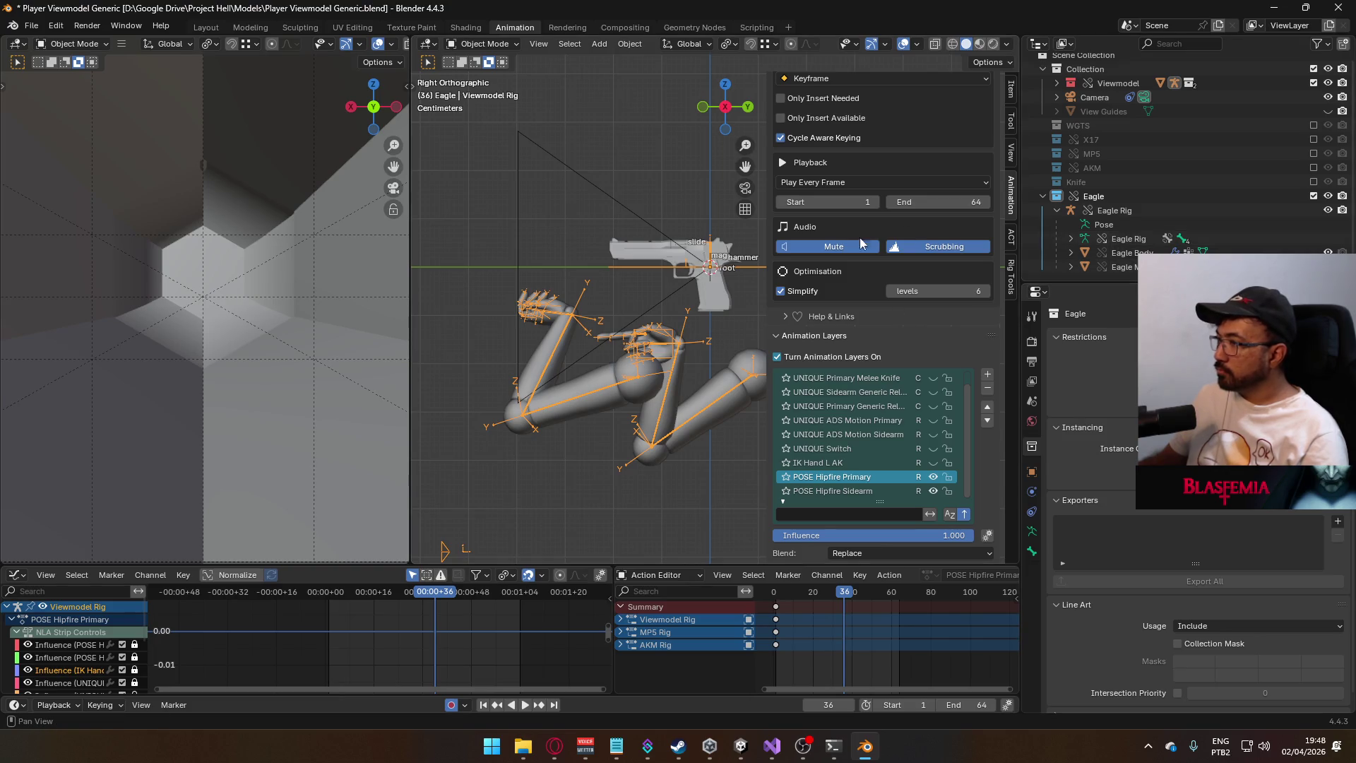
- In Pose Mode, inspect HandIK.R's Child Of MP5 constraint and disable the POSE Hipfire Primary layer
click(481, 44)
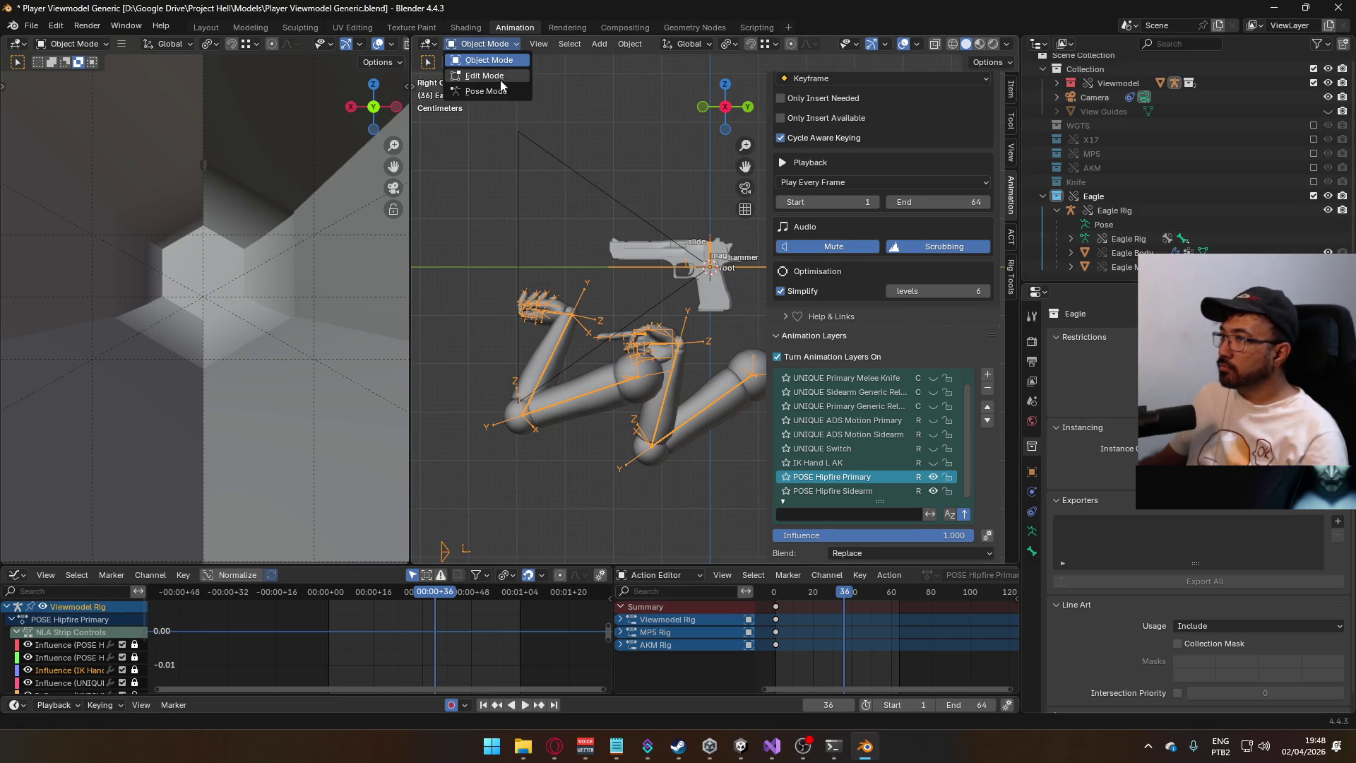
click(502, 90)
click(671, 330)
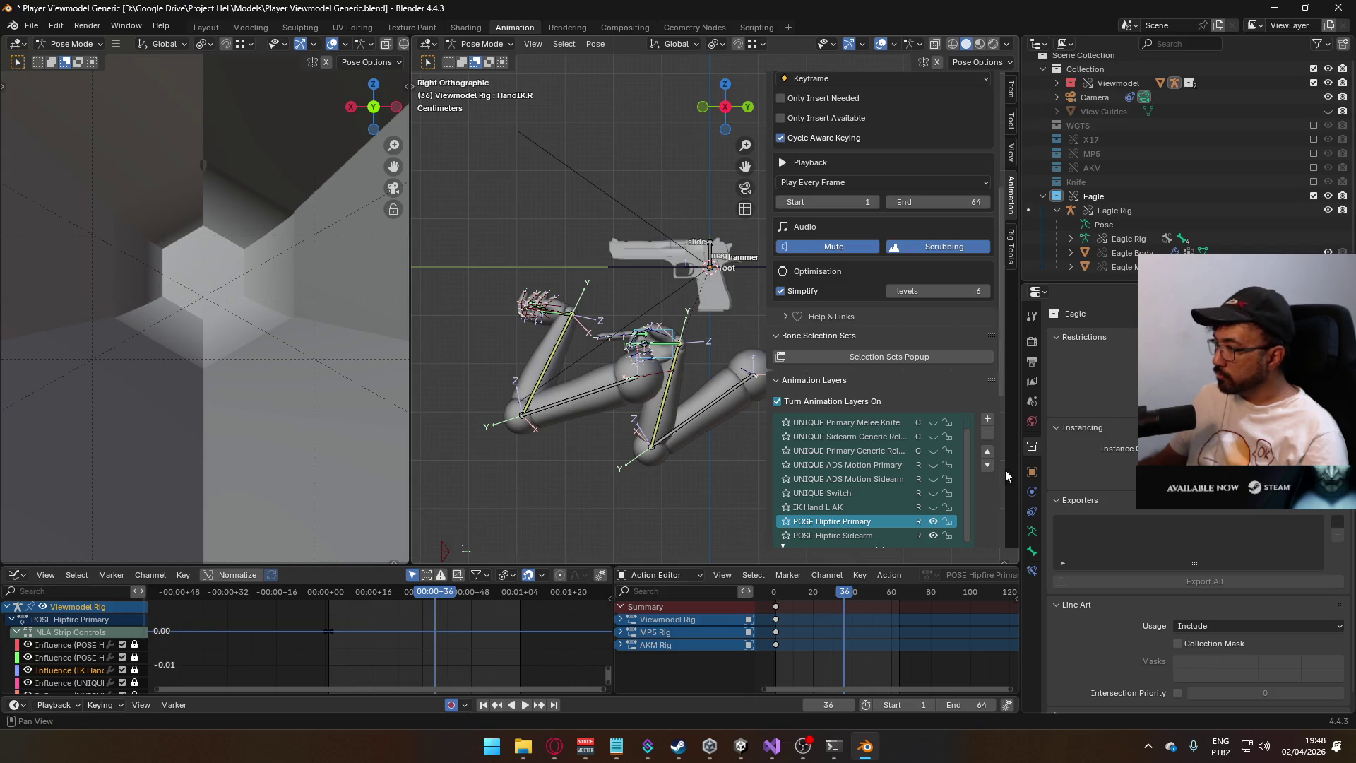
click(1031, 571)
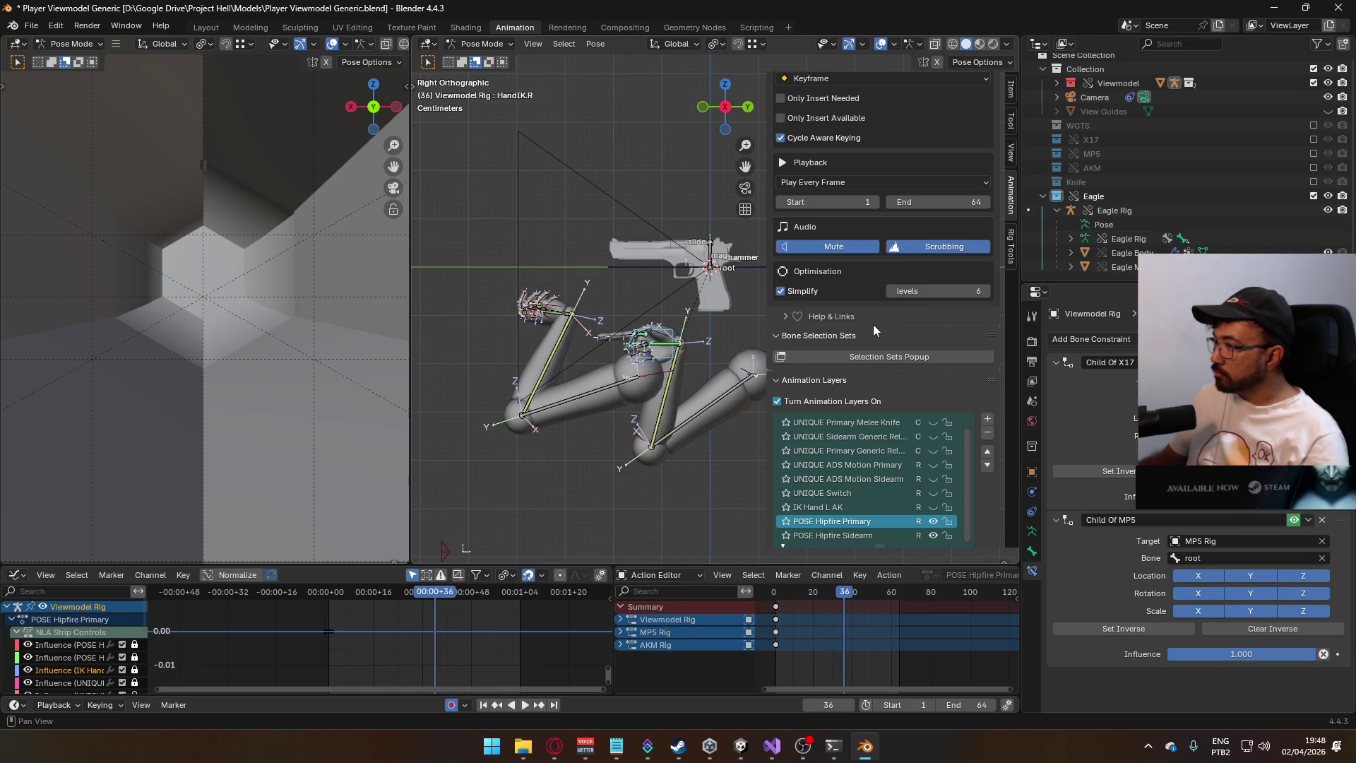
click(933, 521)
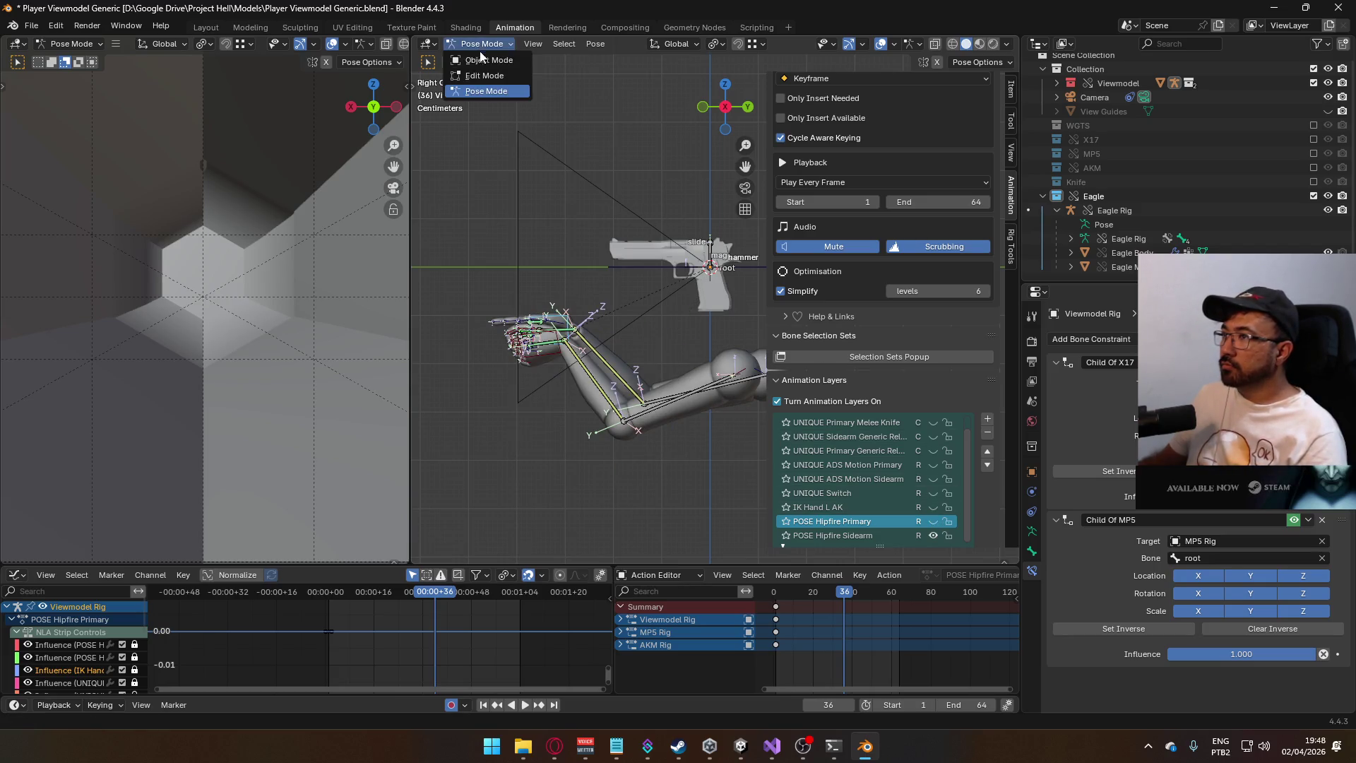
- Exclude the Eagle collection, include AKM, and make AKM Rig active in Object Mode
click(1313, 195)
click(1313, 174)
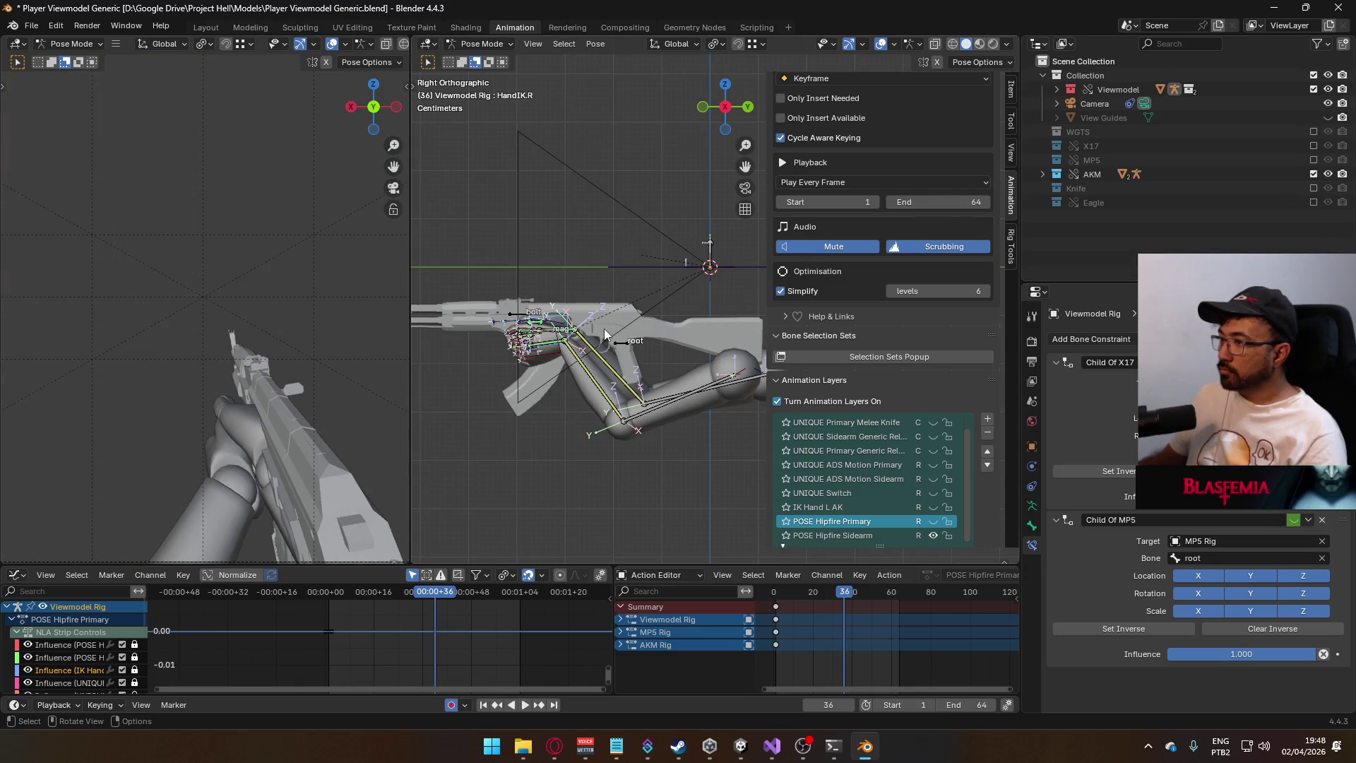
click(481, 44)
click(481, 60)
click(621, 345)
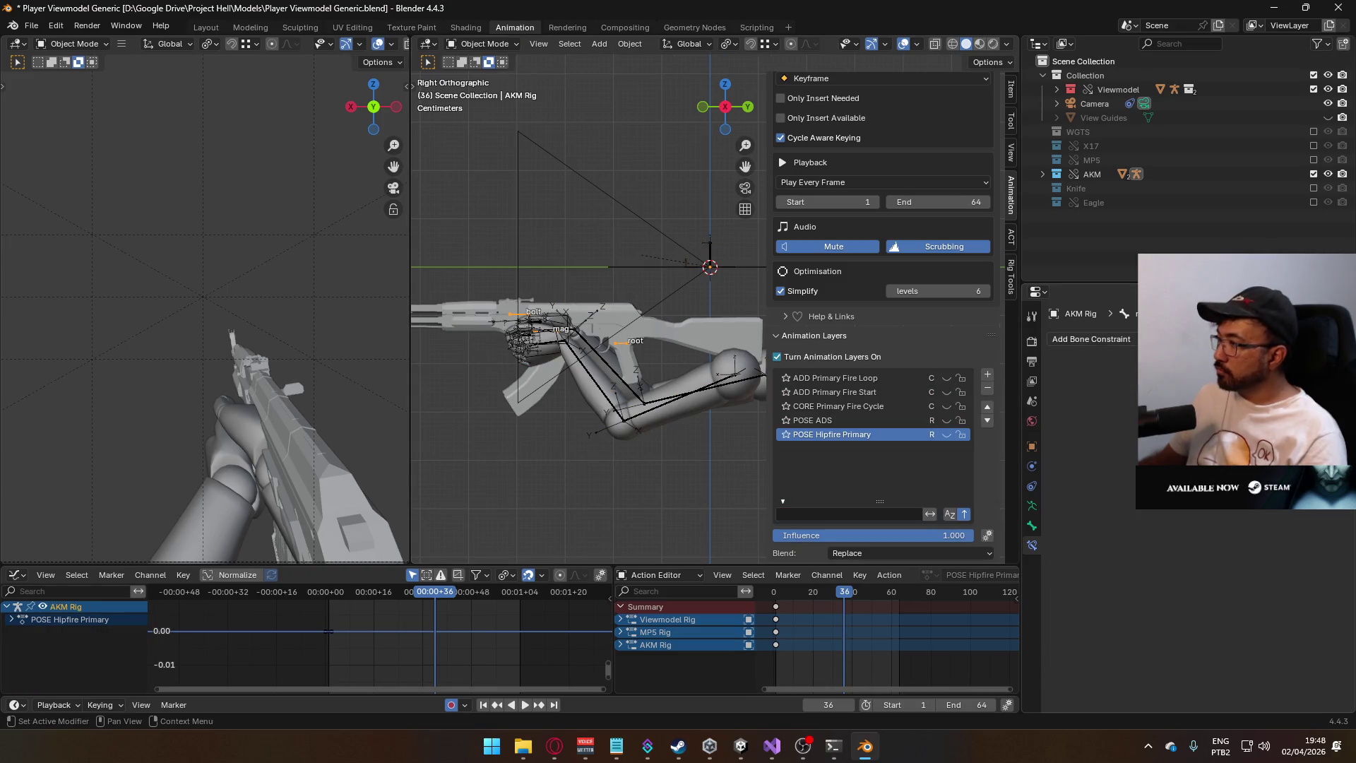
- Toggle AKM Rig's active layer between POSE ADS and POSE Hipfire Primary, re-enabling Hipfire Primary
click(1033, 449)
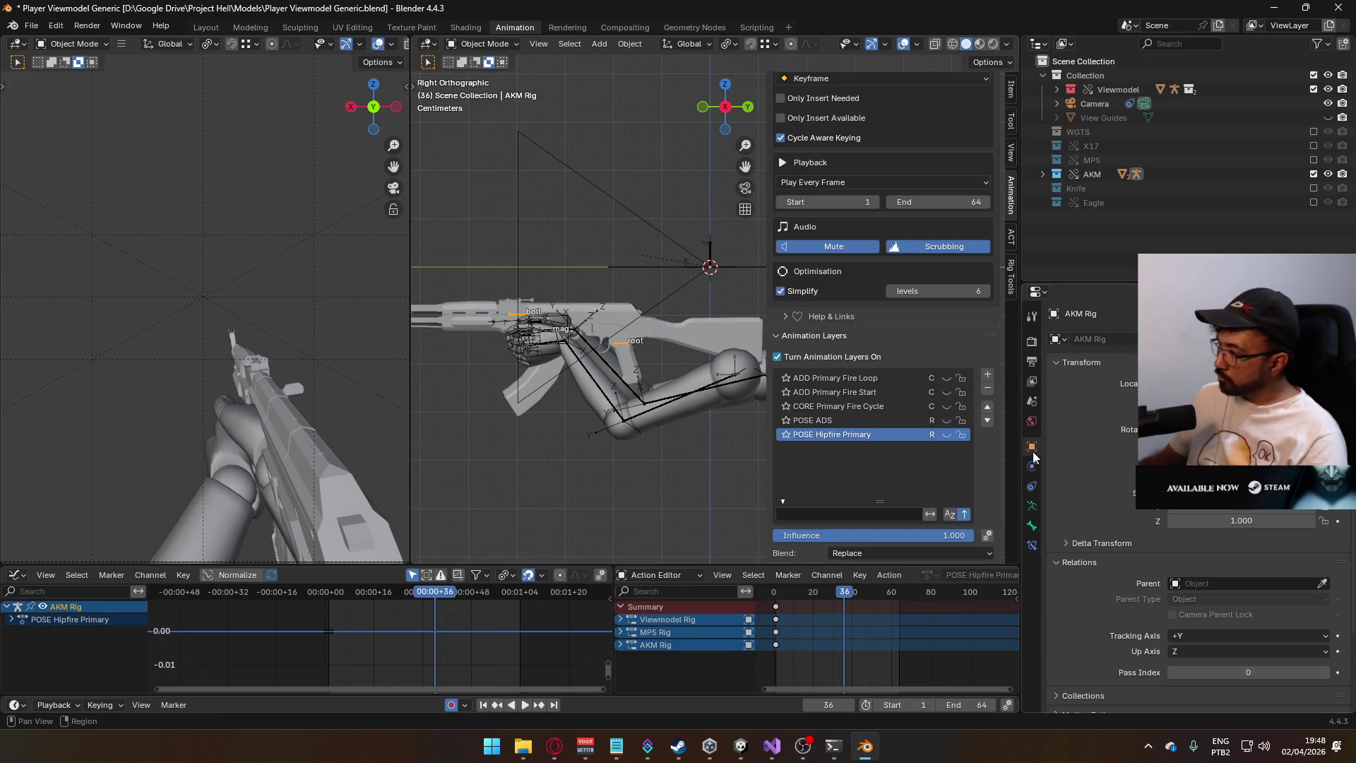
scroll(1087, 452, down, 3)
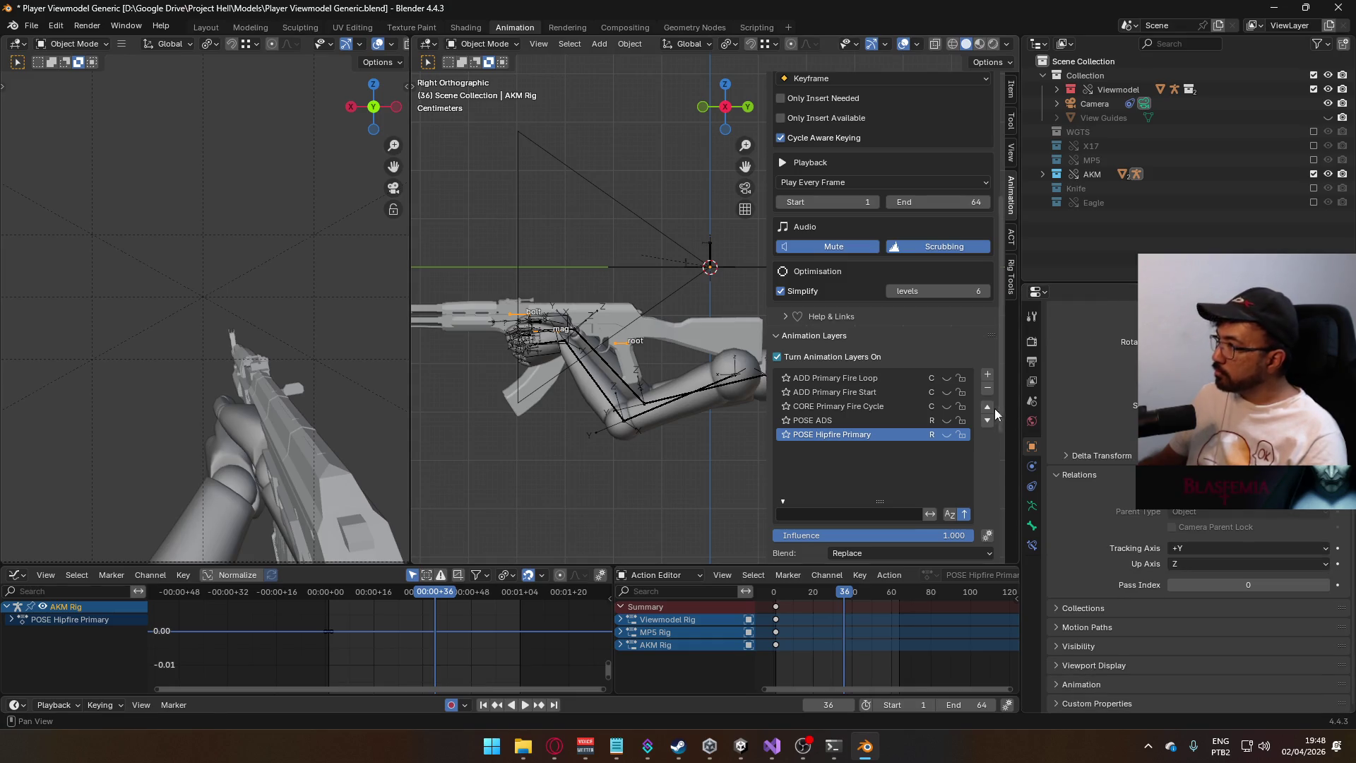
click(1042, 175)
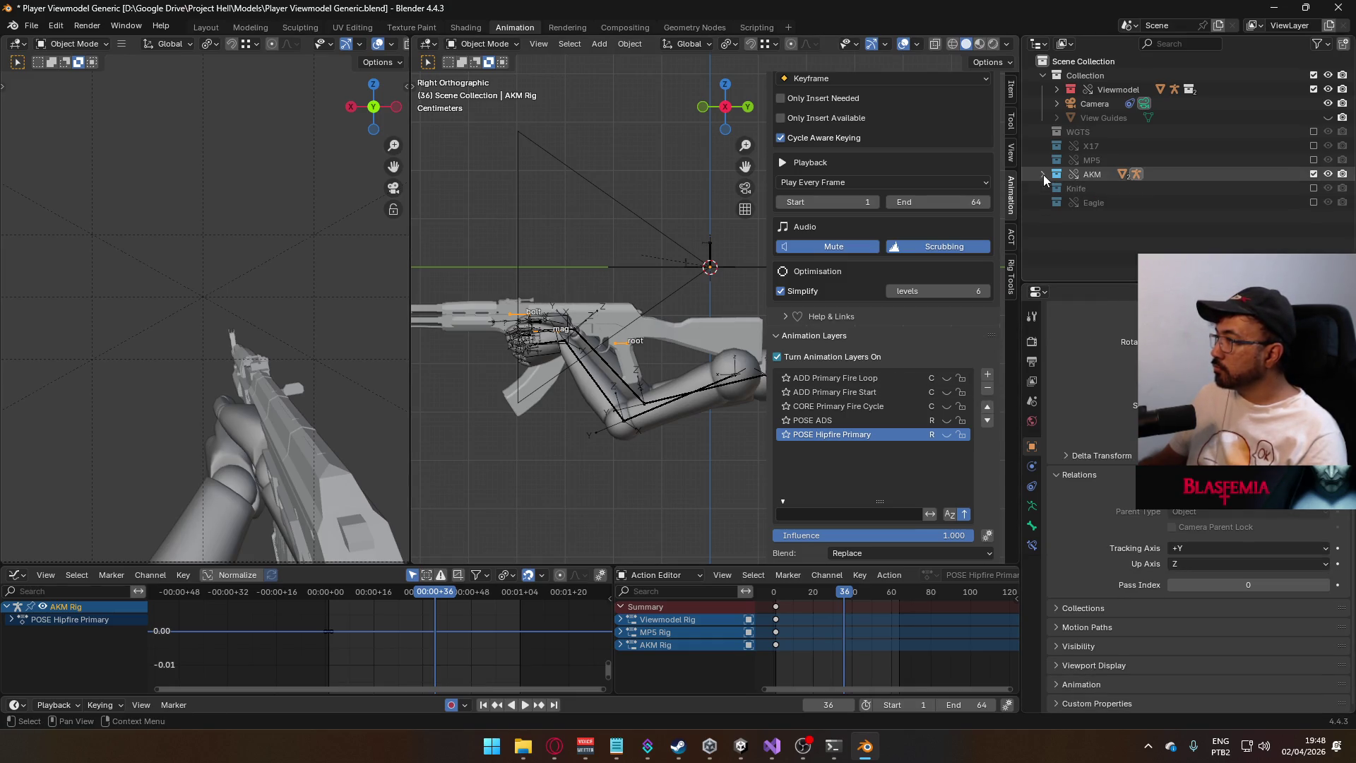
click(862, 421)
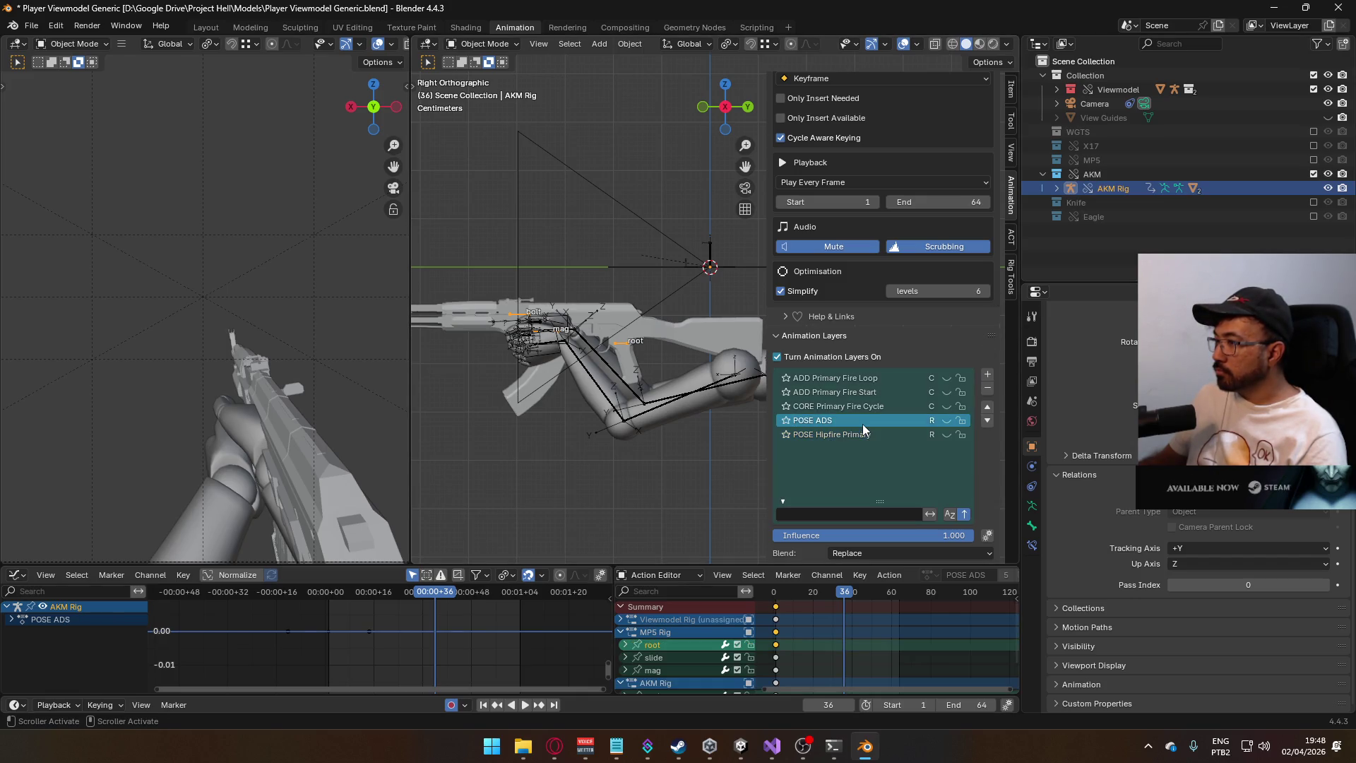
click(861, 436)
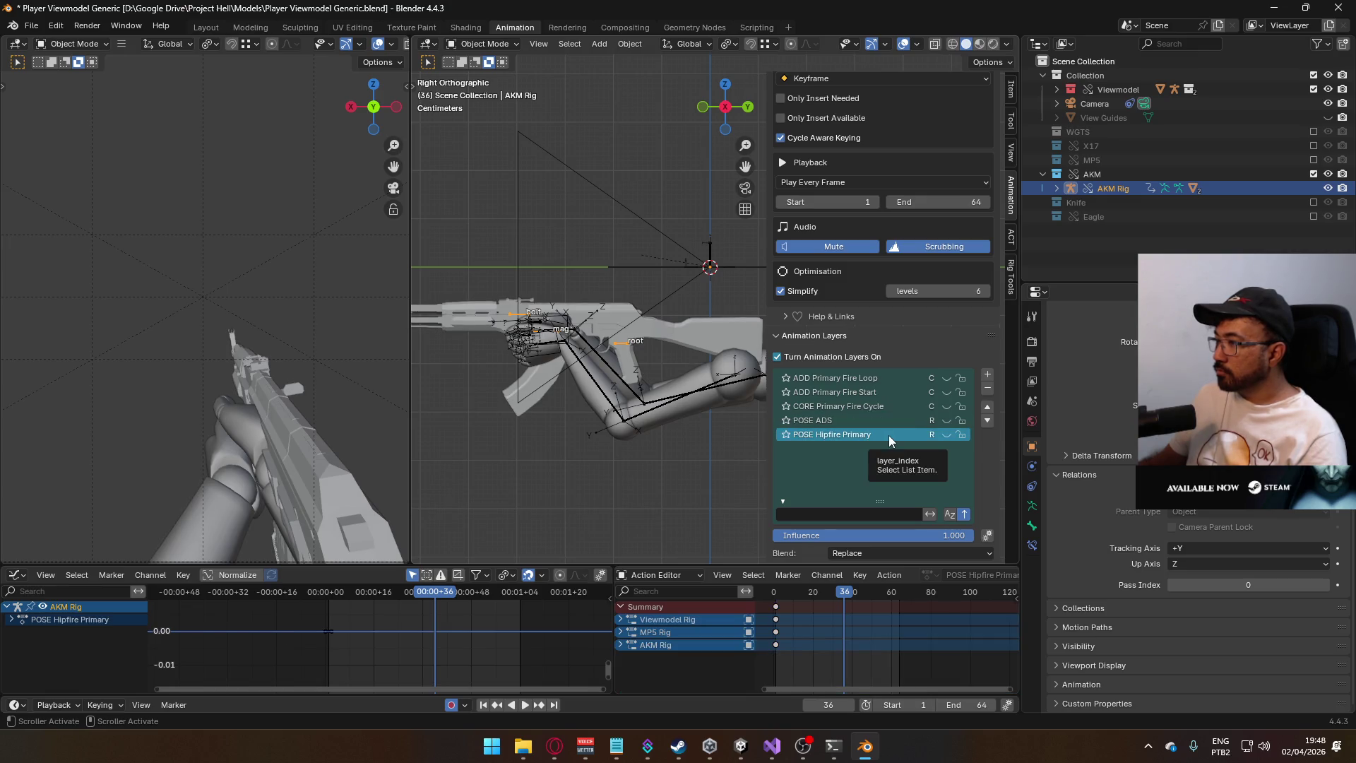
click(855, 423)
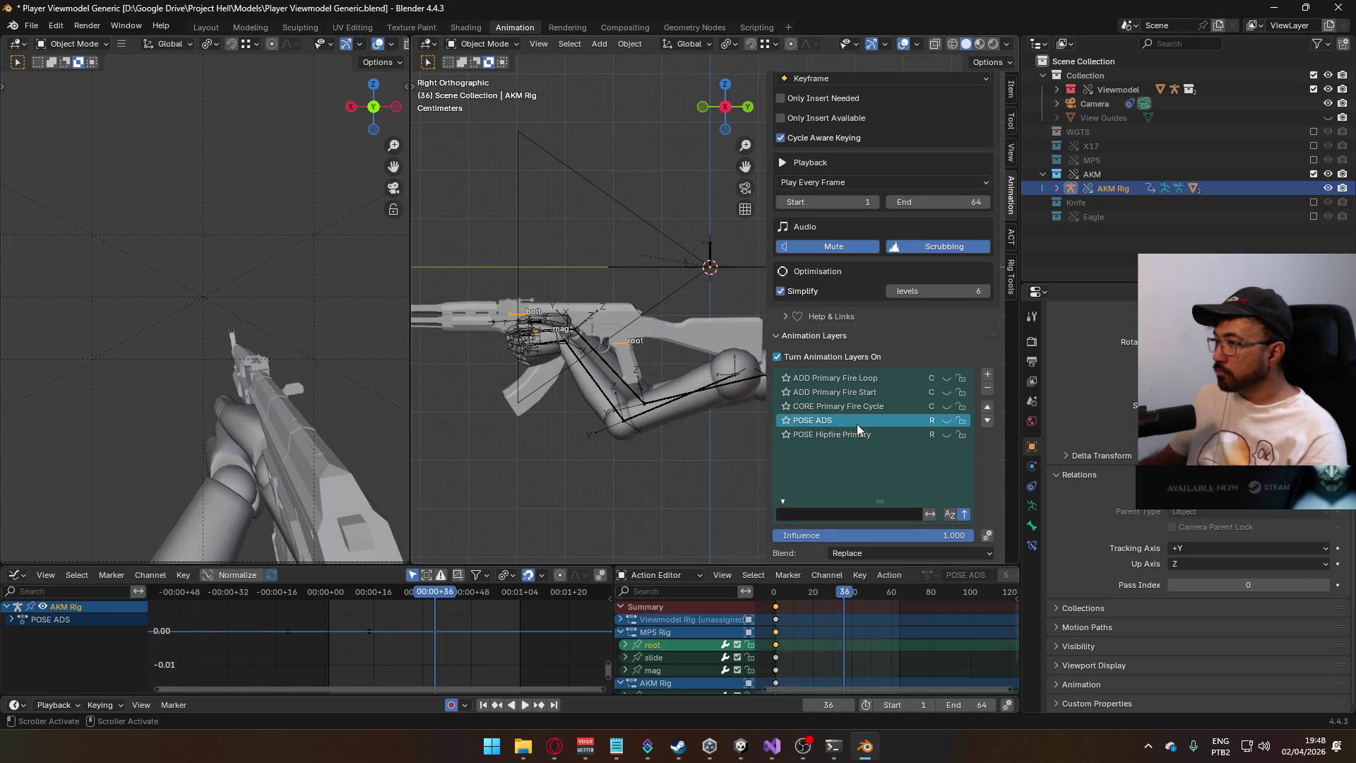
click(950, 436)
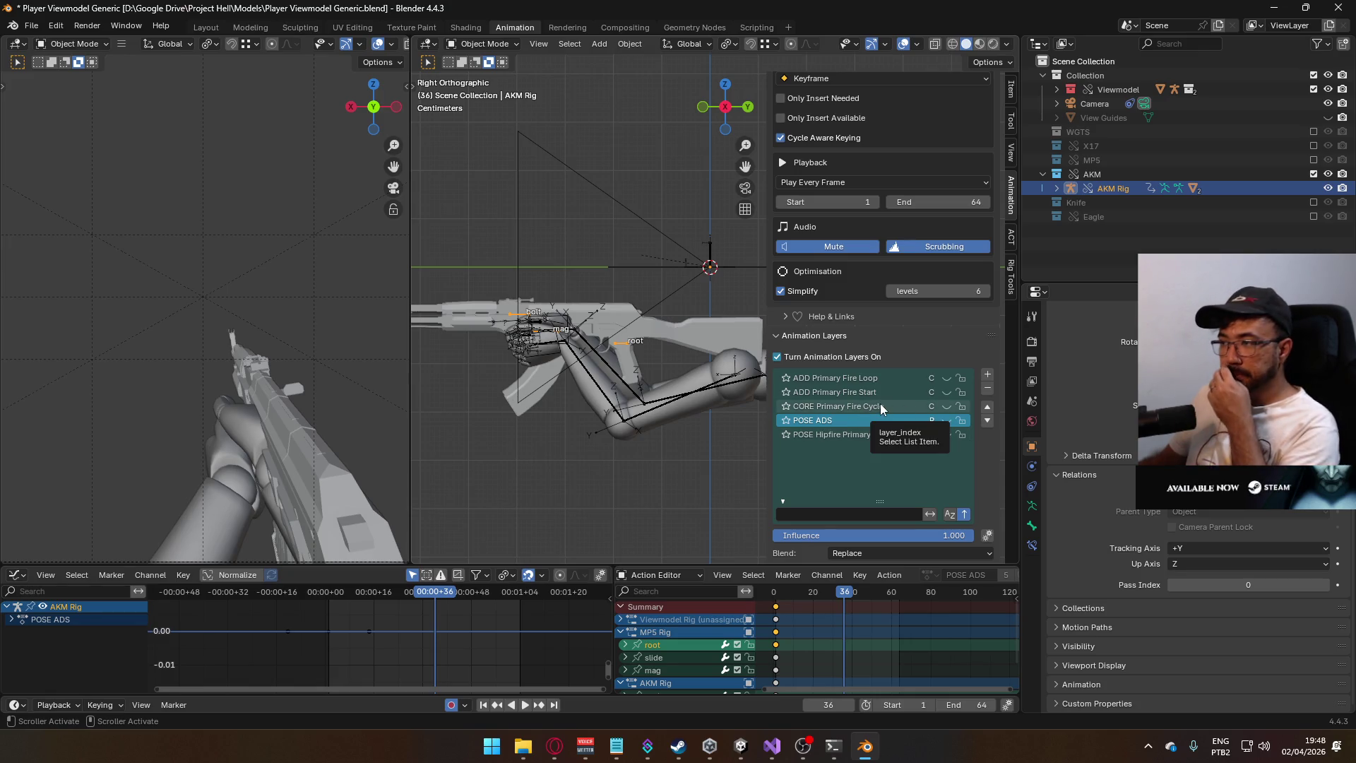
- Exclude the AKM collection and include the Eagle collection again
scroll(734, 297, down, 2)
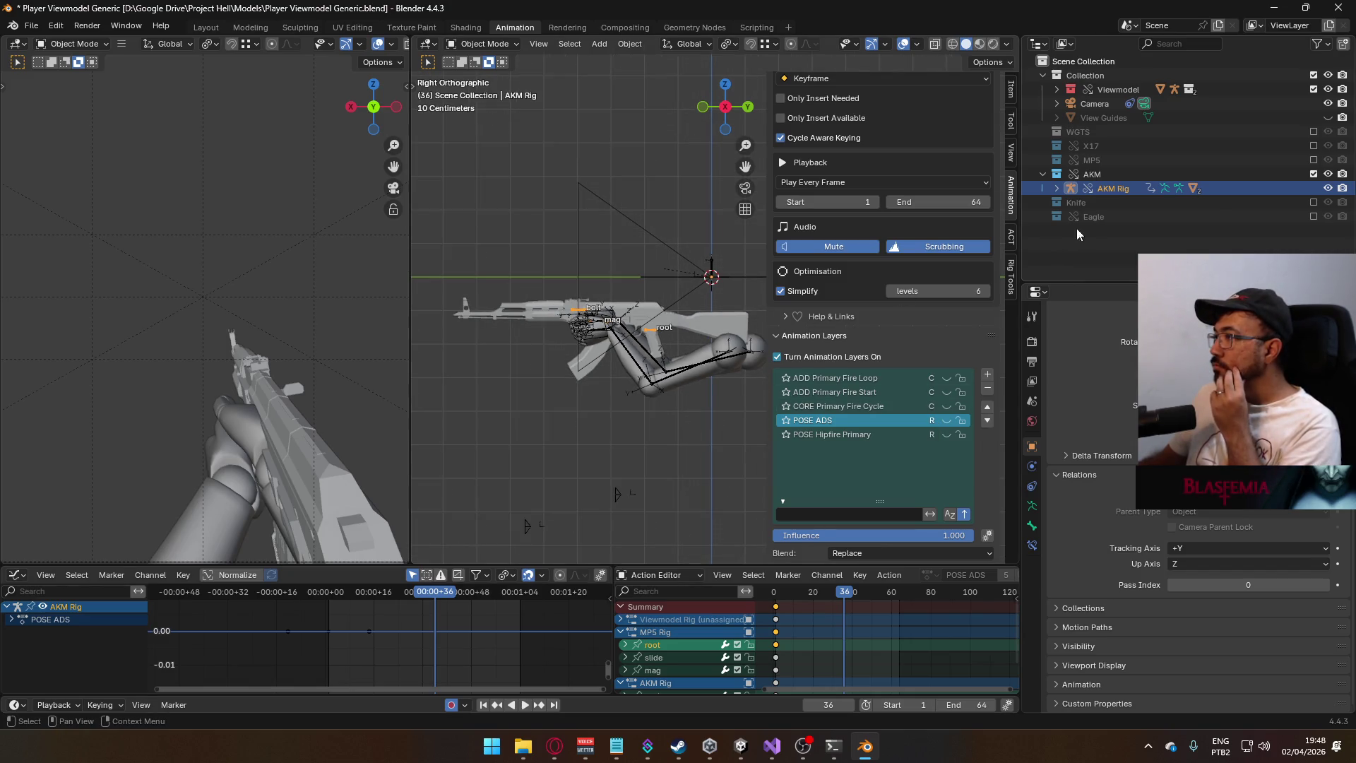
click(1312, 174)
click(1313, 202)
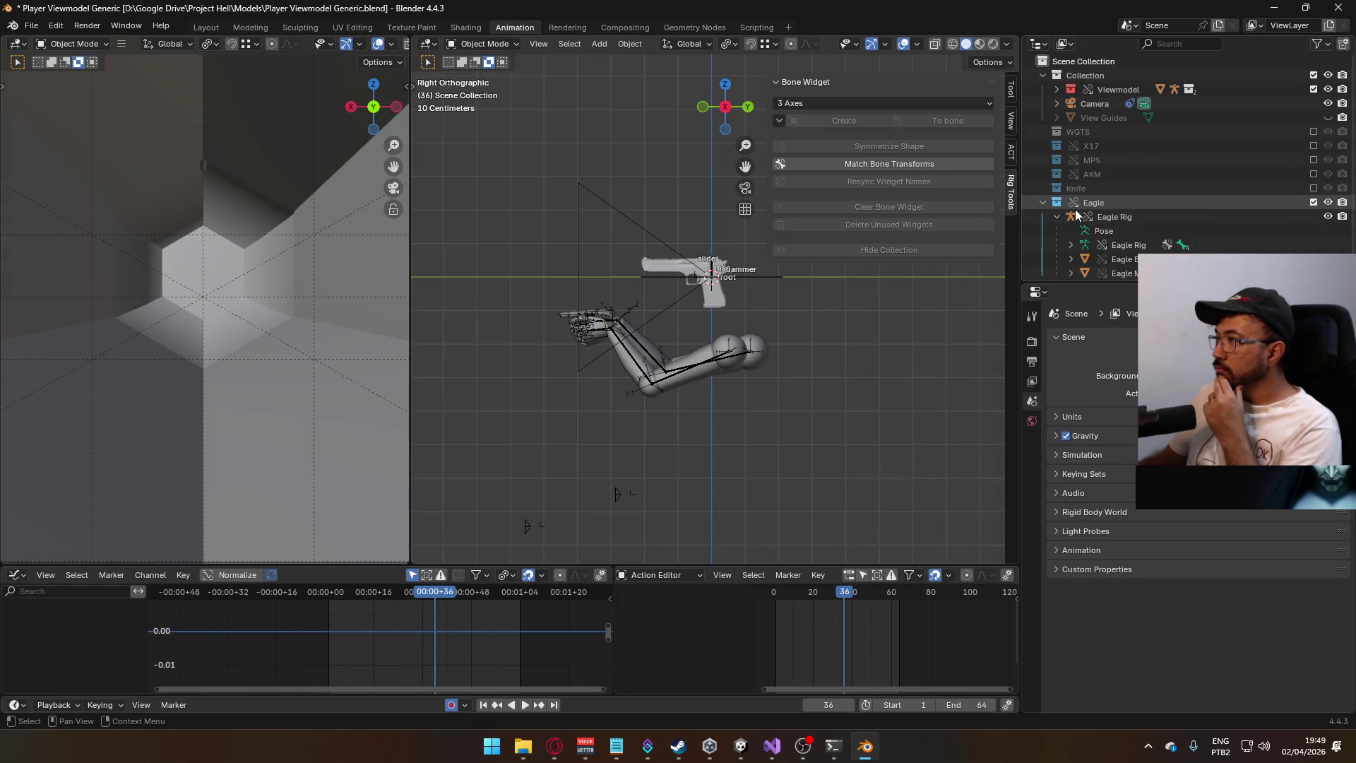
- Enable animation layers on Eagle Rig and add a layer using POSE Hipfire Sidearm with a new slot
click(1113, 218)
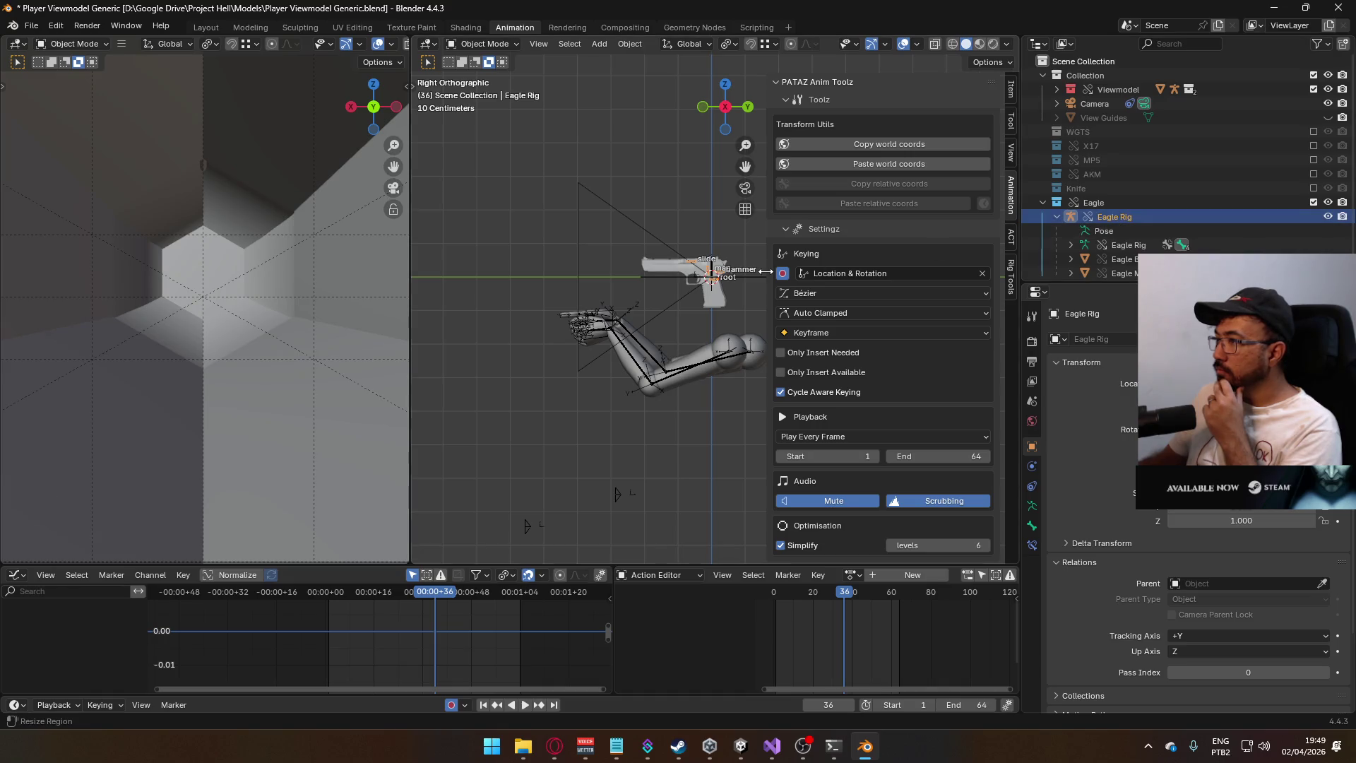
click(813, 497)
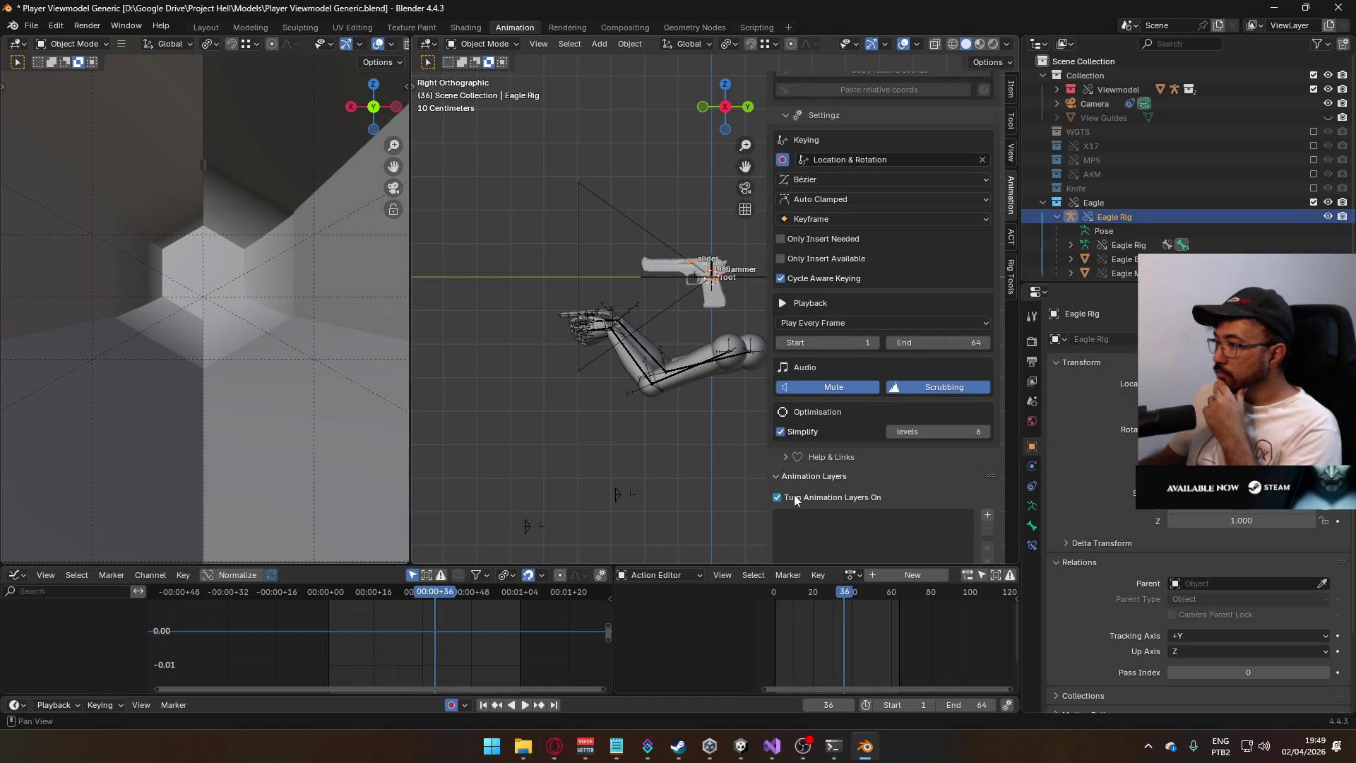
scroll(938, 455, down, 5)
click(987, 355)
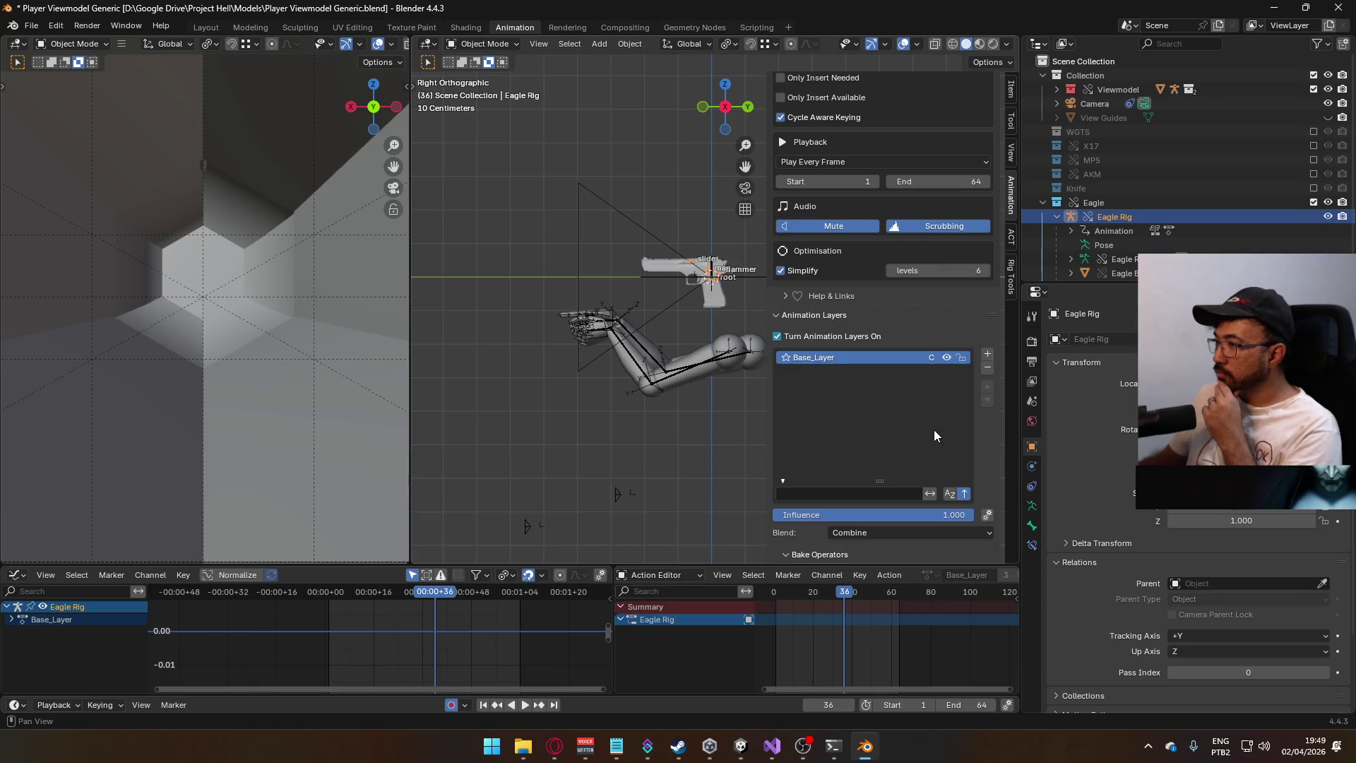
scroll(932, 434, down, 7)
click(855, 462)
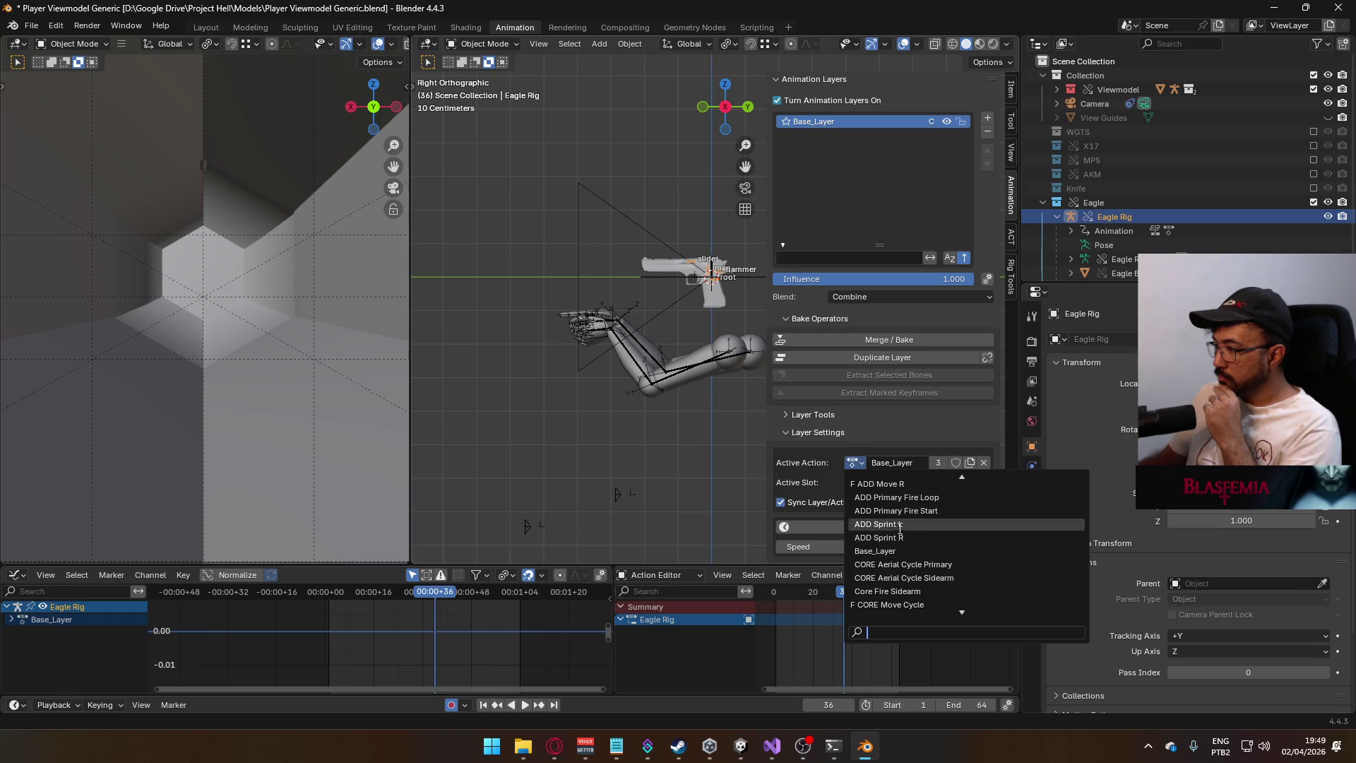
scroll(920, 566, down, 9)
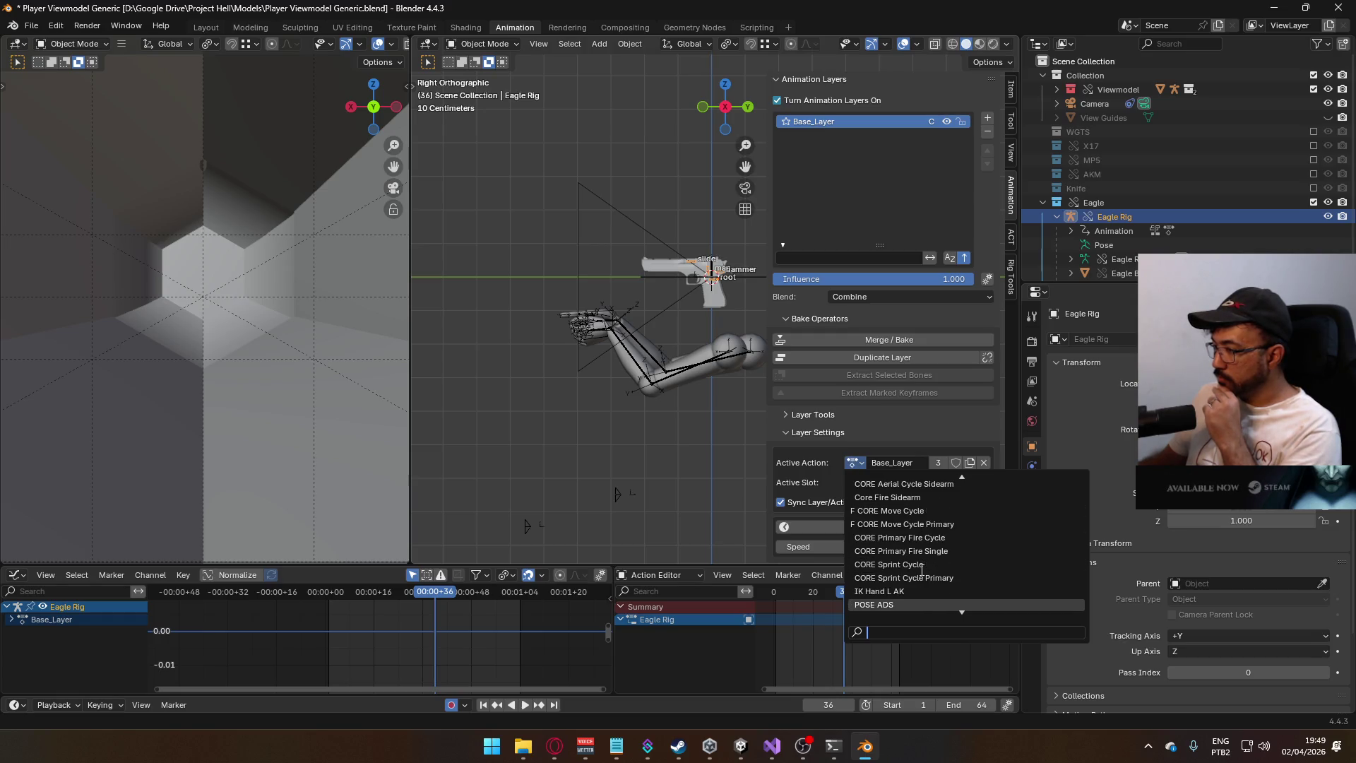
scroll(922, 568, down, 6)
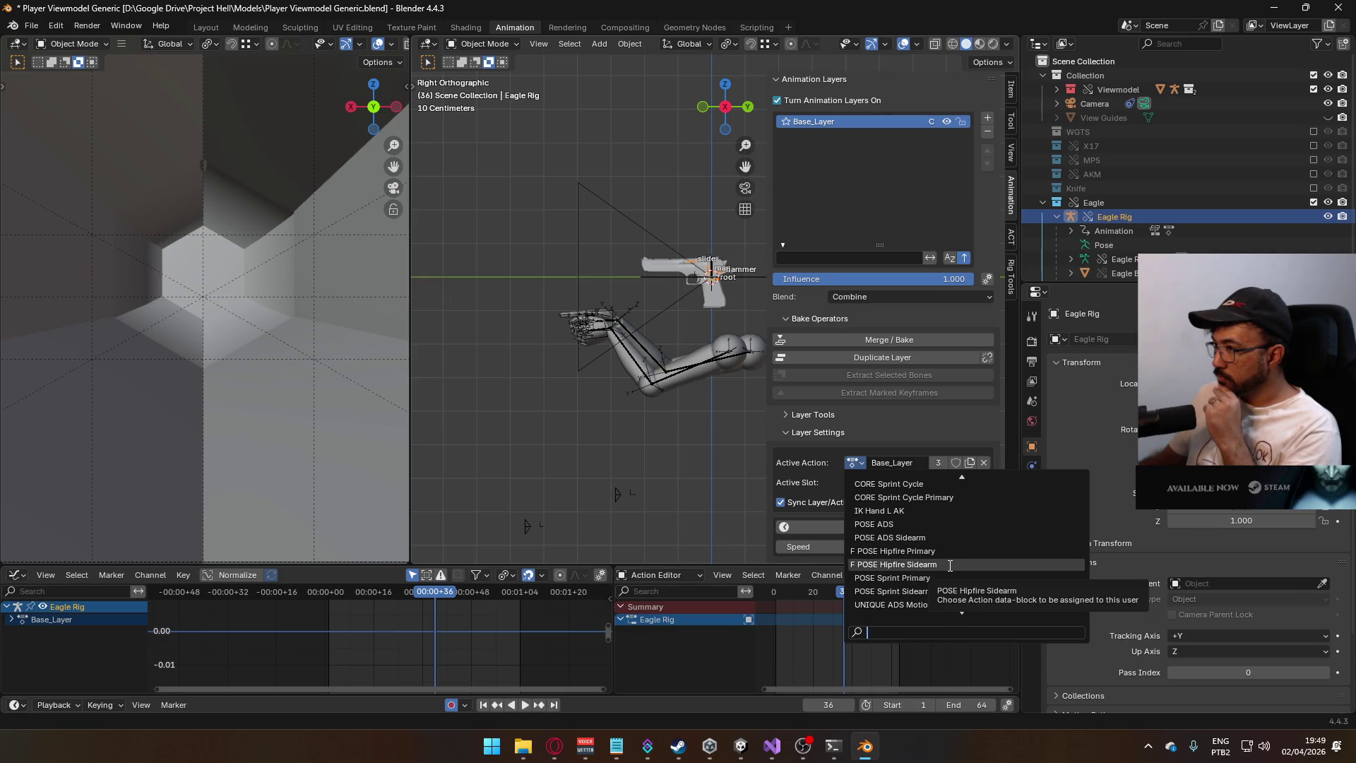
click(918, 564)
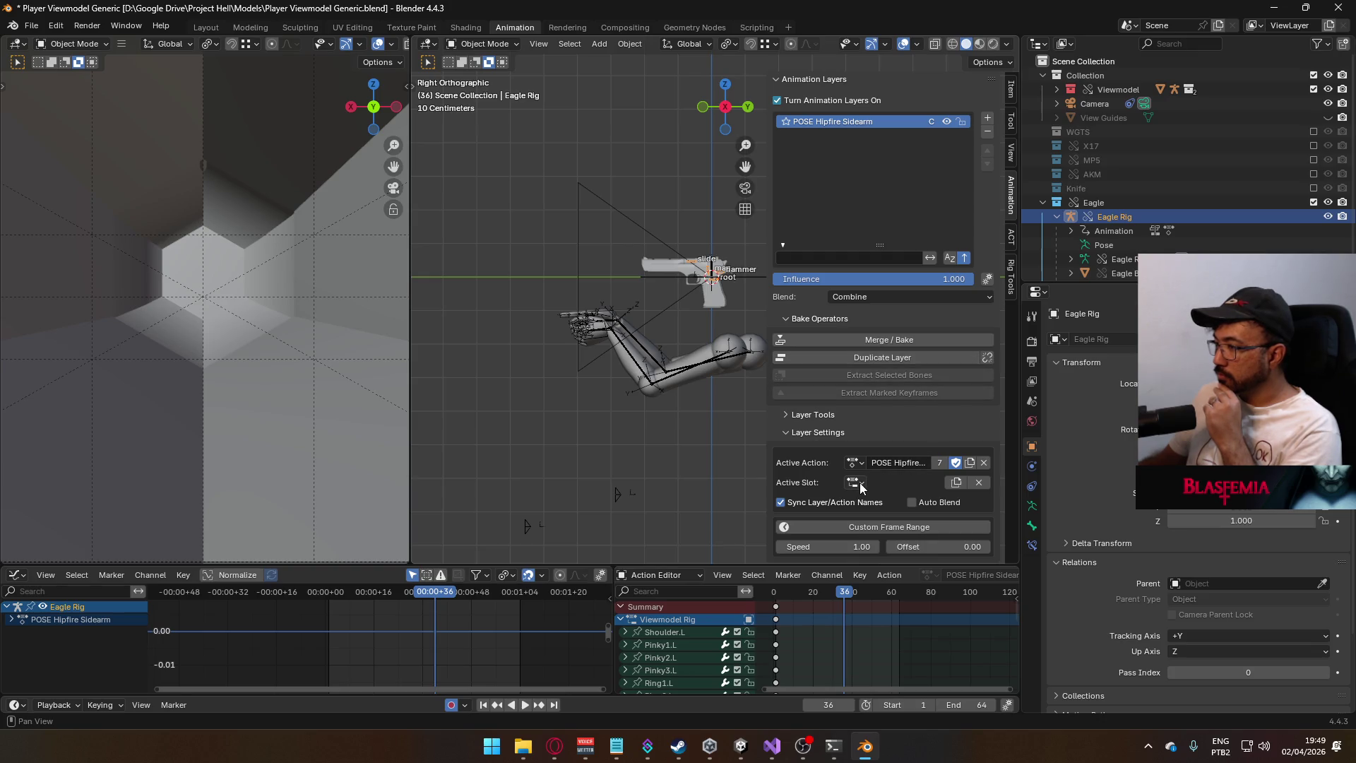
click(955, 484)
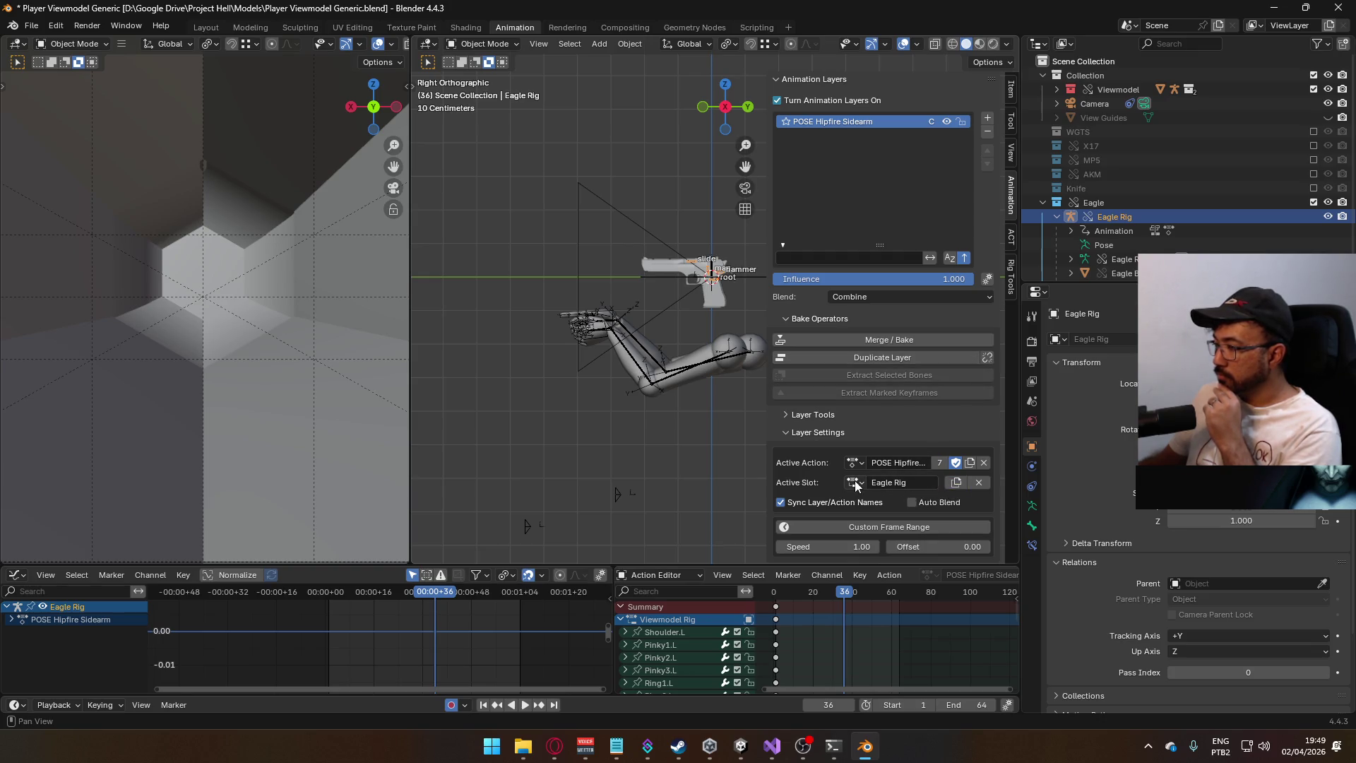
- Test the layer's action with Hipfire Primary, restore Hipfire Sidearm, then swap Eagle for AKM
click(625, 620)
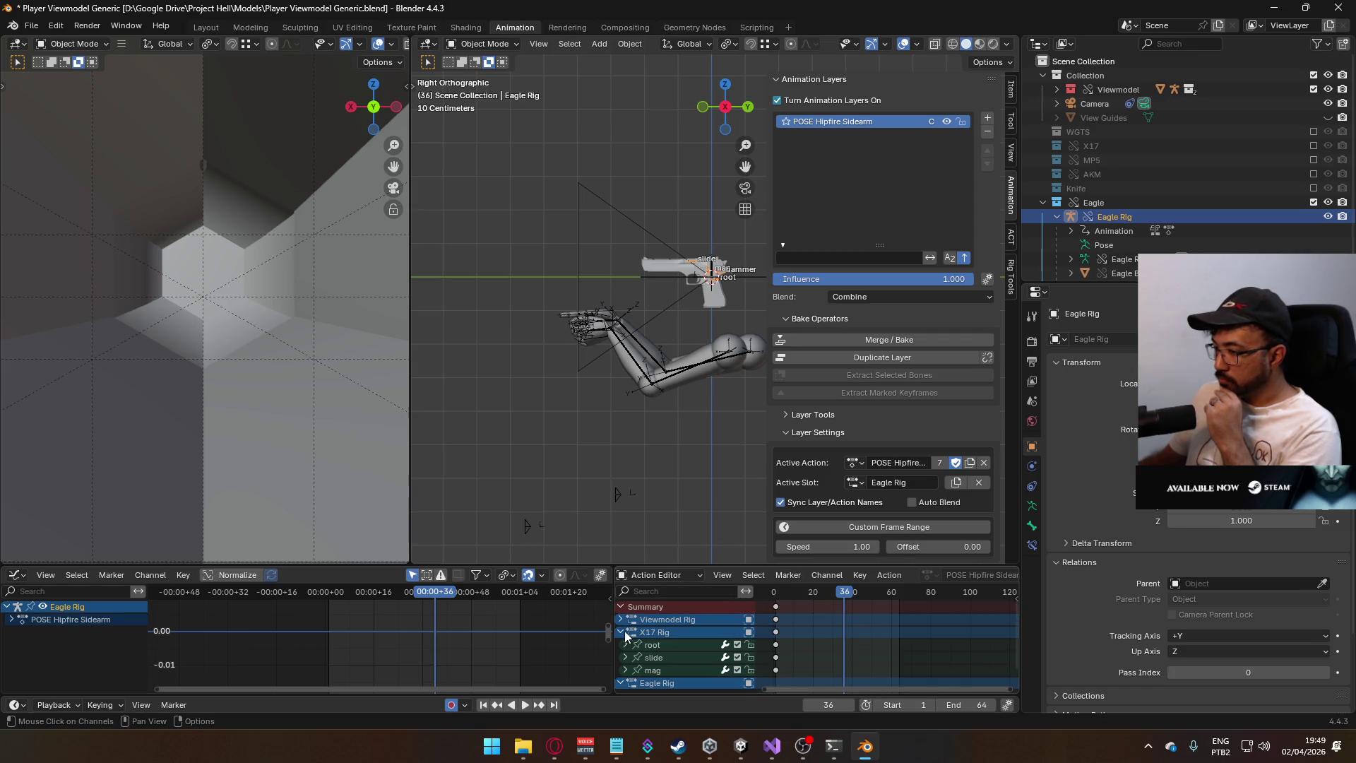
click(621, 632)
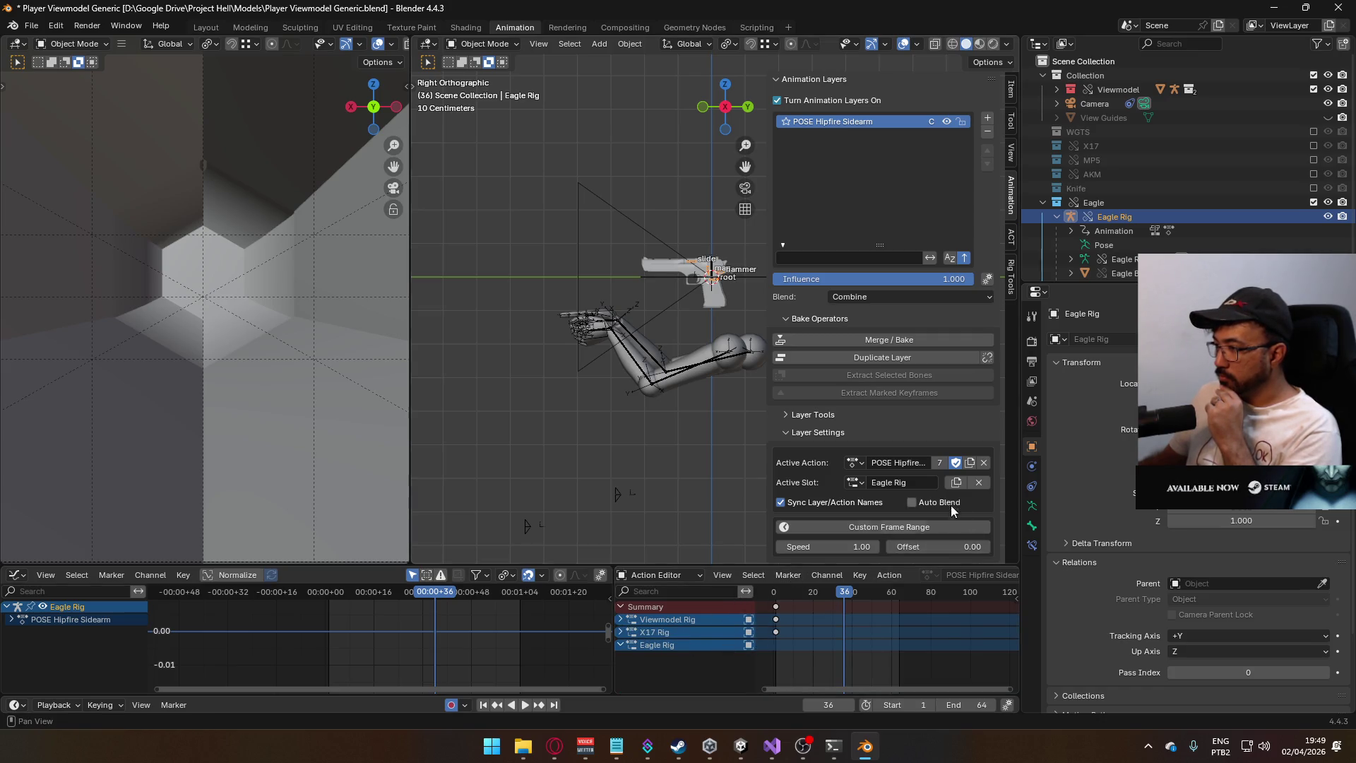
click(856, 463)
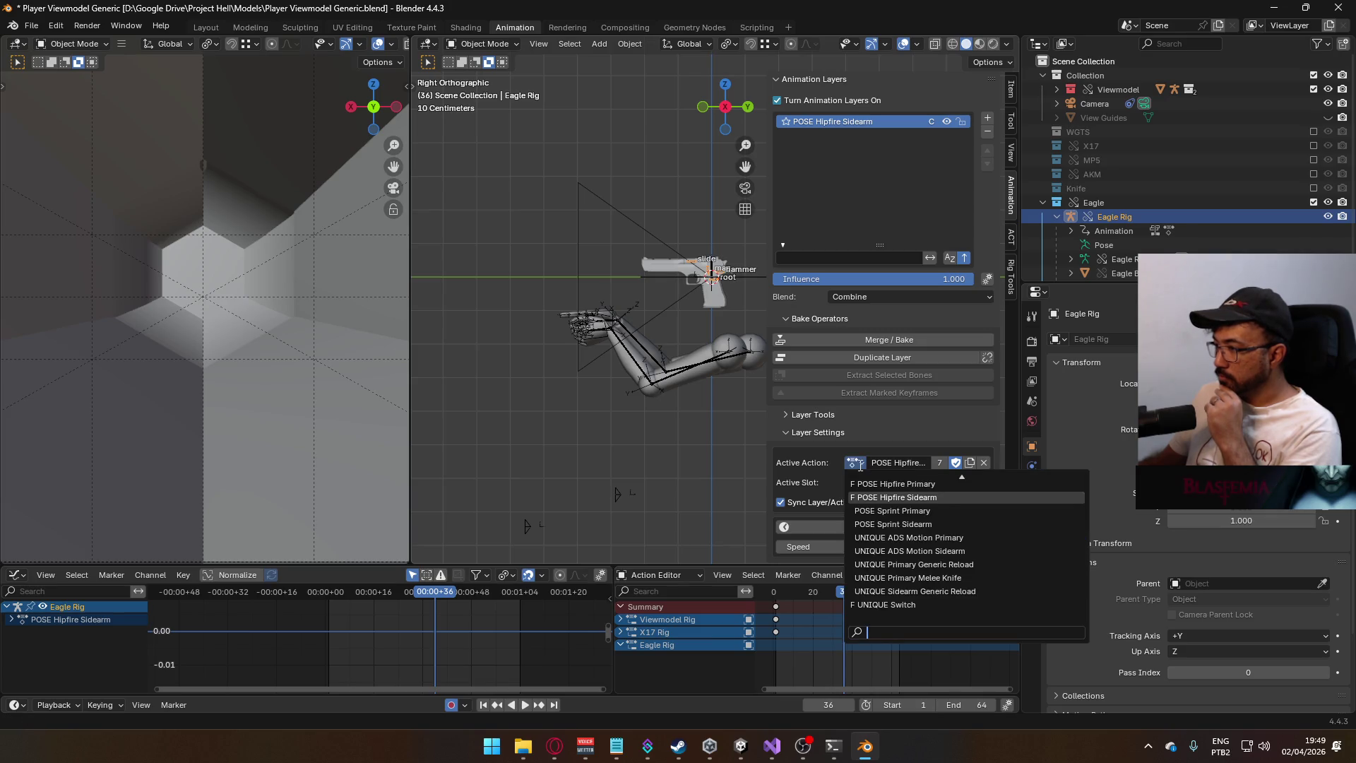
click(896, 484)
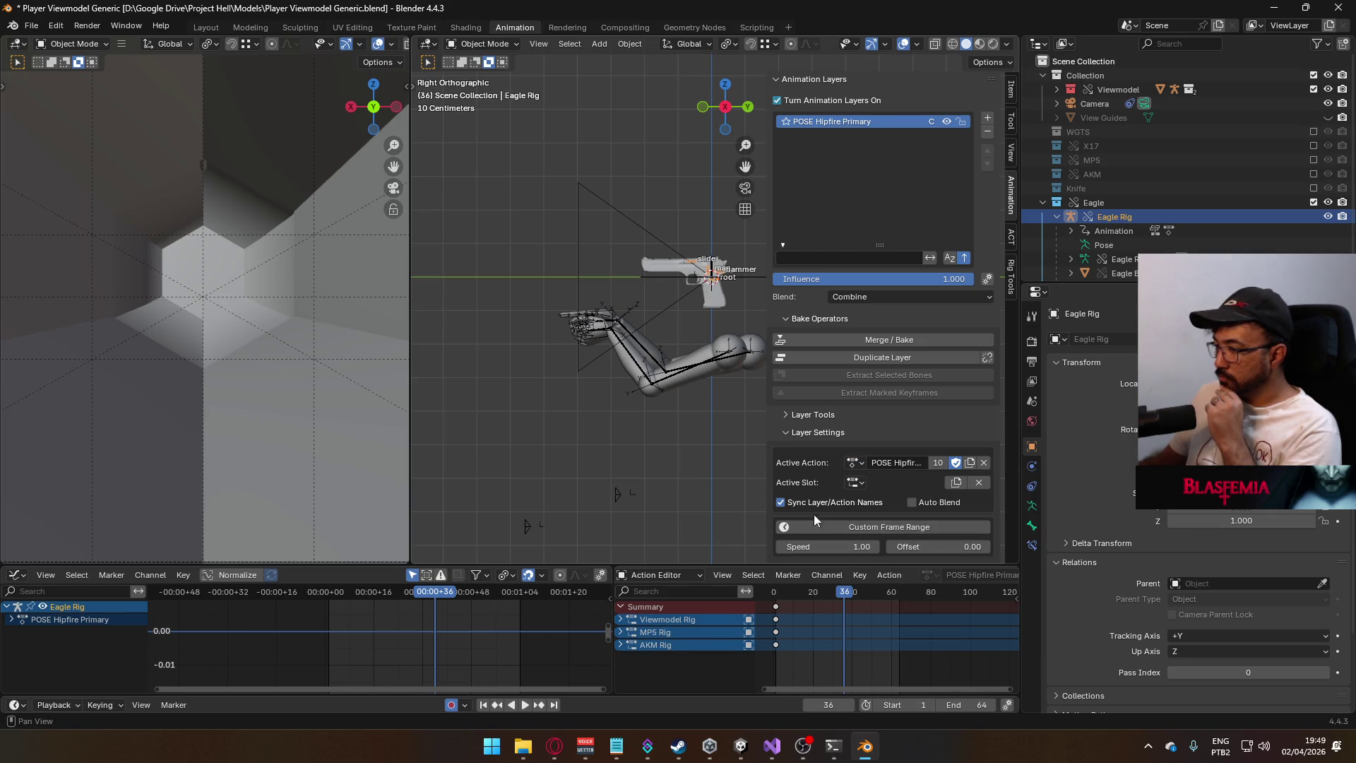
click(856, 463)
click(882, 492)
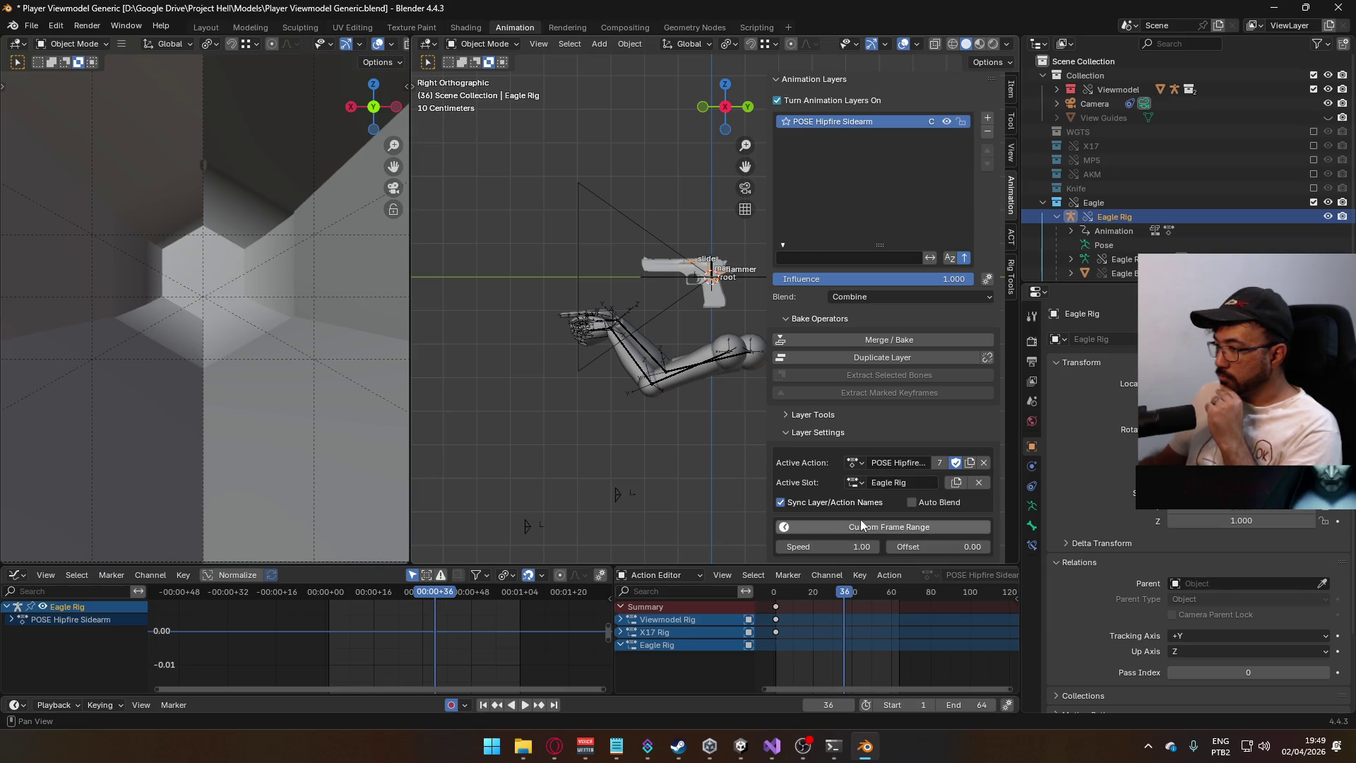
click(620, 633)
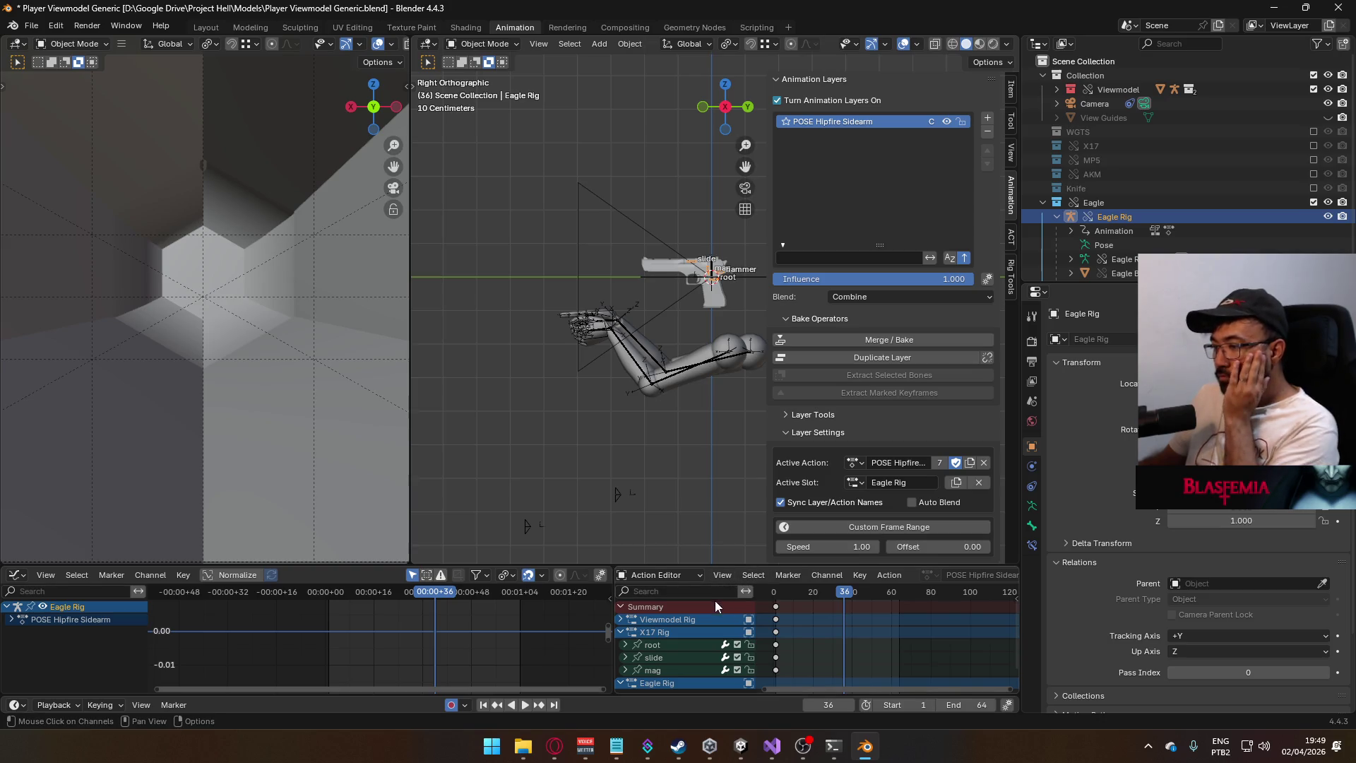
click(1314, 202)
click(1313, 174)
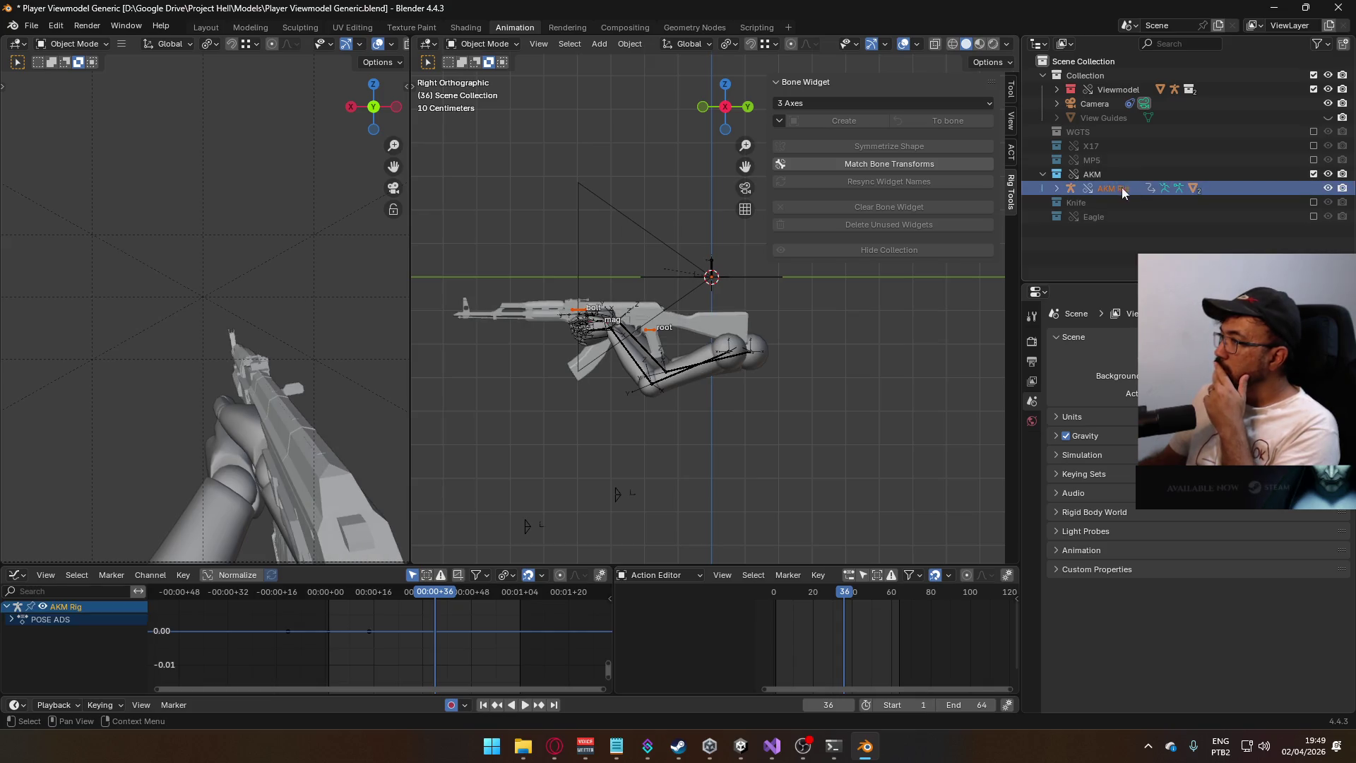
- Turn on the arm rig's Hipfire Primary and Sidearm layers, then hide AKM and include Eagle
click(685, 349)
scroll(917, 413, down, 3)
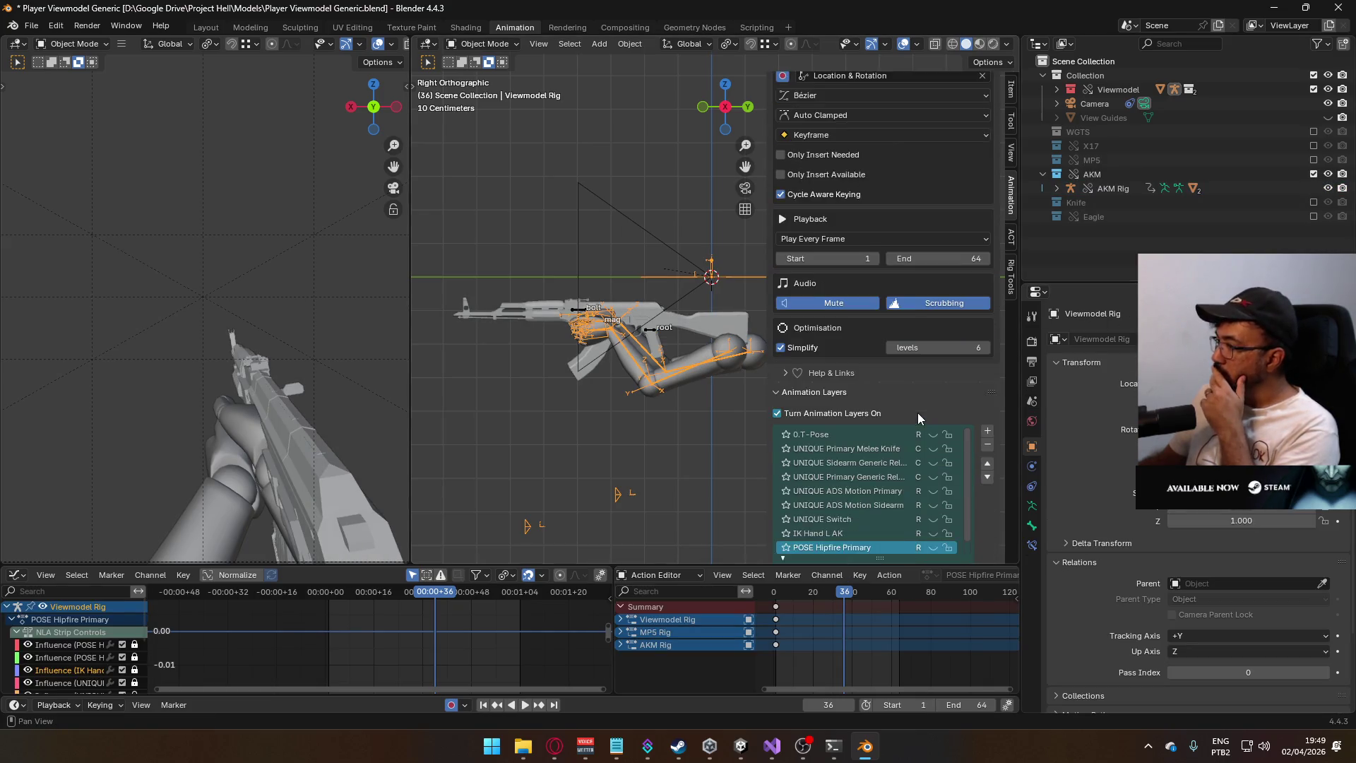
scroll(918, 412, down, 1)
click(933, 521)
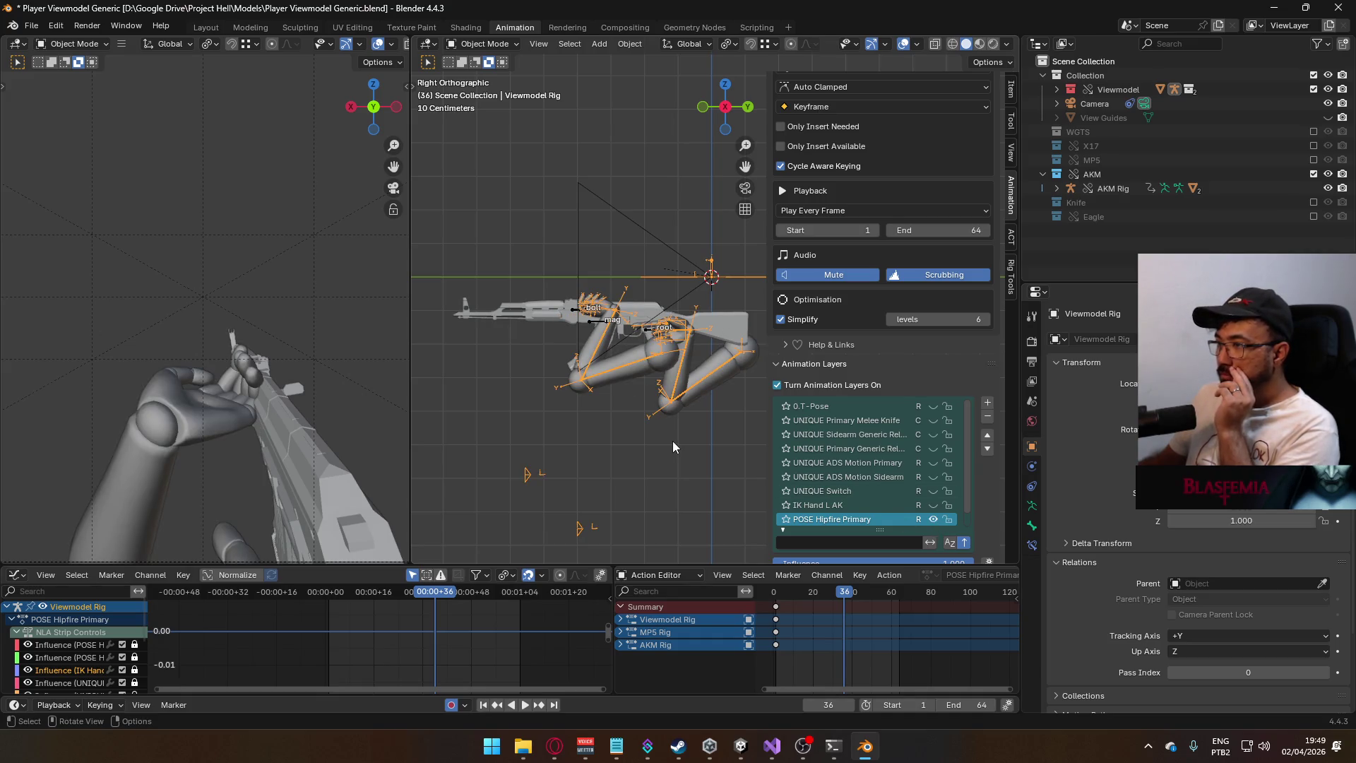
scroll(911, 461, down, 1)
click(933, 519)
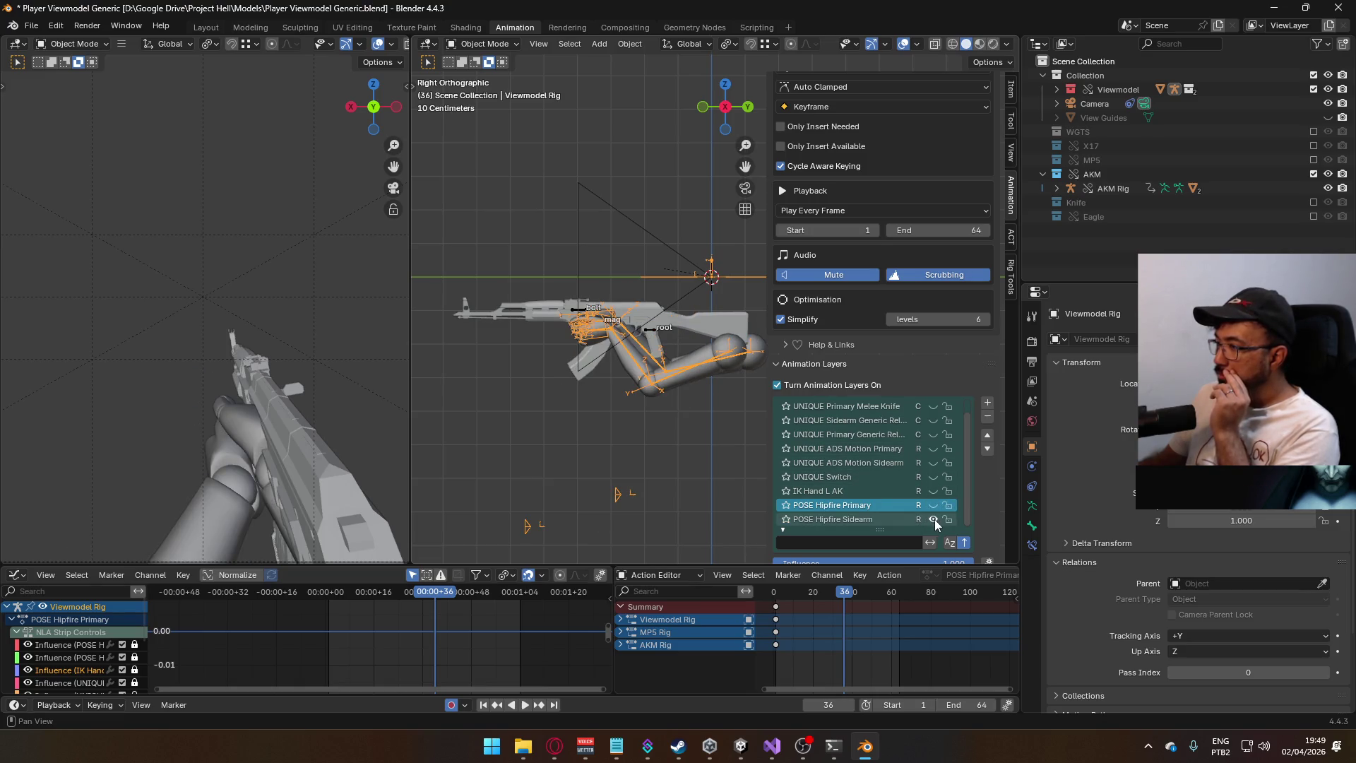
click(1327, 174)
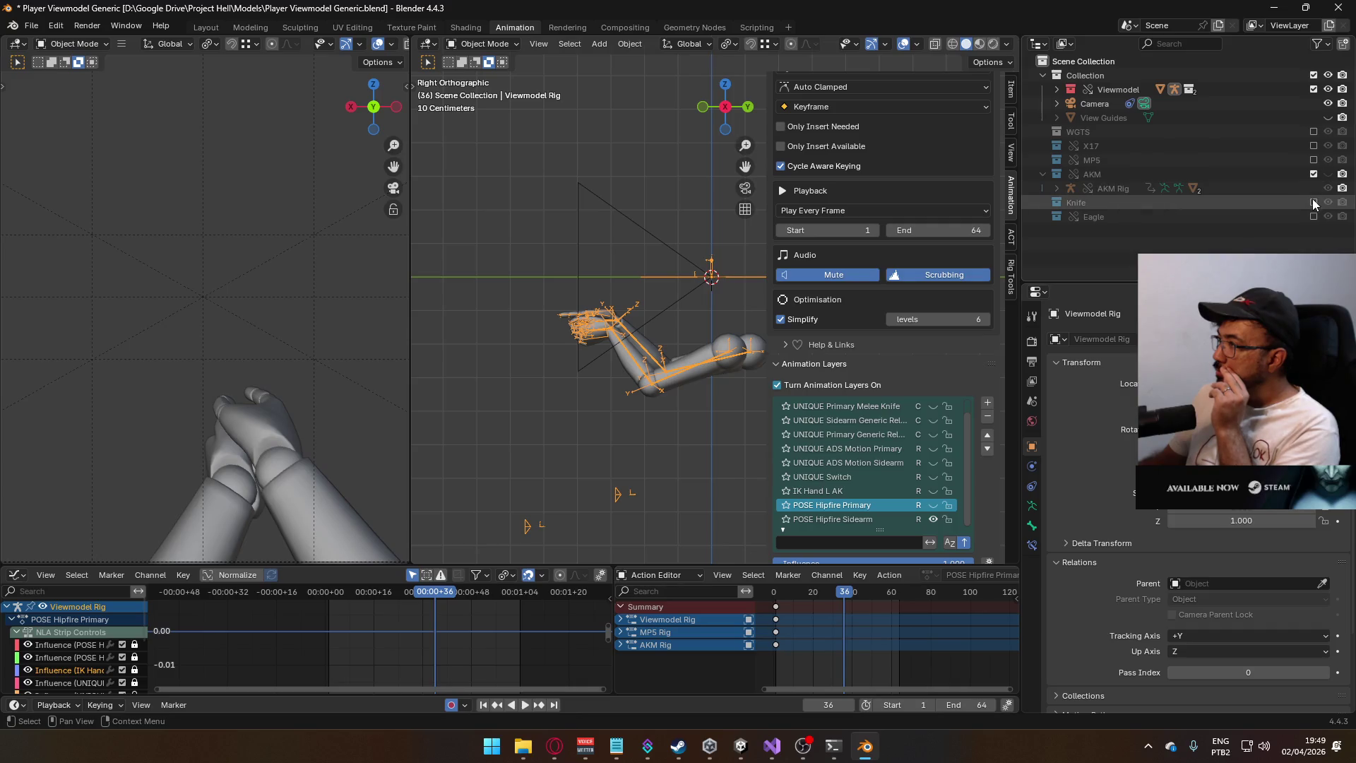
click(1314, 216)
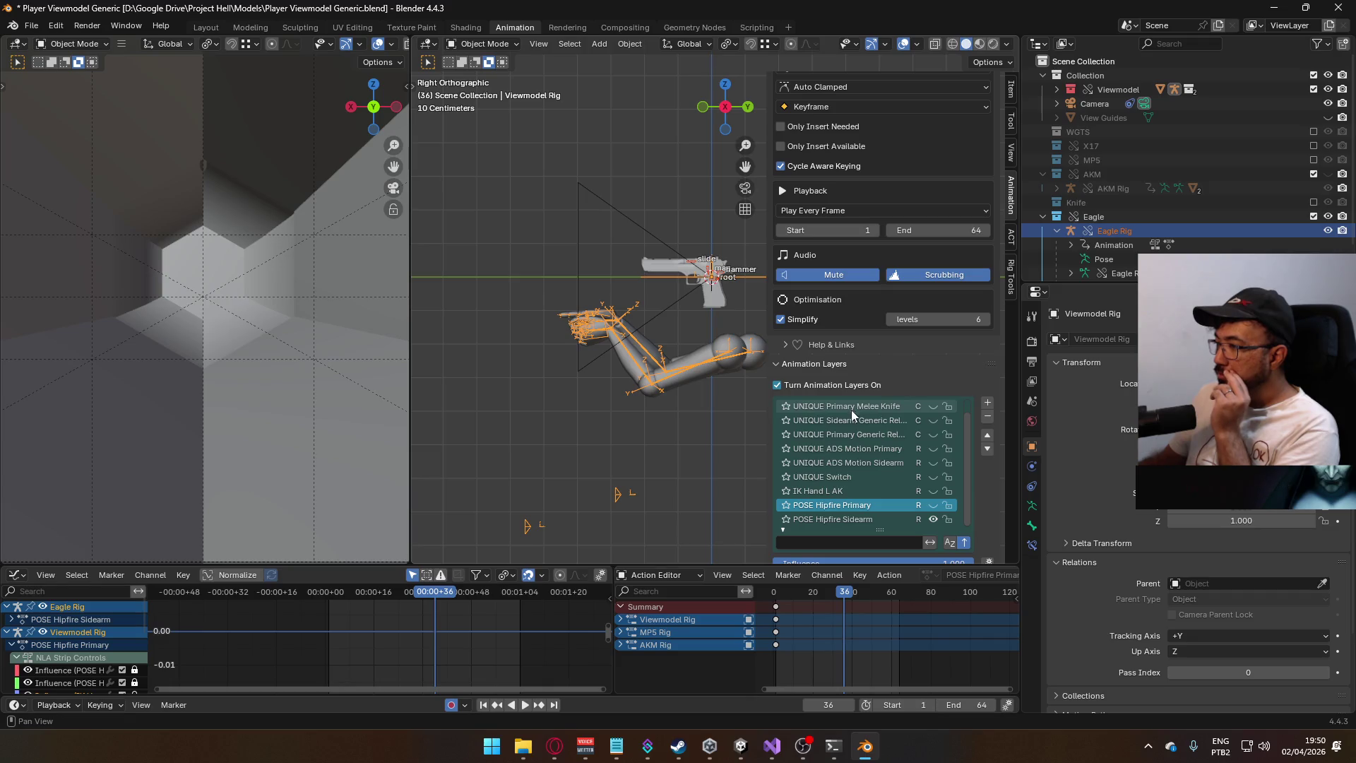
- Paste the X17 root keyframes at frame 1 in the POSE Hipfire Sidearm layer
click(885, 520)
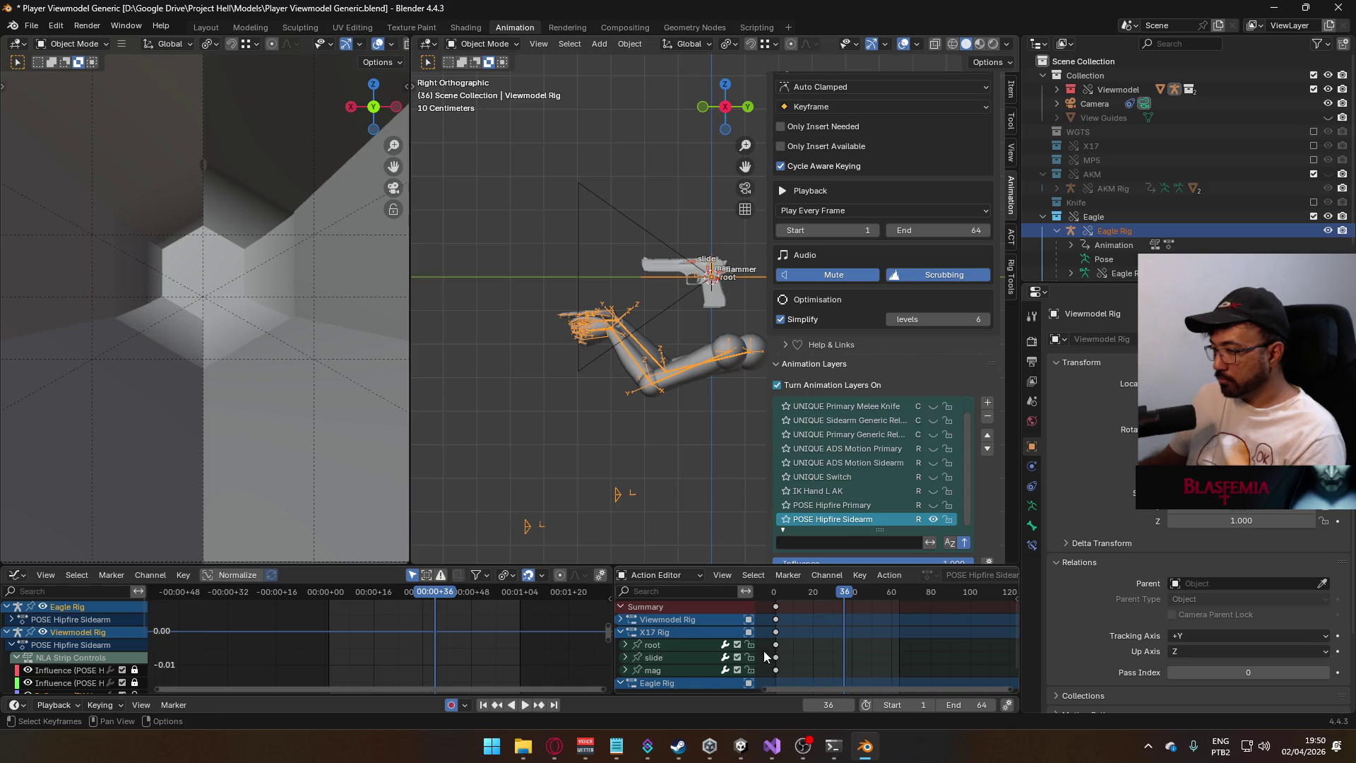
click(695, 649)
scroll(777, 647, down, 2)
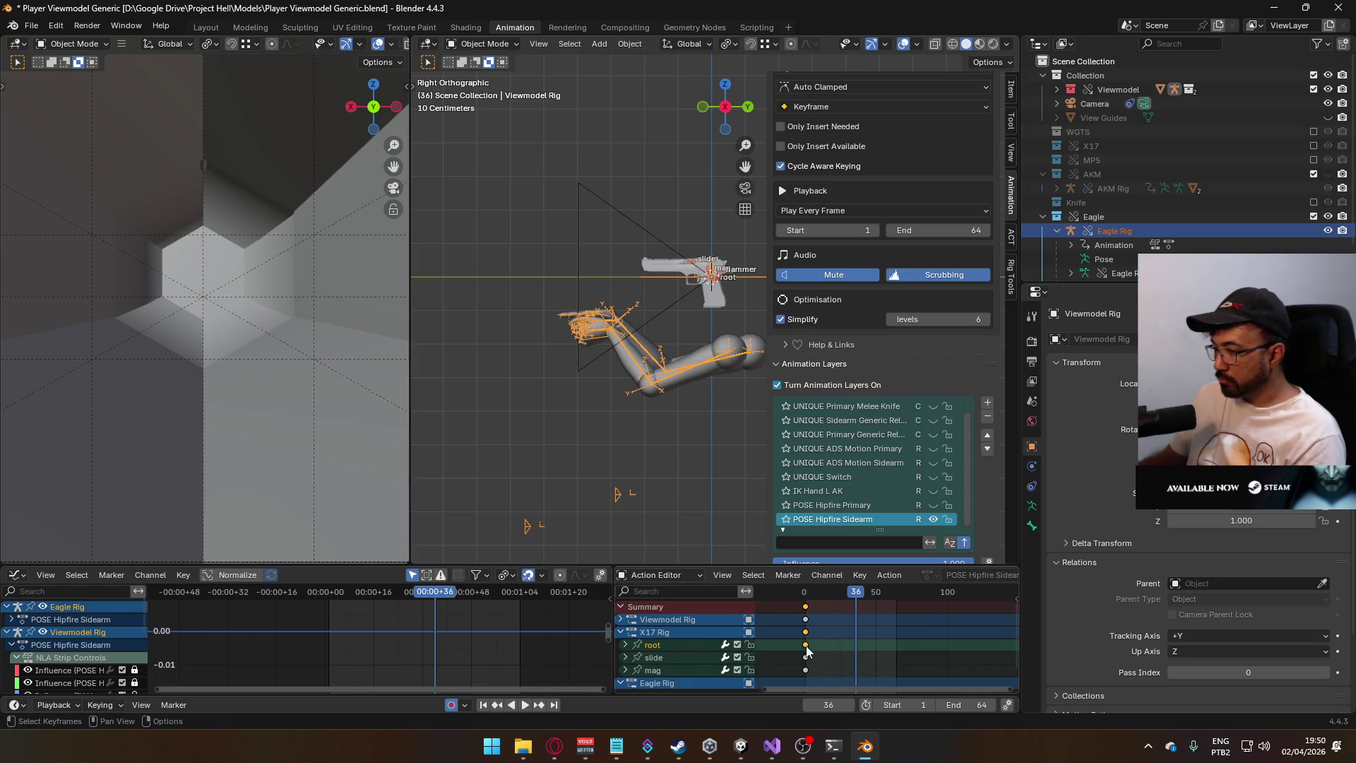
drag(830, 599, 805, 599)
key(ctrl+v)
- In Pose Mode, keyframe location and rotation of the arm bones
click(484, 44)
click(494, 93)
scroll(717, 303, up, 4)
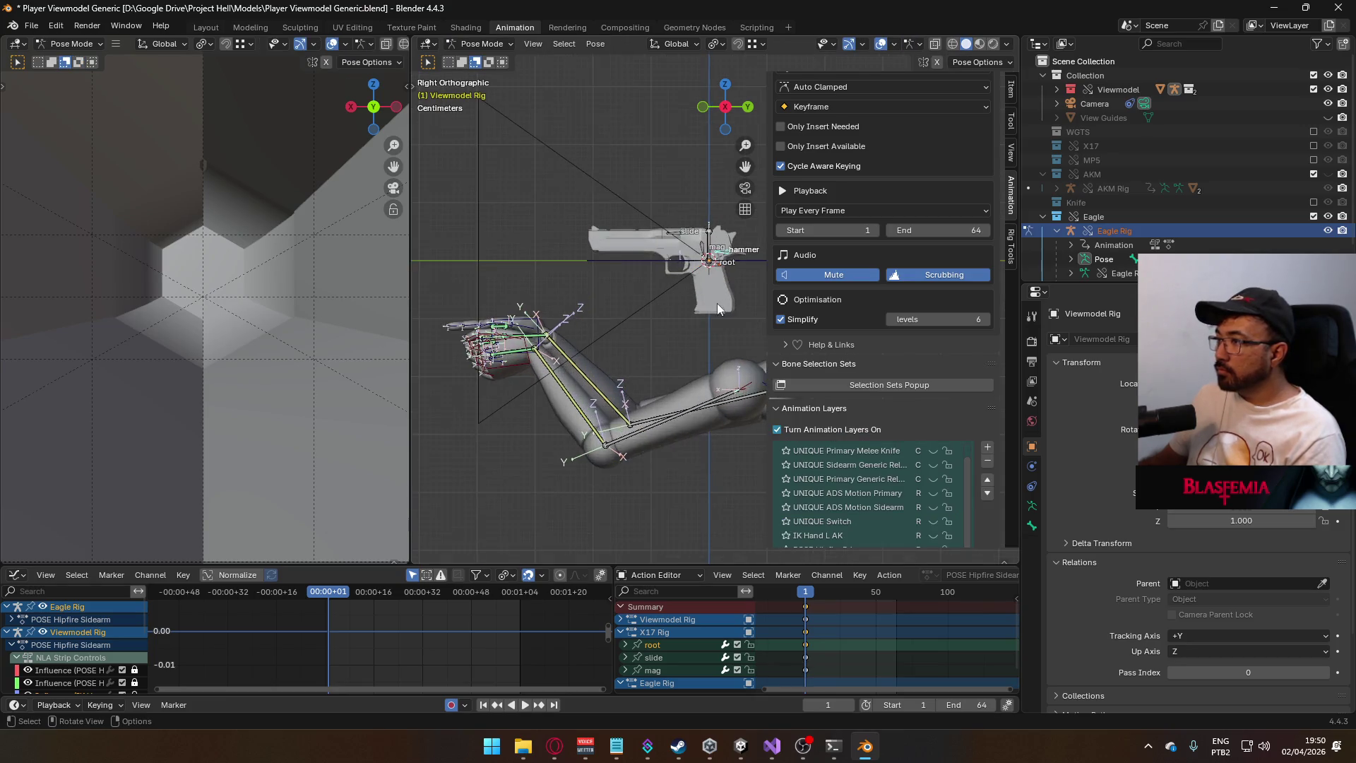
key(i)
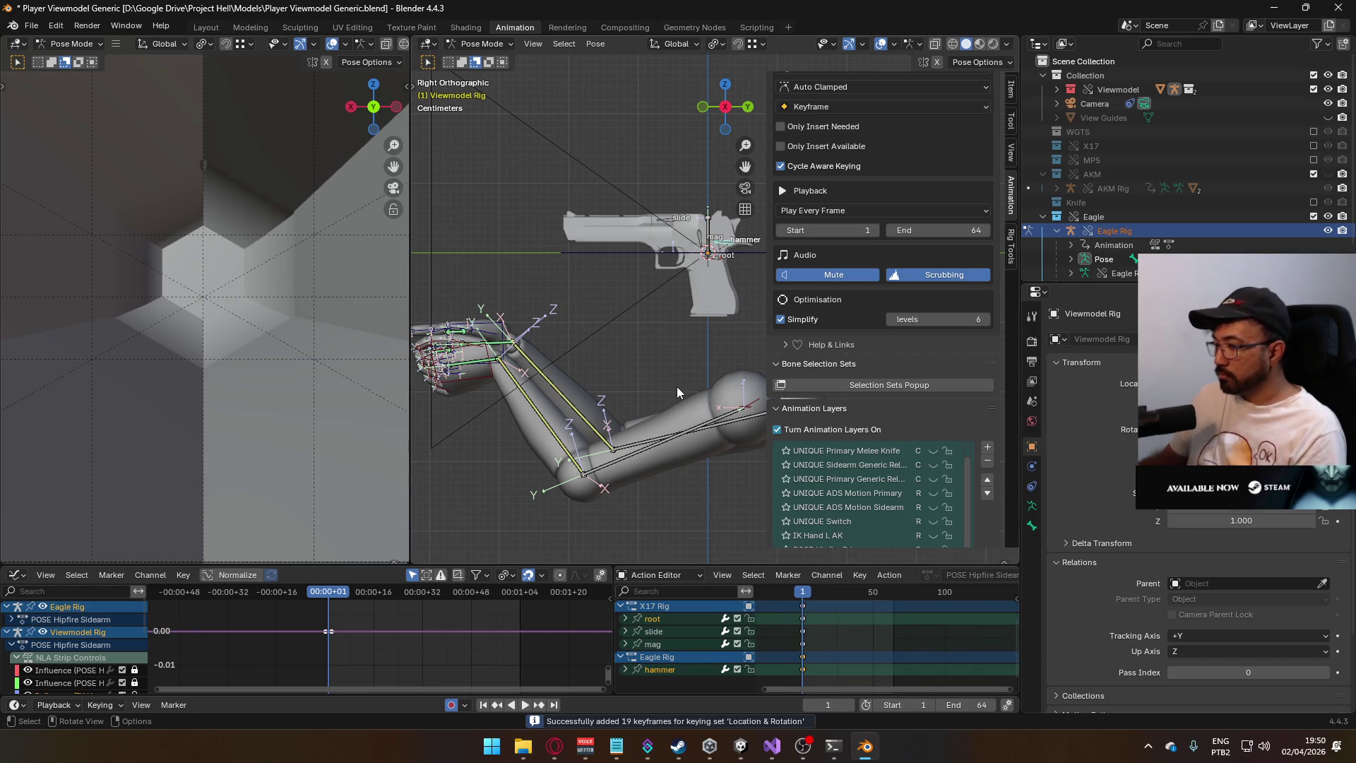
- Keyframe the Eagle Rig root bone and paste the stored pose onto it
click(709, 252)
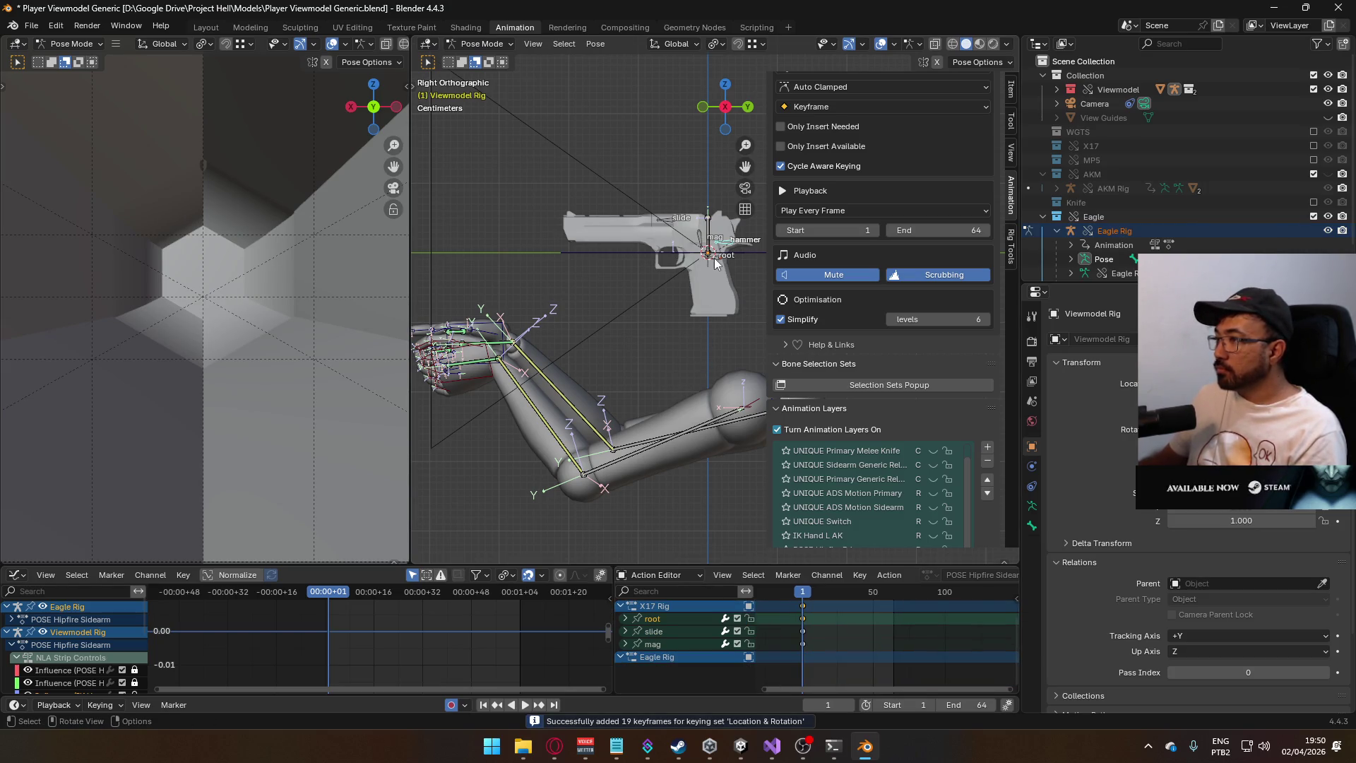
click(714, 260)
key(i)
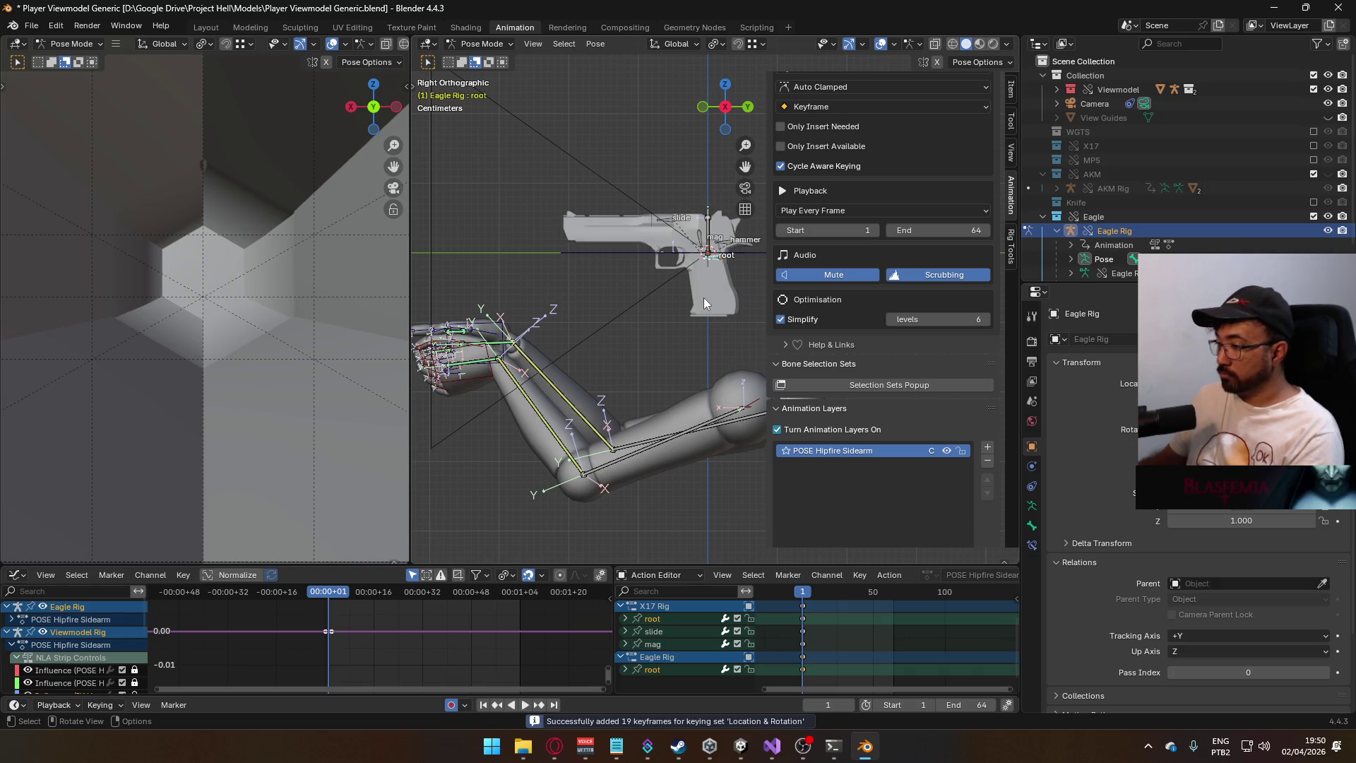
key(ctrl+v)
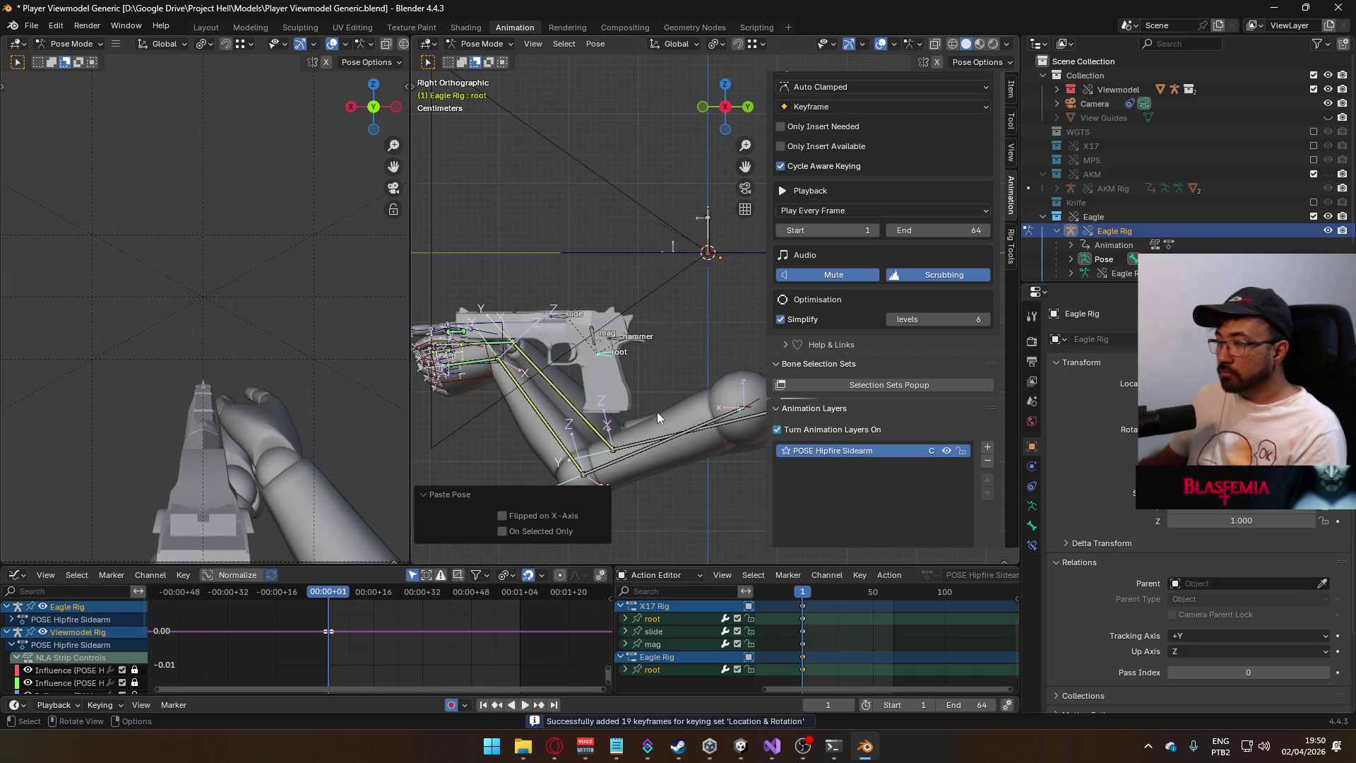
scroll(655, 410, down, 5)
mouse_move(594, 395)
middle_down()
mouse_move(668, 416)
mouse_move(638, 438)
mouse_move(586, 438)
middle_up()
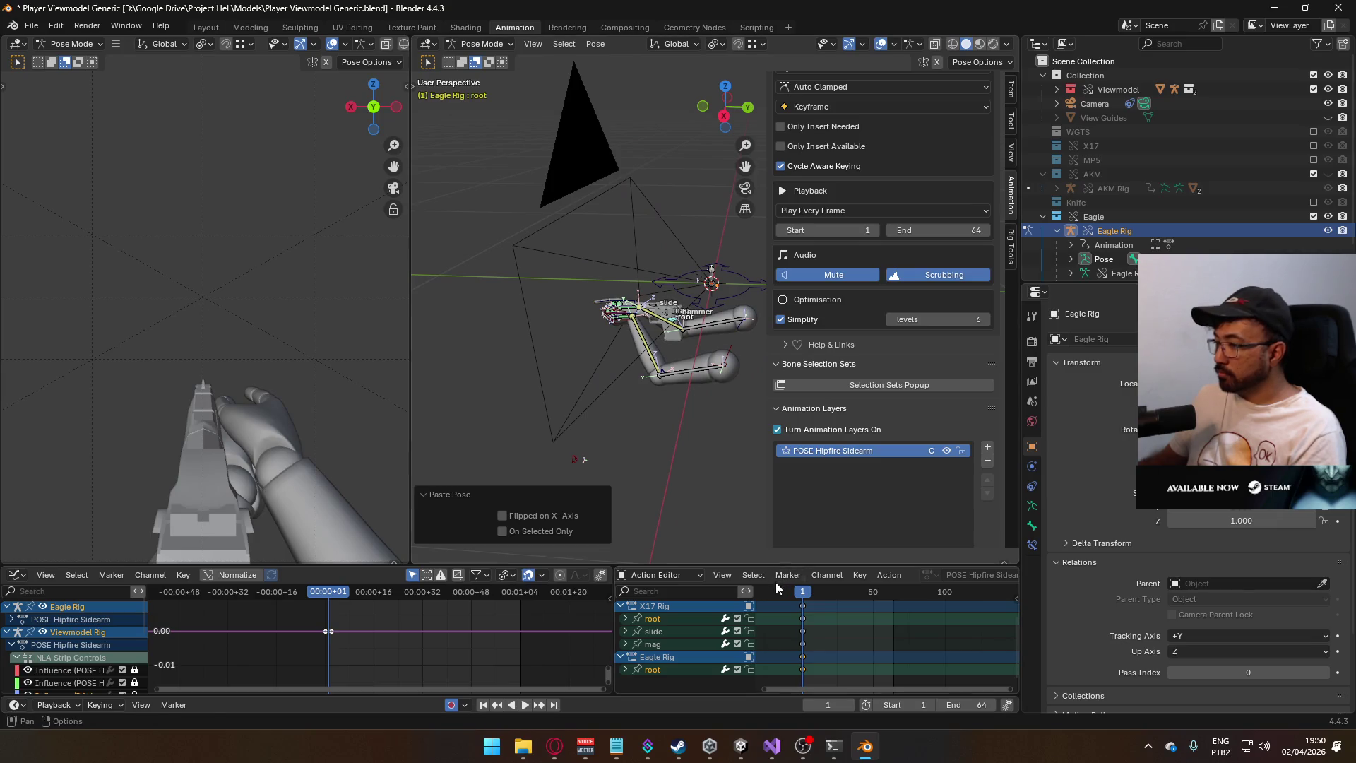
- Select the X17 Rig channel group and include the X17 collection in the scene
click(689, 619)
click(684, 604)
scroll(917, 353, up, 7)
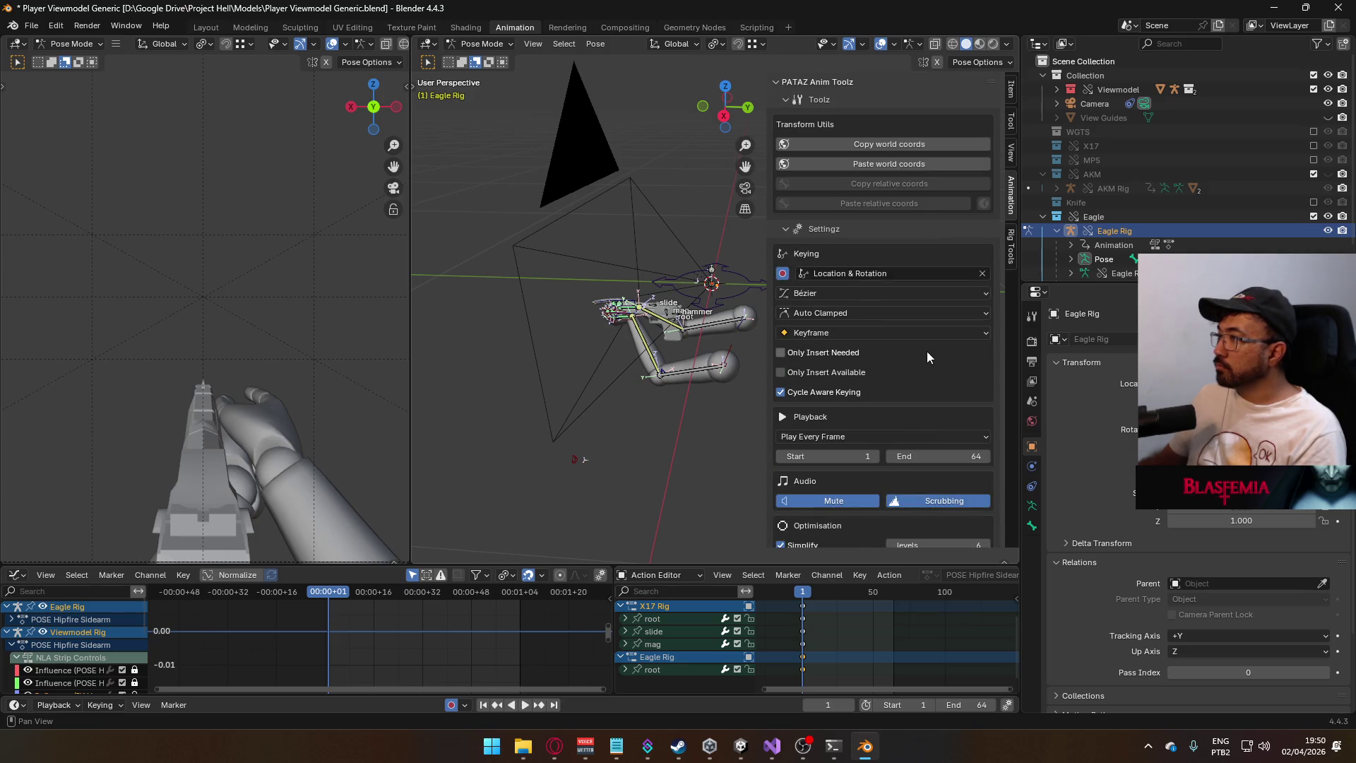
scroll(925, 404, down, 3)
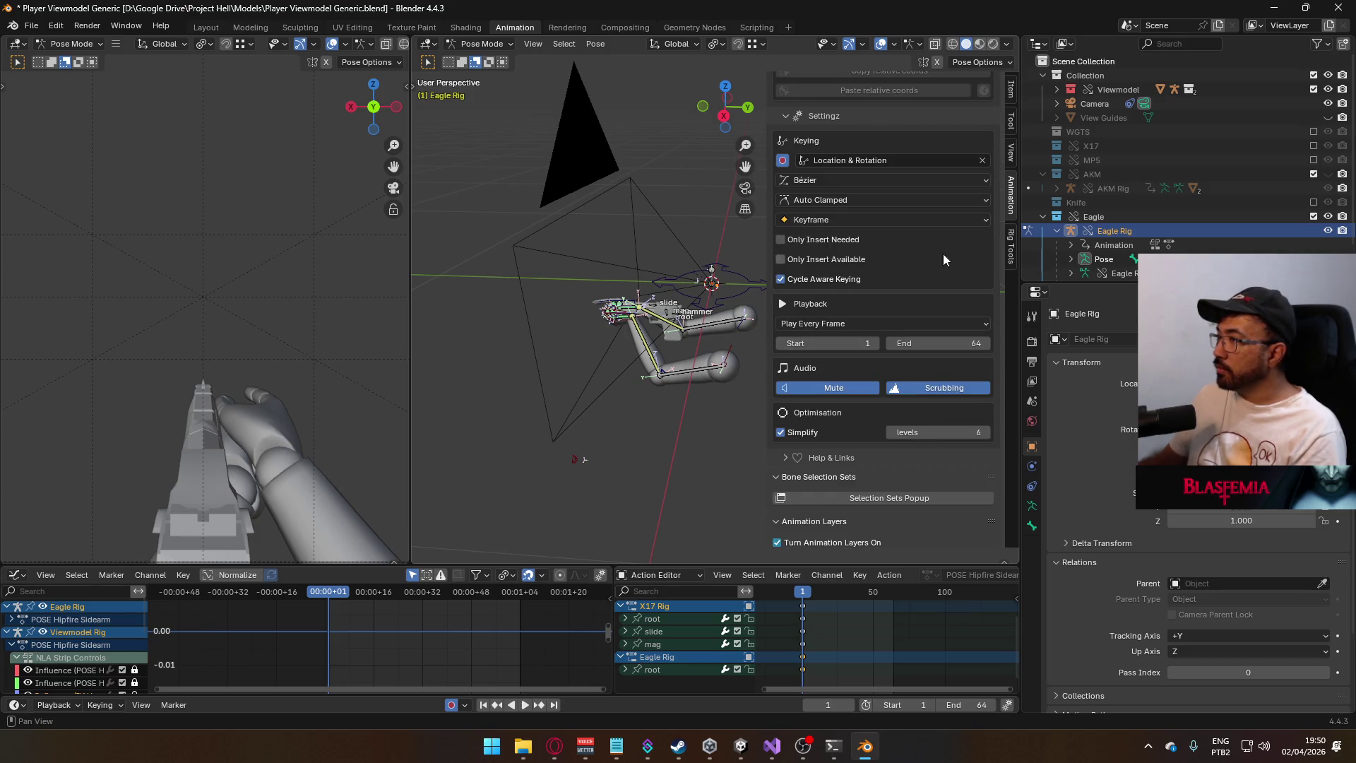
scroll(883, 300, up, 4)
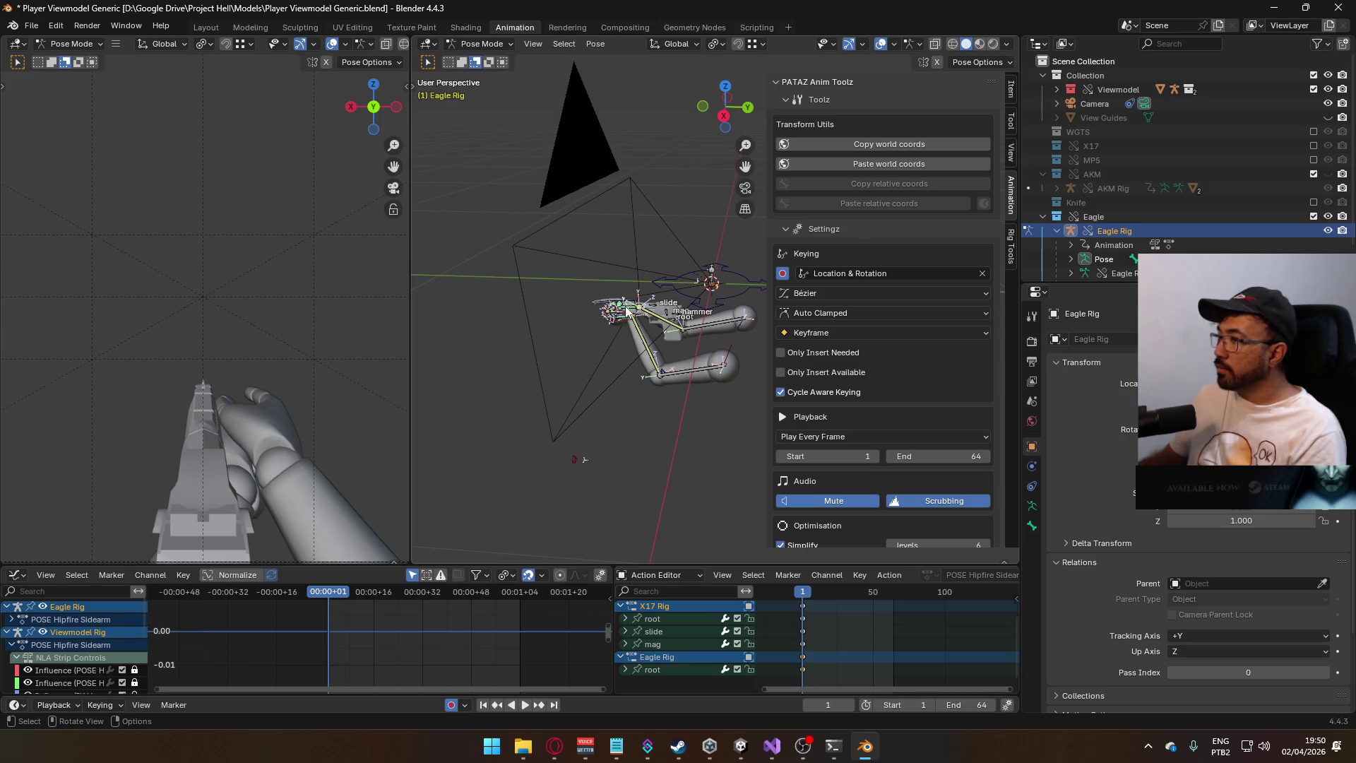
click(1314, 145)
middle_drag(972, 124, 998, 163)
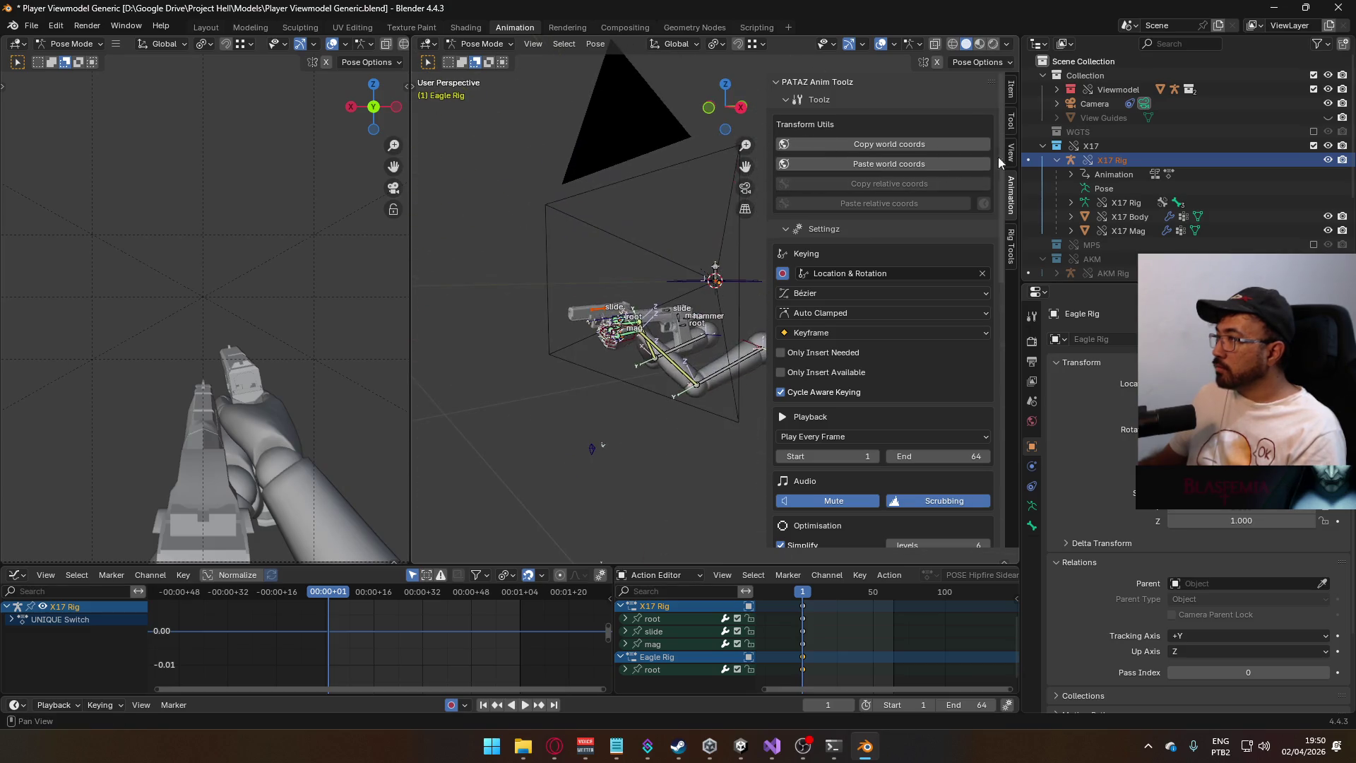
- Back in Object Mode, pick X17 Rig's POSE Hipfire Sidearm layer in the Animation tab, then enter Pose Mode
click(1012, 89)
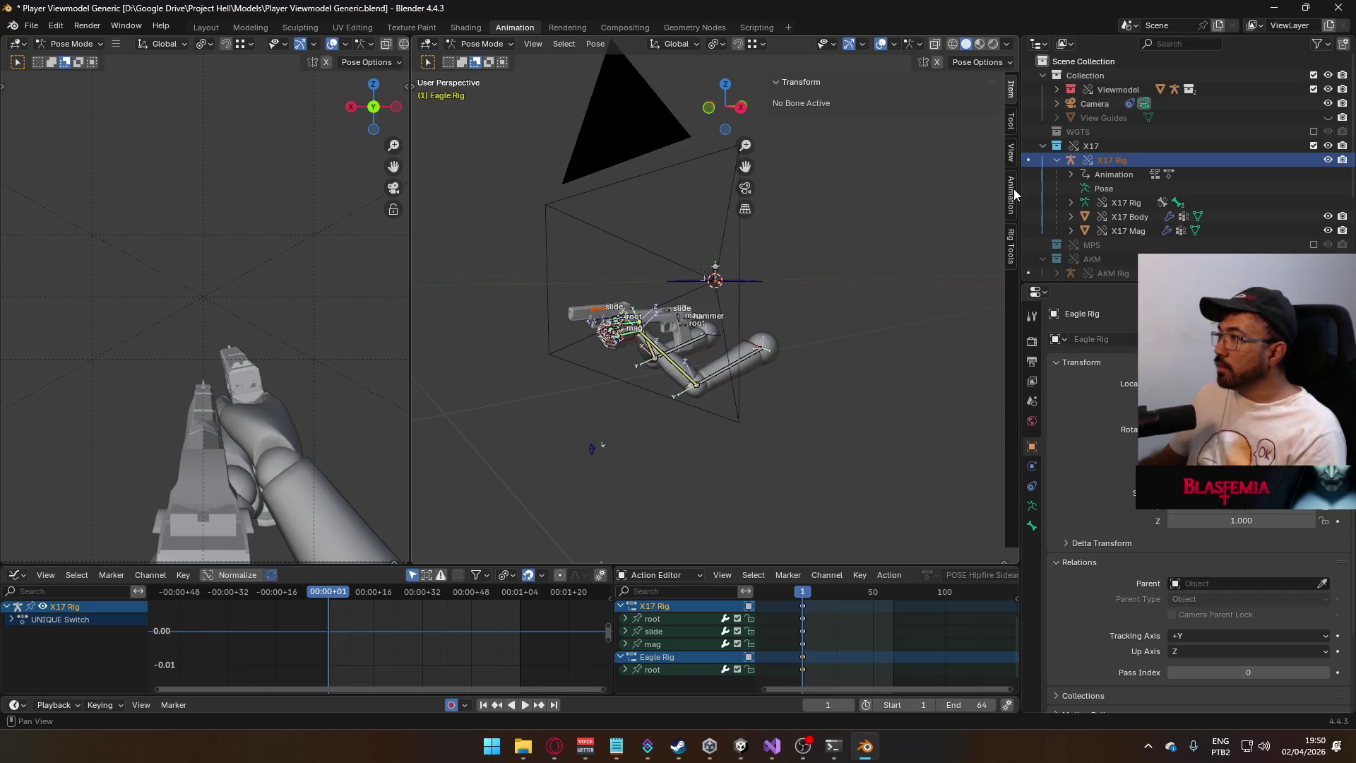
click(600, 314)
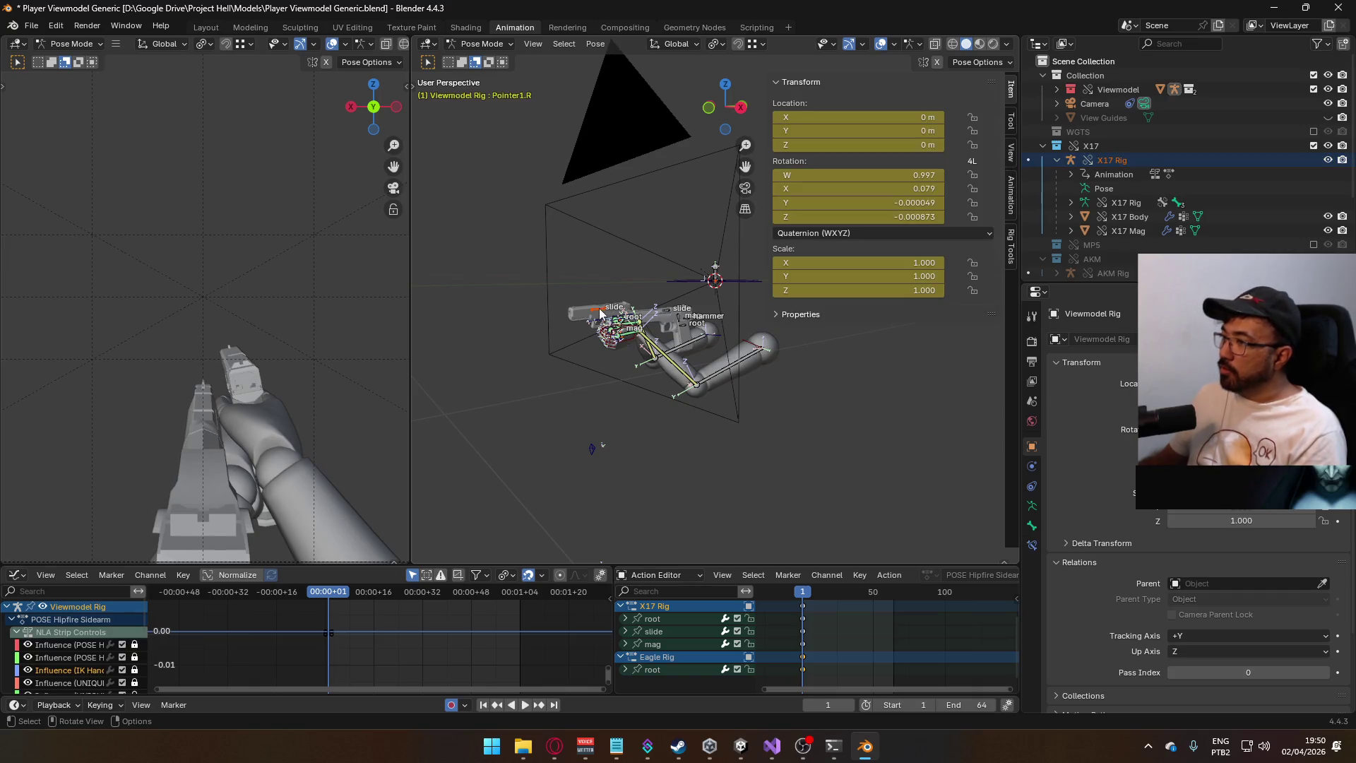
click(482, 44)
click(481, 60)
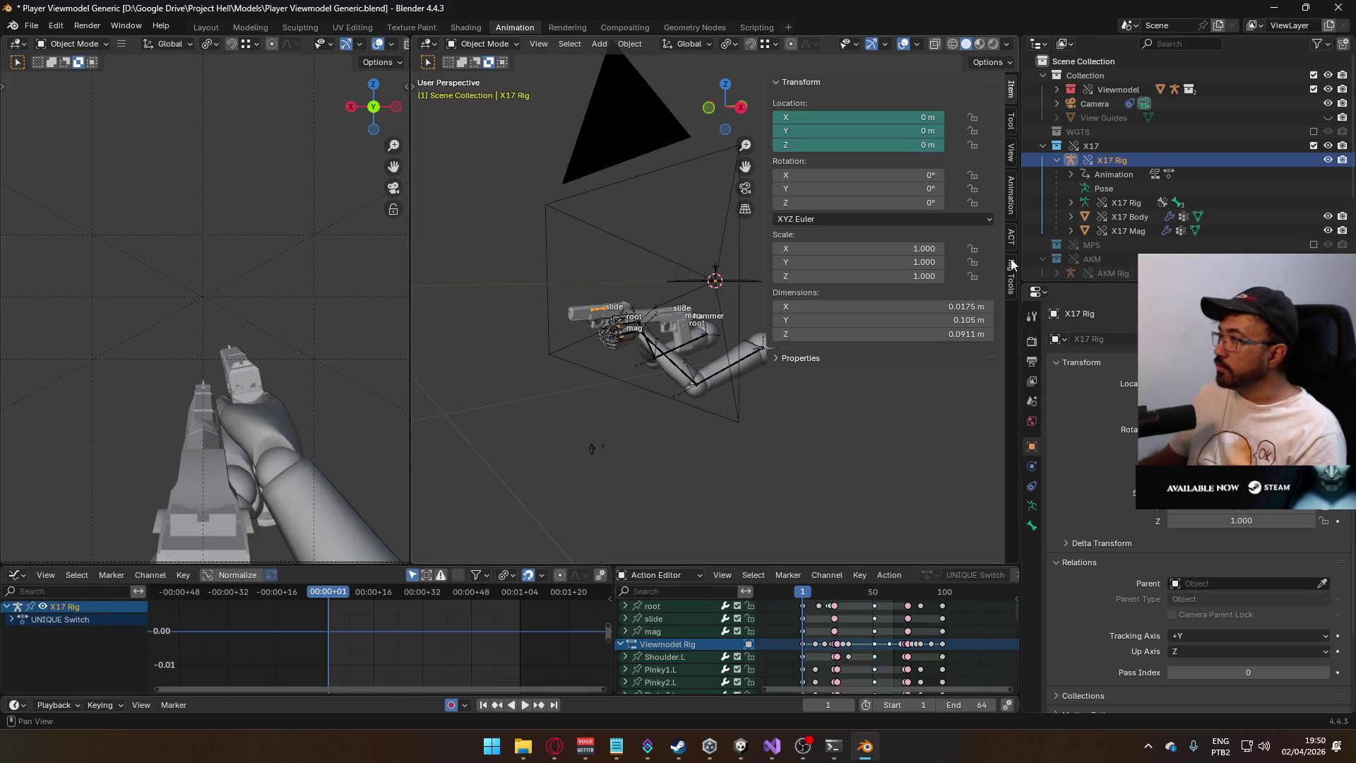
click(1011, 201)
scroll(944, 332, down, 10)
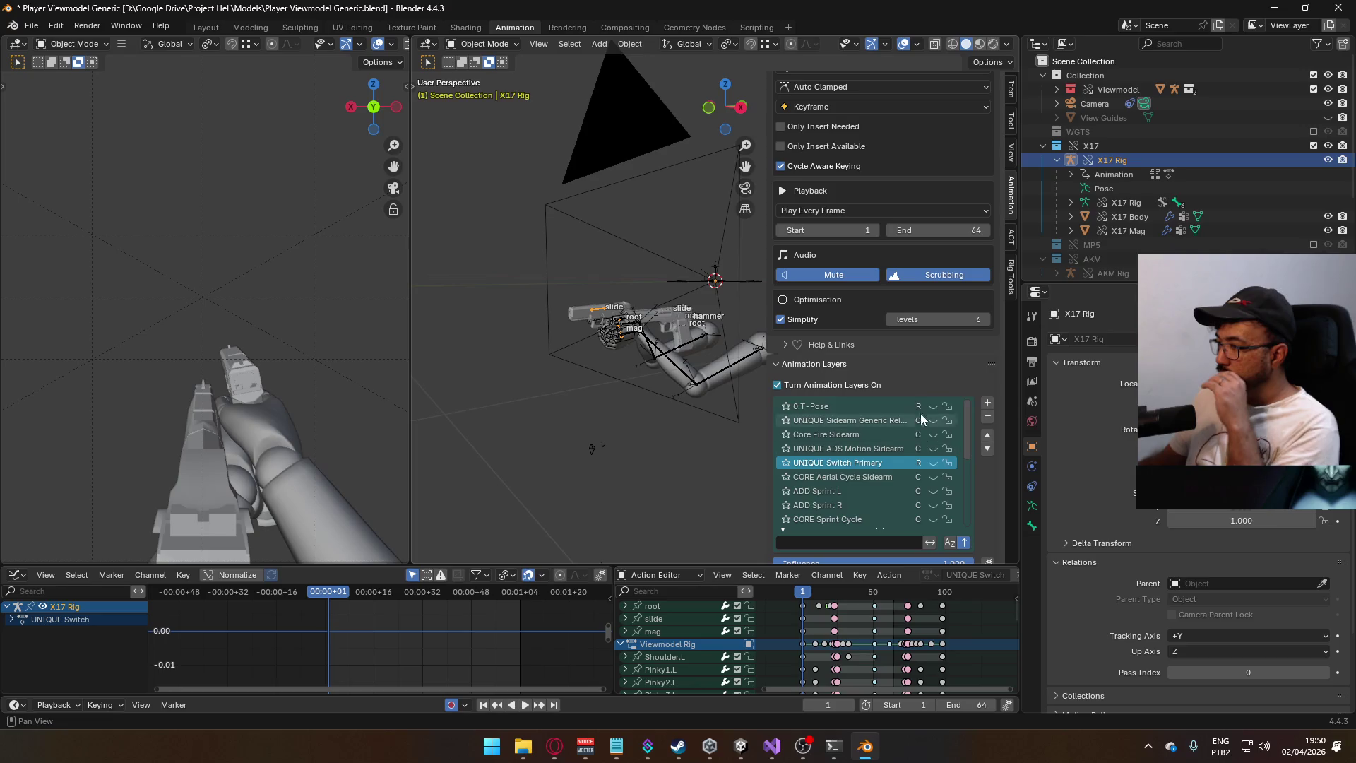
drag(964, 435, 954, 523)
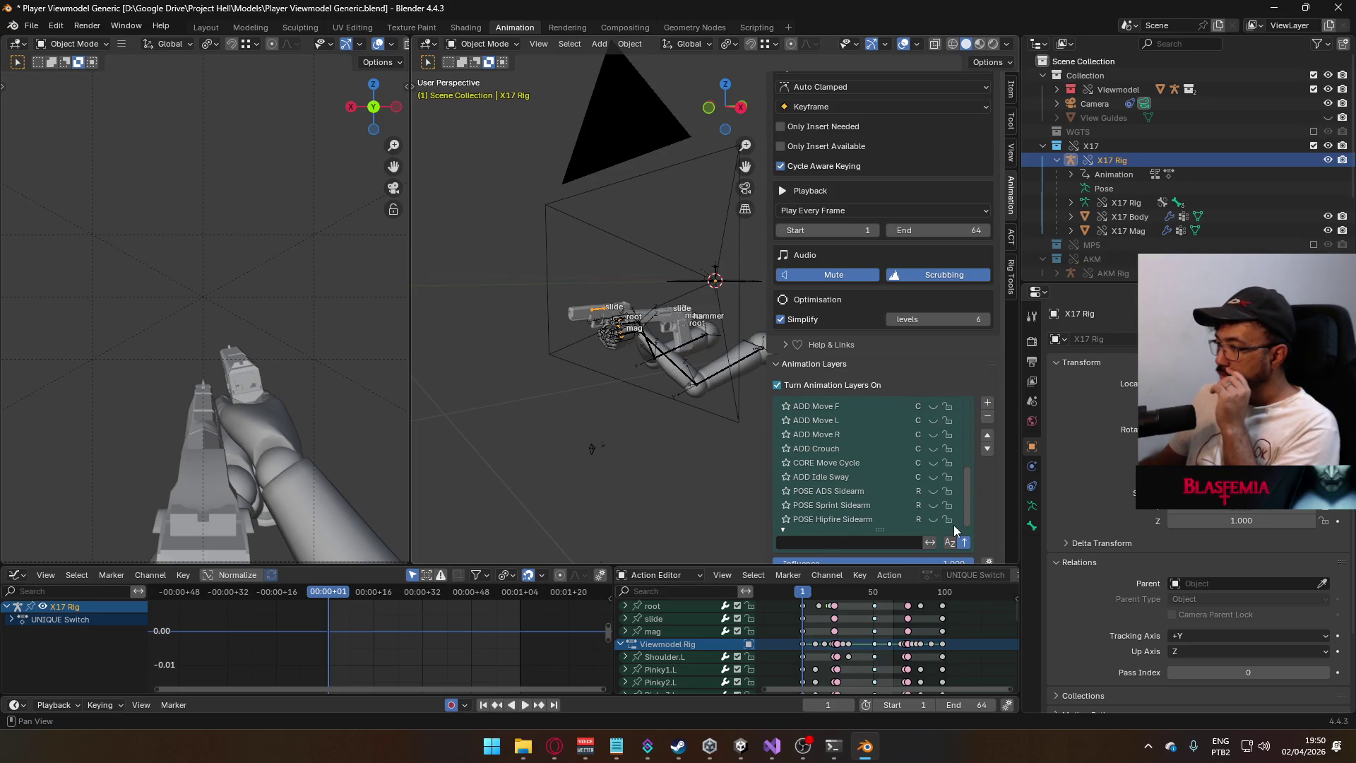
click(859, 520)
middle_drag(817, 635, 829, 644)
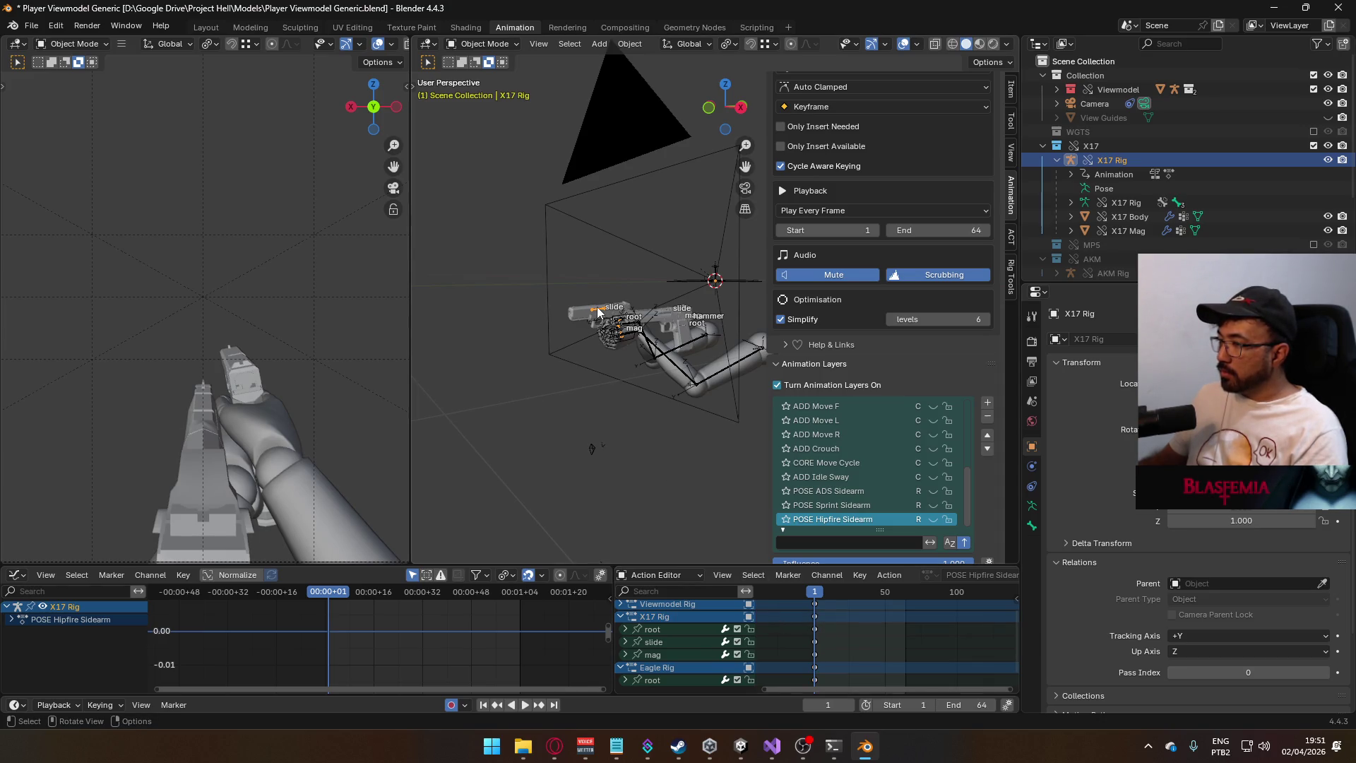
click(482, 44)
click(506, 91)
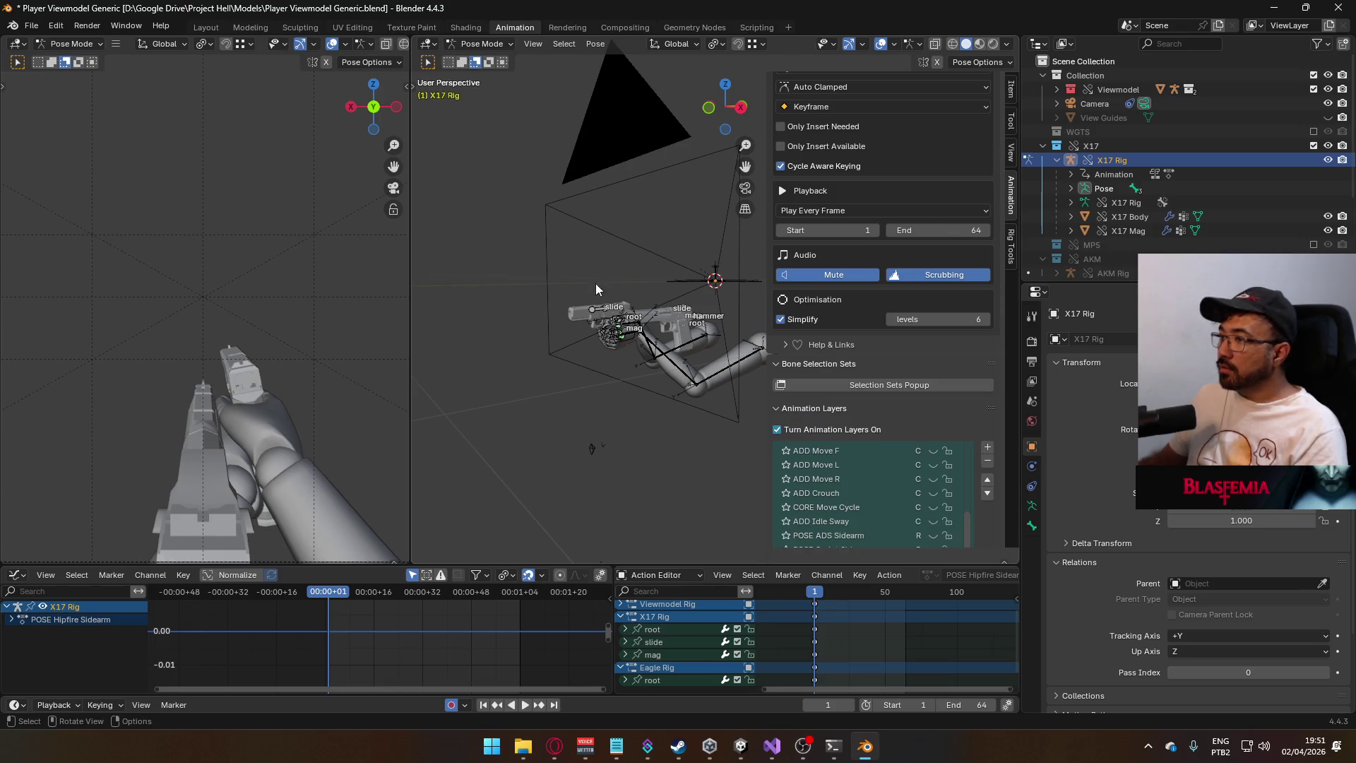
- Select the X17 root bone, then exclude the X17 collection
click(611, 332)
scroll(920, 194, up, 8)
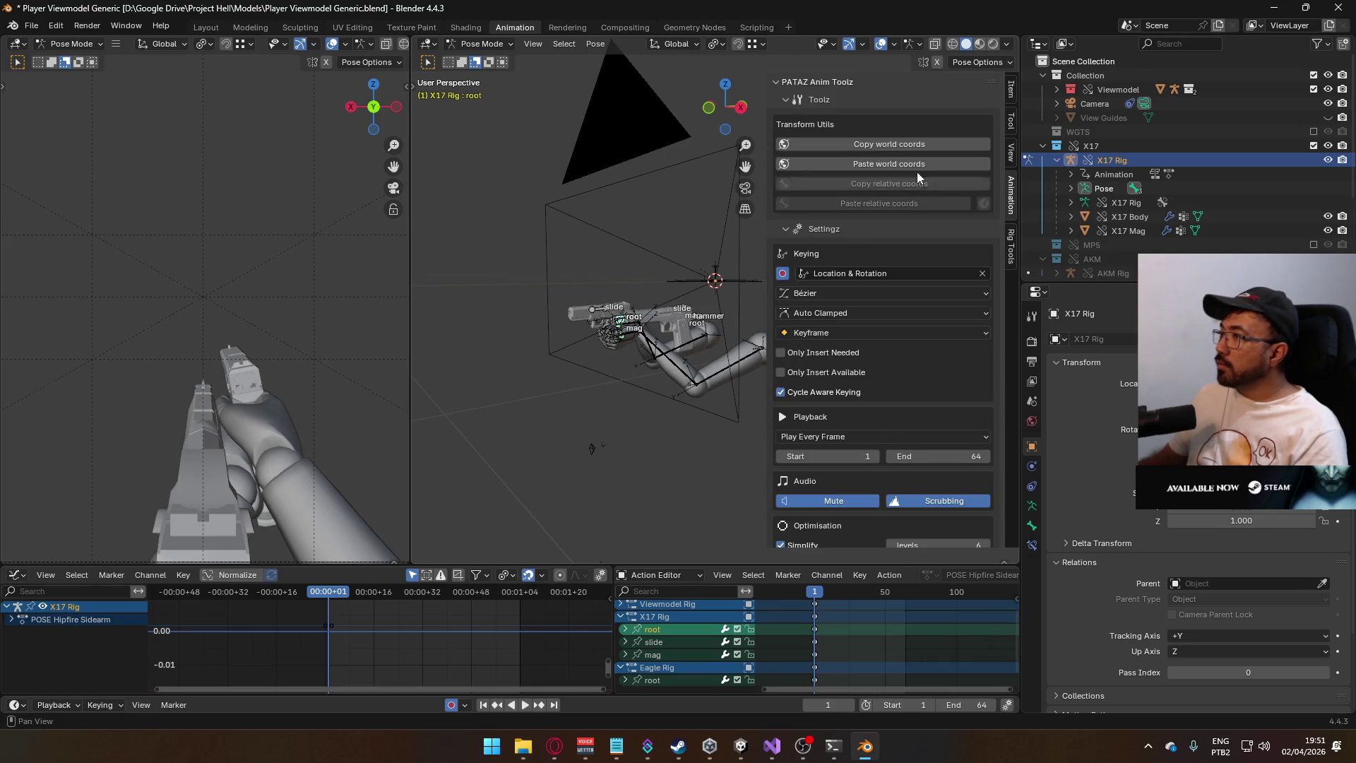
click(1312, 146)
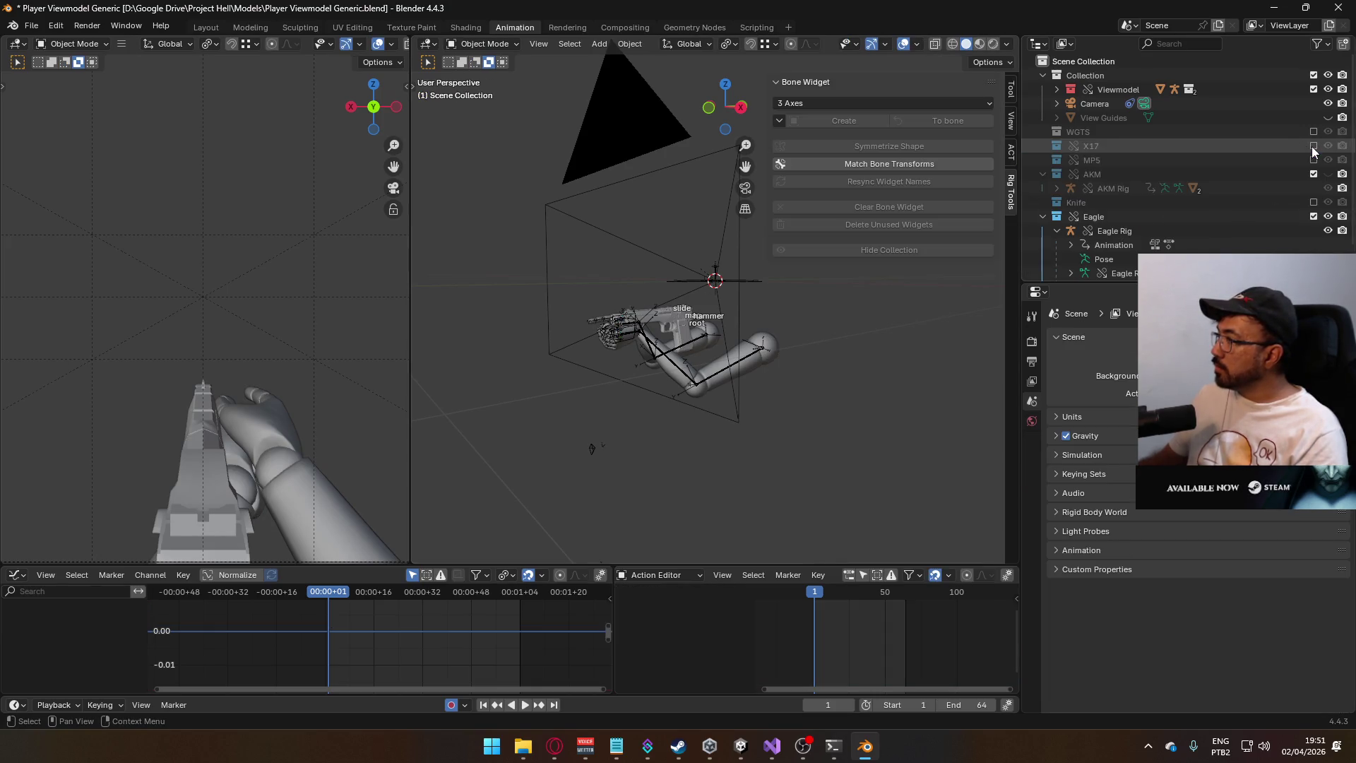
- Paste the copied world coordinates onto the Eagle Rig's root bone in Pose Mode, then return to Object Mode
click(1248, 232)
scroll(647, 387, up, 2)
scroll(647, 388, up, 1)
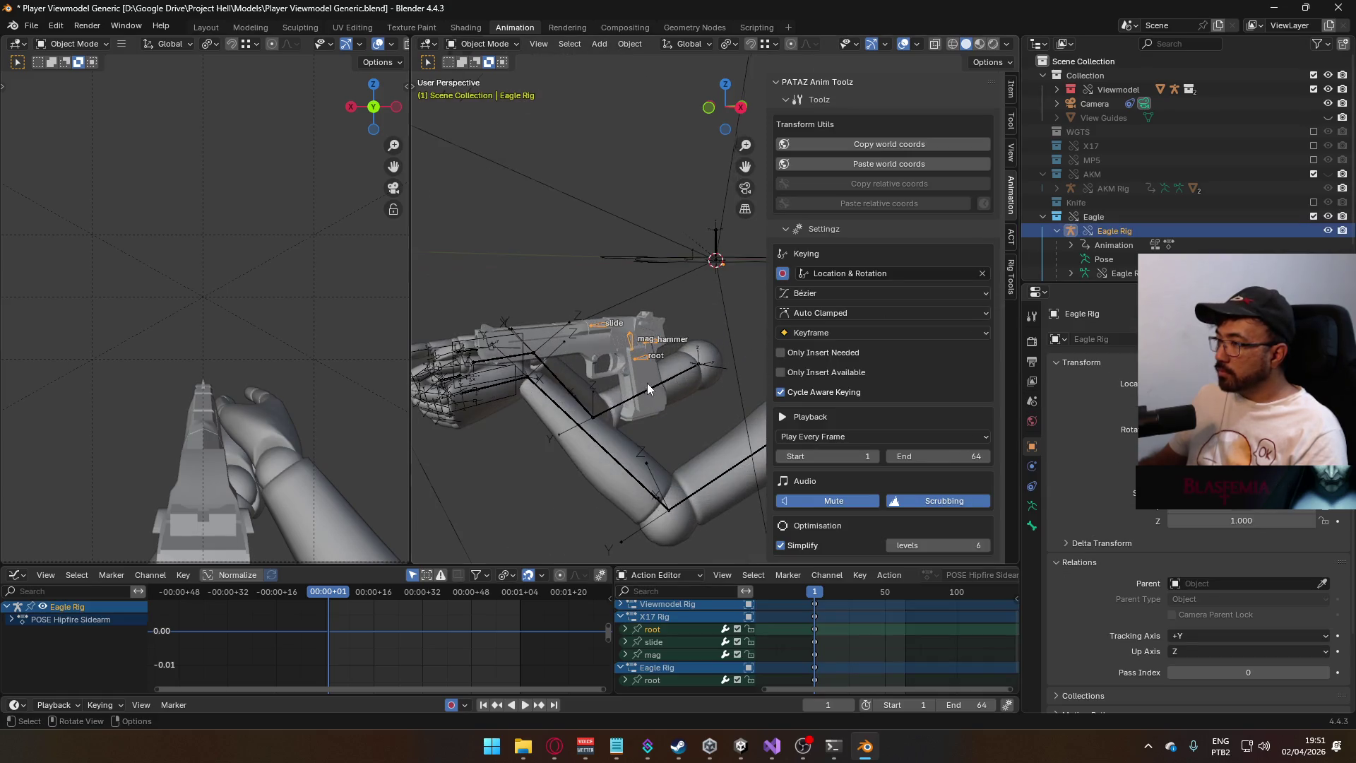
click(483, 43)
click(499, 90)
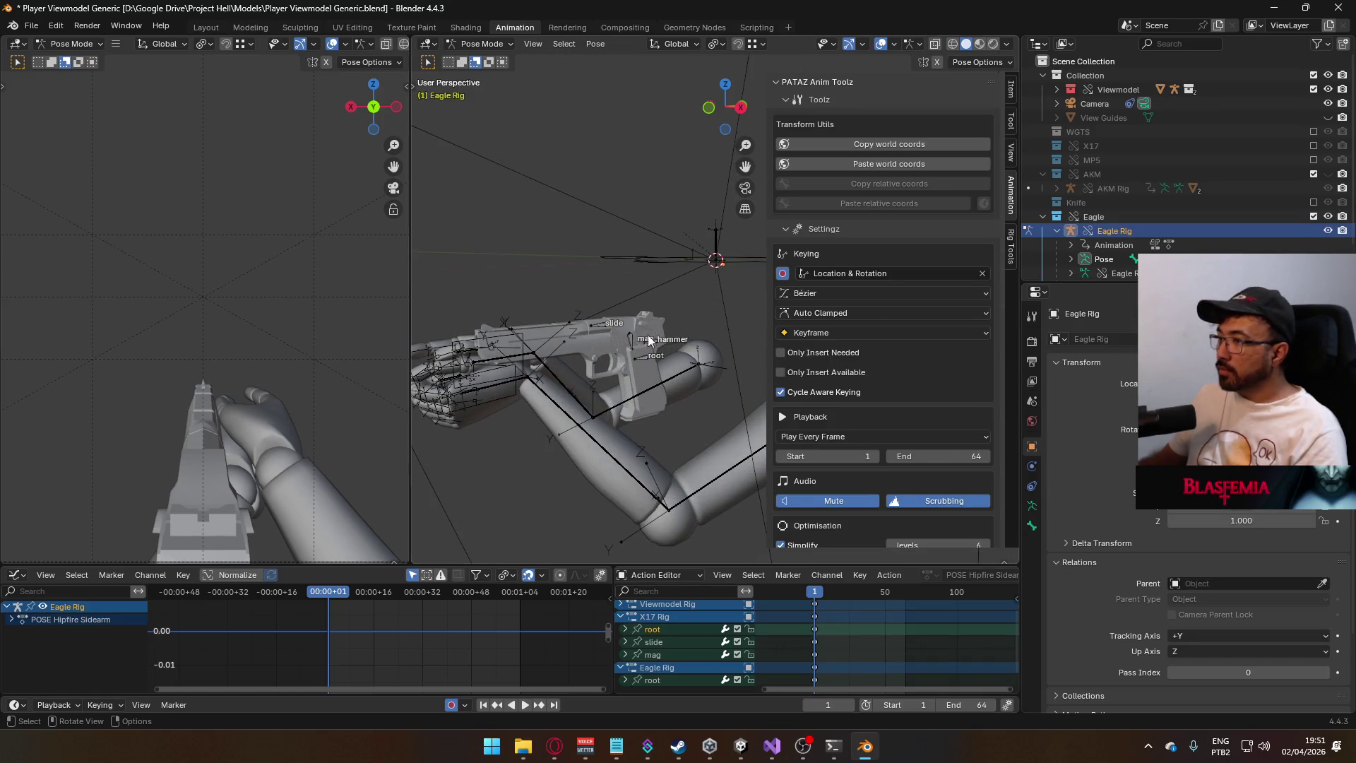
click(644, 354)
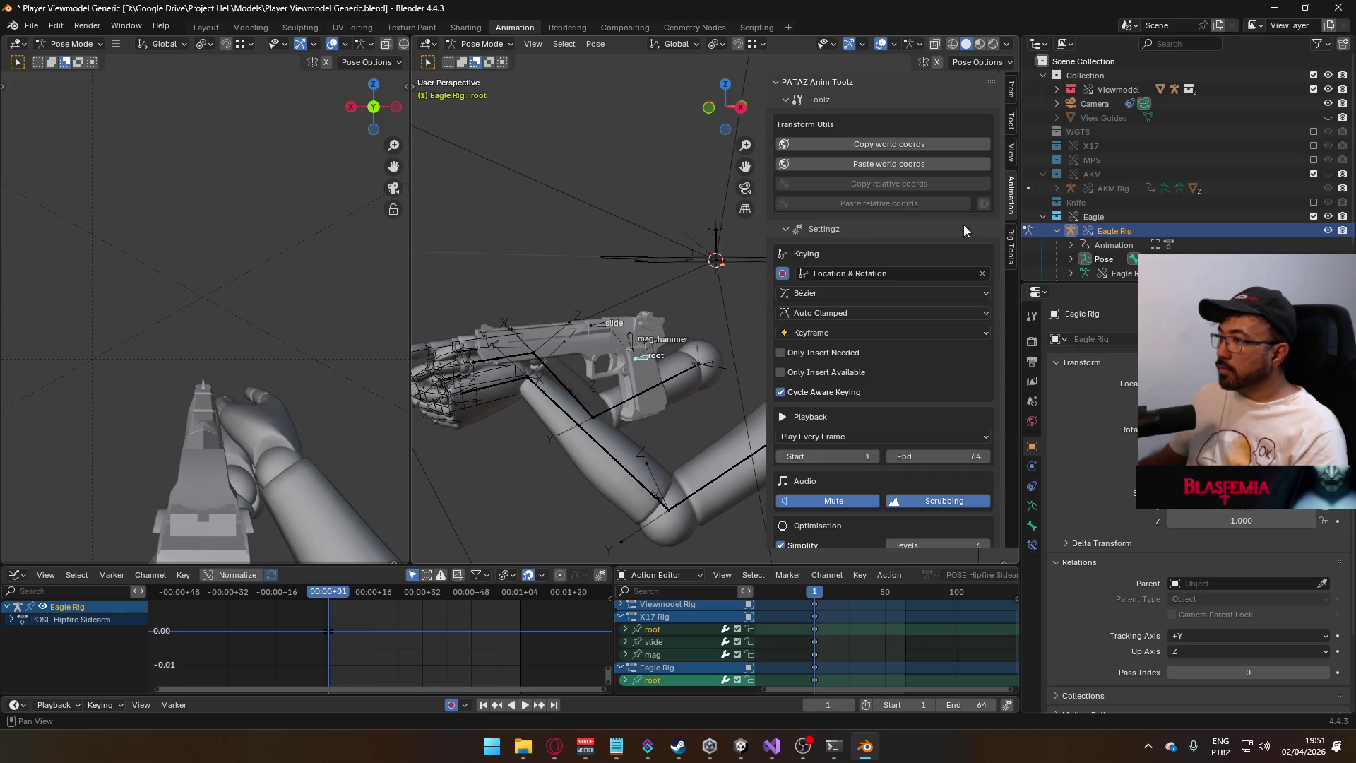
click(886, 164)
mouse_move(608, 316)
middle_down()
mouse_move(680, 308)
mouse_move(662, 315)
mouse_move(578, 127)
middle_up()
click(483, 44)
click(480, 59)
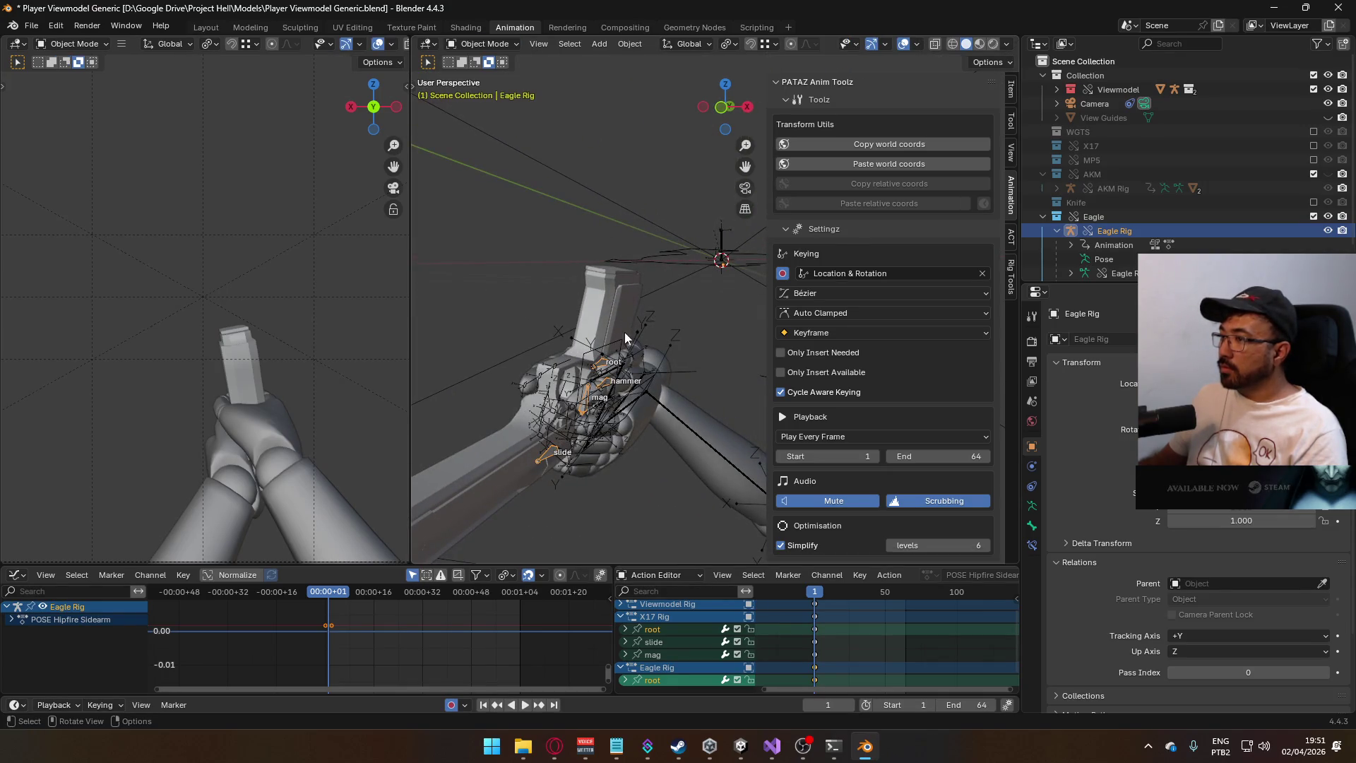
- Include the X17 collection again and inspect the gun and arms in the viewport
click(602, 367)
click(1012, 92)
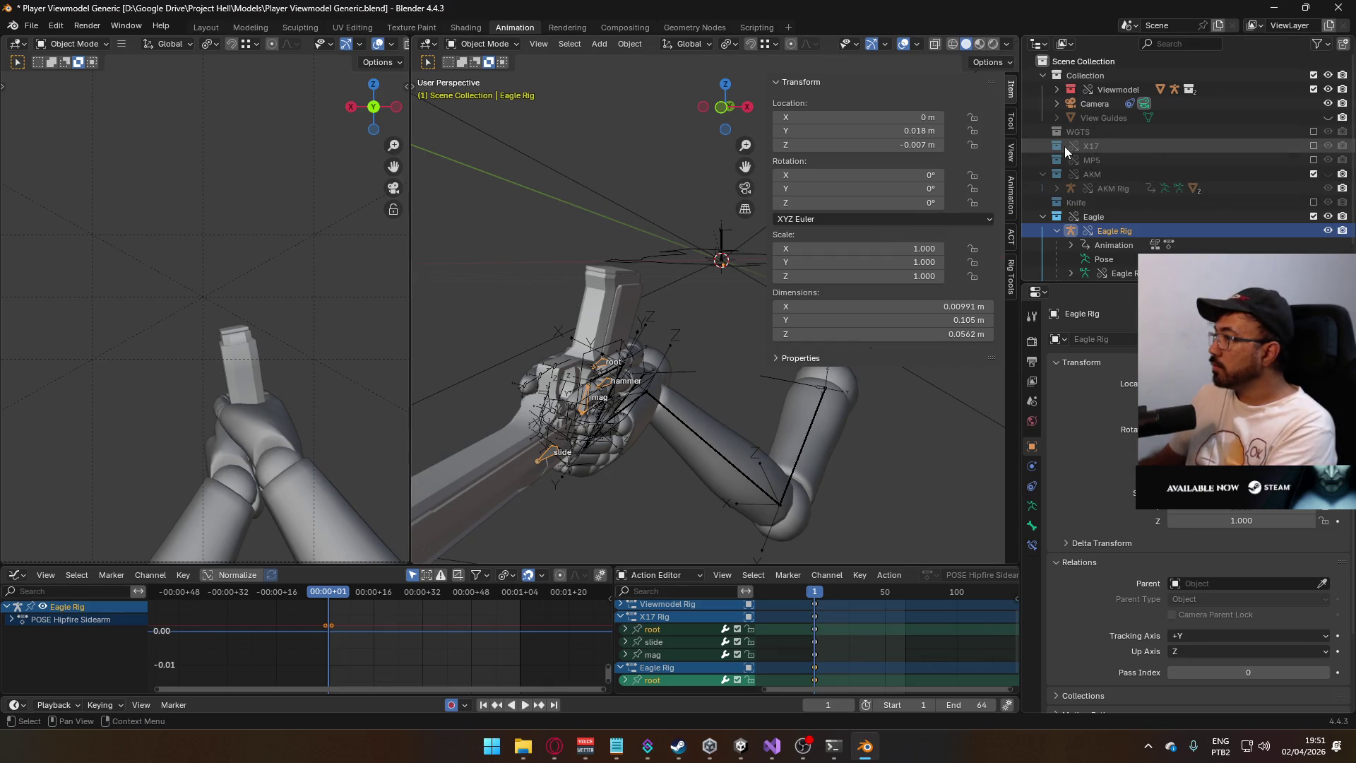
click(1314, 146)
click(1124, 159)
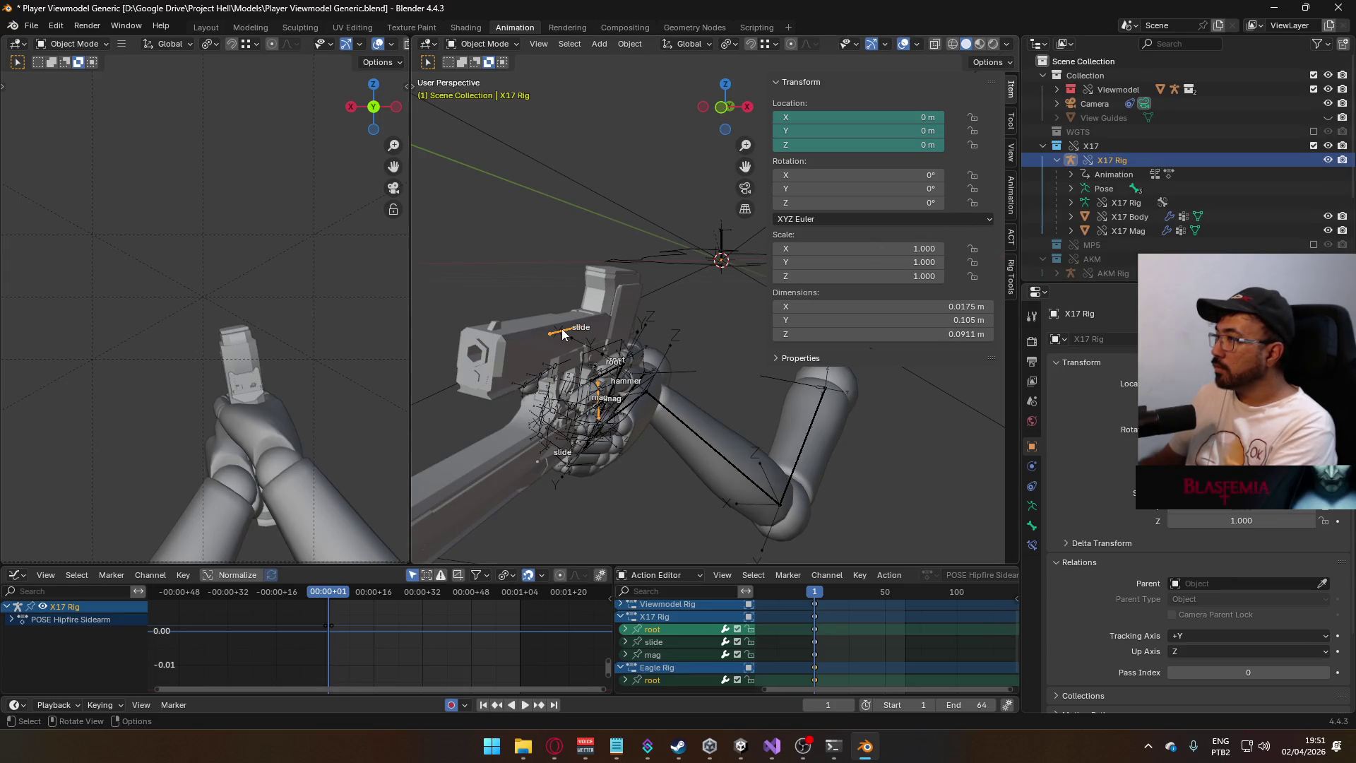
mouse_move(630, 400)
middle_down()
mouse_move(582, 381)
mouse_move(606, 381)
middle_up()
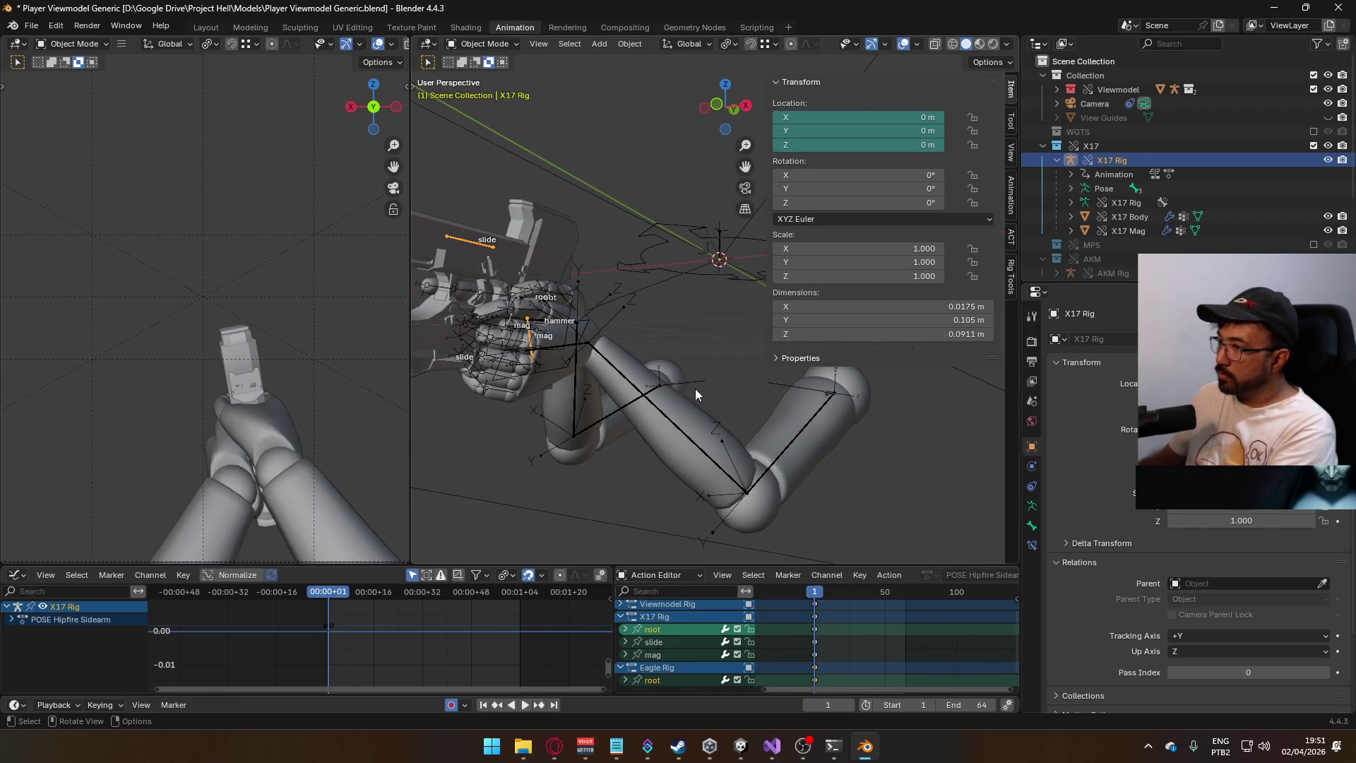
middle_drag(695, 388, 484, 327)
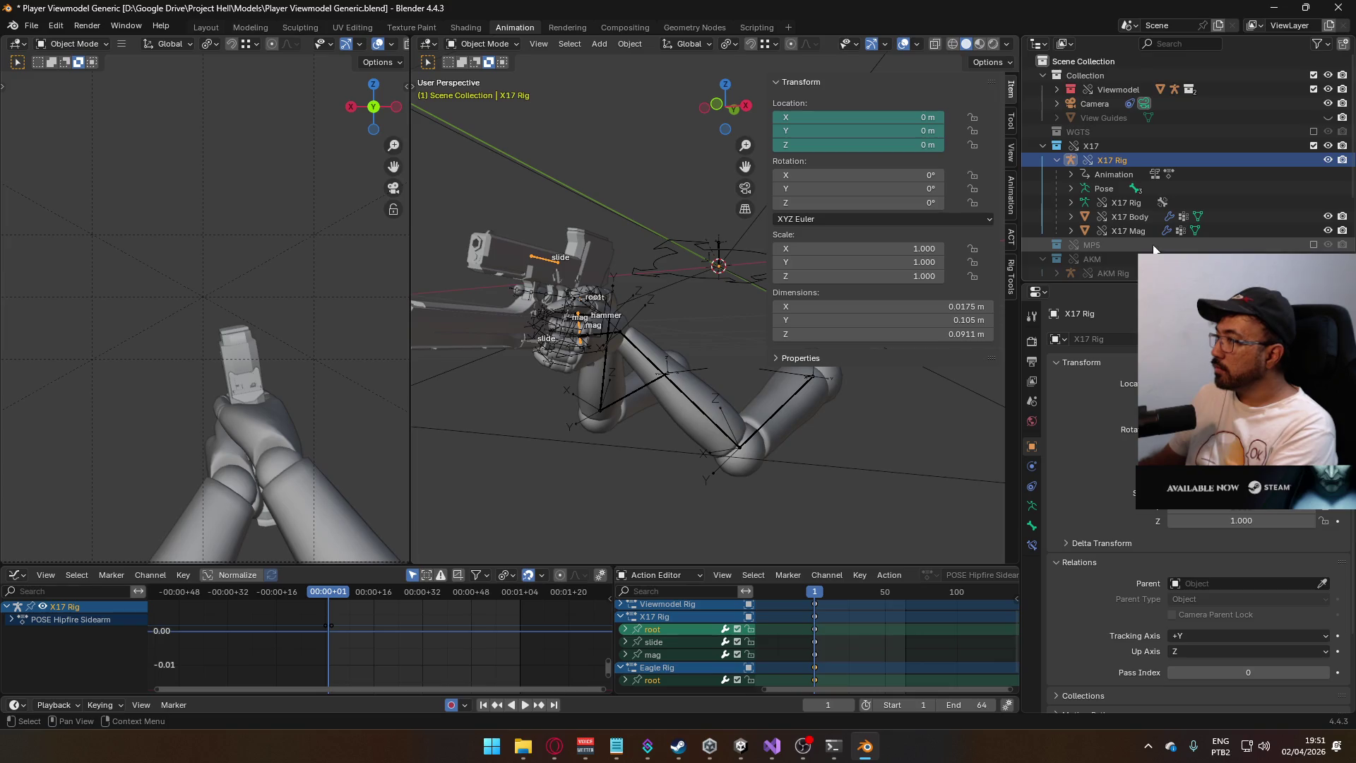
scroll(1119, 257, down, 5)
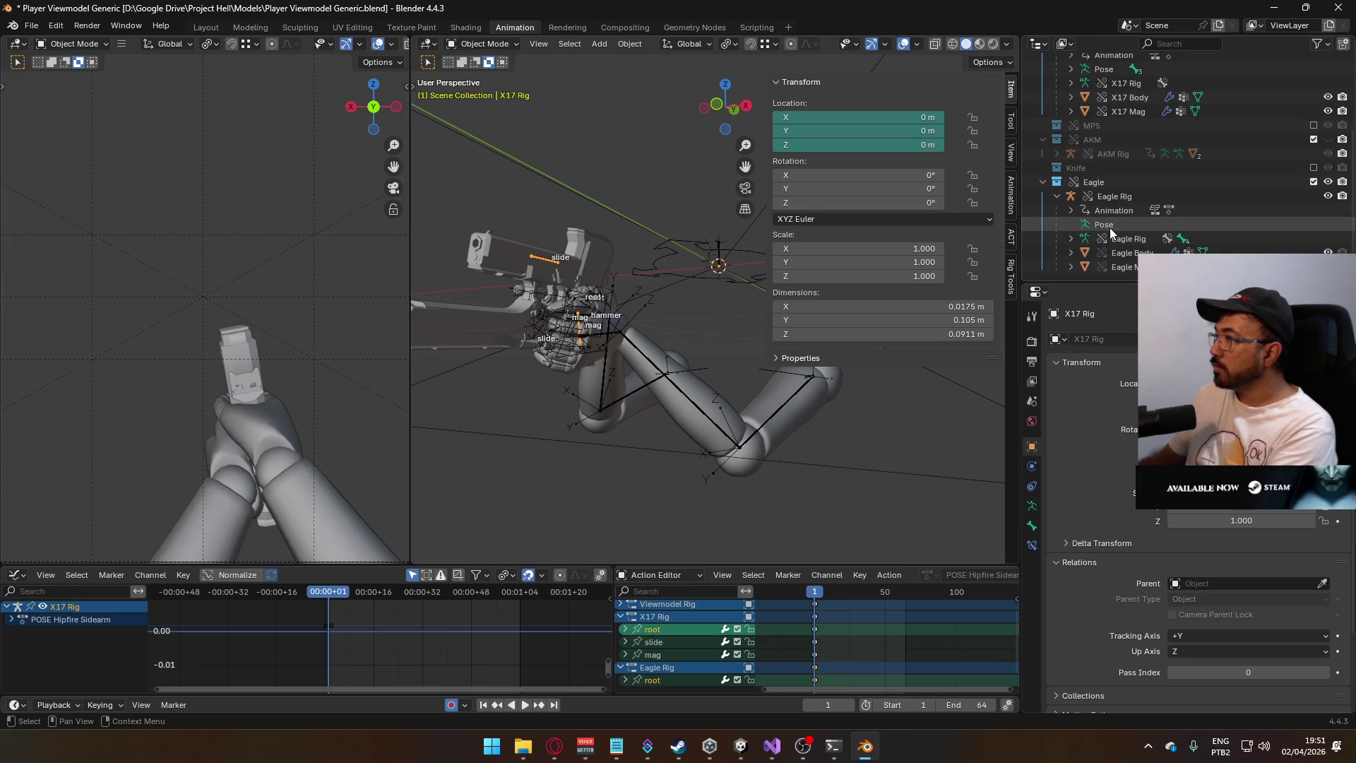
- Make the Eagle Rig the active object and switch it into Pose Mode
click(1111, 196)
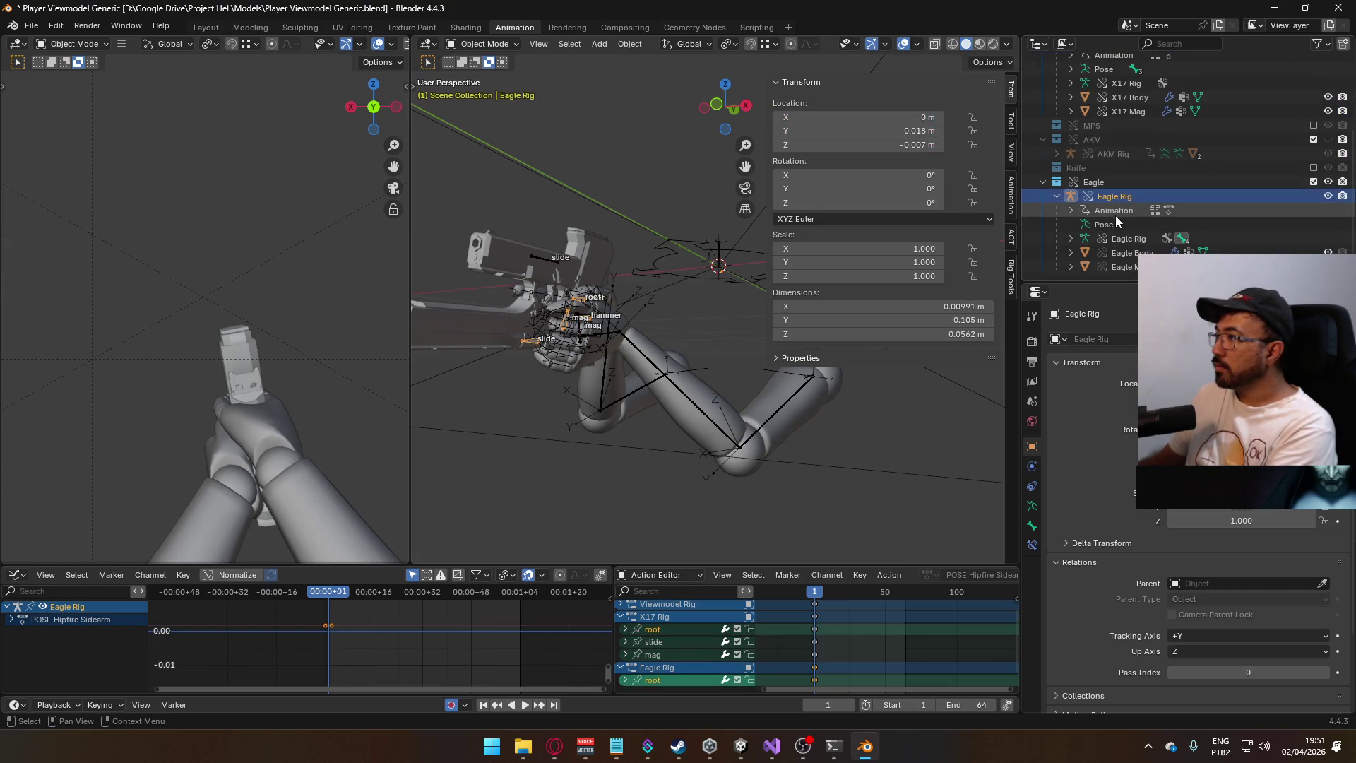
click(1126, 239)
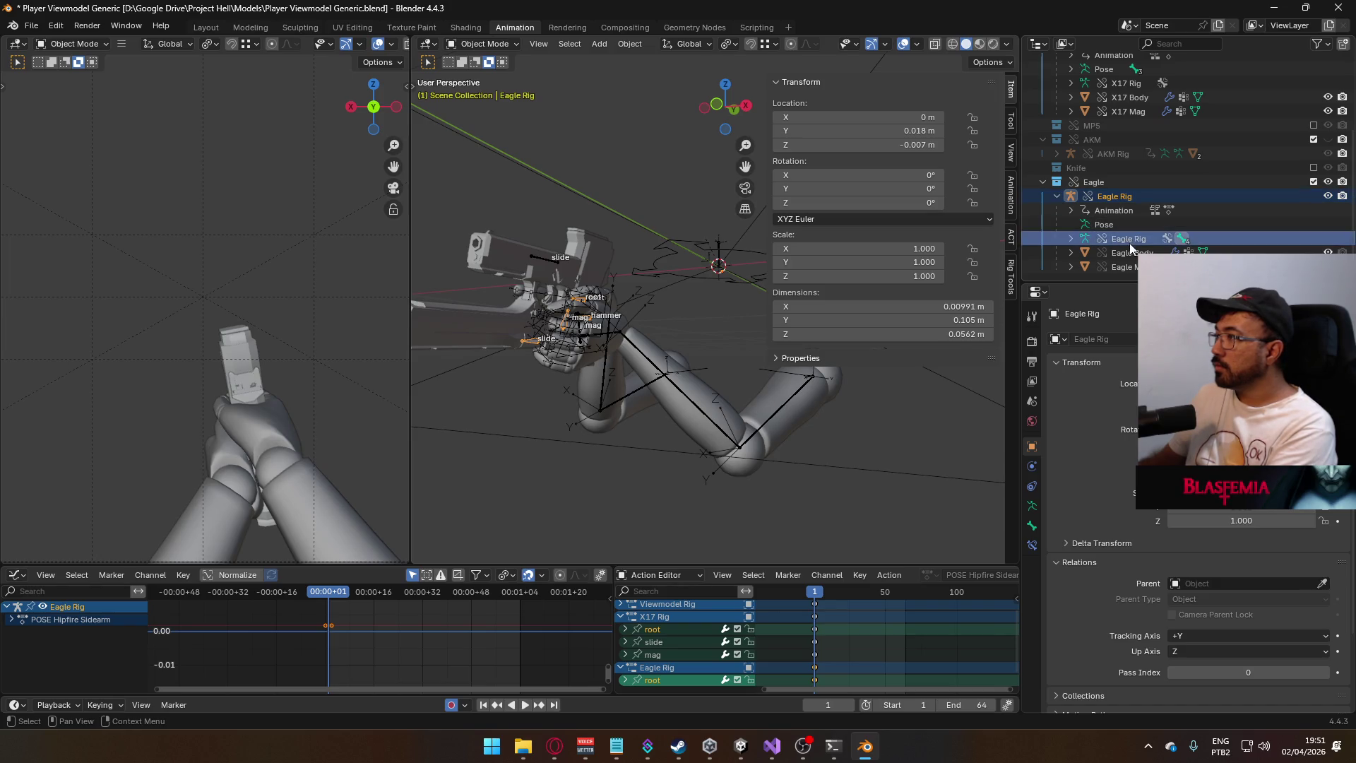
click(1130, 266)
click(1128, 239)
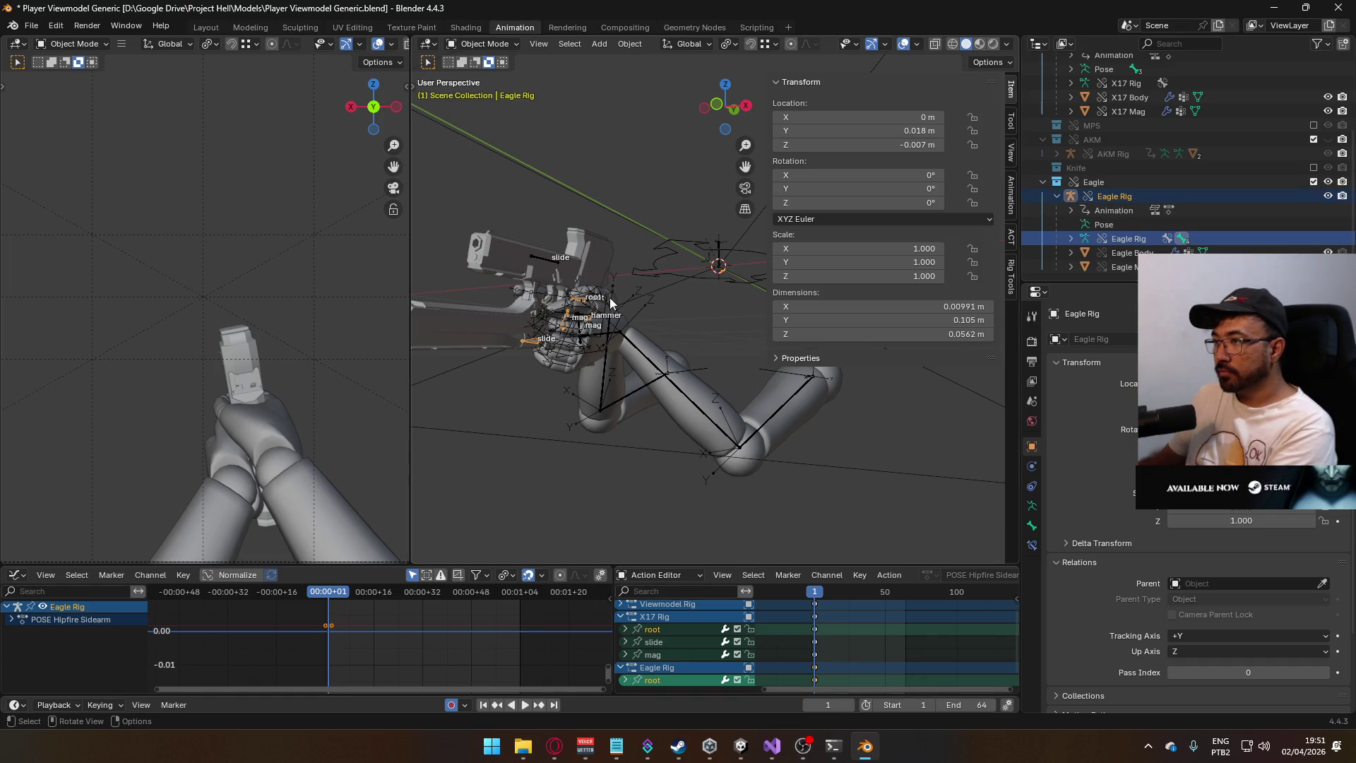
click(584, 305)
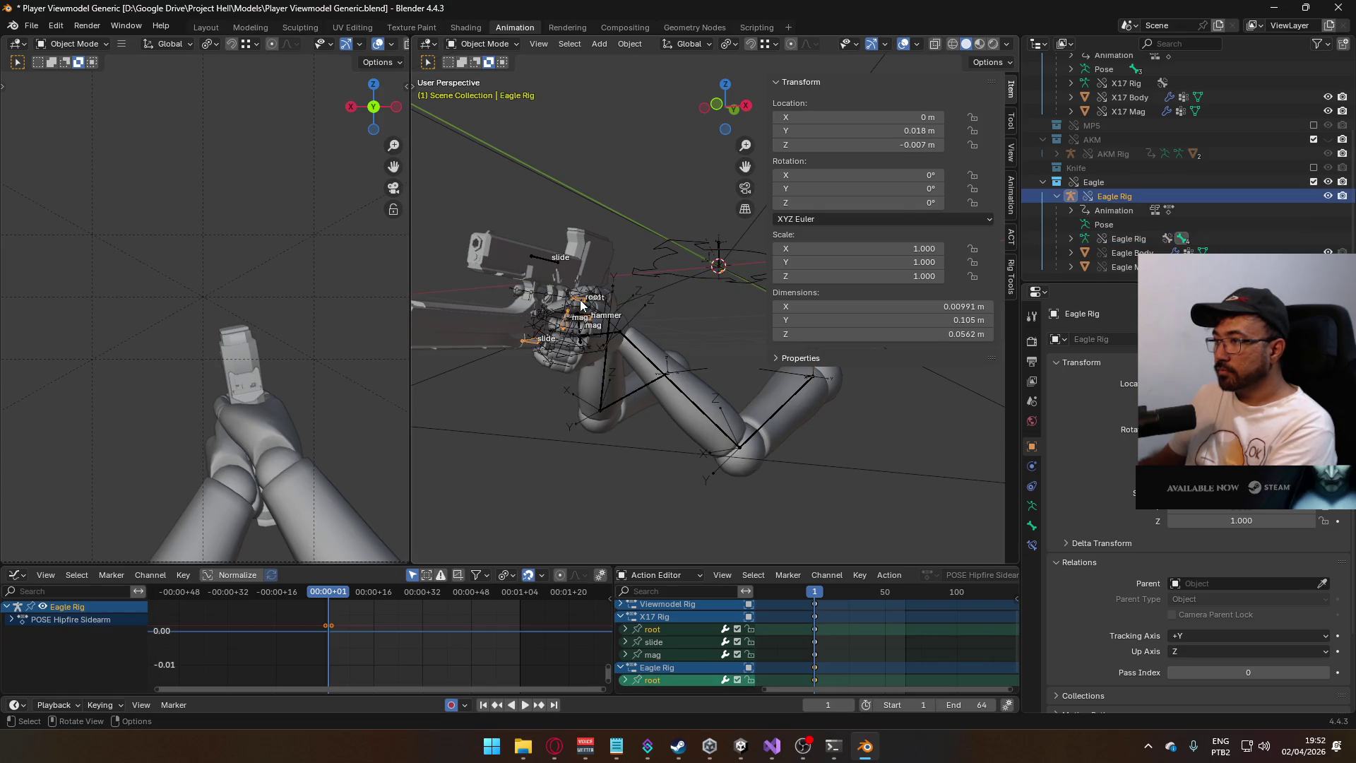
click(487, 44)
click(502, 92)
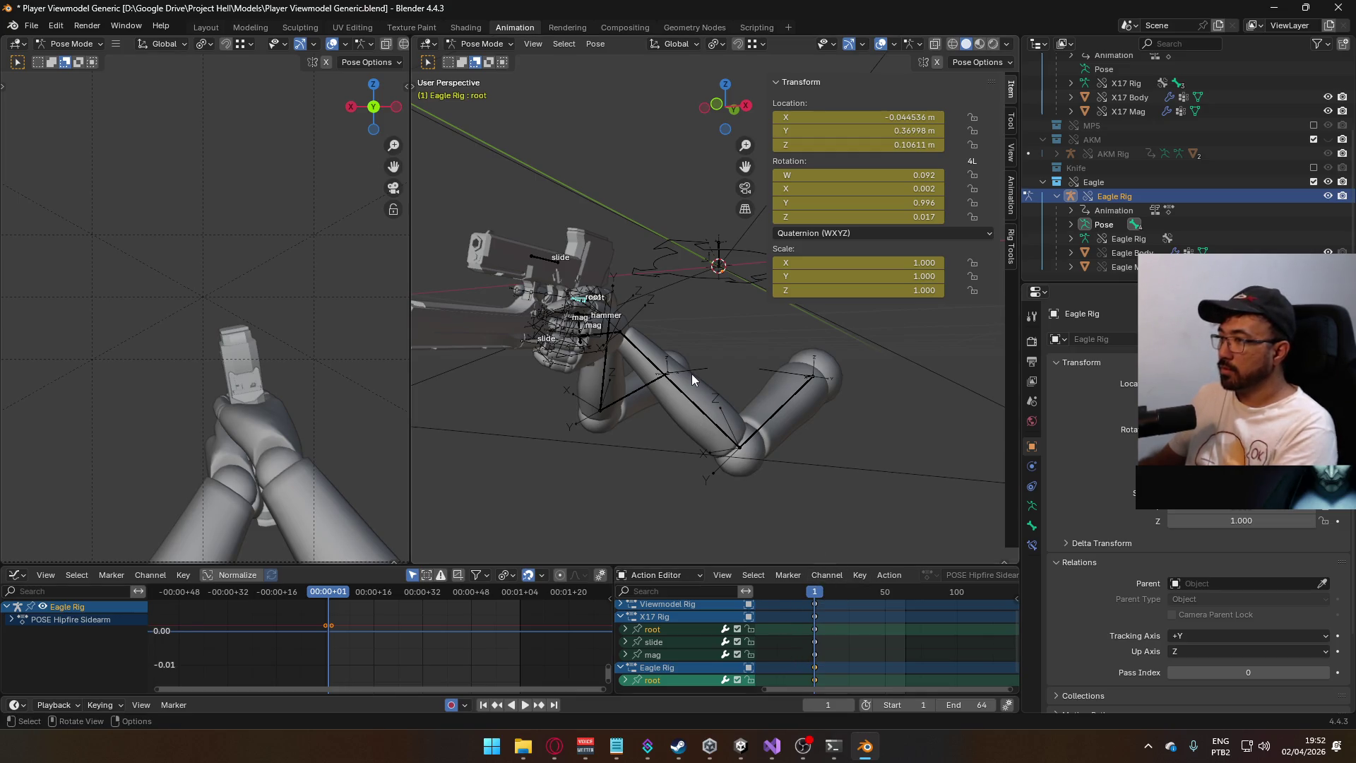
- Rotate the Eagle root bone 180° around its local Y axis
key(r)
key(y)
key(y)
text(180)
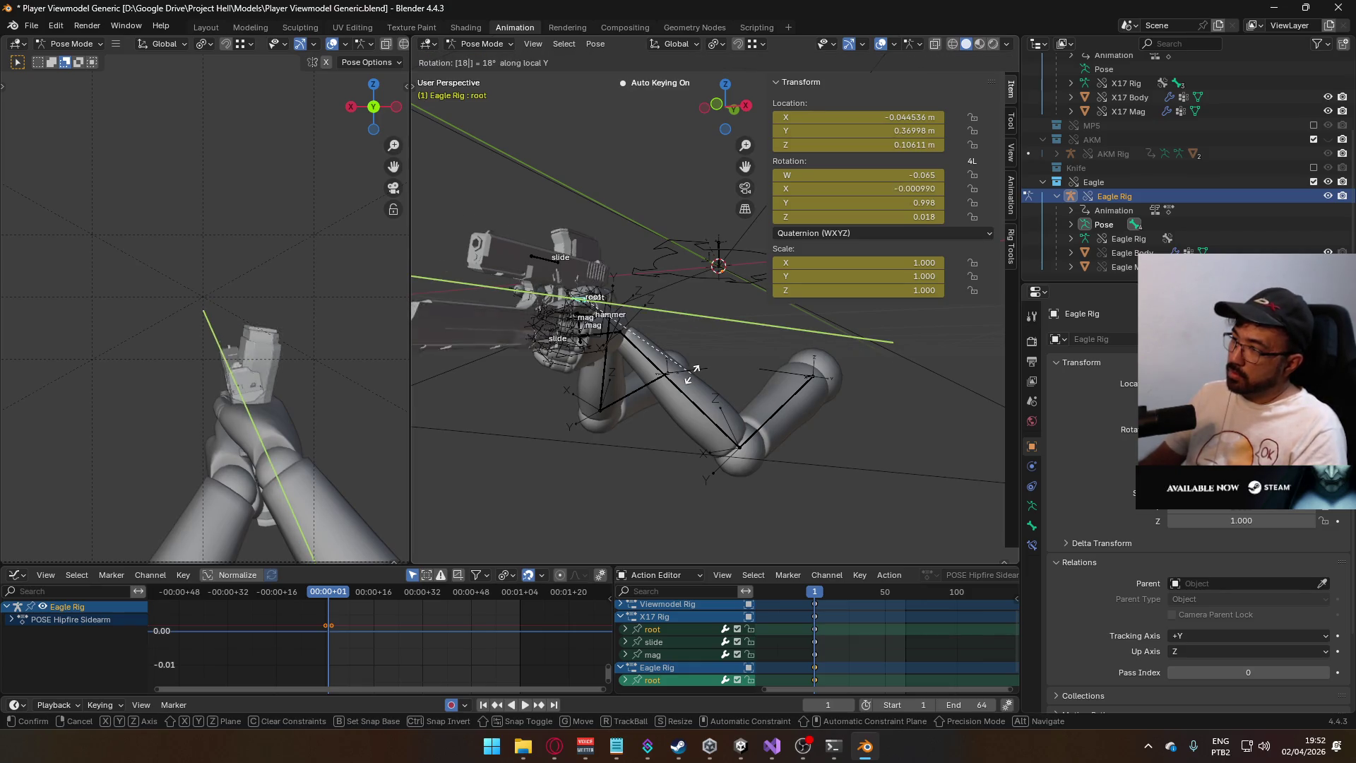
key(Return)
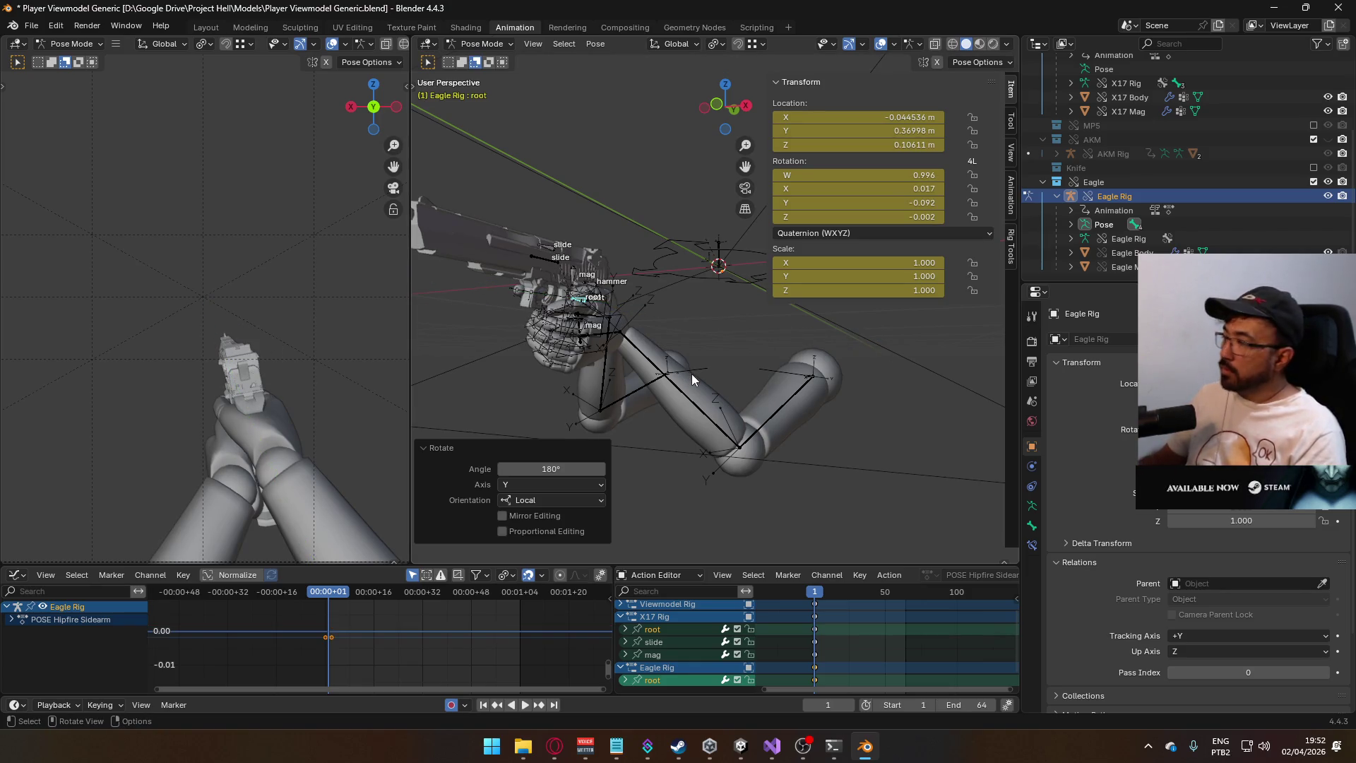
- Exclude the X17 collection and orbit around the pistol to check the grip
scroll(1307, 157, up, 4)
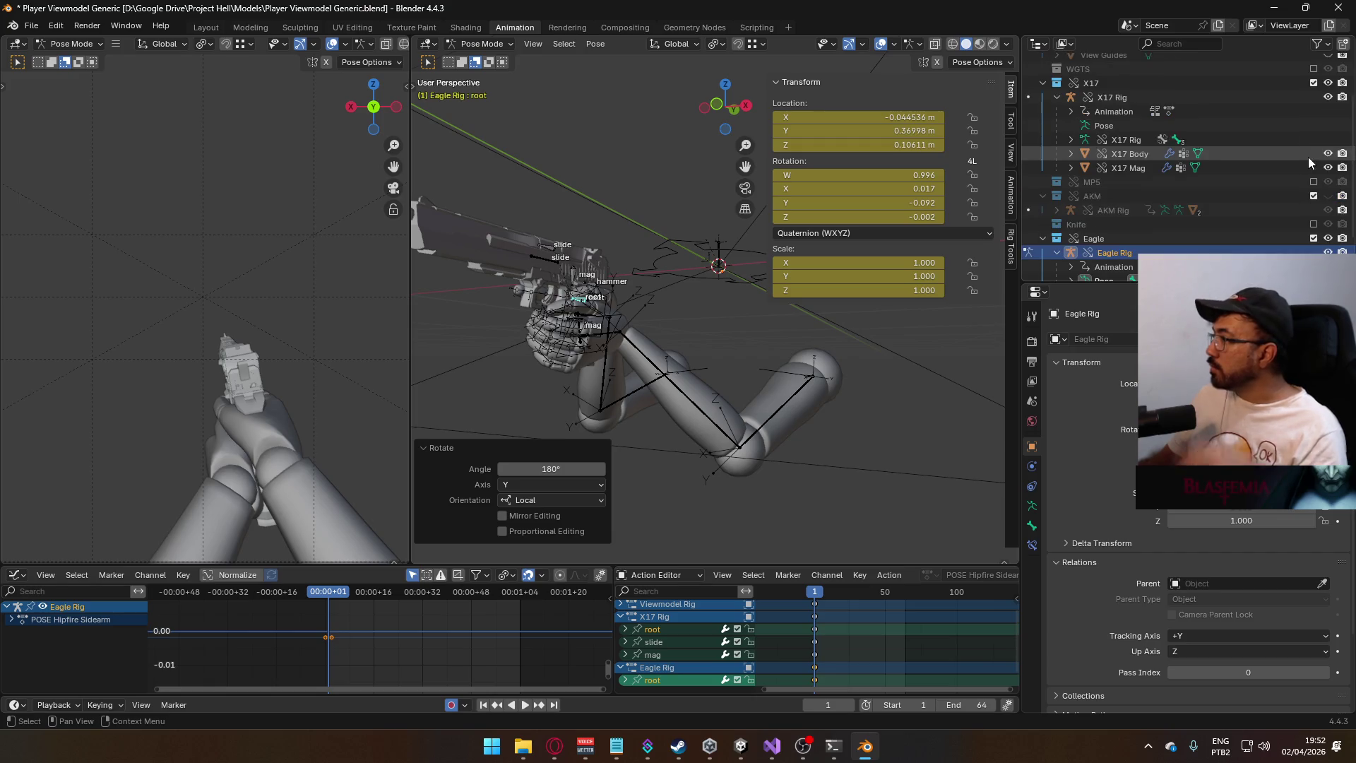
click(1314, 83)
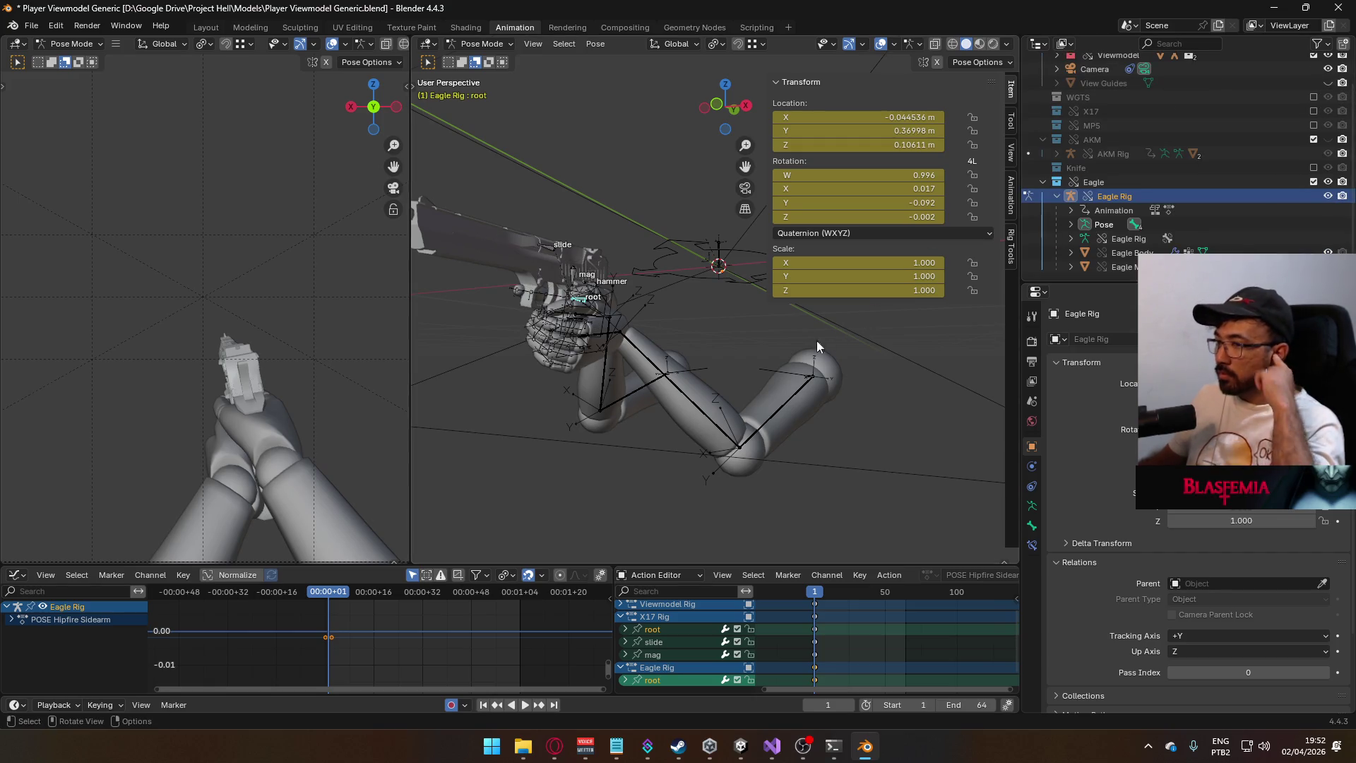
right_click(730, 309)
mouse_move(561, 223)
middle_down()
mouse_move(630, 238)
mouse_move(764, 305)
middle_up()
scroll(718, 387, up, 6)
mouse_move(713, 376)
middle_down()
mouse_move(795, 427)
mouse_move(785, 405)
mouse_move(821, 322)
mouse_move(754, 349)
mouse_move(769, 418)
mouse_move(794, 447)
mouse_move(828, 451)
mouse_move(589, 423)
mouse_move(675, 290)
mouse_move(705, 399)
mouse_move(658, 384)
mouse_move(672, 324)
mouse_move(787, 312)
mouse_move(618, 370)
mouse_move(839, 294)
mouse_move(886, 378)
mouse_move(988, 371)
mouse_move(1007, 335)
mouse_move(981, 265)
mouse_move(901, 307)
mouse_move(866, 346)
mouse_move(883, 423)
mouse_move(920, 345)
mouse_move(909, 311)
mouse_move(812, 305)
mouse_move(730, 329)
mouse_move(740, 386)
mouse_move(635, 388)
mouse_move(489, 363)
mouse_move(489, 276)
mouse_move(505, 316)
middle_up()
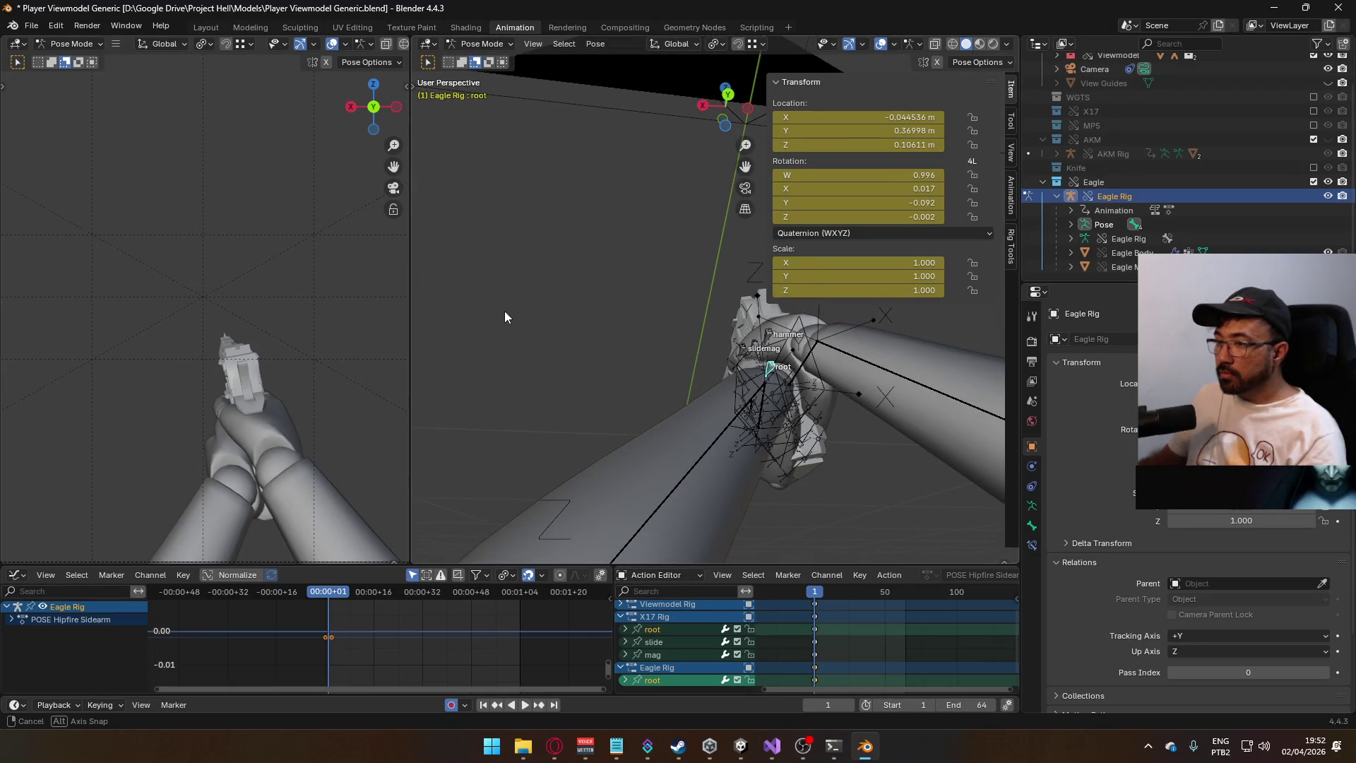
mouse_move(505, 312)
middle_down()
mouse_move(672, 358)
mouse_move(1009, 342)
middle_up()
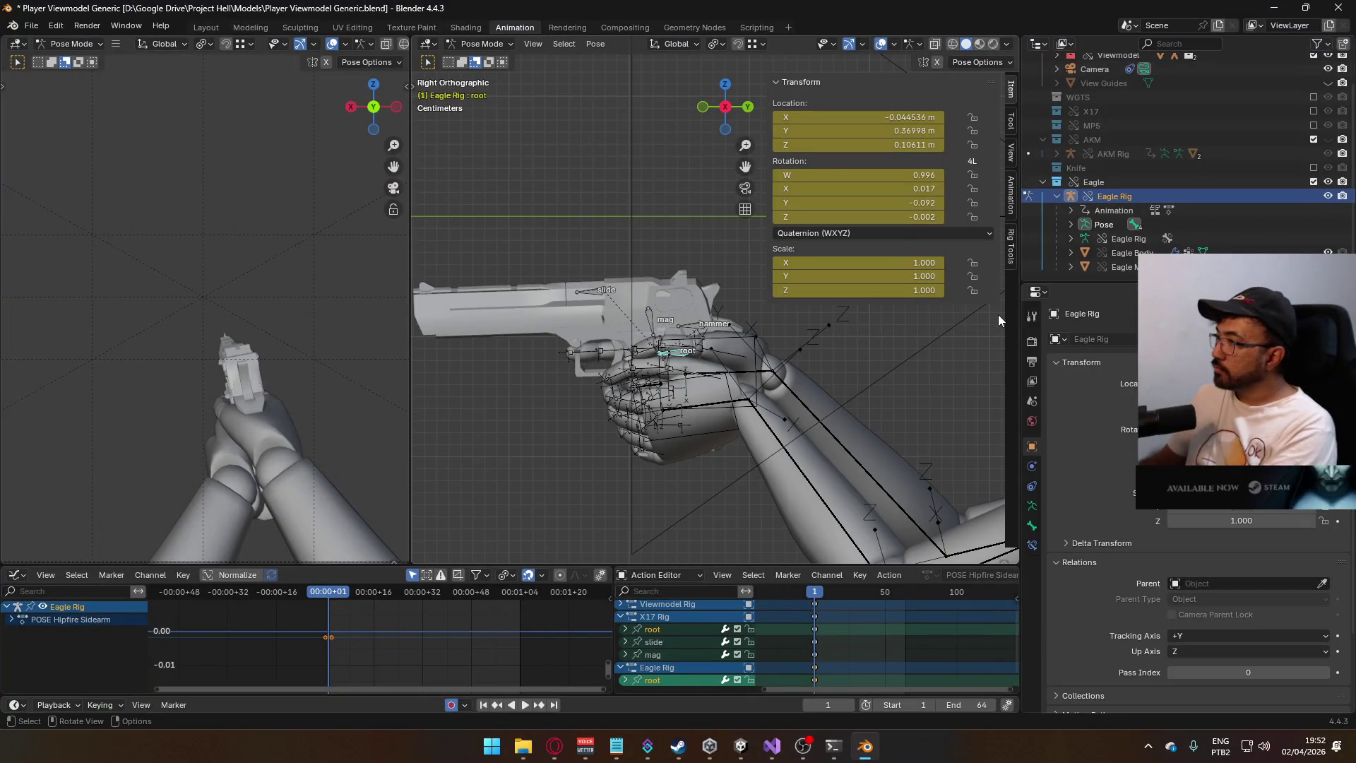
- Show the sidebar's Animation tab and save the file with Ctrl+S
click(1010, 193)
scroll(913, 359, down, 10)
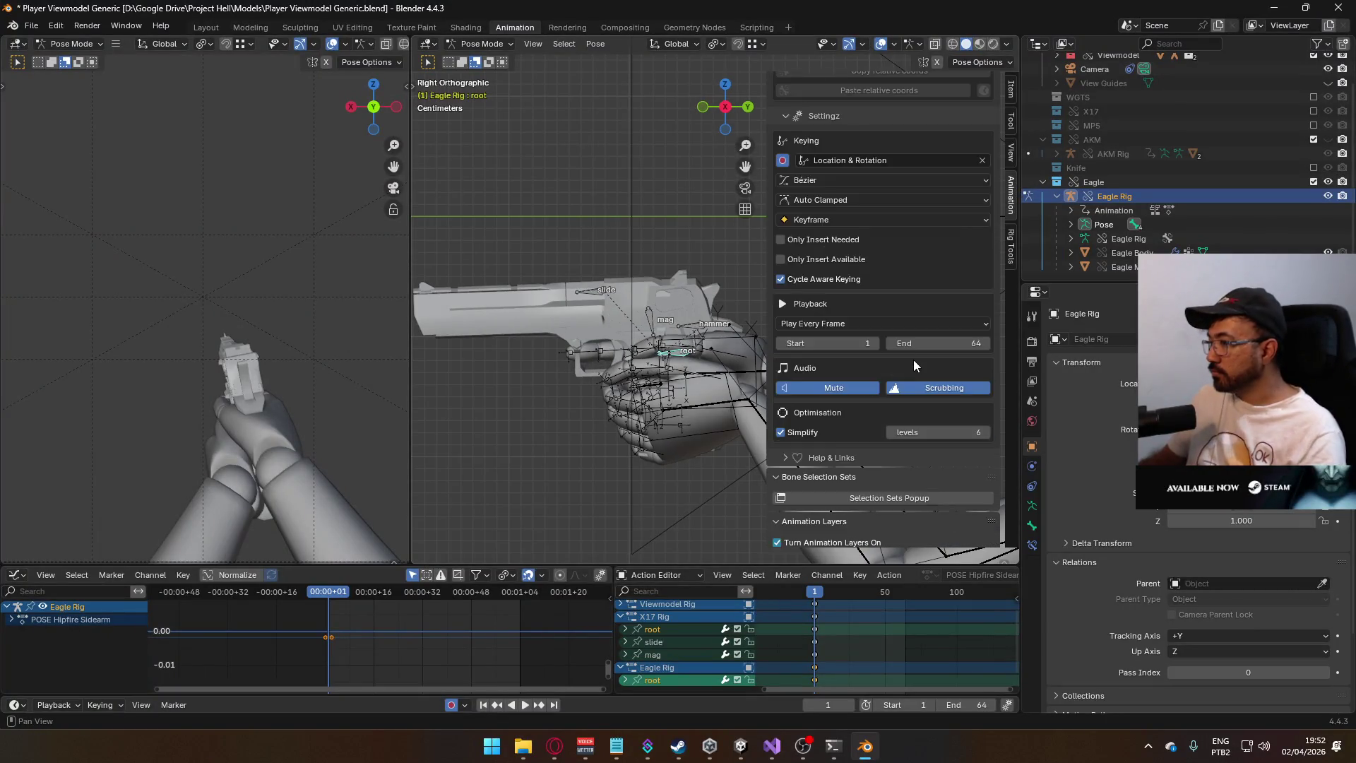
key(ctrl+s)
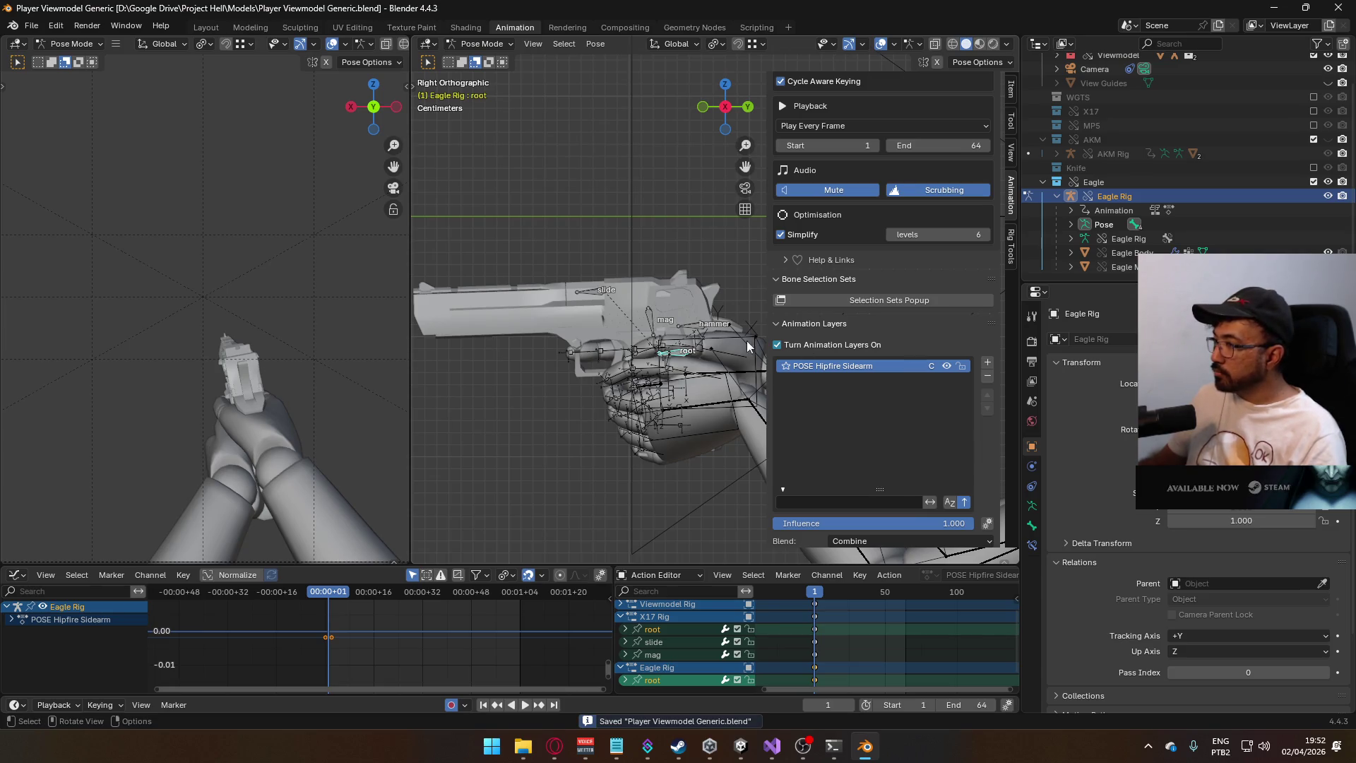
- Set the Eagle Rig sidearm layer's blend mode to Replace
scroll(922, 524, down, 2)
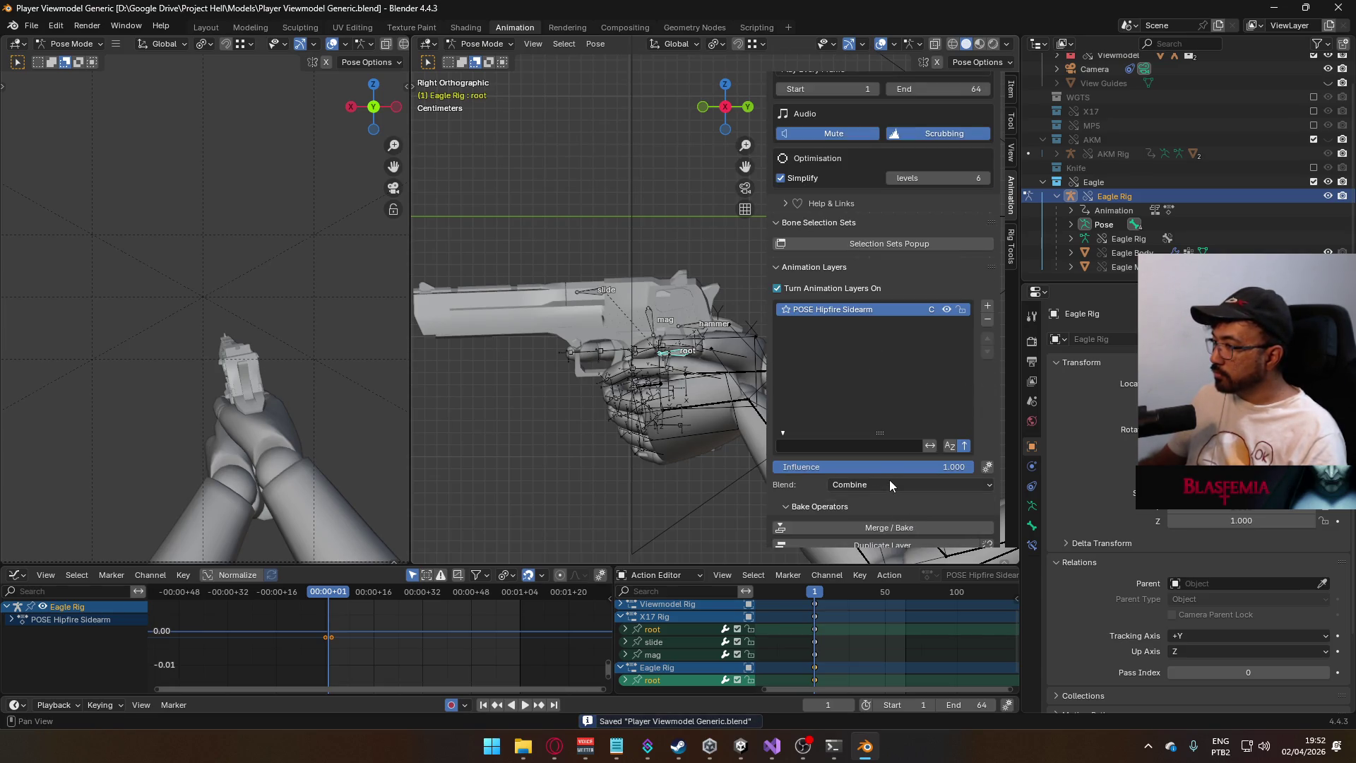
click(889, 481)
click(884, 502)
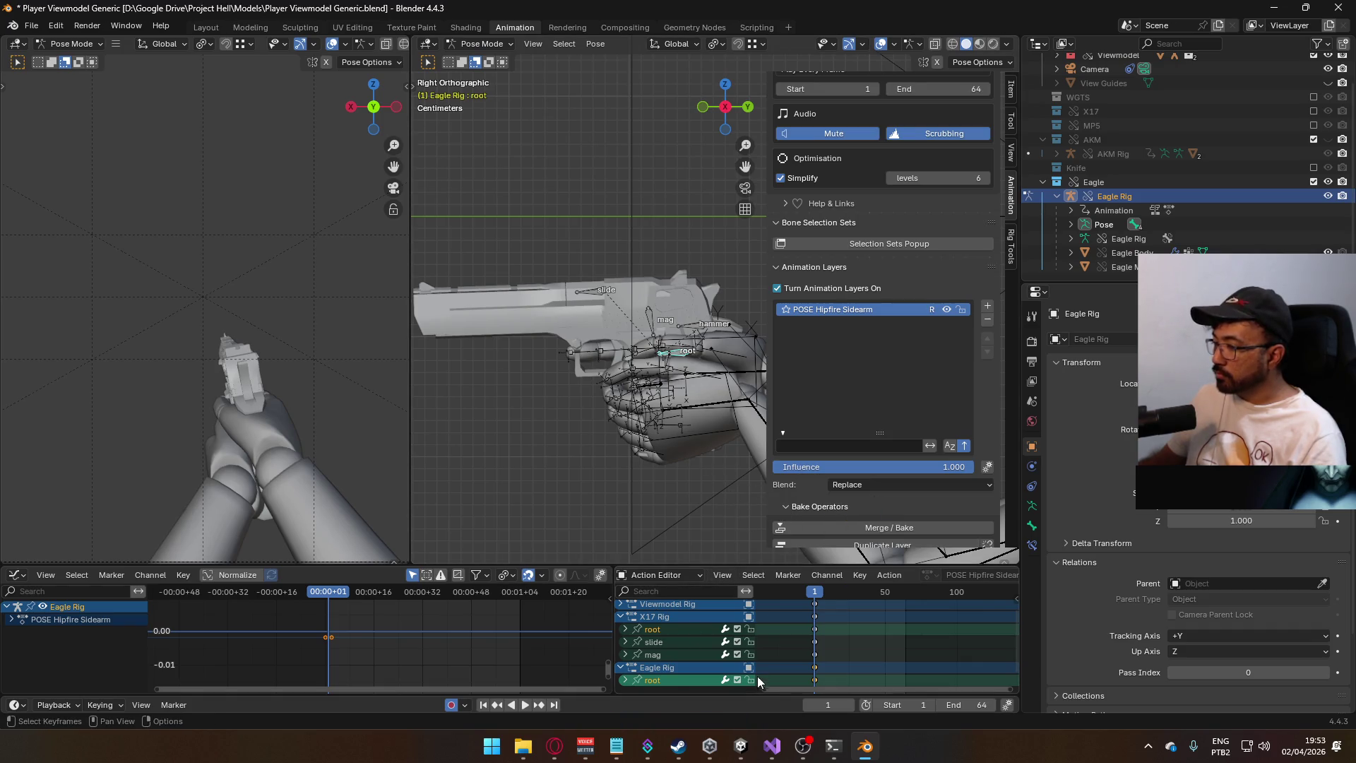
key(g)
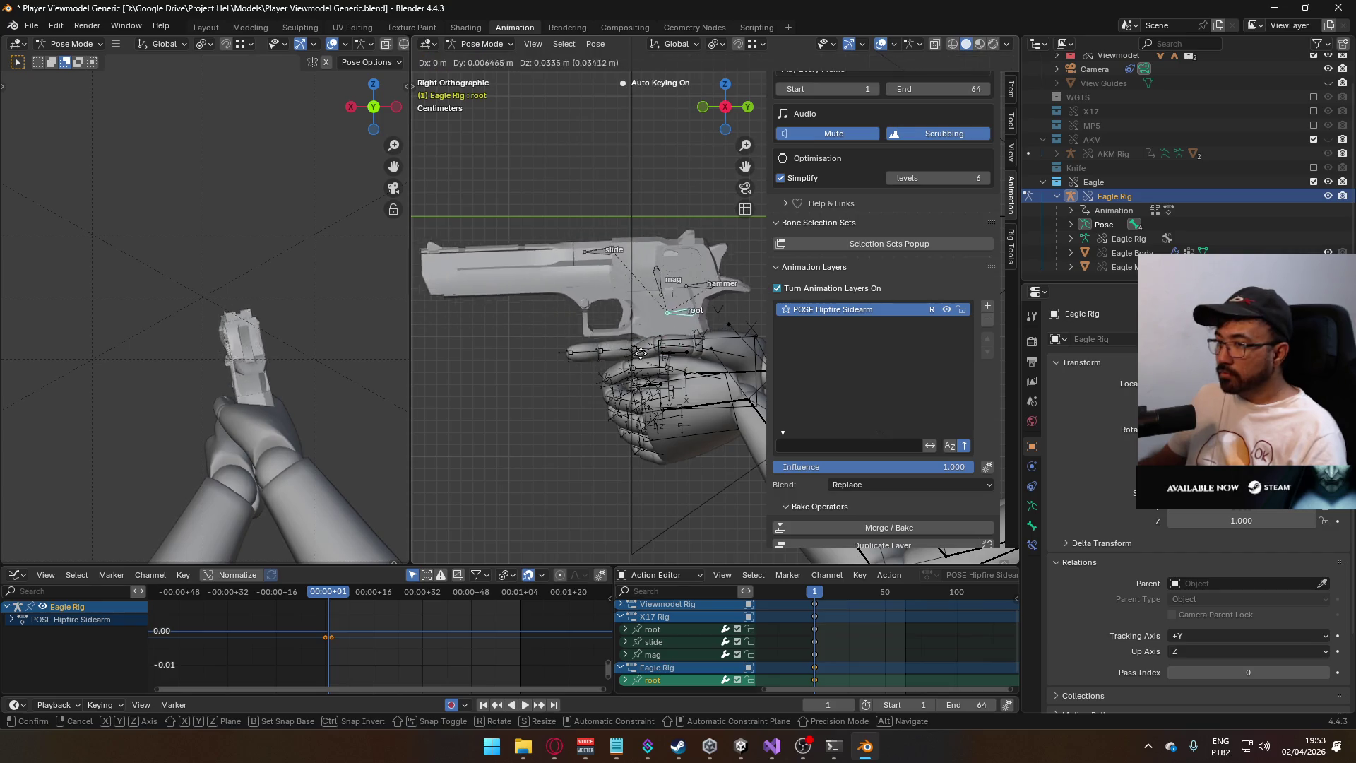
right_click(682, 372)
- Return to Object Mode and select the Viewmodel Rig arms
click(482, 43)
click(480, 56)
click(754, 346)
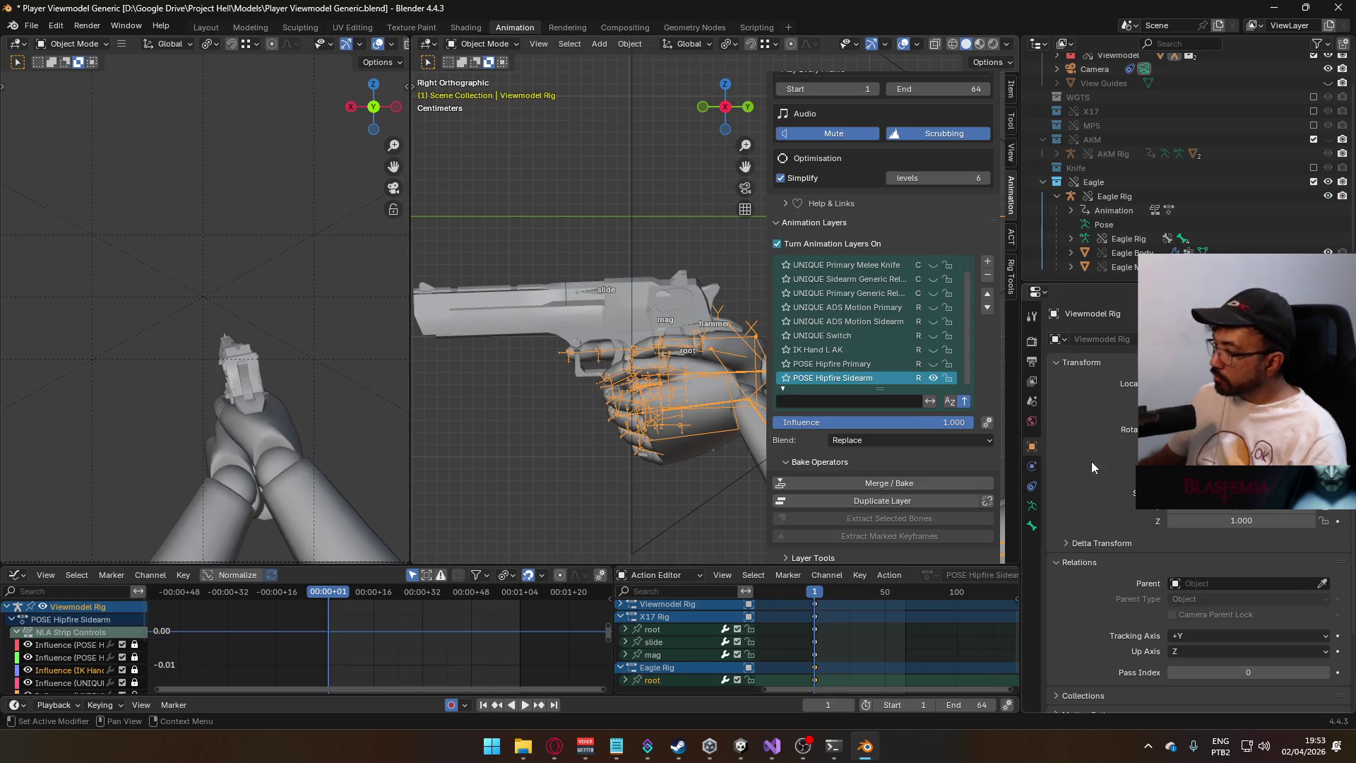
- Put the arms rig in Pose Mode and set the hand bone's Child Of MP5 target to MP5 Rig
click(1032, 526)
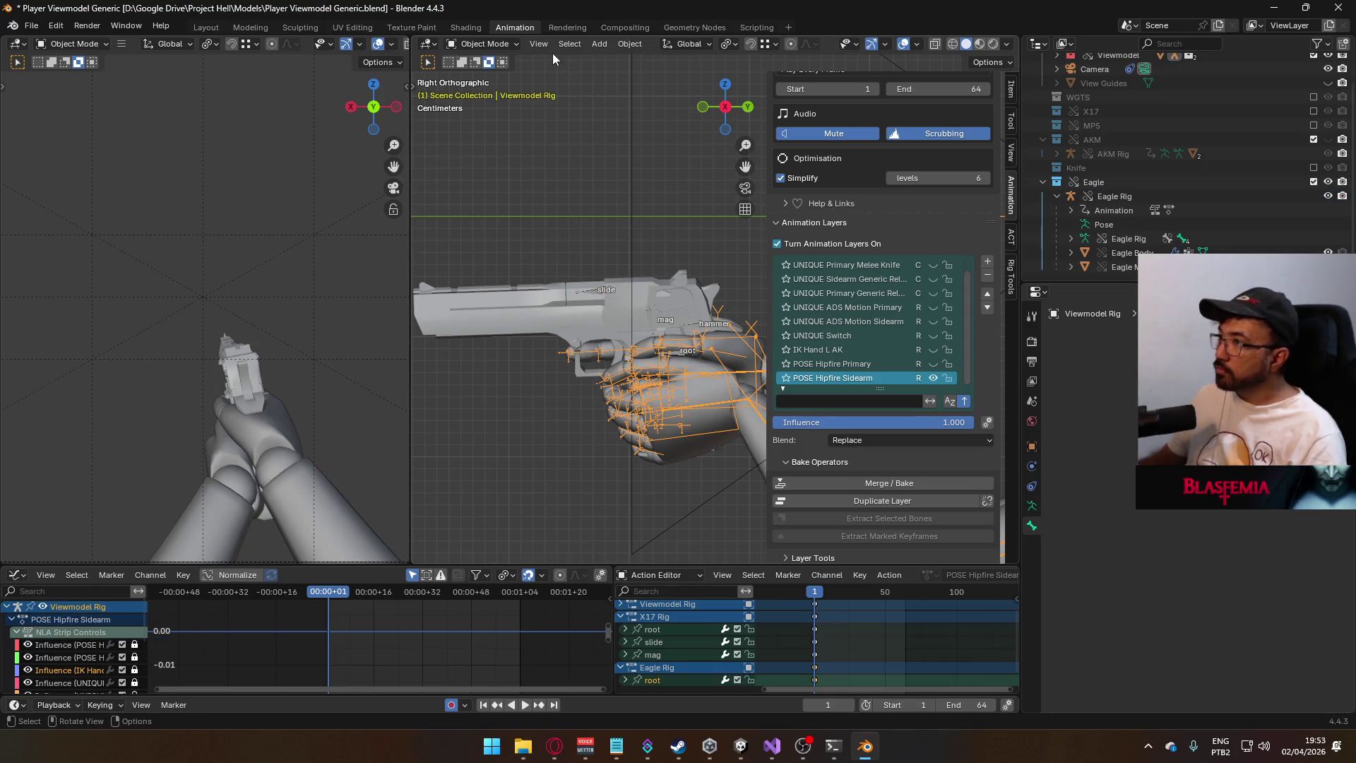
click(509, 44)
click(506, 90)
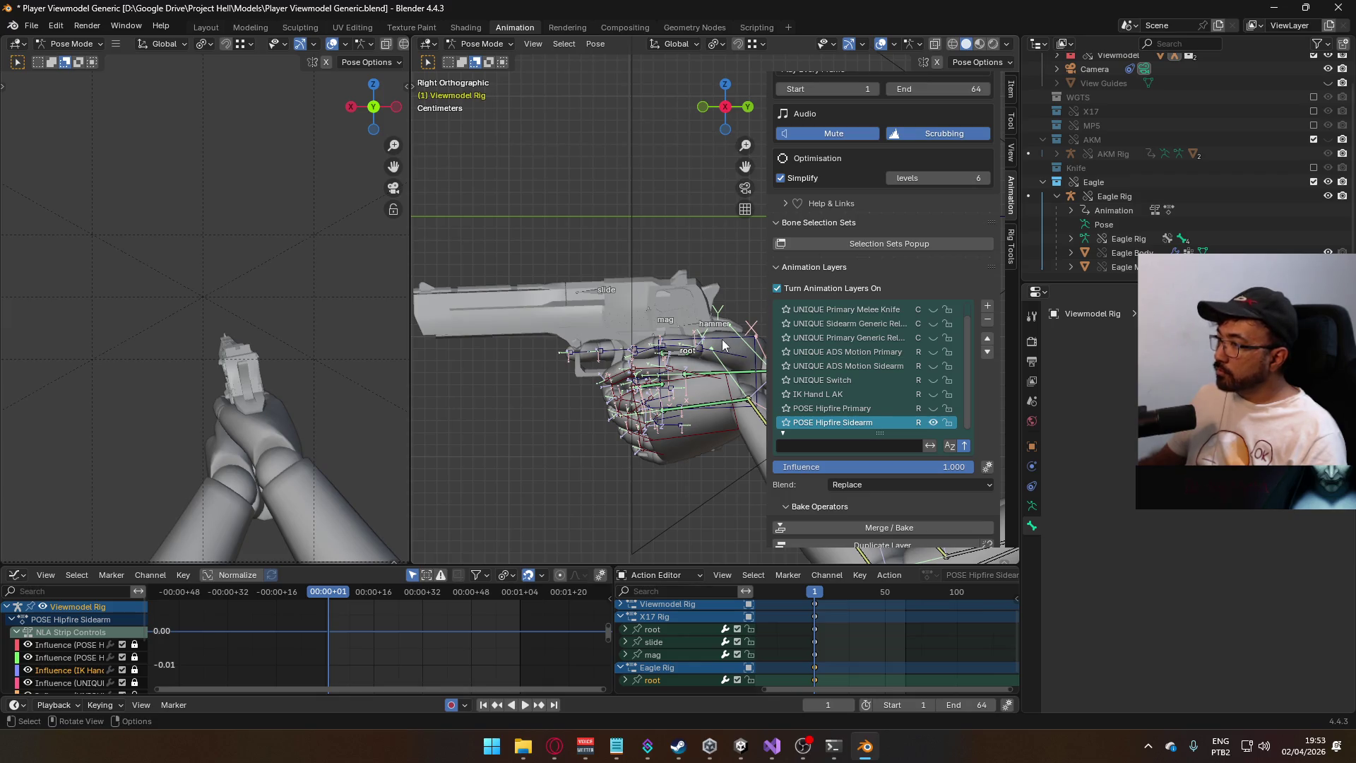
click(1032, 545)
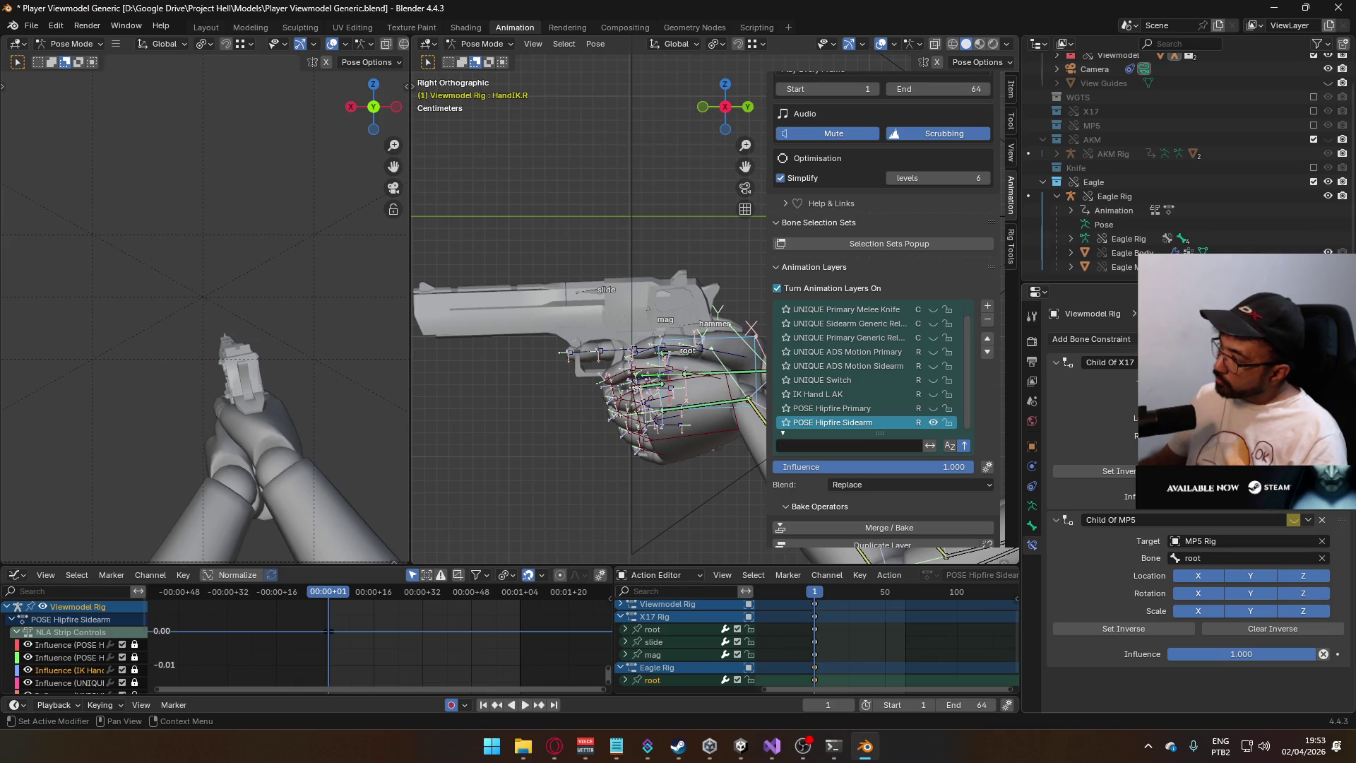
click(1243, 541)
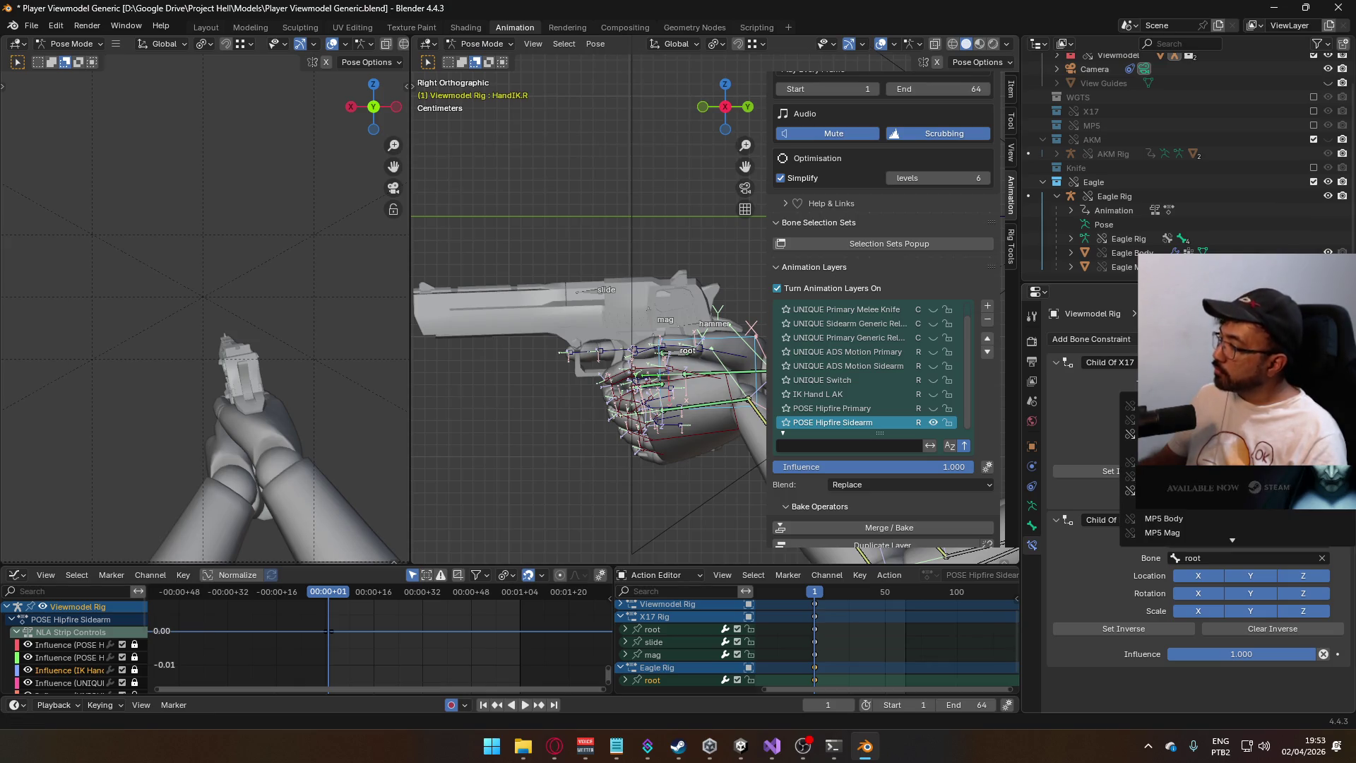
scroll(1200, 533, up, 1)
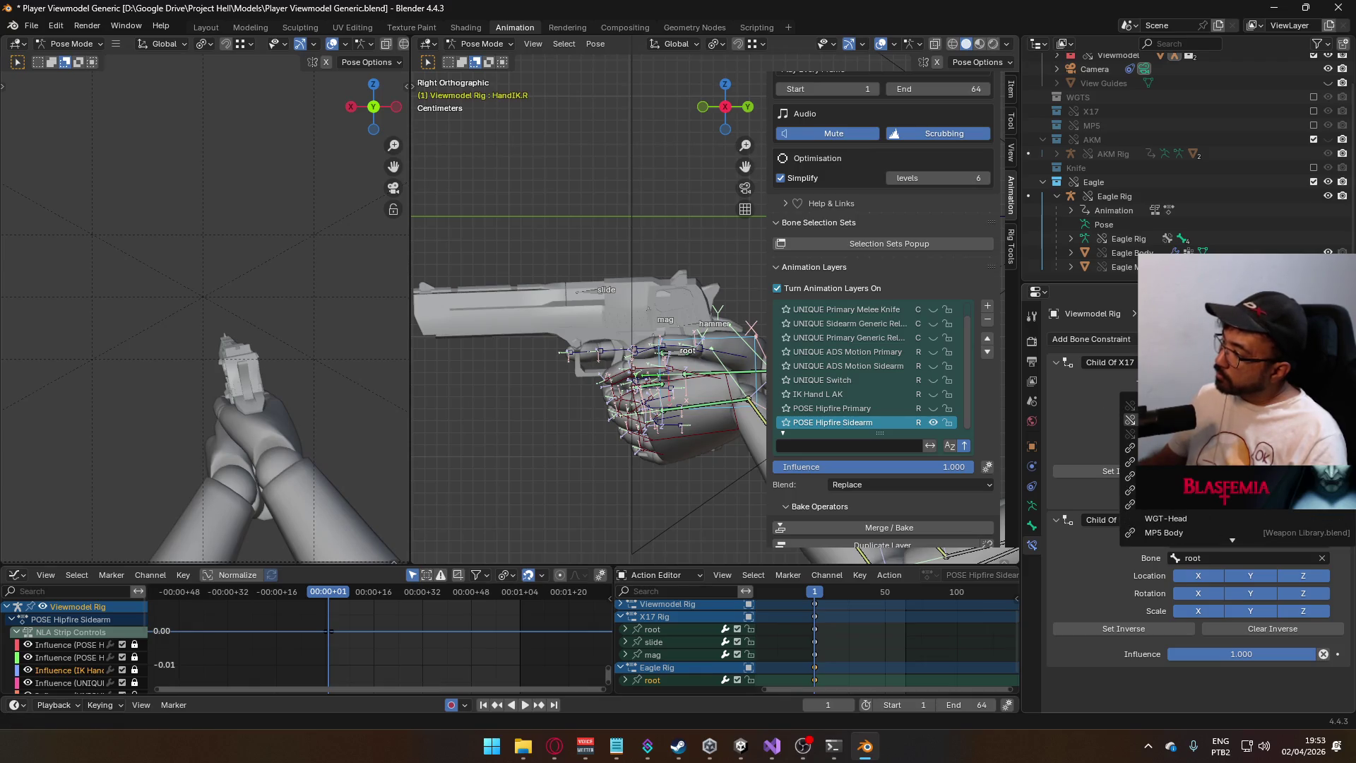
click(1158, 419)
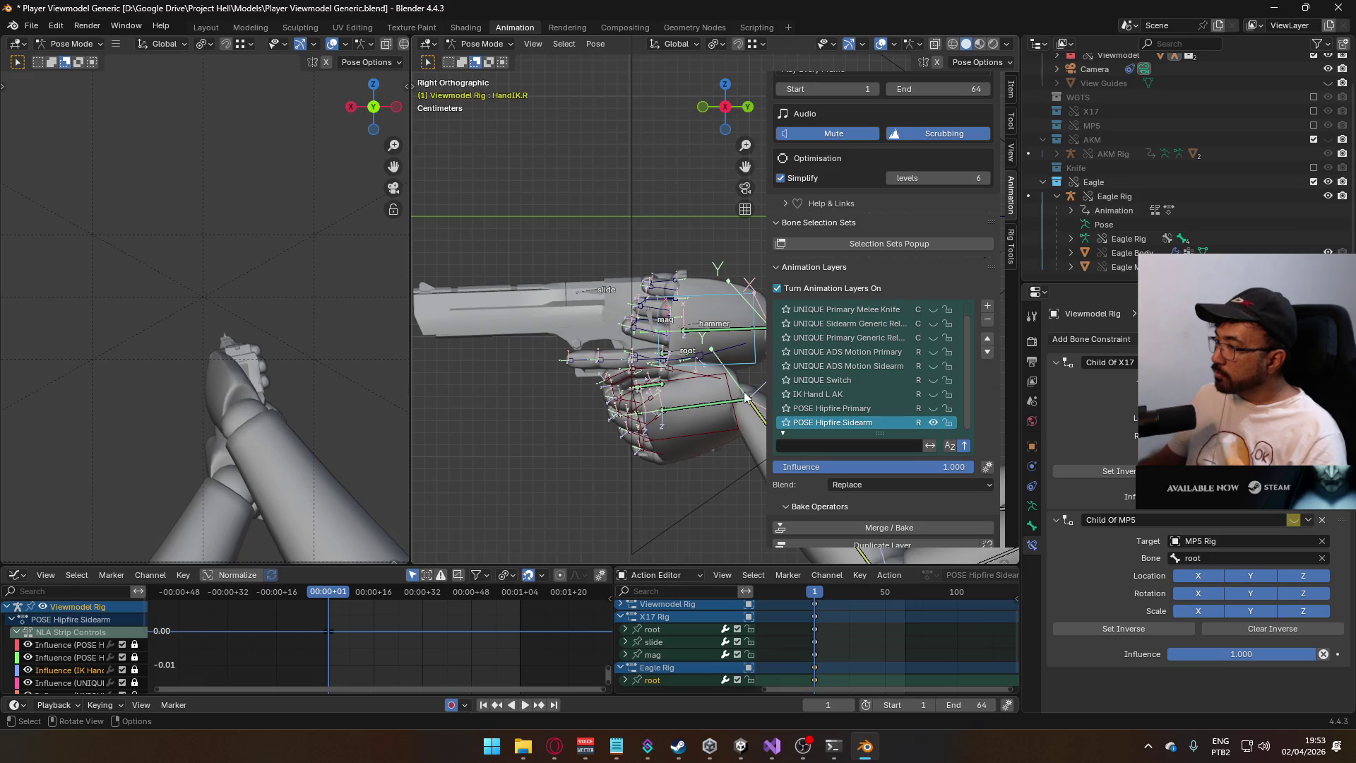
- Point the left hand IK bone's constraint at MP5 Rig and return to Object Mode
click(700, 377)
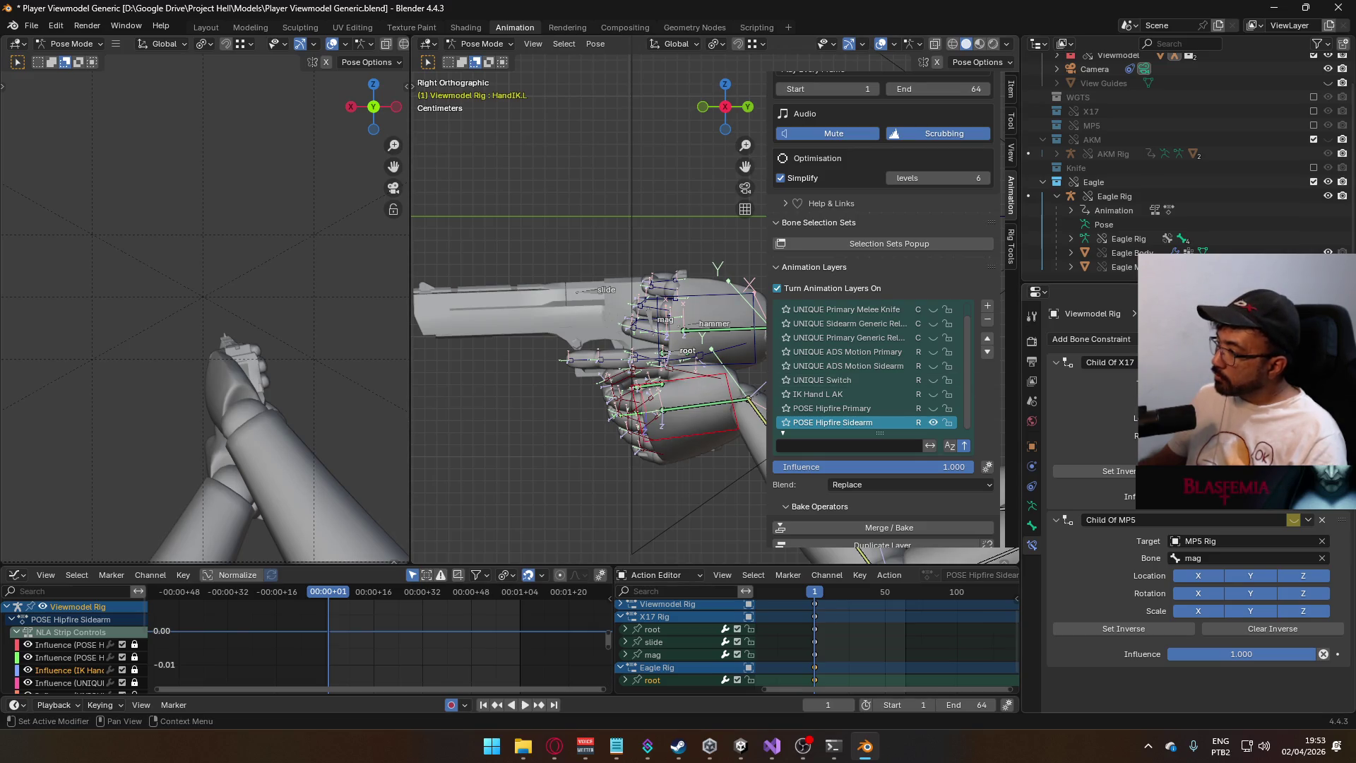
click(1247, 541)
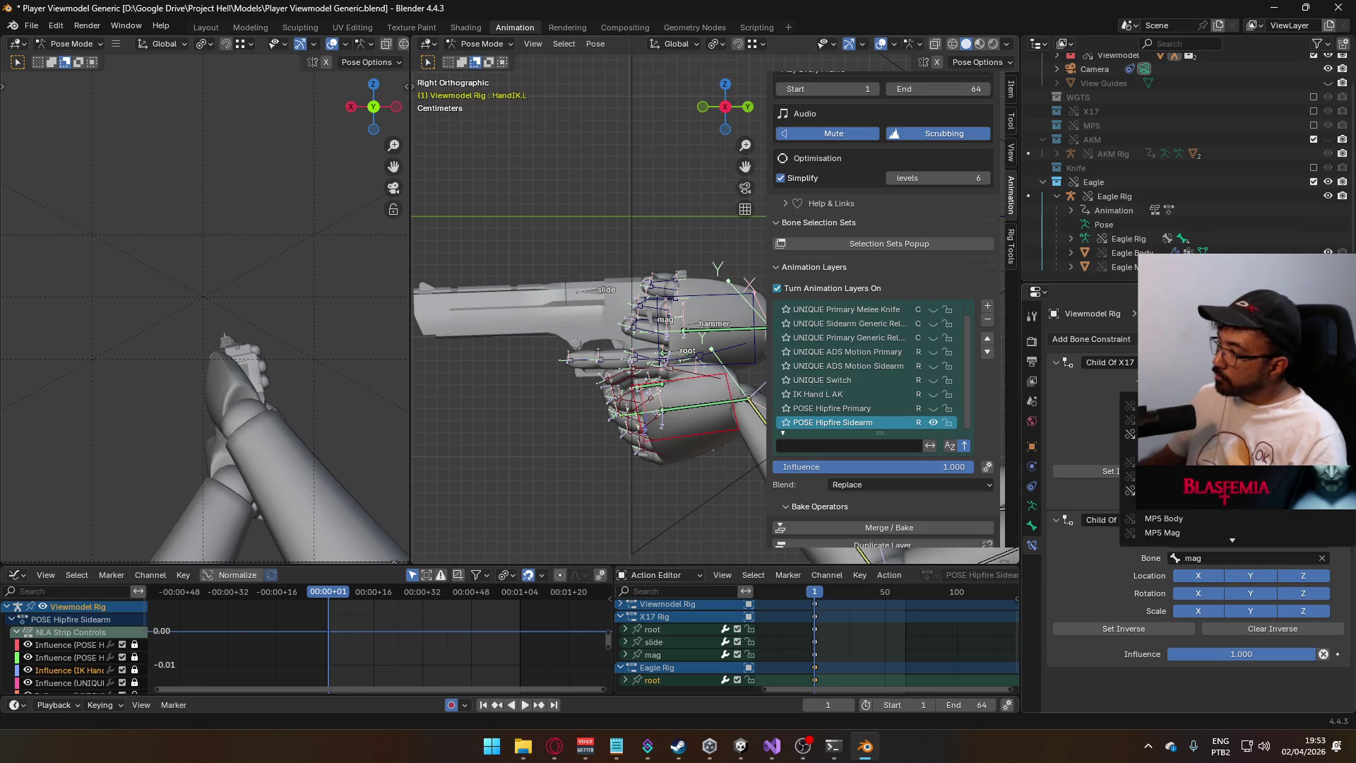
click(1165, 419)
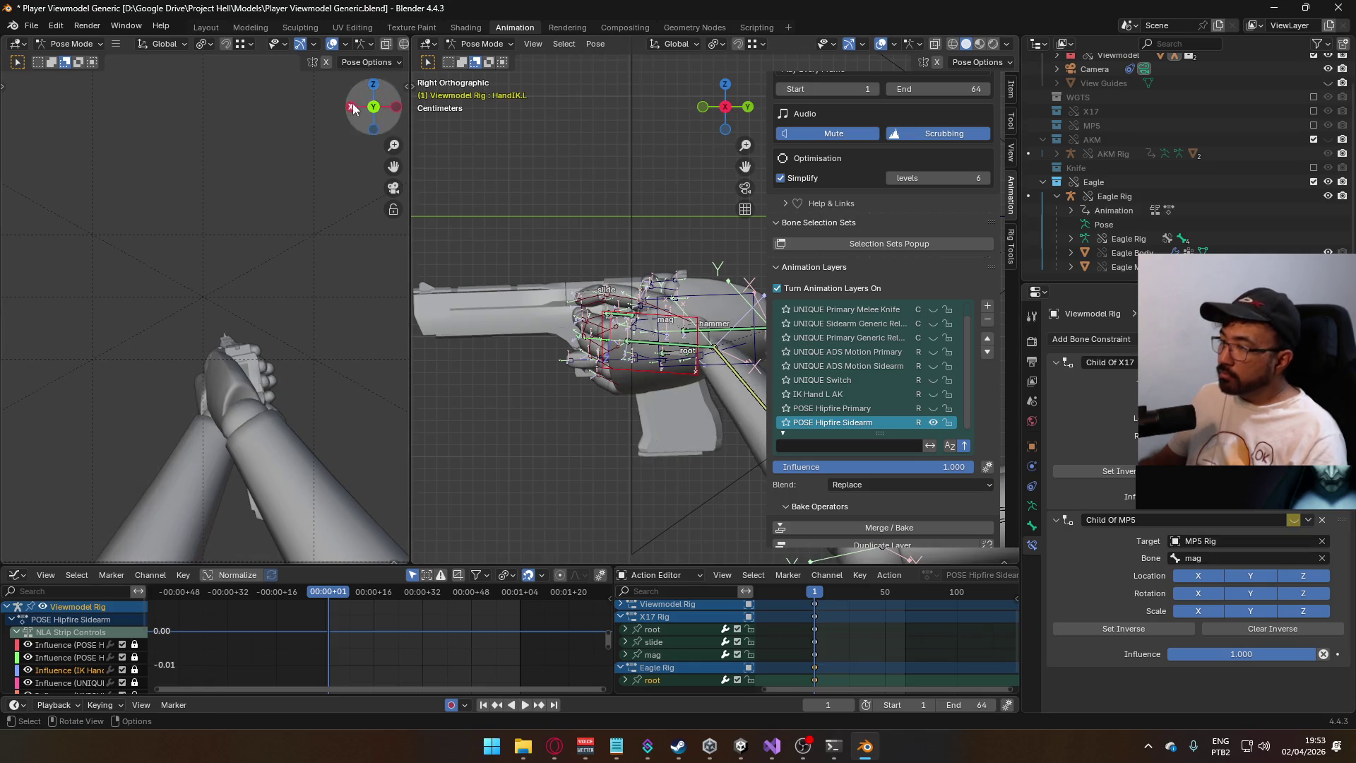
click(480, 43)
click(487, 60)
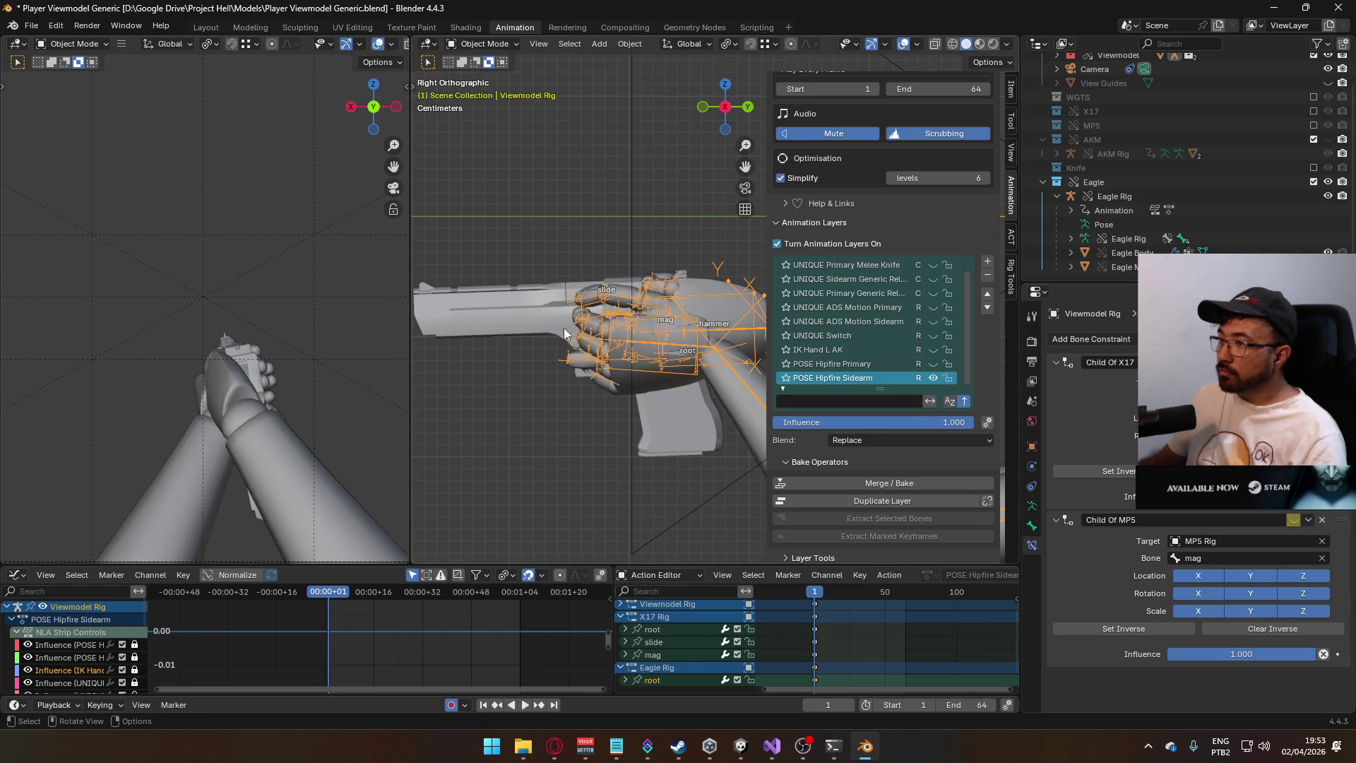
- Select the Eagle Rig and, in Pose Mode, rotate its root bone -180° about local Y
click(553, 308)
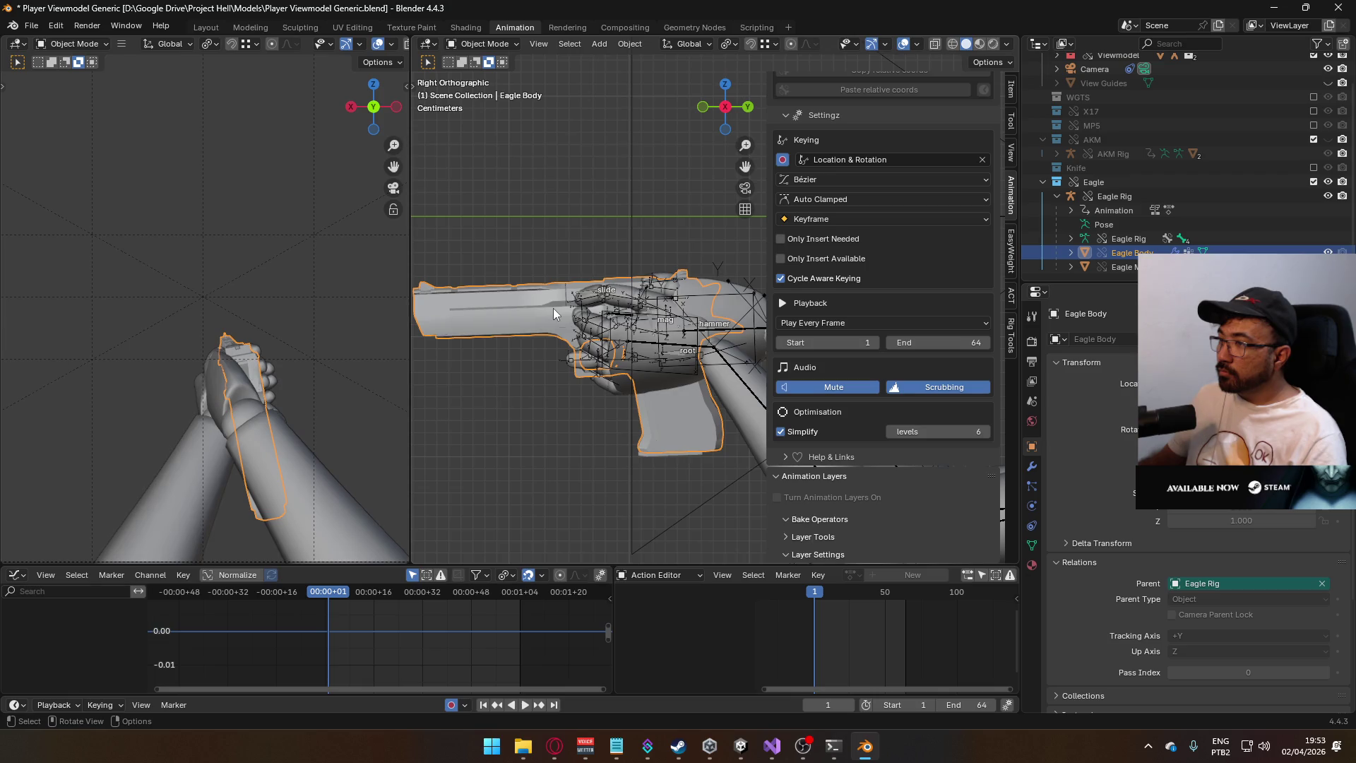
click(649, 325)
click(484, 44)
click(487, 90)
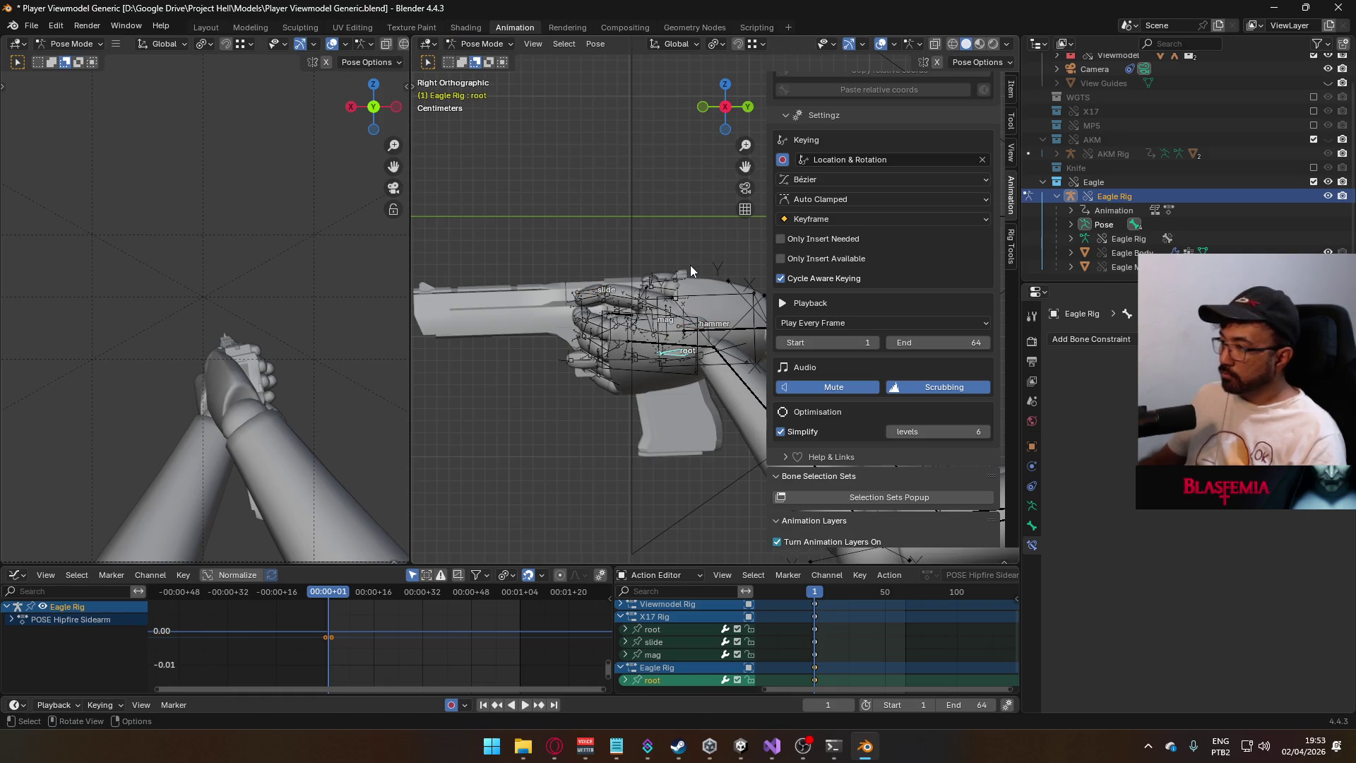
text(ryy-180)
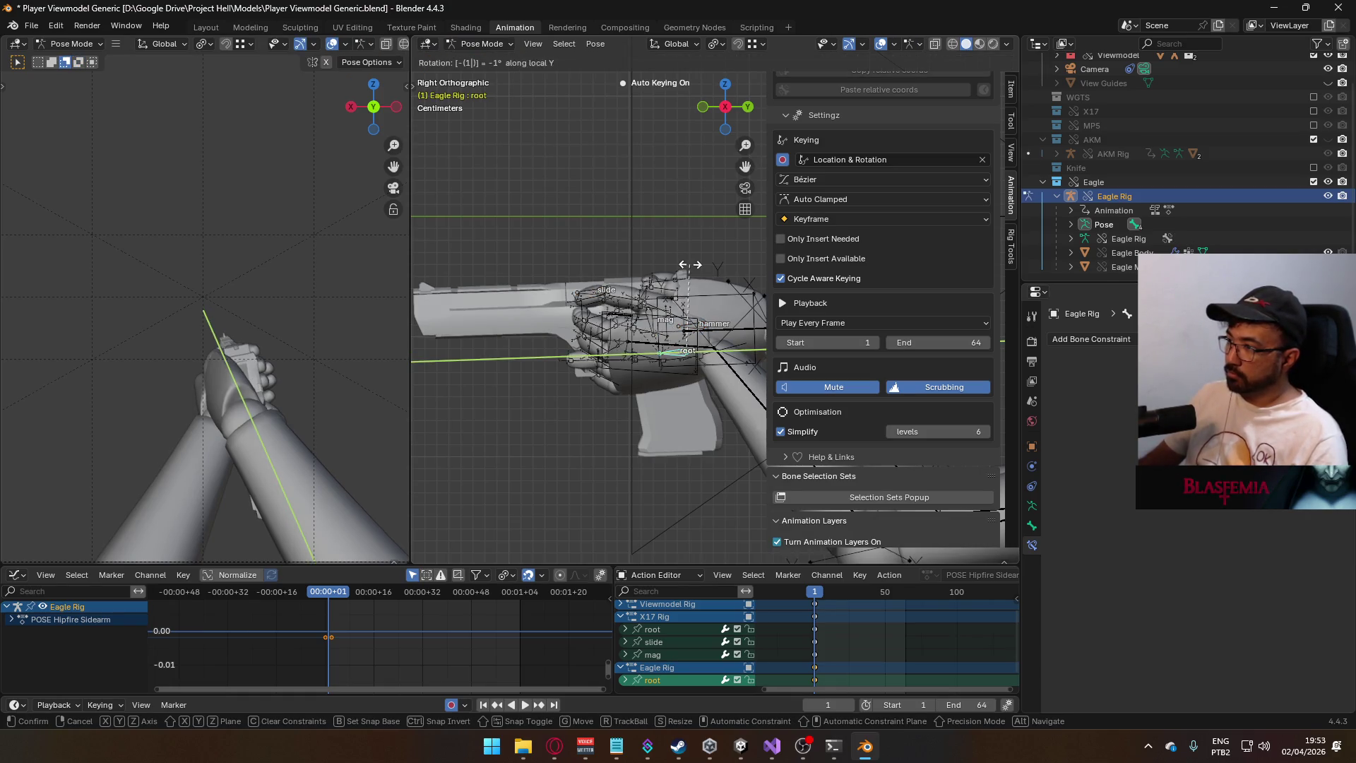
key(Return)
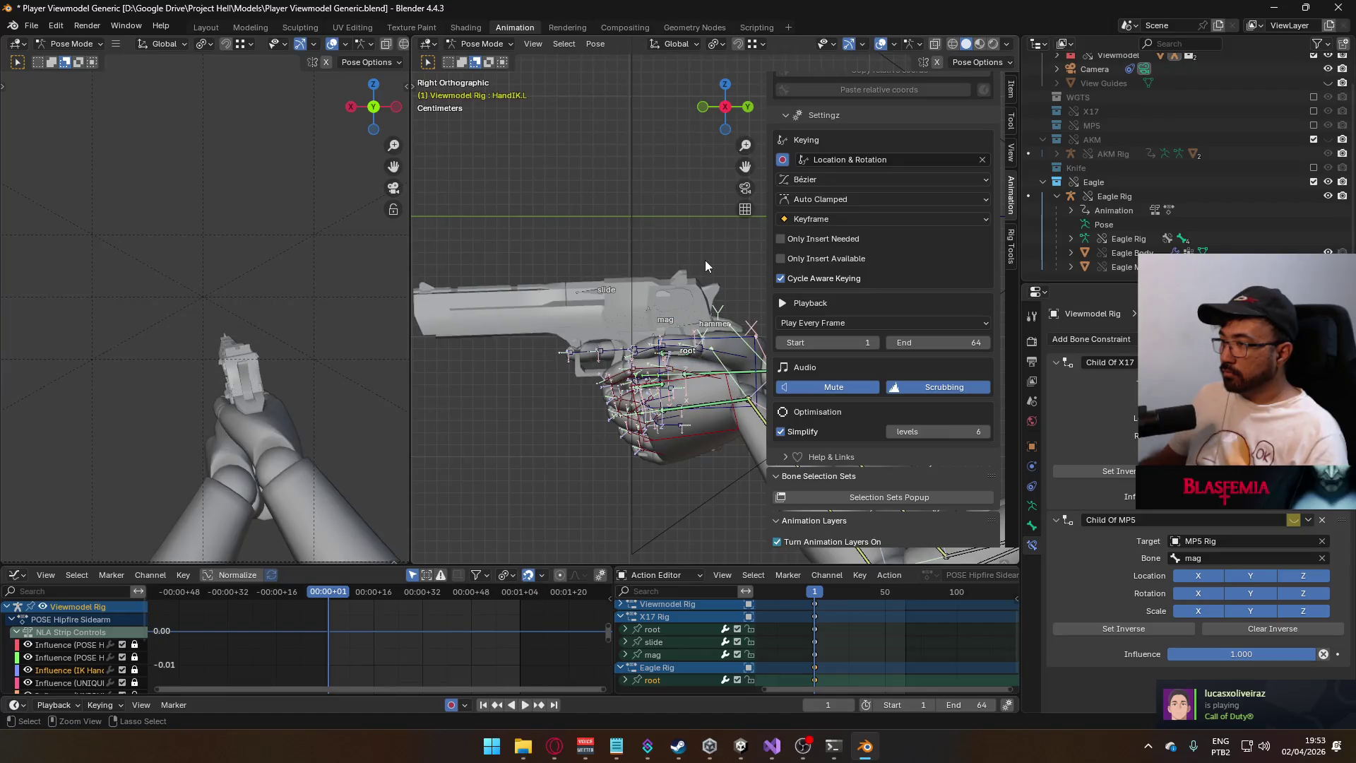
- Undo the accidental mode switch, then return to Object Mode and put the Viewmodel Rig in Pose Mode
click(705, 262)
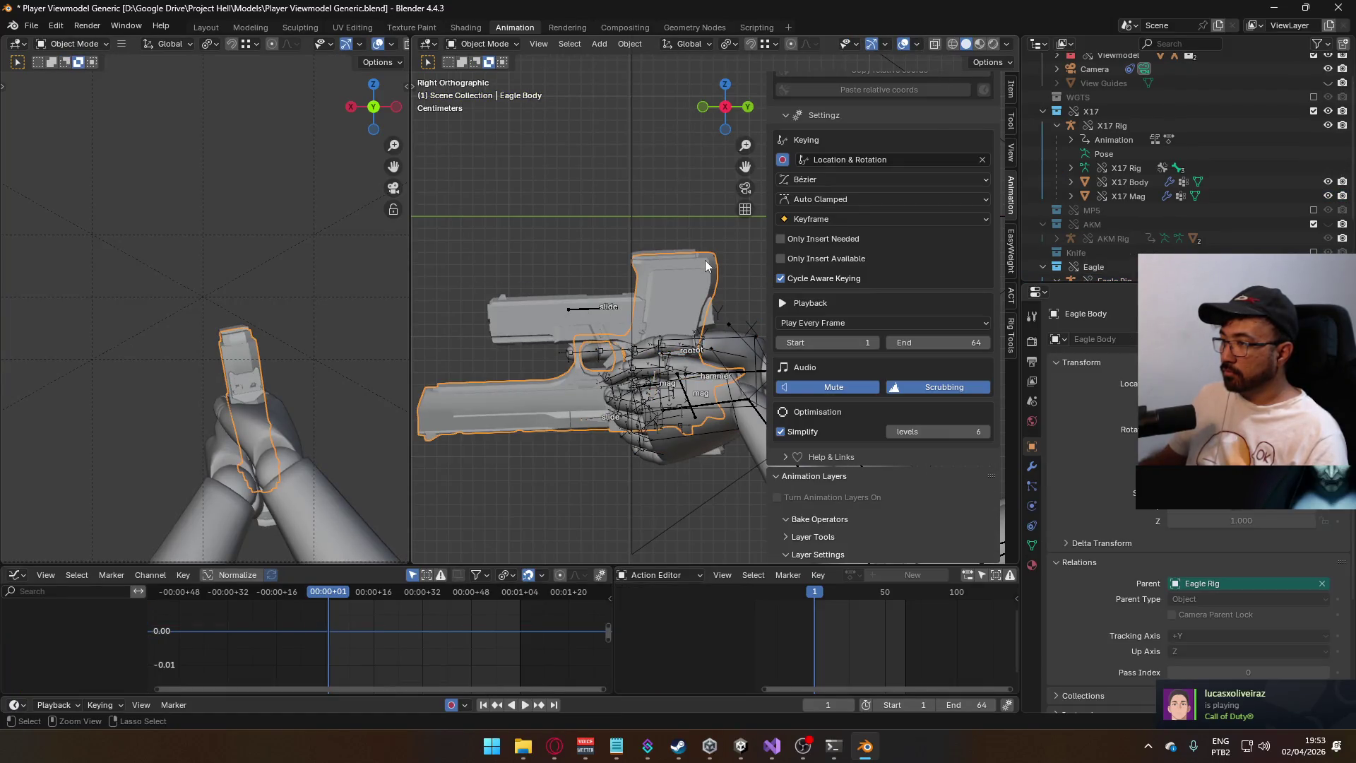
key(ctrl+z)
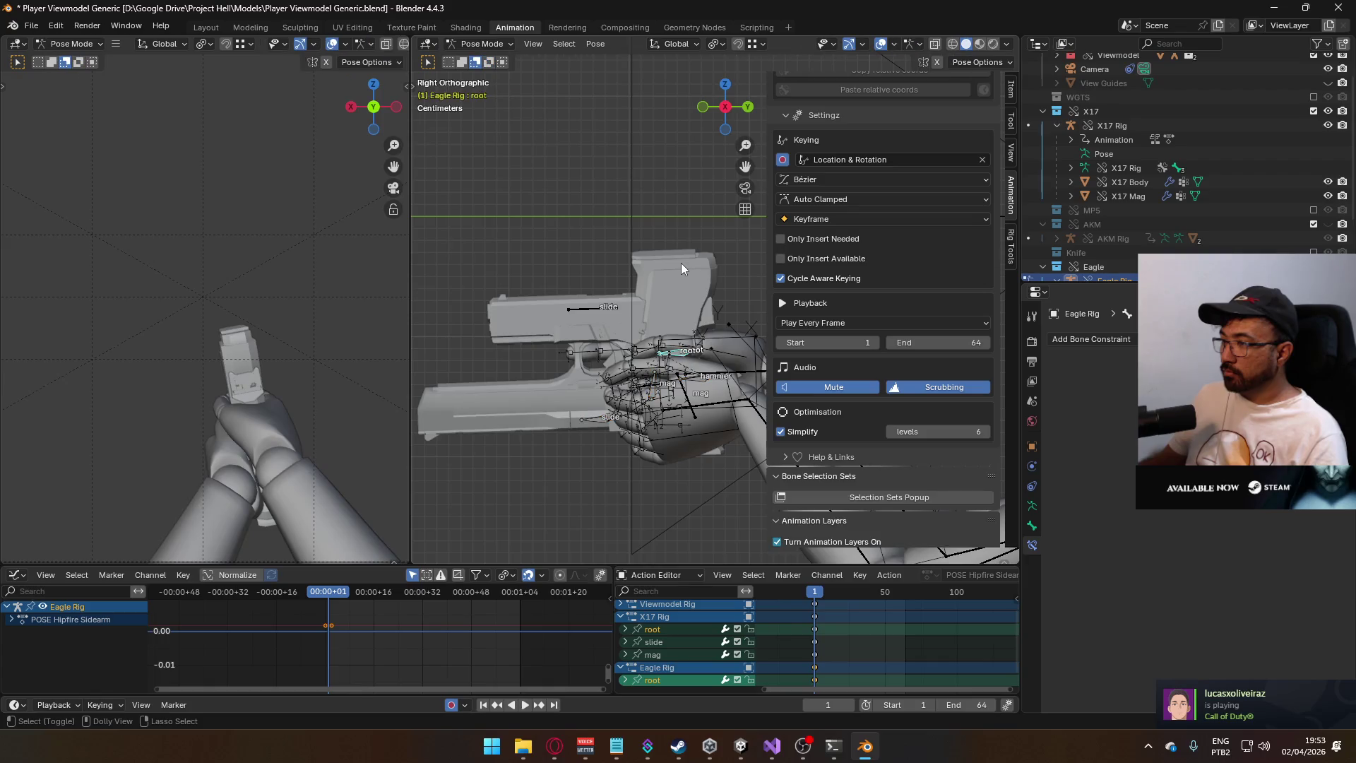
key(ctrl+z)
key(ctrl+shift+z)
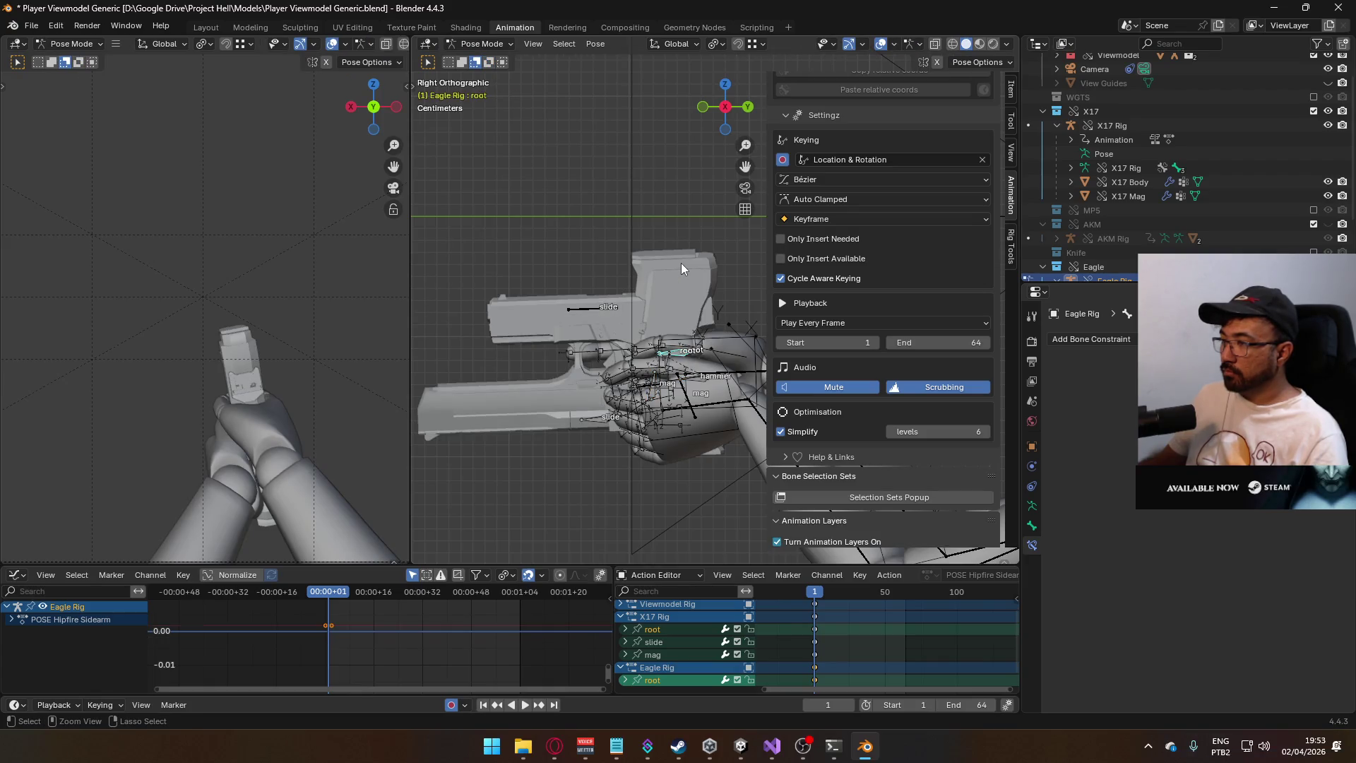
click(485, 45)
click(487, 60)
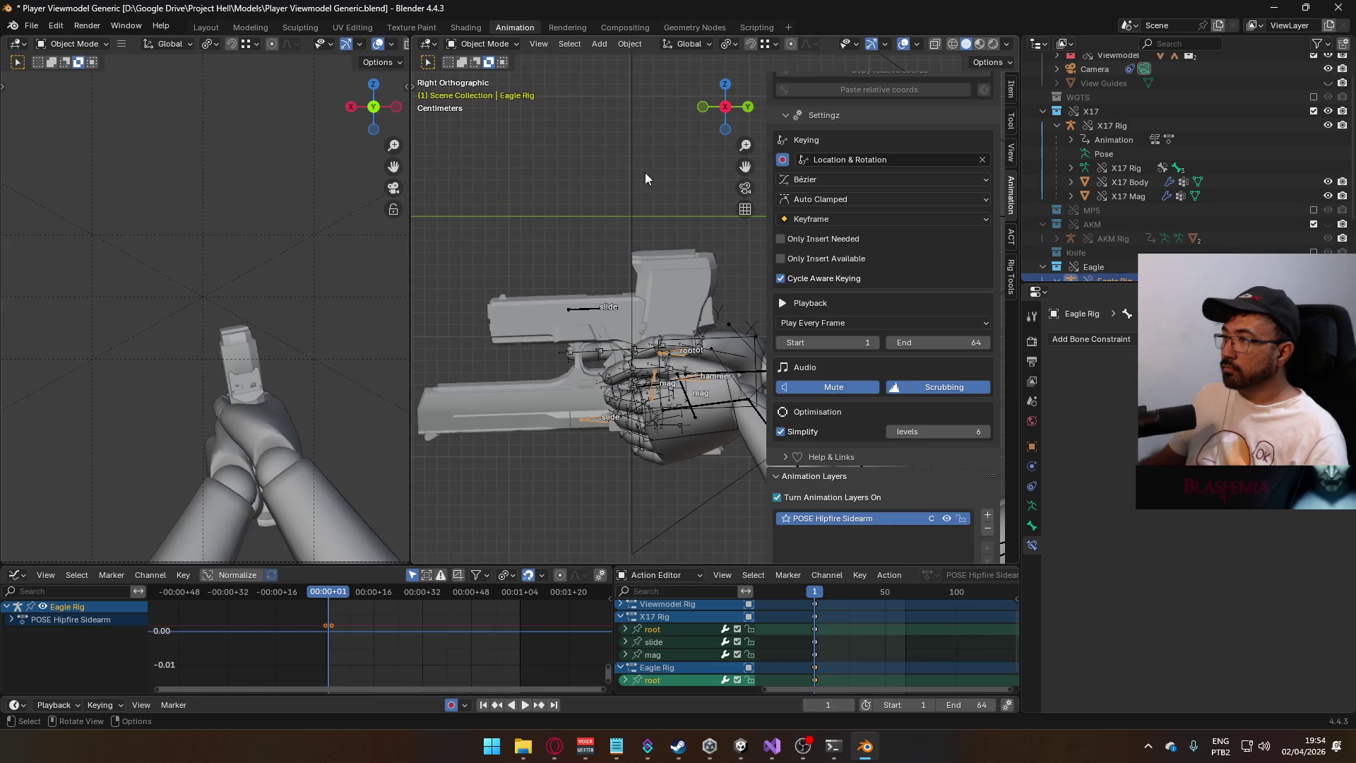
click(728, 349)
key(ctrl+Tab)
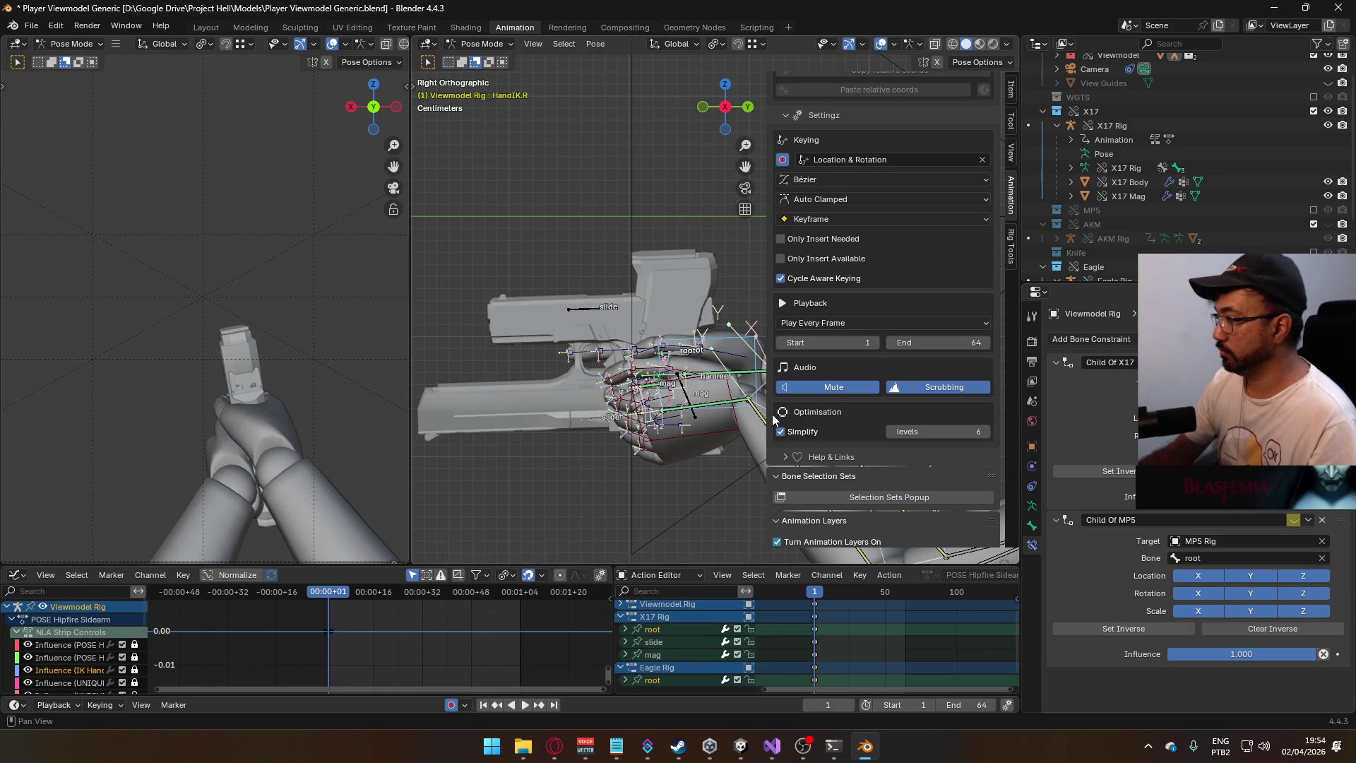
- Make HandIK.L's Child Of MP5 follow the MP5 Rig's mag bone, then select HandIK.R
click(697, 385)
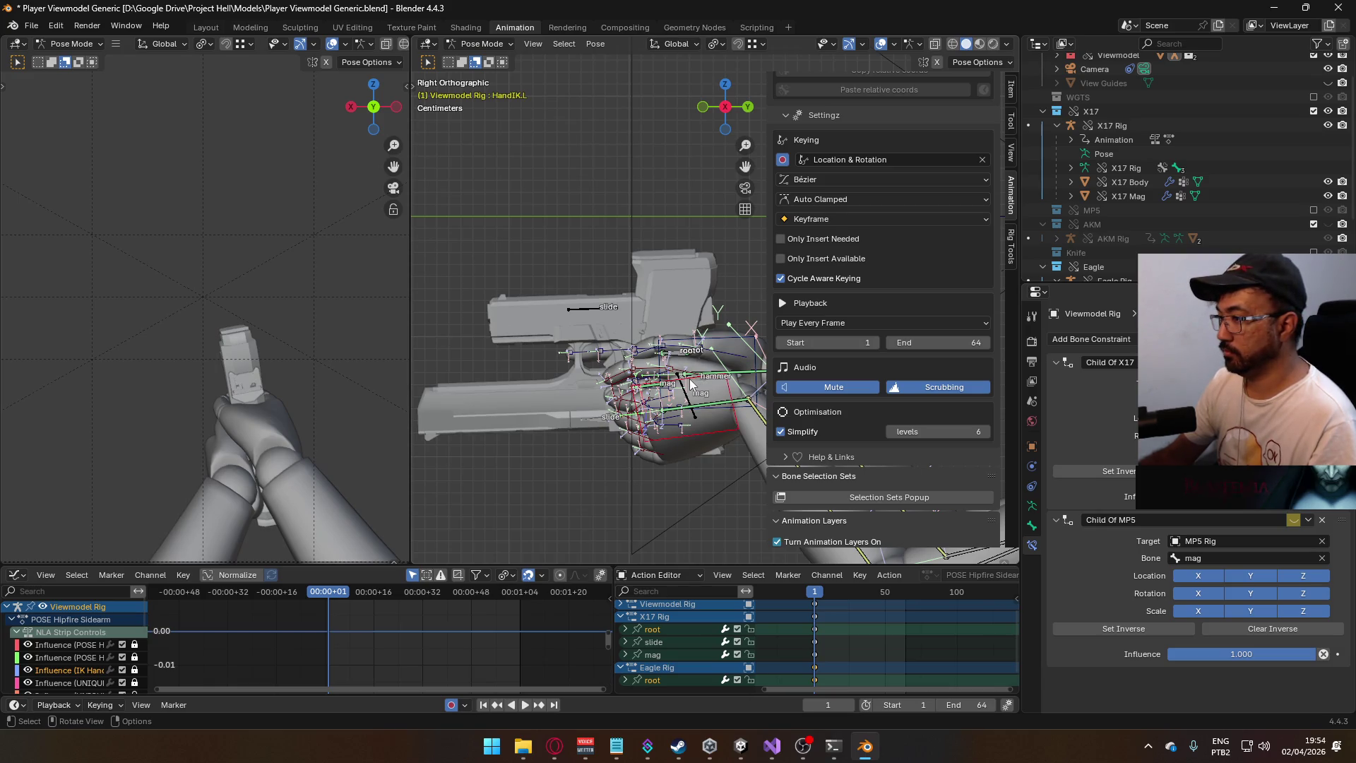
click(1242, 558)
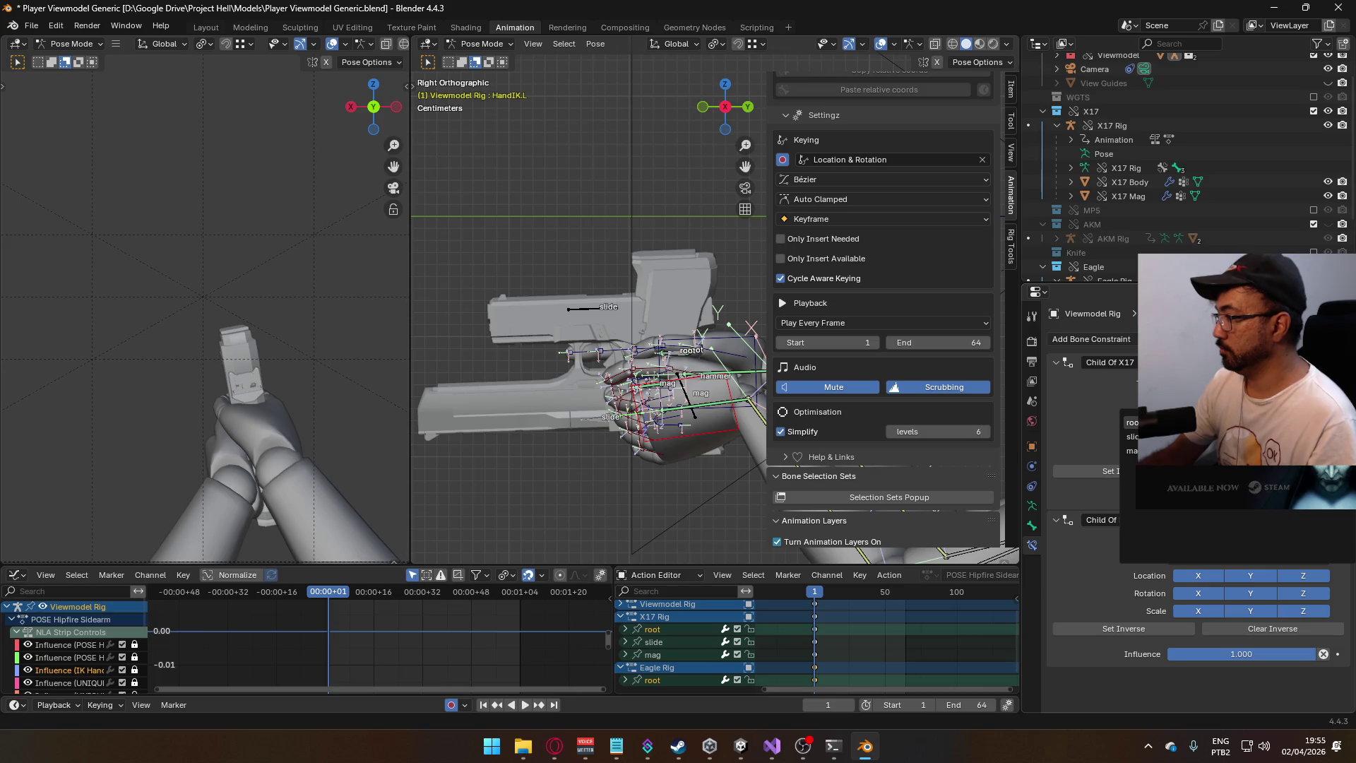
click(1131, 450)
click(1200, 540)
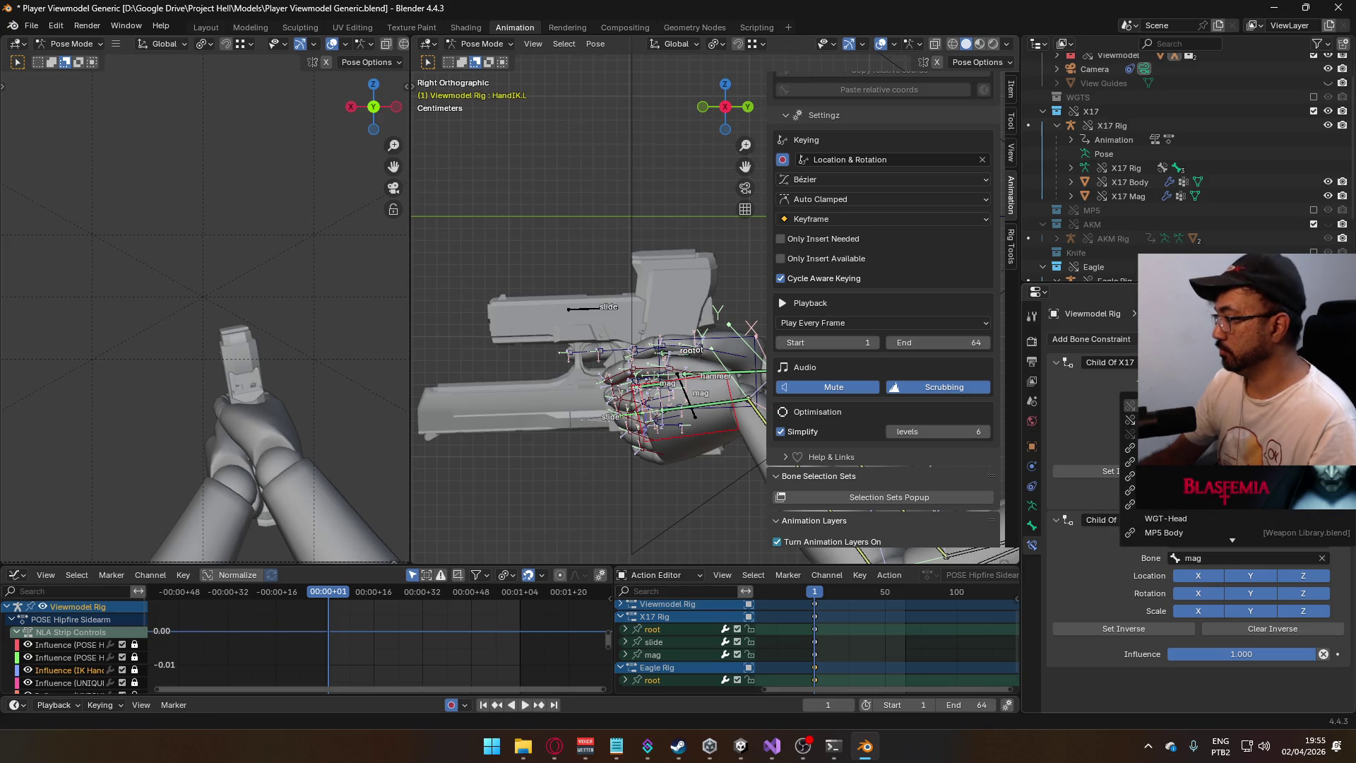
click(1130, 419)
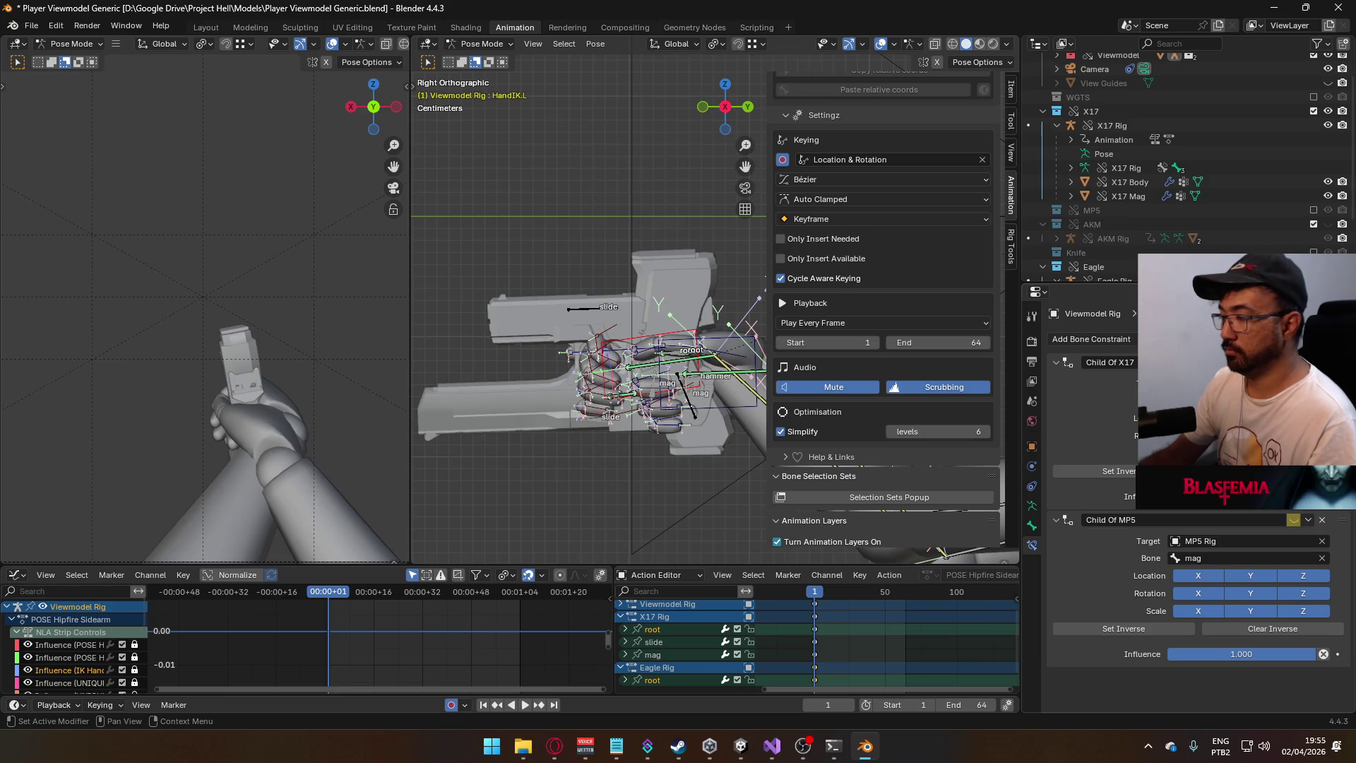
click(752, 346)
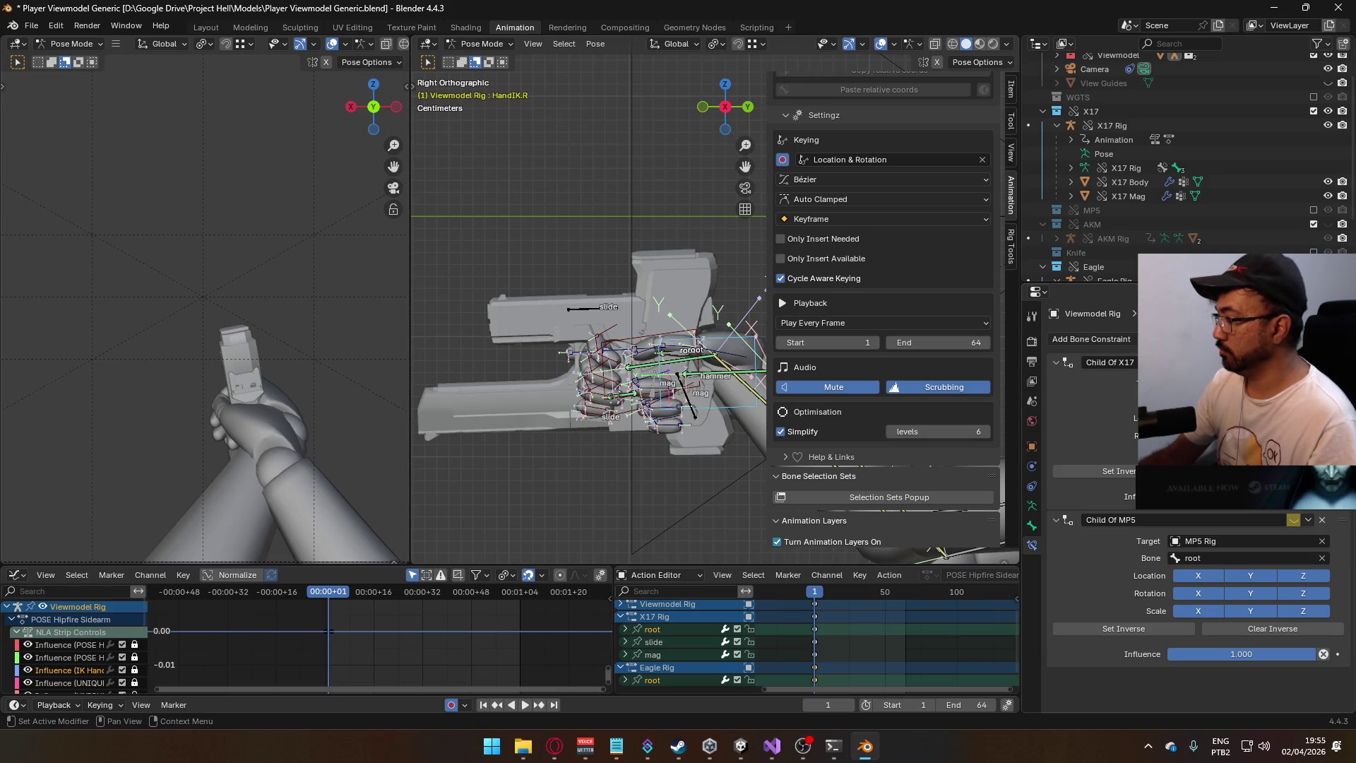
- Select the Eagle Rig in Object Mode and rotate its root bone 180° about local Y in Pose Mode
click(480, 44)
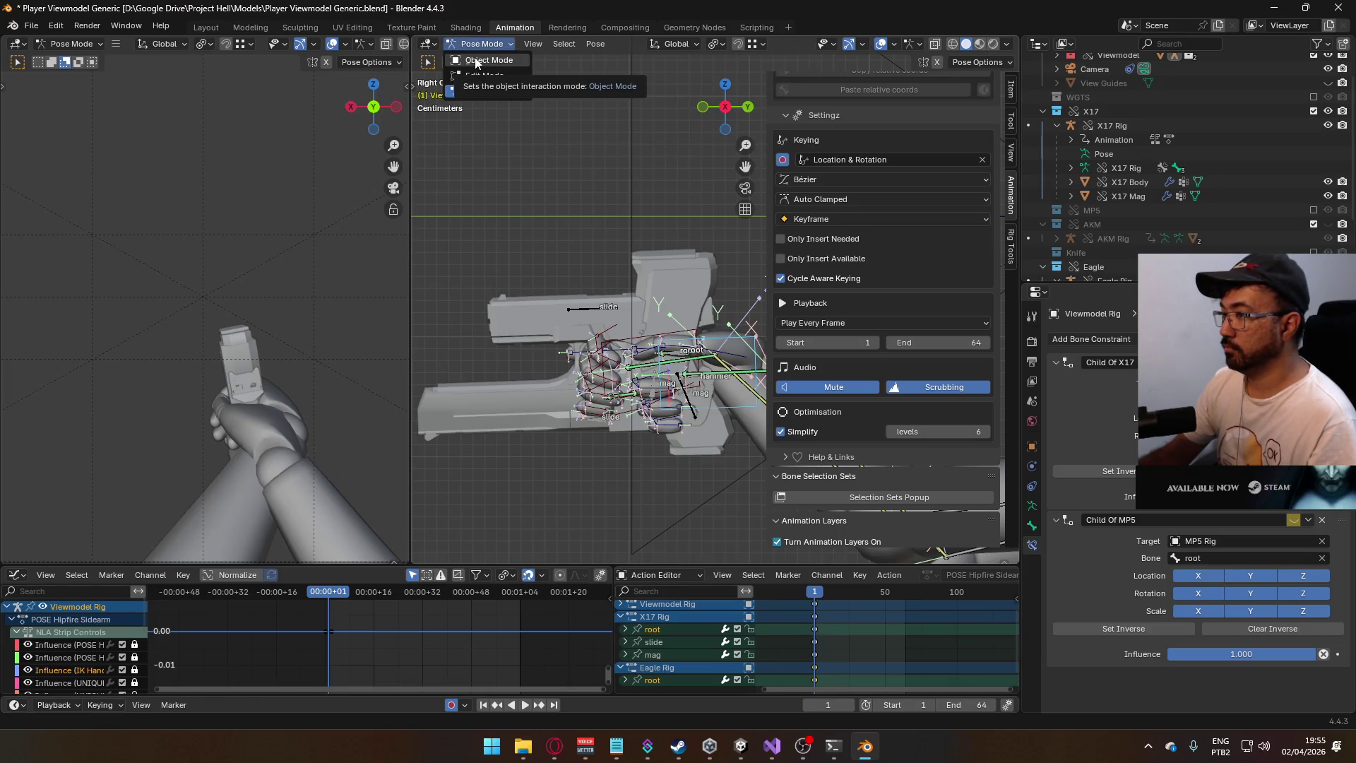
click(475, 62)
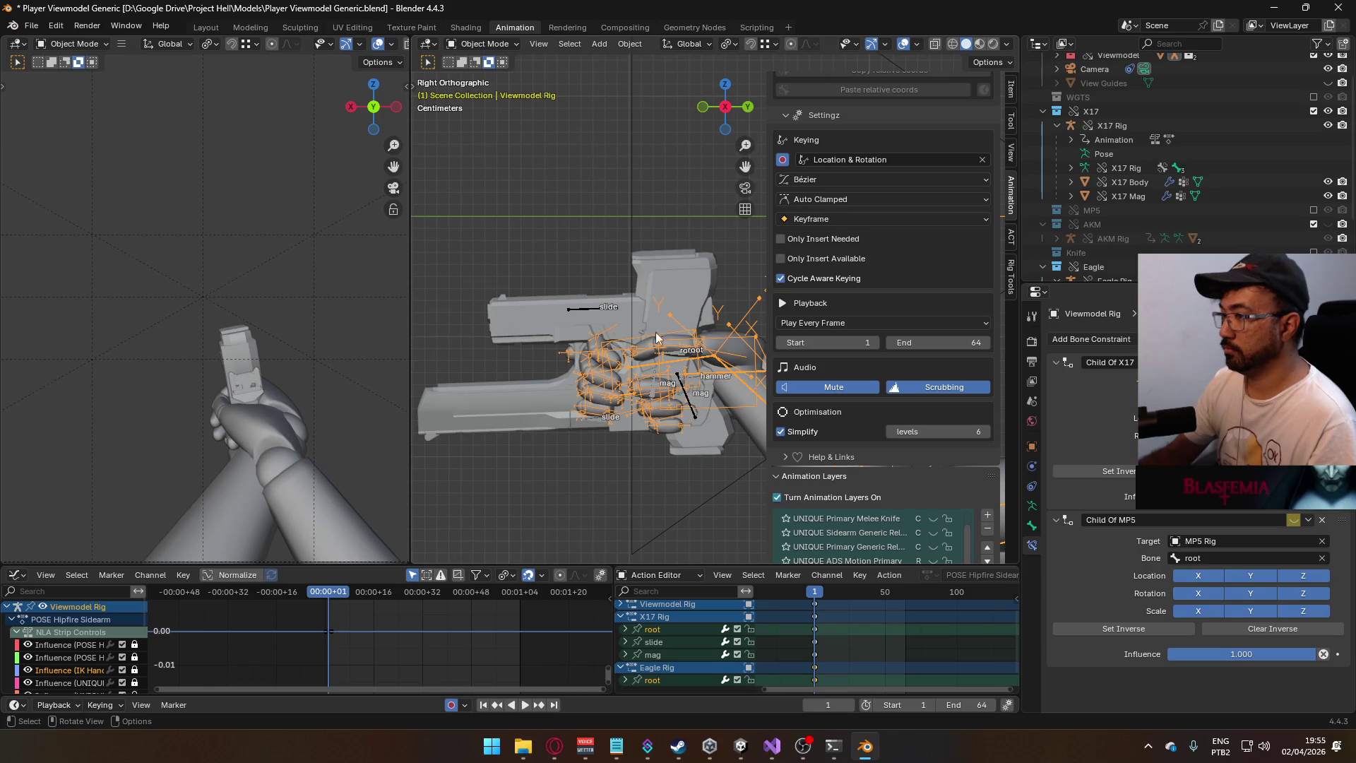
click(654, 330)
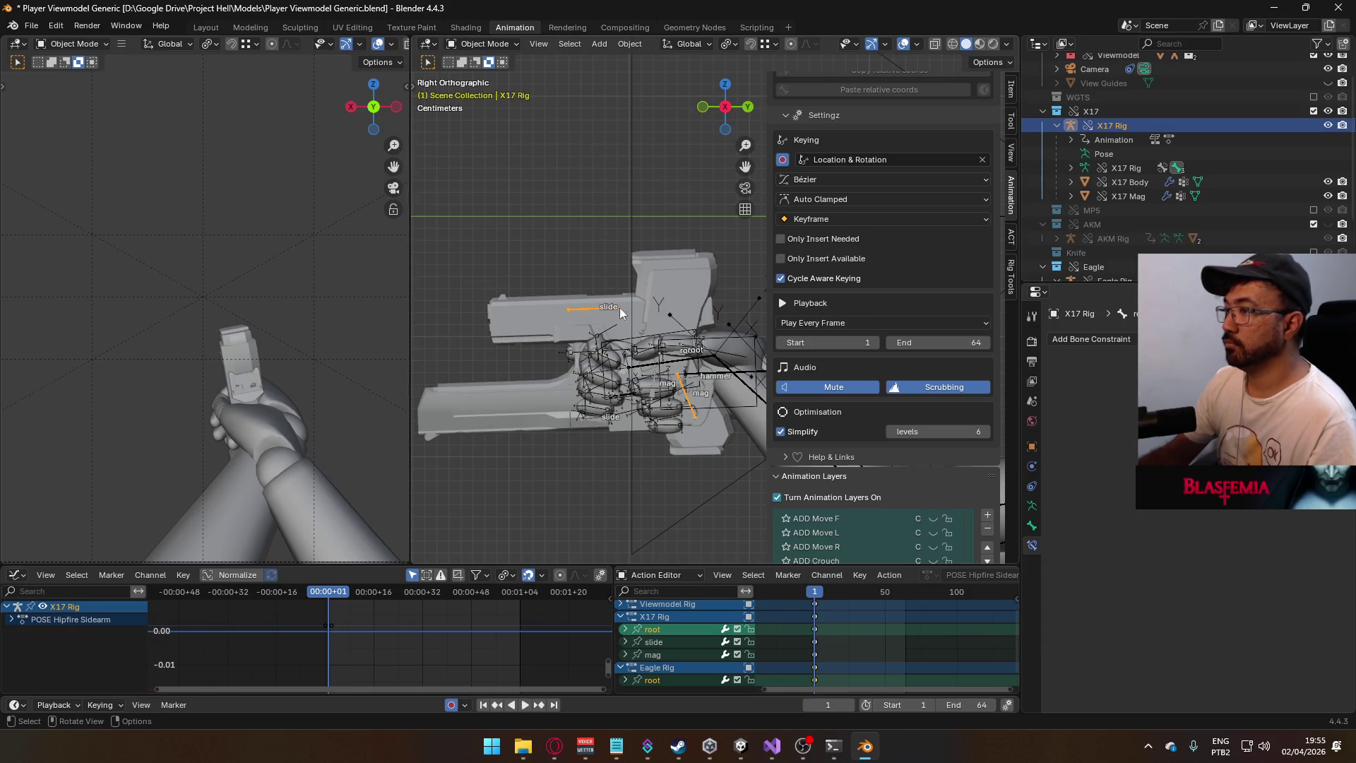
click(560, 409)
scroll(1147, 227, down, 3)
click(1115, 226)
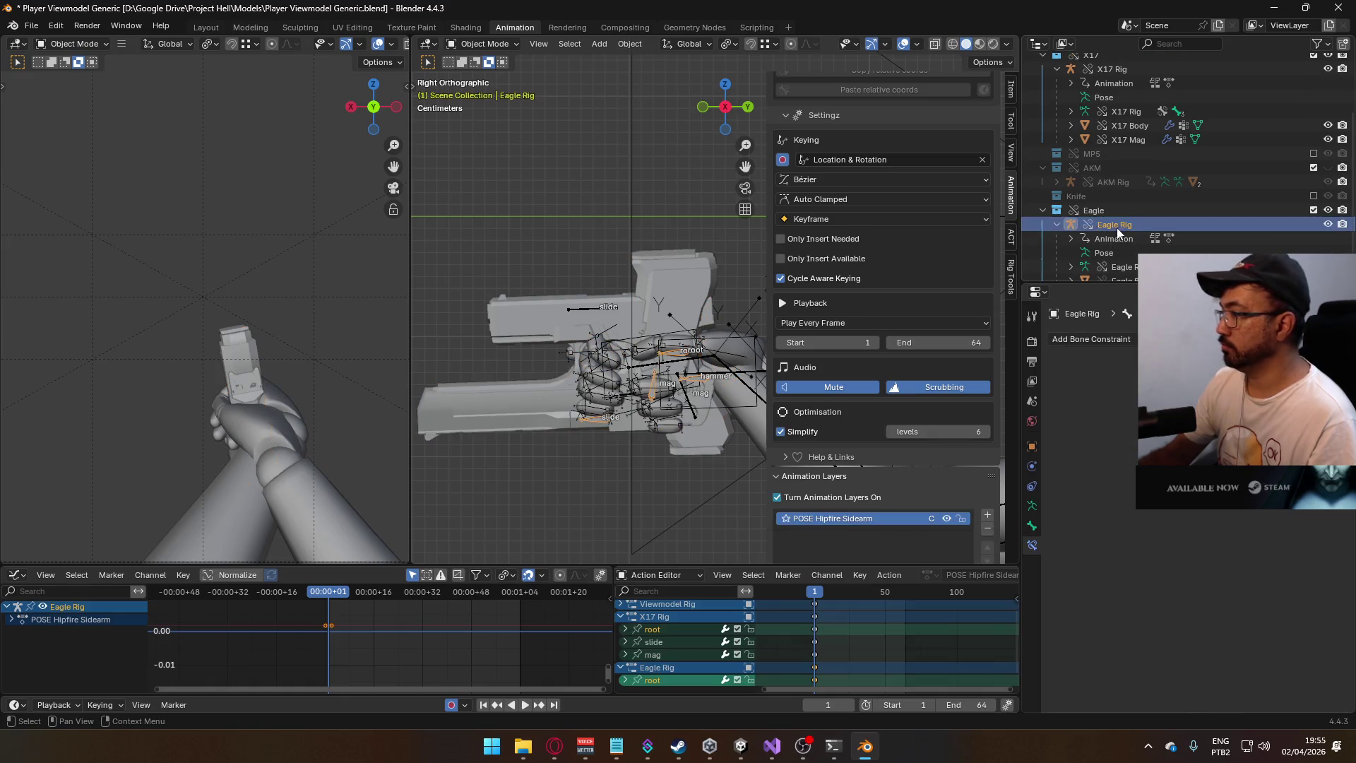
click(518, 44)
click(521, 92)
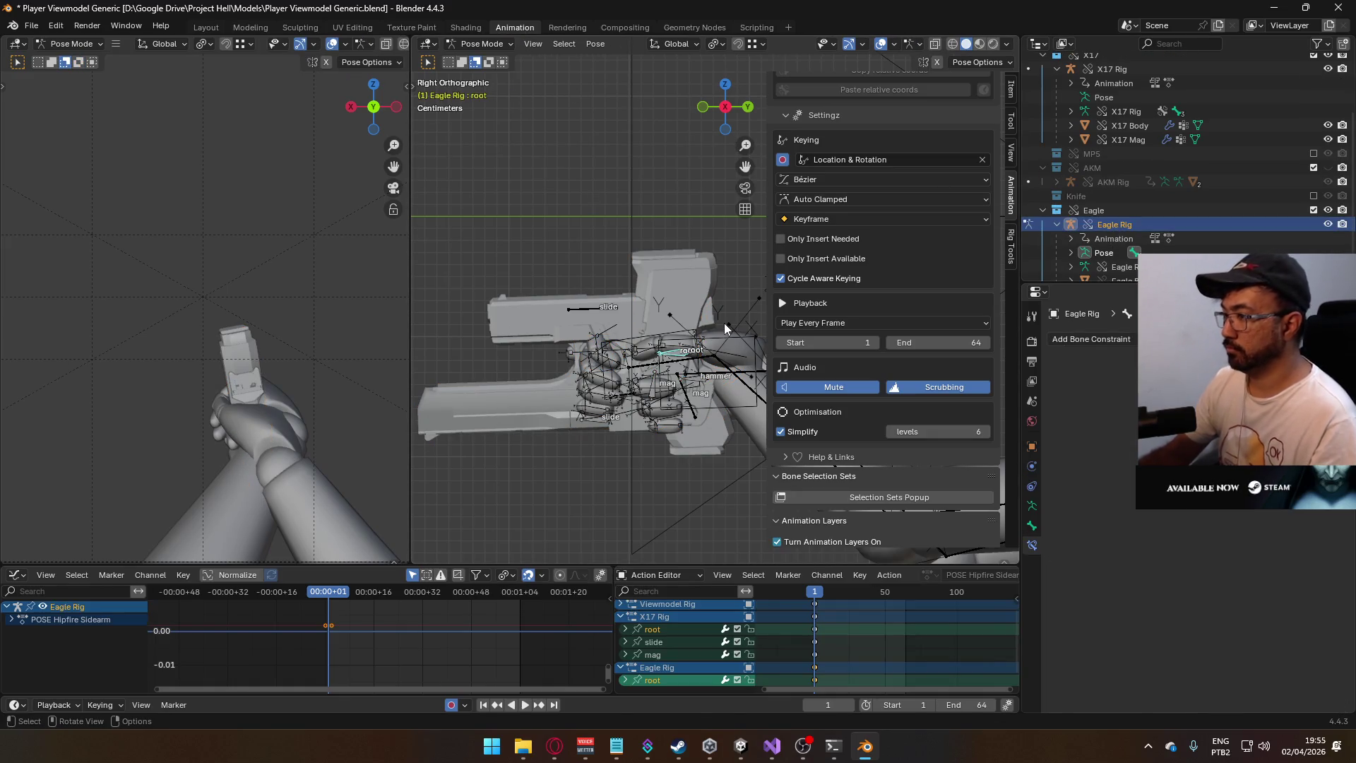
key(r)
key(y)
key(y)
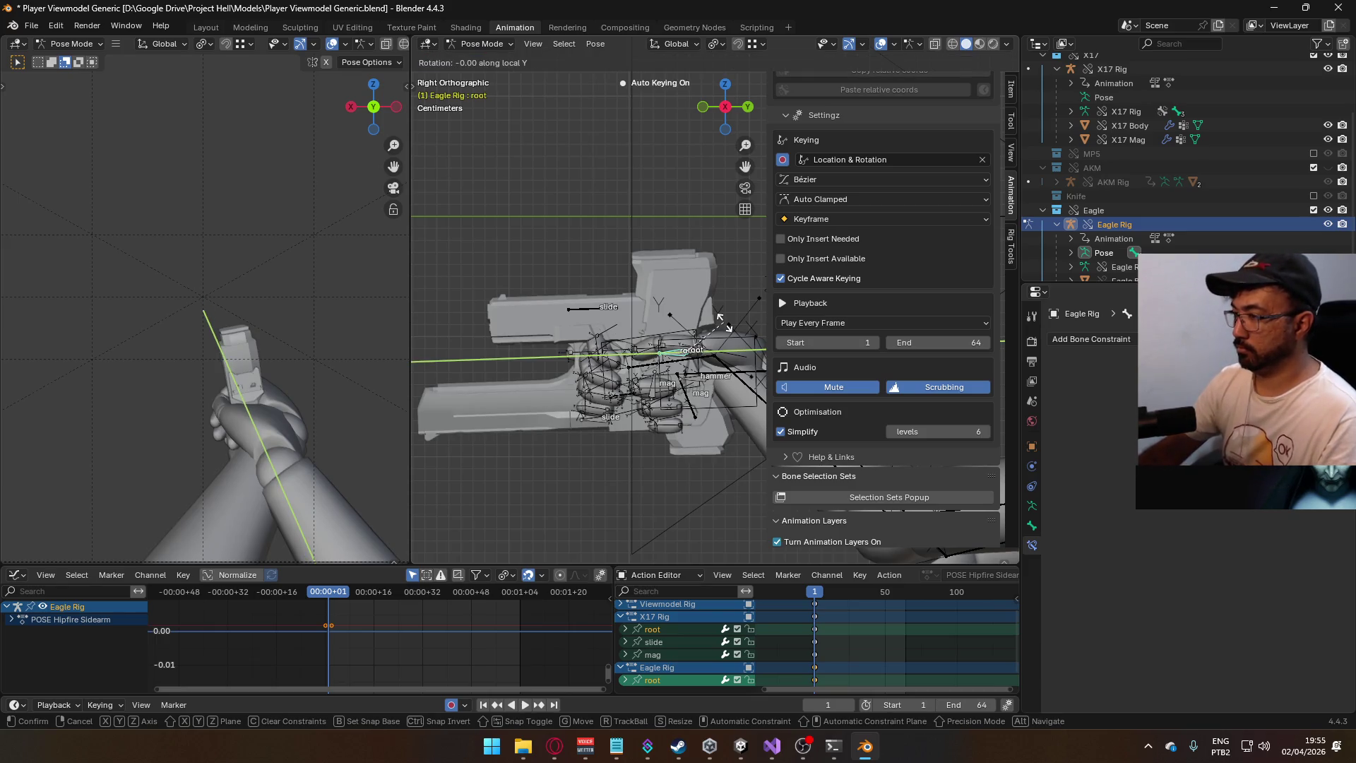
text(180)
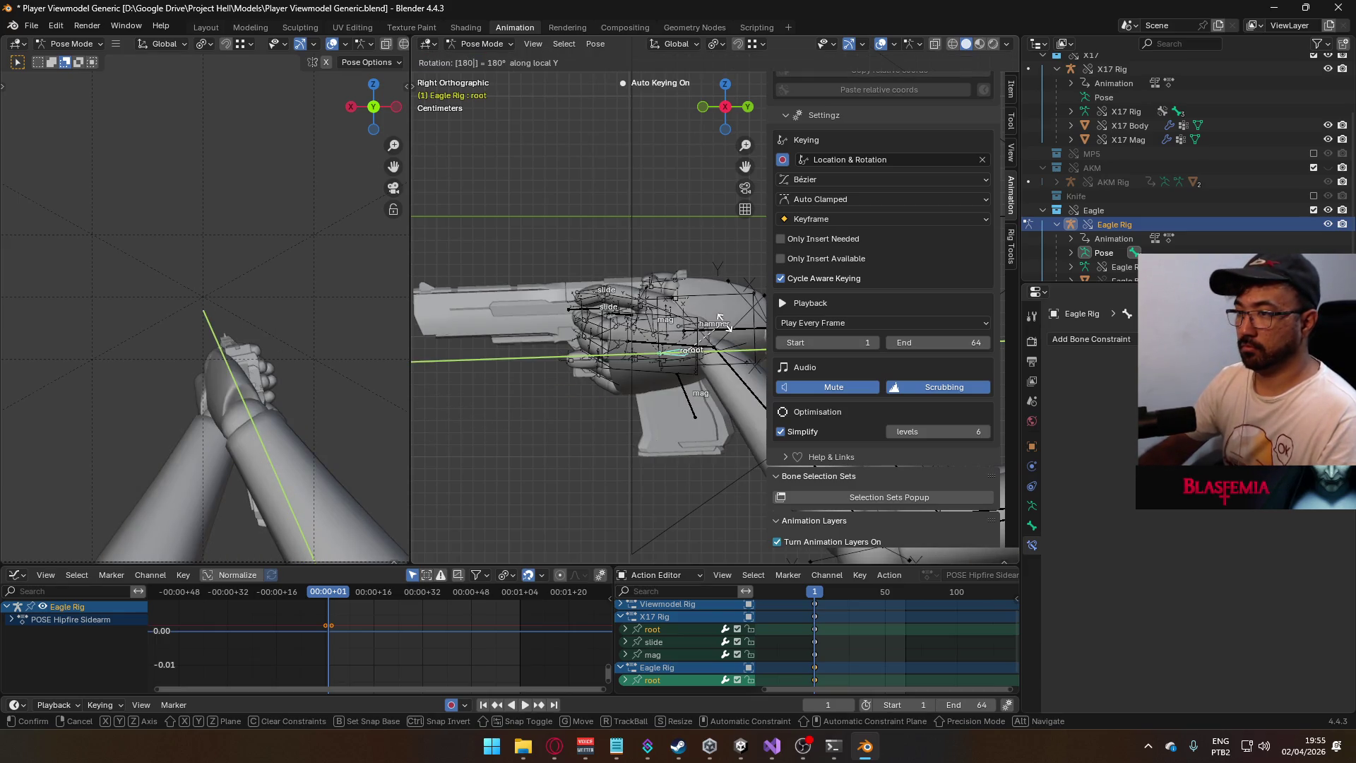
key(Return)
- Put the Viewmodel Rig in Pose Mode and try Set Inverse on Child Of X17, undoing it both times
click(727, 295)
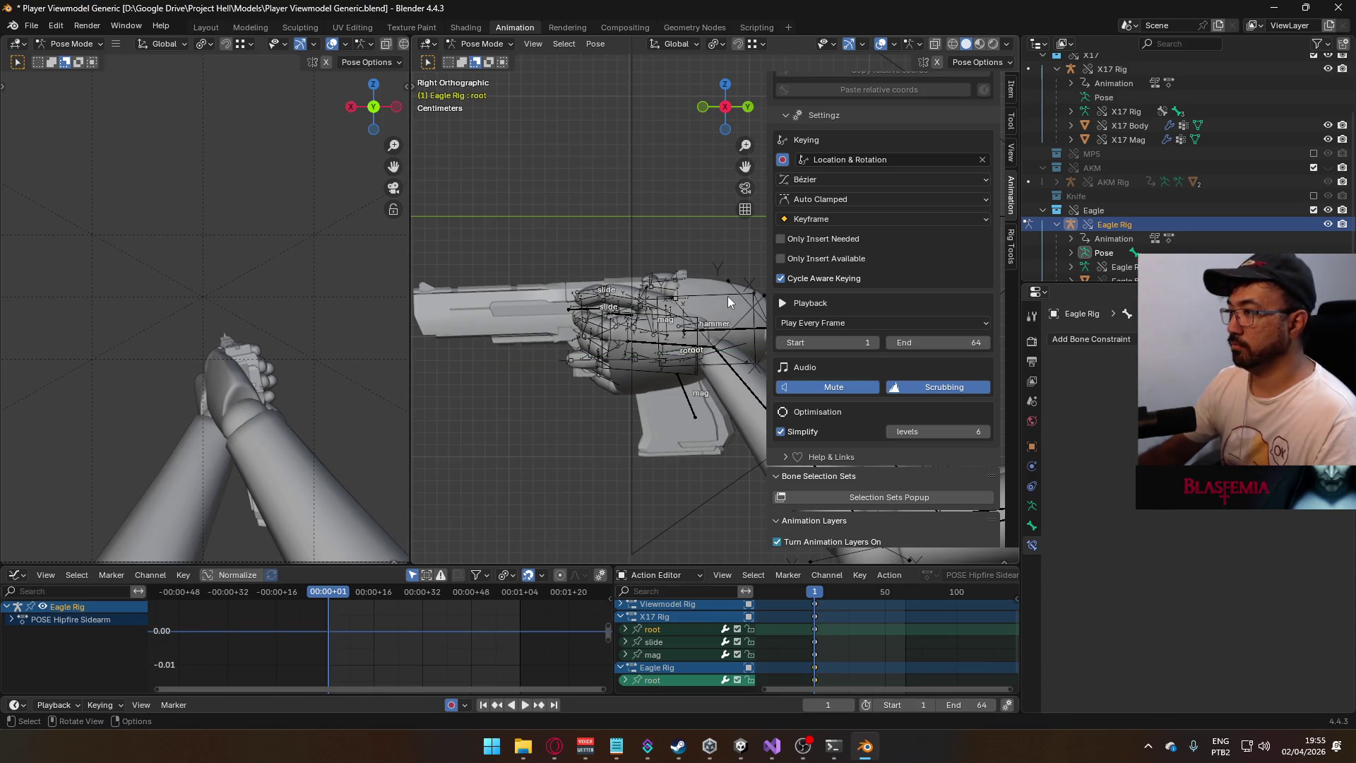
click(482, 43)
click(480, 55)
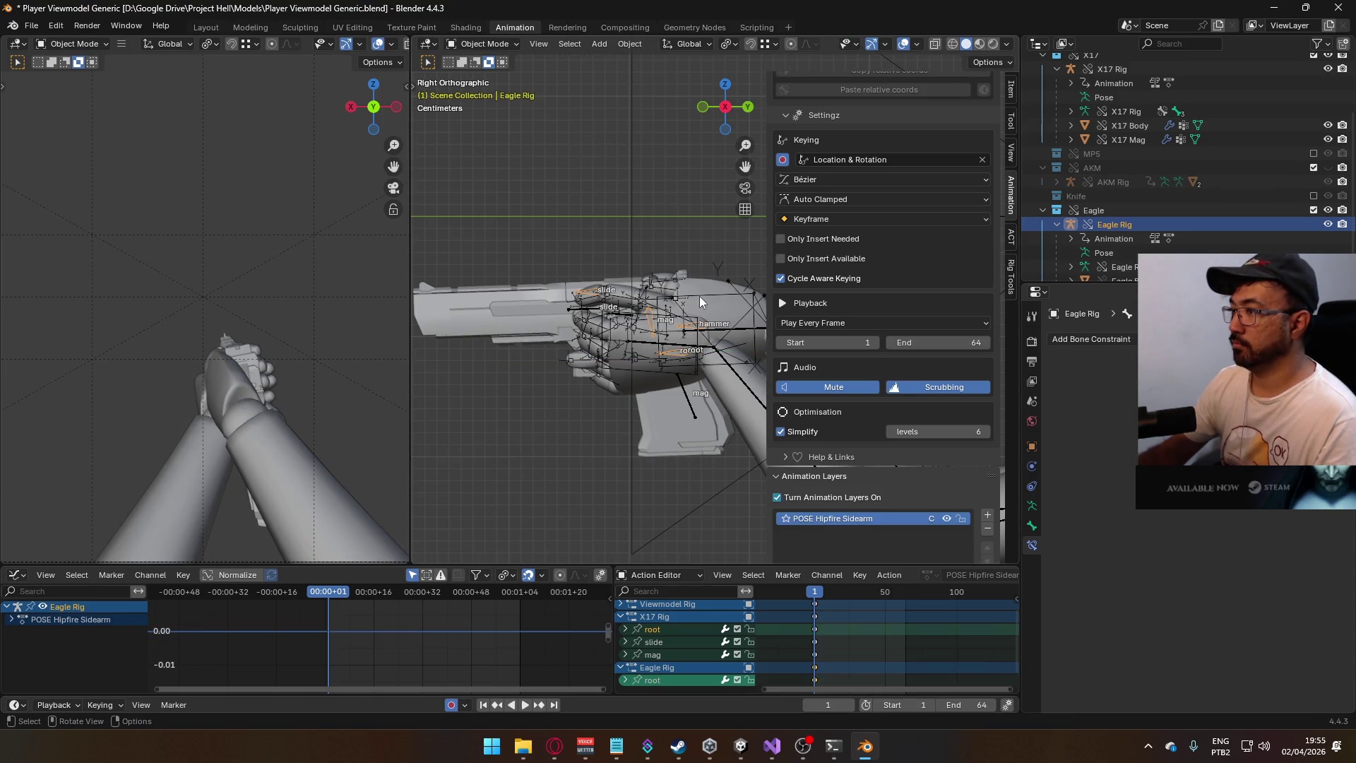
click(699, 295)
click(482, 43)
click(481, 88)
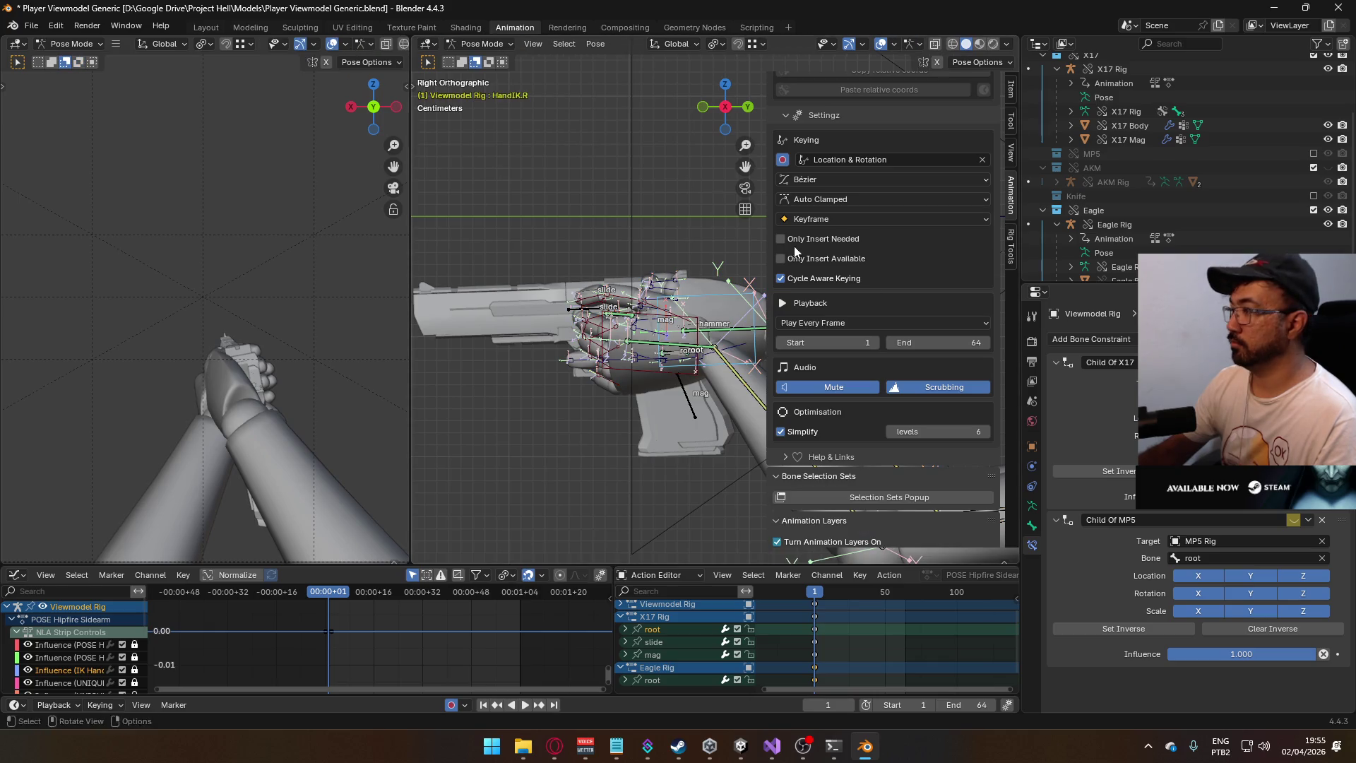
click(1129, 464)
key(ctrl+z)
click(1126, 471)
key(ctrl+z)
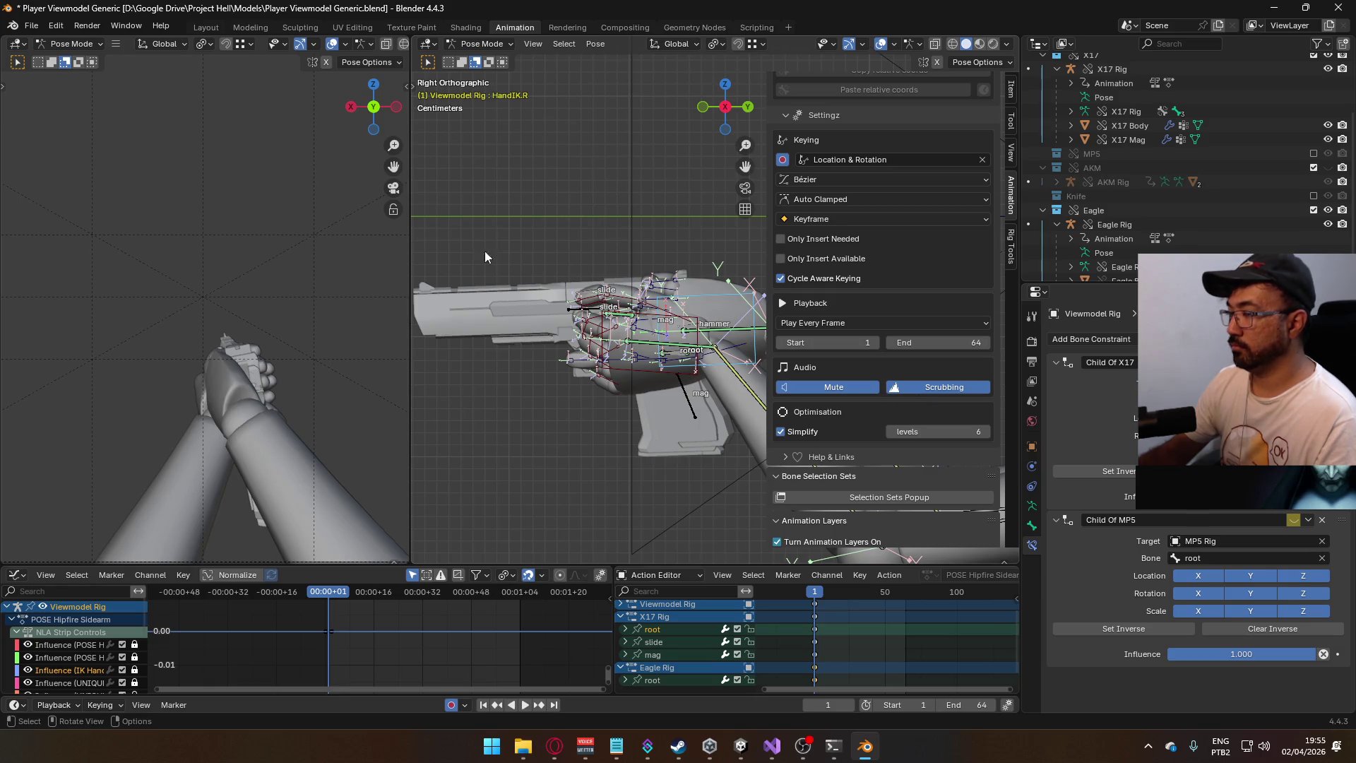
click(482, 43)
- Switch to Object Mode and revert the file to its last saved version
click(480, 57)
click(32, 26)
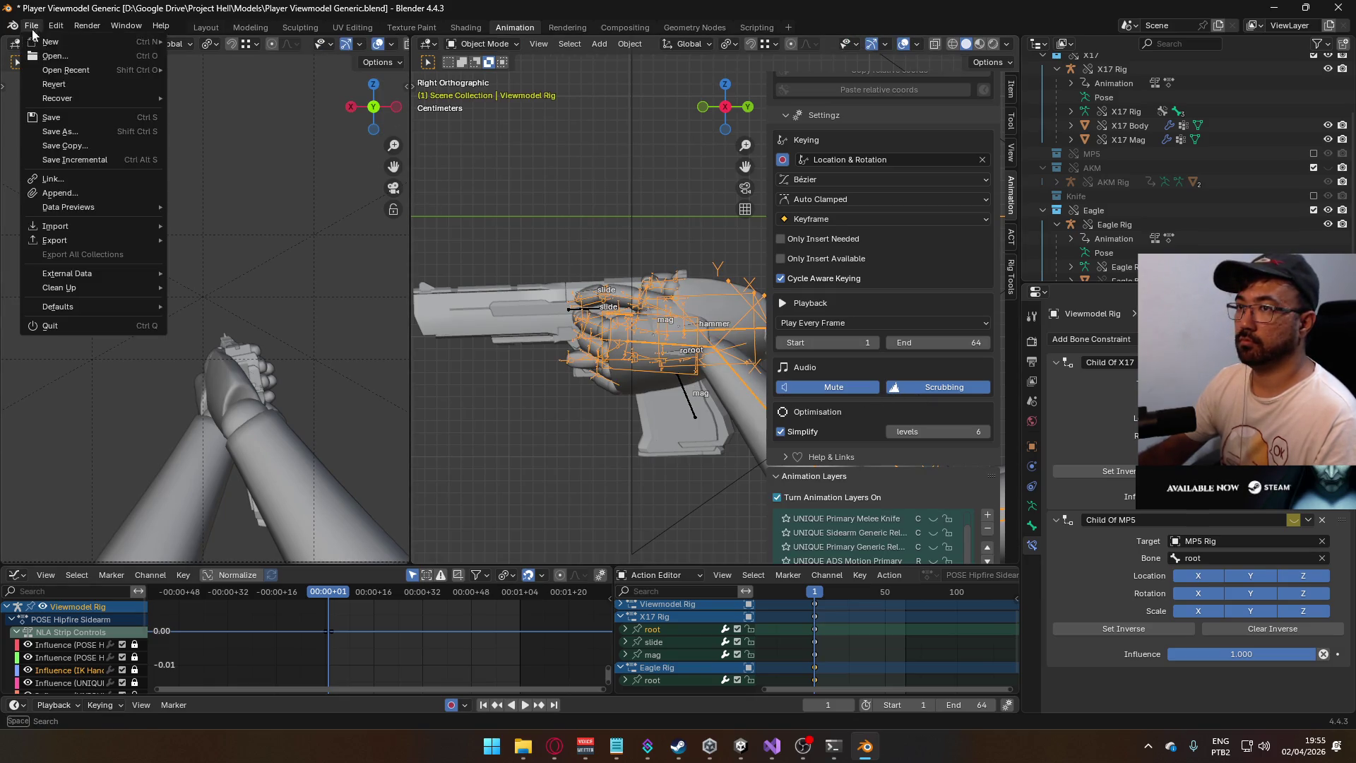
click(71, 84)
click(664, 390)
- View the pistol in Right Orthographic and make the Eagle Rig root bone active
mouse_move(668, 393)
middle_down()
mouse_move(600, 311)
mouse_move(765, 325)
mouse_move(627, 335)
mouse_move(637, 307)
middle_up()
scroll(642, 311, up, 3)
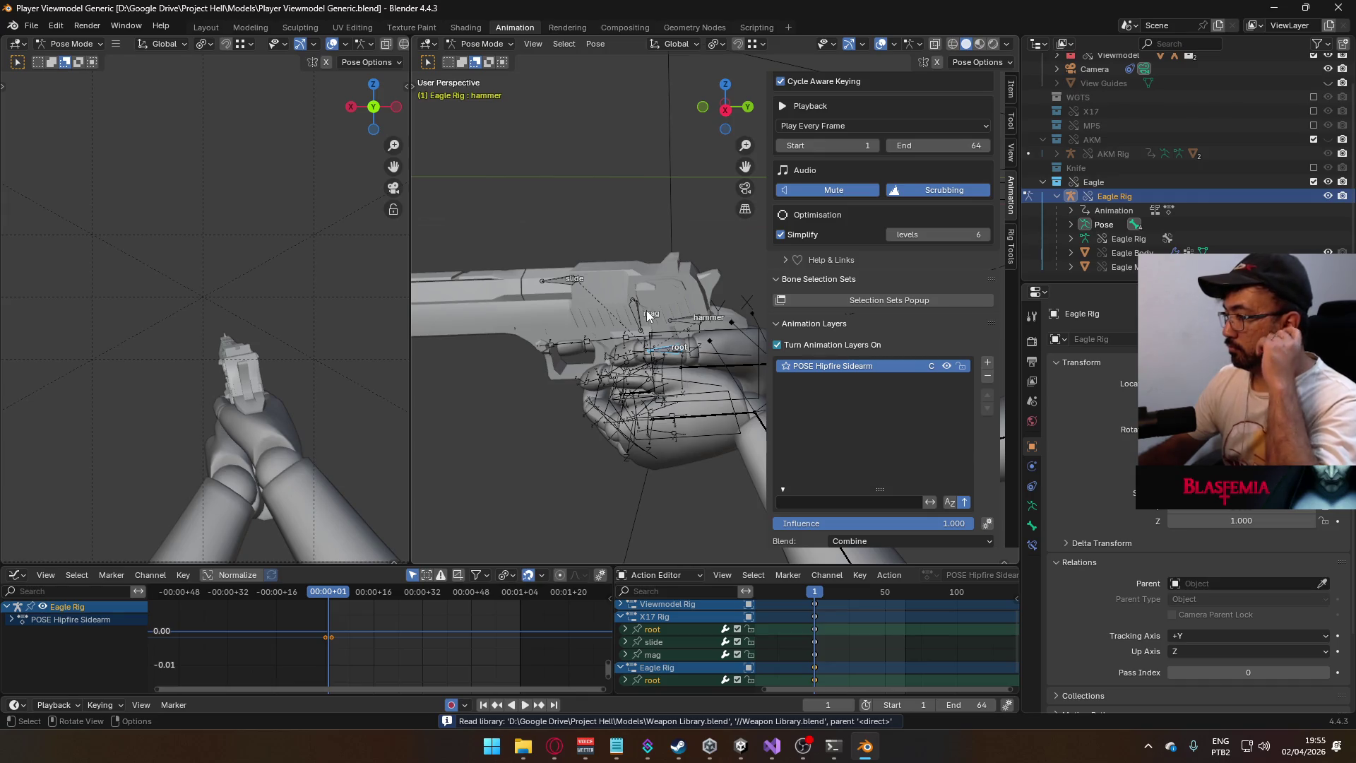
key(KP_3)
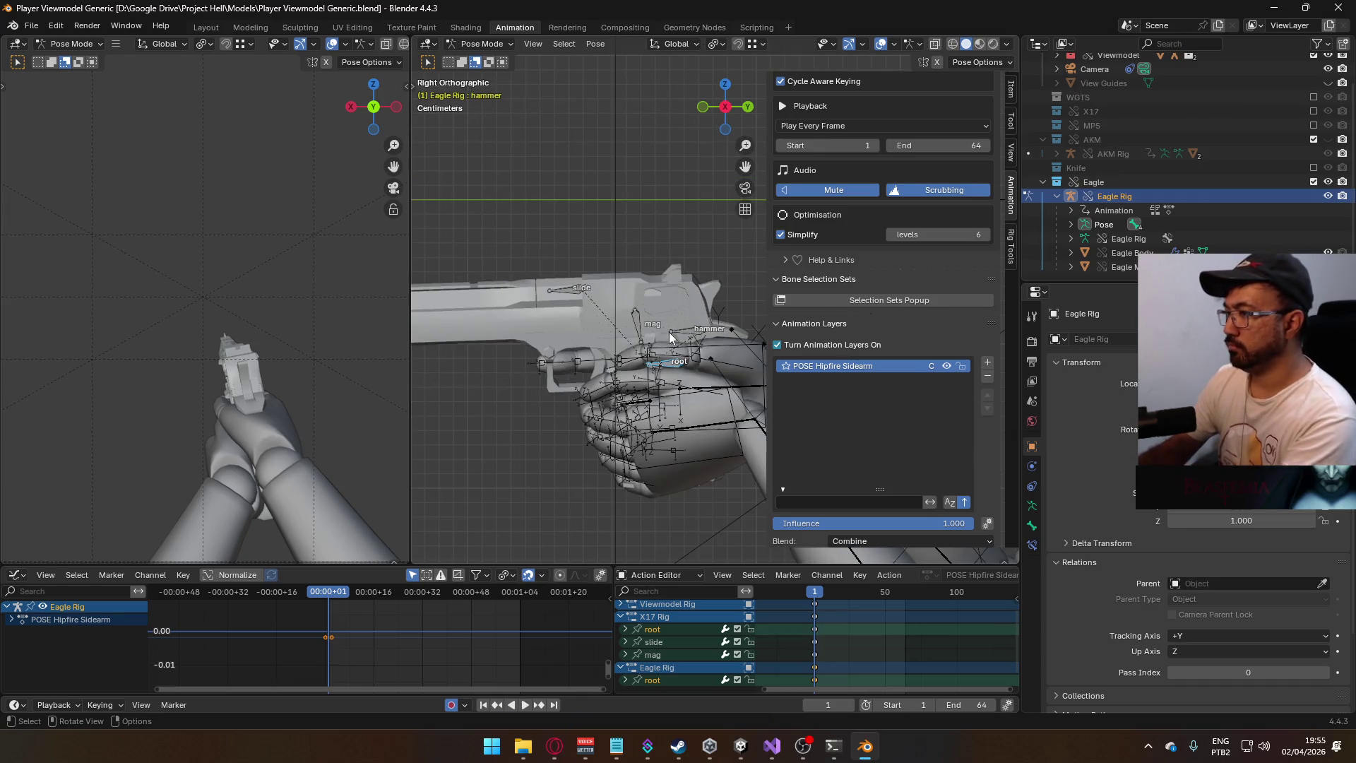
click(662, 363)
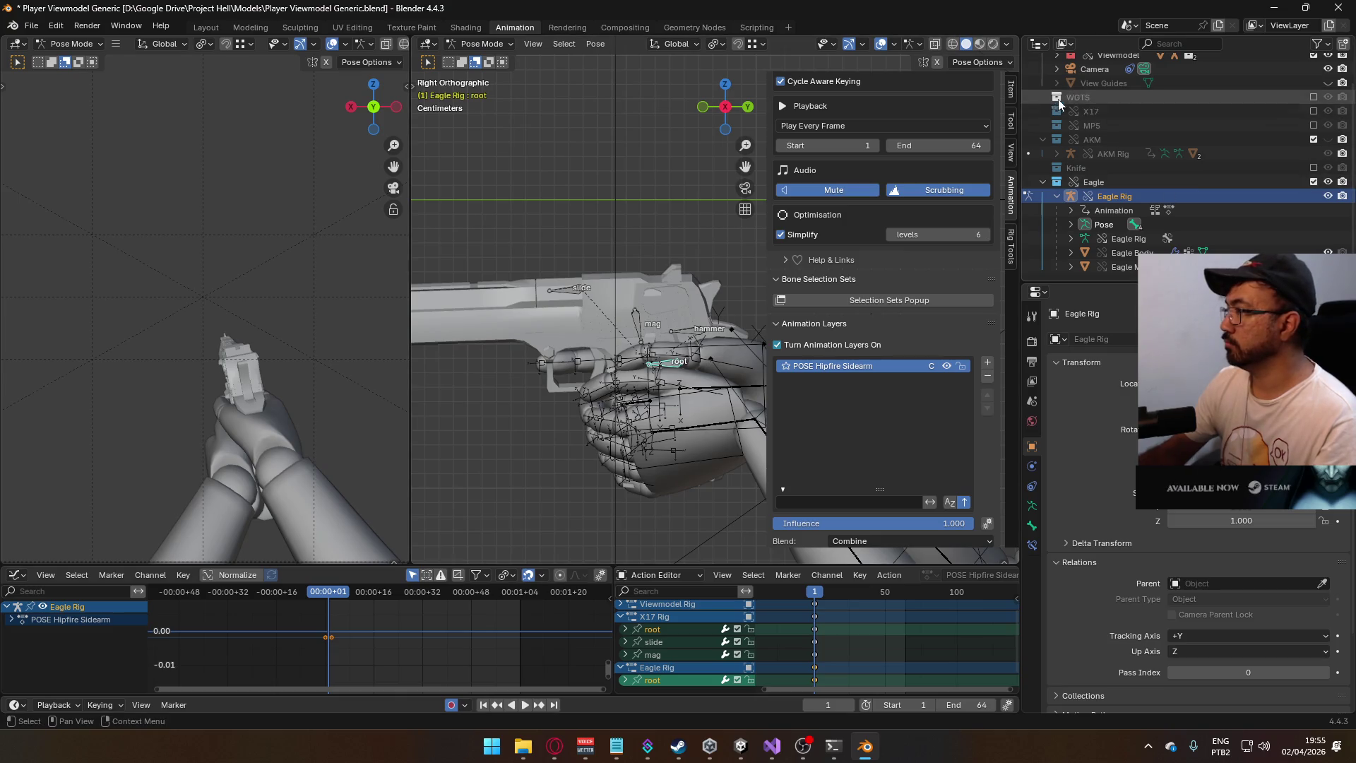
- Show the root bone's transform values, enable the X17 collection, and make X17 Rig active
click(1011, 89)
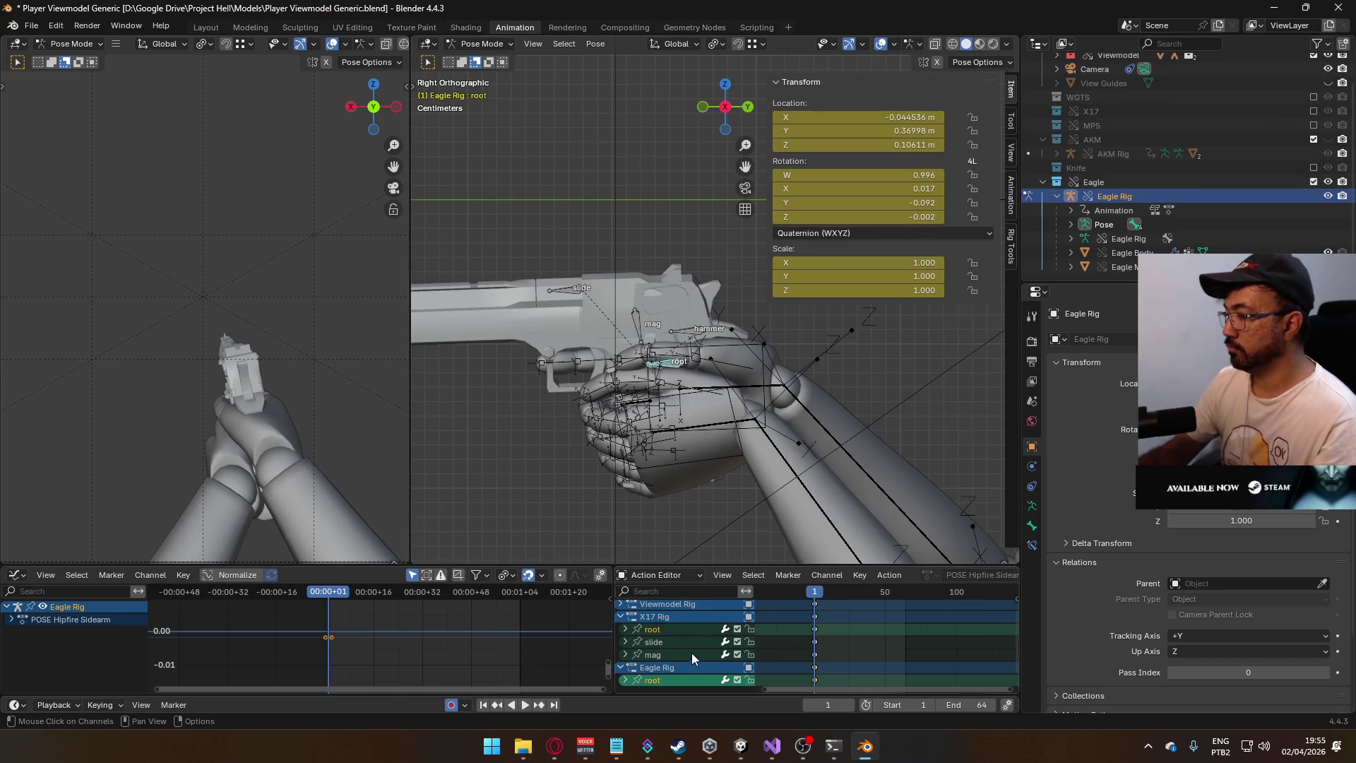
click(664, 628)
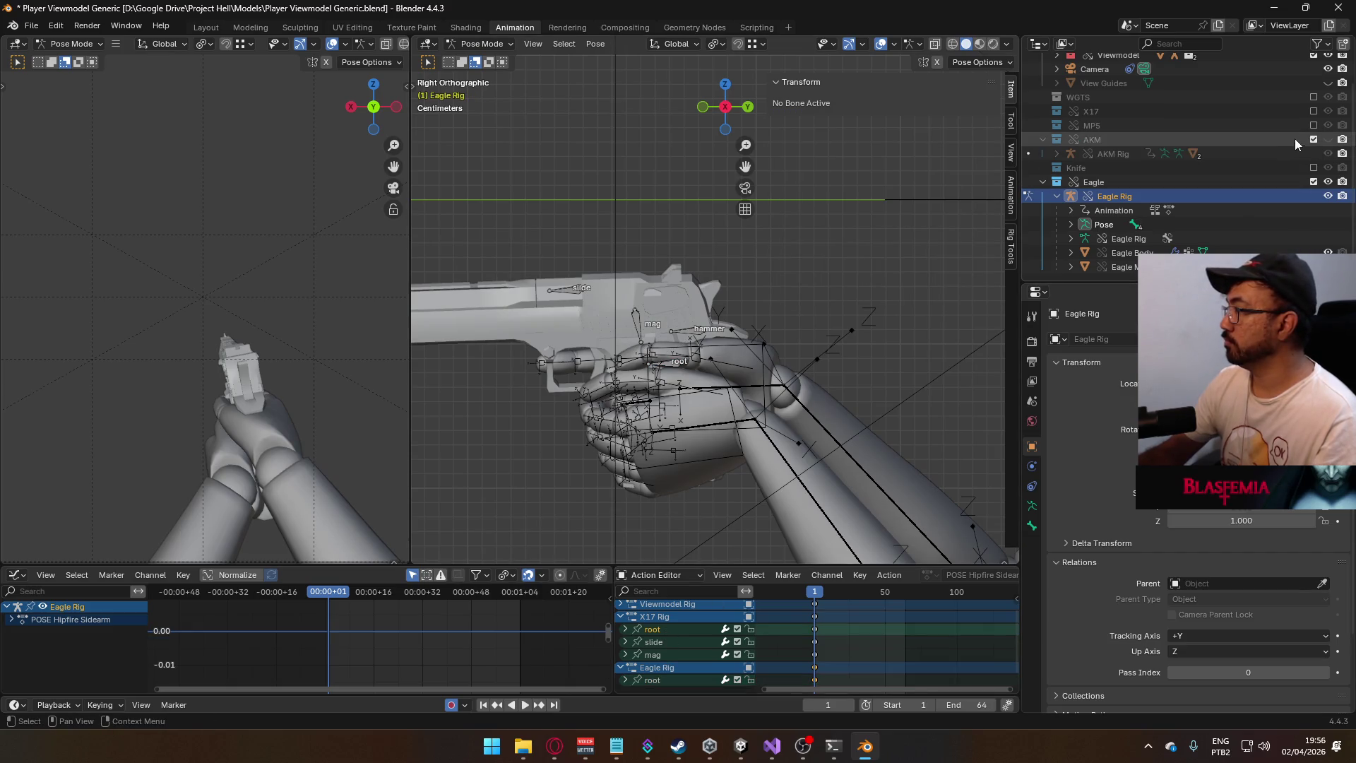
click(1312, 113)
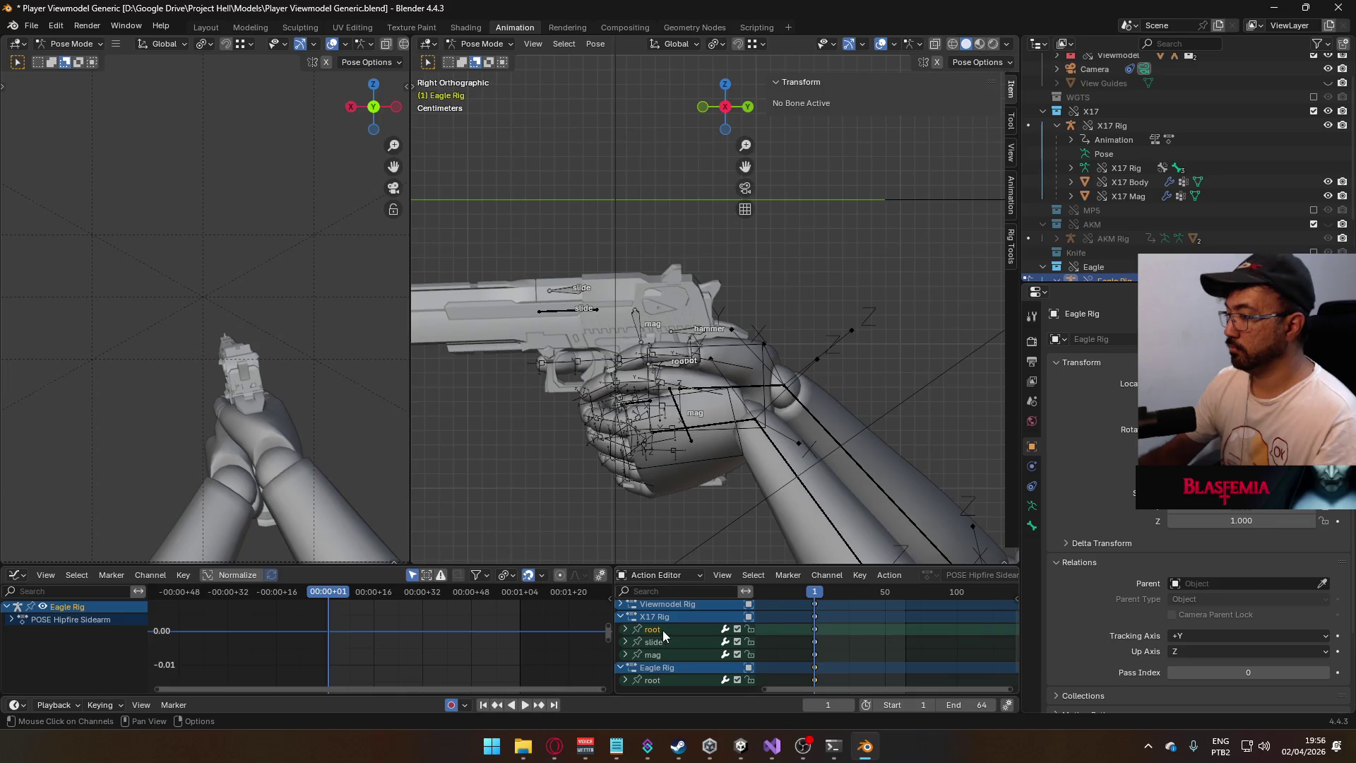
click(492, 47)
click(480, 60)
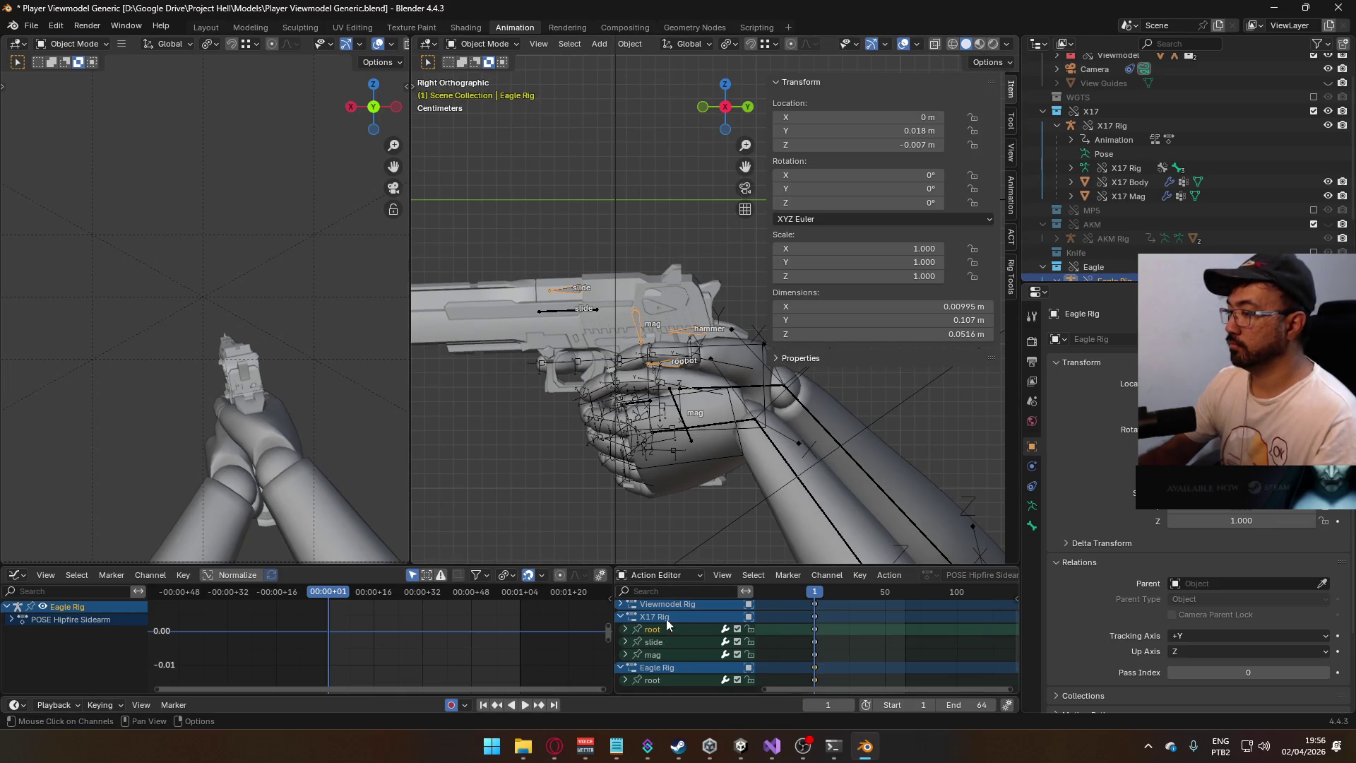
click(499, 46)
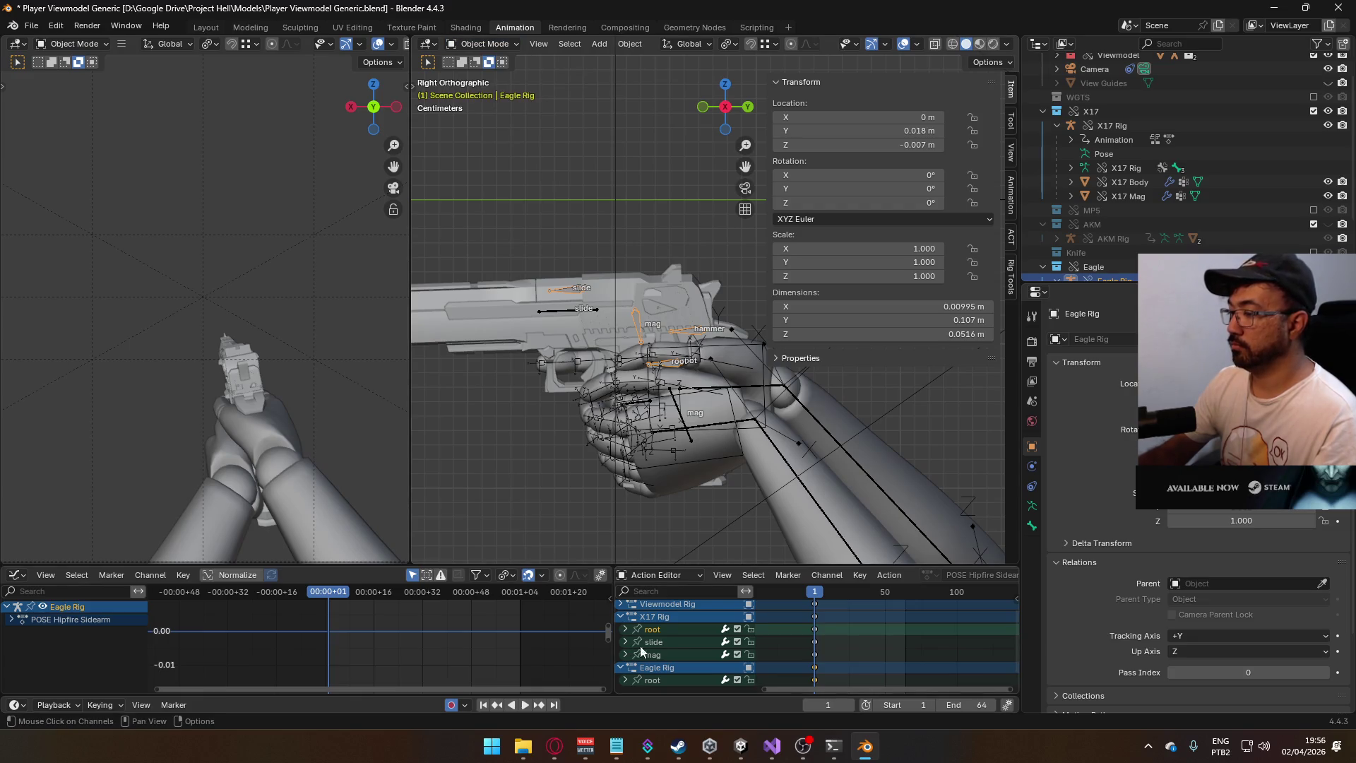
click(664, 616)
click(664, 626)
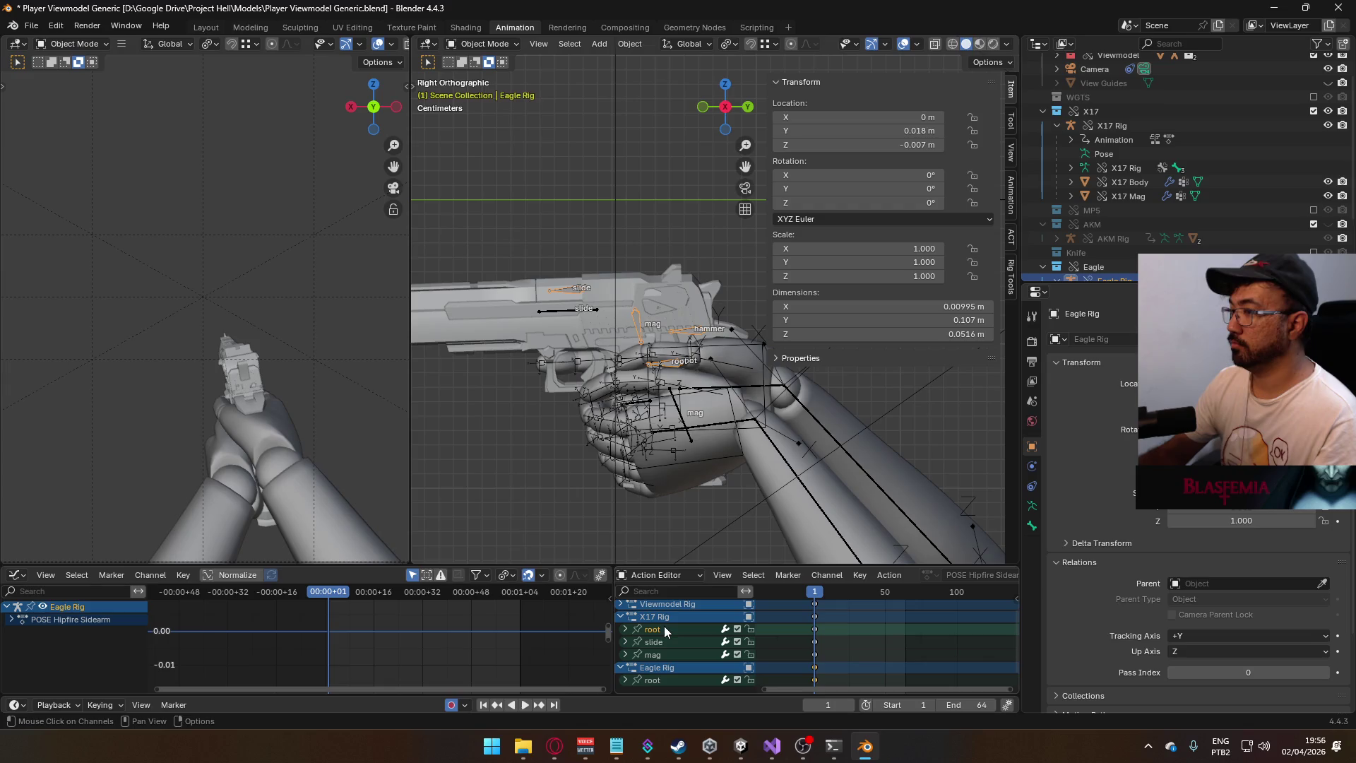
click(1126, 127)
- Inspect and edit the X17 root bone's Y rotation in Pose Mode, then return to Object Mode
click(487, 44)
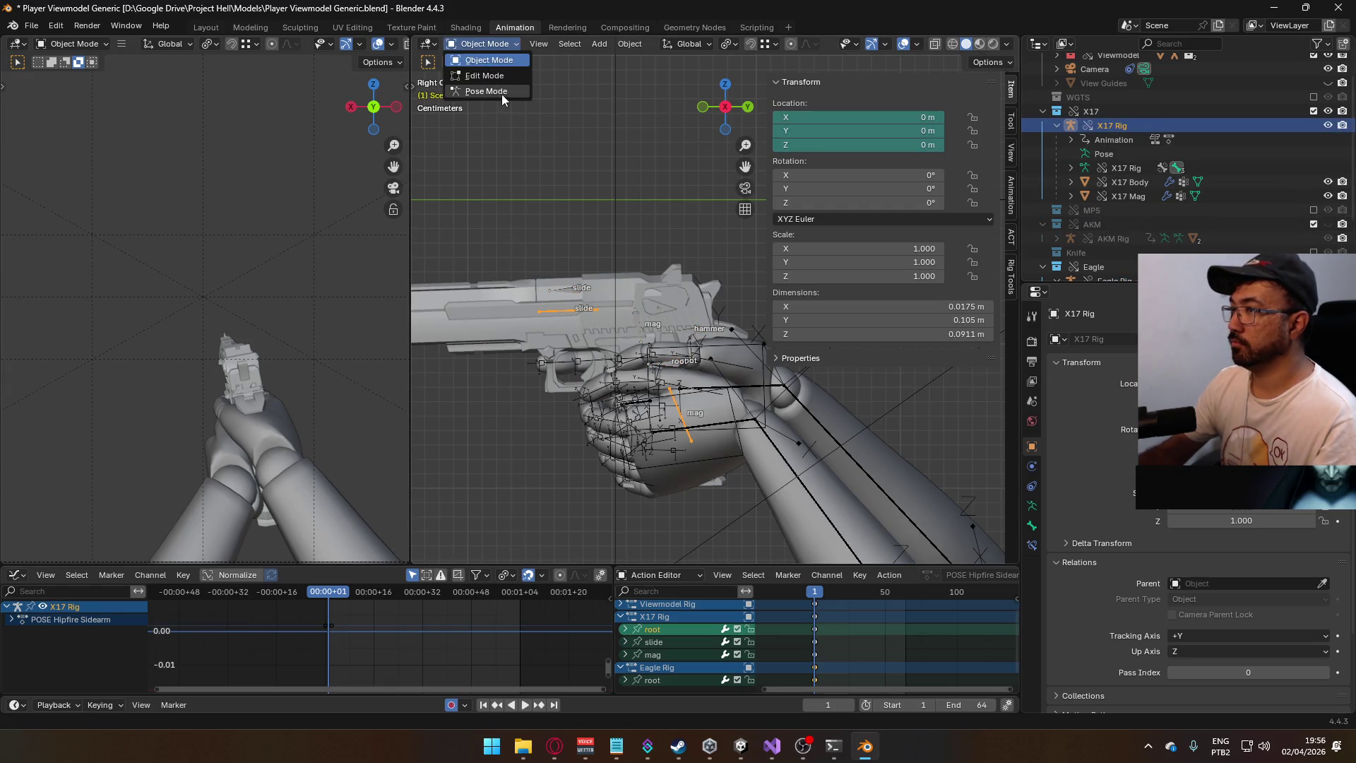
click(502, 93)
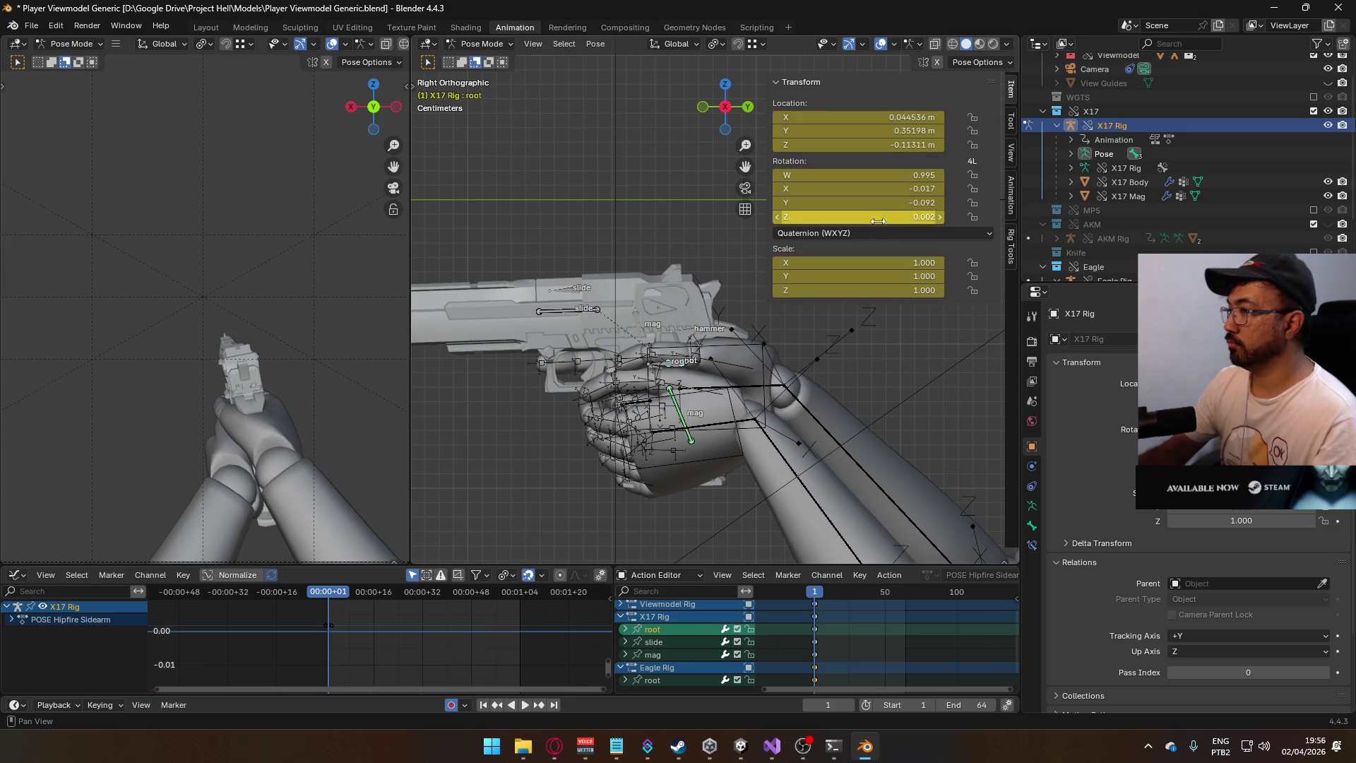
mouse_move(858, 202)
mouse_down()
mouse_move(812, 203)
mouse_move(858, 203)
mouse_up()
click(858, 202)
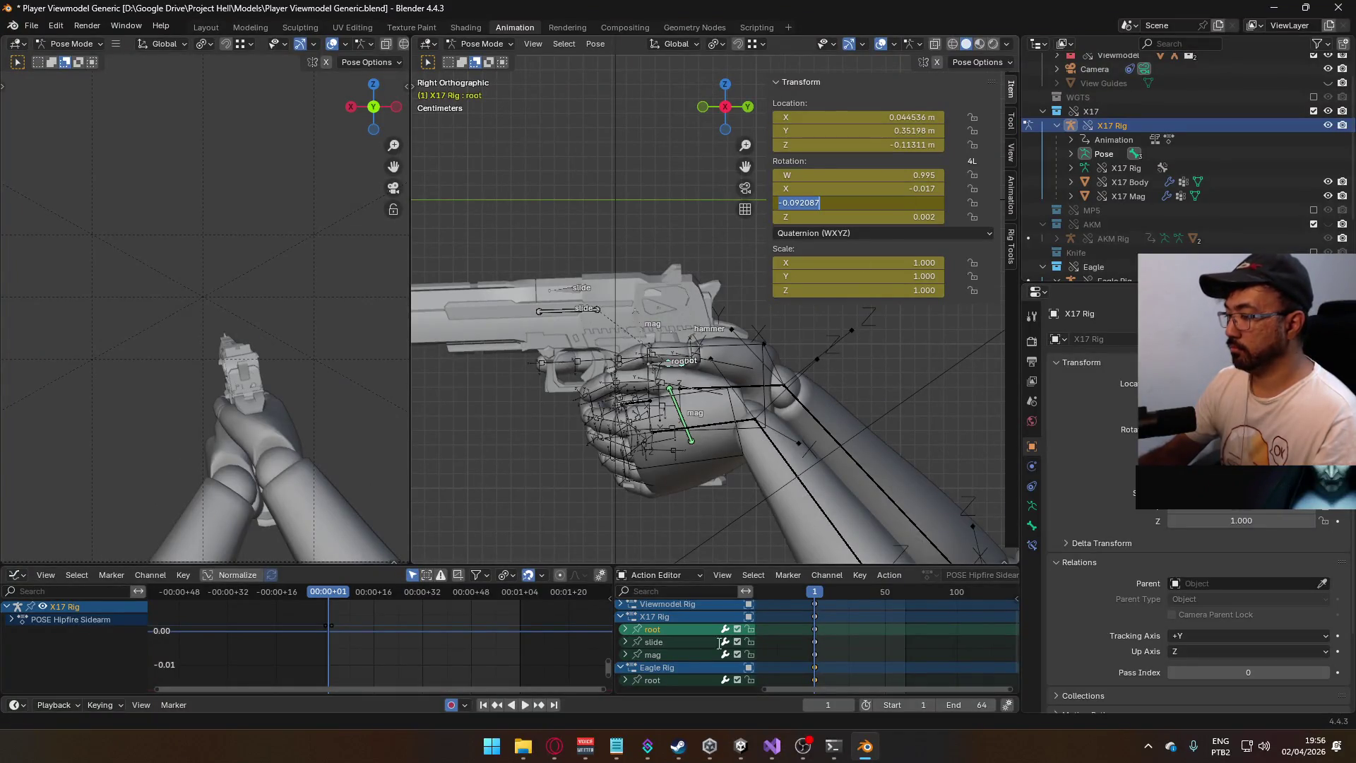
click(677, 680)
click(482, 44)
click(470, 60)
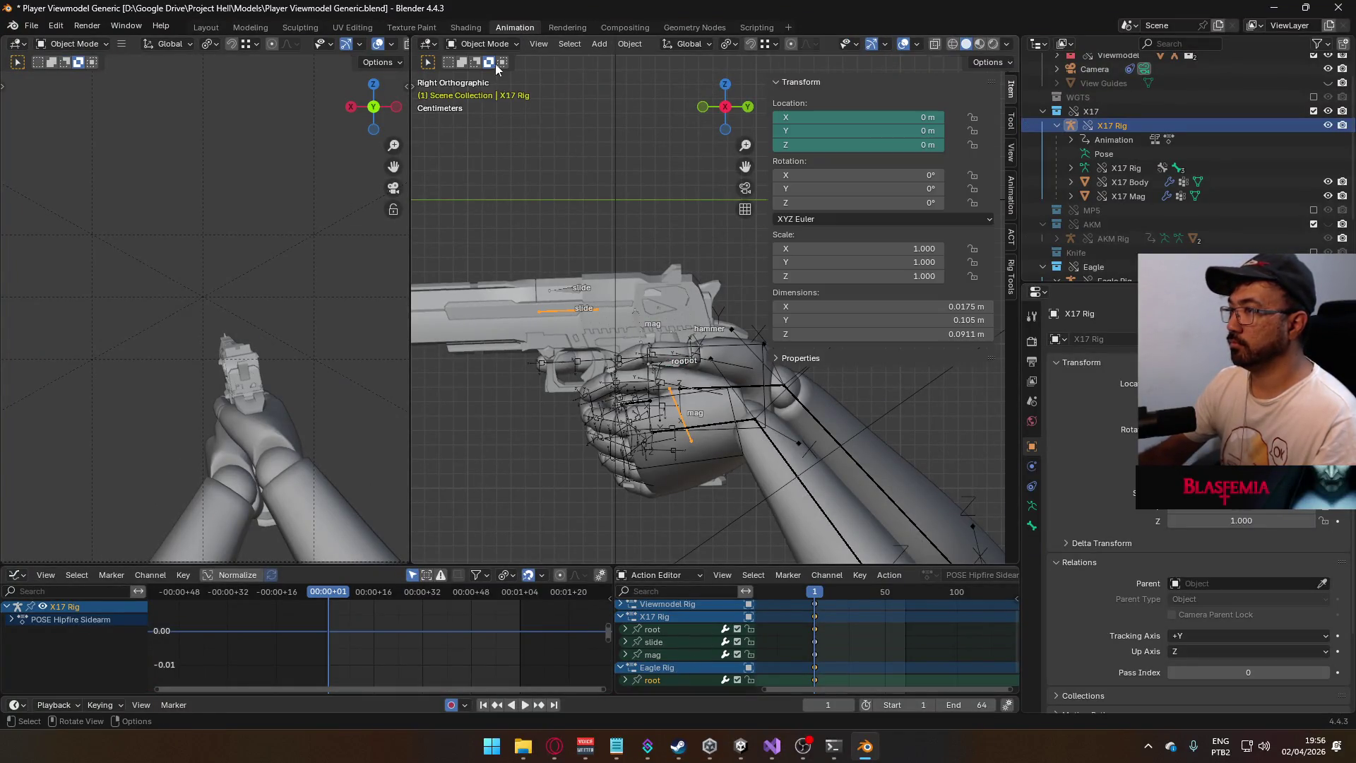
- Compare the Eagle Rig's root in Pose Mode from Right Orthographic, then make the arm rig active
click(577, 289)
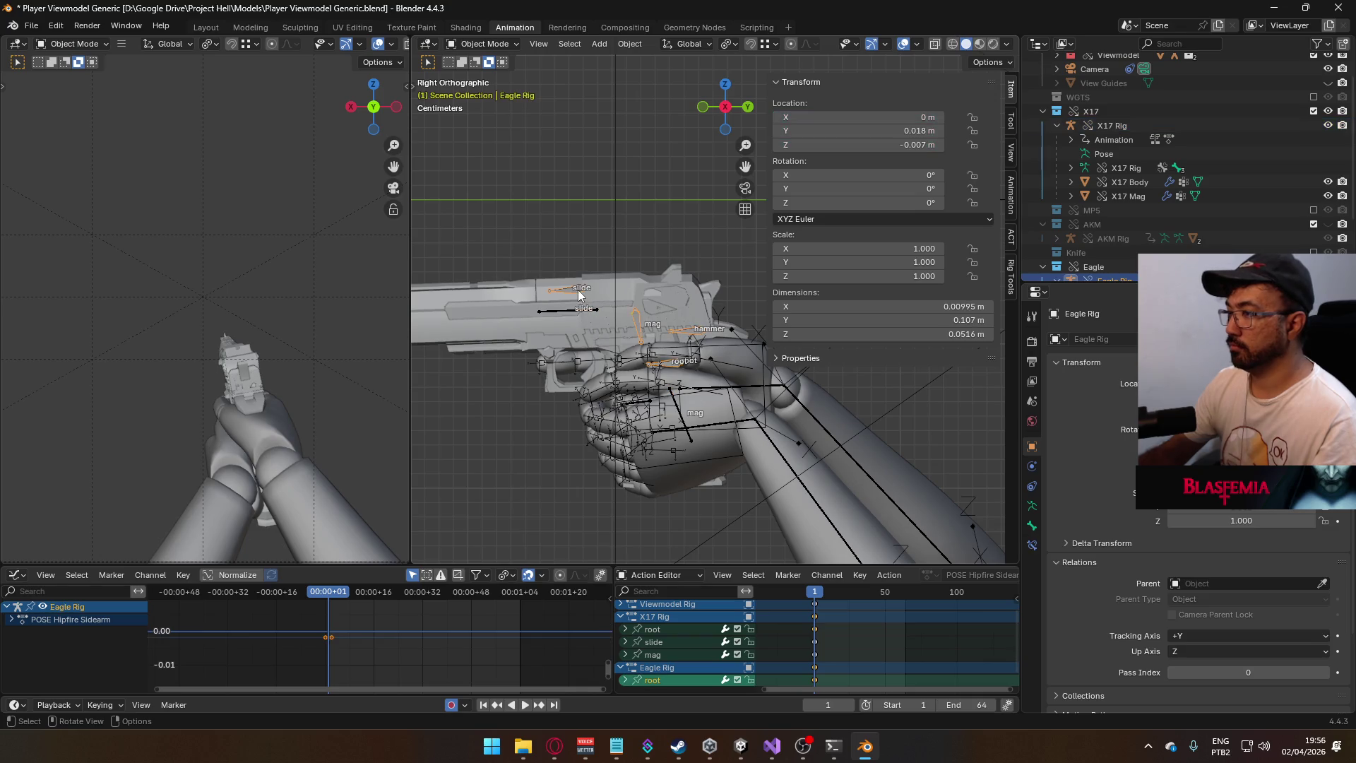
click(489, 44)
click(480, 93)
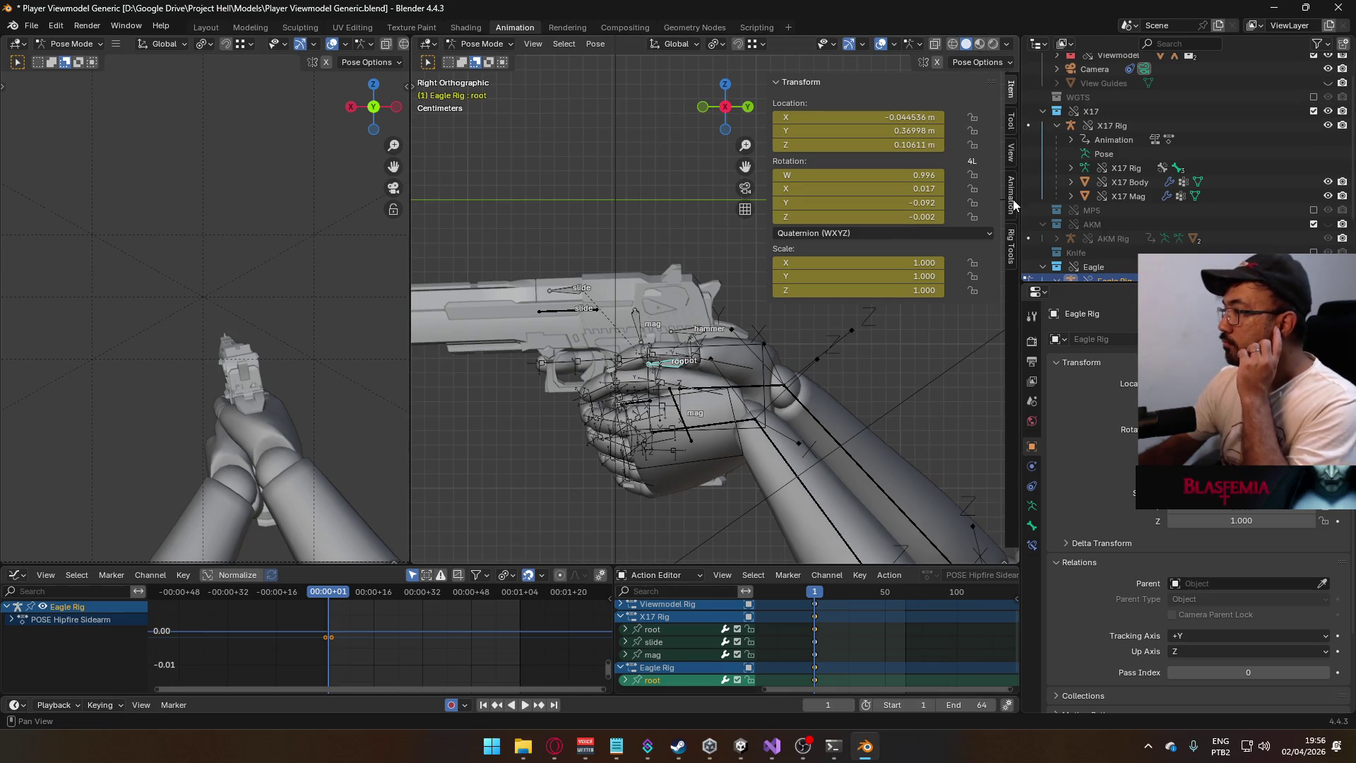
mouse_move(600, 317)
middle_down()
mouse_move(725, 290)
mouse_move(783, 303)
mouse_move(798, 290)
mouse_move(697, 324)
middle_up()
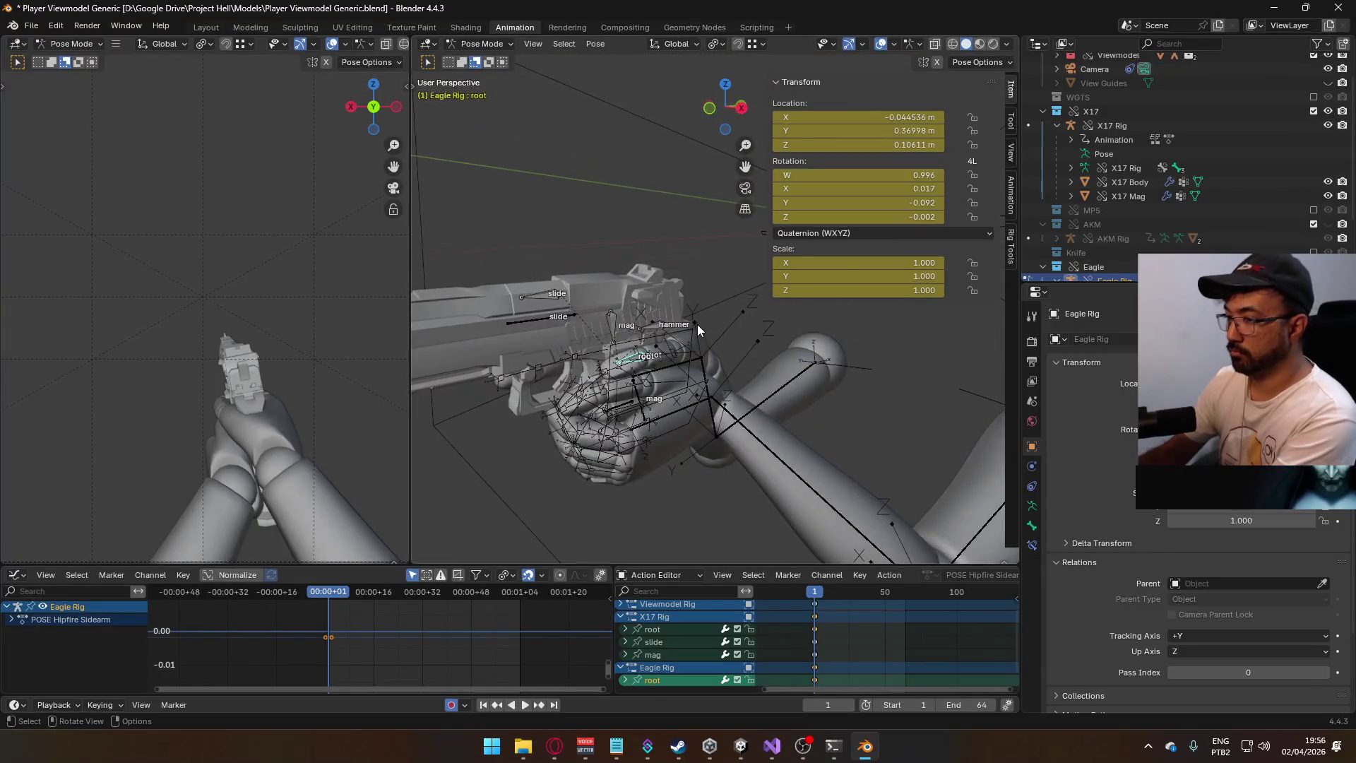
key(KP_3)
click(482, 43)
click(480, 70)
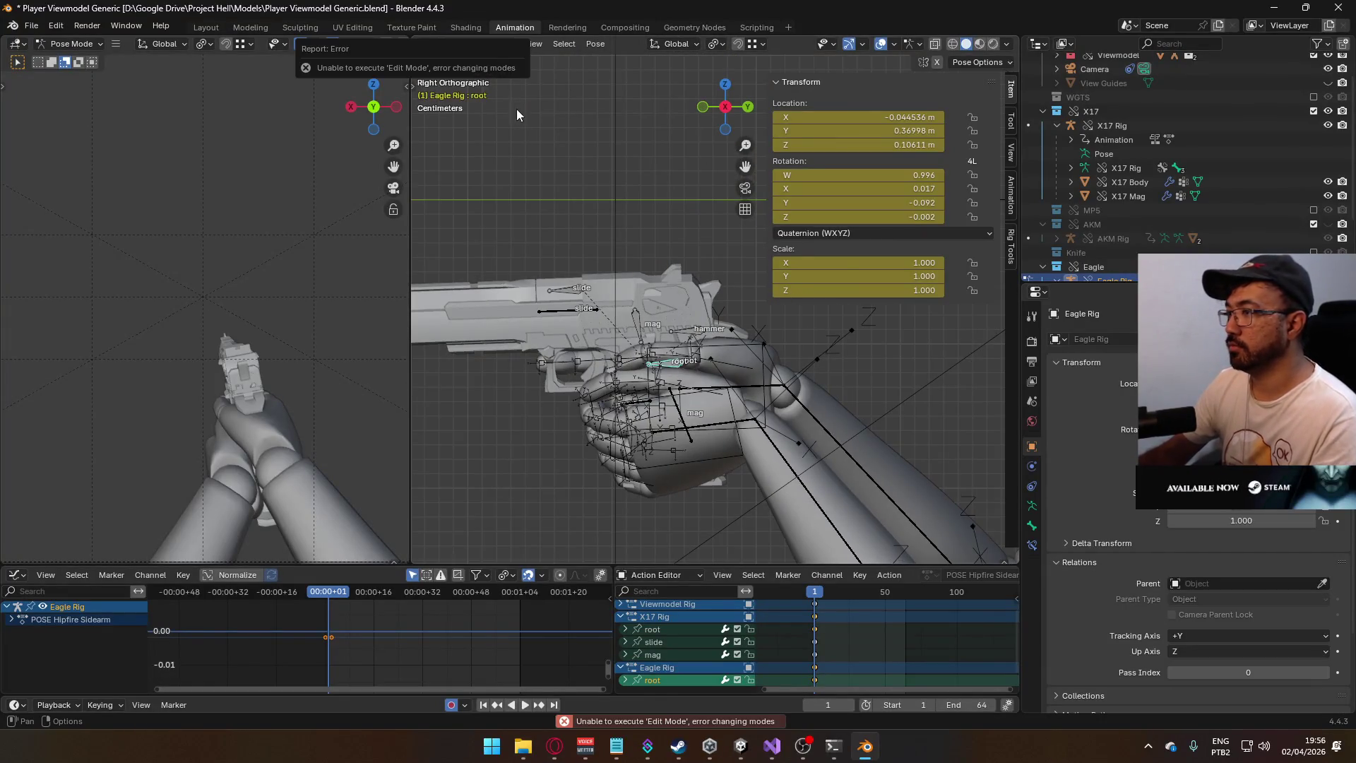
click(483, 44)
click(480, 58)
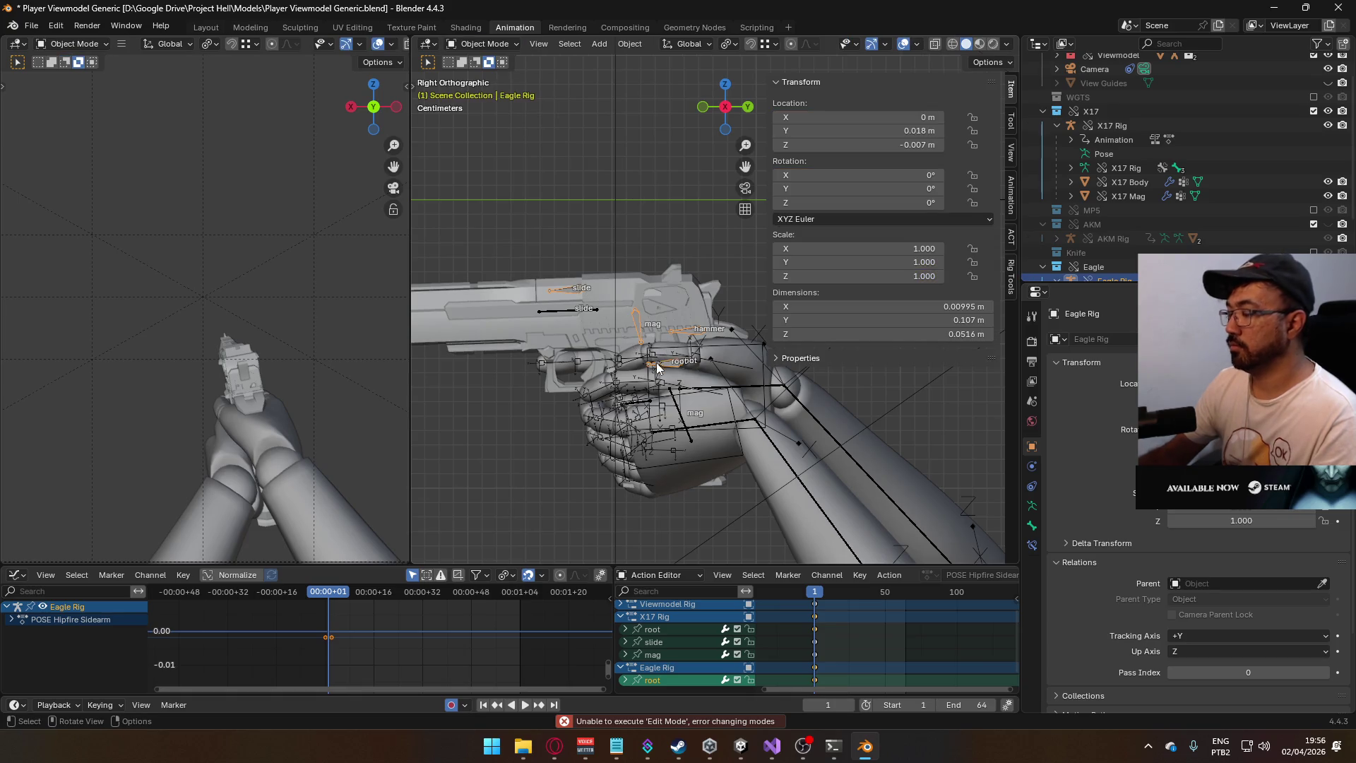
scroll(1134, 216, down, 3)
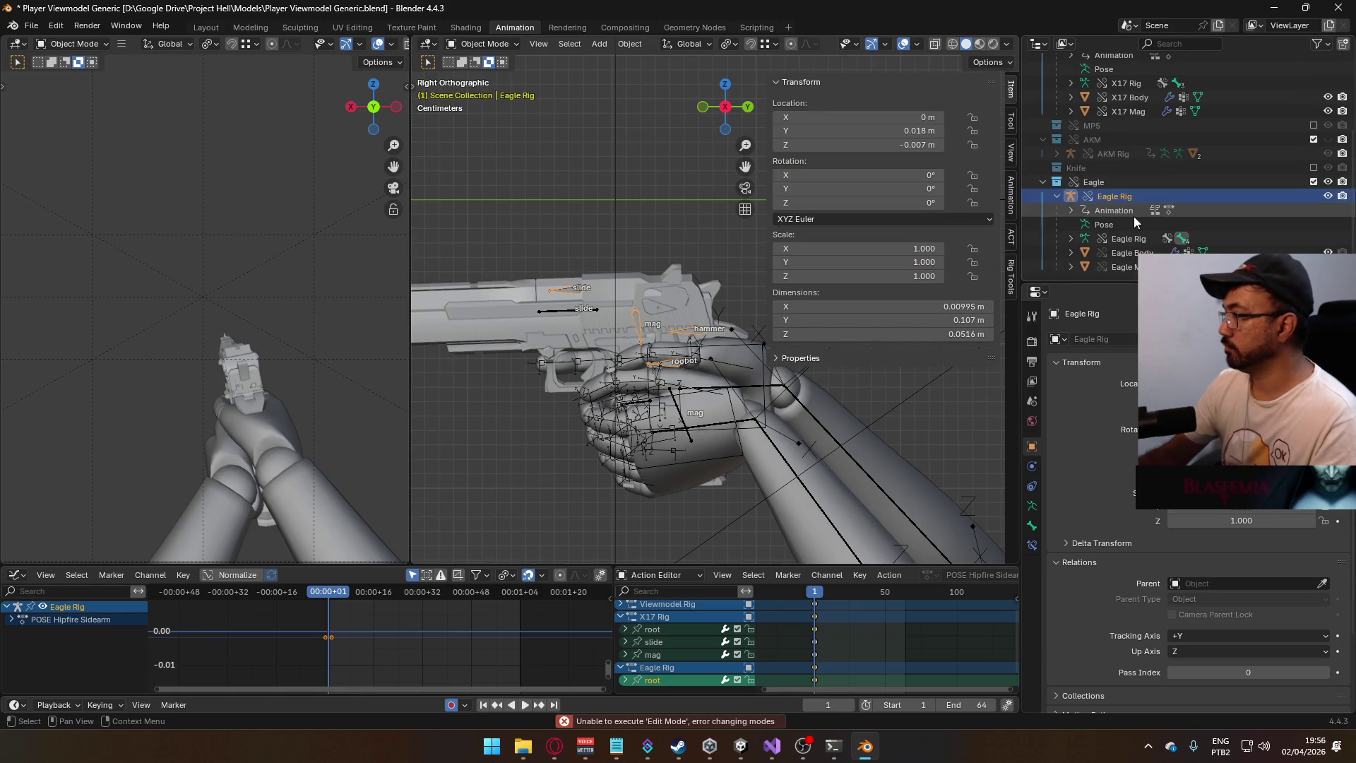
click(745, 345)
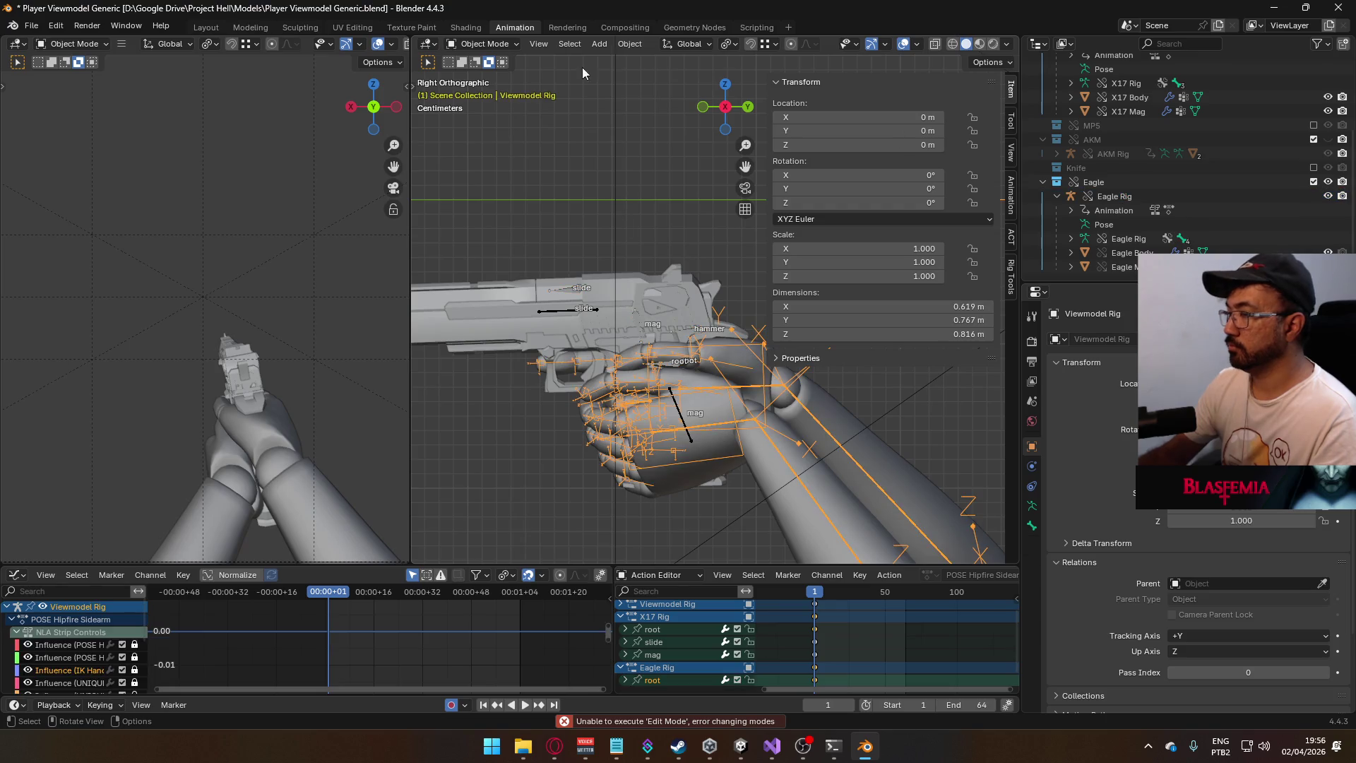
- In Pose Mode, set HandIK.R's Child Of MP5 constraint target to MP5 Rig
click(483, 44)
click(503, 83)
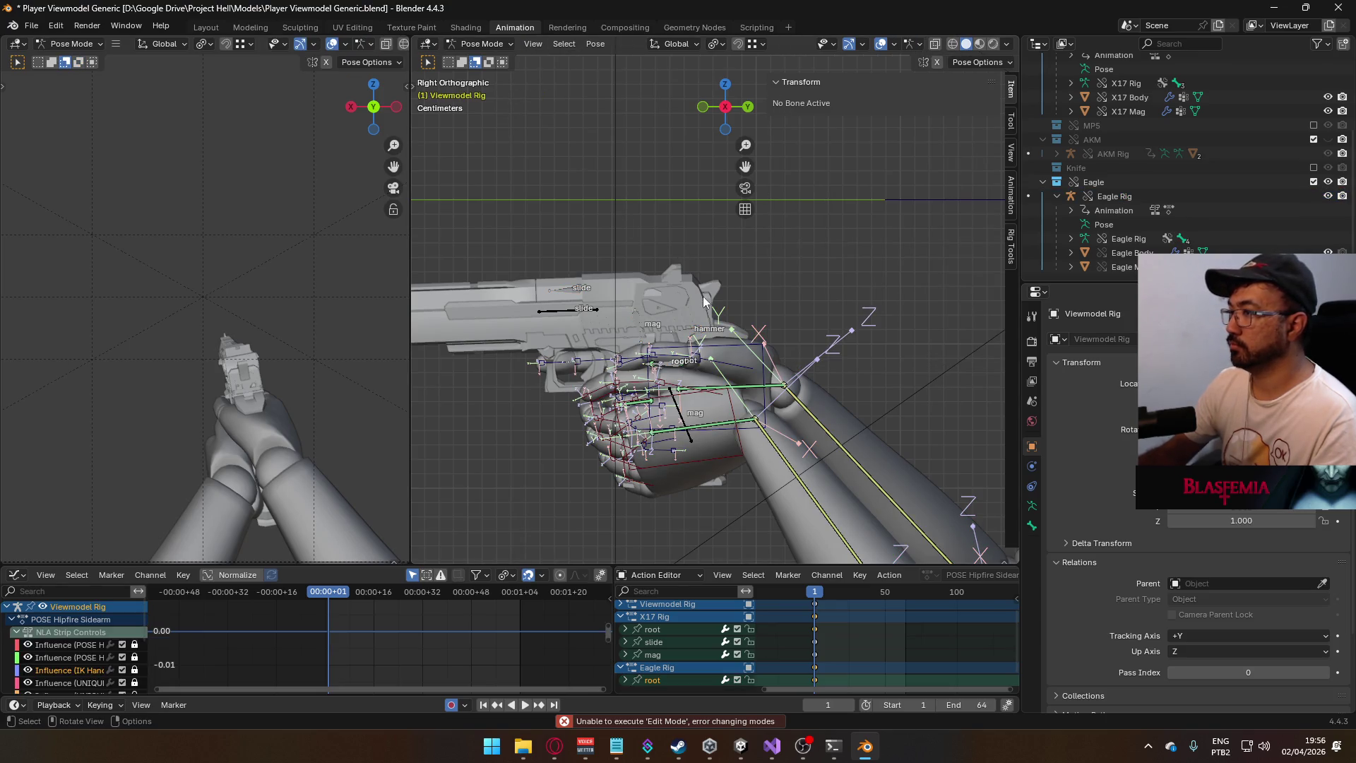
click(719, 350)
click(1033, 545)
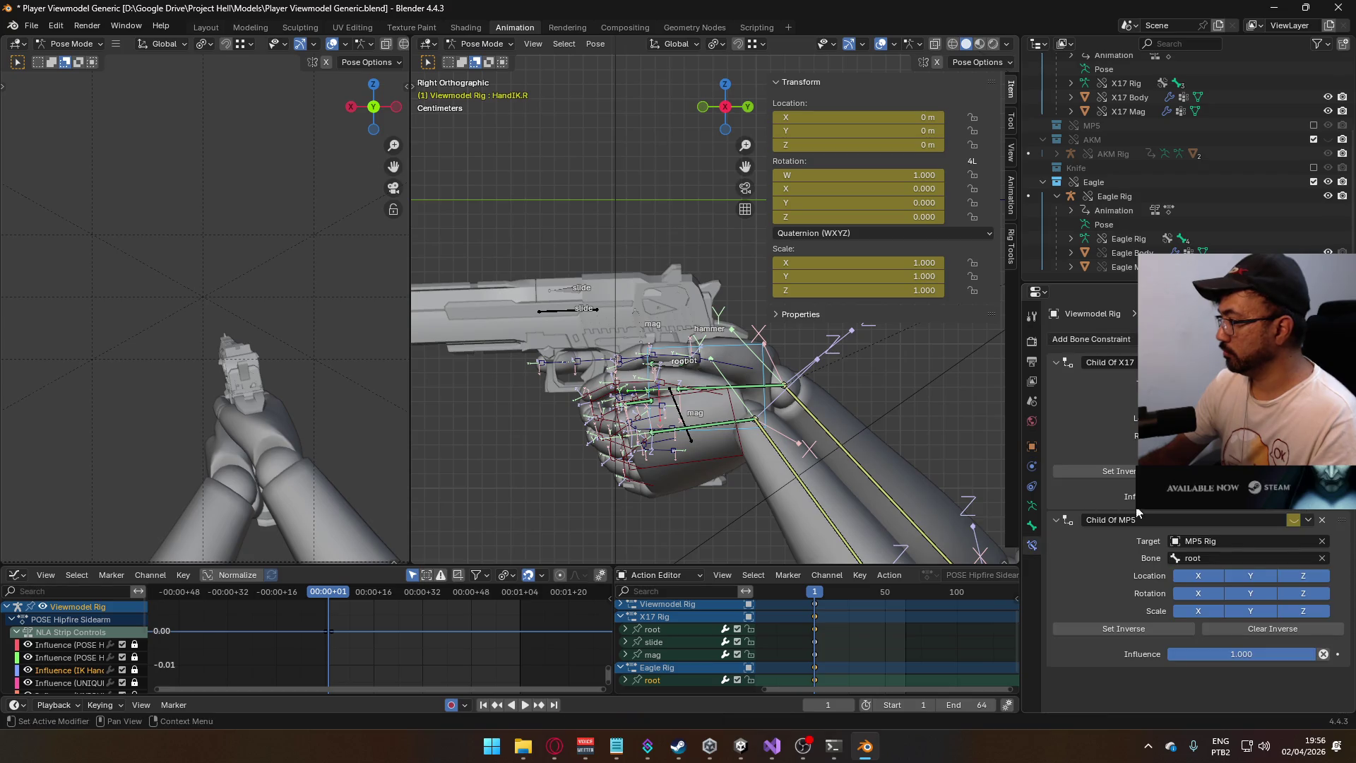
click(1229, 540)
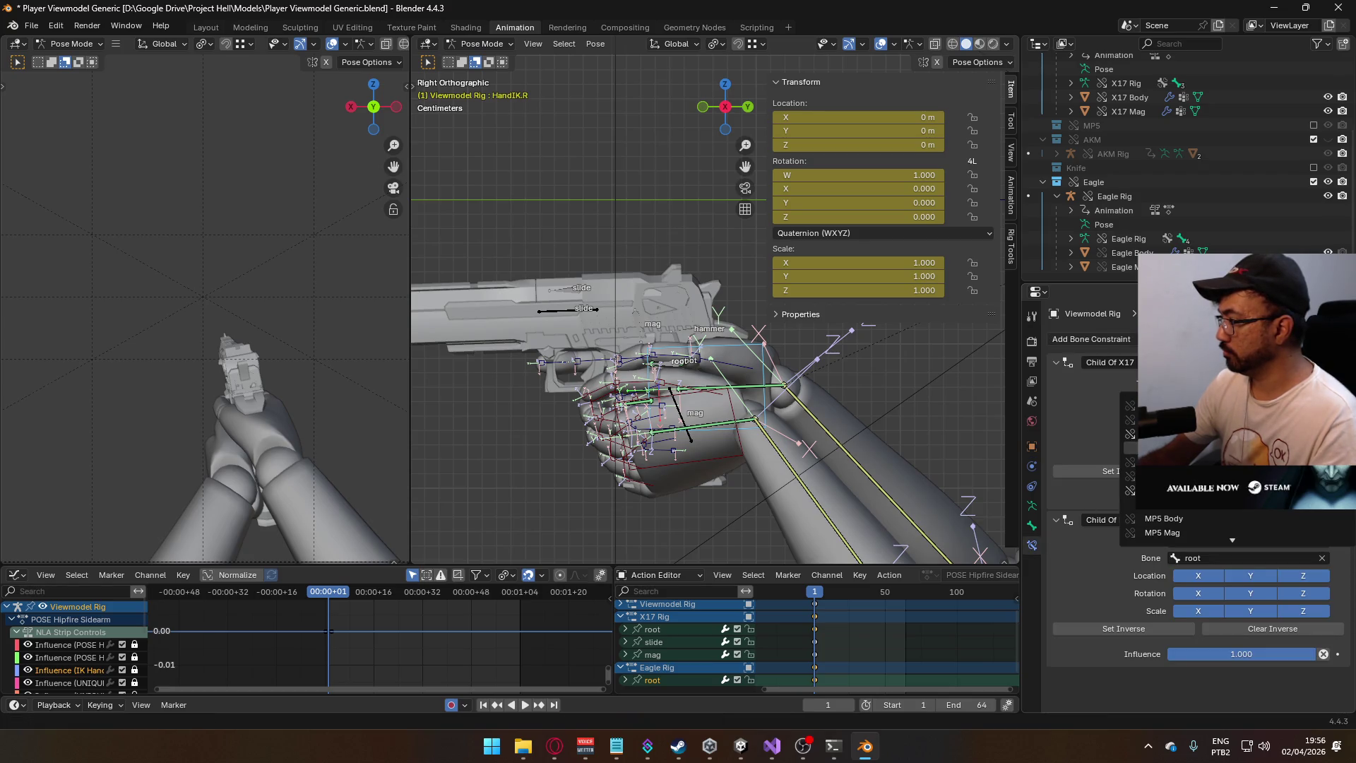
click(1173, 533)
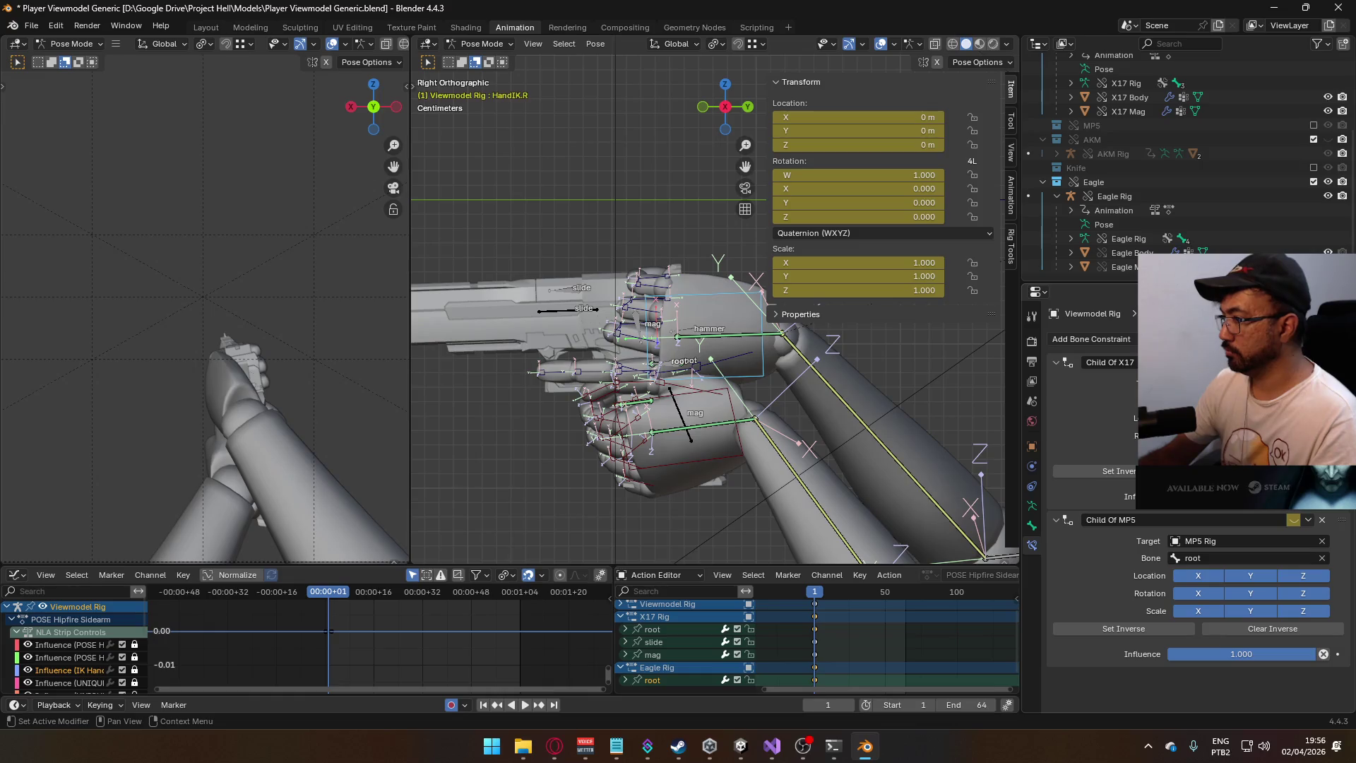
click(1095, 471)
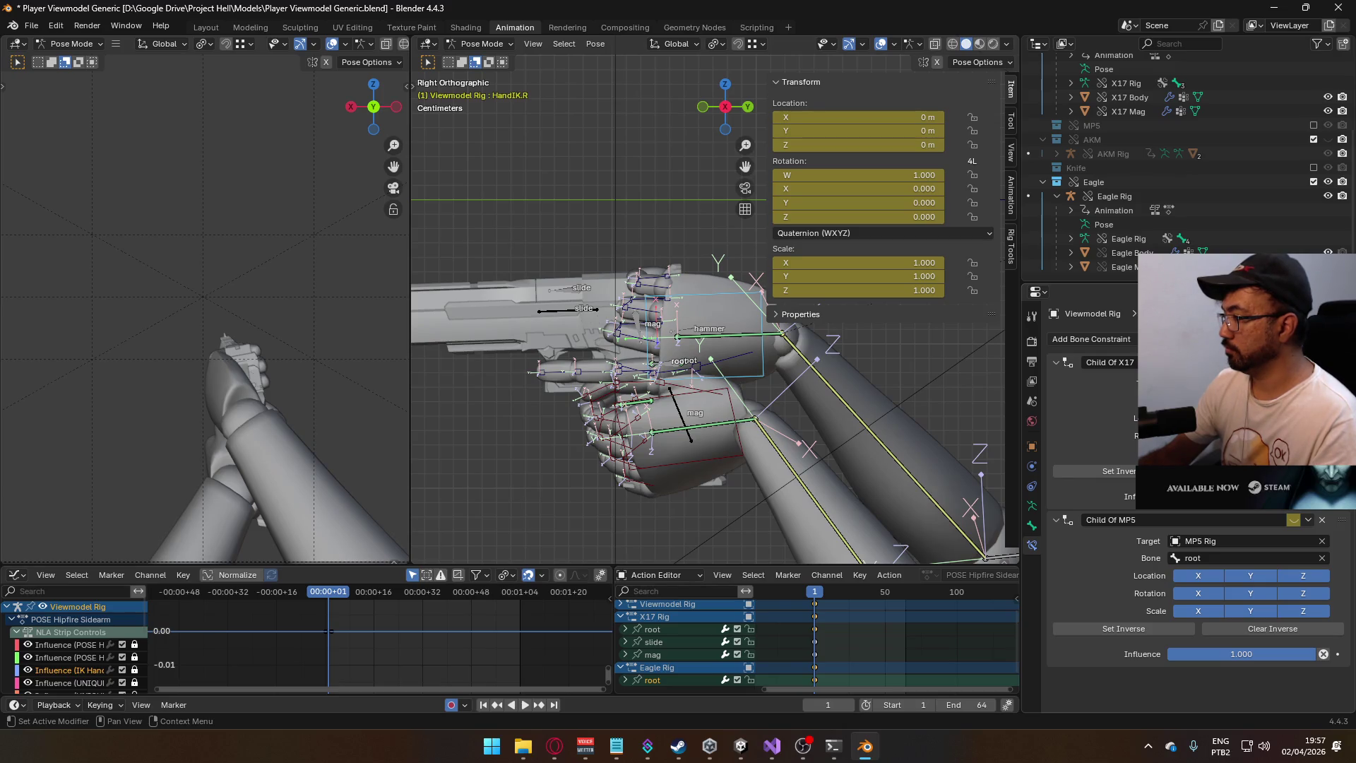
- Undo the three arm changes and choose File > Revert
mouse_move(734, 396)
middle_down()
mouse_move(844, 383)
mouse_move(764, 393)
middle_up()
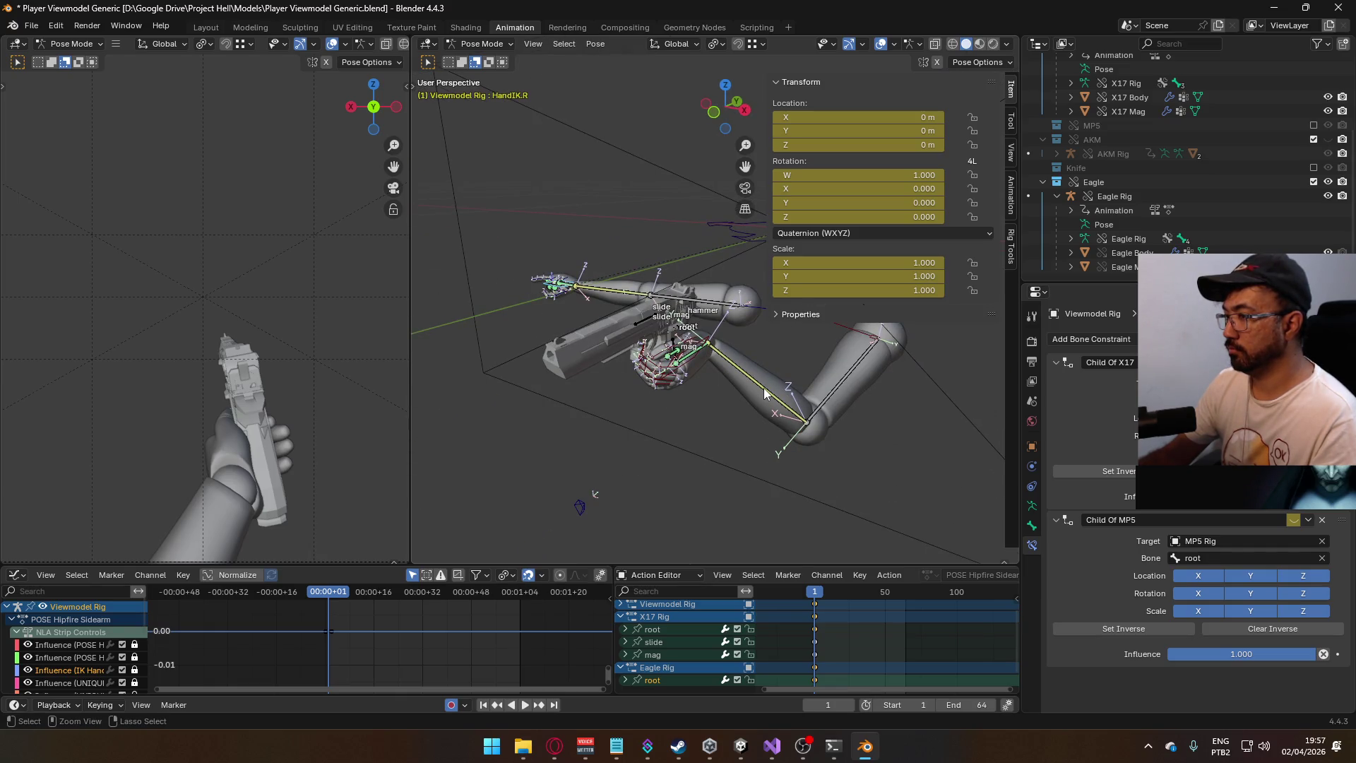
key(ctrl+z)
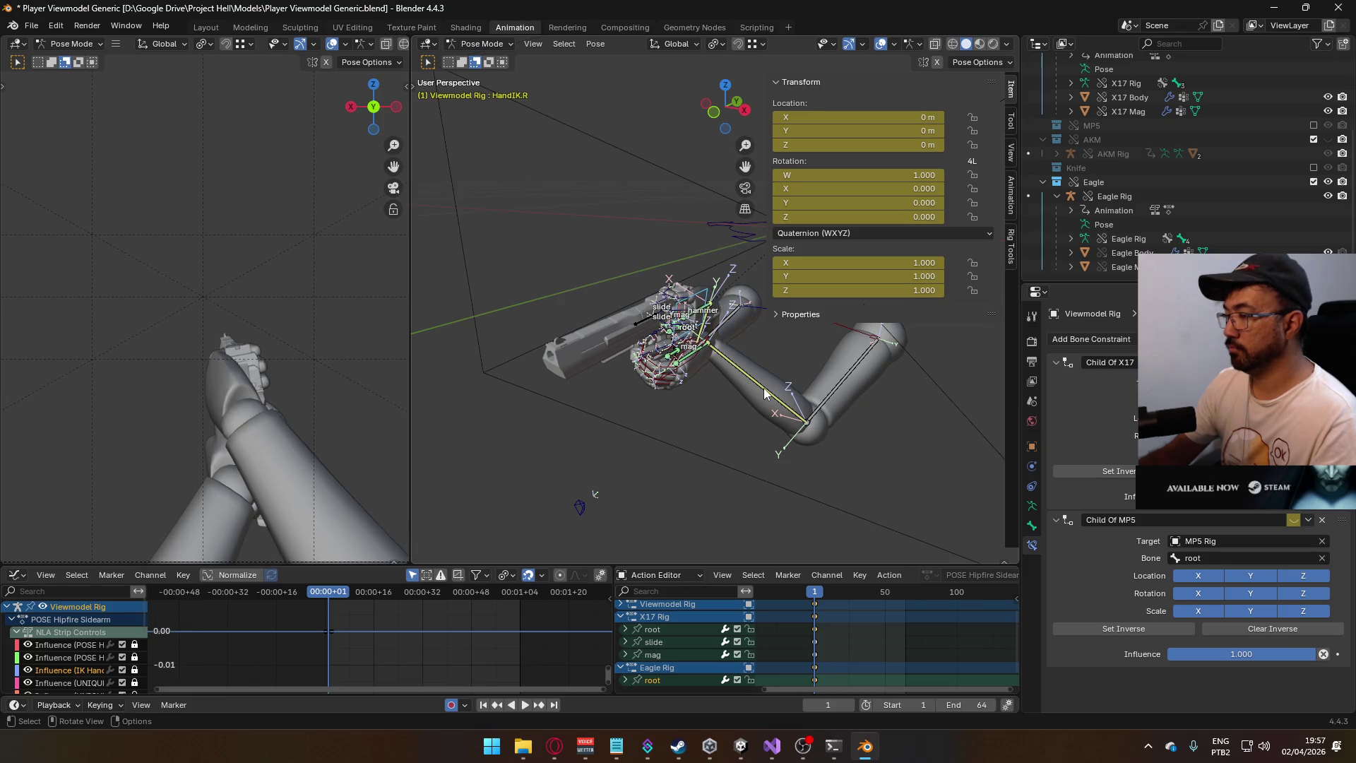
middle_drag(764, 392, 730, 359)
key(ctrl+z)
key(ctrl+z)
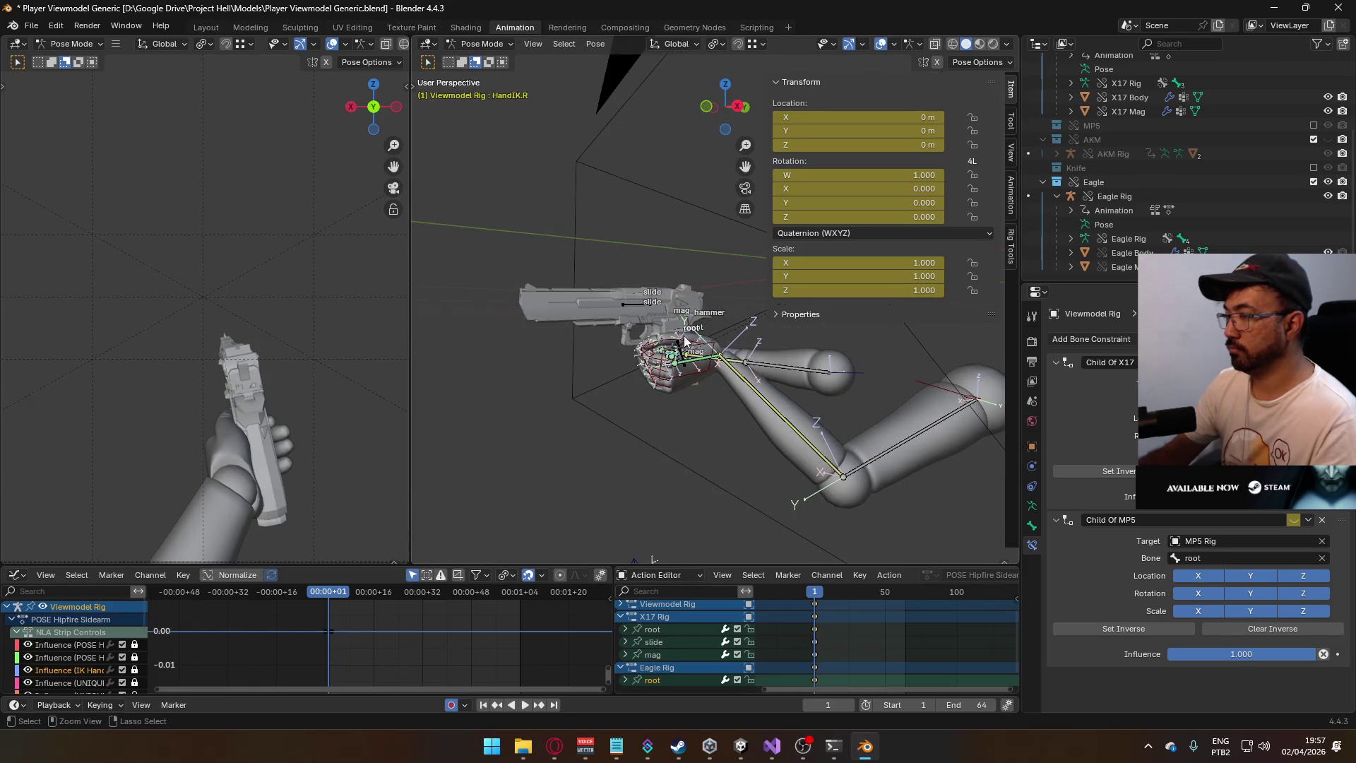
key(ctrl+z)
click(31, 25)
click(49, 83)
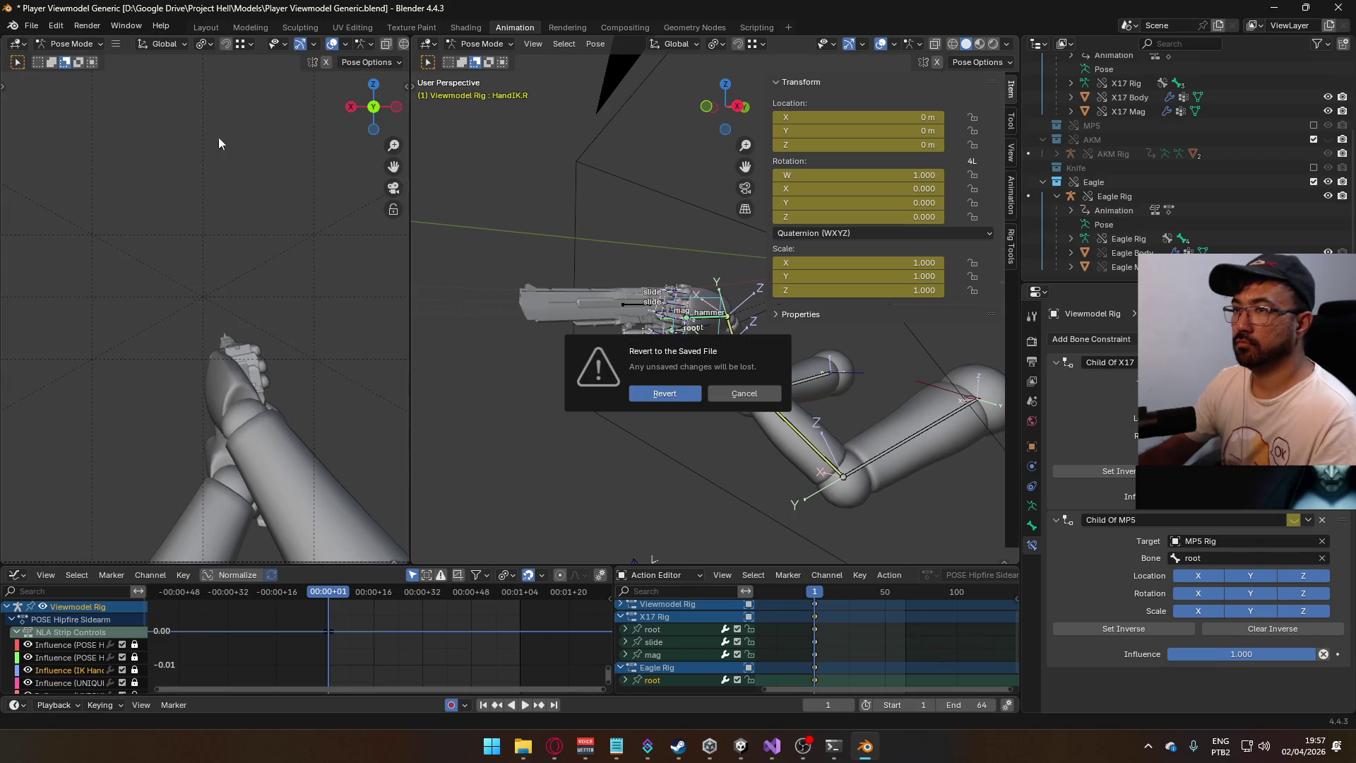
- Confirm the revert to the saved file and set the layer blending to Replace
click(664, 393)
click(476, 47)
click(526, 61)
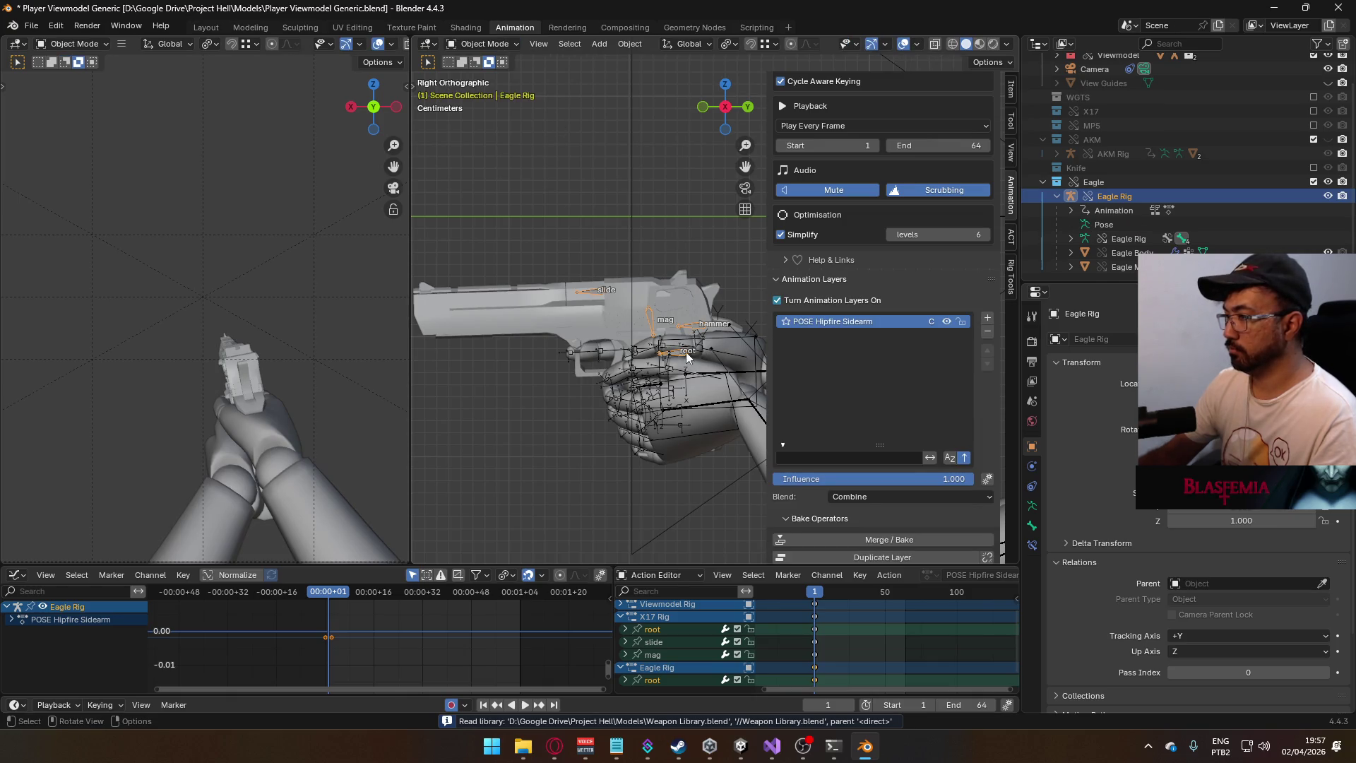
scroll(902, 499, down, 2)
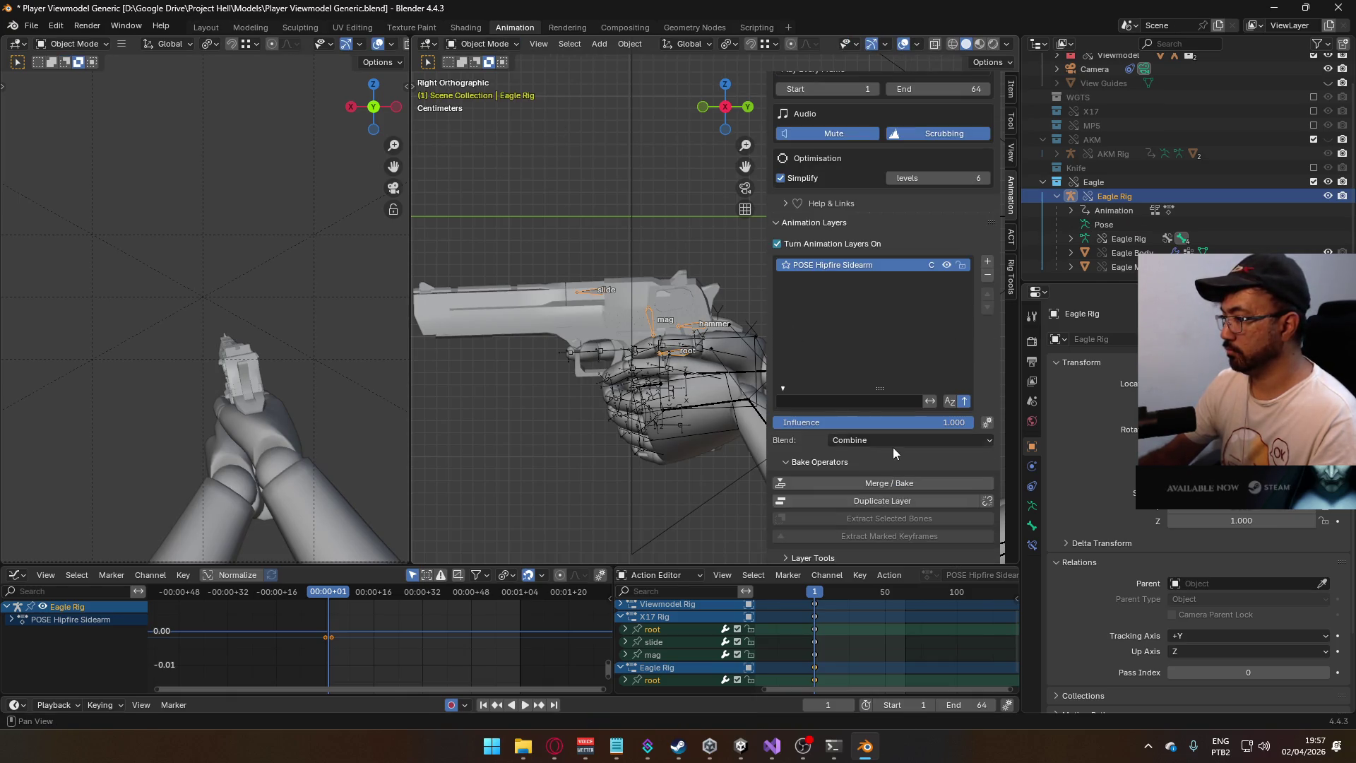
click(894, 438)
click(887, 457)
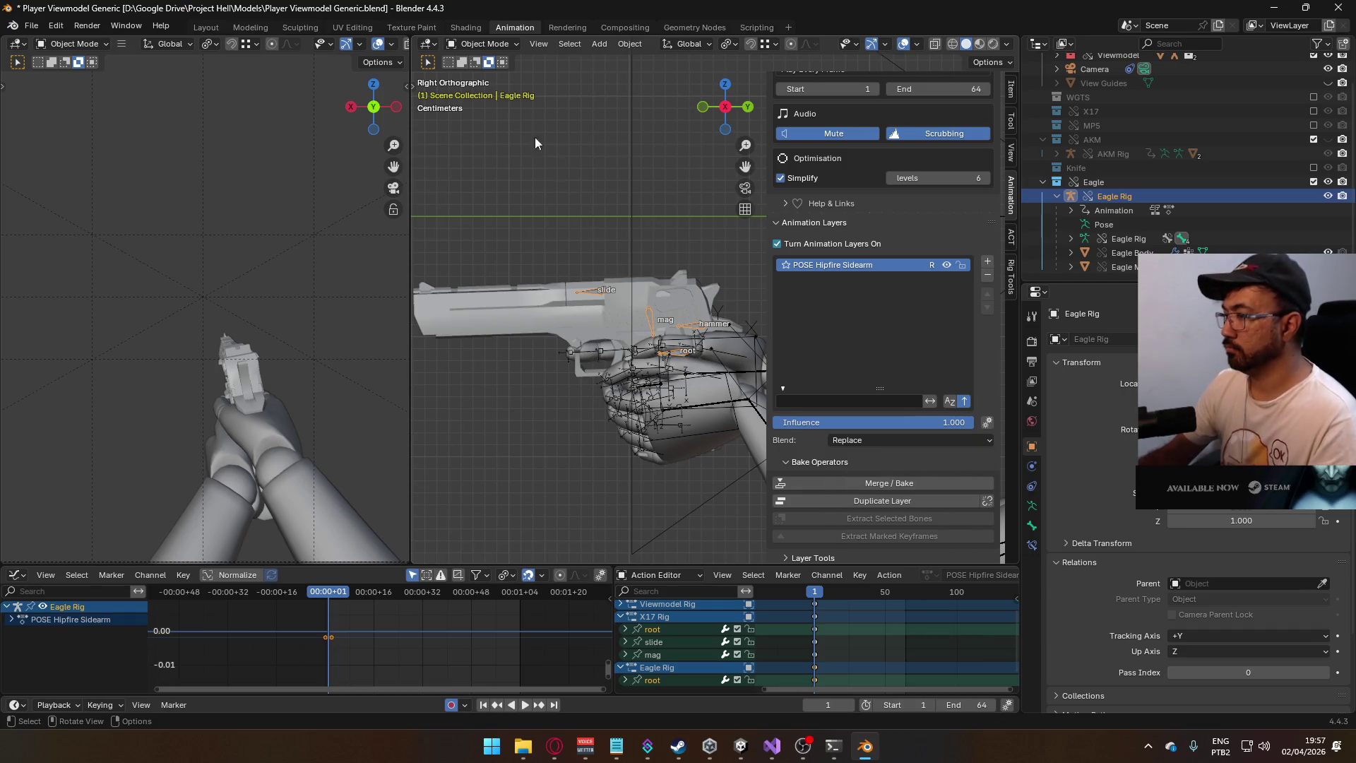
- Put the arms in Pose Mode and set the lower Child Of constraint's target to MP5 Rig via search
click(466, 43)
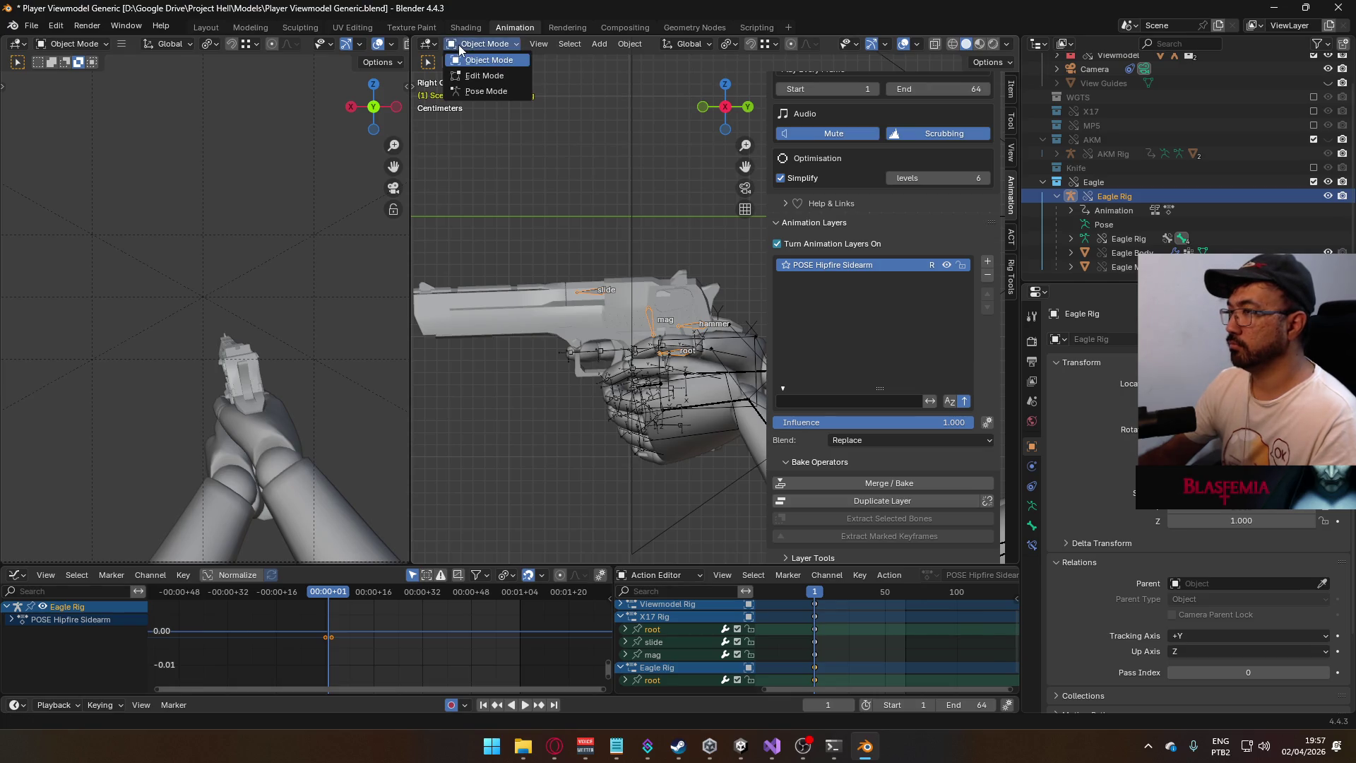
click(487, 93)
click(480, 44)
click(484, 62)
click(480, 44)
click(487, 94)
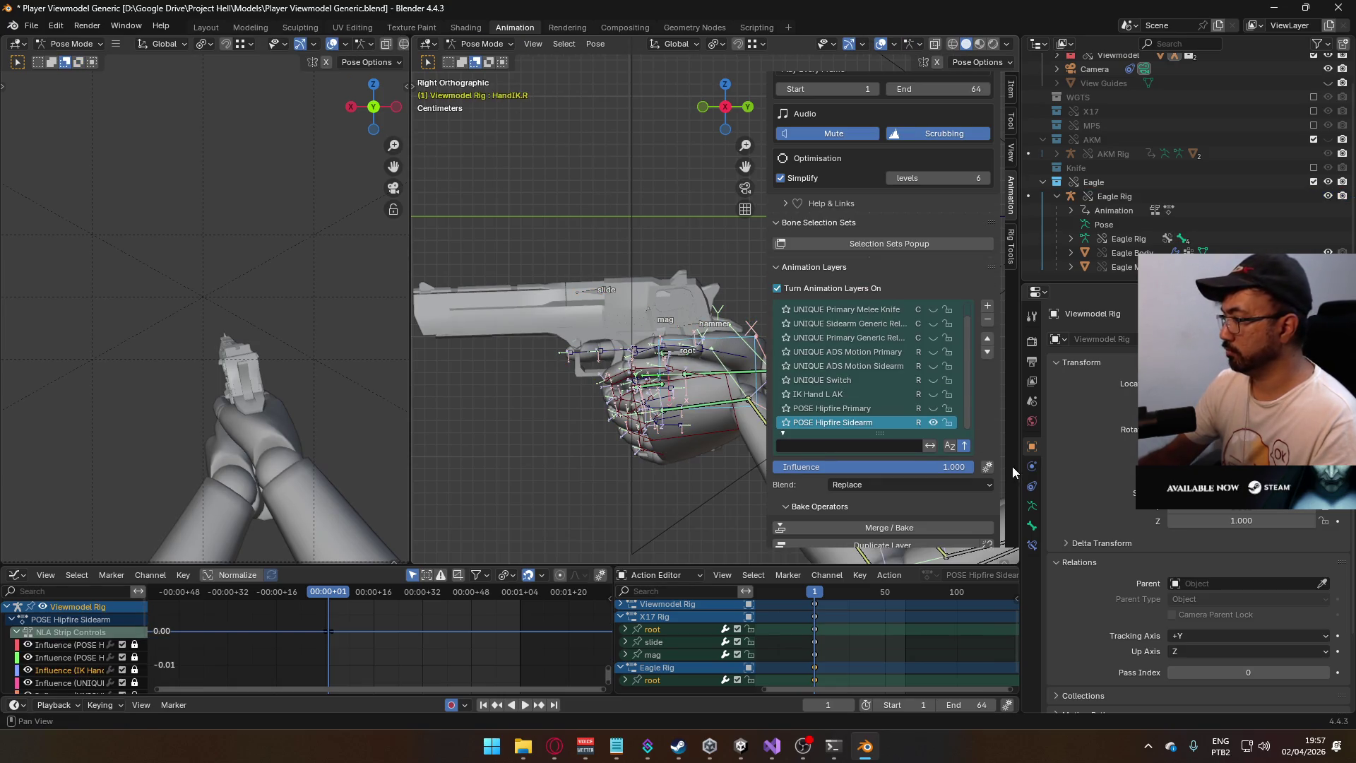
click(1031, 545)
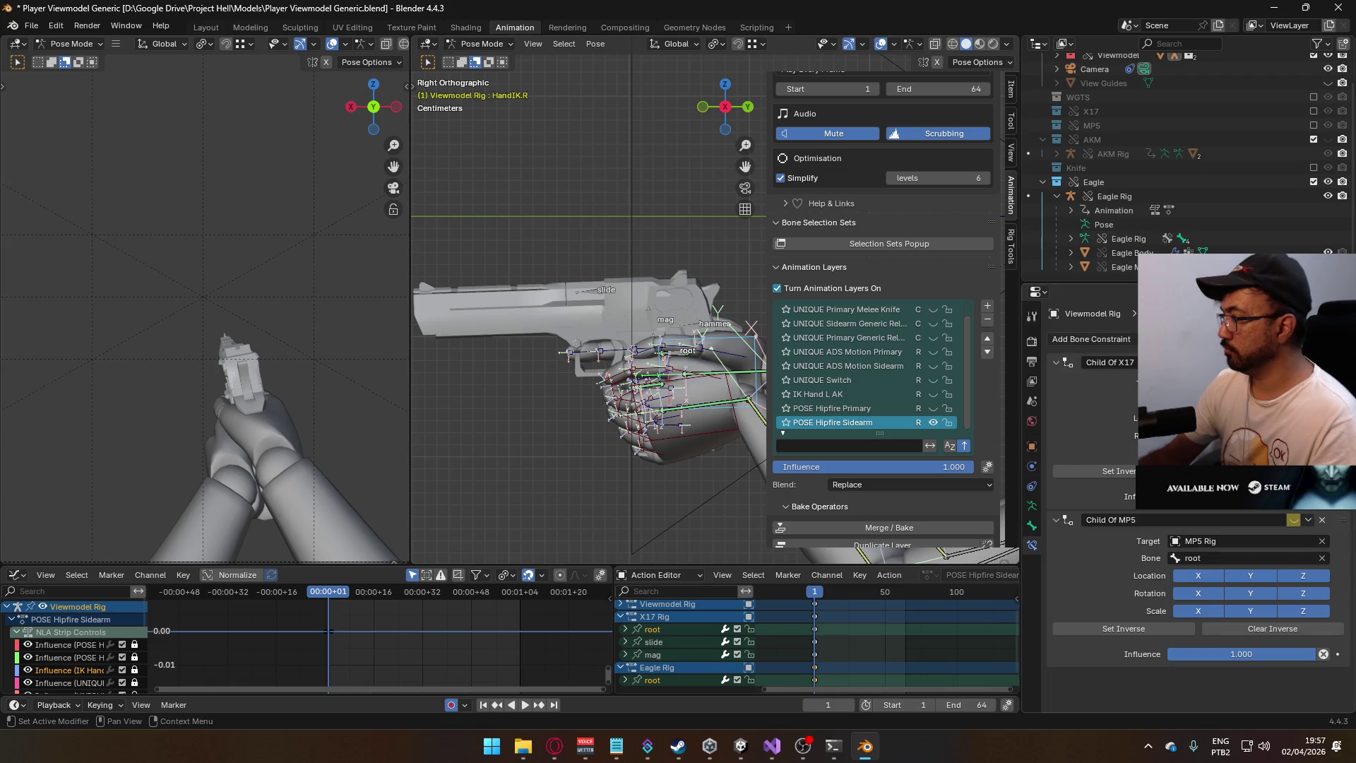
click(1243, 538)
text(mp5)
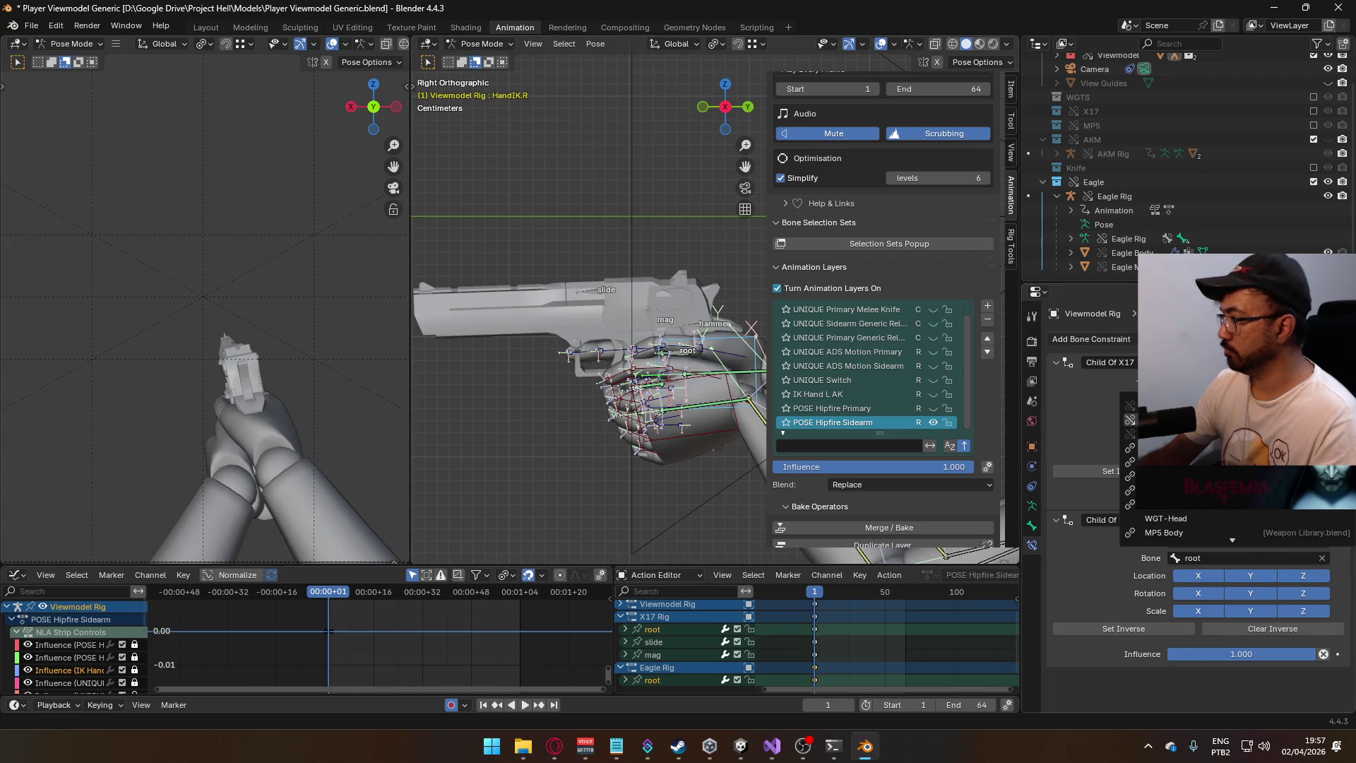
key(Return)
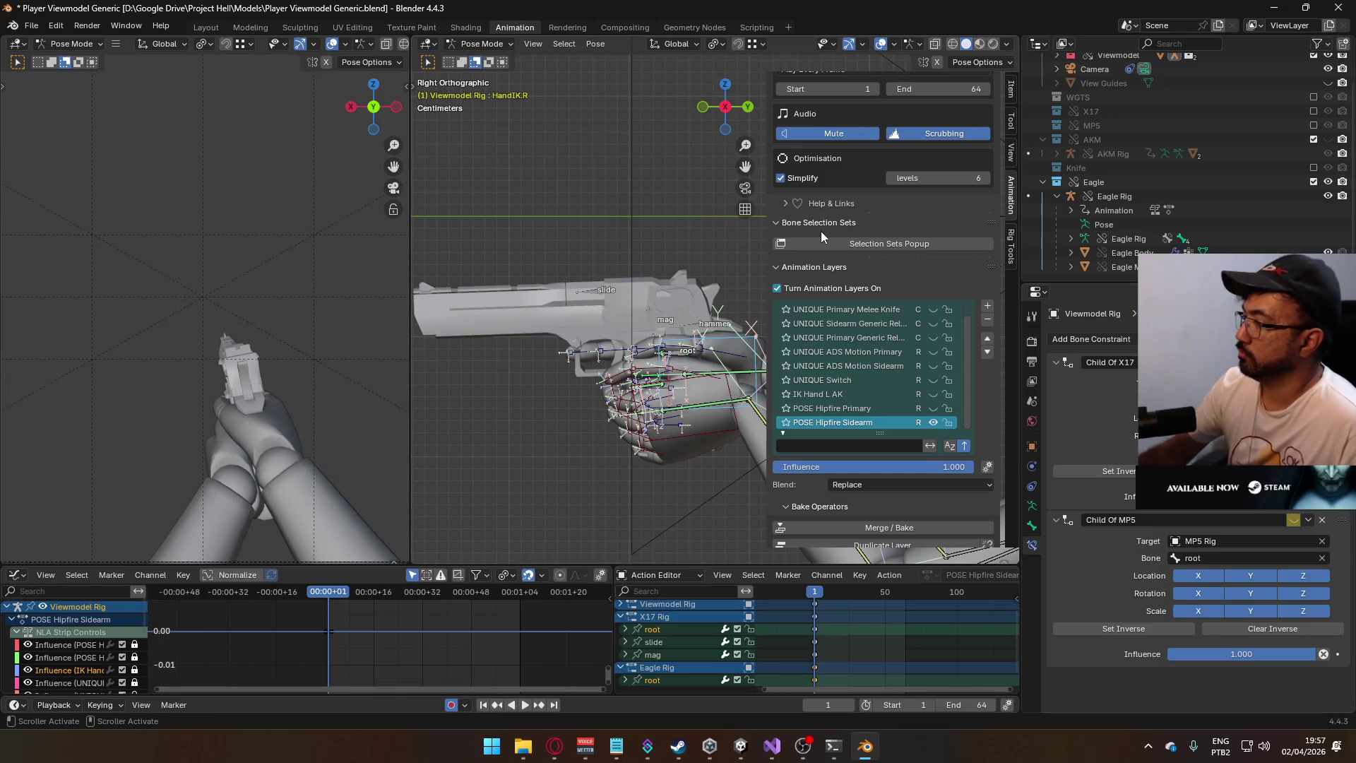
click(484, 44)
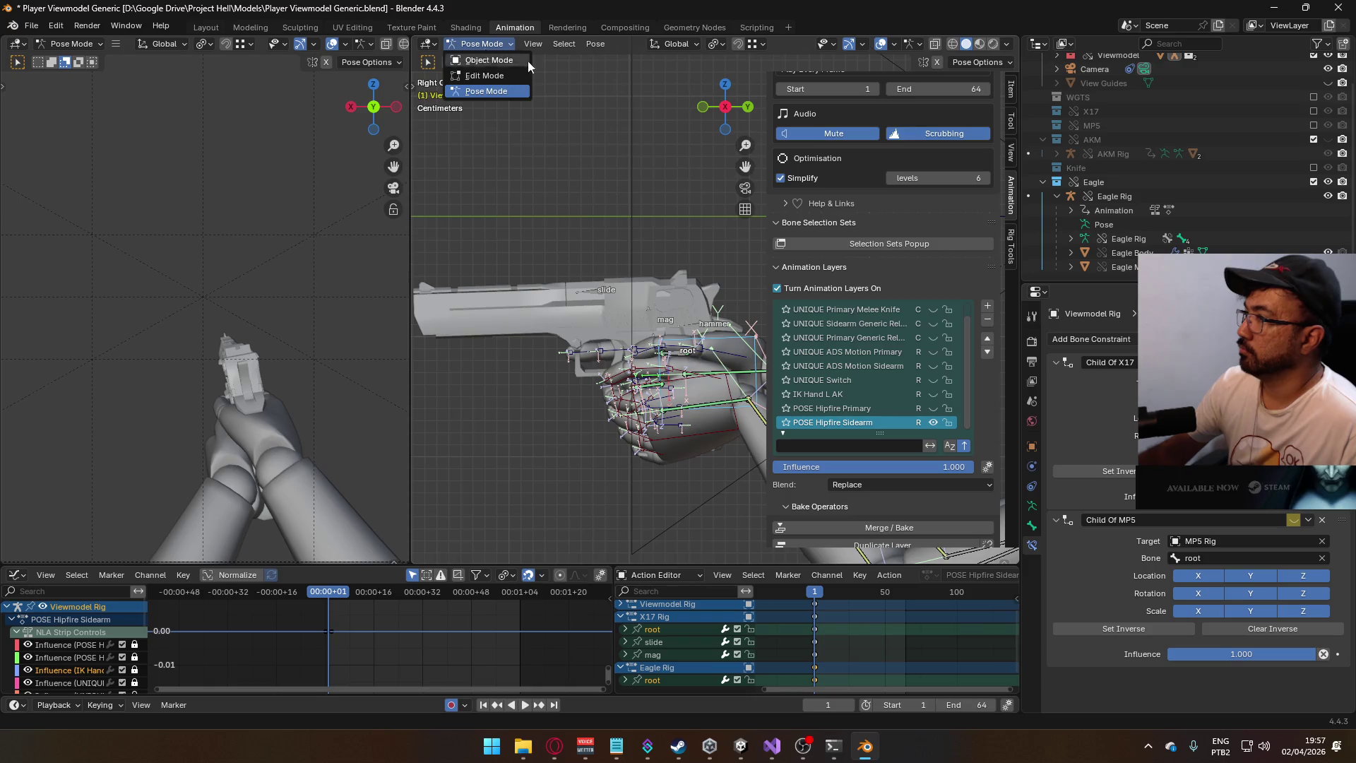
- Exclude the Eagle collection and enable the POSE Hipfire Primary layer
click(1313, 182)
click(866, 408)
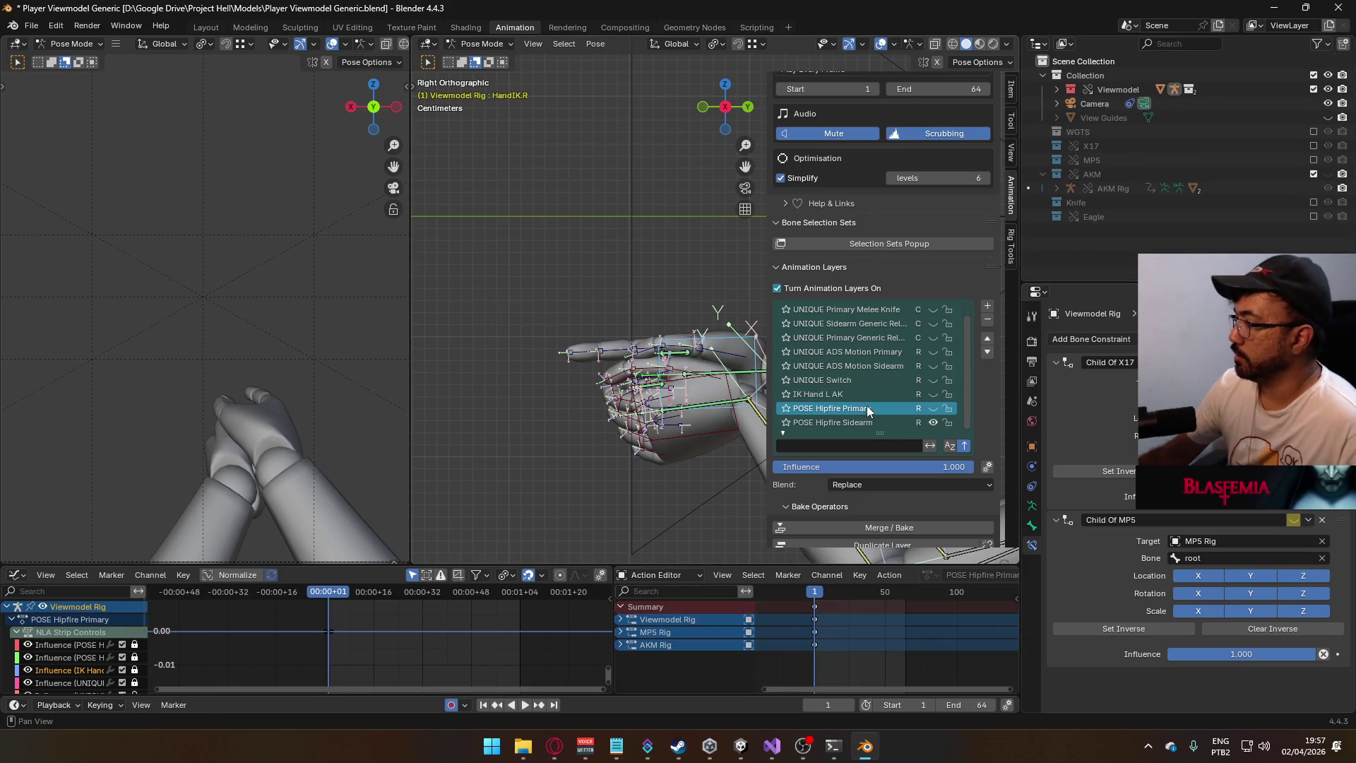
click(933, 408)
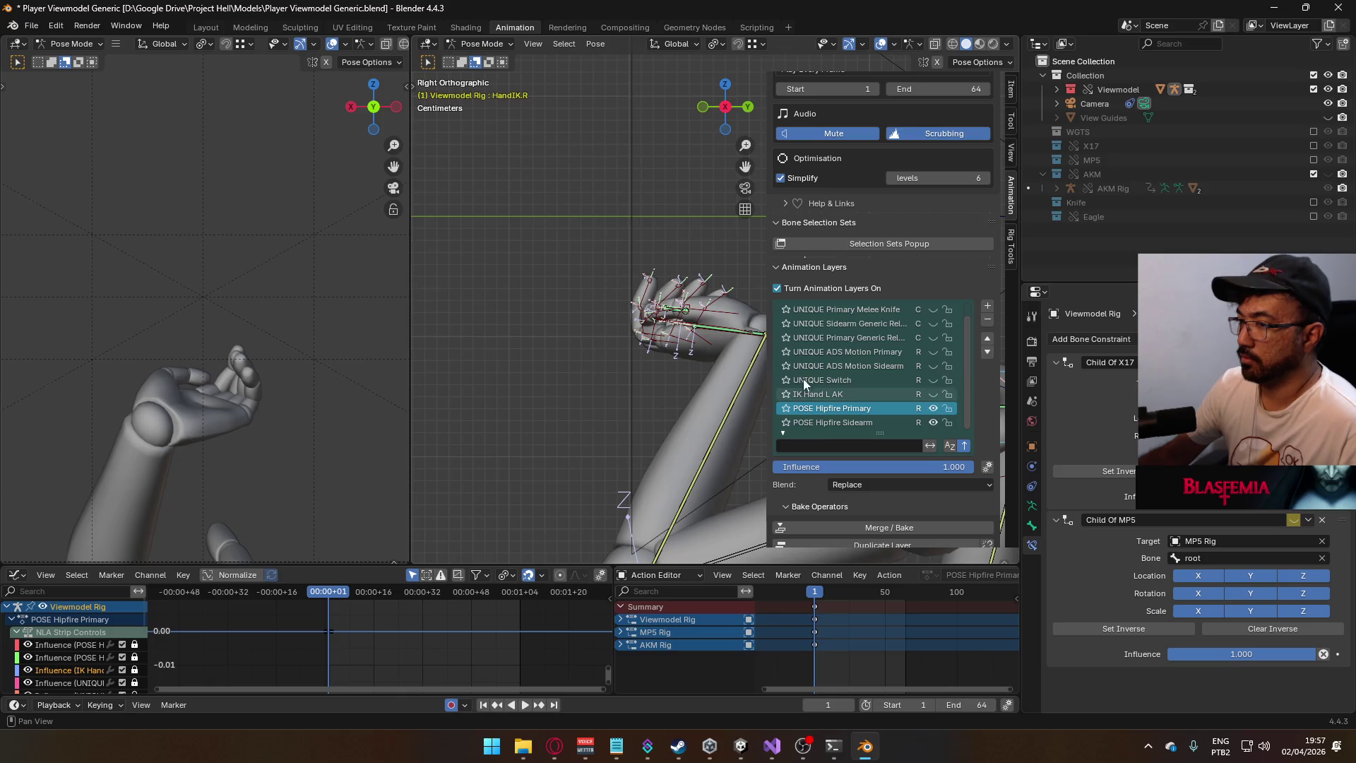
scroll(558, 328, down, 3)
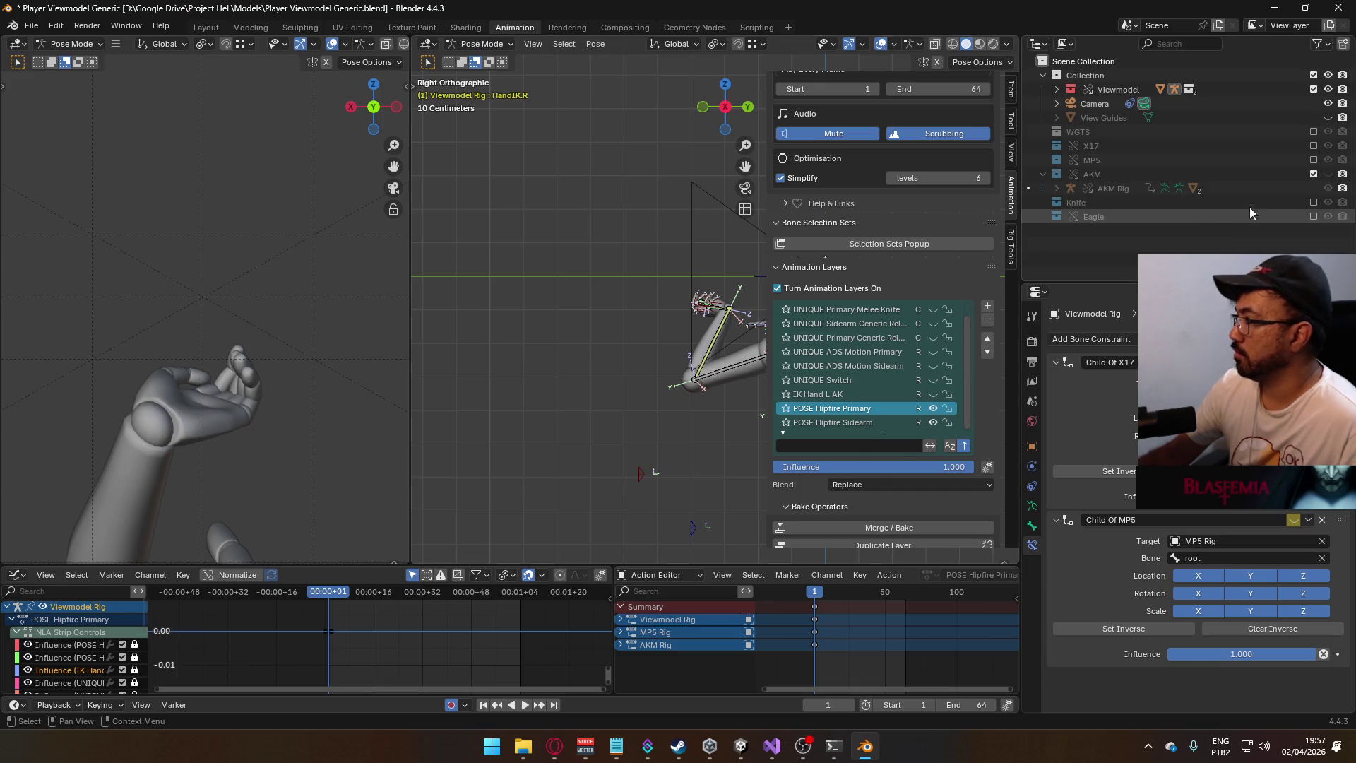
- Show the AKM collection and make the left hand IK bone active
click(1328, 174)
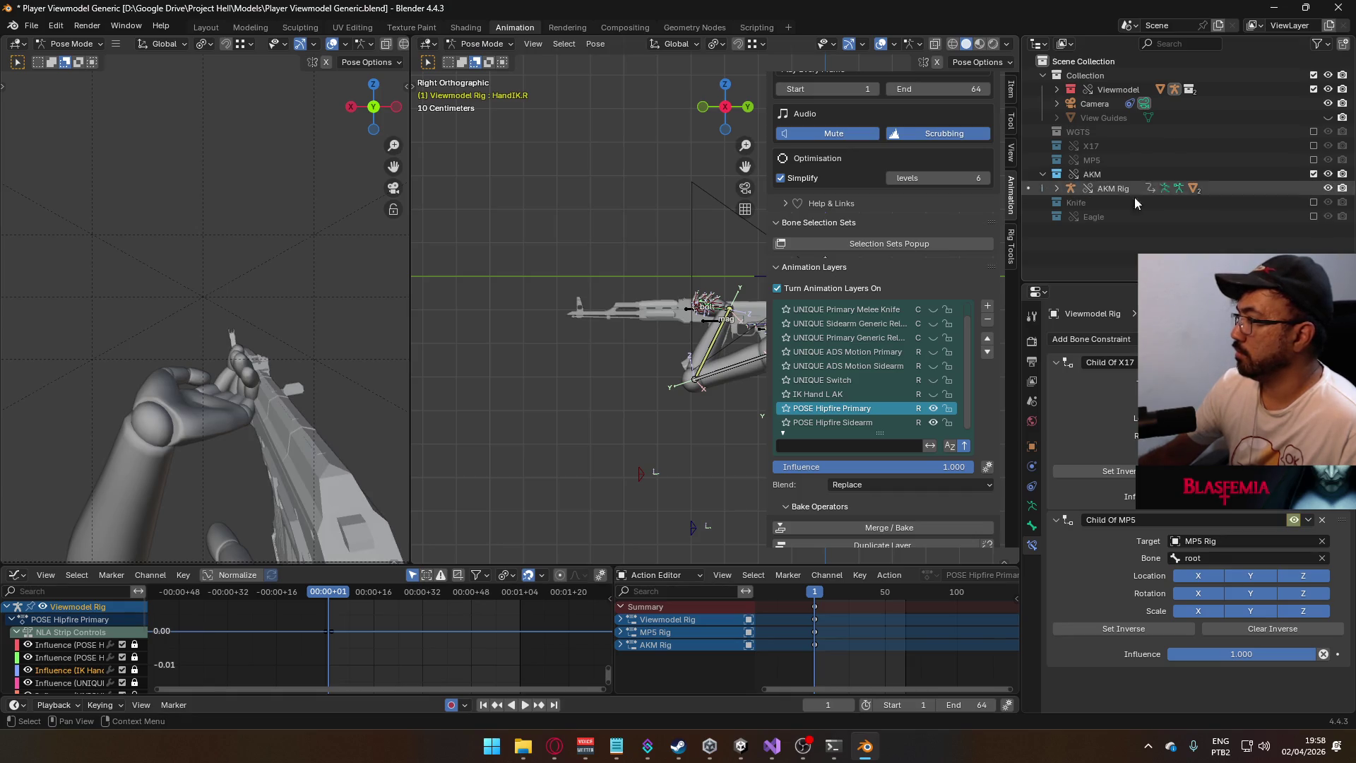
scroll(668, 318, down, 3)
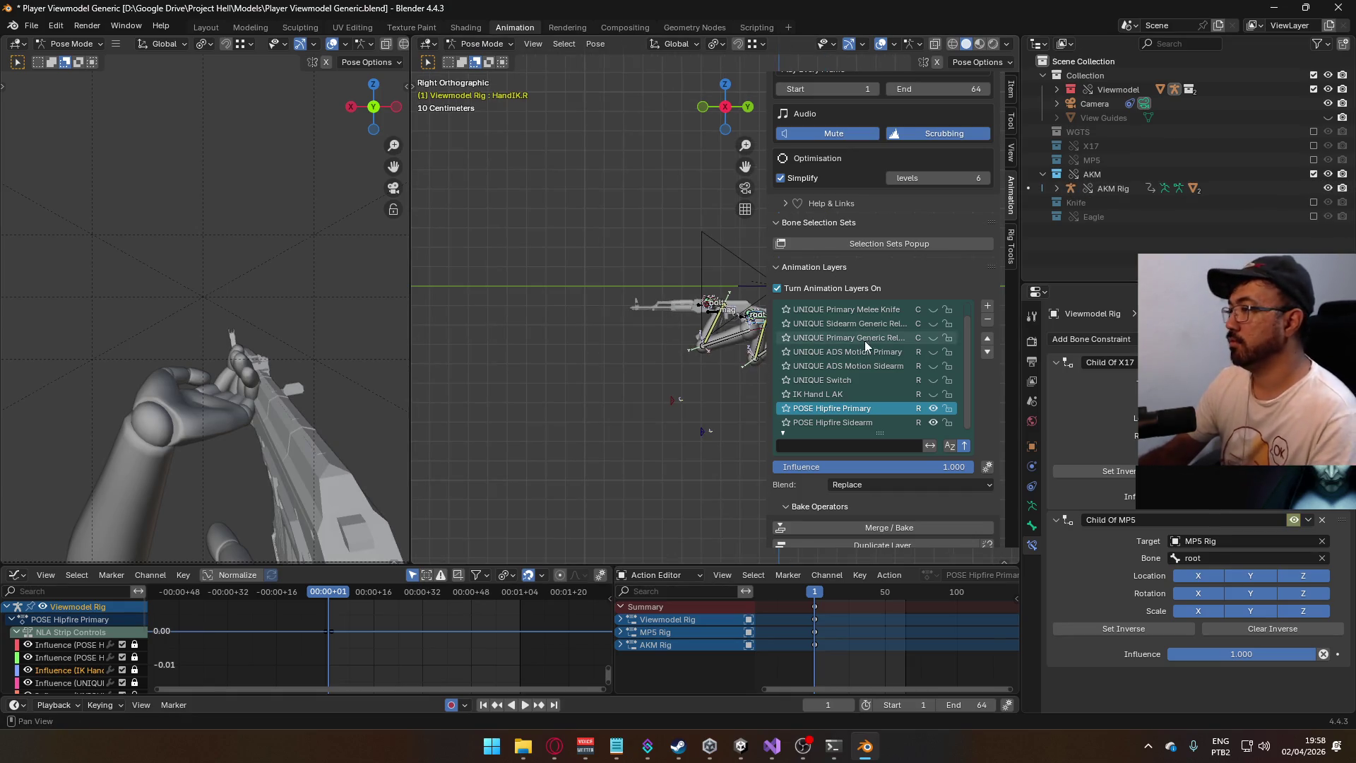
mouse_move(675, 298)
shift+middle_down()
mouse_move(544, 296)
mouse_move(569, 327)
mouse_move(555, 328)
mouse_move(586, 346)
mouse_move(556, 337)
mouse_move(633, 325)
mouse_move(699, 353)
shift+middle_up()
scroll(269, 339, down, 3)
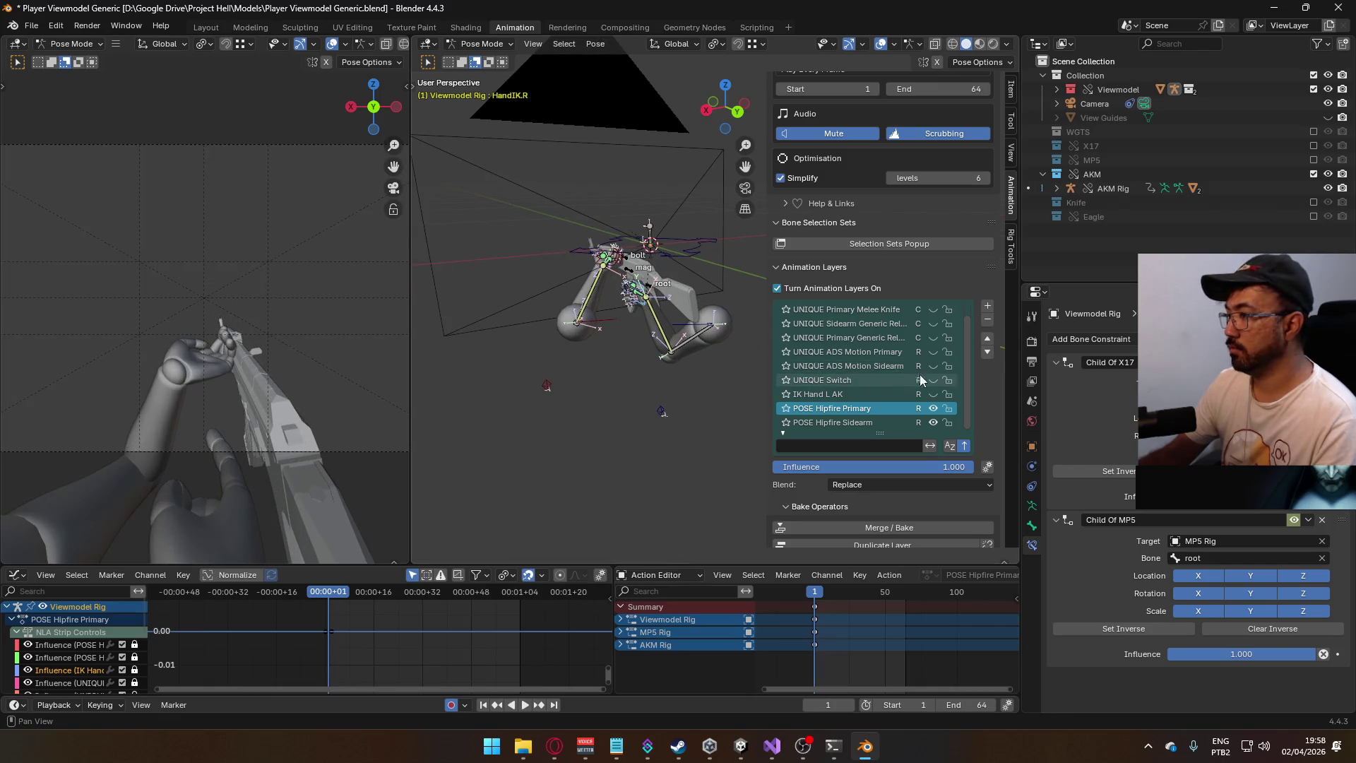
scroll(929, 393, up, 1)
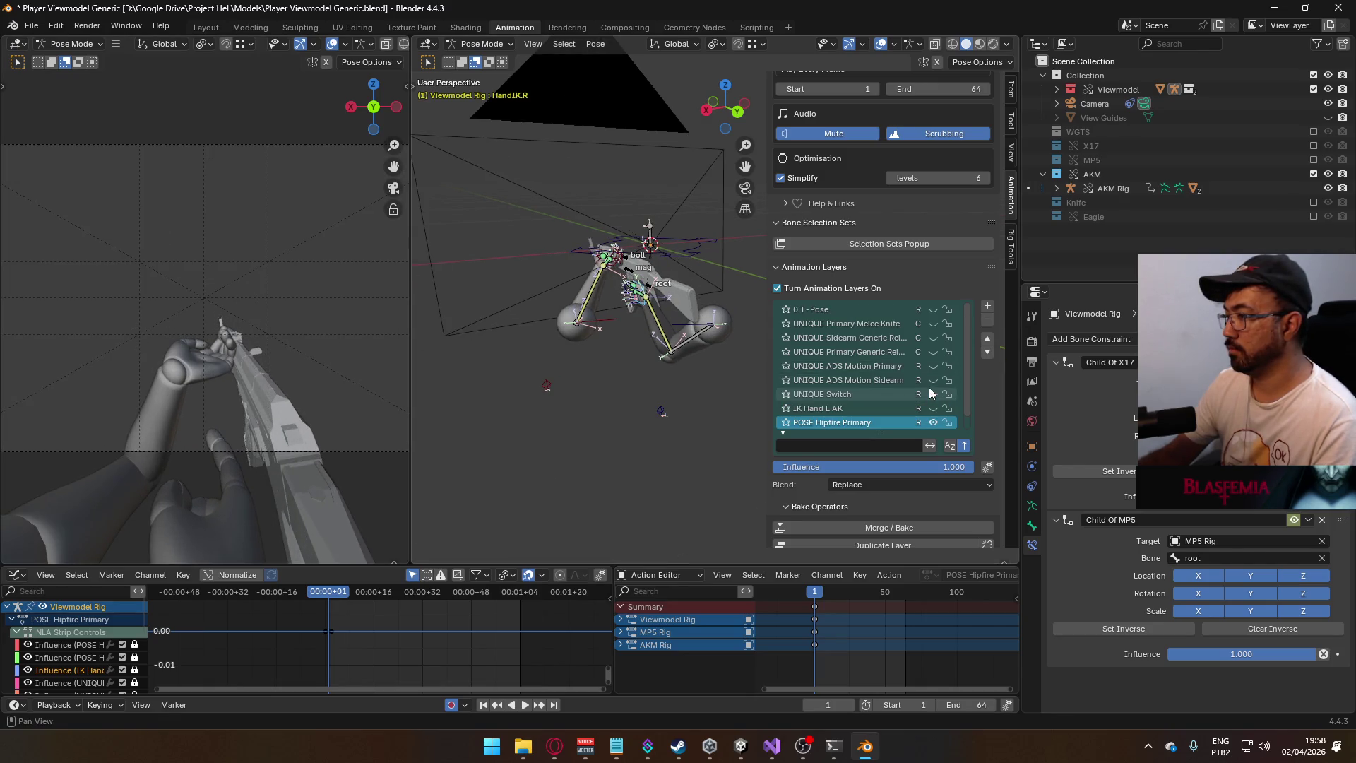
mouse_move(595, 264)
middle_down()
mouse_move(573, 265)
mouse_move(648, 305)
mouse_move(642, 285)
middle_up()
click(646, 286)
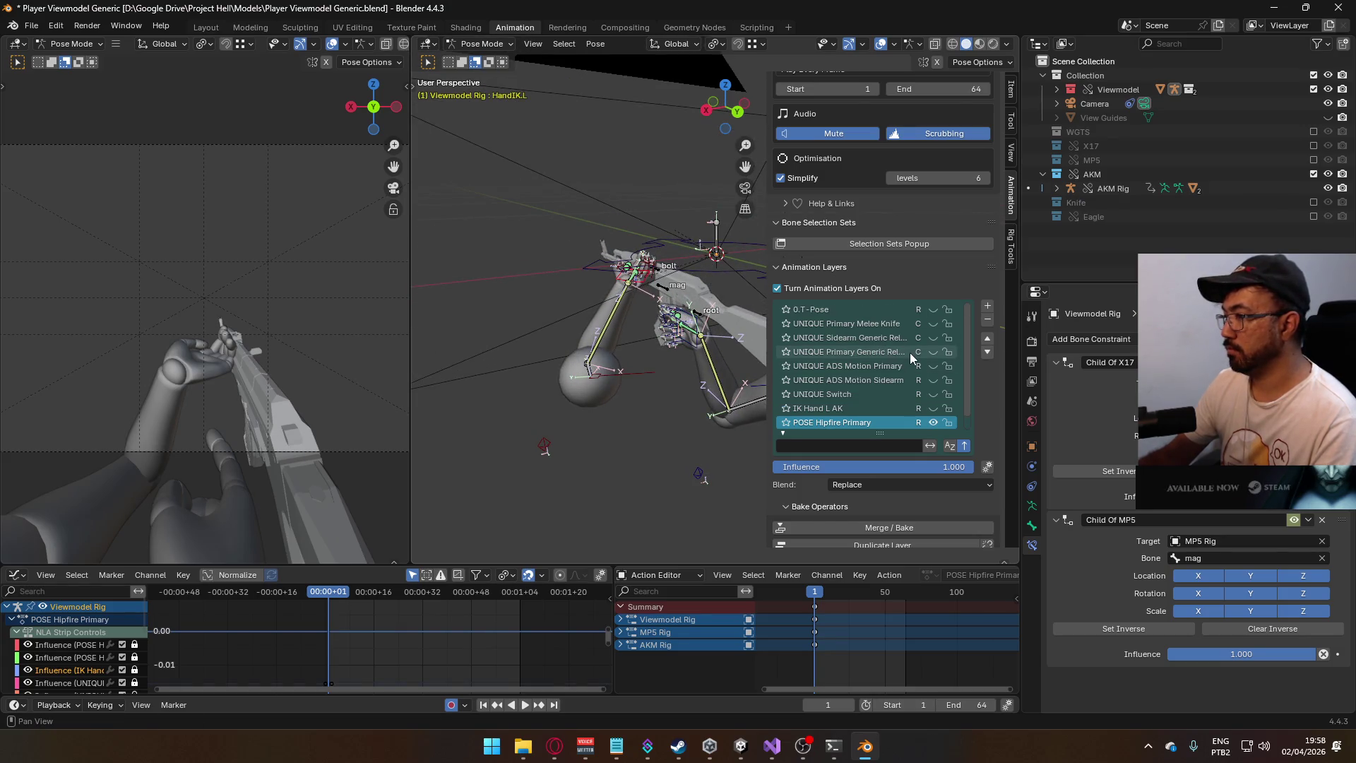
- Swap the AKM collection for the MP5 and make MP5 Rig active in Object Mode
click(1314, 174)
click(1313, 160)
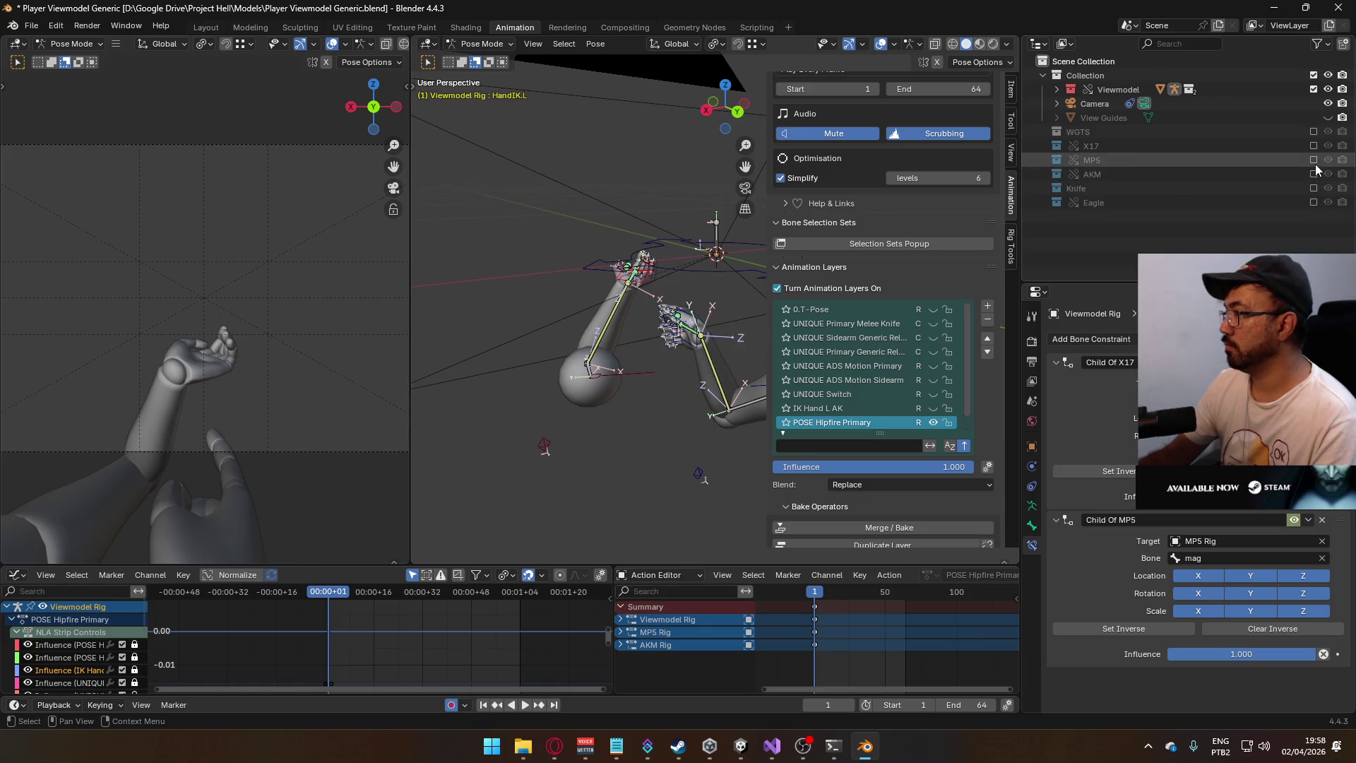
scroll(918, 381, down, 1)
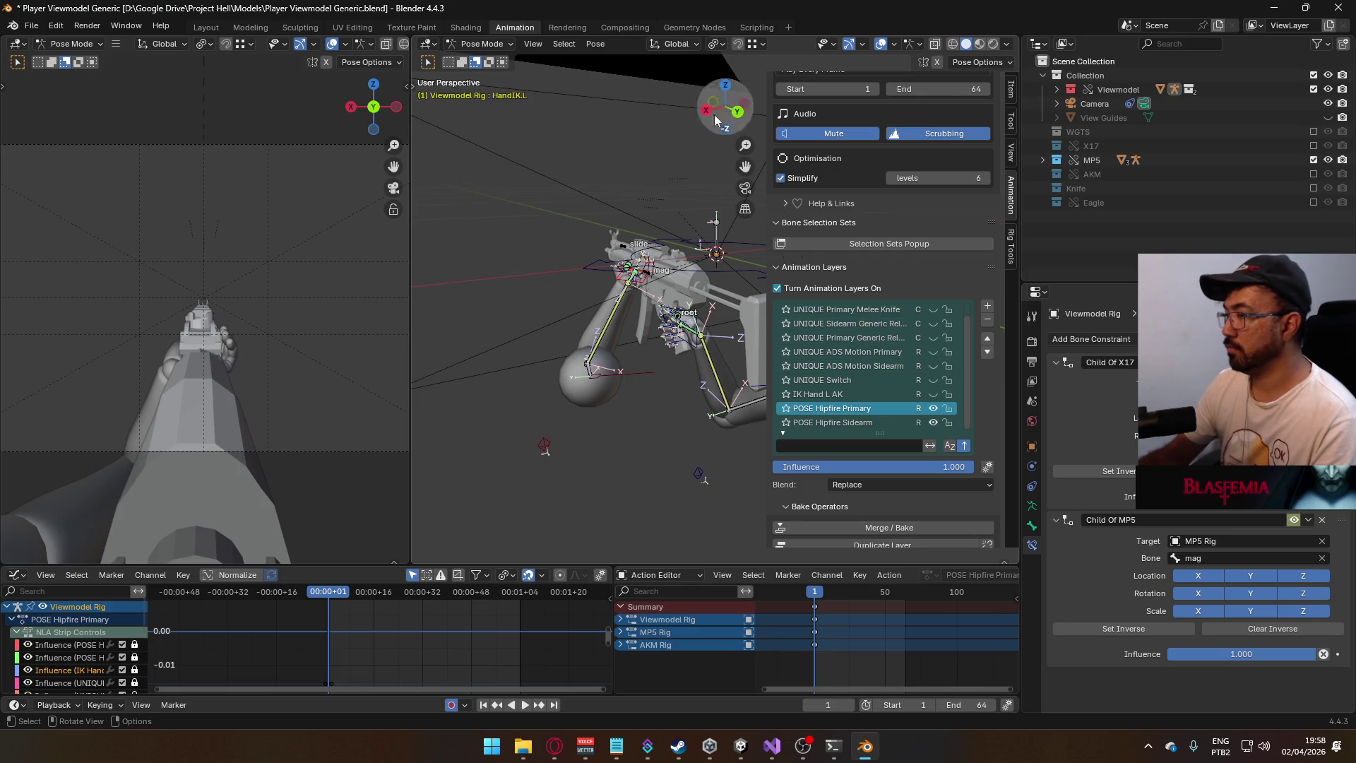
click(483, 44)
click(482, 57)
click(620, 243)
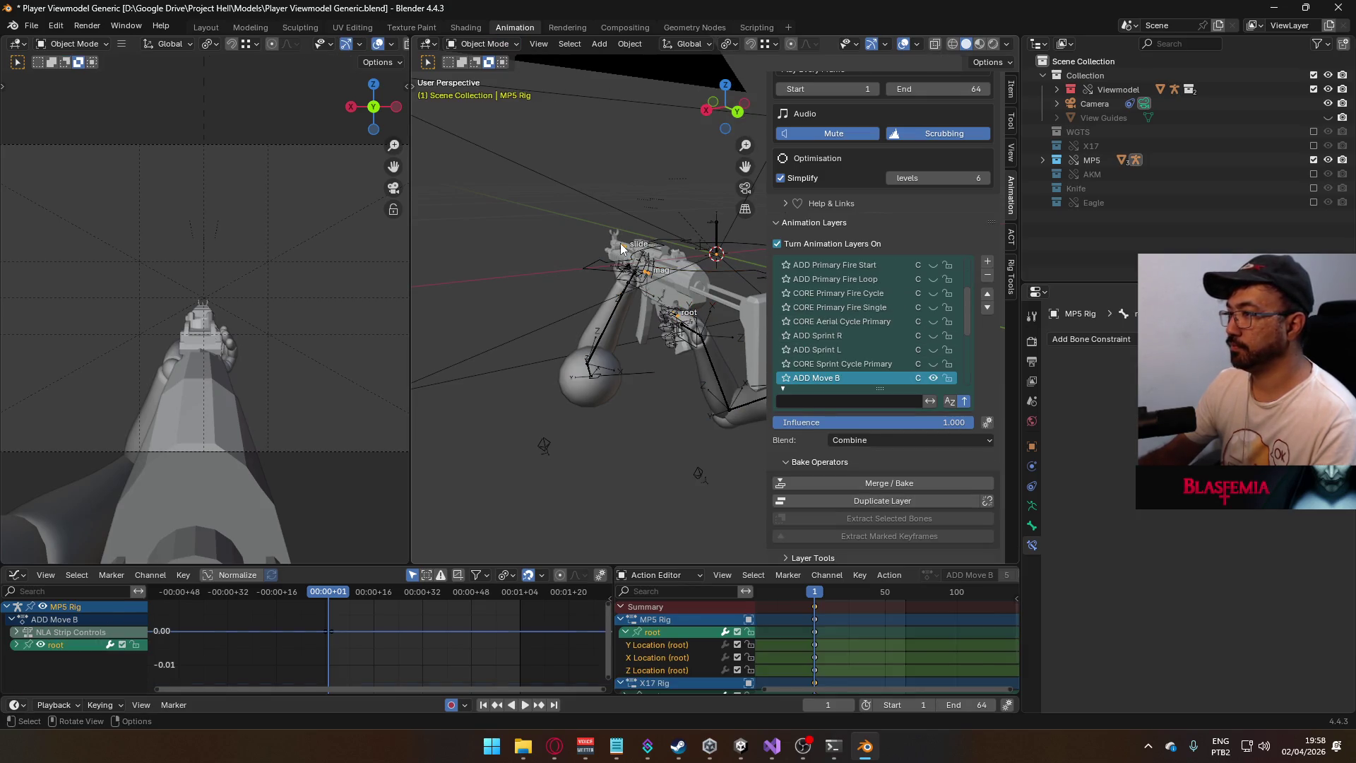
- Put the MP5 Rig in Pose Mode on POSE Hipfire Primary instead of CORE Move Cycle Primary, and re-show the AKM collection
click(509, 45)
click(510, 86)
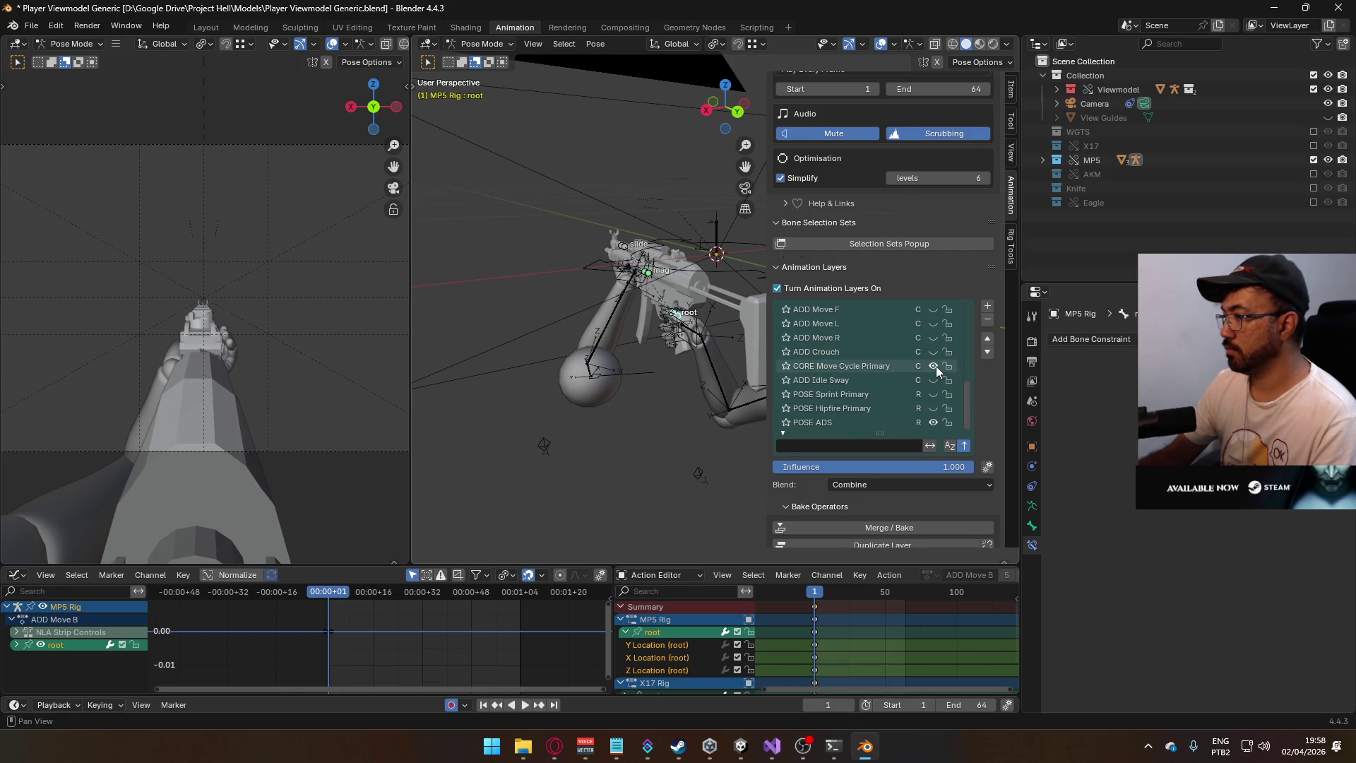
click(933, 366)
click(933, 422)
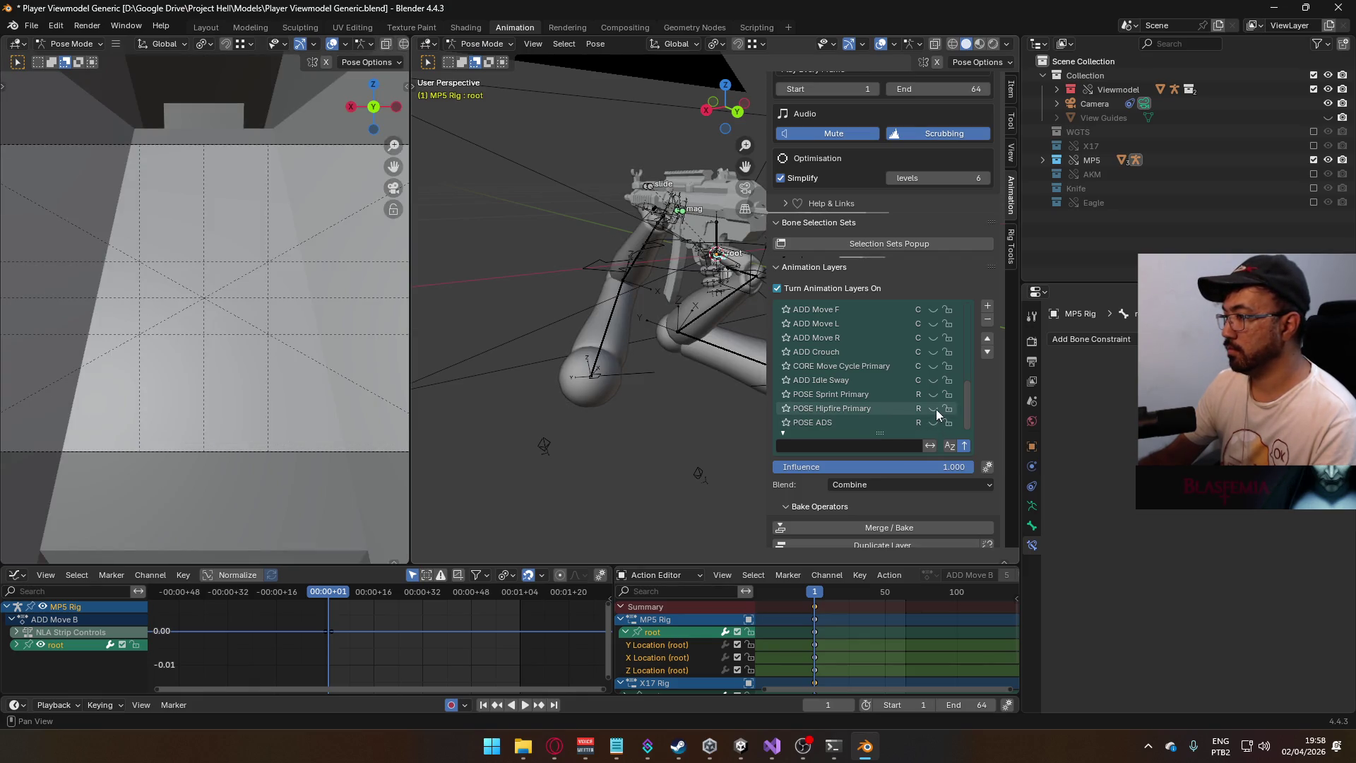
click(934, 409)
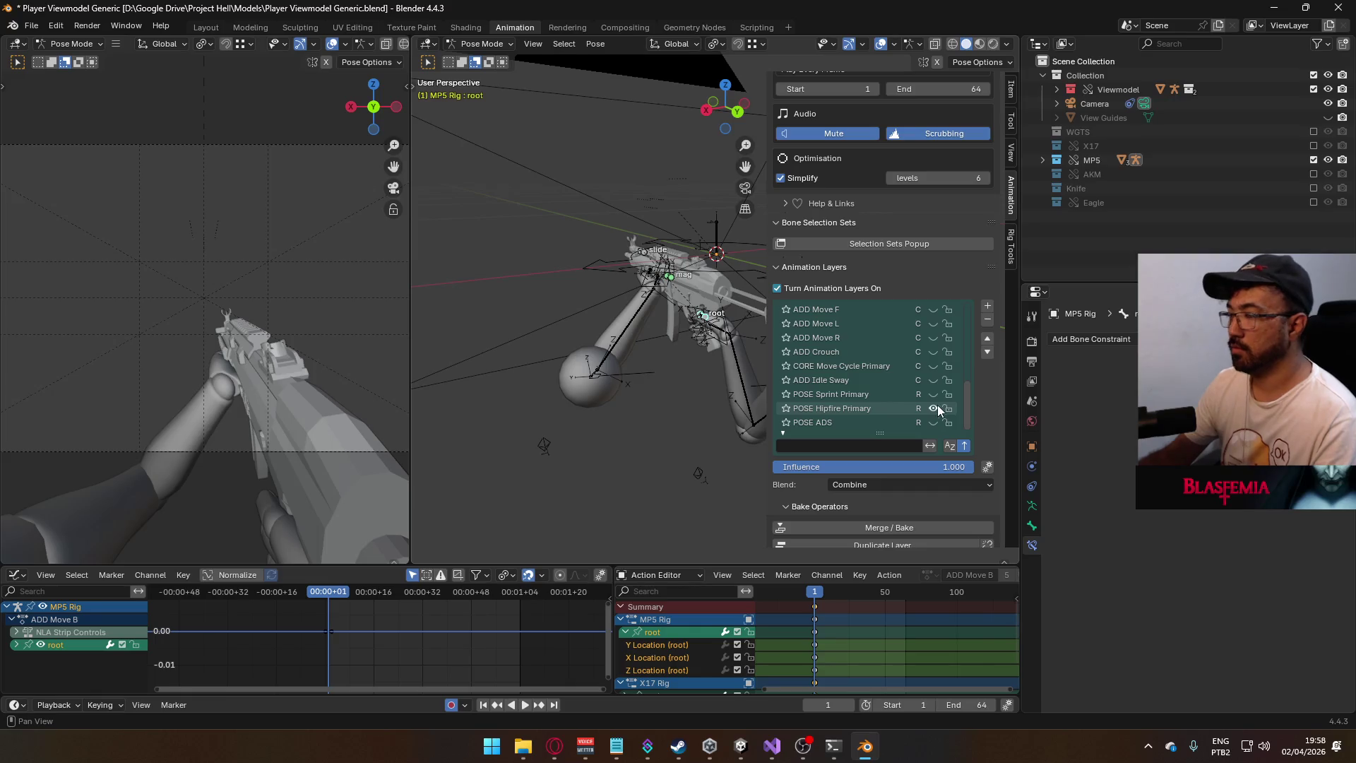
click(1313, 174)
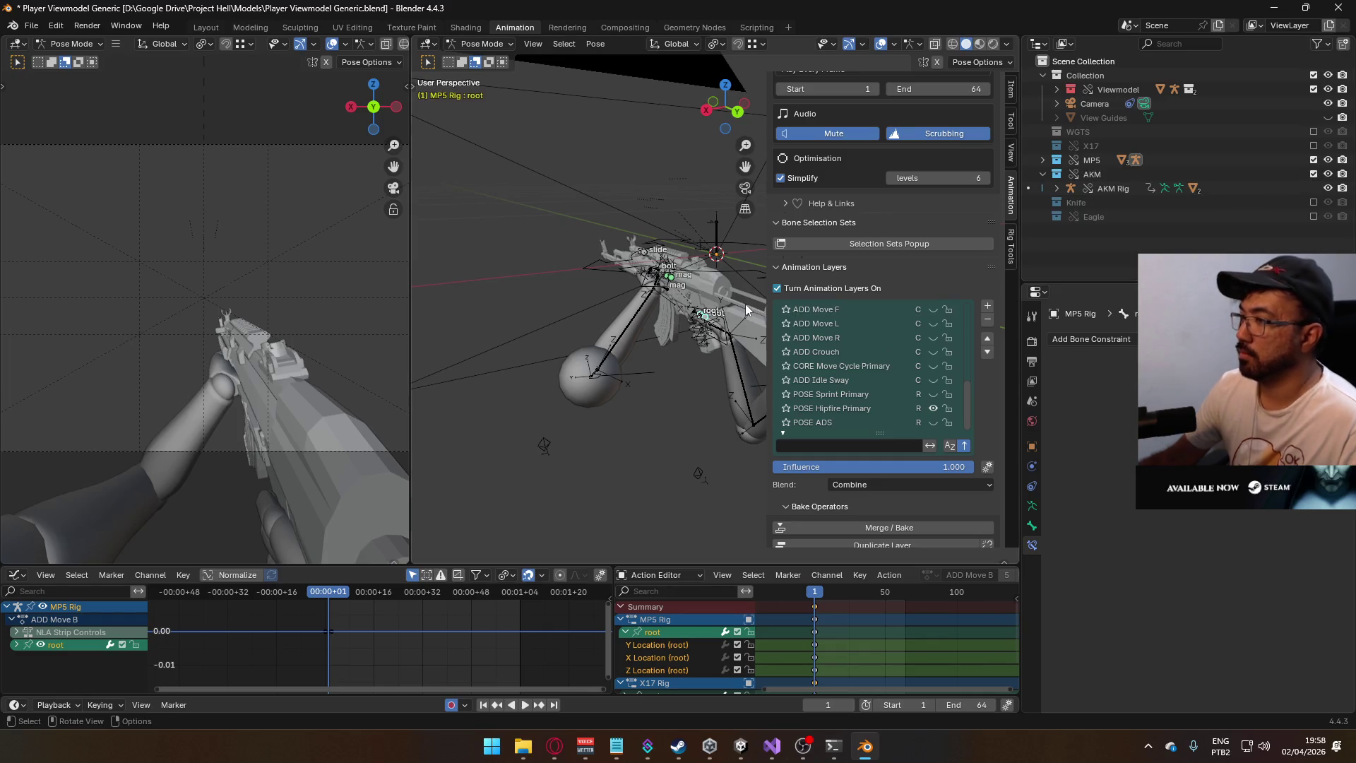
- Make the AKM Rig the active object and put it in Pose Mode
key(g)
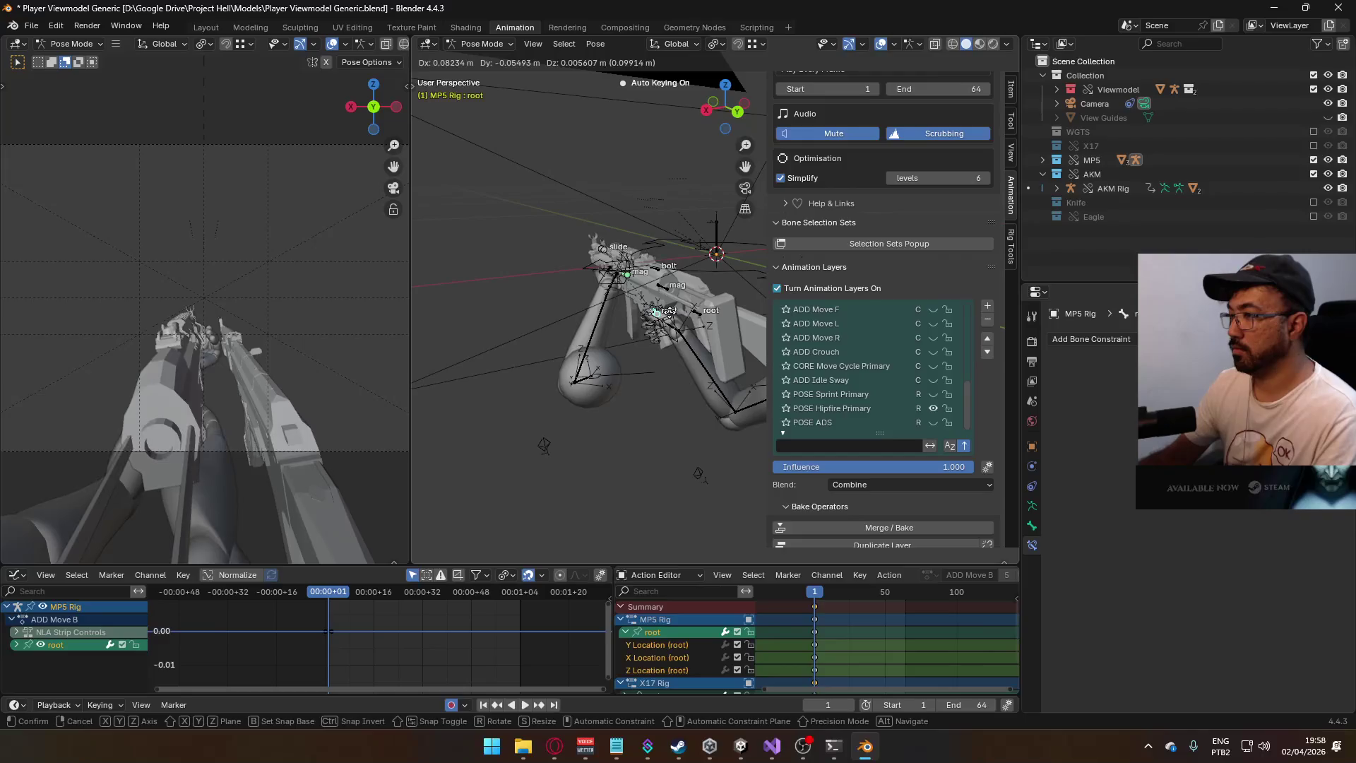
key(Escape)
click(477, 43)
click(474, 60)
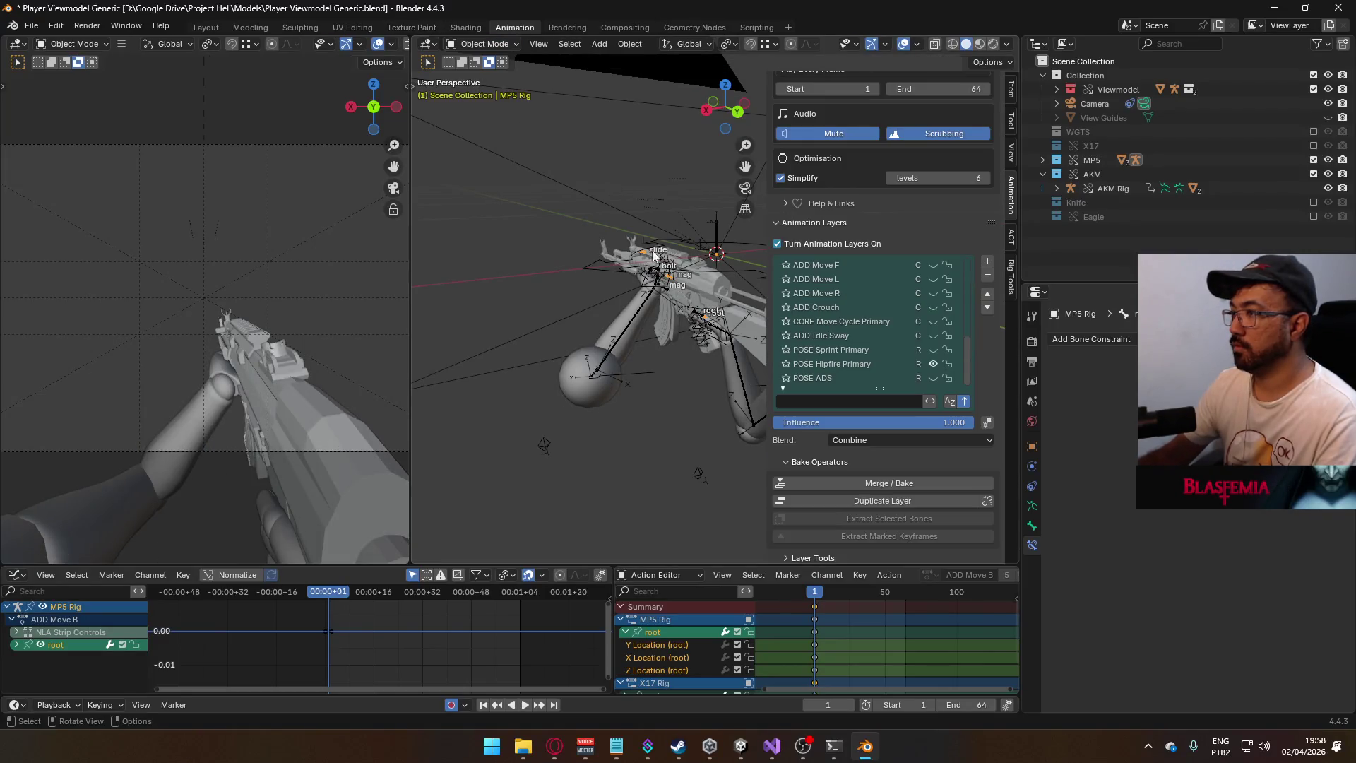
click(695, 317)
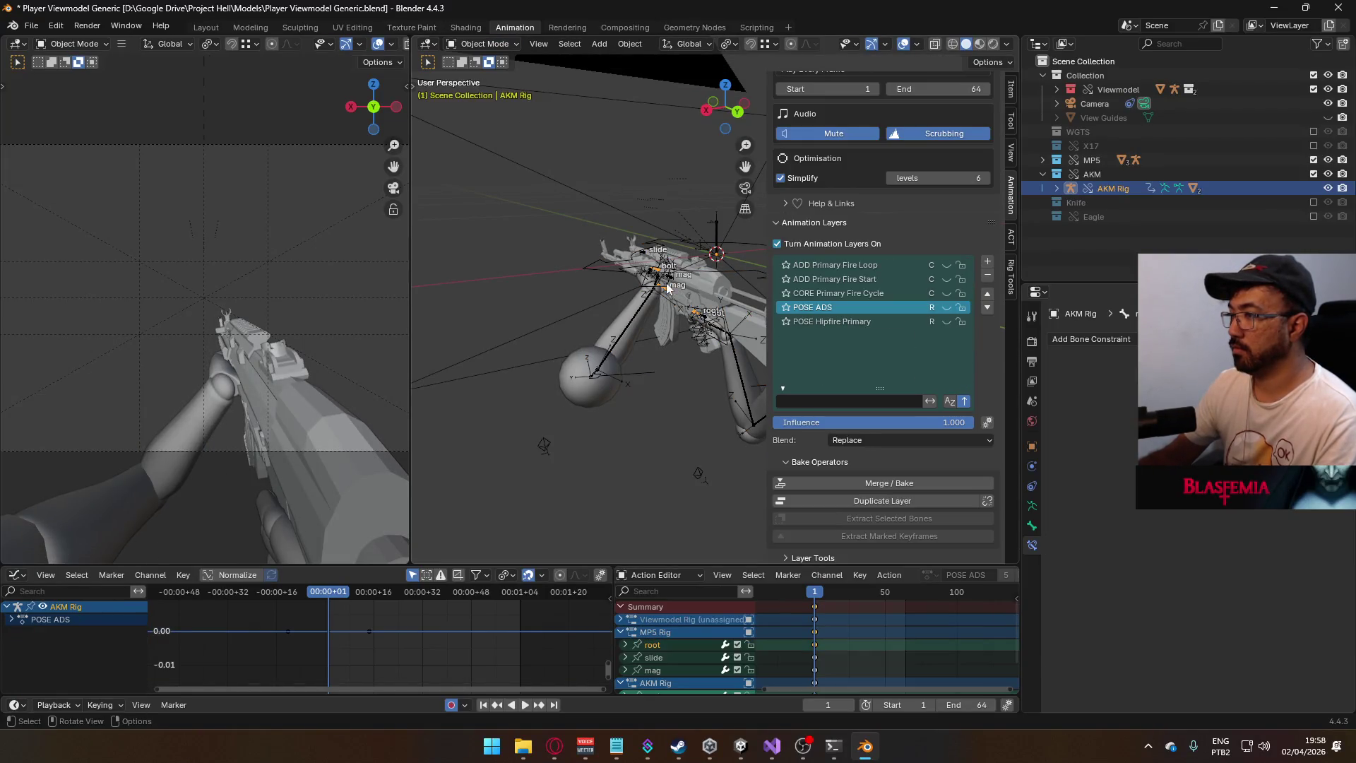
click(480, 44)
click(488, 90)
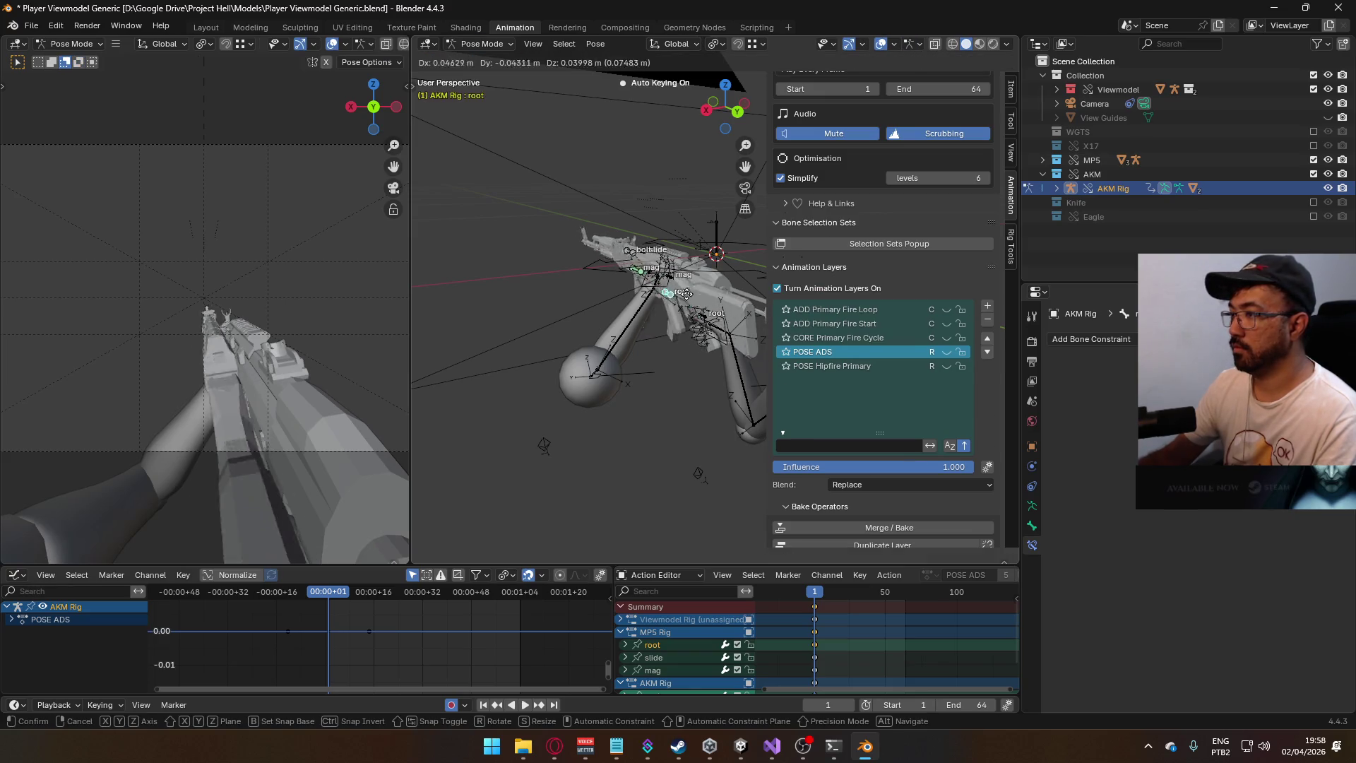
click(481, 44)
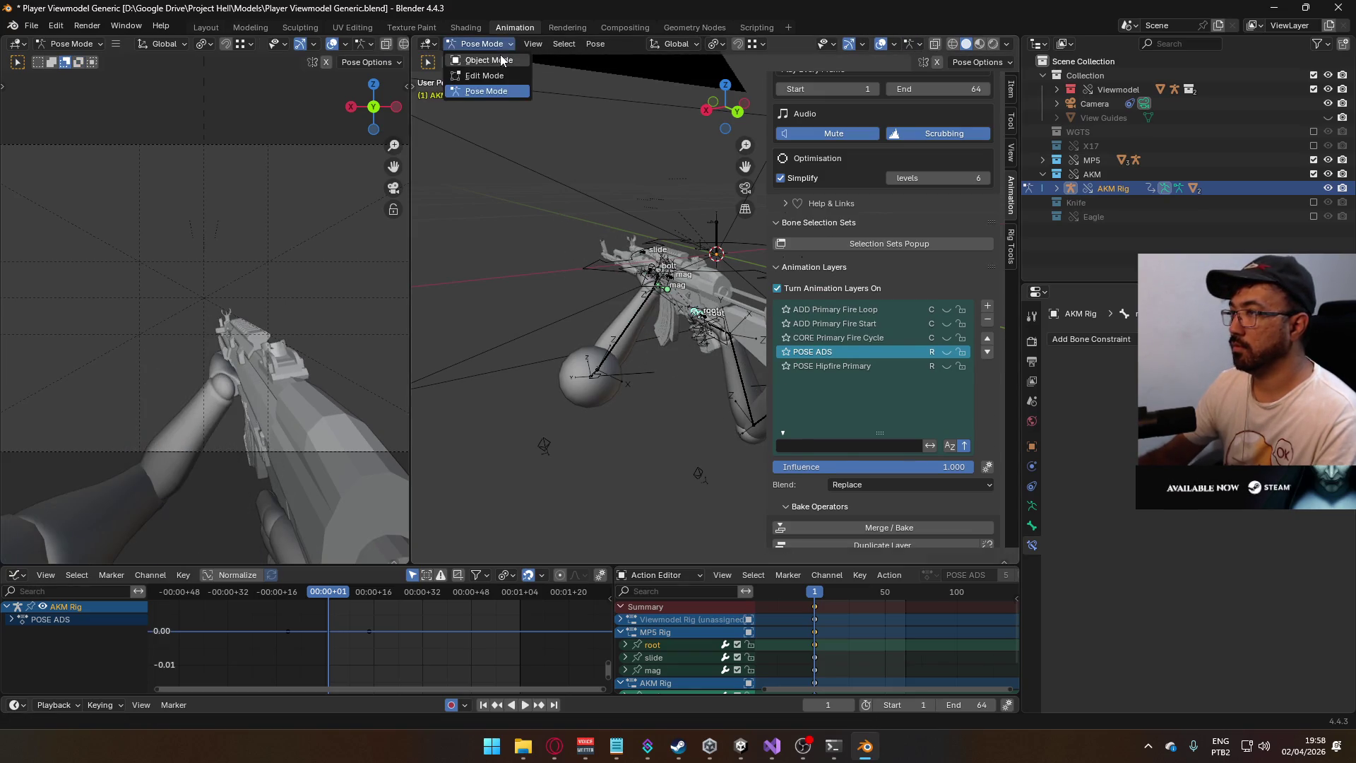
- Make the Viewmodel Rig active and enter Pose Mode on the arms rig
click(474, 60)
click(632, 325)
click(459, 42)
click(493, 92)
scroll(699, 341, up, 2)
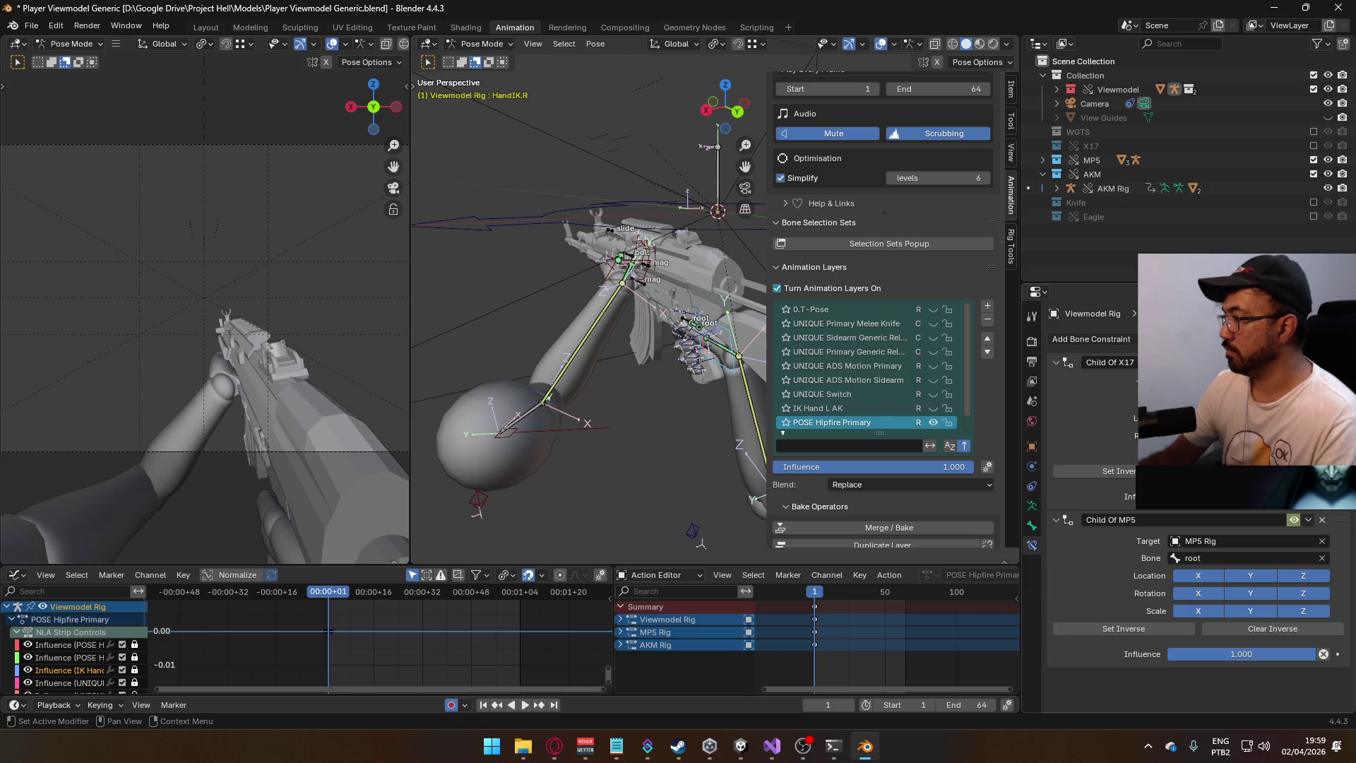
- Retarget HandIK.R's Child Of MP5 constraint to AKM Rig, then return to Object Mode
click(1214, 541)
text(a)
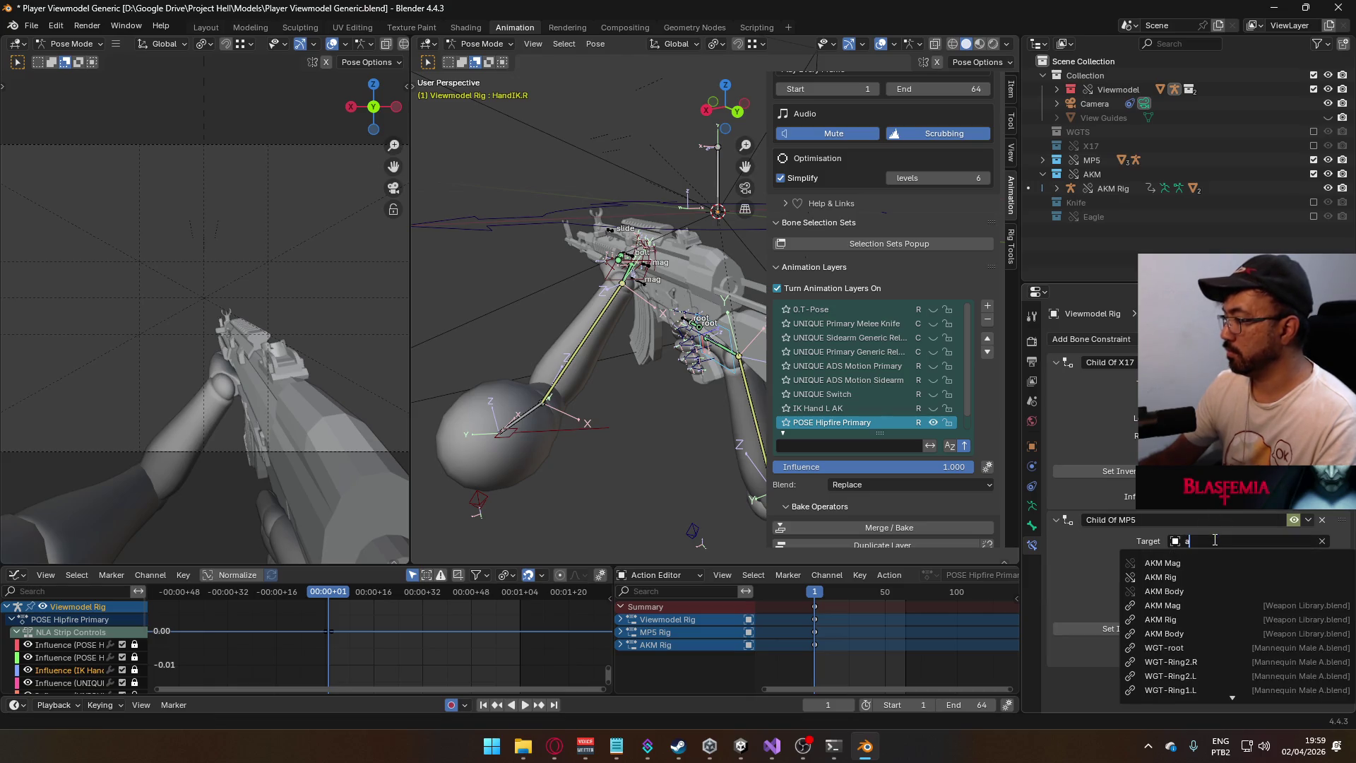
click(1191, 578)
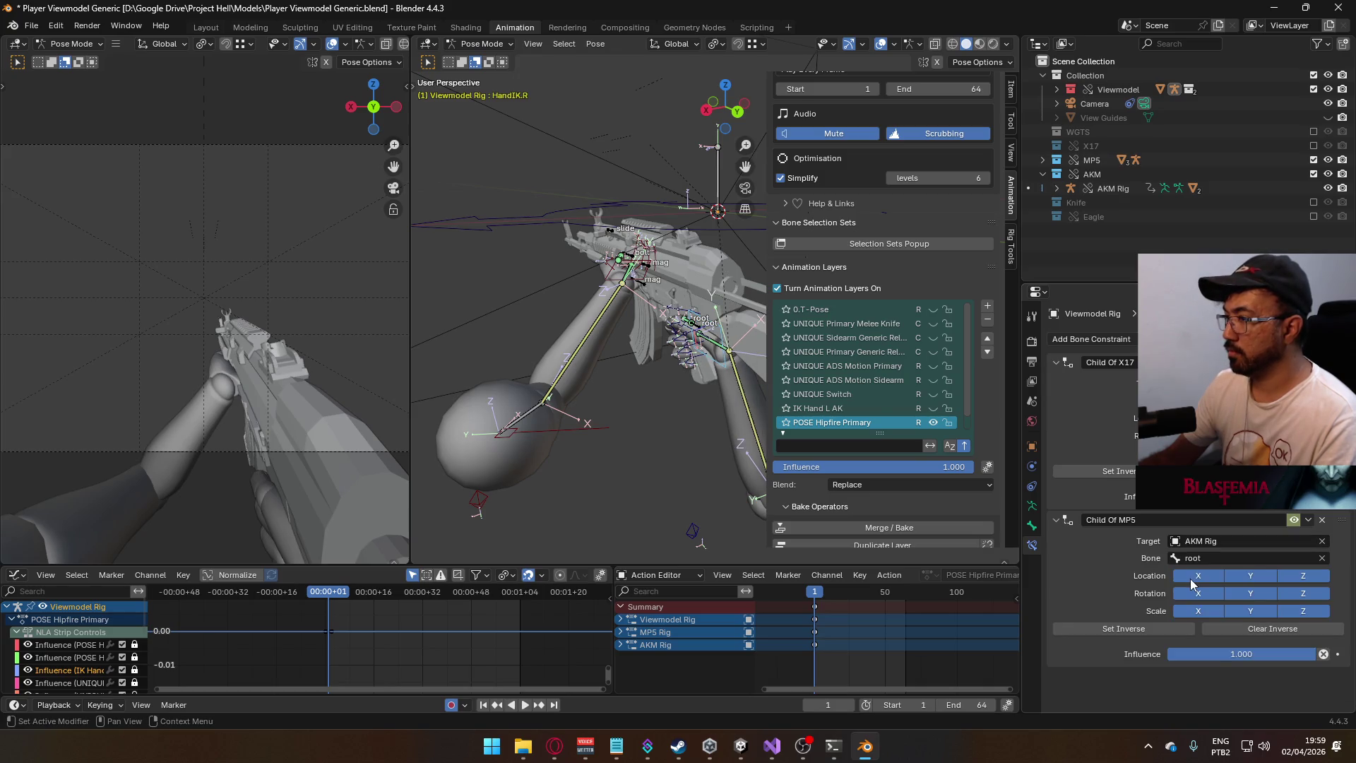
mouse_move(735, 402)
middle_down()
mouse_move(719, 392)
mouse_move(821, 381)
mouse_move(545, 381)
mouse_move(681, 258)
mouse_move(460, 104)
middle_up()
key(ctrl+z)
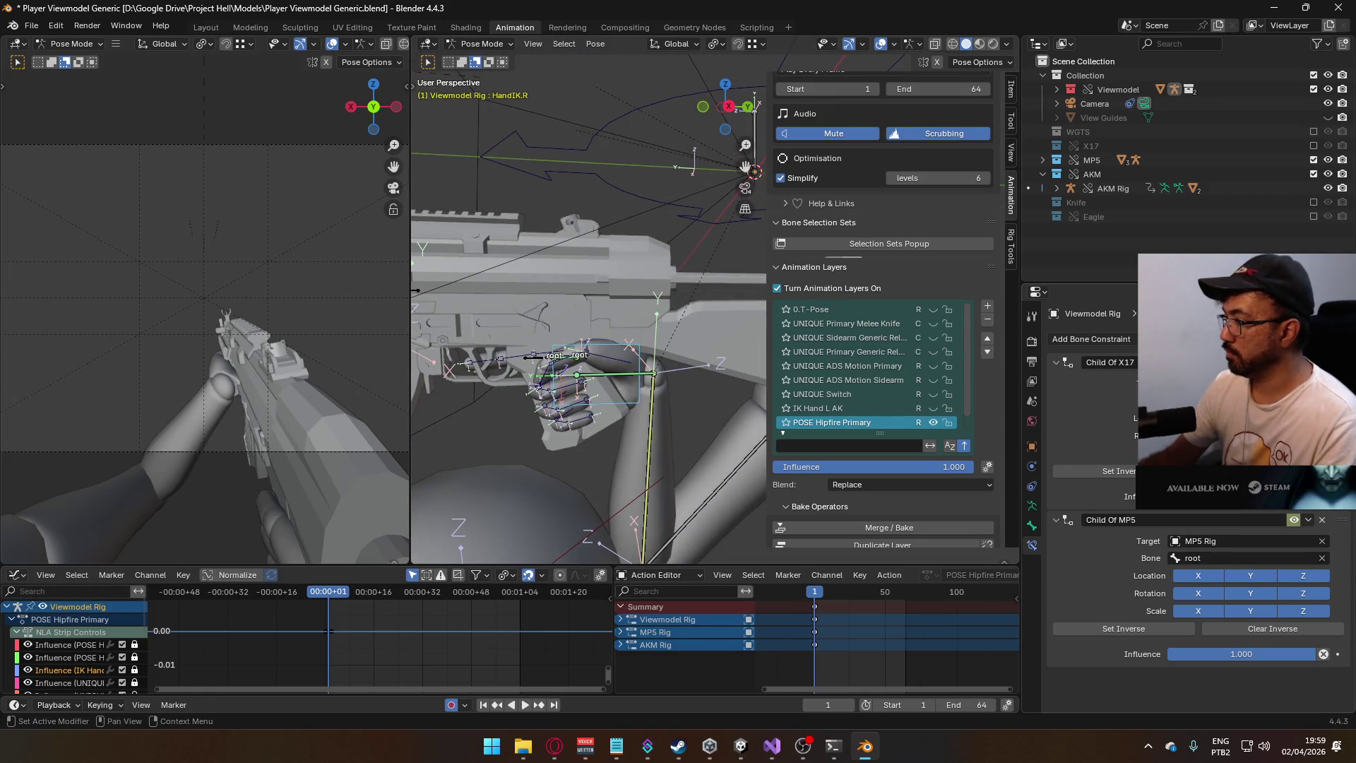
click(1214, 541)
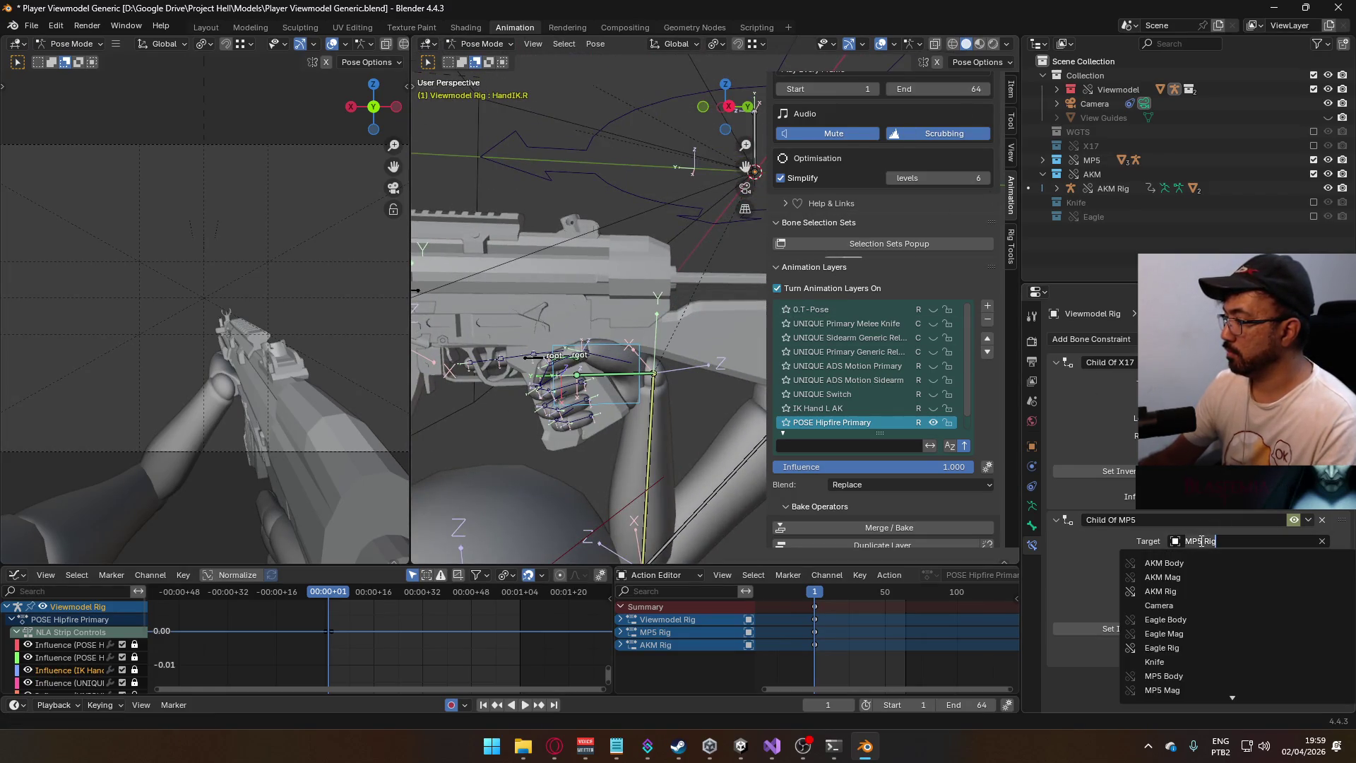
click(1188, 592)
click(482, 44)
click(487, 58)
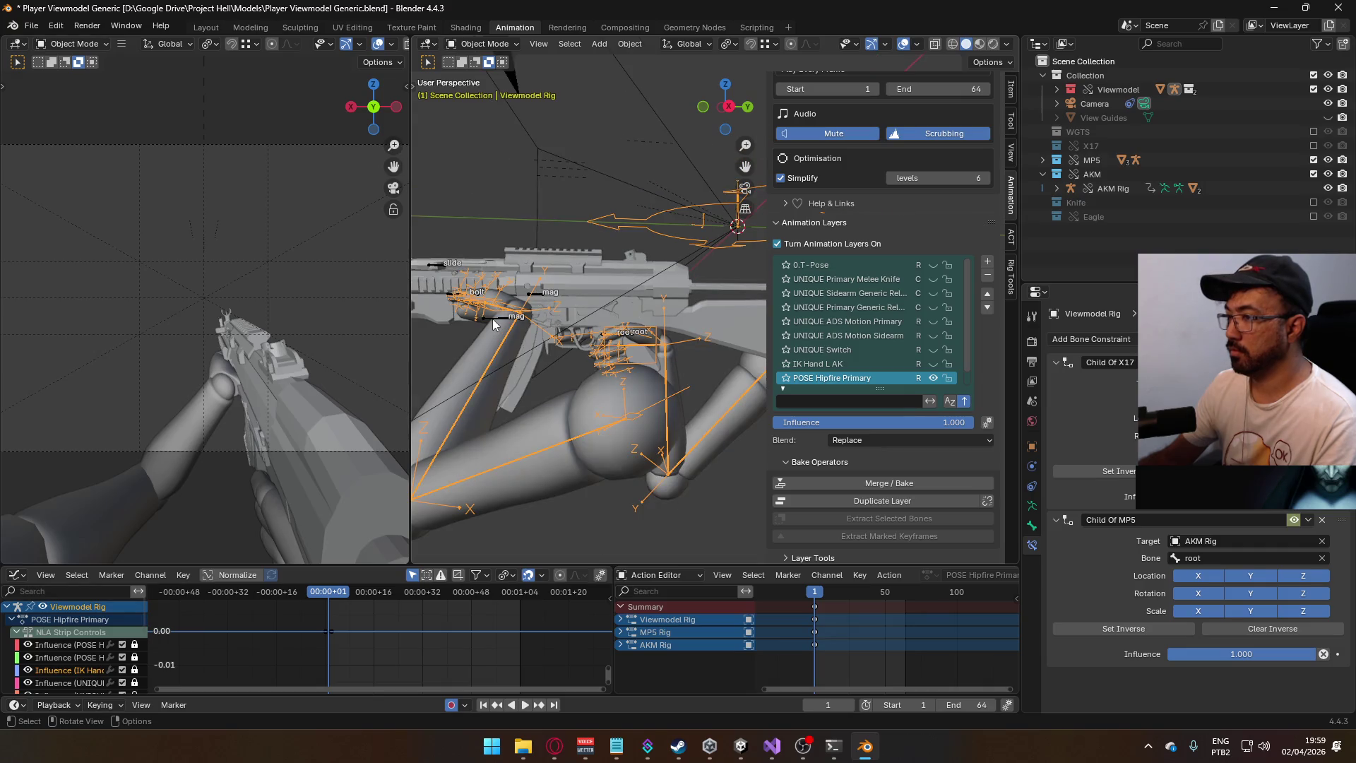
- Select the AKM Rig and toggle its POSE ADS layer to compare gun positions, leaving it off
click(492, 319)
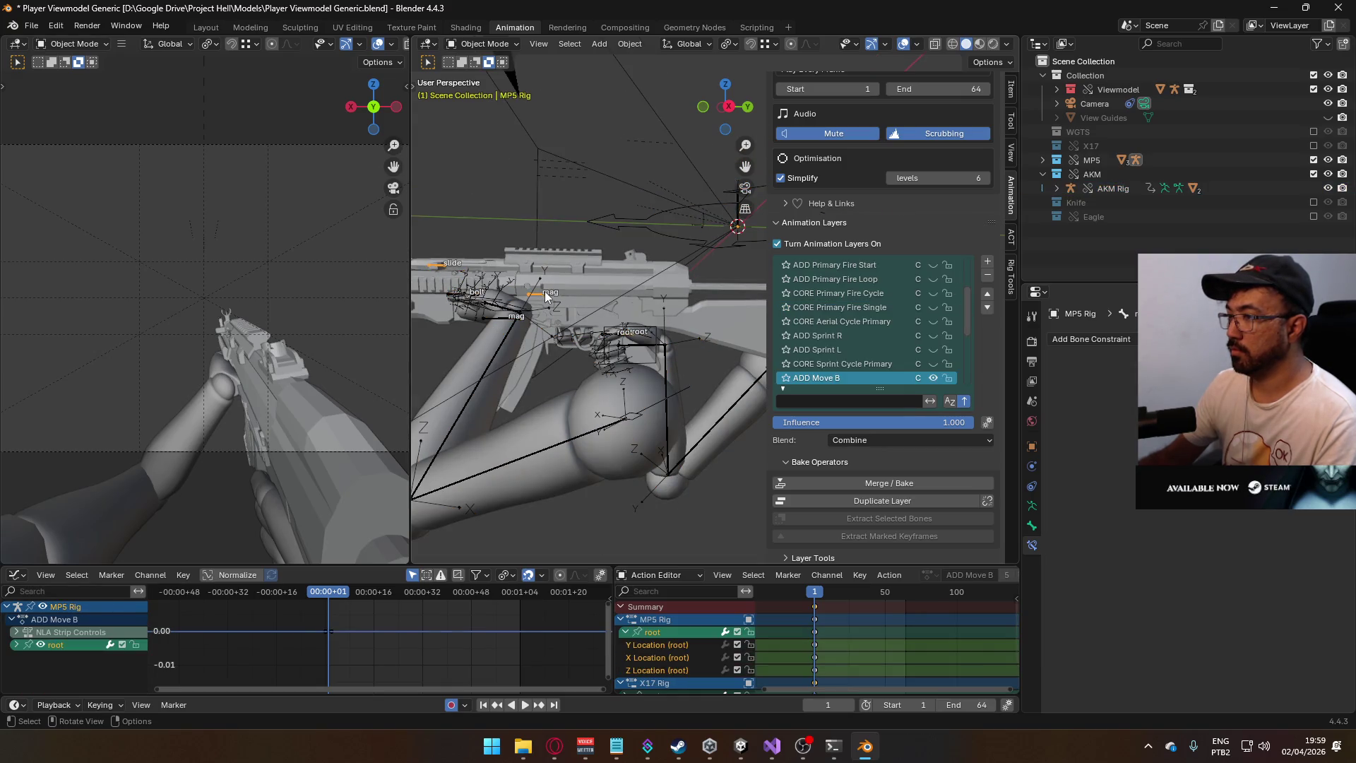
scroll(908, 353, down, 3)
middle_drag(540, 260, 697, 265)
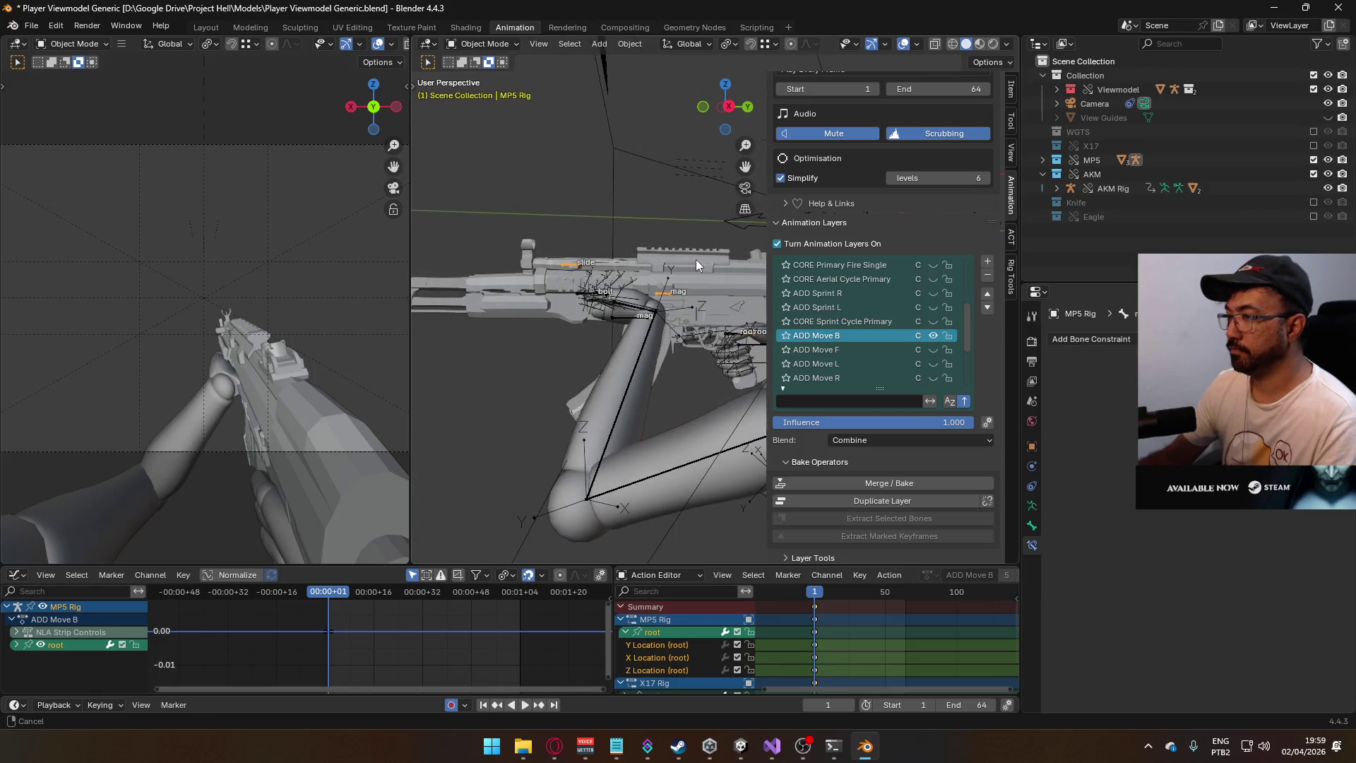
click(575, 295)
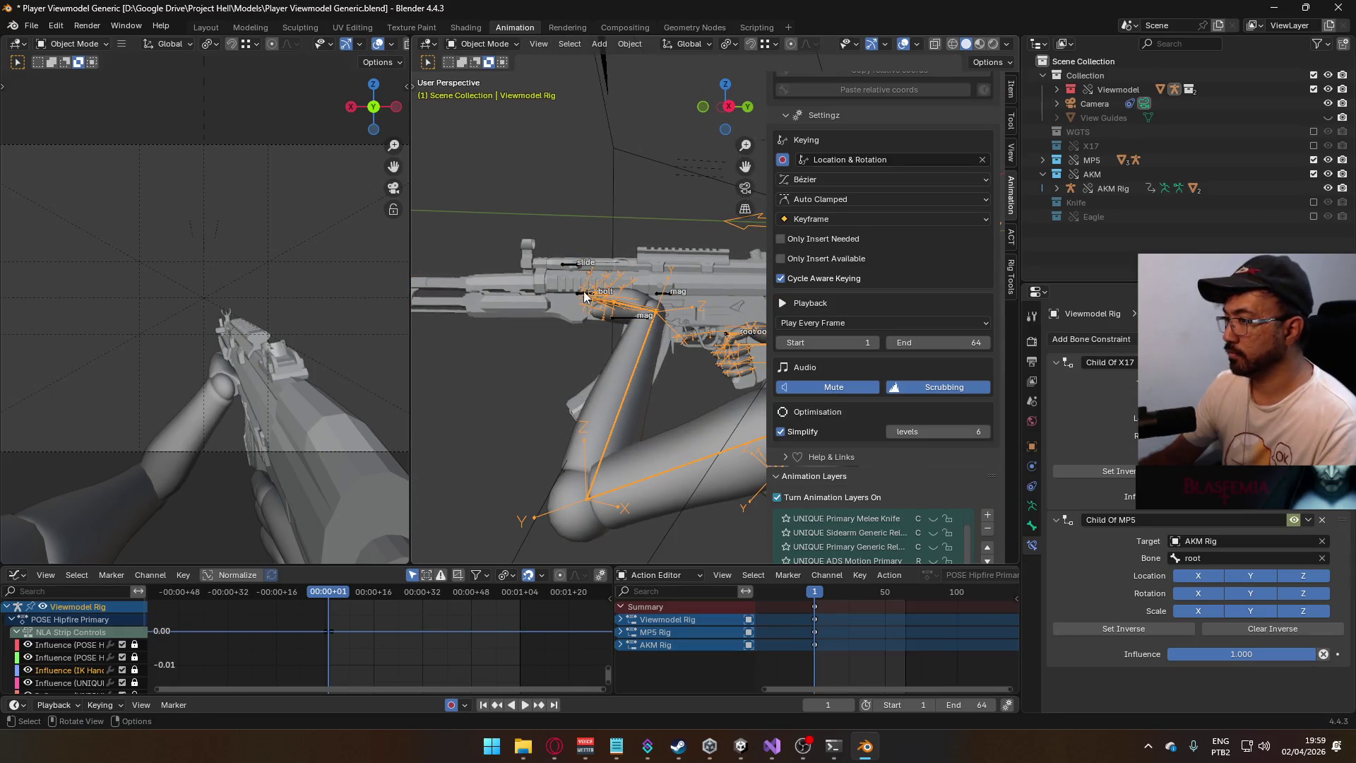
click(579, 296)
scroll(938, 452, down, 4)
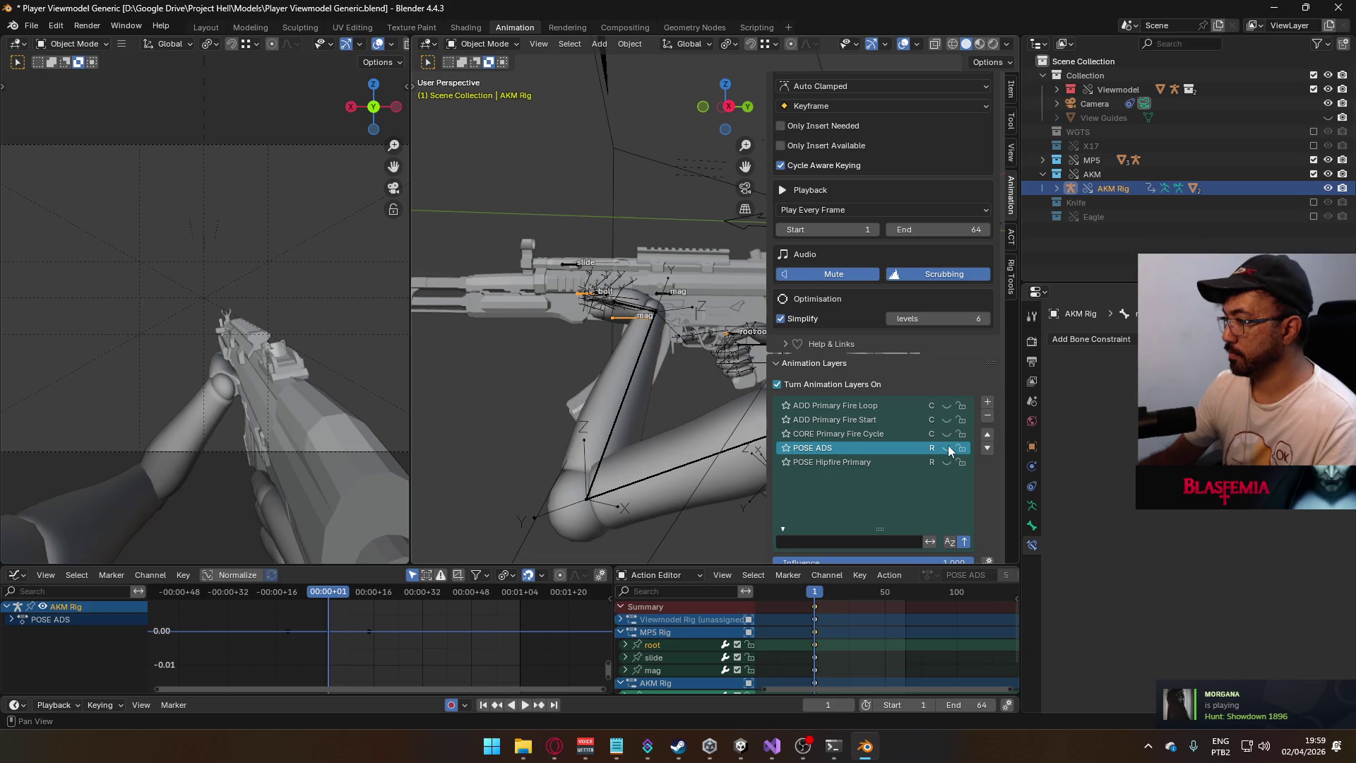
click(947, 448)
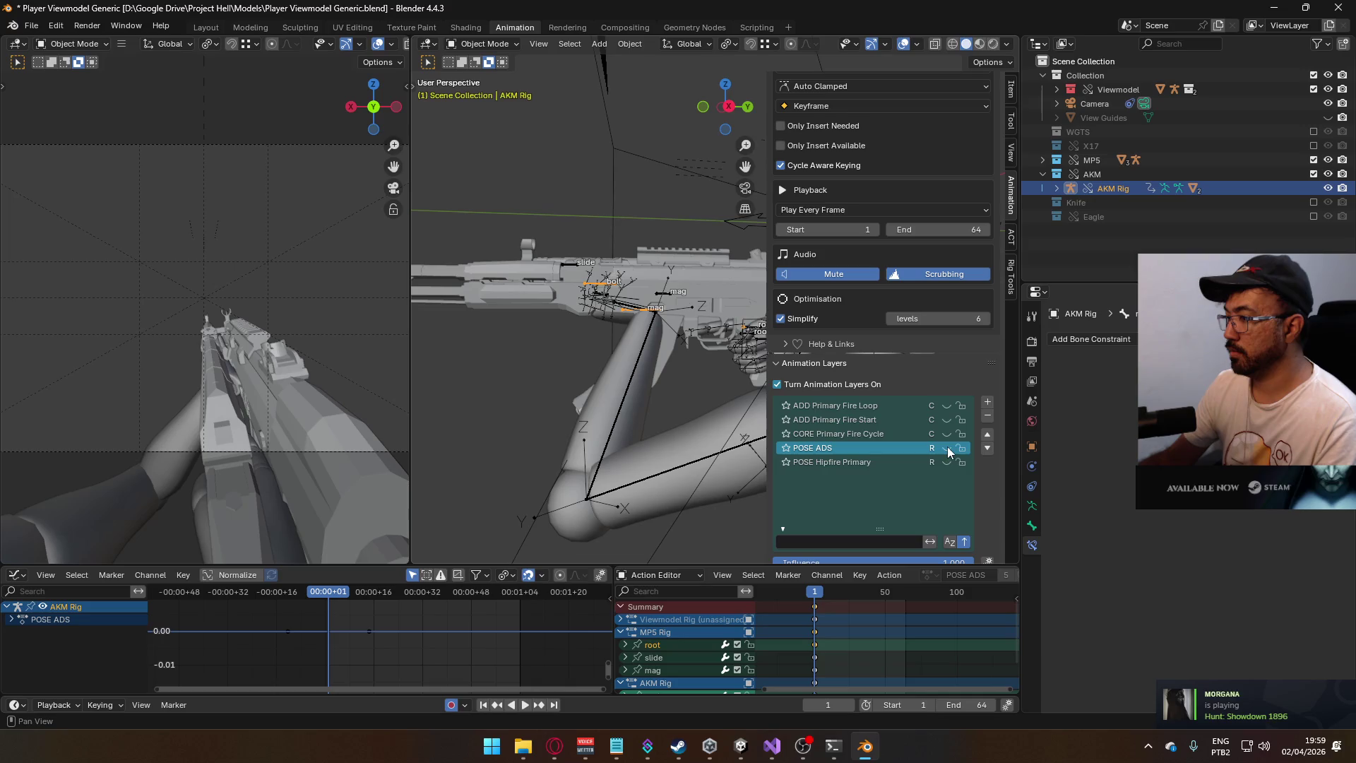
click(947, 447)
click(946, 462)
double_click(946, 448)
click(946, 448)
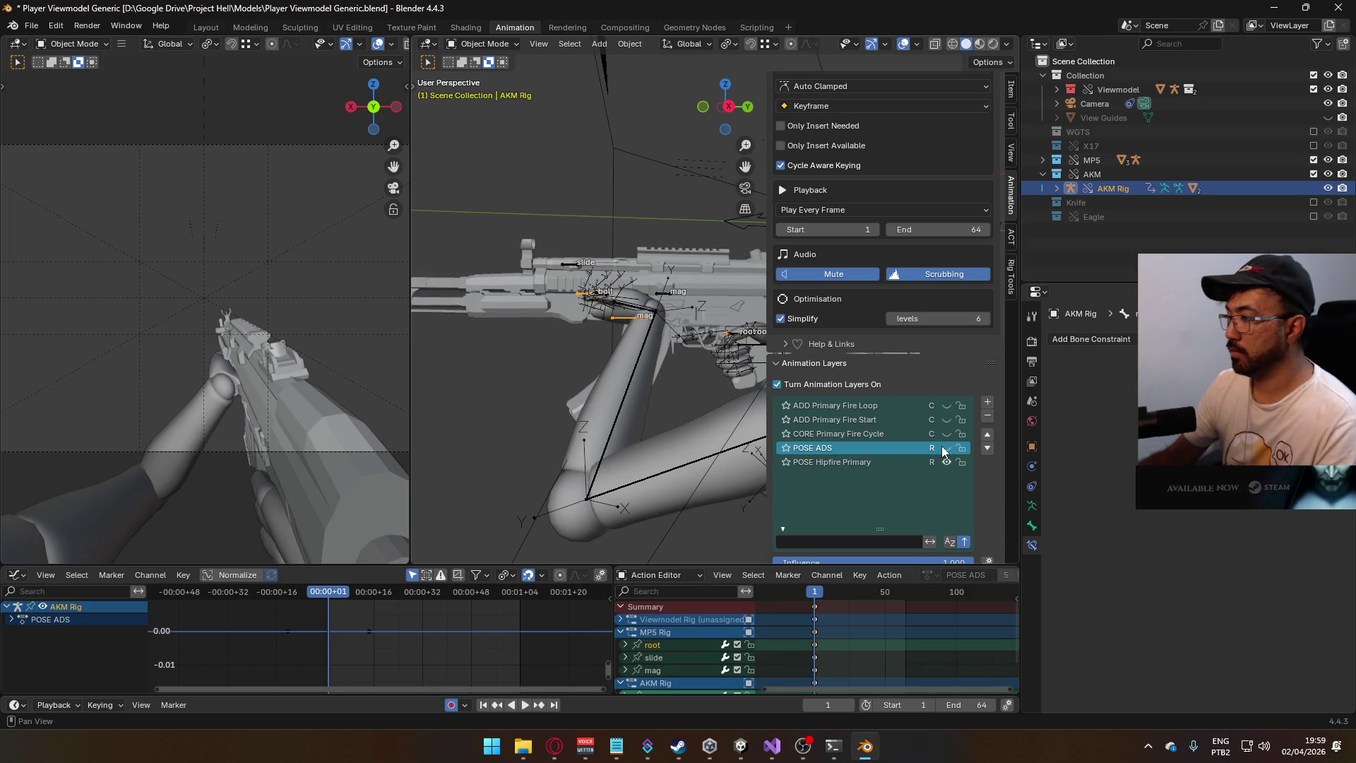
- Enable ADD Primary Fire Start, preview the firing animation, and return to frame 1
click(945, 421)
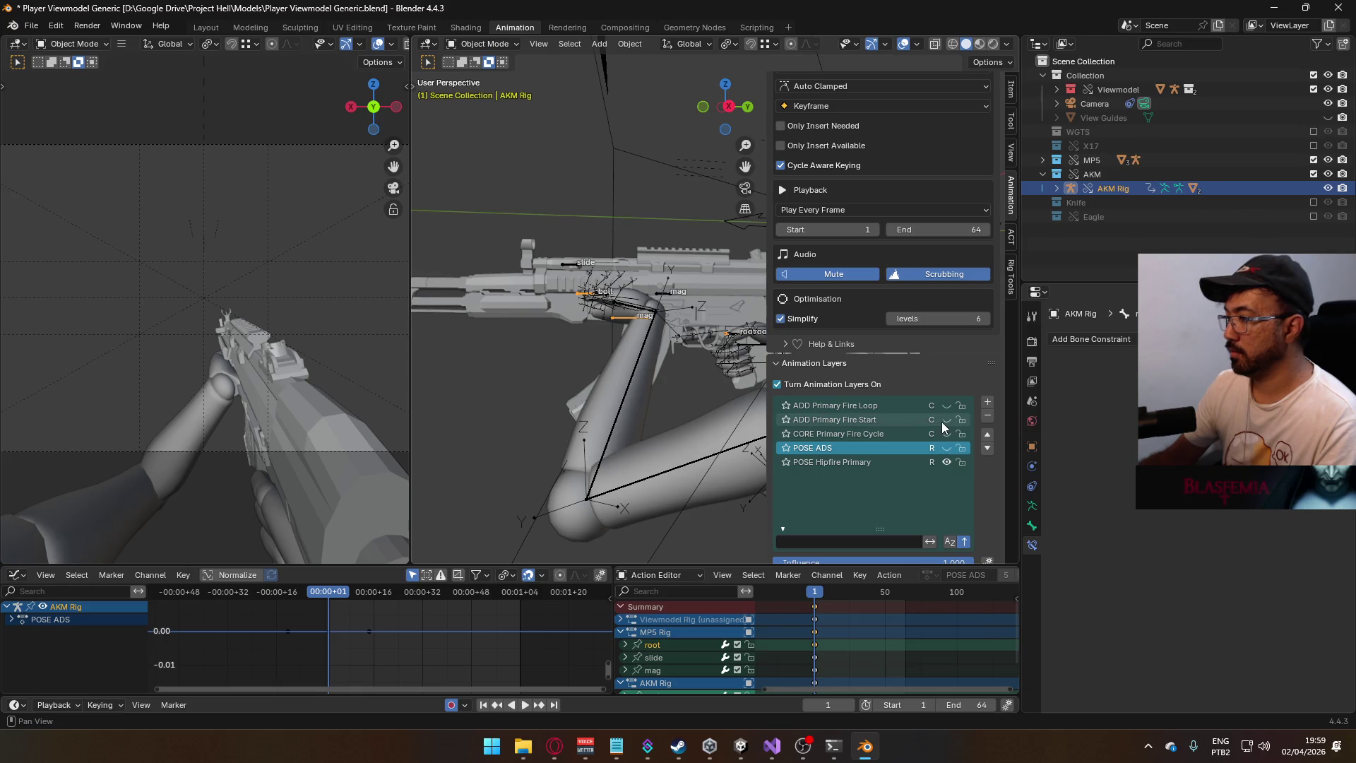
click(856, 420)
key(space)
click(968, 593)
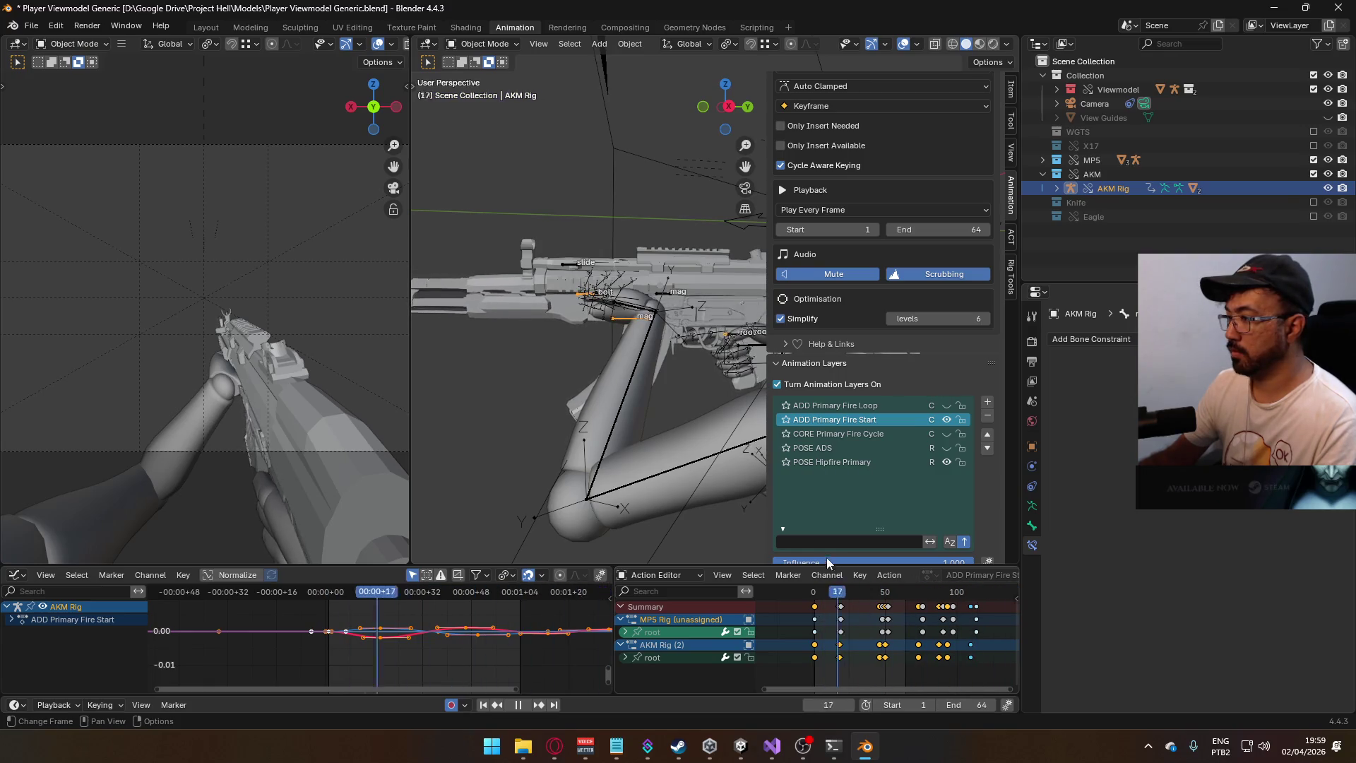
key(Escape)
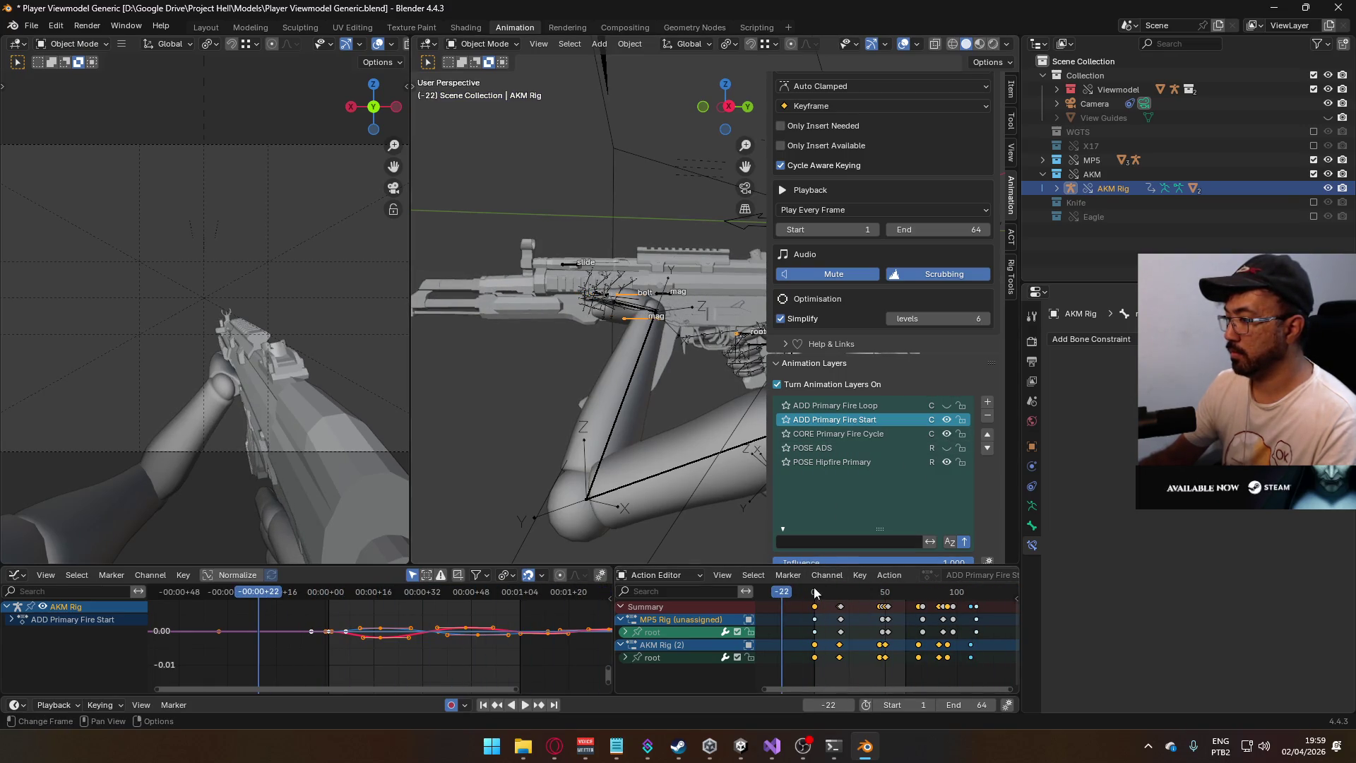
key(space)
click(814, 591)
drag(812, 584, 815, 583)
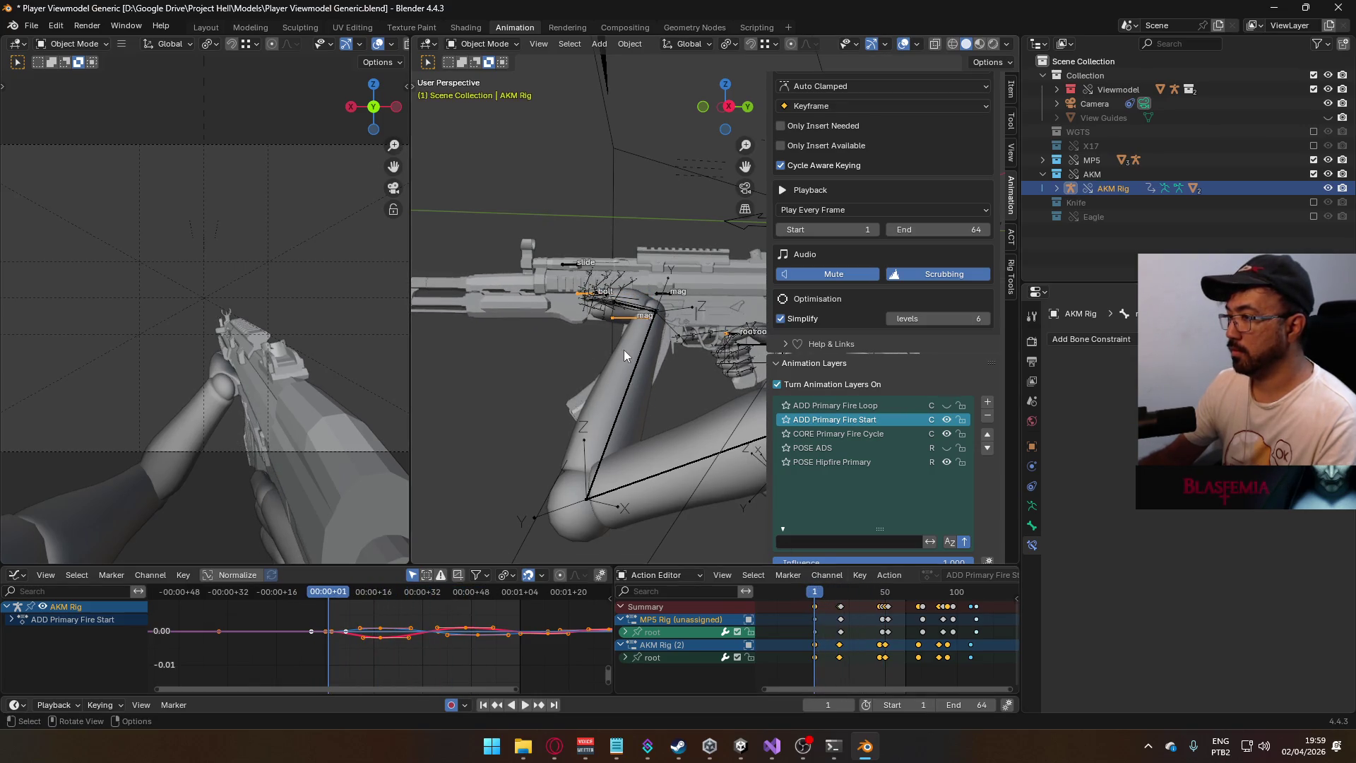
middle_drag(626, 316, 630, 326)
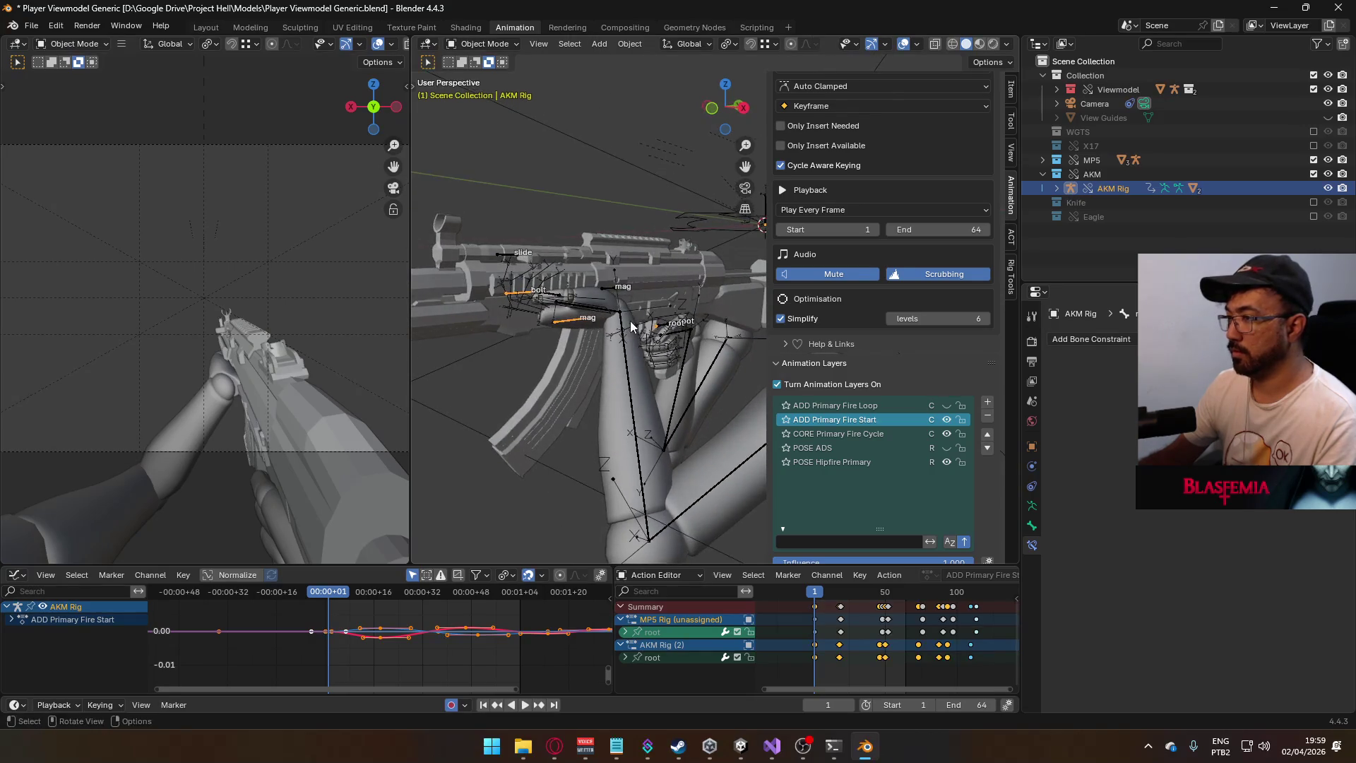
click(607, 319)
click(484, 44)
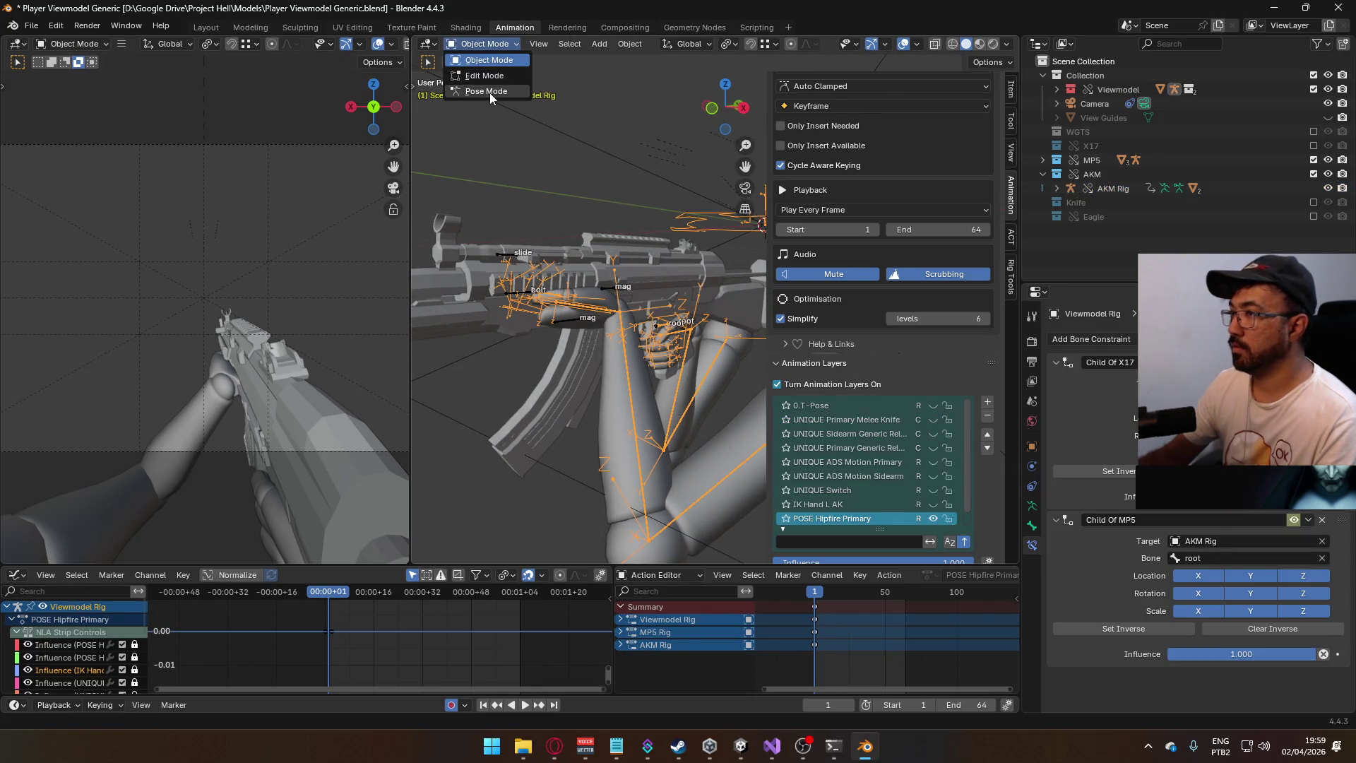
- In Pose Mode, retarget HandIK.L's Child Of MP5 constraint to AKM Rig and hide the MP5 collection
click(489, 92)
click(600, 317)
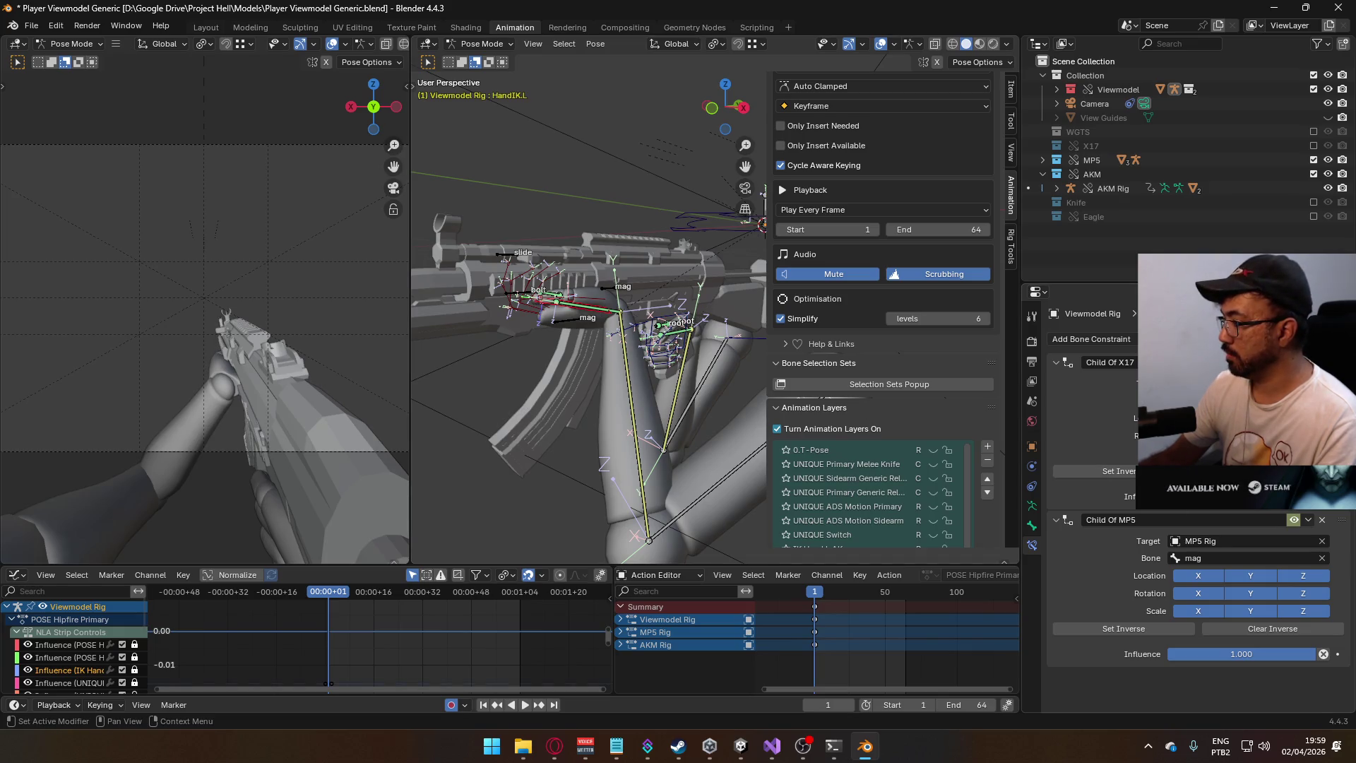
click(1200, 545)
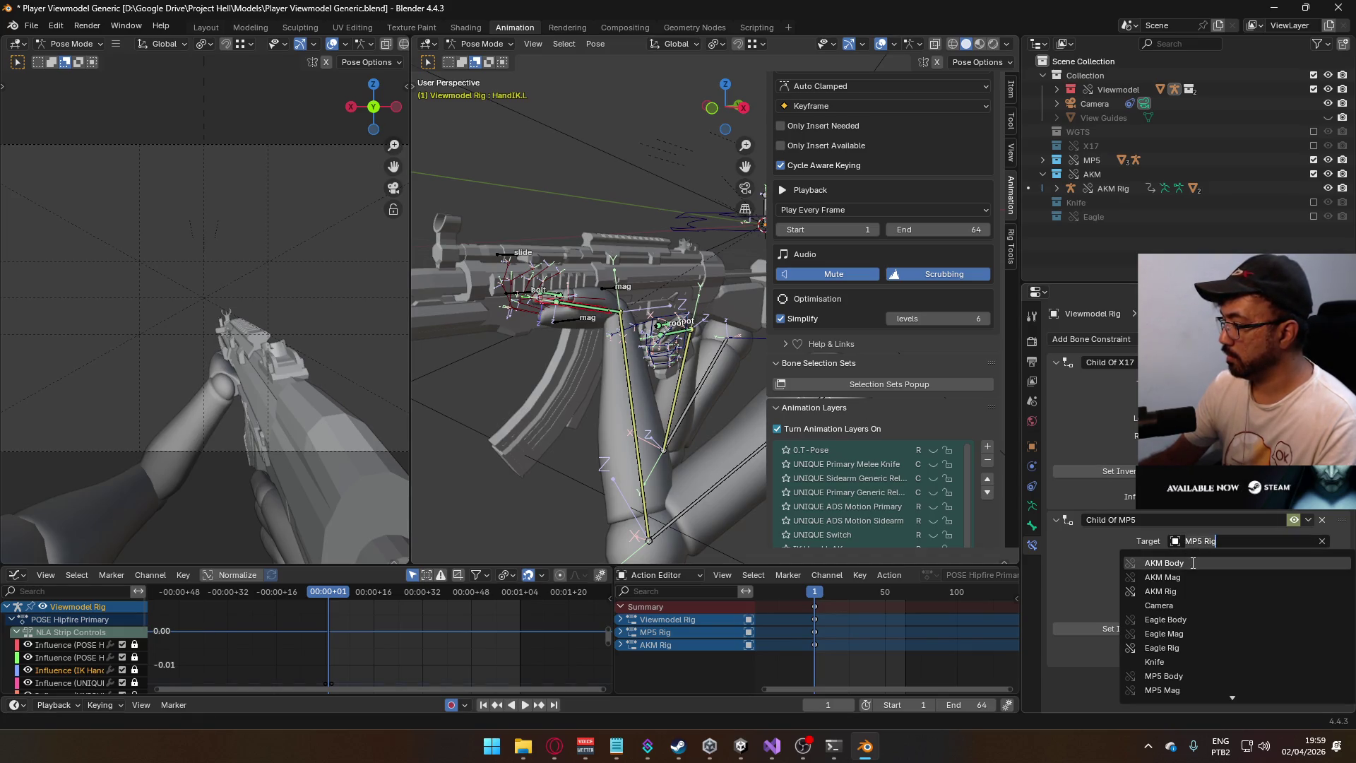
click(1188, 591)
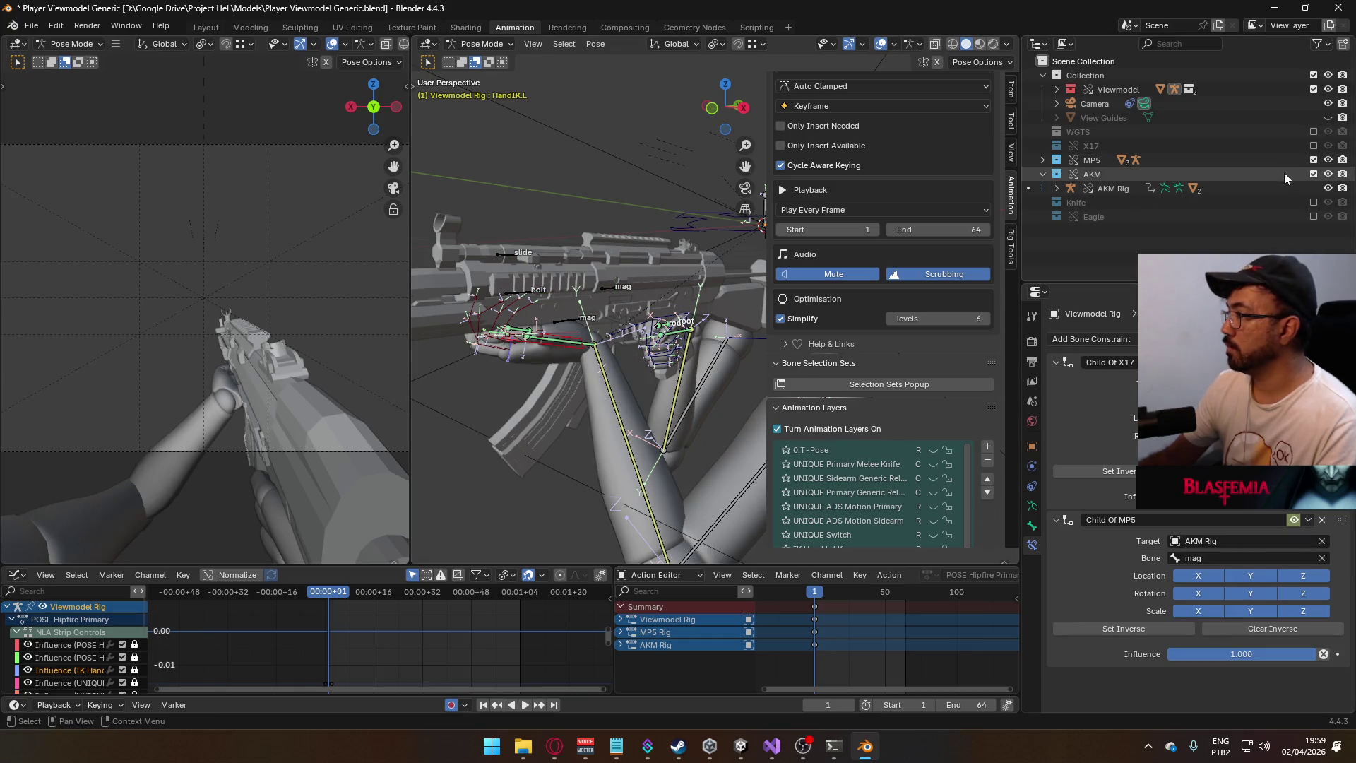
click(1313, 159)
- Turn on the IK Hand L AK layer, checking the left hand with it toggled, then make AKM Rig active
scroll(864, 481, down, 1)
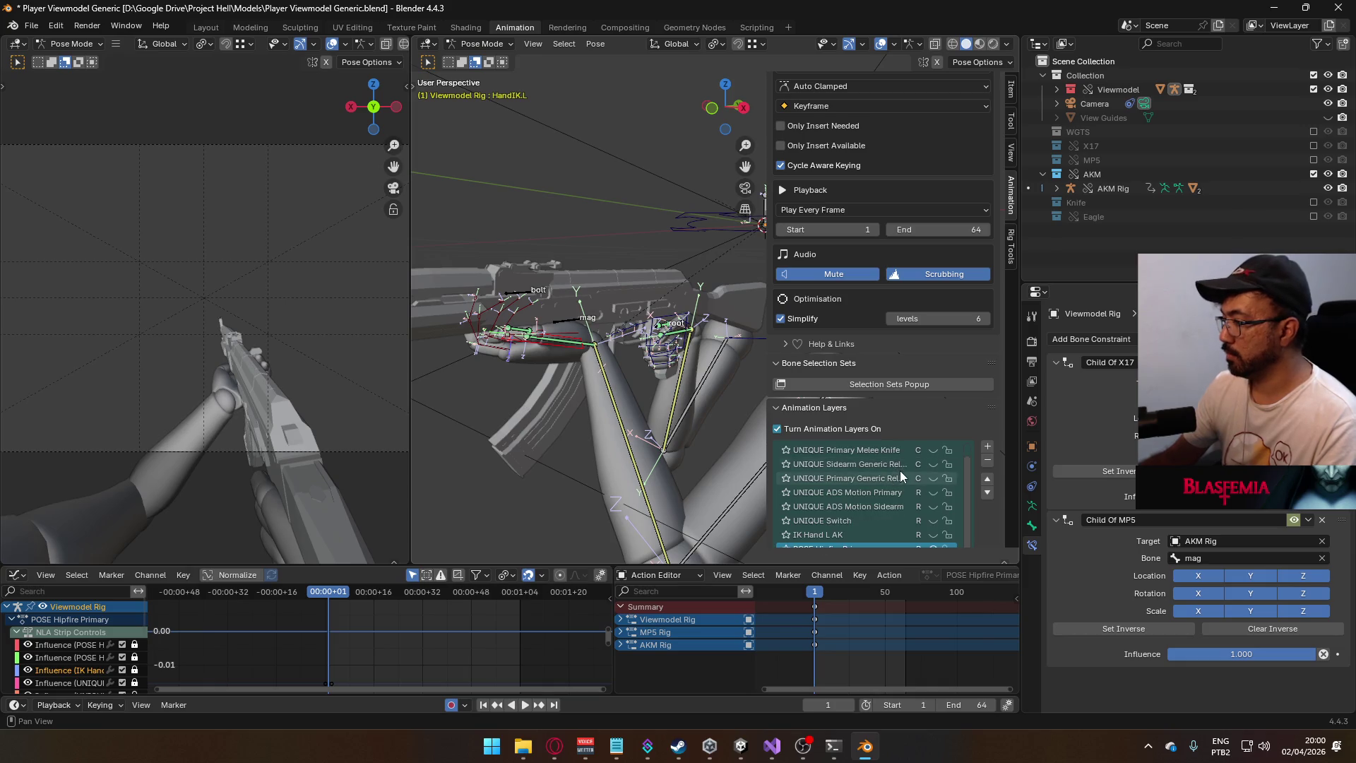
click(934, 536)
mouse_move(608, 332)
middle_down()
mouse_move(660, 341)
mouse_move(622, 360)
middle_up()
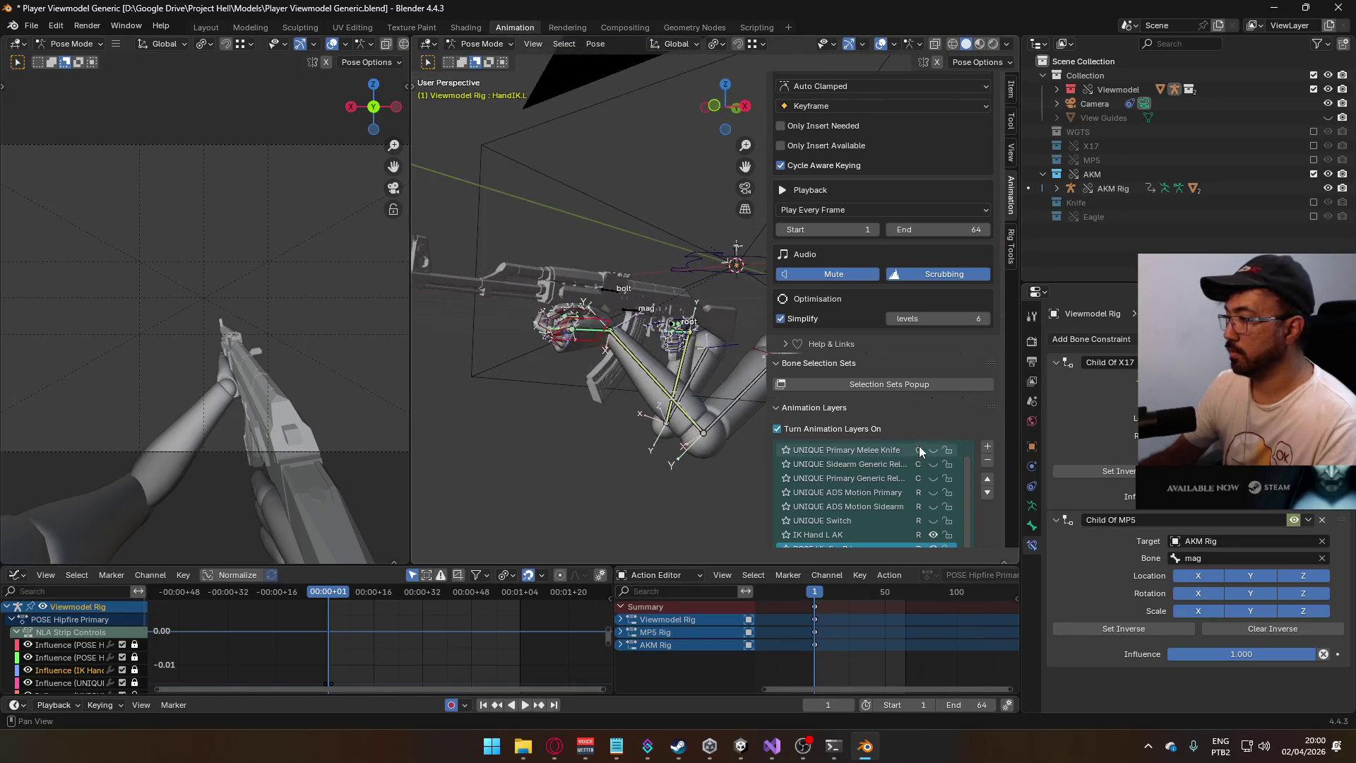
scroll(973, 488, down, 3)
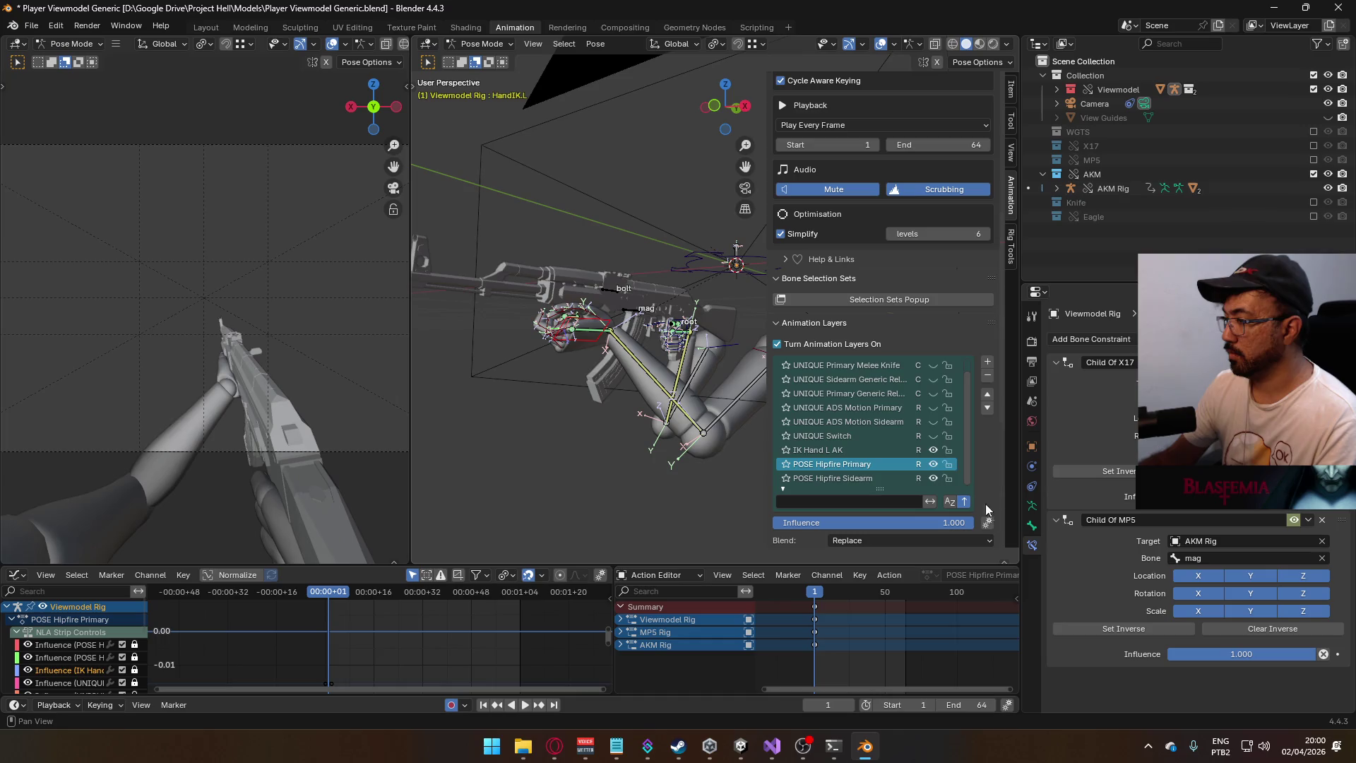
click(933, 452)
click(933, 452)
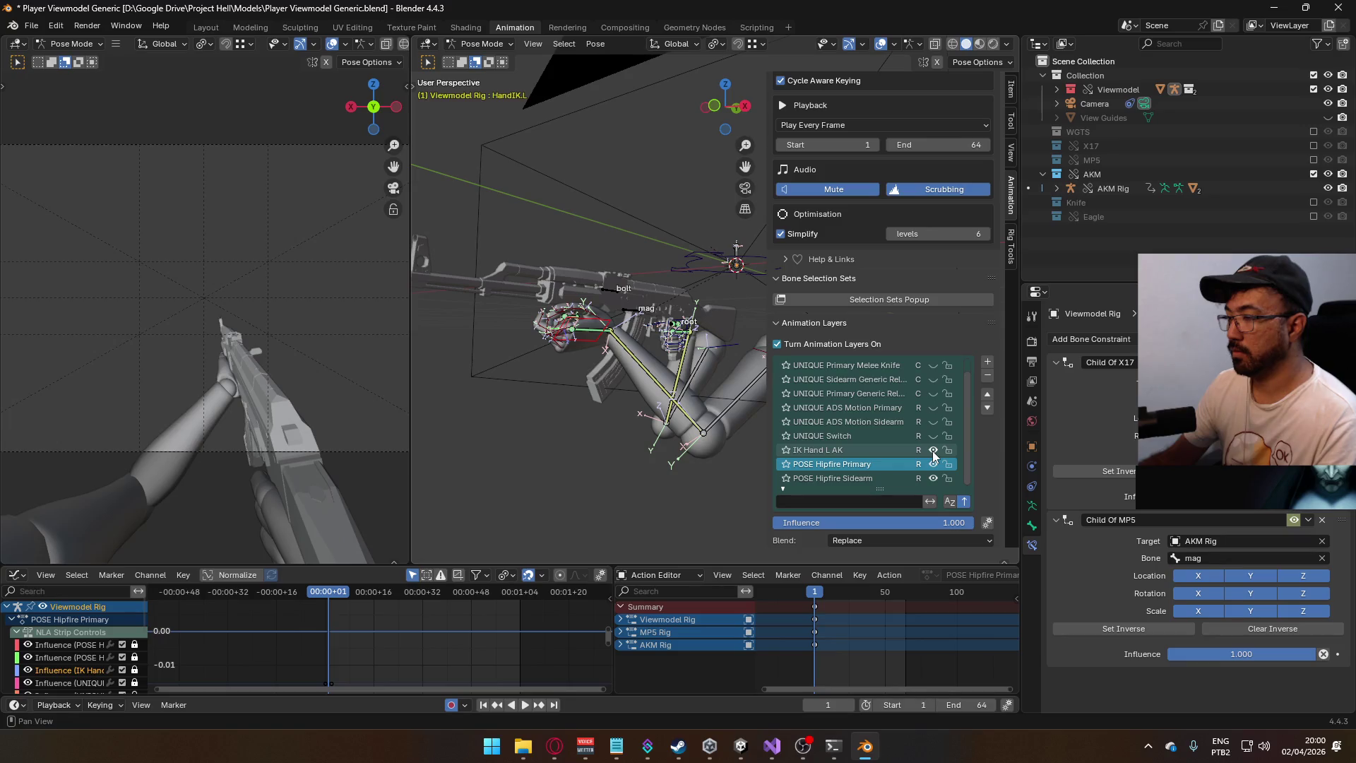
middle_drag(621, 360, 617, 369)
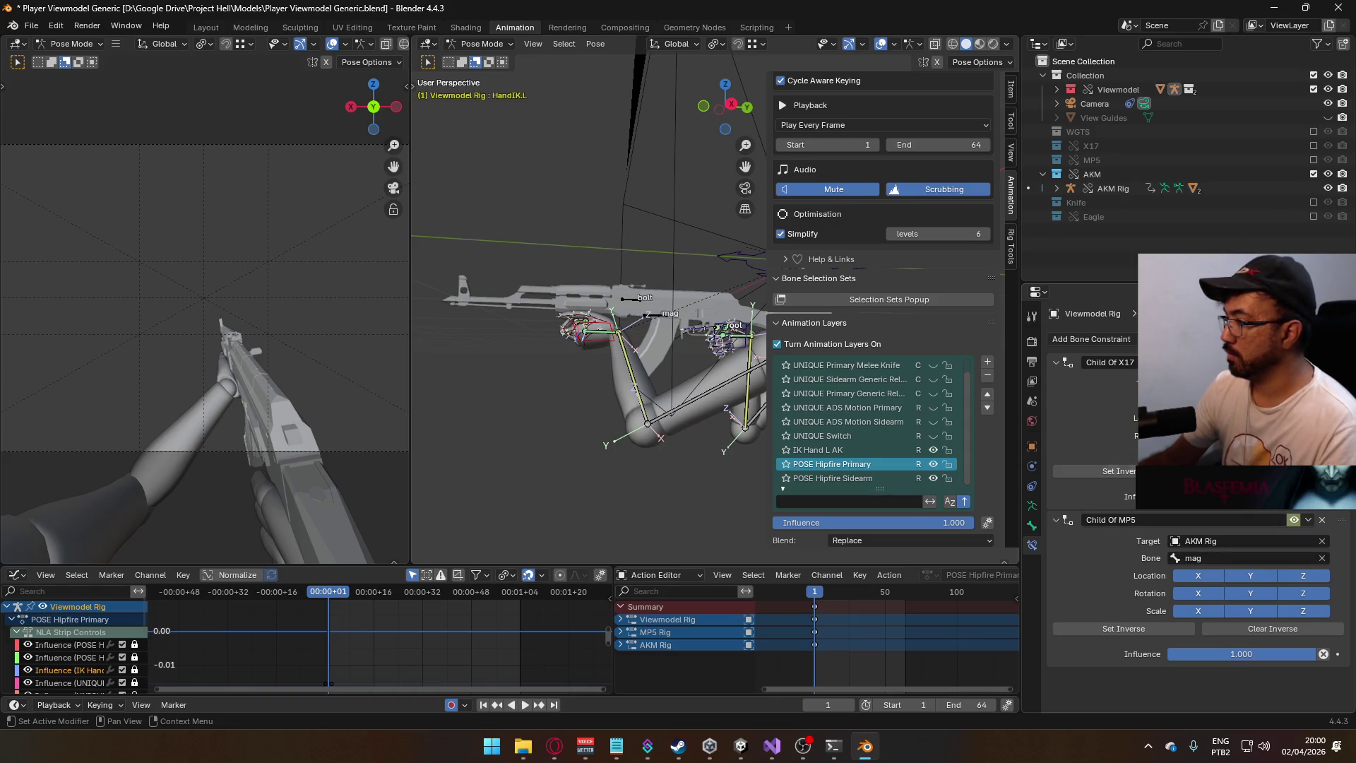
click(480, 43)
click(480, 59)
click(667, 320)
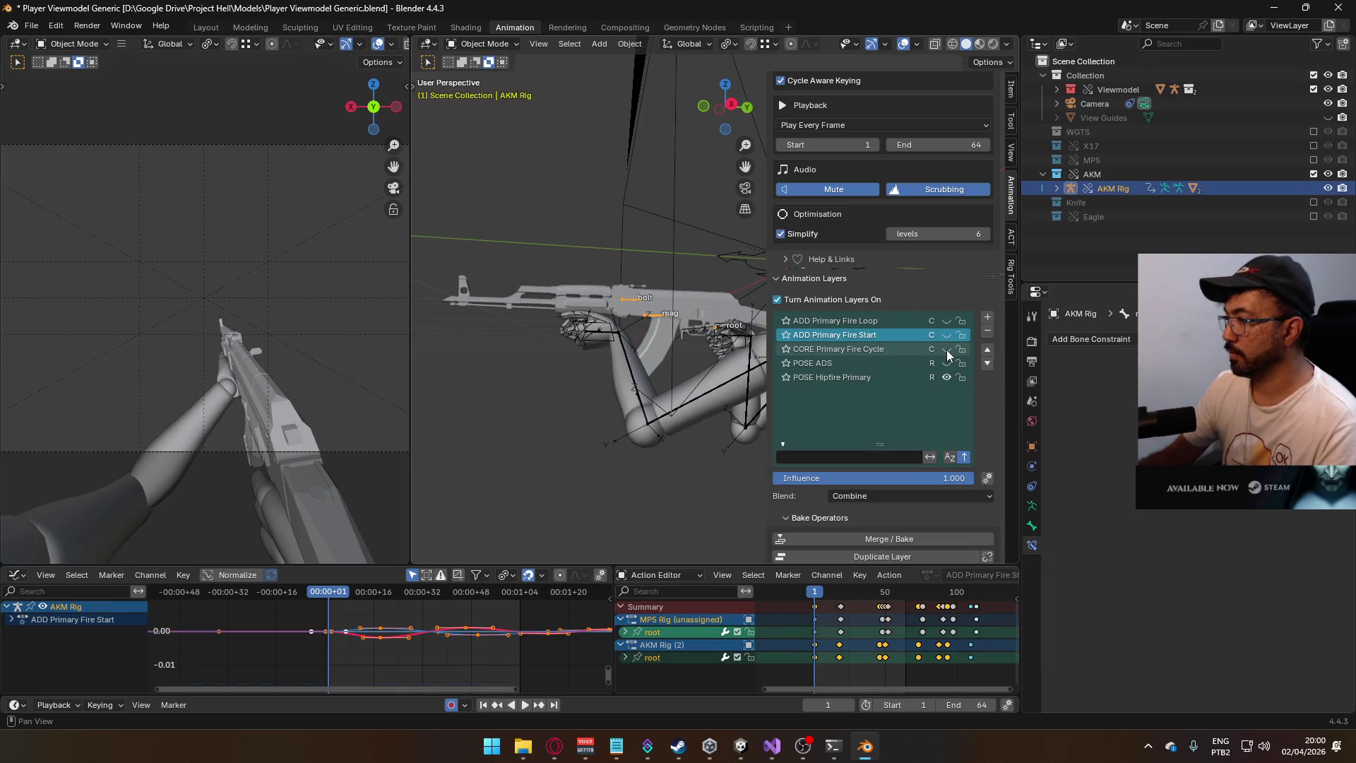
- Make POSE Hipfire Primary the active layer and toggle IK Hand L AK to compare hand positions
click(891, 377)
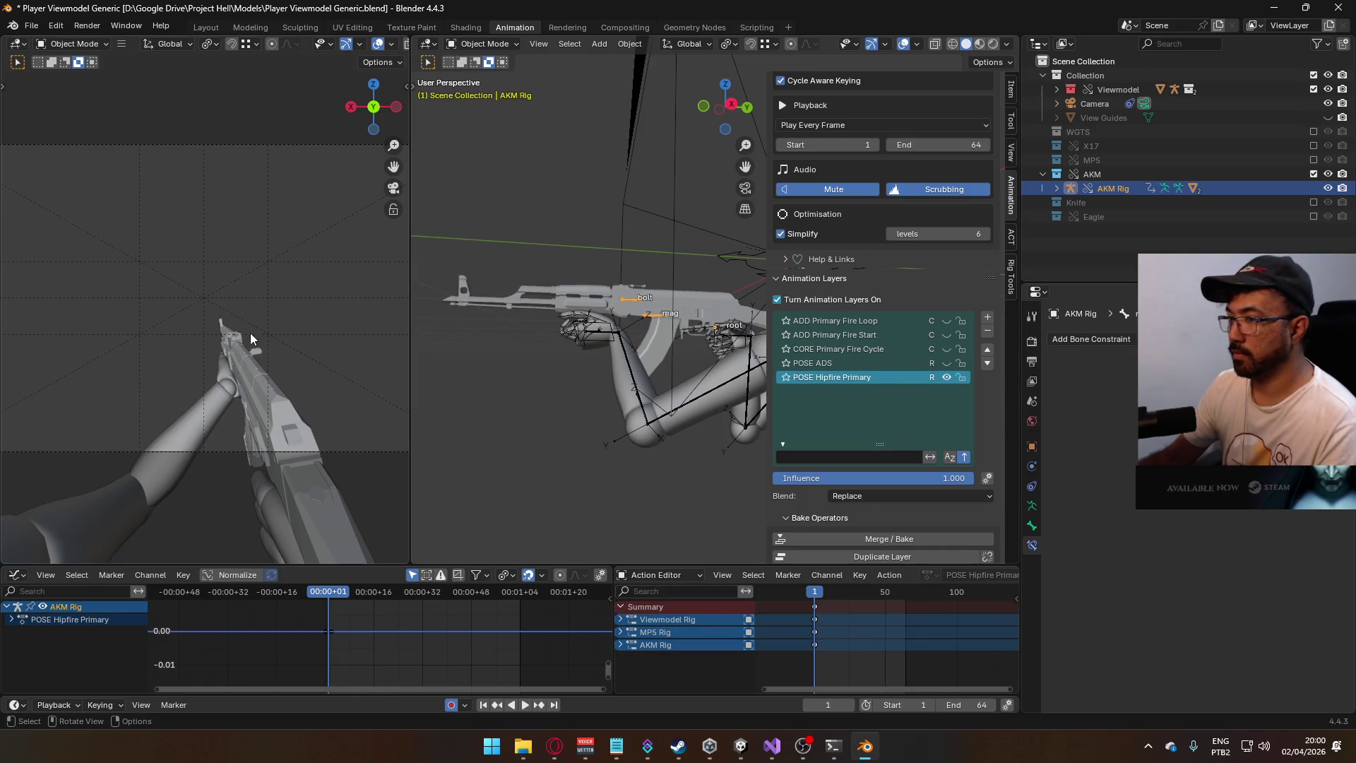
mouse_move(596, 348)
middle_down()
mouse_move(701, 360)
mouse_move(772, 345)
mouse_move(731, 363)
mouse_move(600, 336)
middle_up()
click(599, 336)
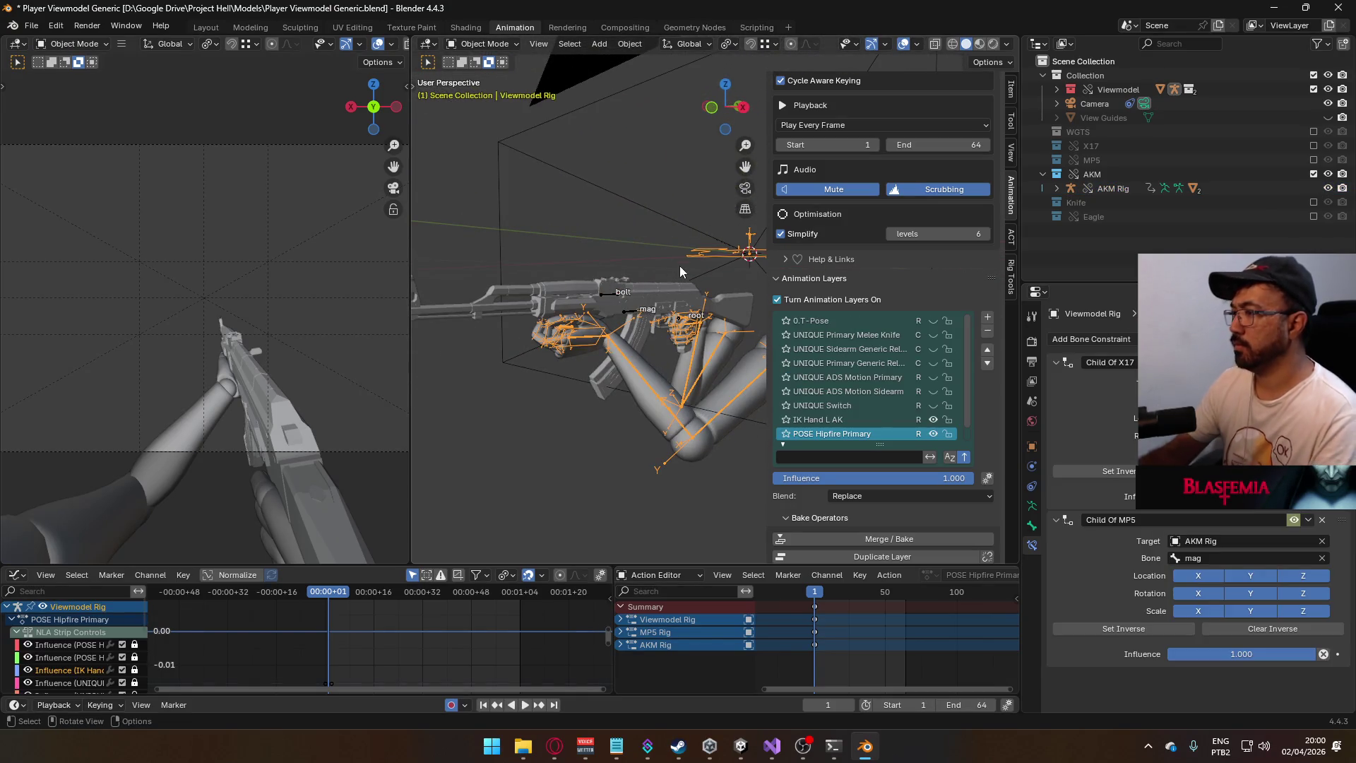
click(933, 406)
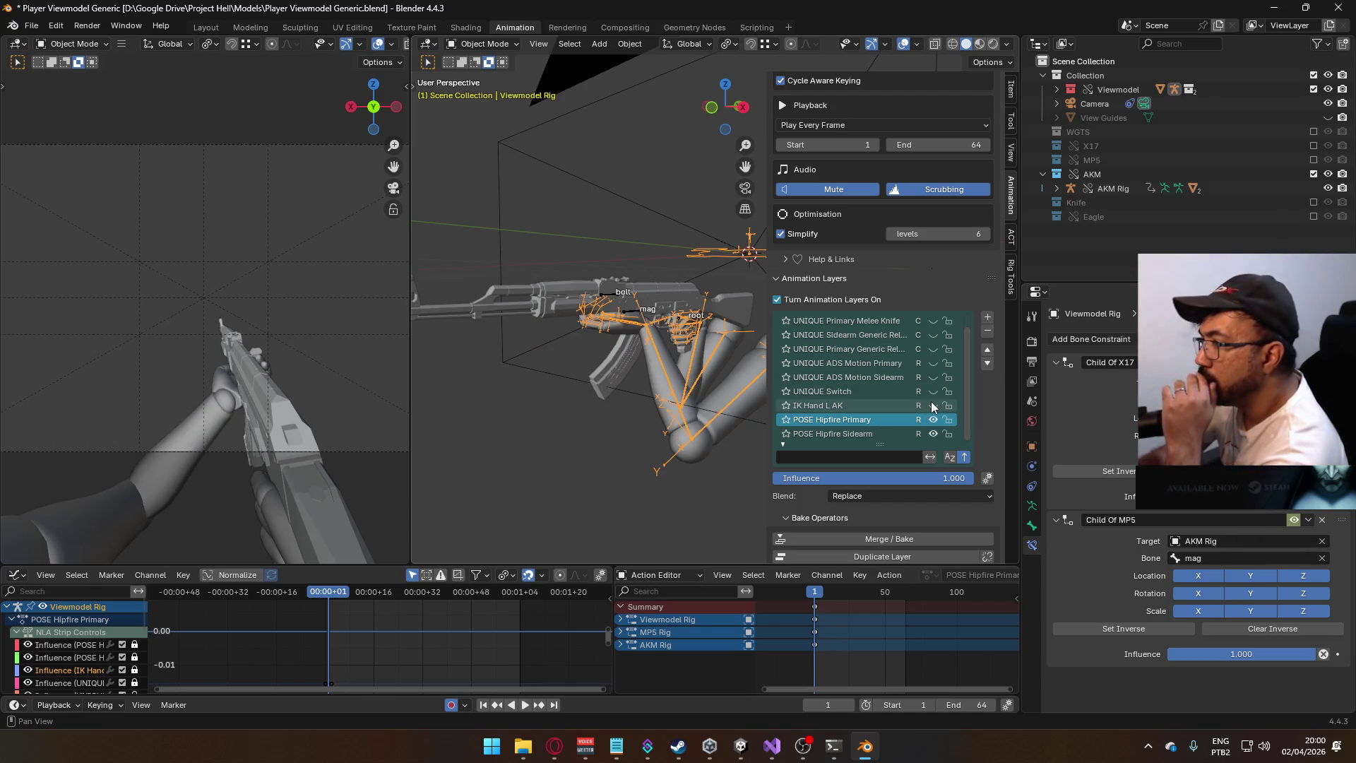
click(933, 406)
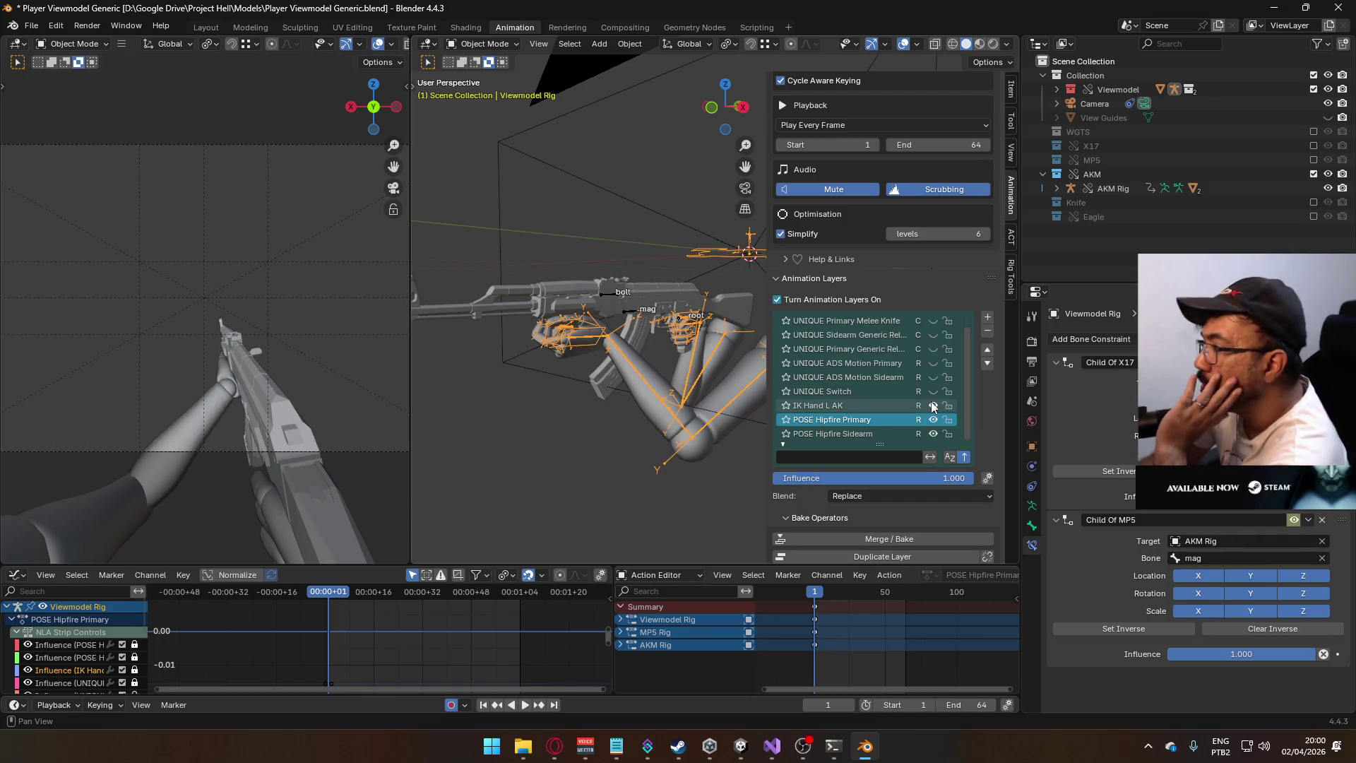
click(933, 406)
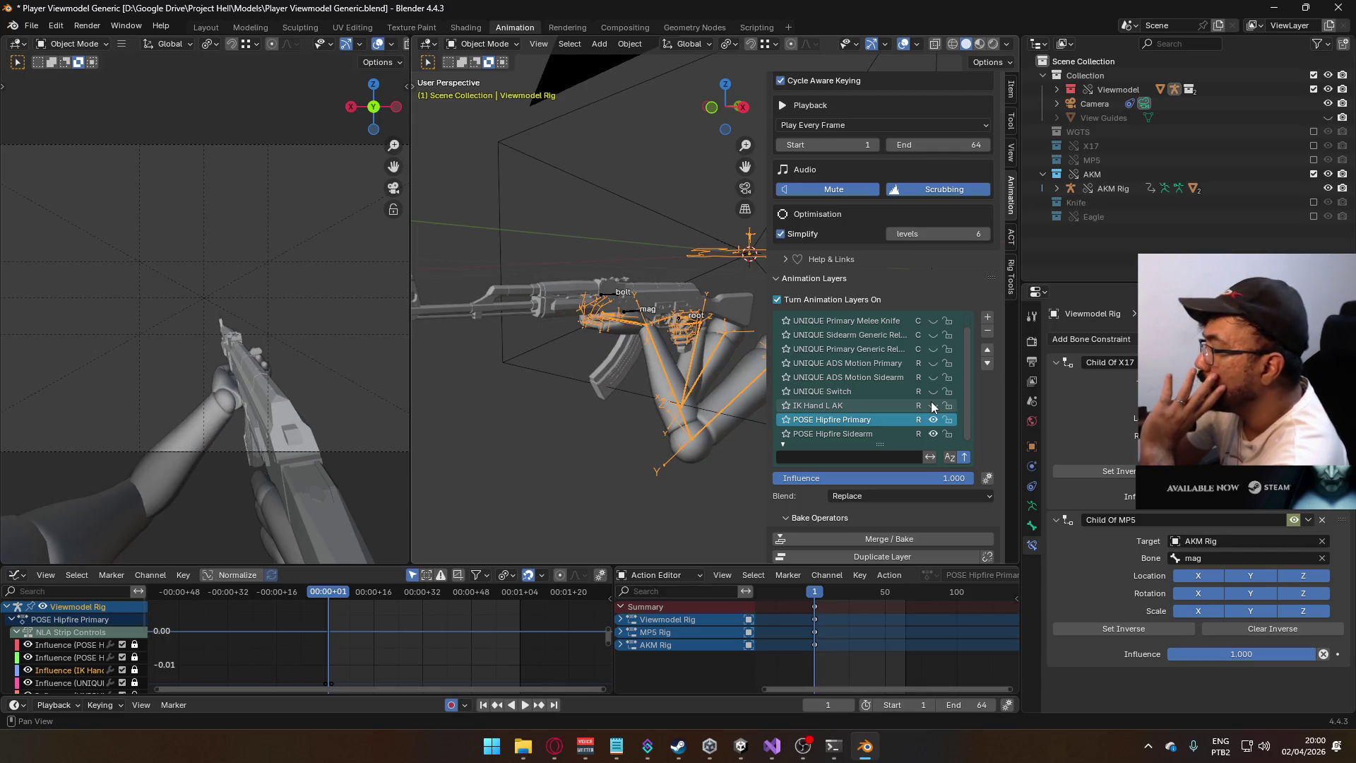
click(934, 406)
click(934, 406)
scroll(933, 409, up, 1)
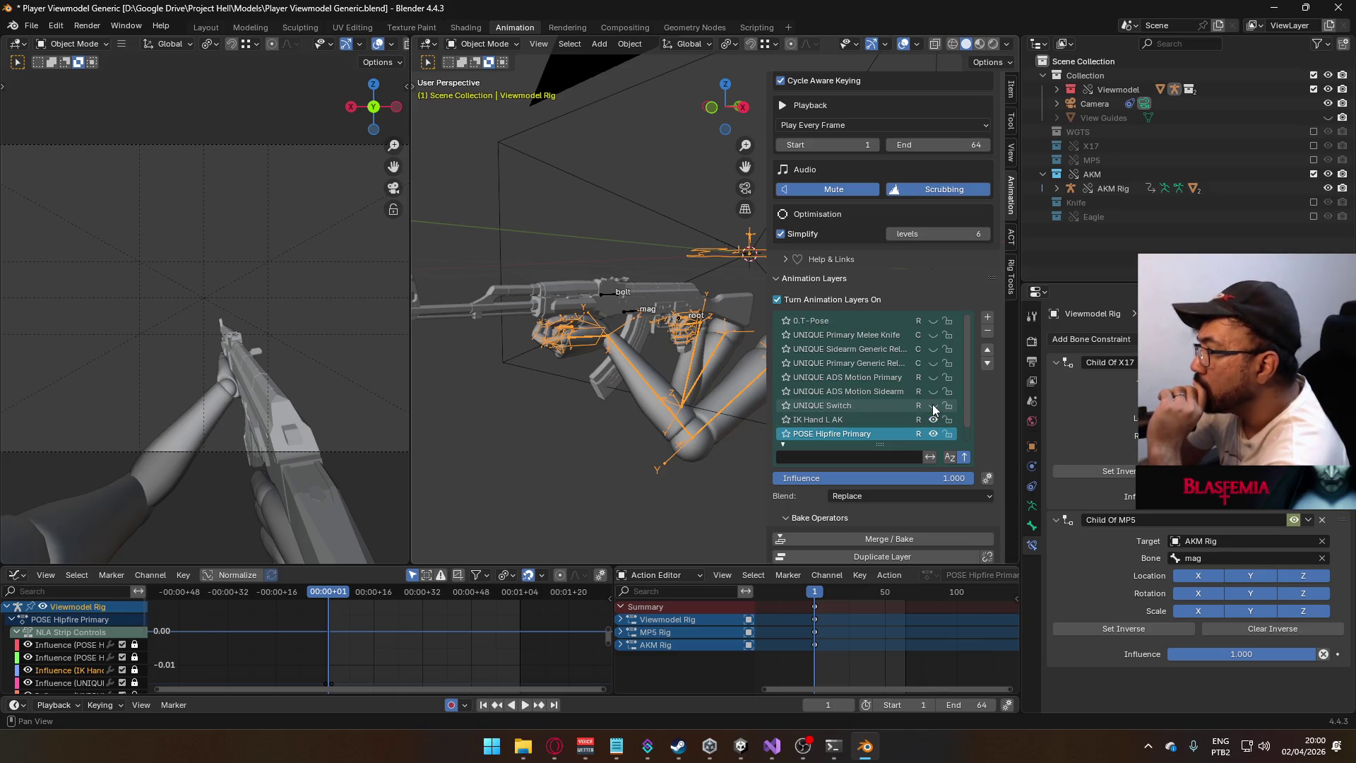
scroll(933, 409, down, 1)
- In Pose Mode, inspect the HandIK.R, HandIK.L and Socket Hand R bones
click(485, 44)
click(498, 92)
click(682, 318)
click(680, 316)
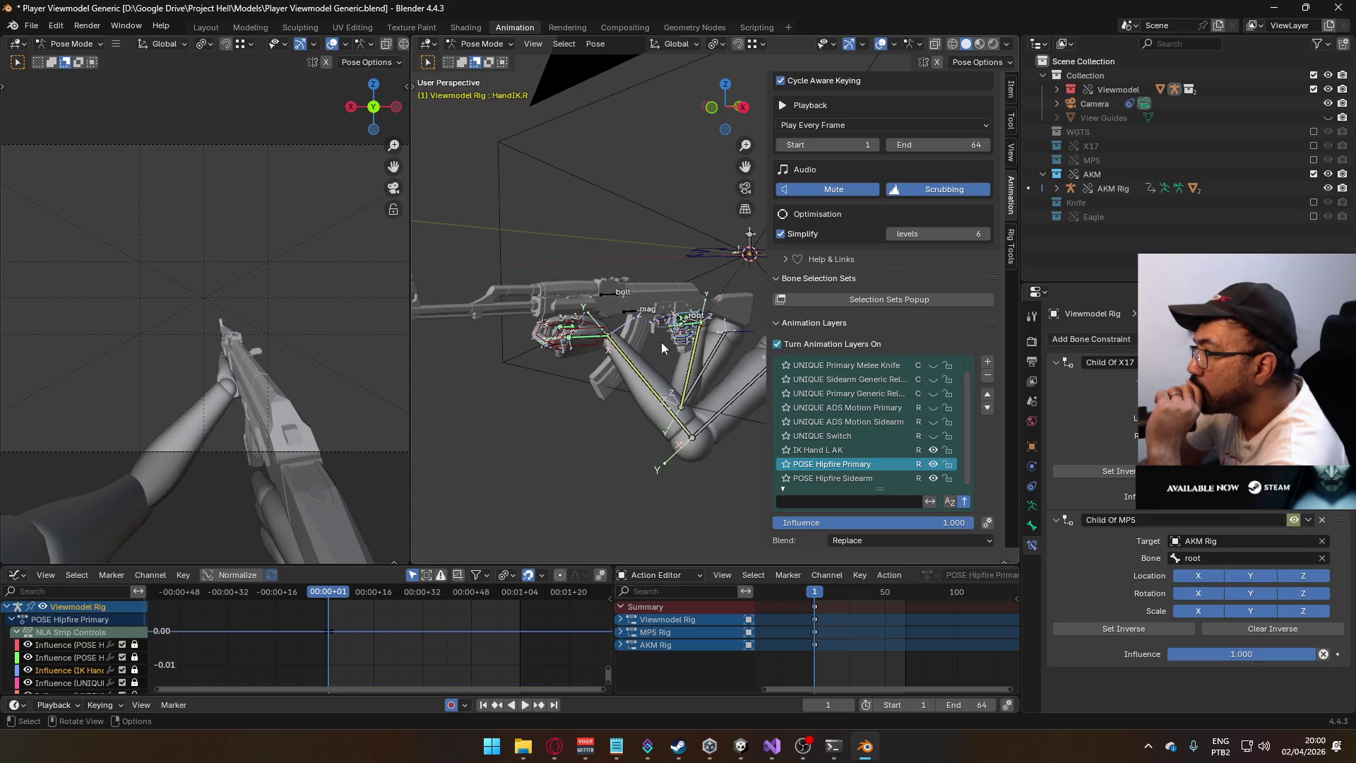
click(601, 331)
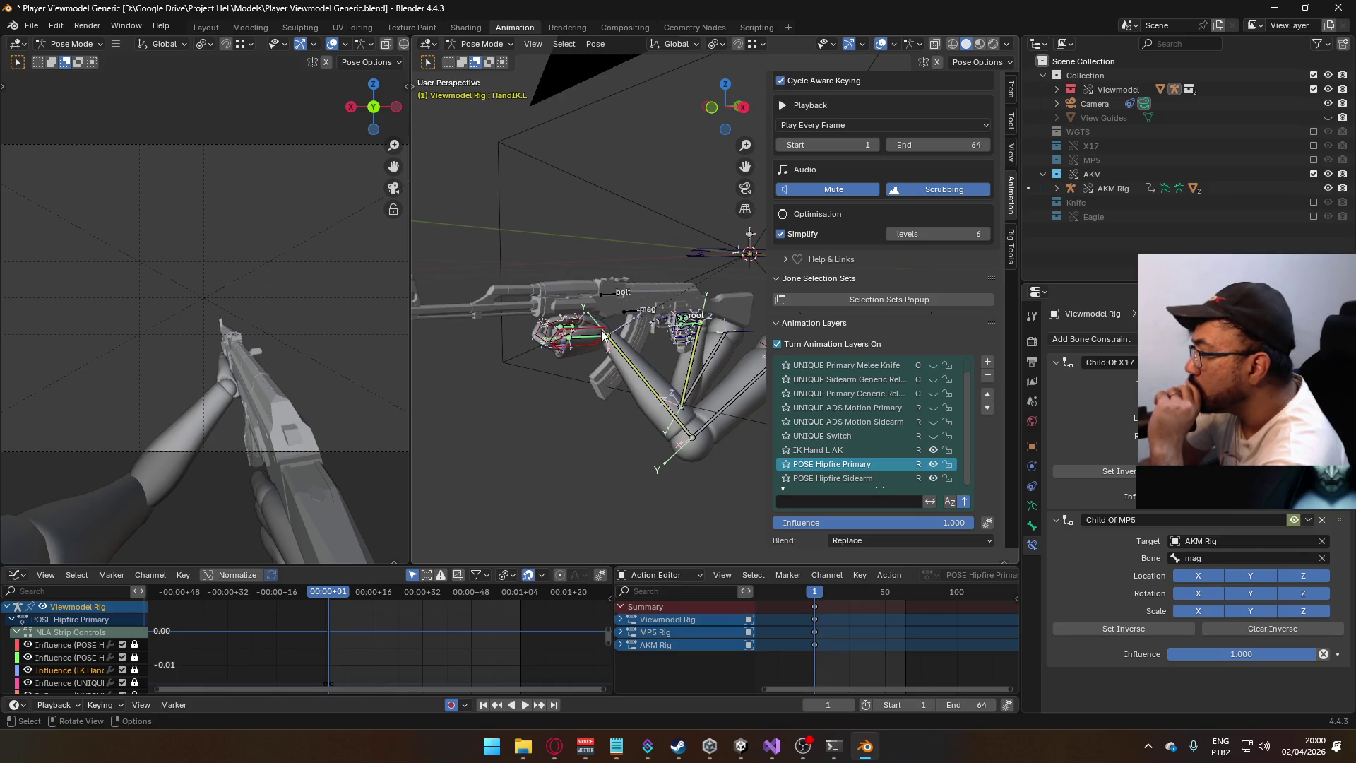
click(681, 317)
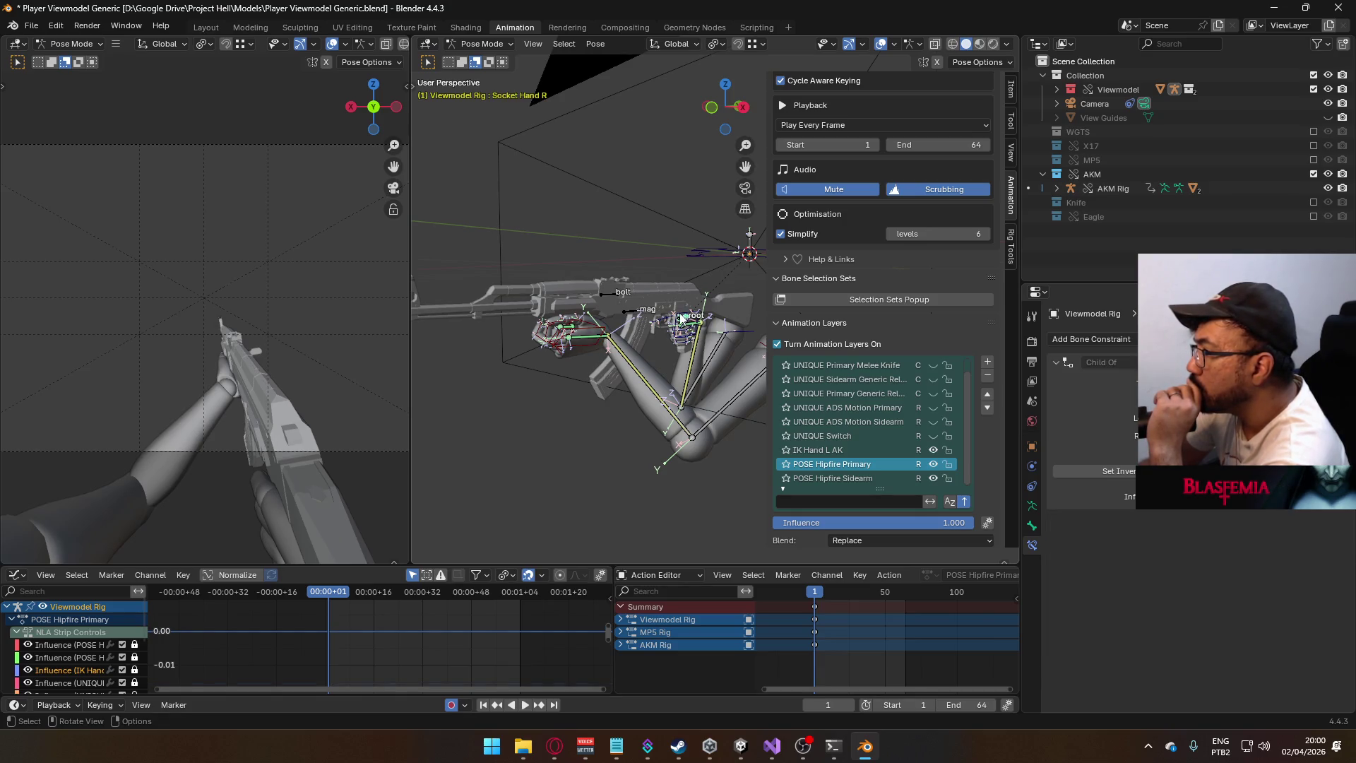
- Make the AKM Rig active in Object Mode with POSE Hipfire Primary shown and POSE ADS hidden
key(ctrl+Tab)
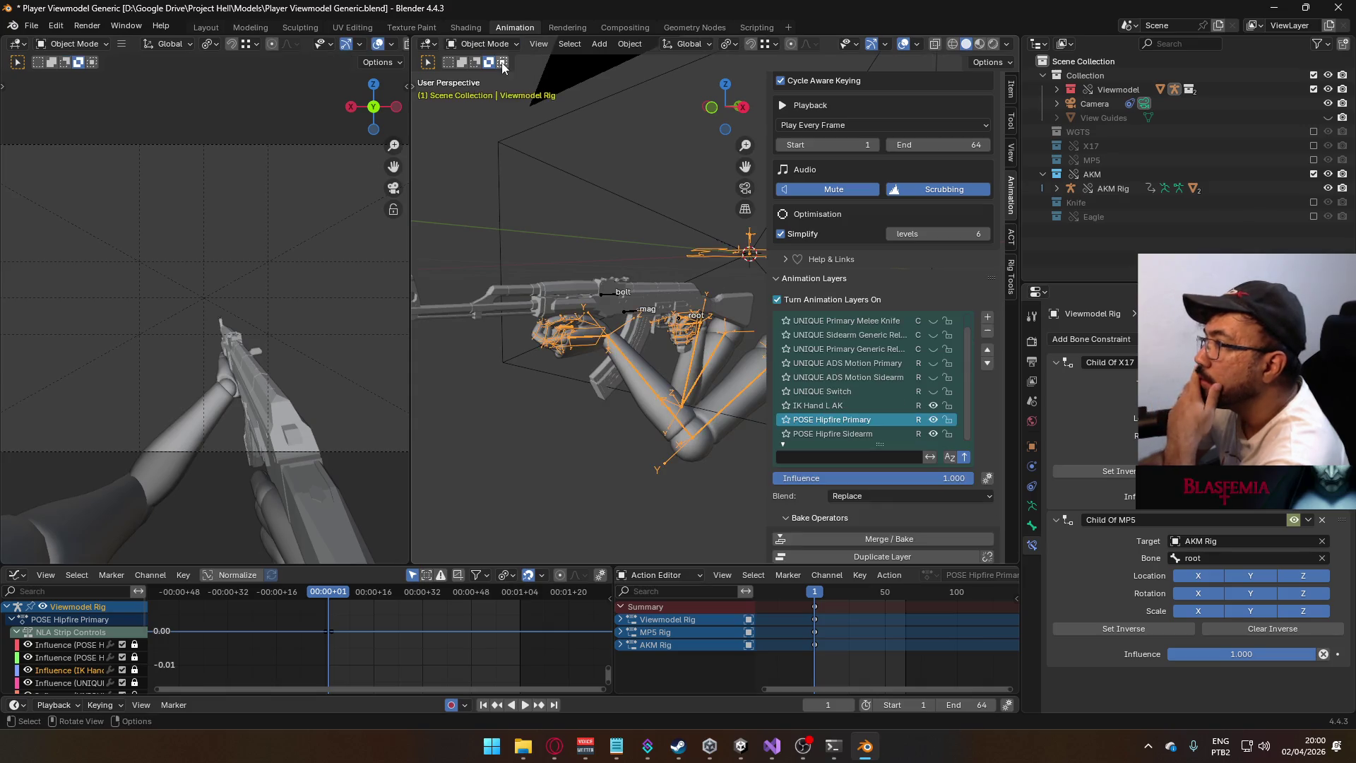
click(635, 316)
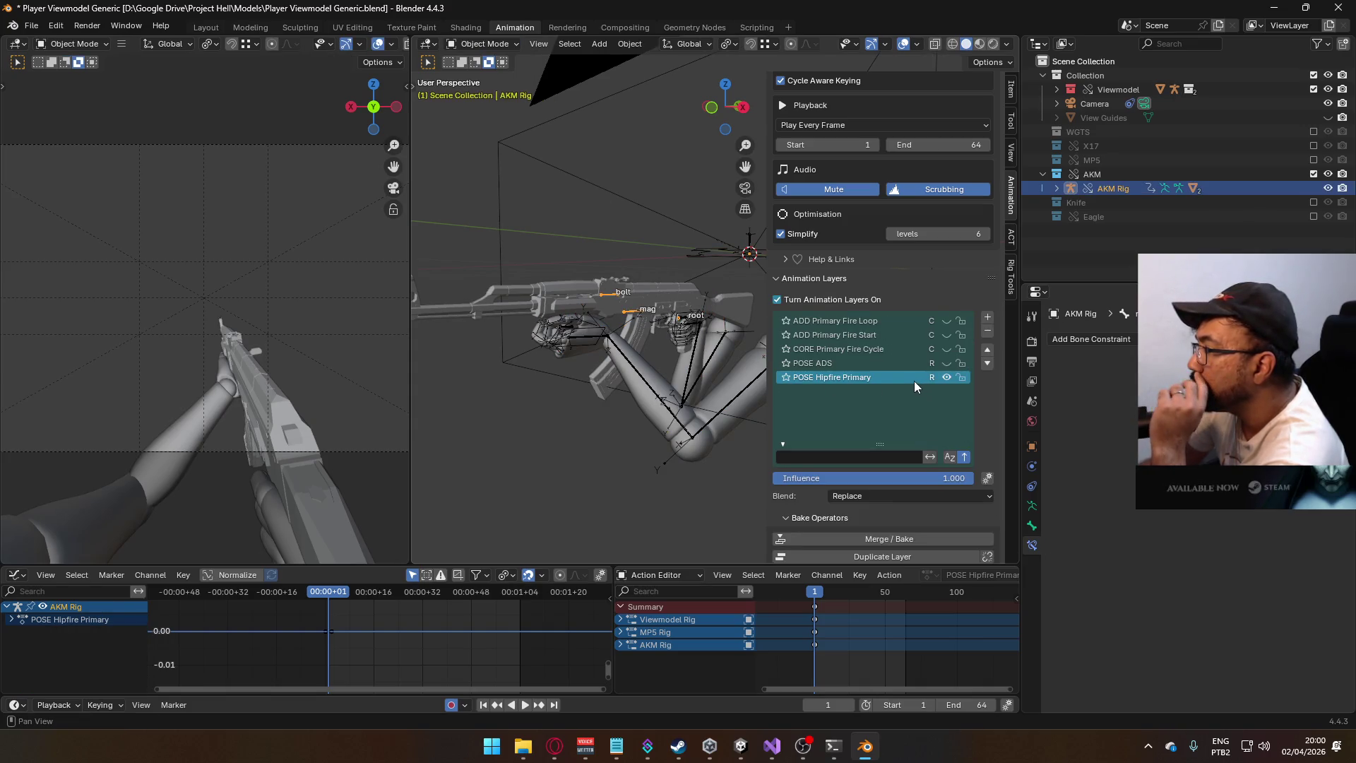
drag(947, 376, 946, 362)
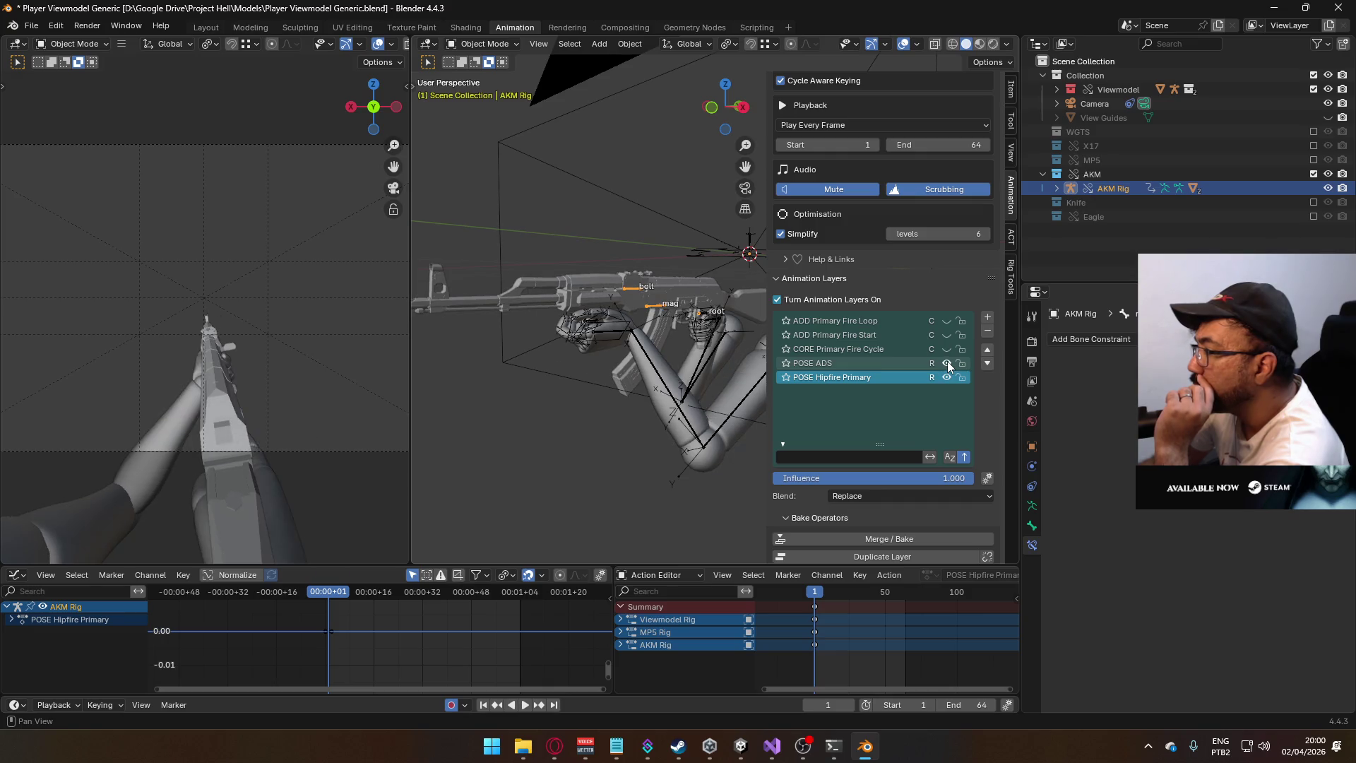
click(947, 362)
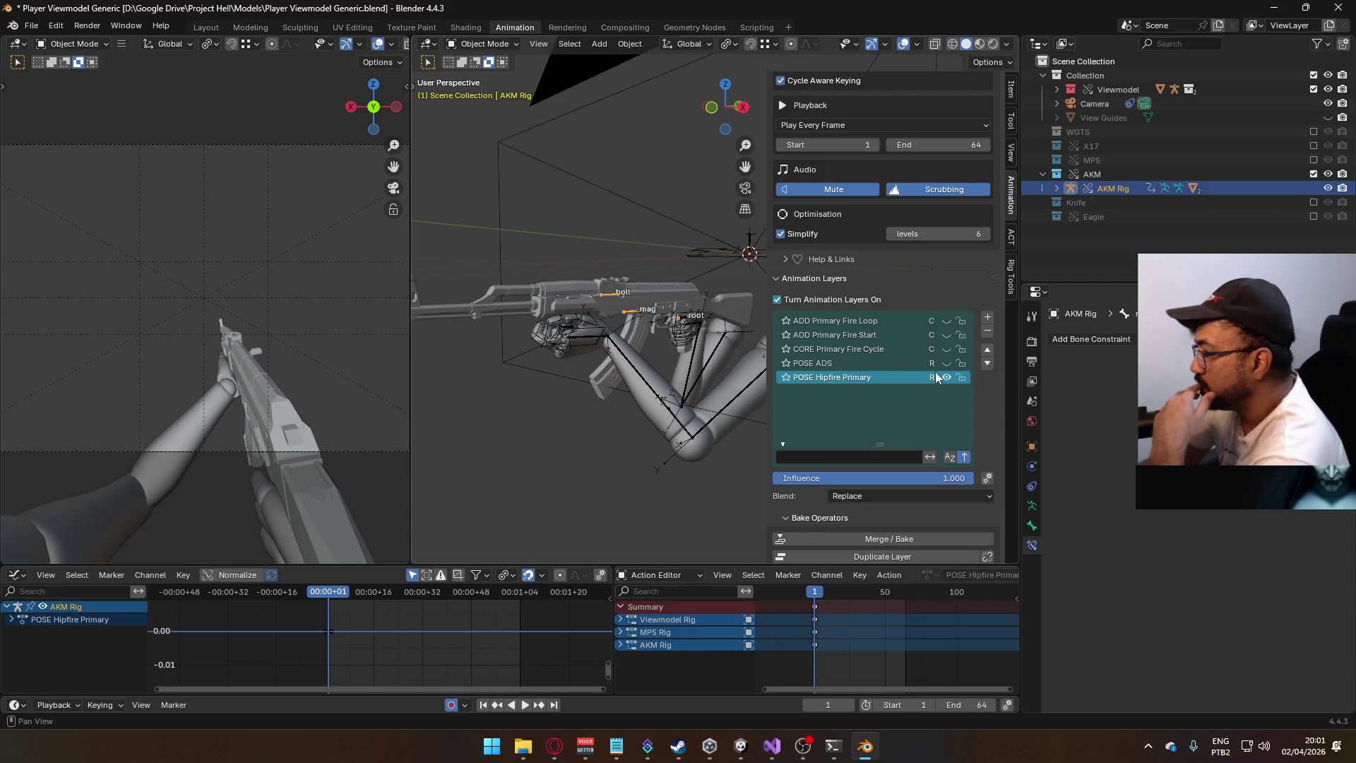
scroll(945, 380, down, 6)
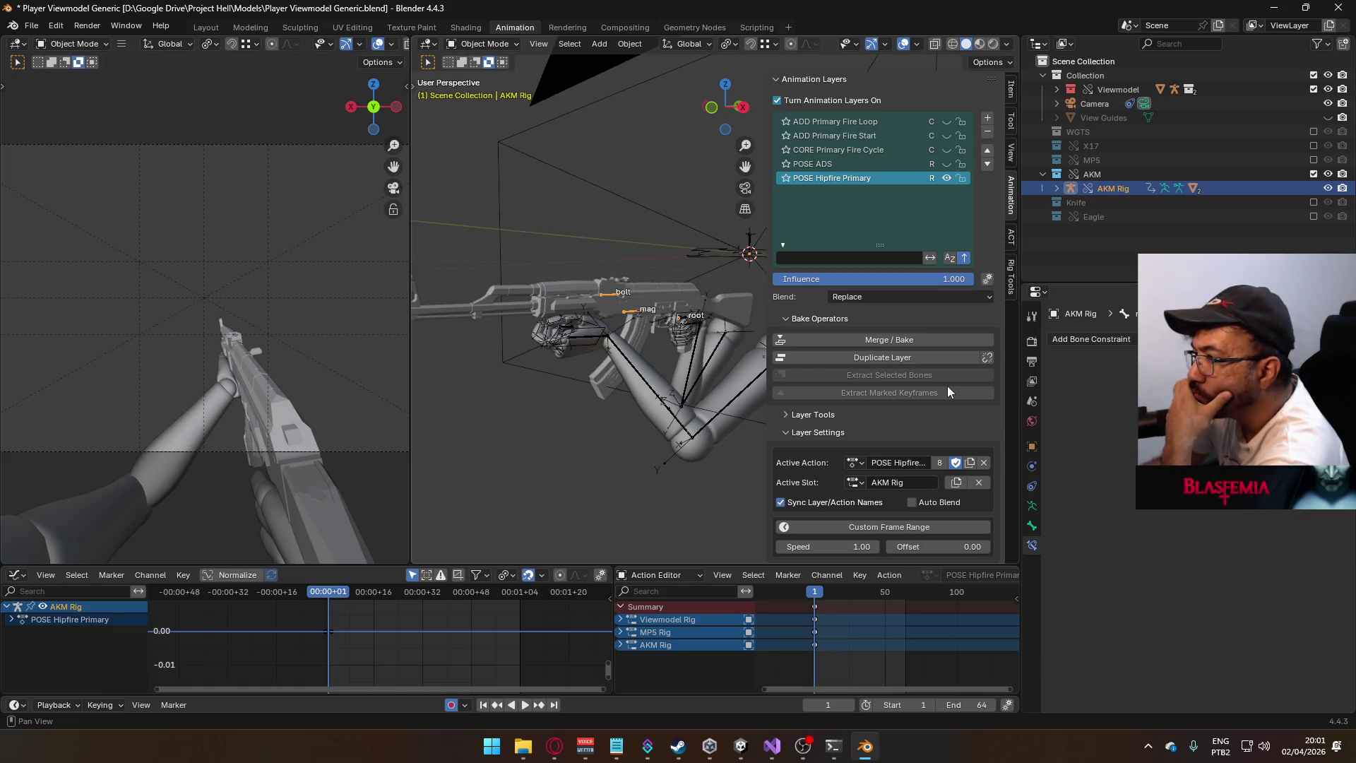
- Try retargeting the Viewmodel Rig's Child Of MP5 constraint to MP5 Rig, then undo it
click(685, 316)
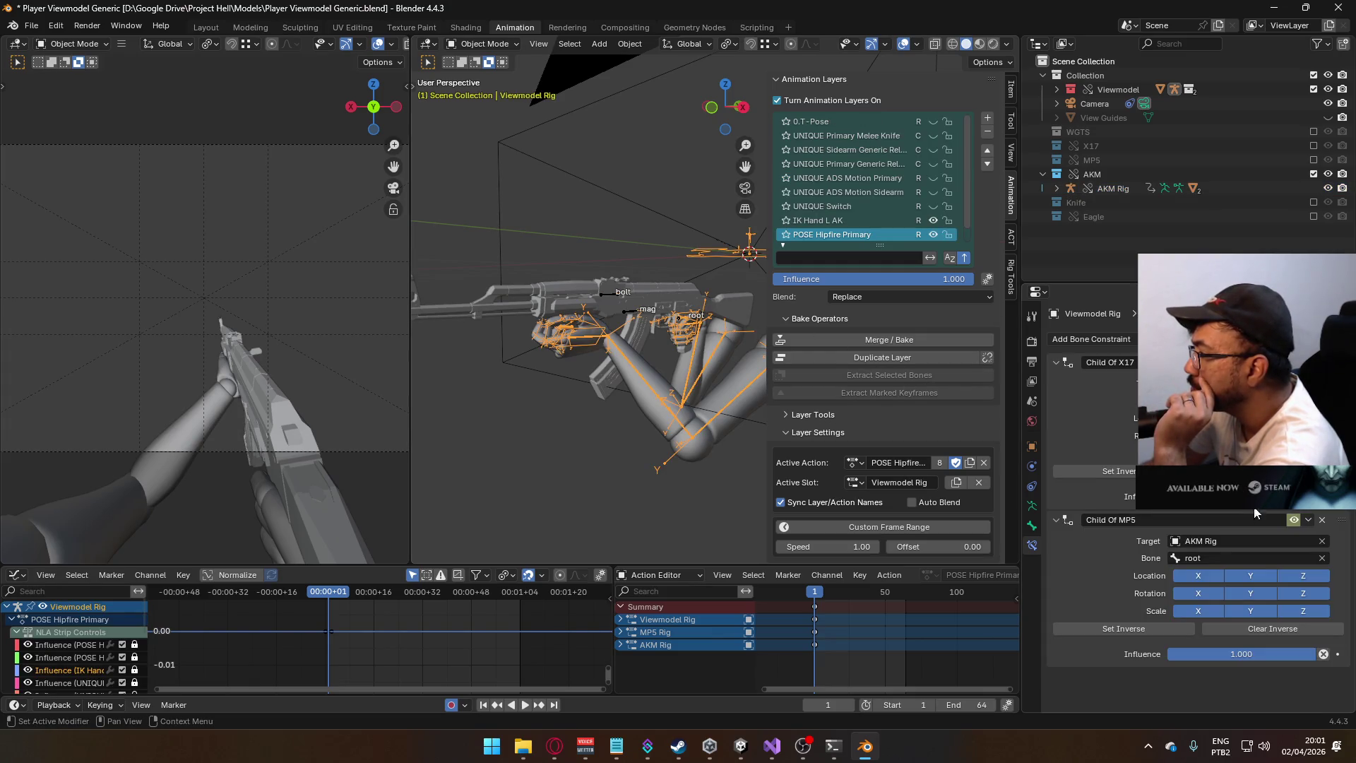
click(1247, 543)
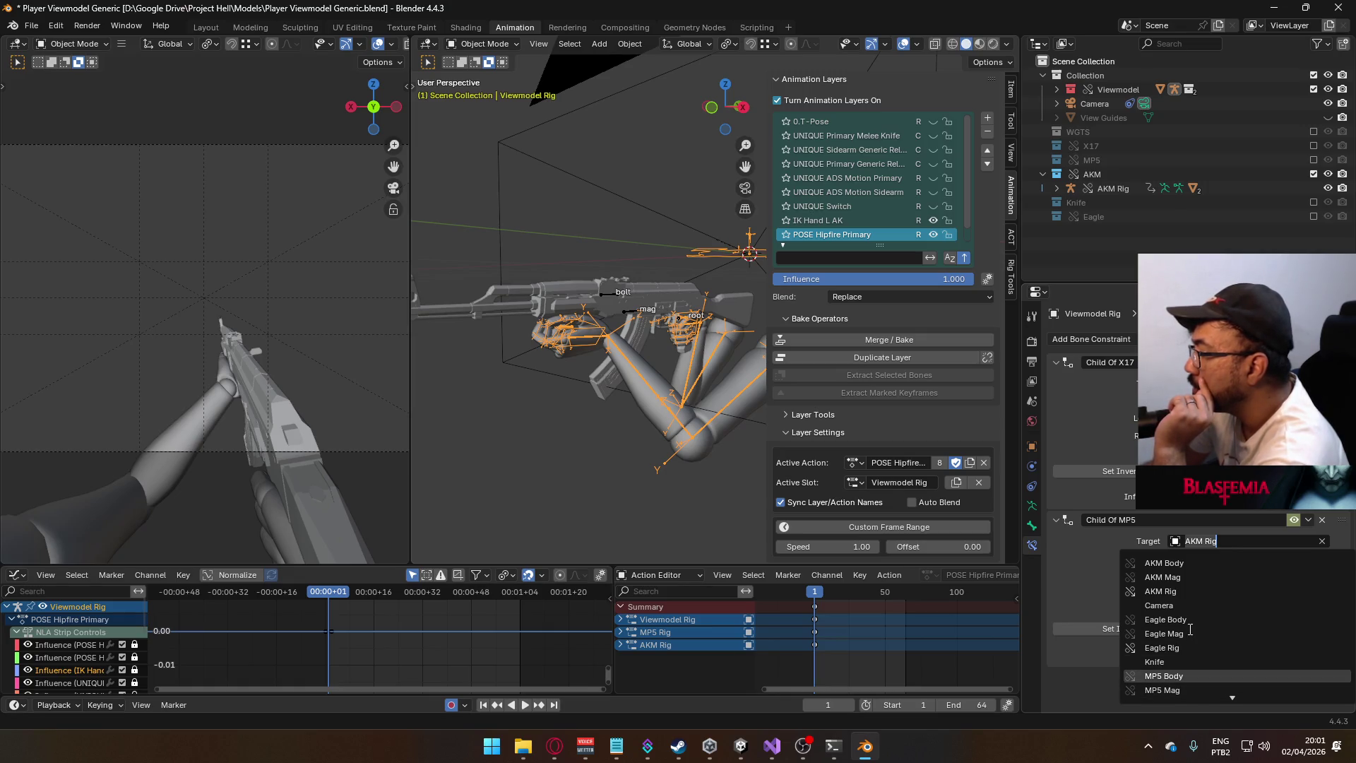
scroll(1232, 698, down, 3)
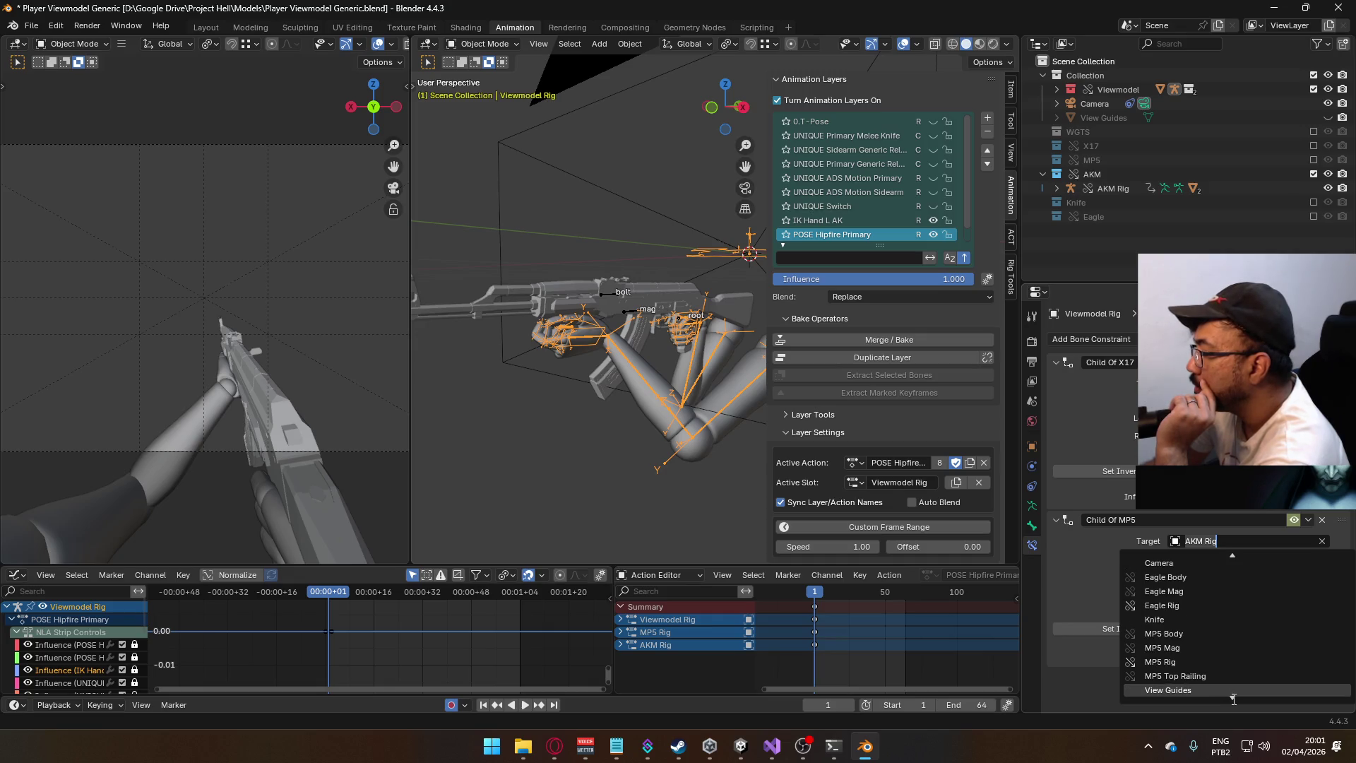
click(1201, 666)
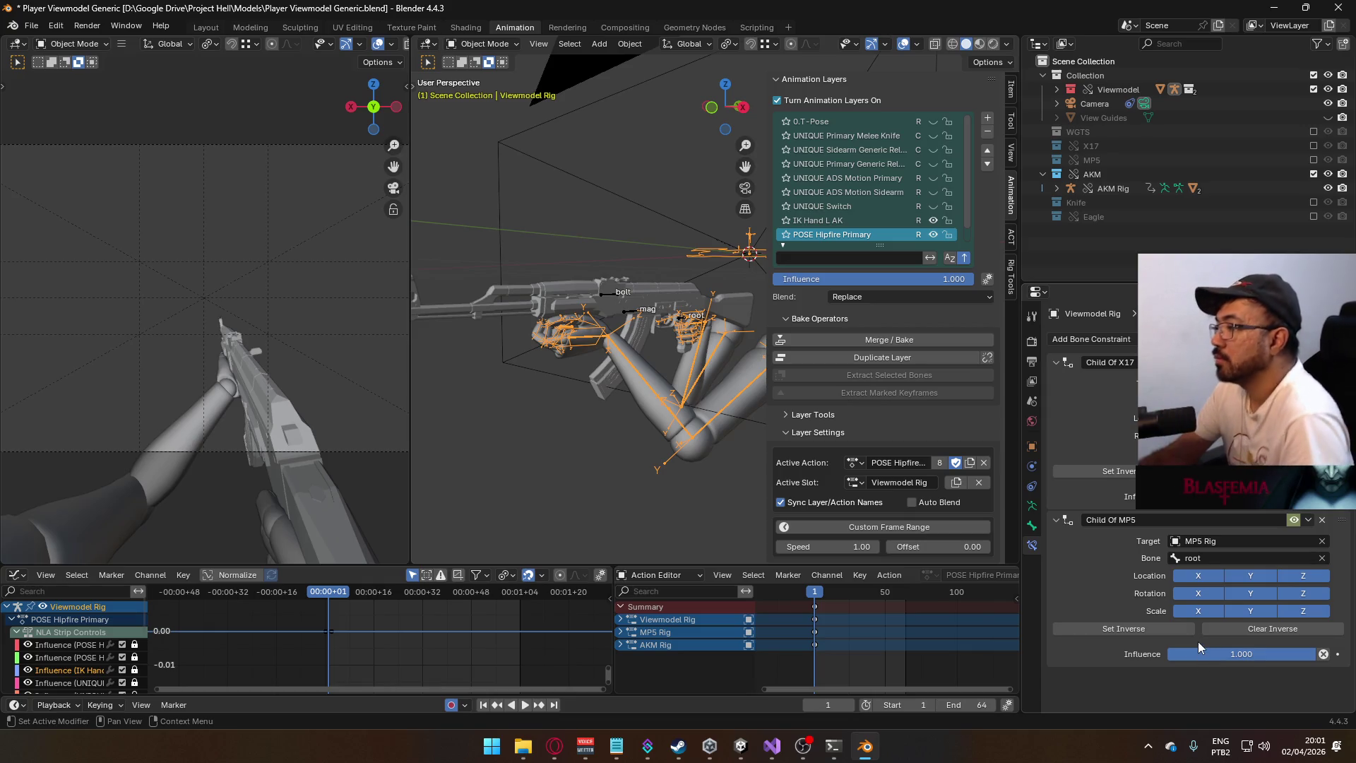
key(ctrl+z)
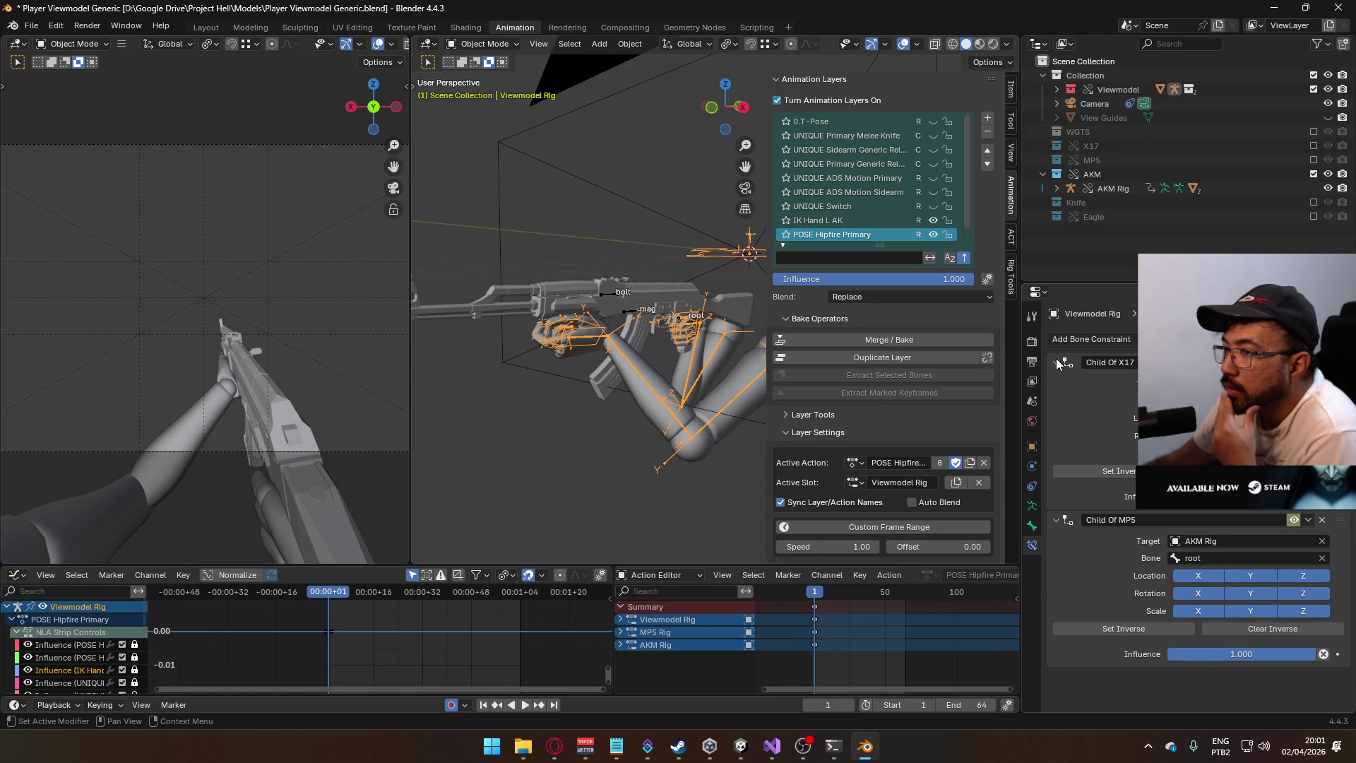
- Recheck the POSE Hipfire Primary layer, set the Child Of MP5 target to MP5 Rig, and return to Pose Mode
click(937, 236)
click(939, 236)
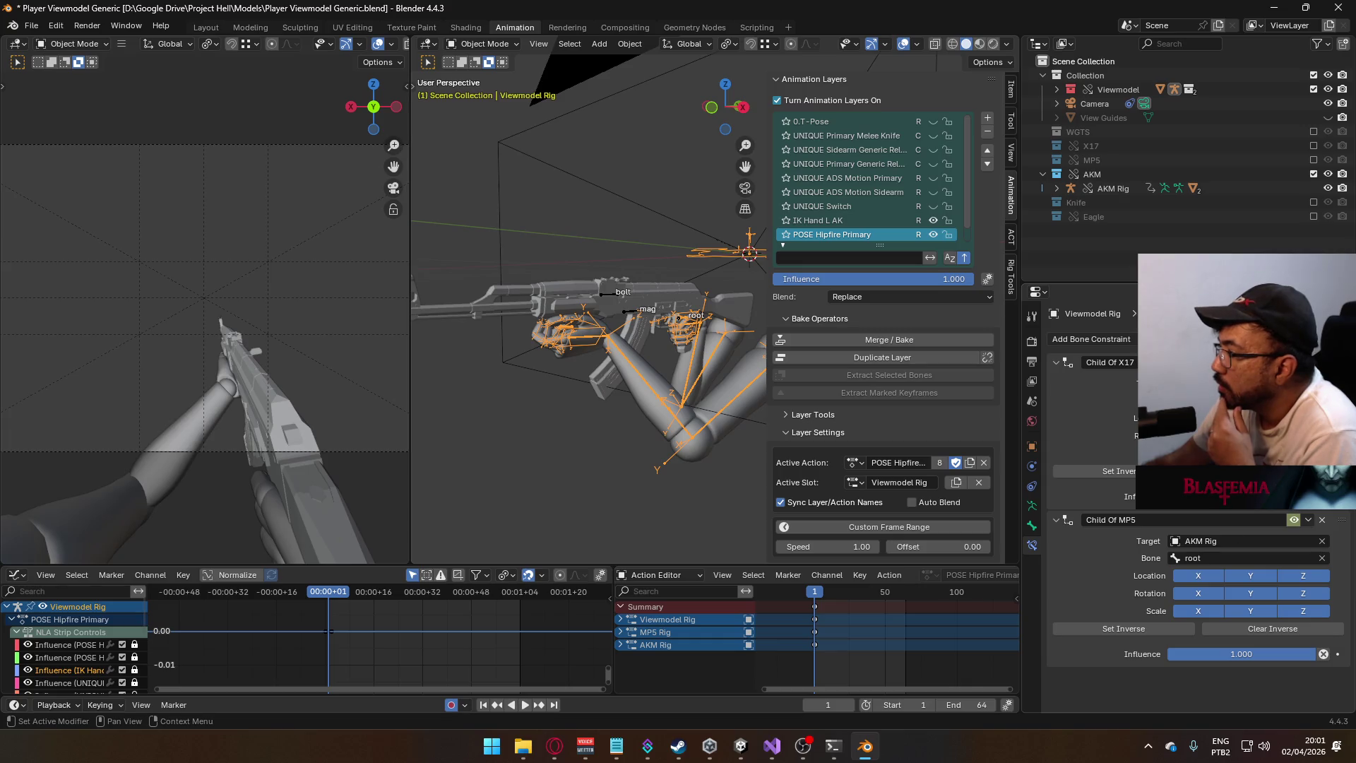
click(1219, 558)
click(1232, 543)
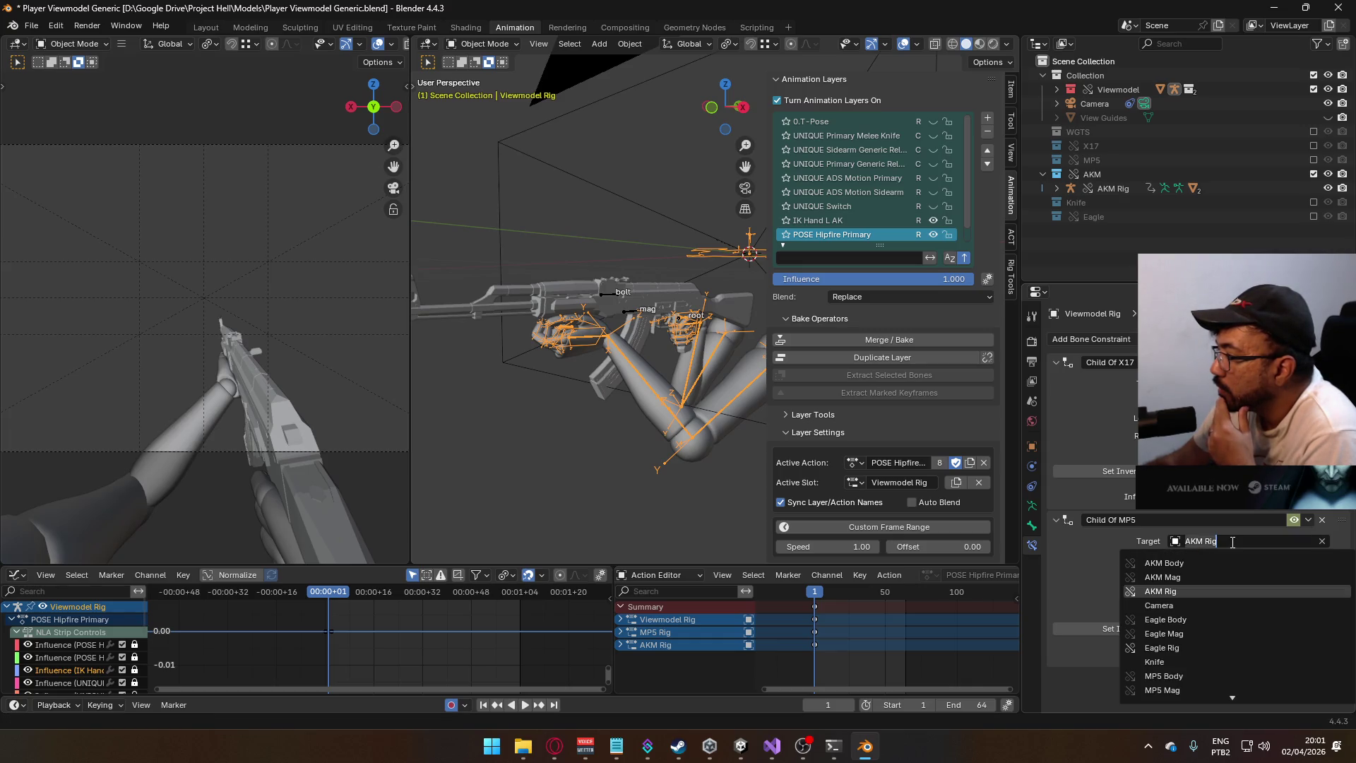
scroll(1205, 689, down, 3)
click(1197, 665)
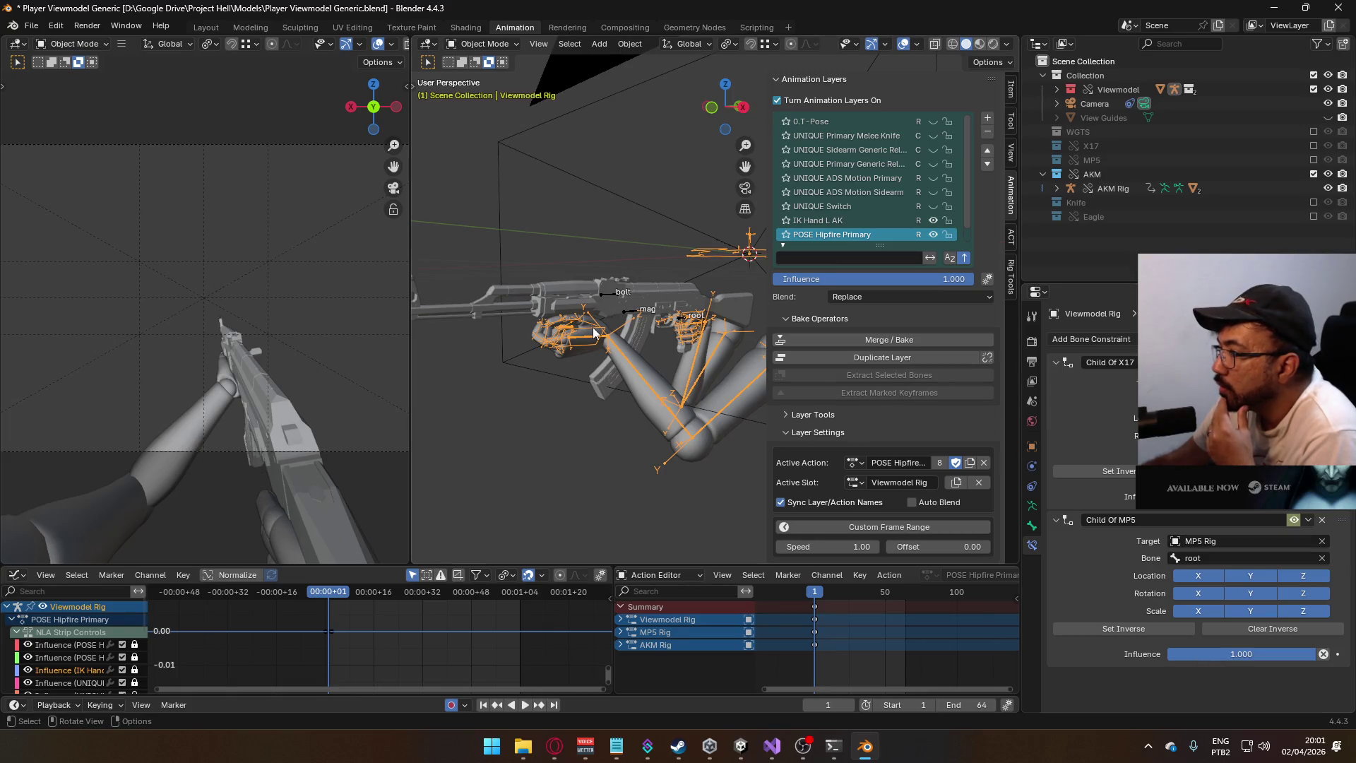
click(485, 44)
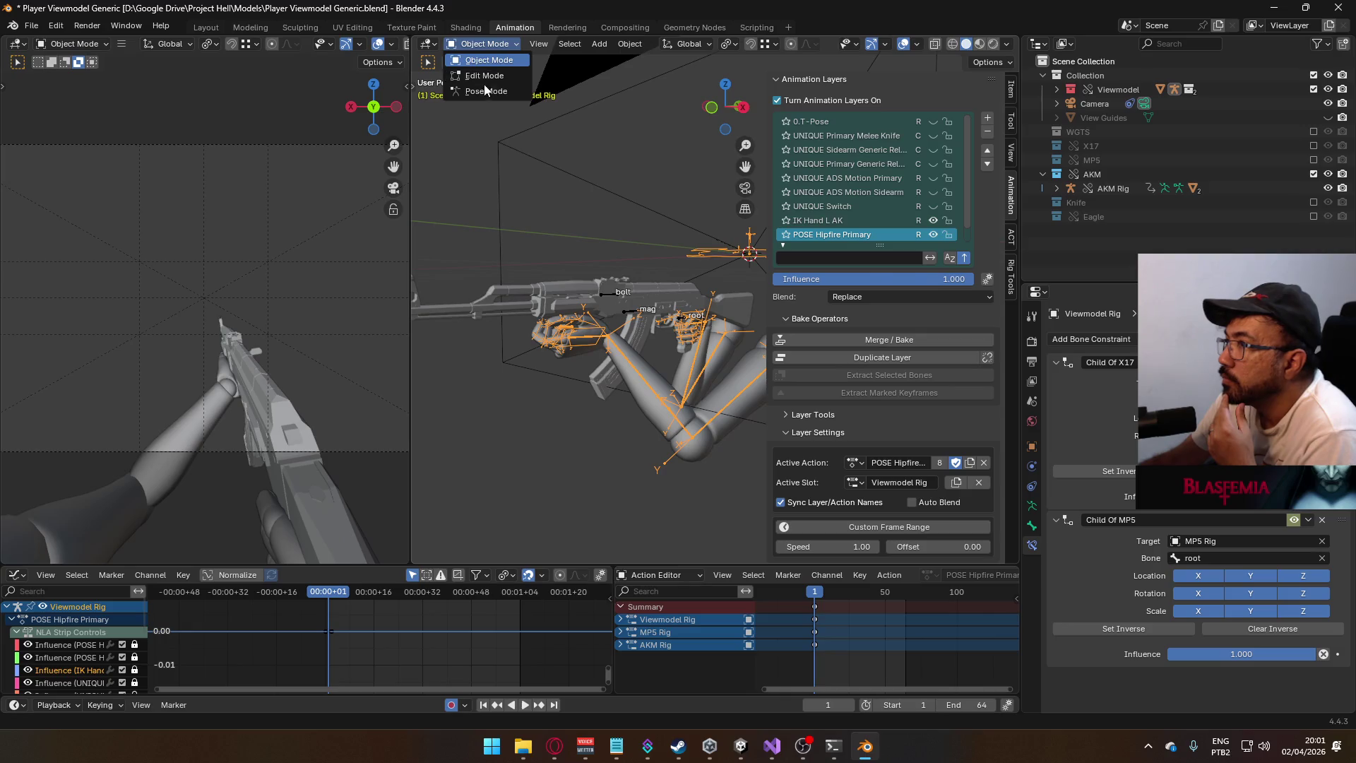
click(486, 88)
- Retarget HandIK.L's Child Of MP5 constraint to MP5 Rig
click(583, 335)
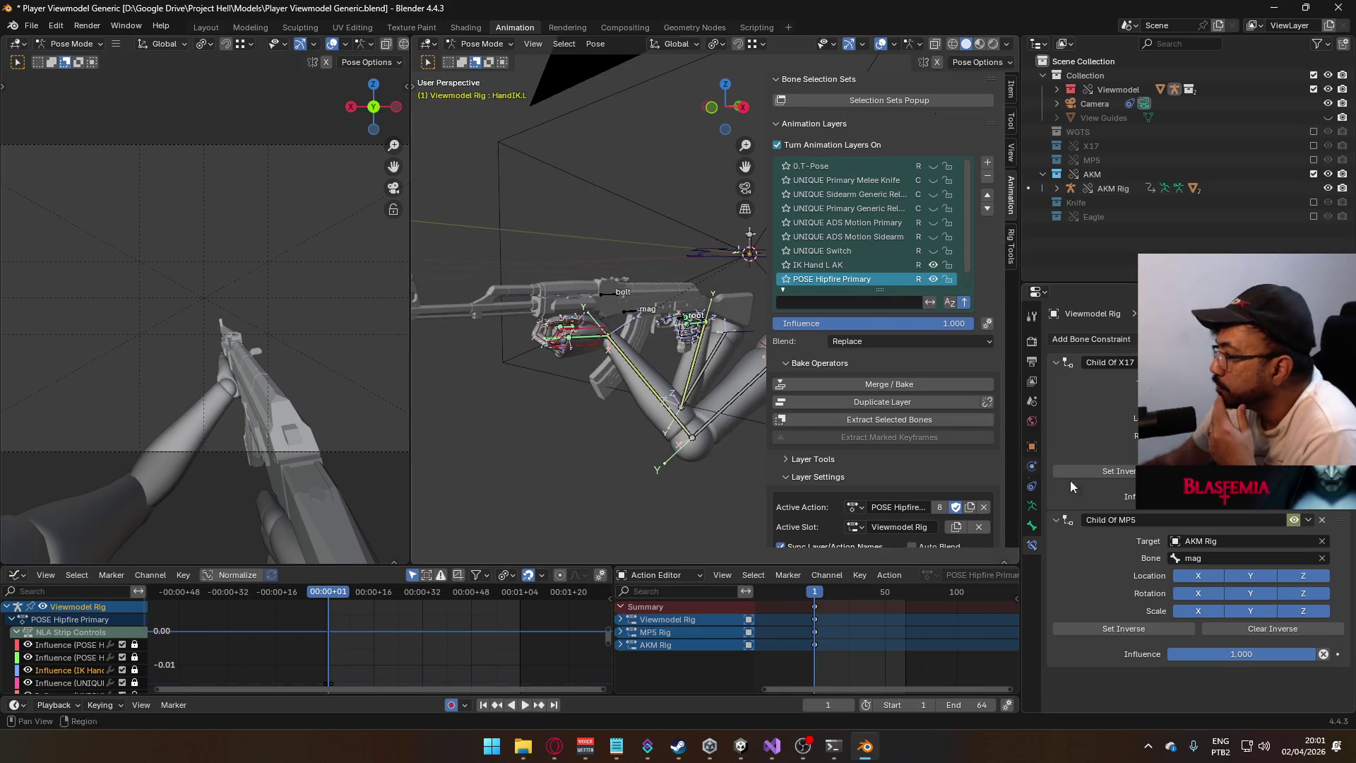
click(1214, 540)
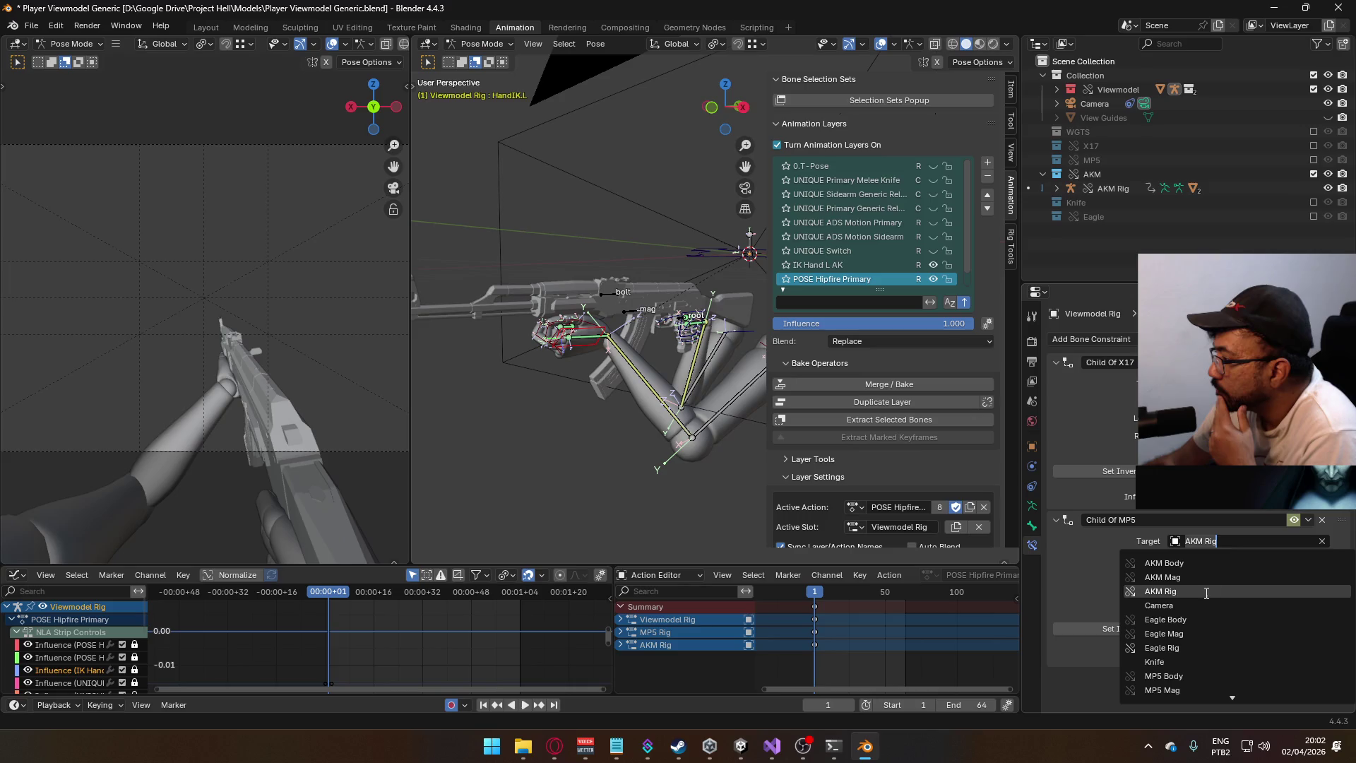
scroll(1200, 689, down, 1)
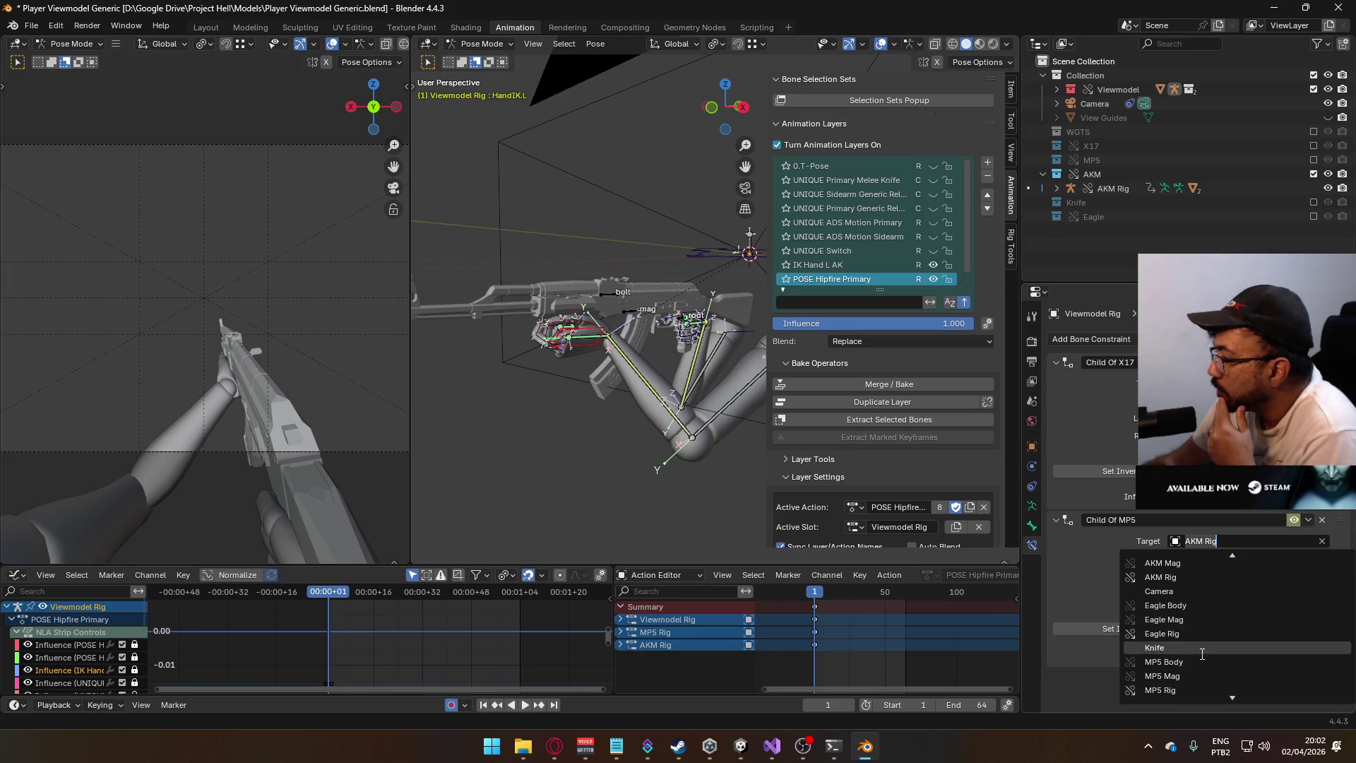
click(1198, 691)
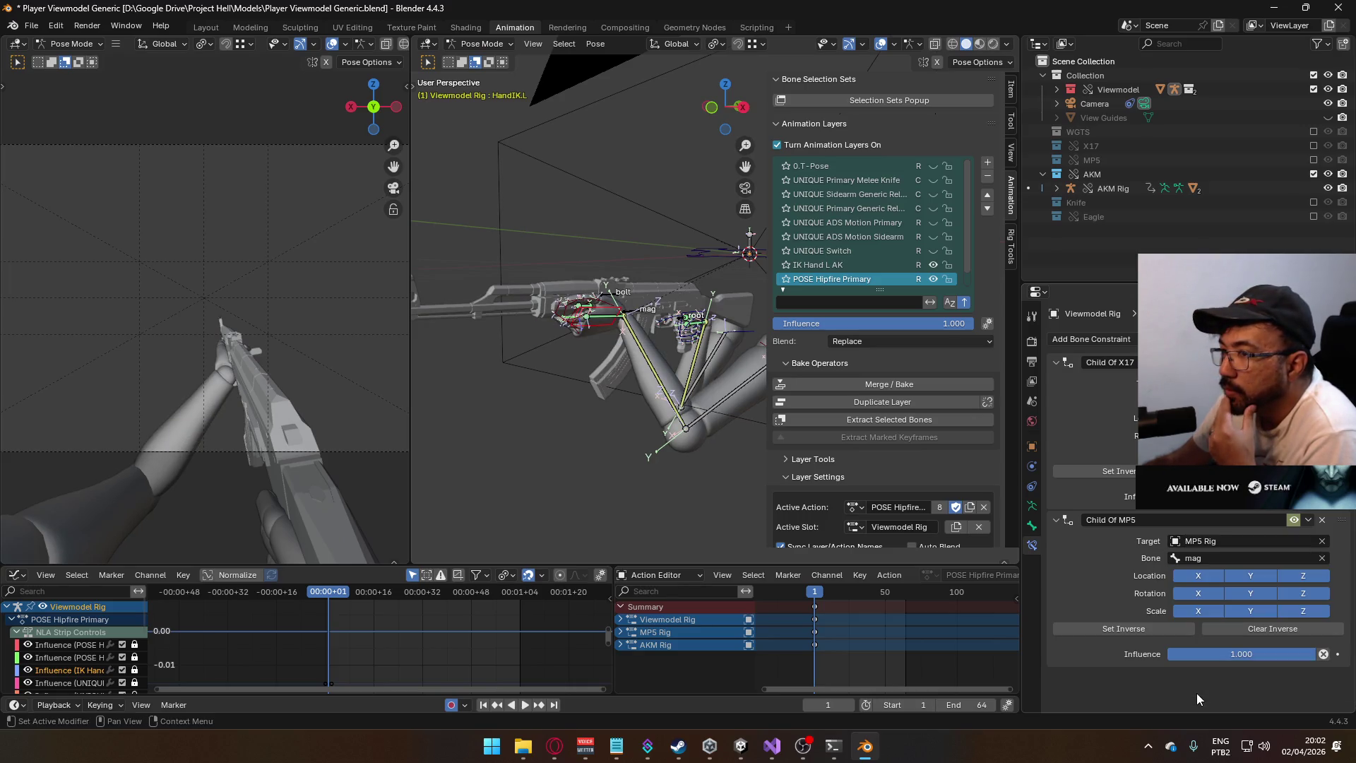
mouse_move(623, 413)
middle_down()
mouse_move(726, 381)
mouse_move(727, 409)
mouse_move(668, 427)
mouse_move(599, 408)
mouse_move(612, 403)
middle_up()
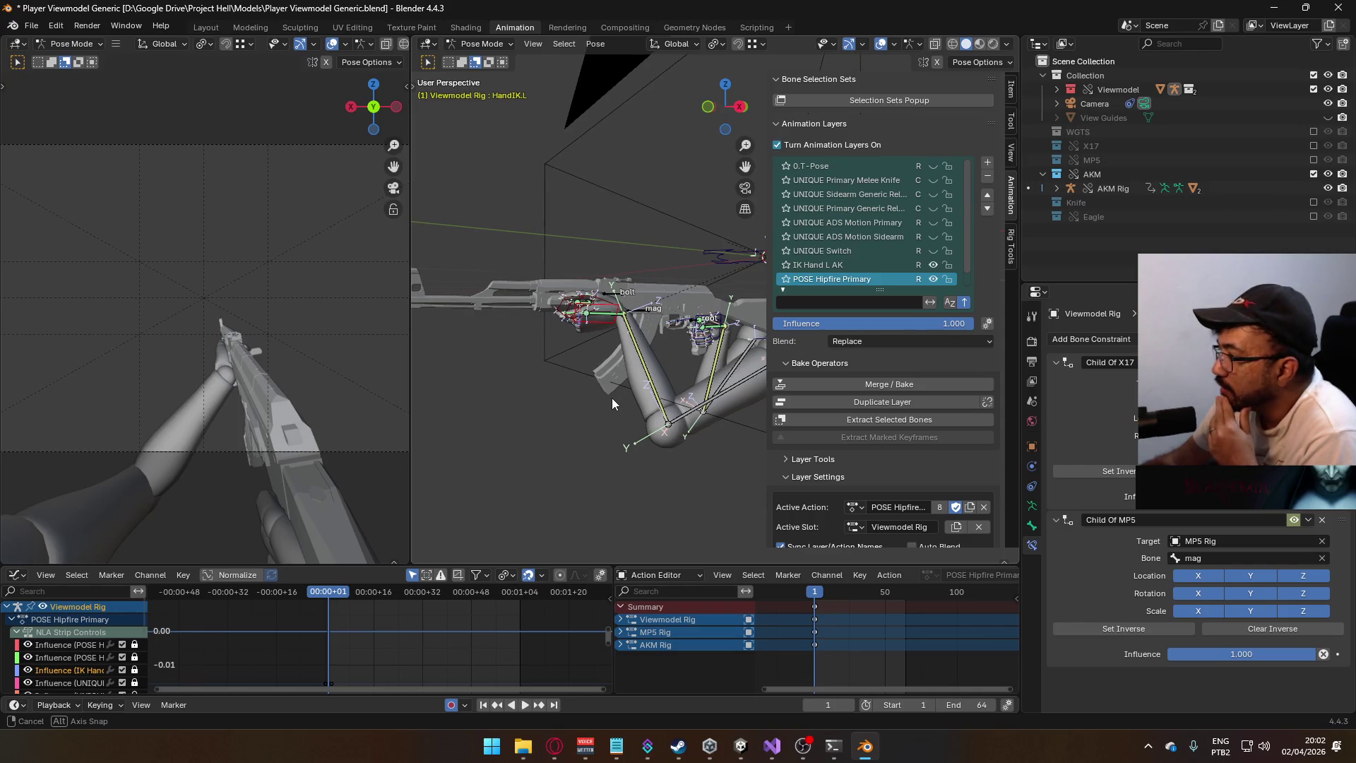
middle_drag(612, 397, 611, 411)
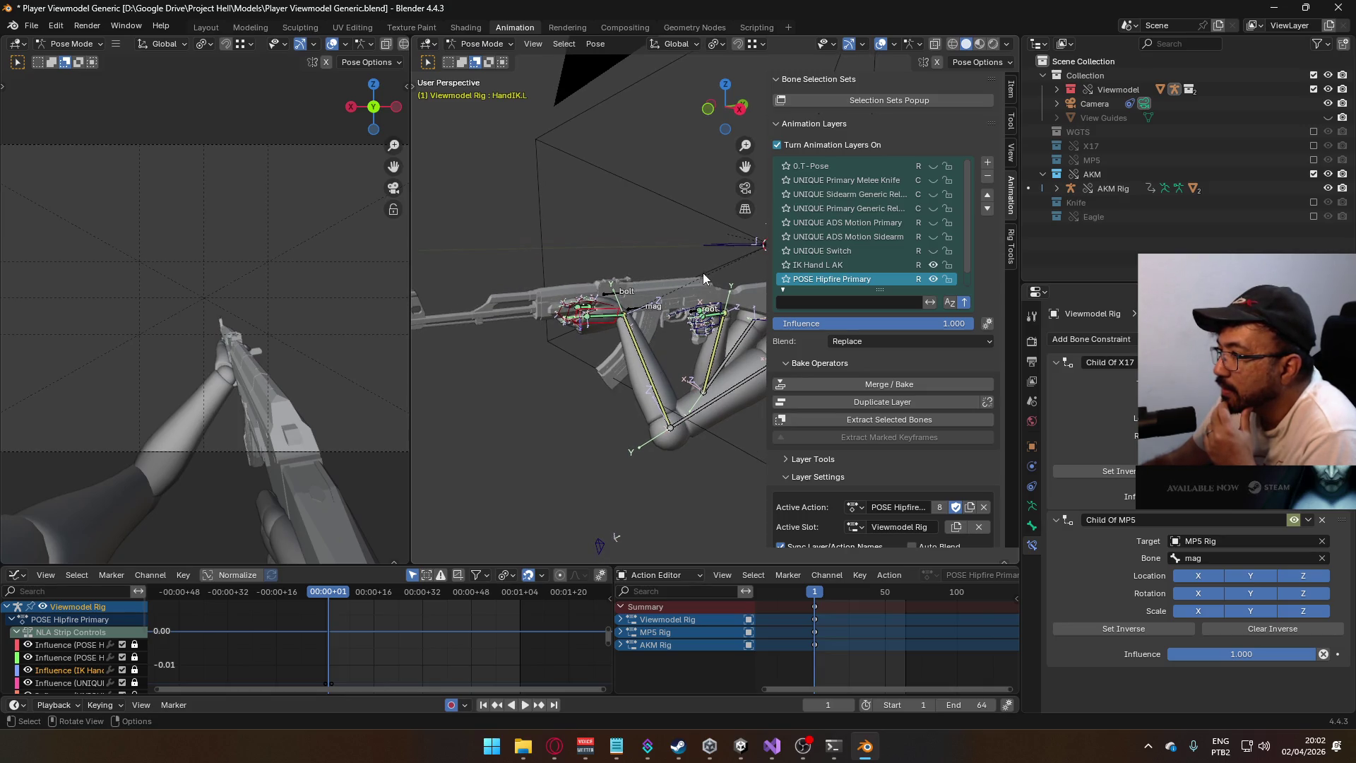
- Point HandIK.R's Child Of MP5 constraint at AKM Rig, then reselect HandIK.L with IK Hand L AK active
click(699, 310)
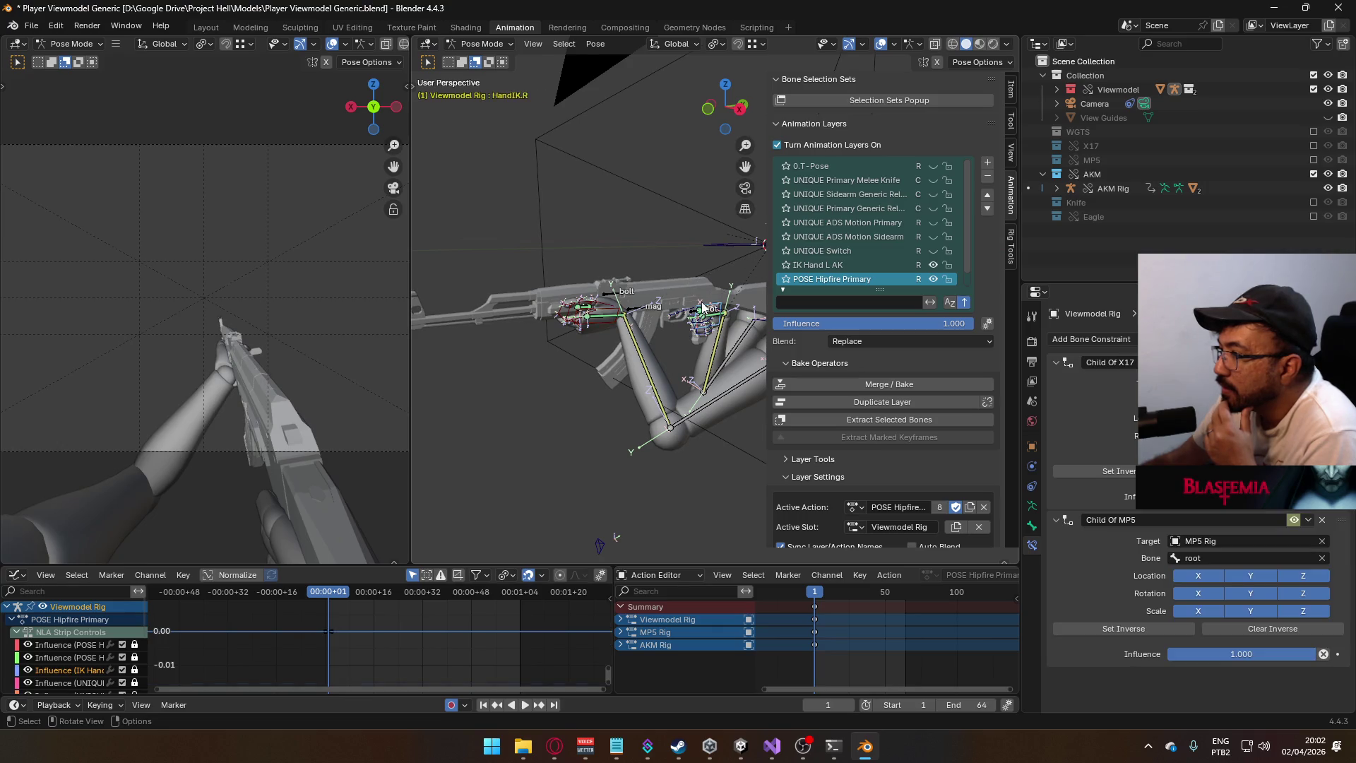
click(1220, 539)
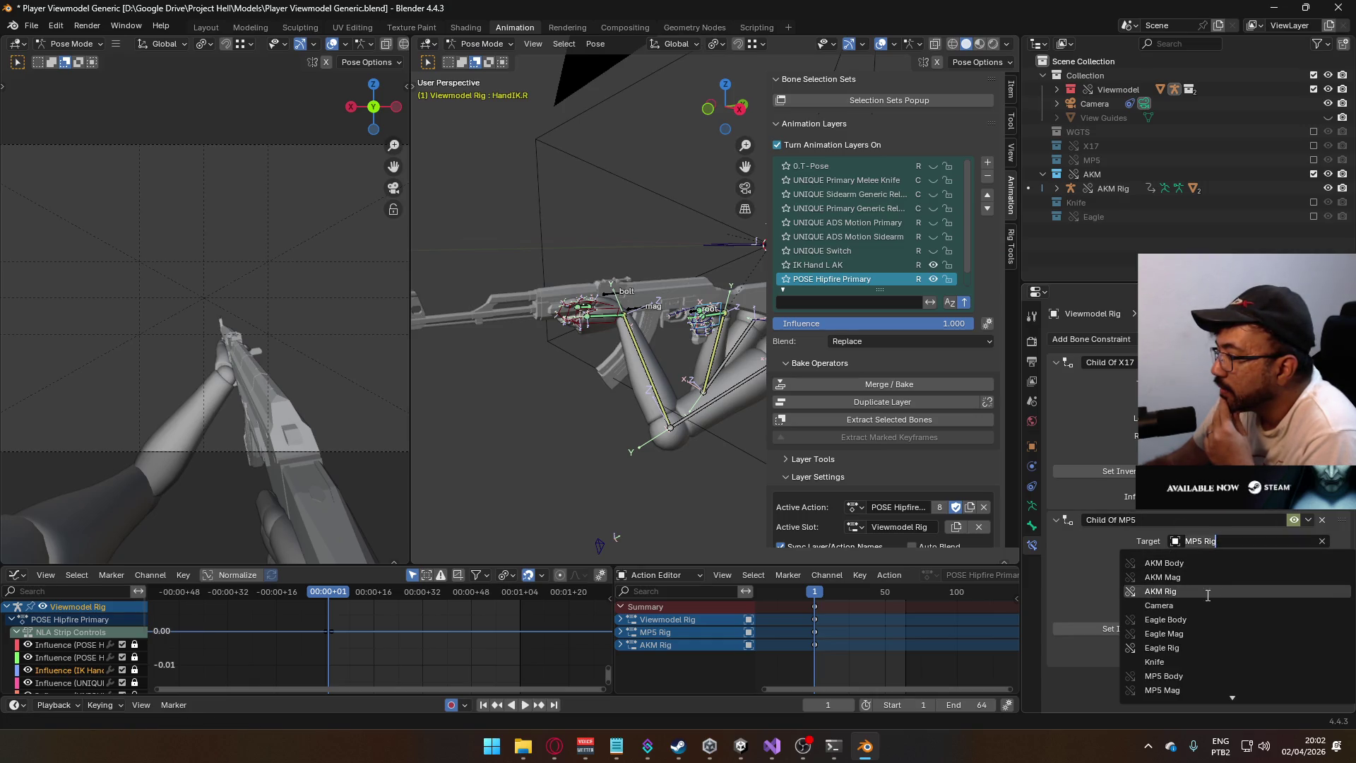
scroll(1213, 619, down, 8)
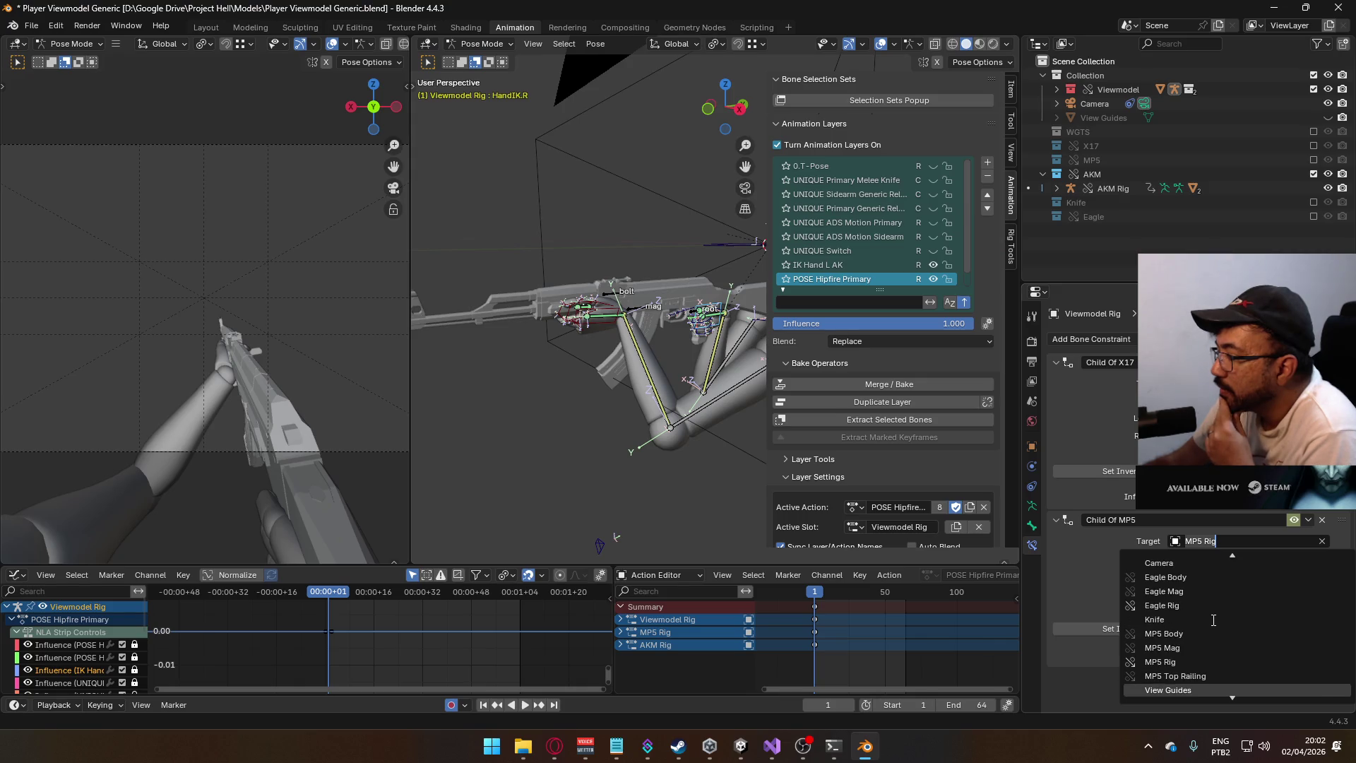
click(1211, 663)
click(1212, 542)
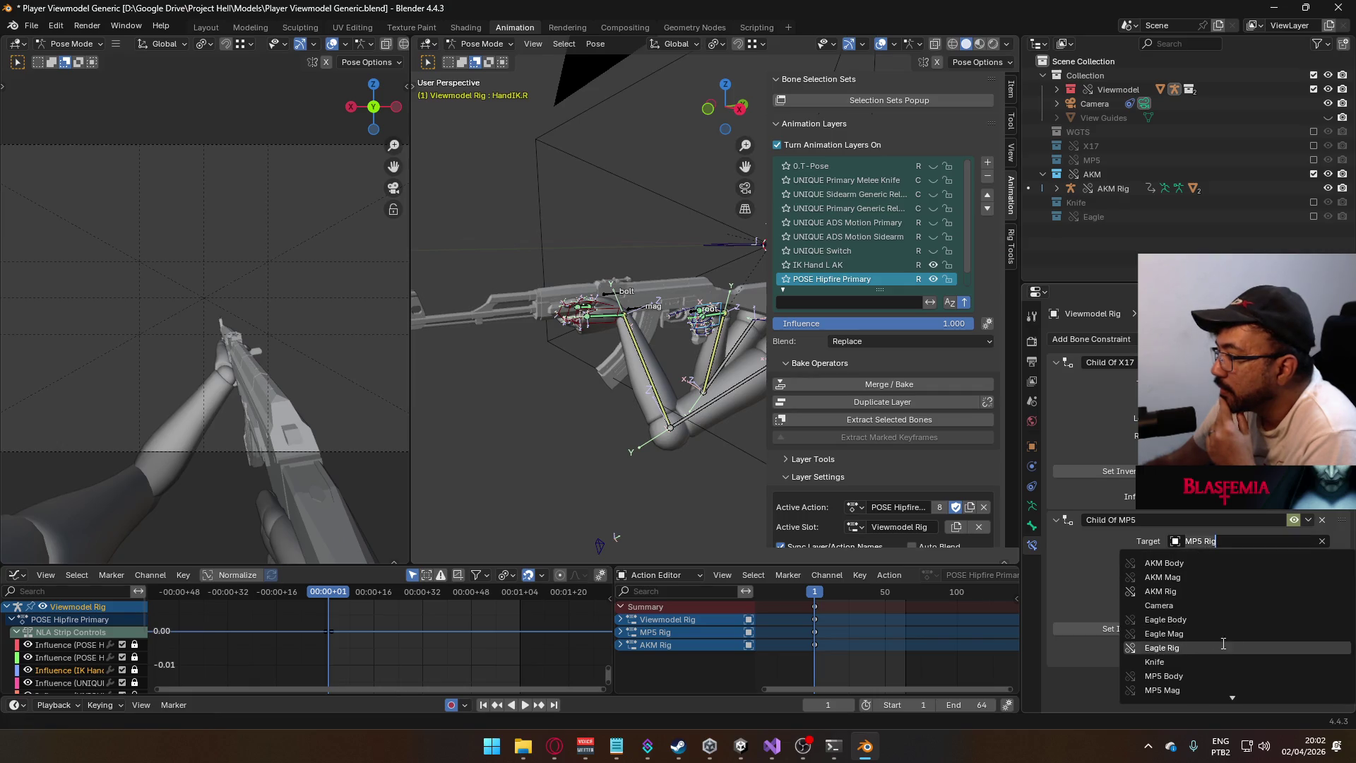
scroll(1209, 653, down, 2)
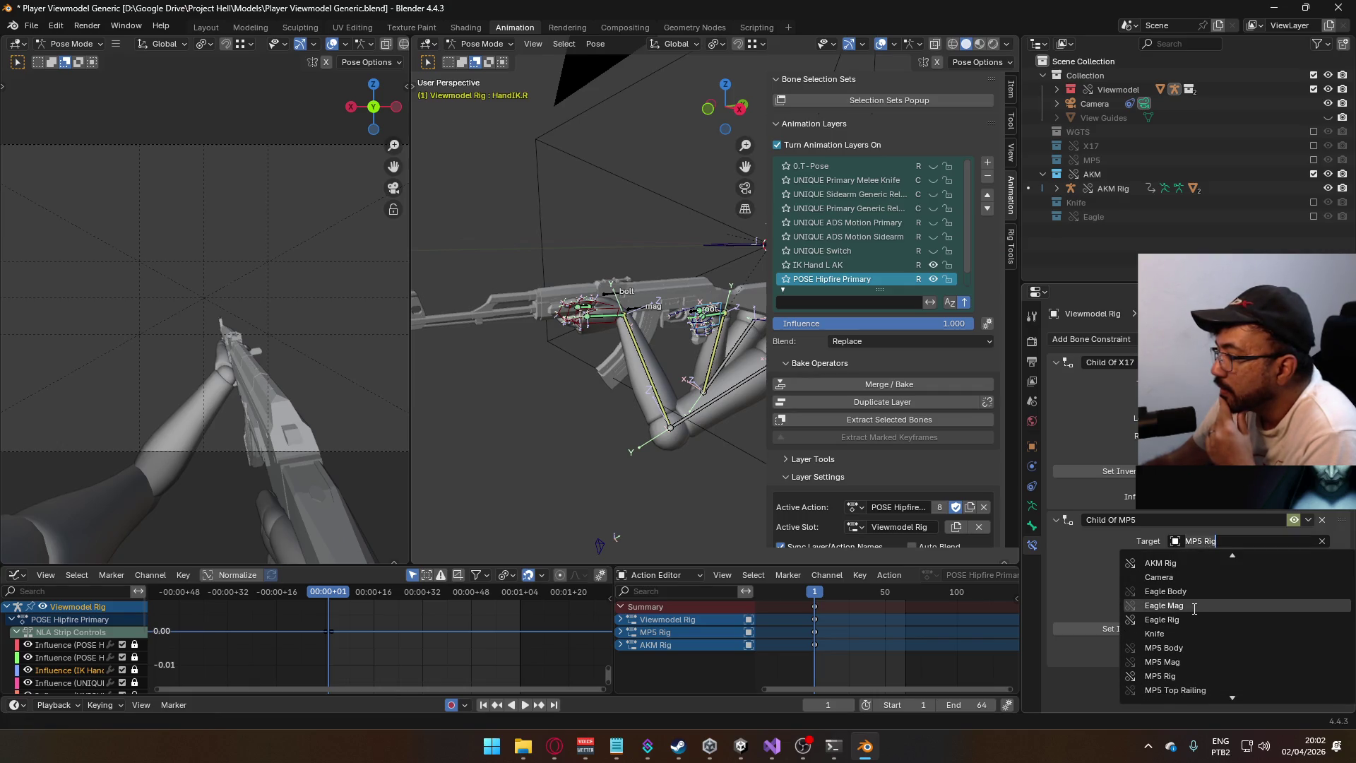
click(1184, 562)
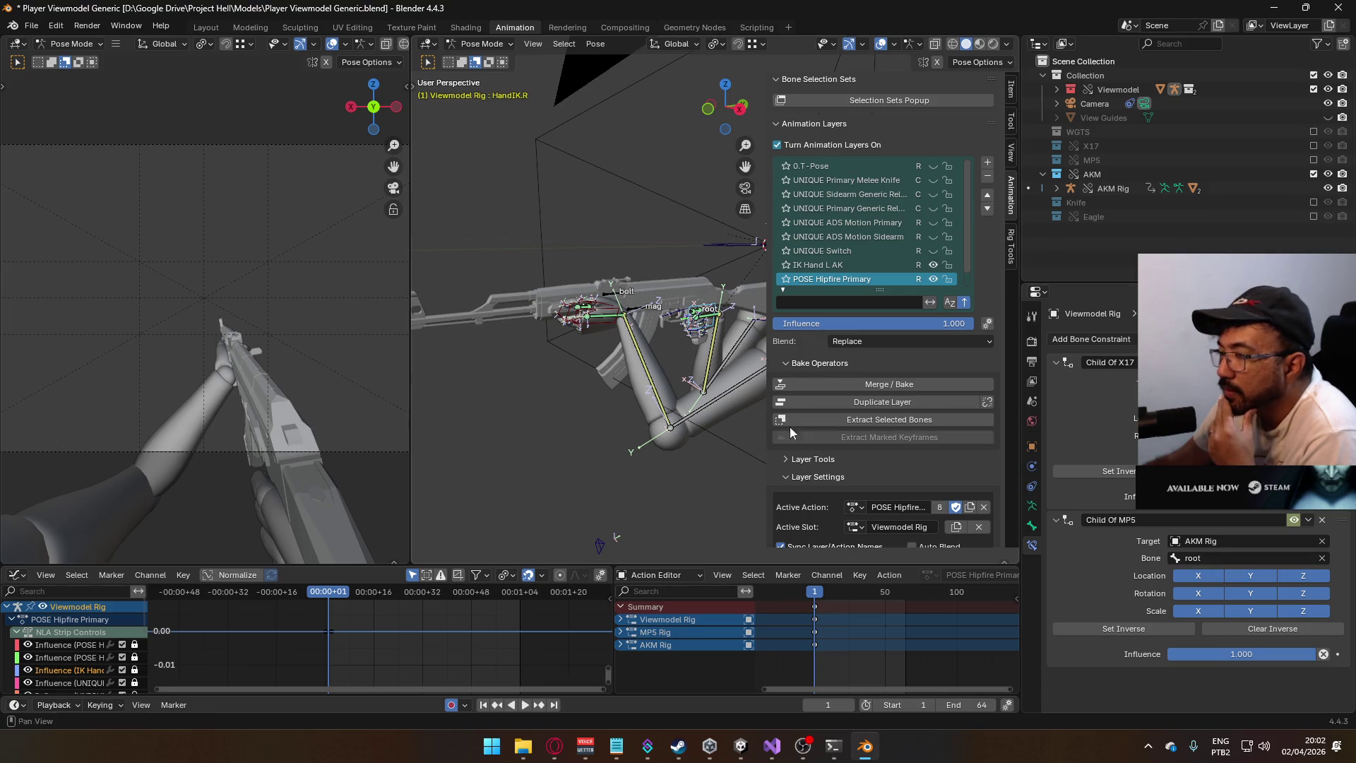
click(607, 314)
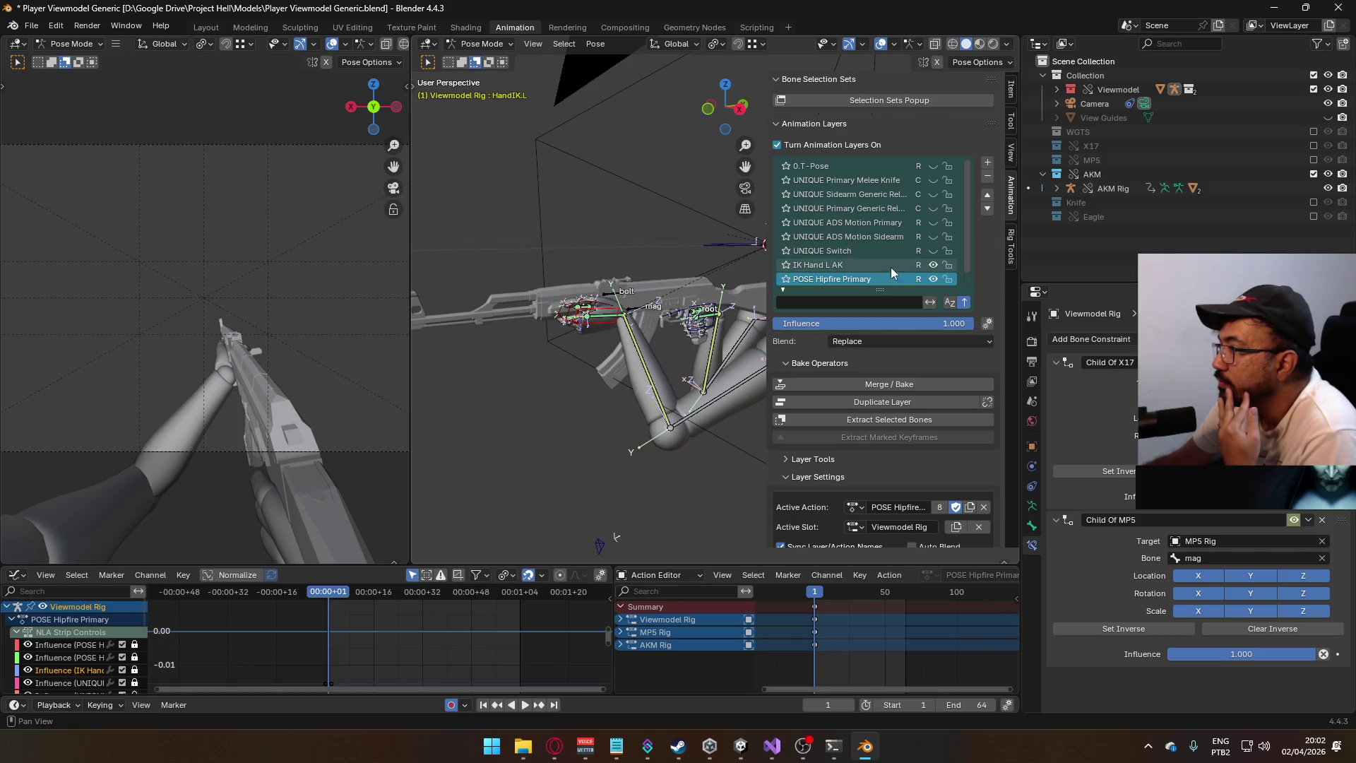
click(865, 263)
- Set the left hand's Child Of MP5 target to AKM Mag and paste its saved world position
scroll(967, 420, up, 10)
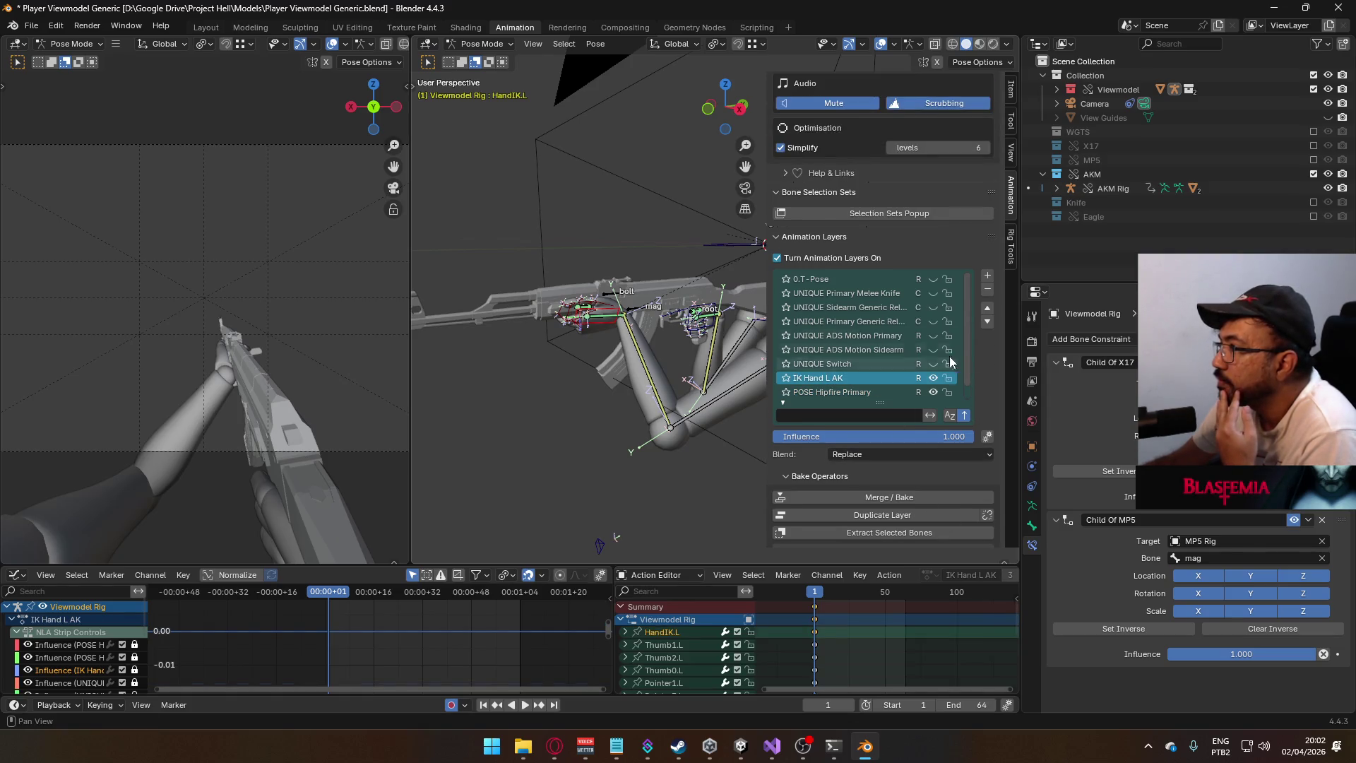
scroll(954, 192, up, 7)
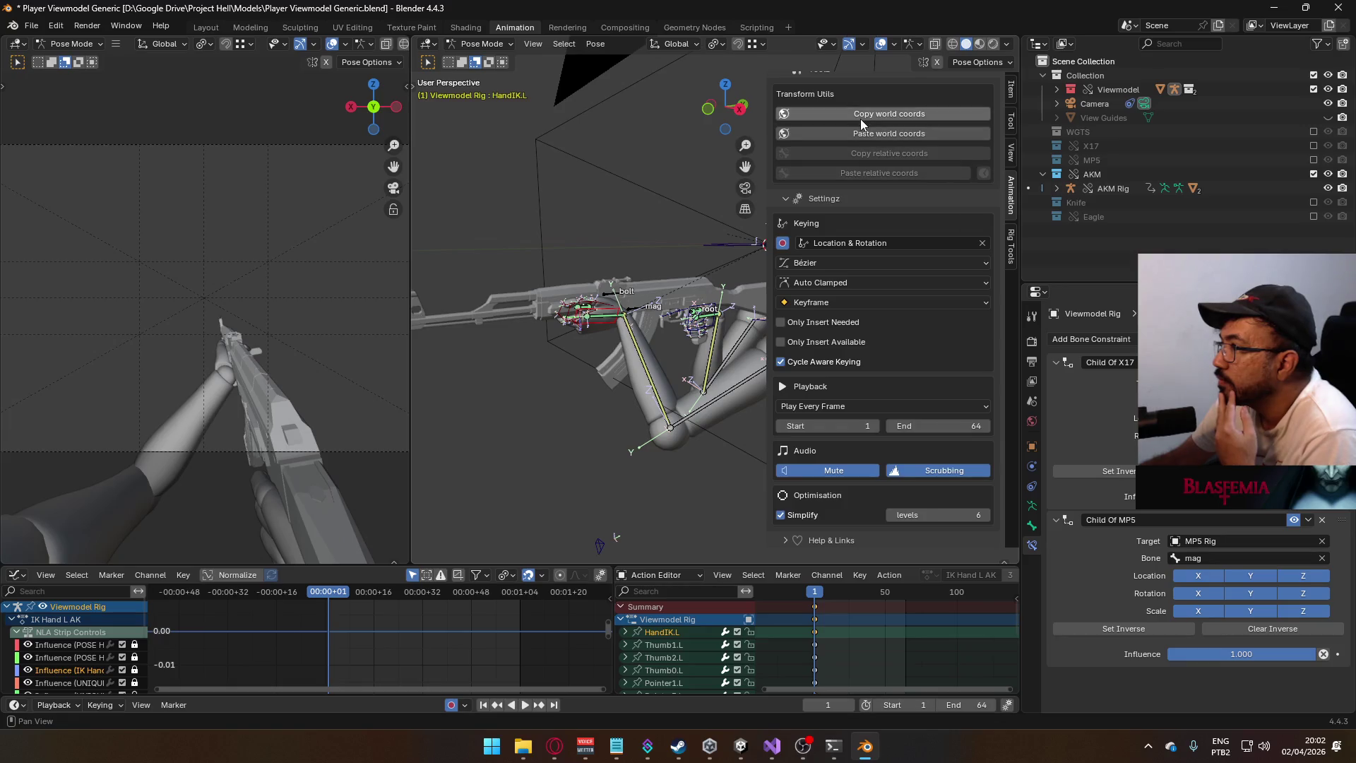
click(1201, 541)
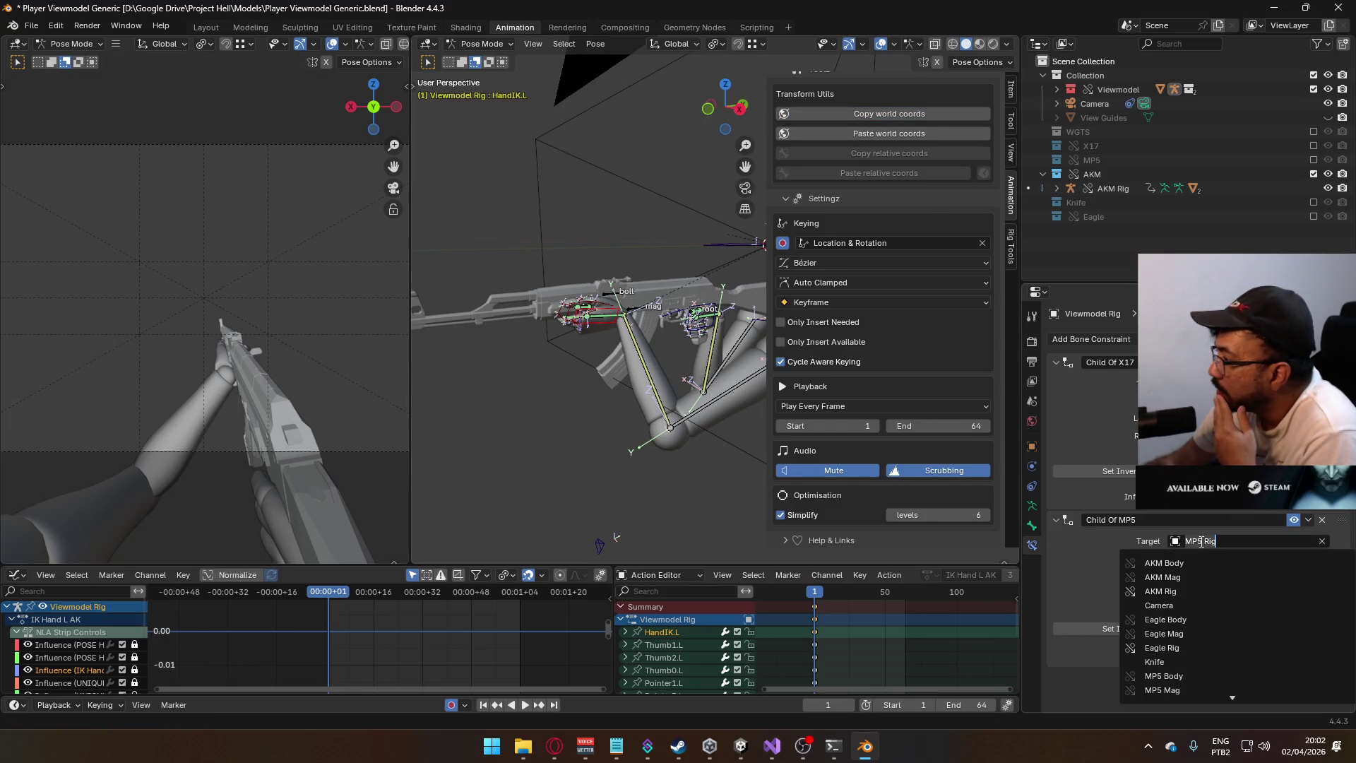
click(1205, 580)
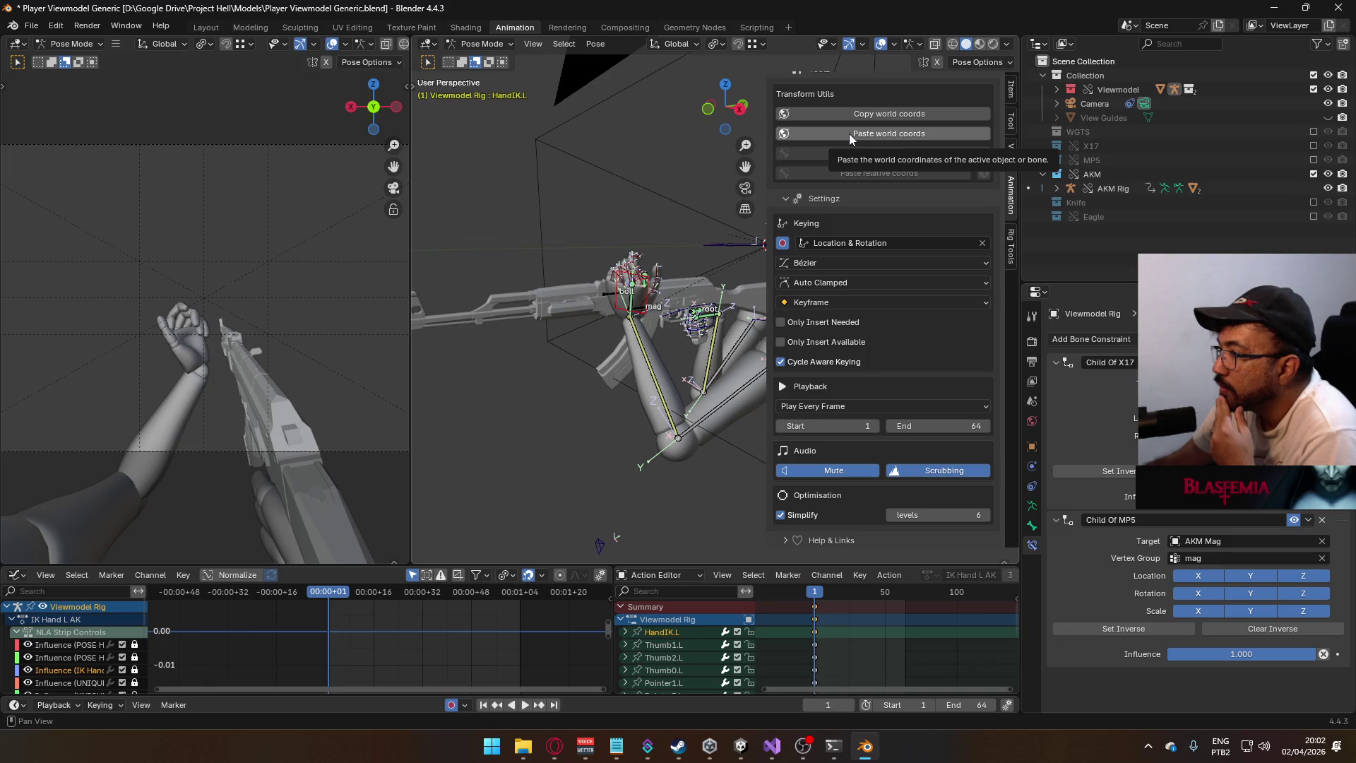
scroll(953, 372, down, 8)
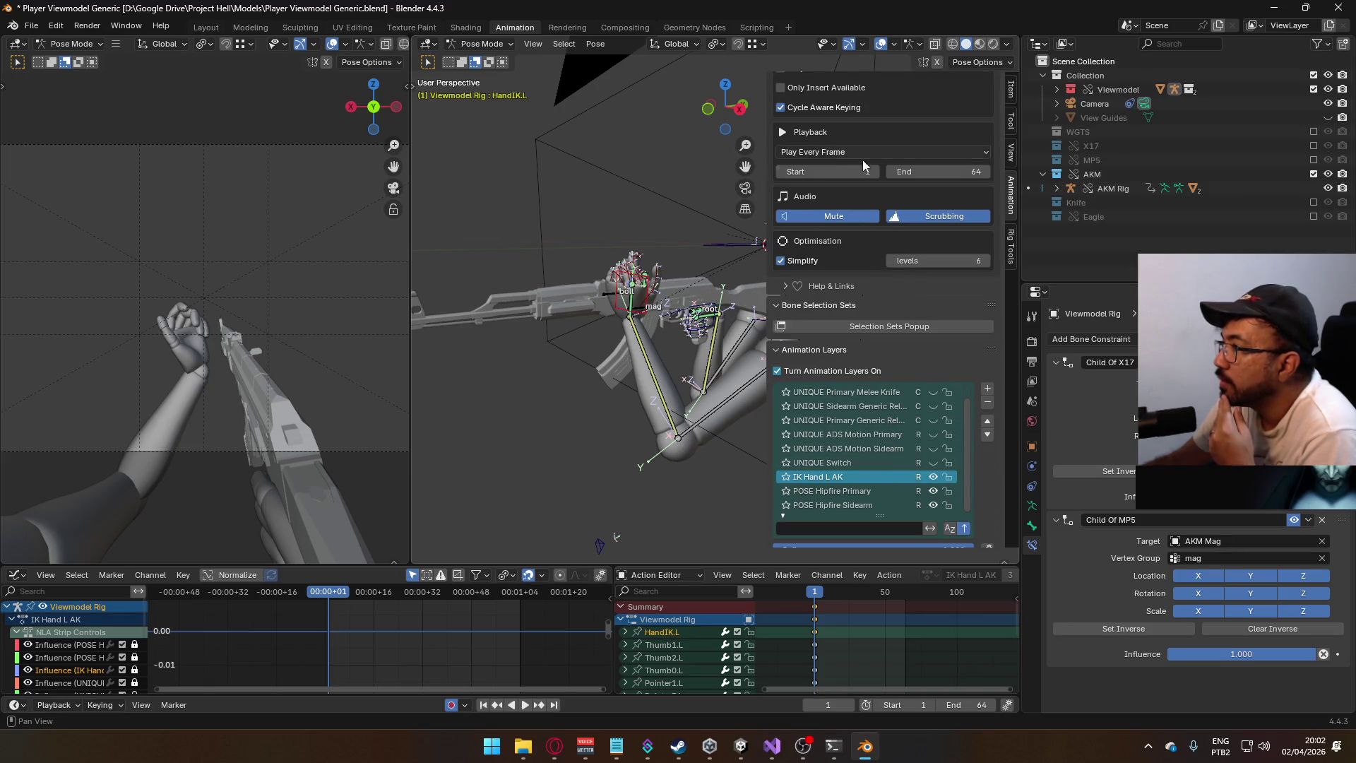
scroll(854, 155, up, 8)
click(893, 109)
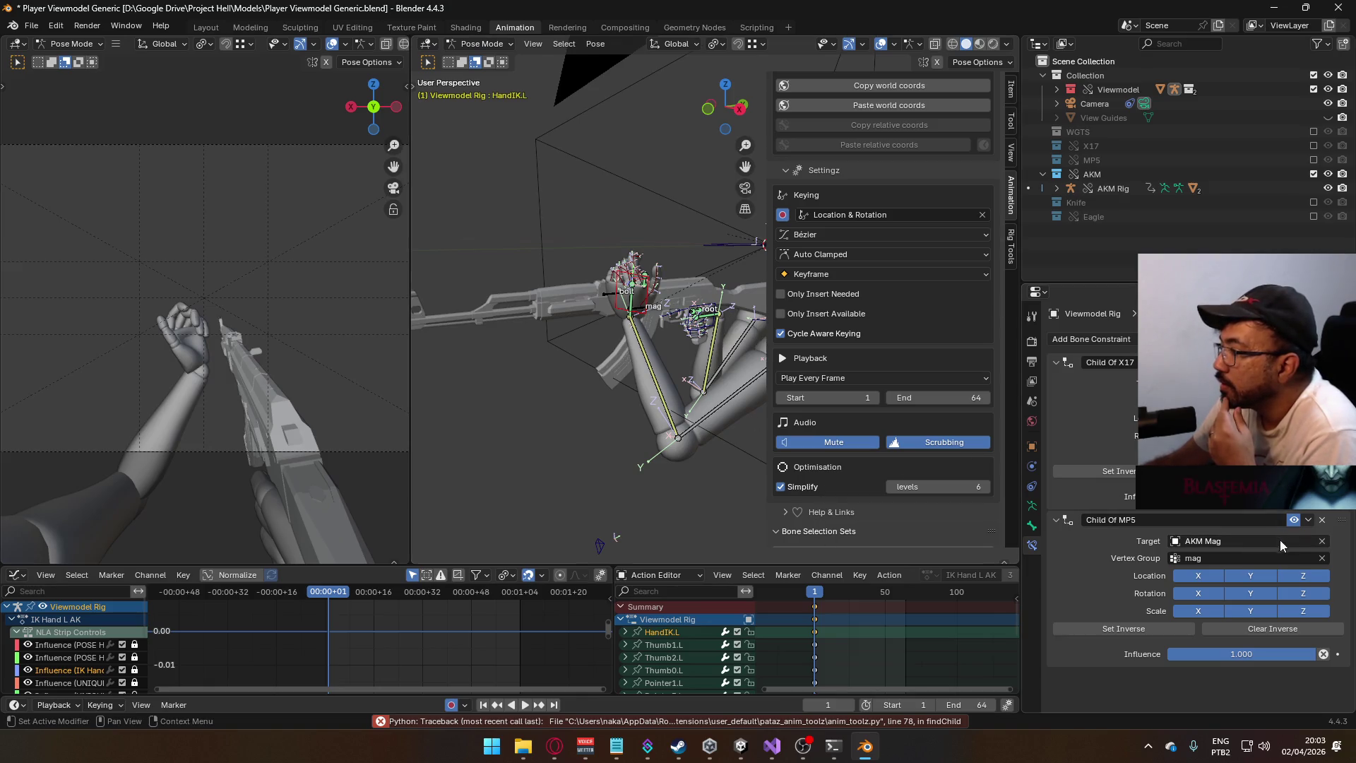
- Switch the target to AKM Rig, paste the world position again, and scrub the timeline to check
click(1247, 543)
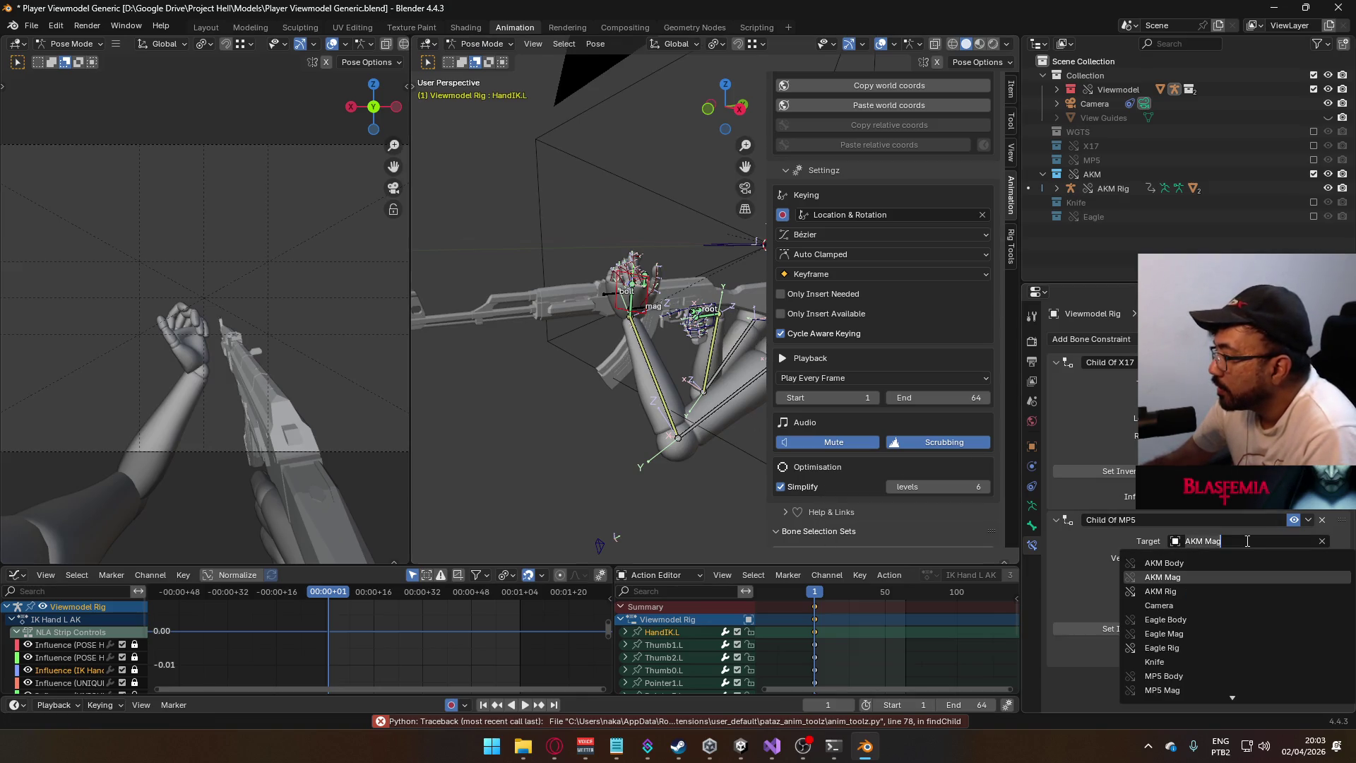
click(1215, 541)
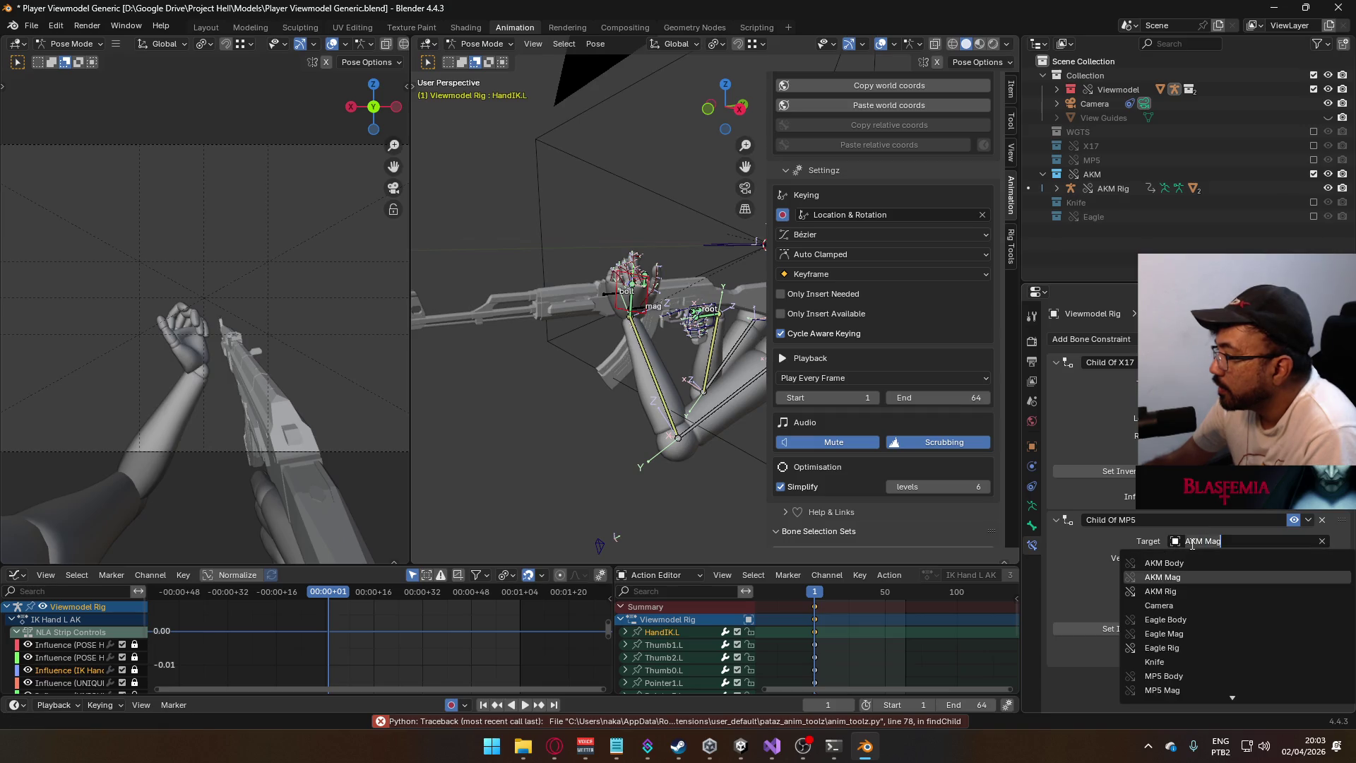
click(1182, 591)
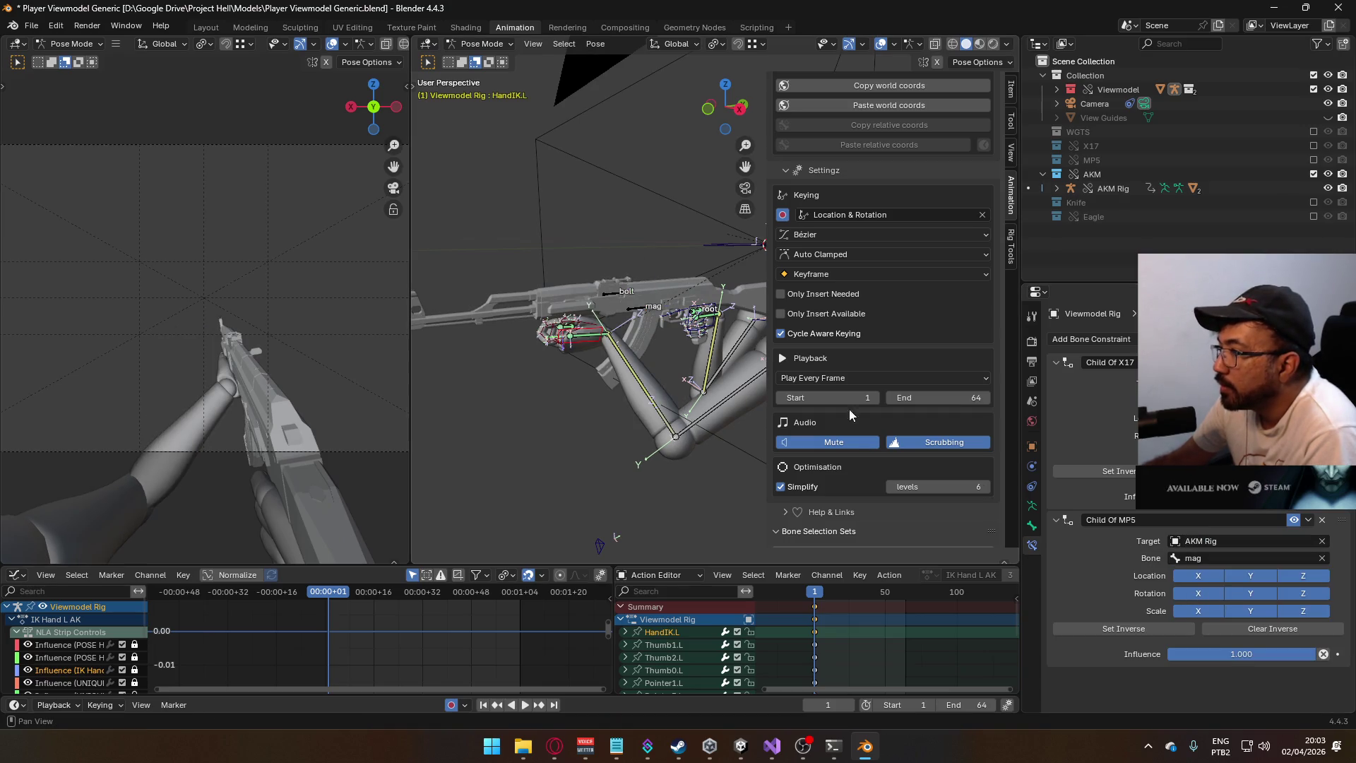
scroll(898, 251, up, 2)
click(902, 164)
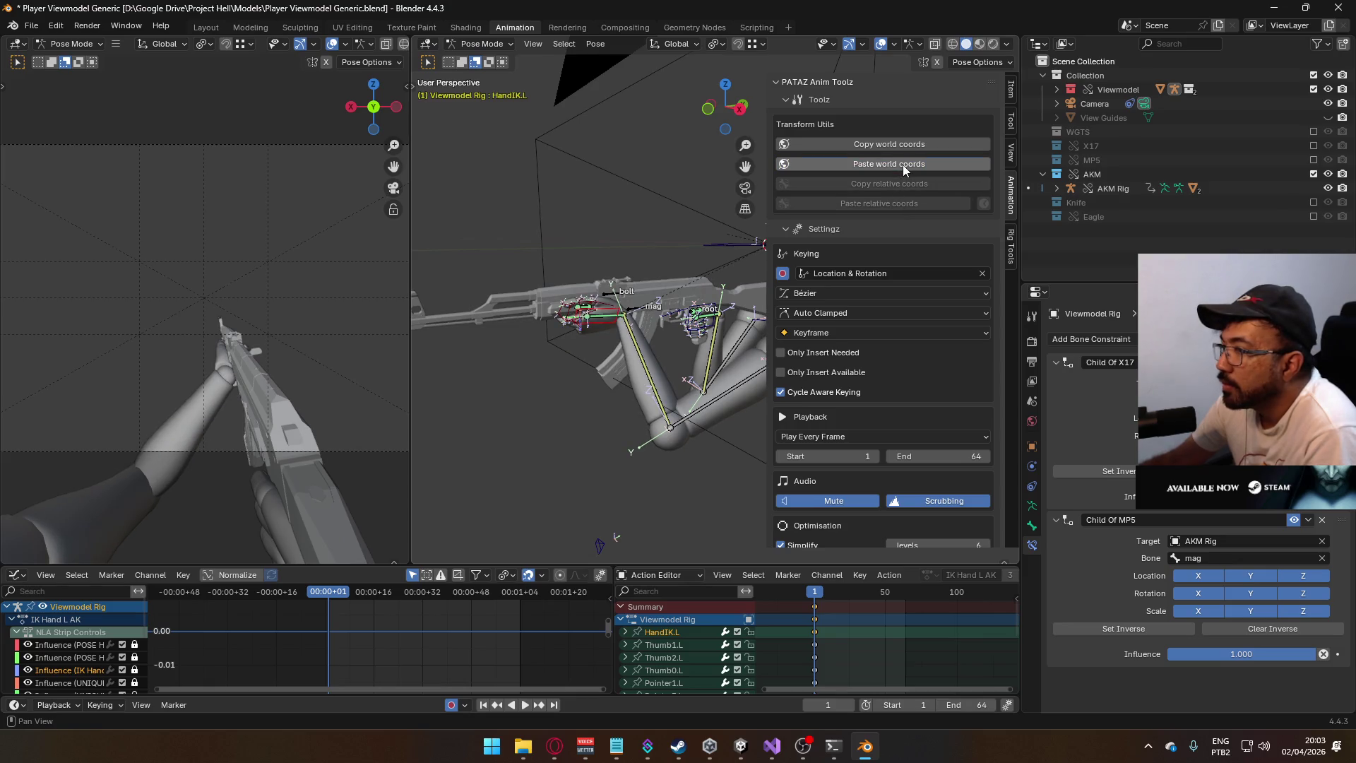
key(space)
drag(830, 595, 815, 591)
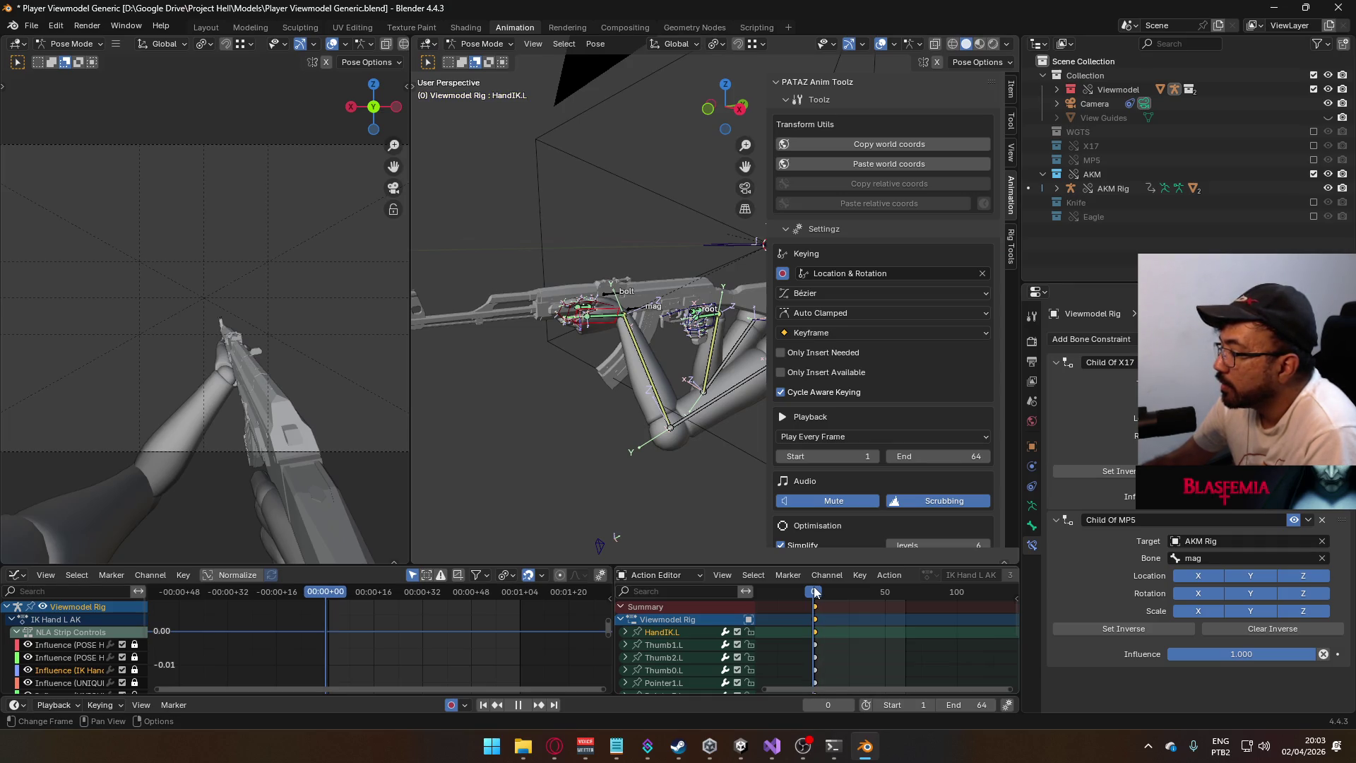
drag(815, 592, 814, 592)
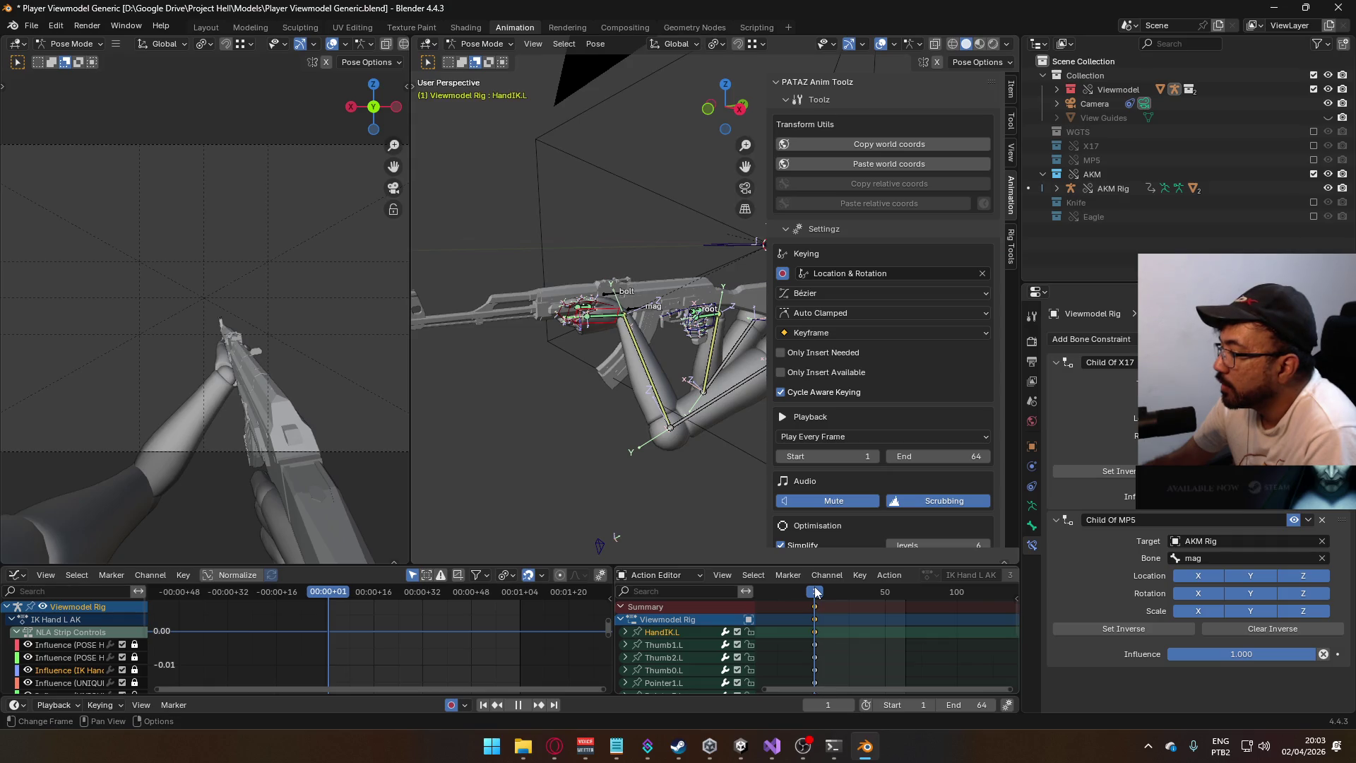
- Point both HandIK.L and HandIK.R Child Of MP5 constraints back at MP5 Rig
click(1194, 541)
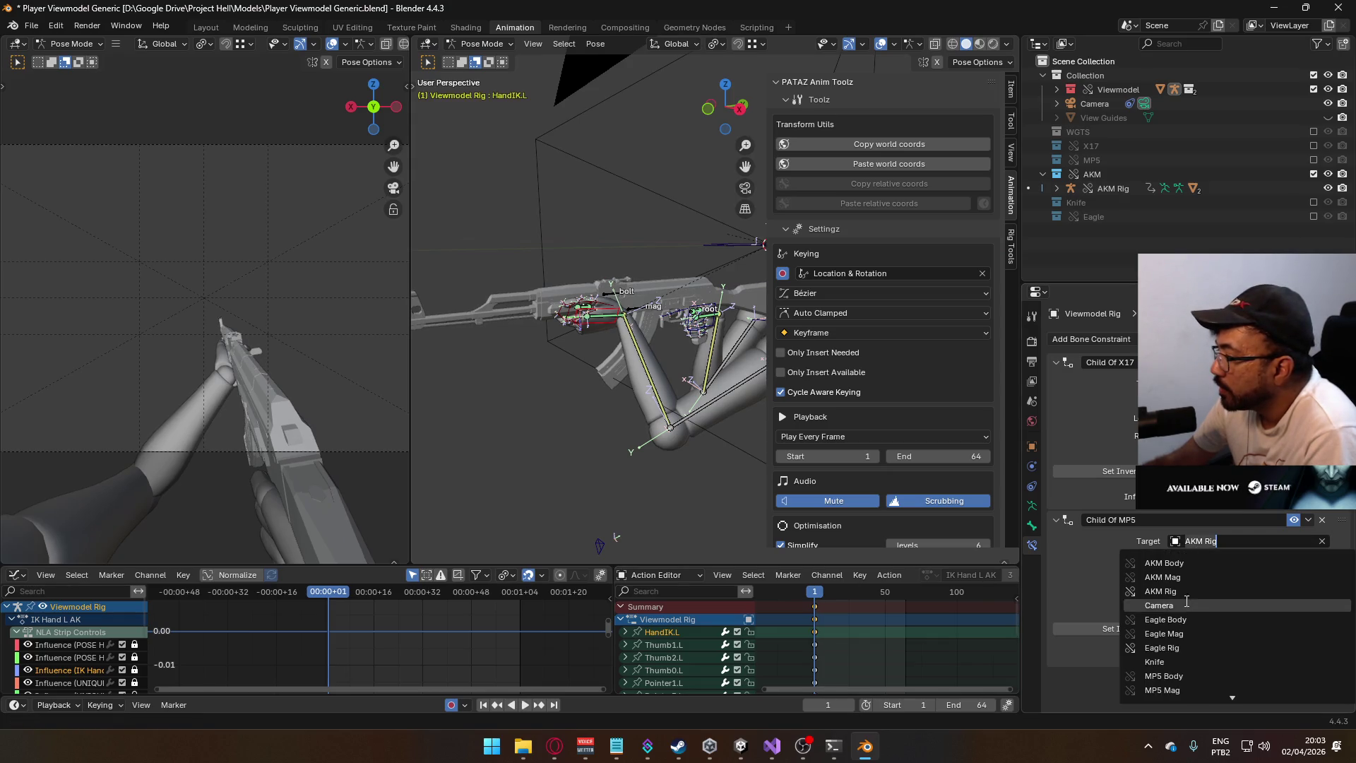
click(1185, 691)
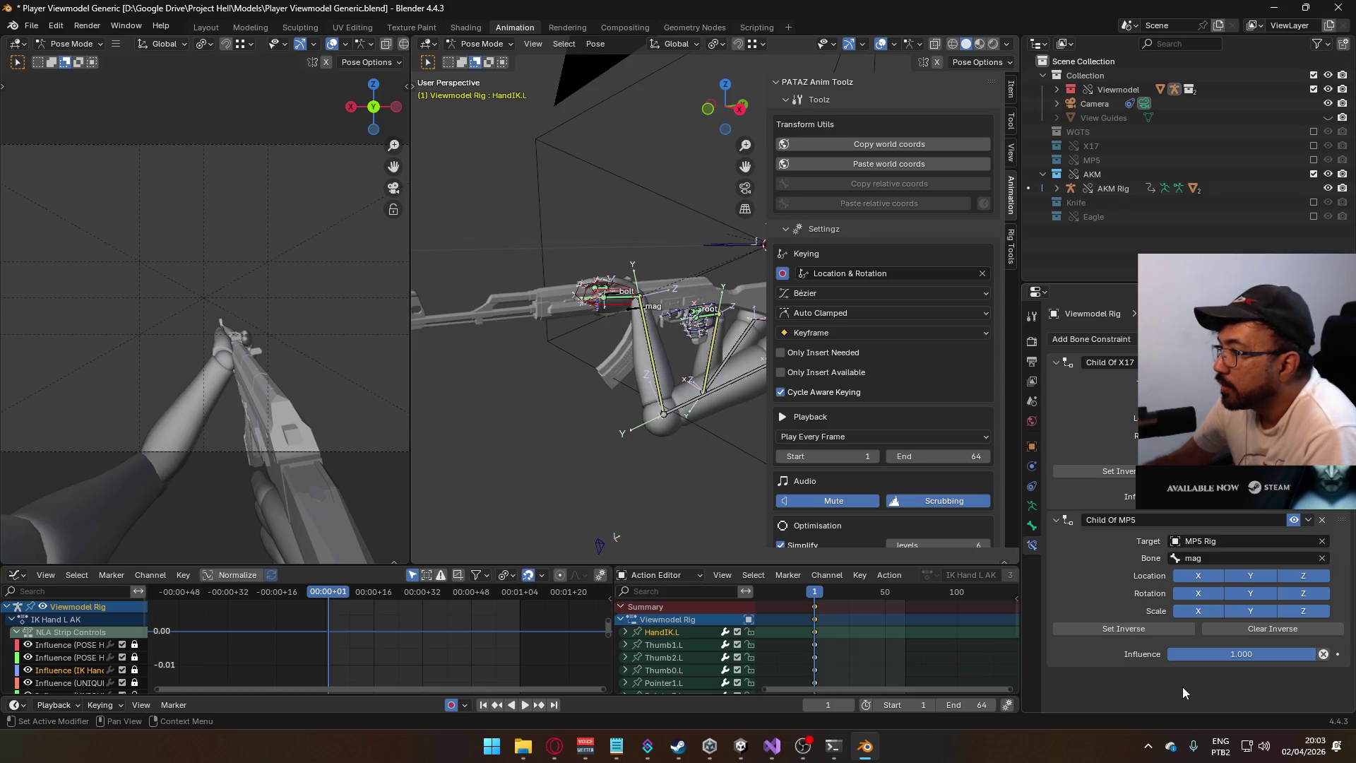
click(708, 307)
click(1215, 542)
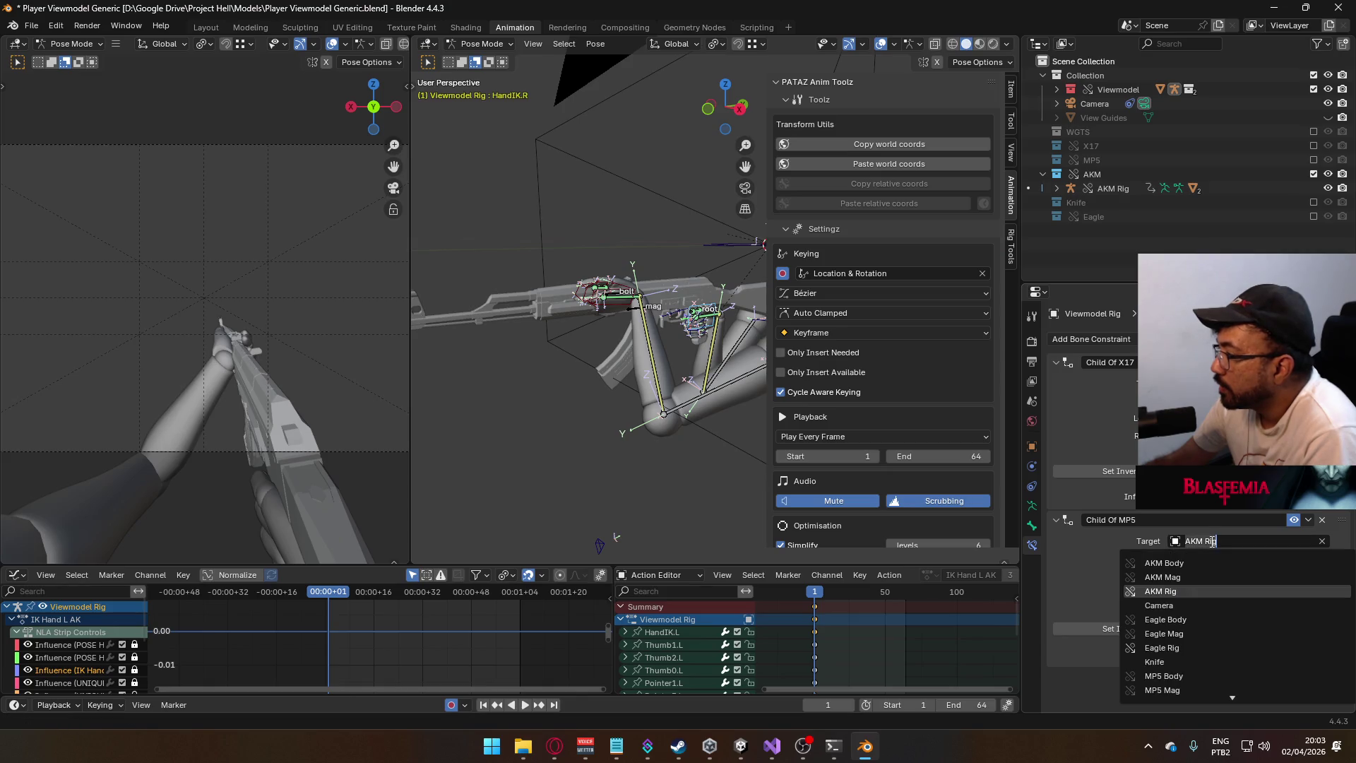
click(1181, 677)
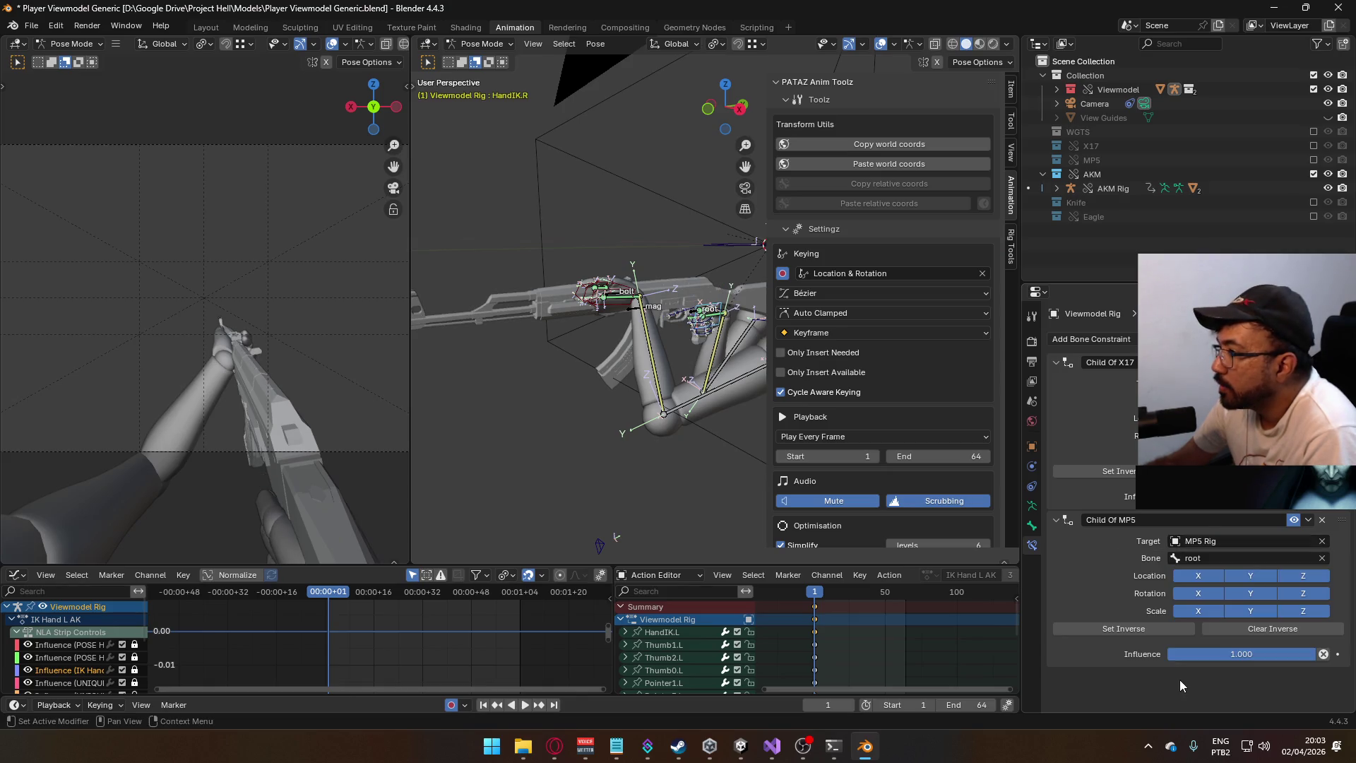
- Exclude the AKM collection, include the MP5 collection, and select the HandIK.L bone
click(1313, 175)
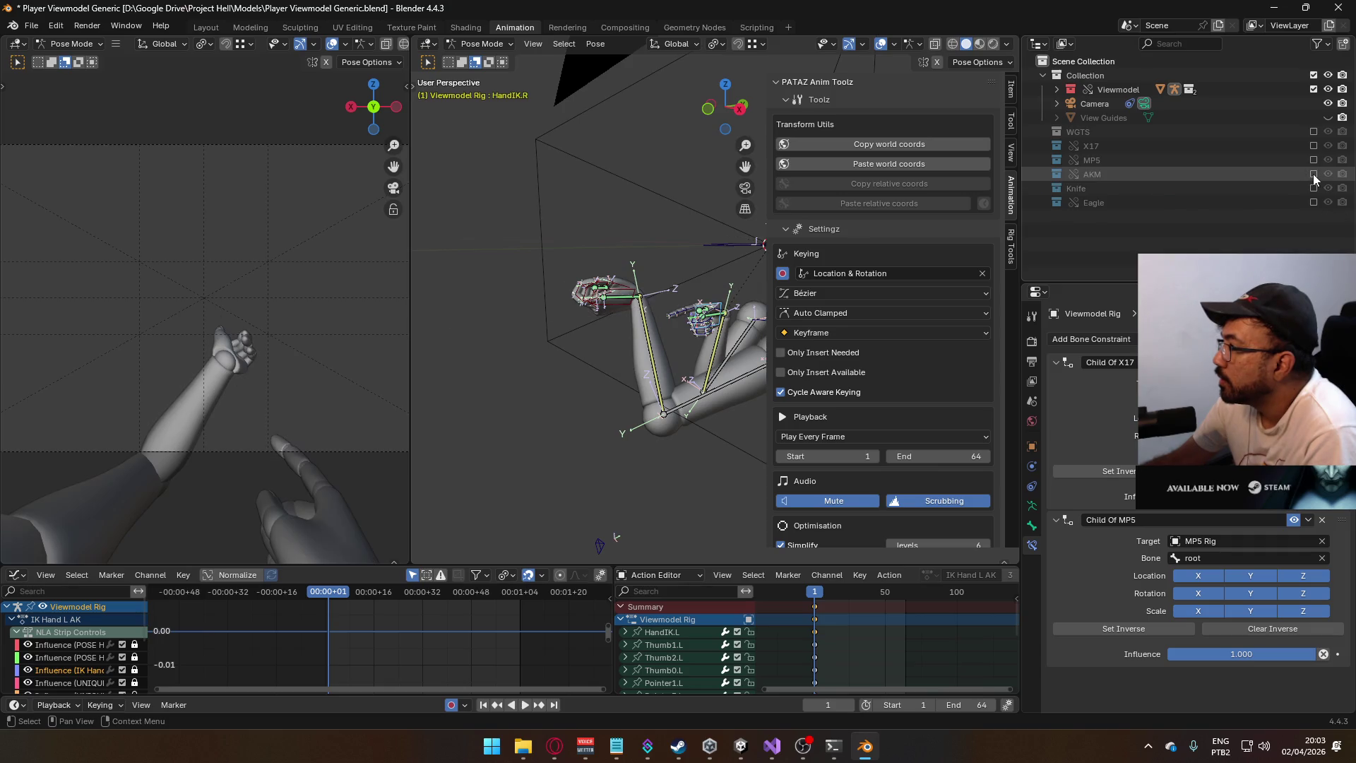
click(1313, 160)
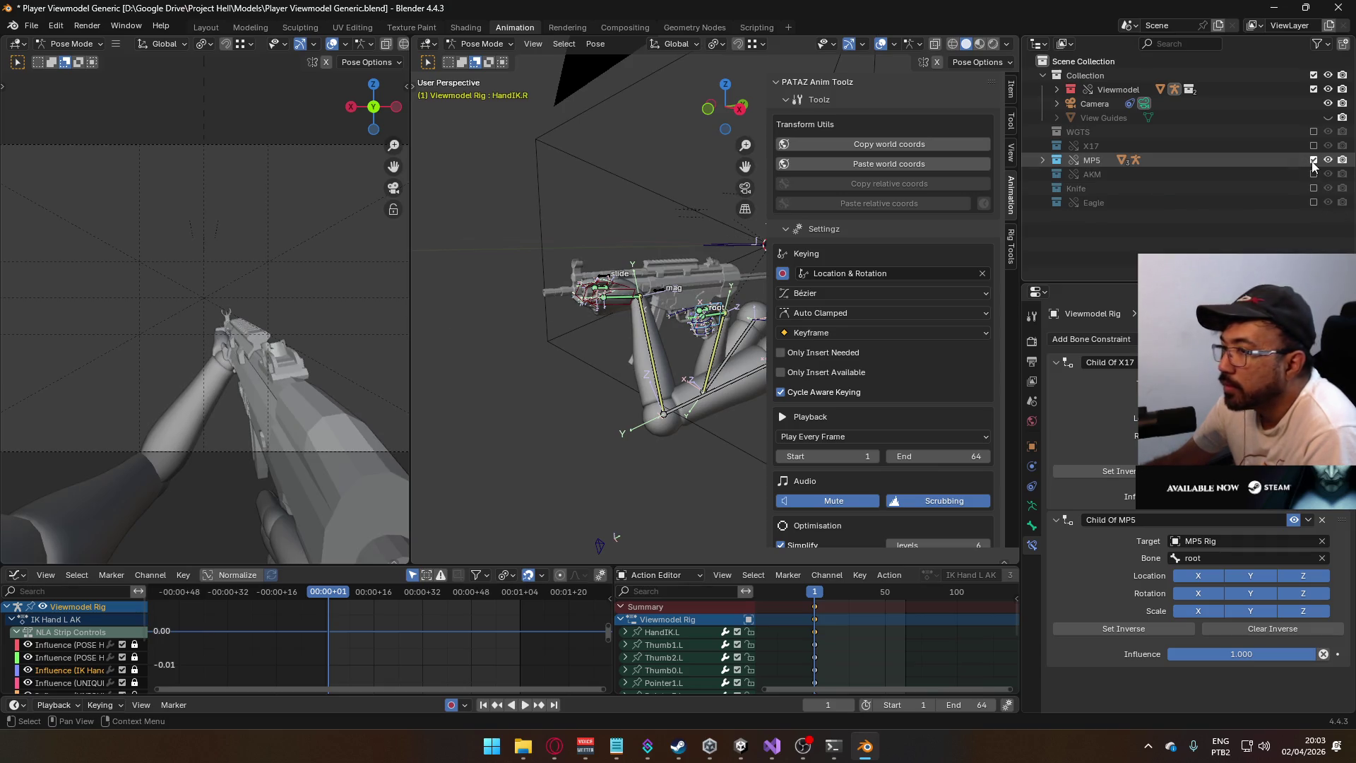
click(621, 295)
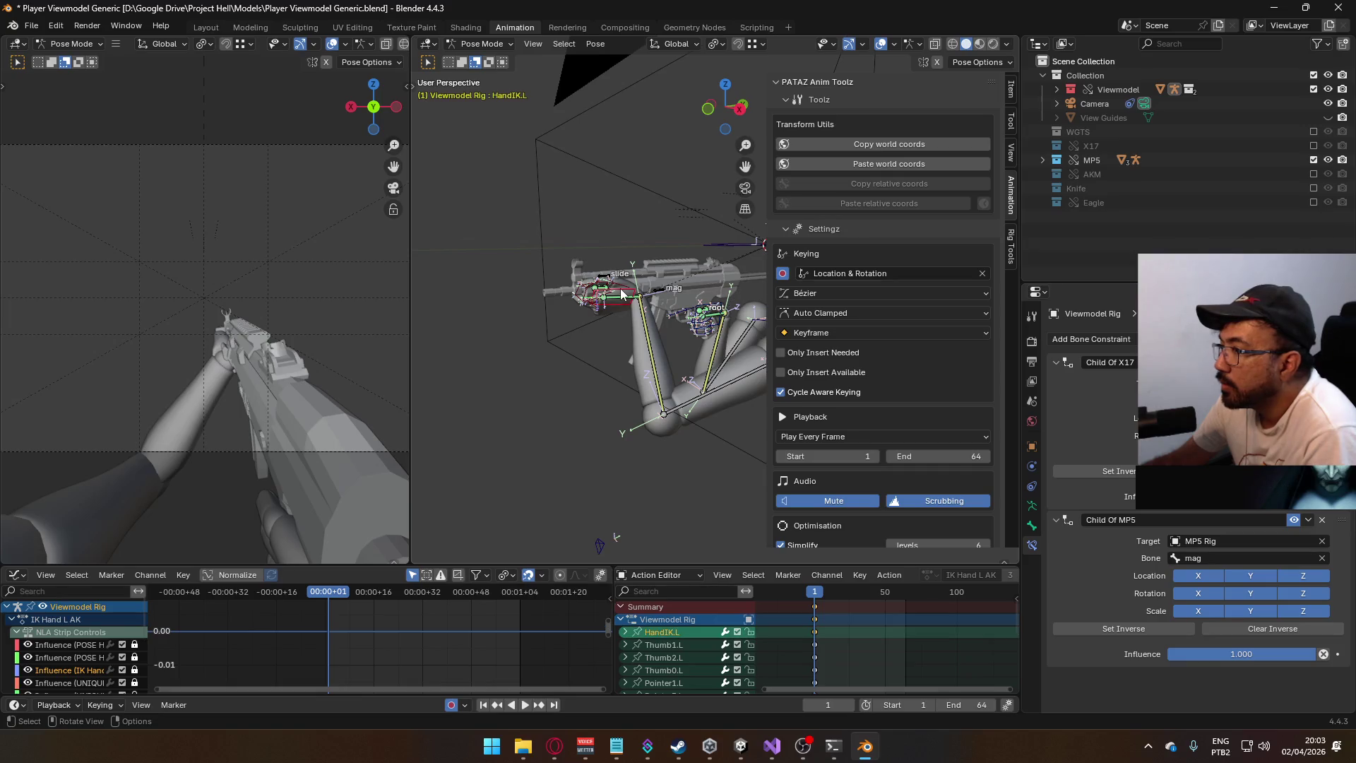
middle_drag(683, 370, 898, 240)
- Check HandIK.L's transform values, then toggle the IK Hand L AK layer's mute to compare poses
click(1012, 90)
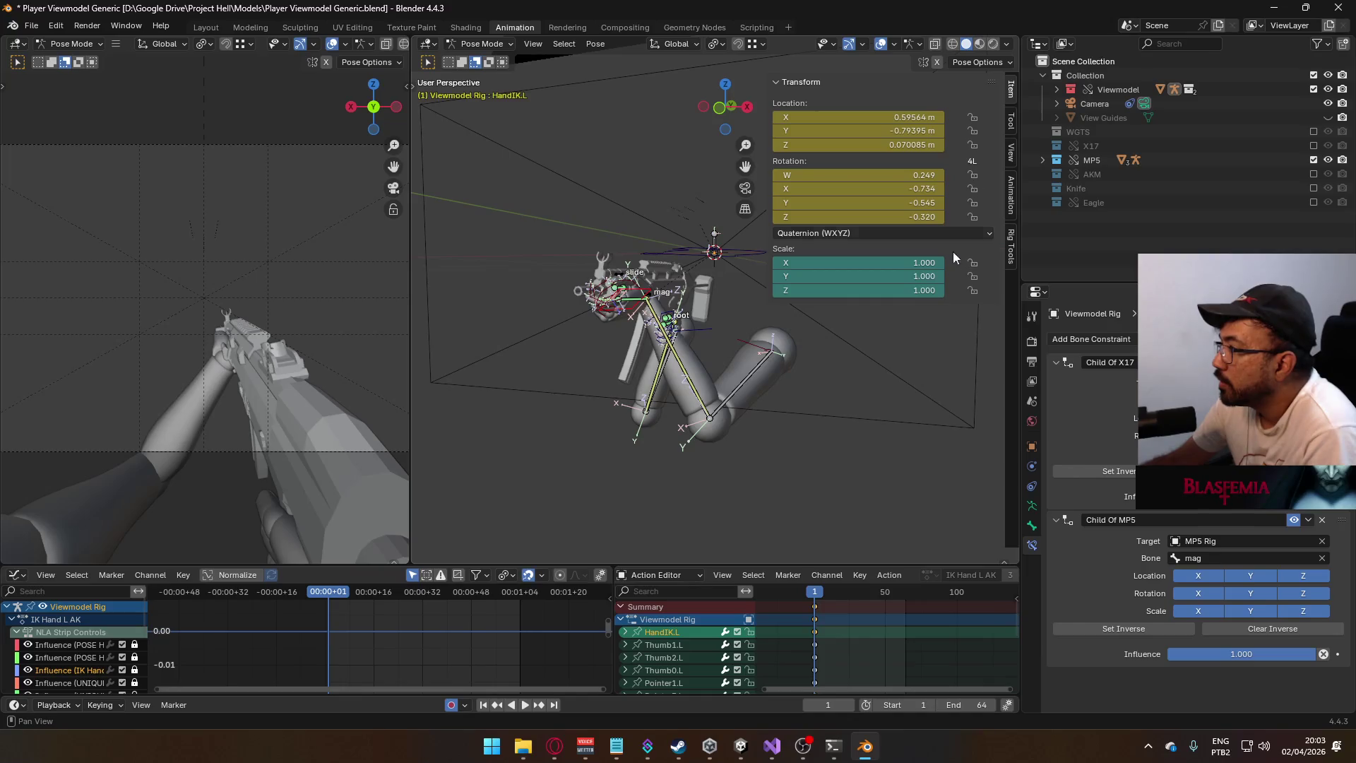
click(1012, 208)
scroll(949, 435, down, 8)
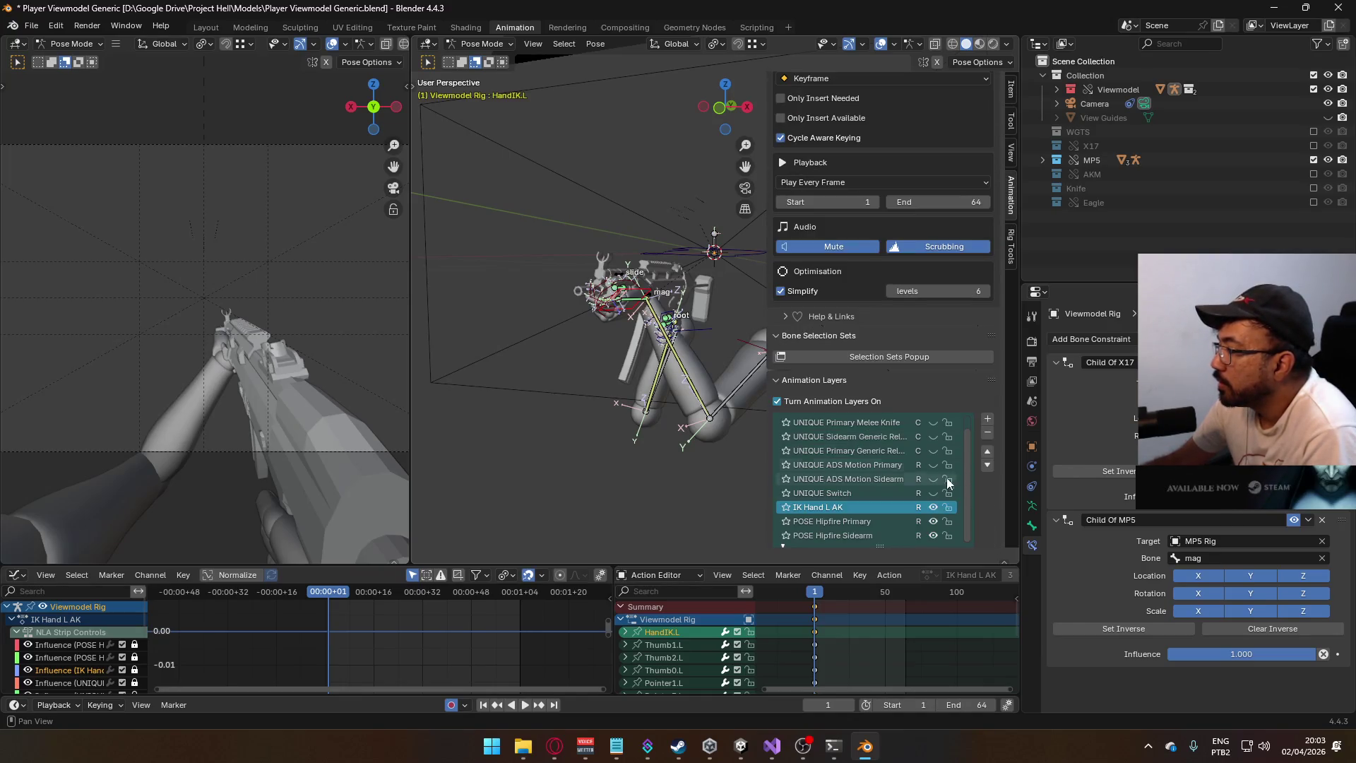
click(932, 509)
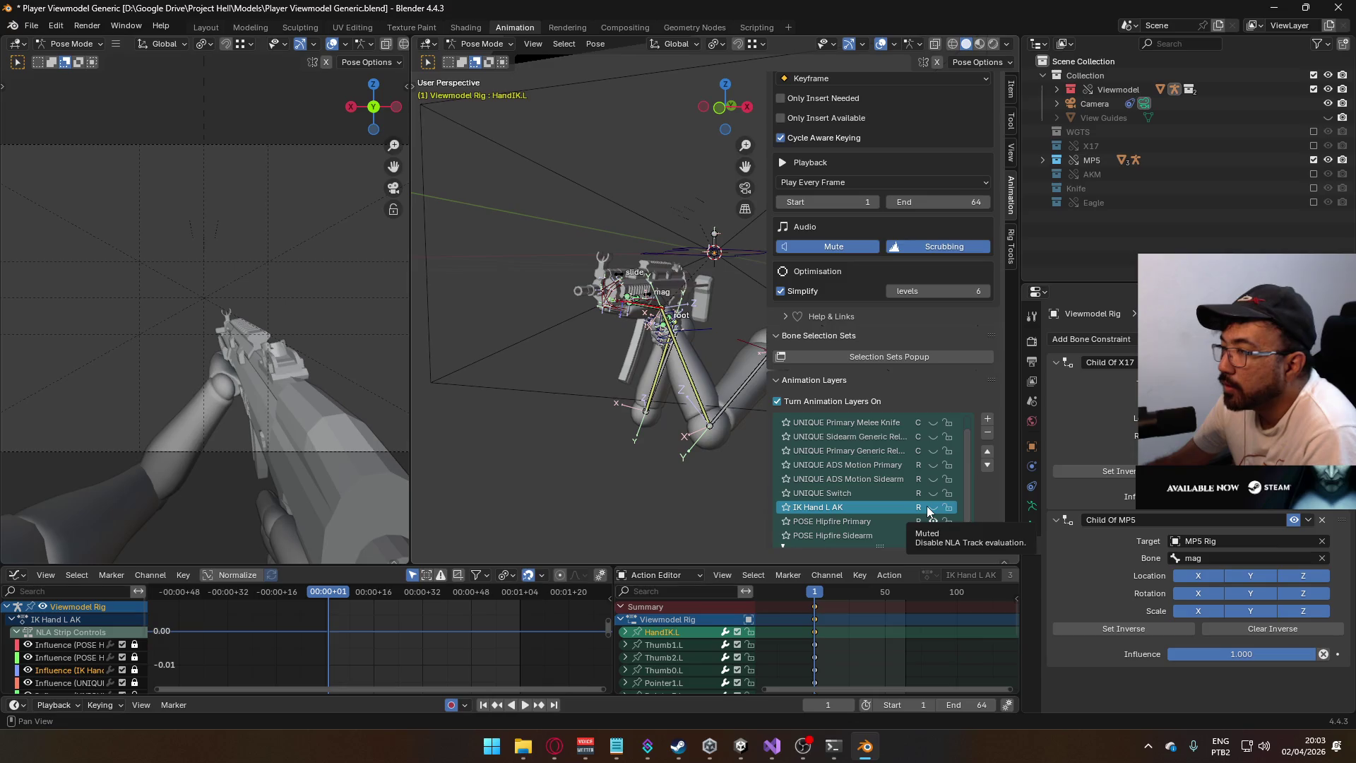
click(927, 506)
click(927, 506)
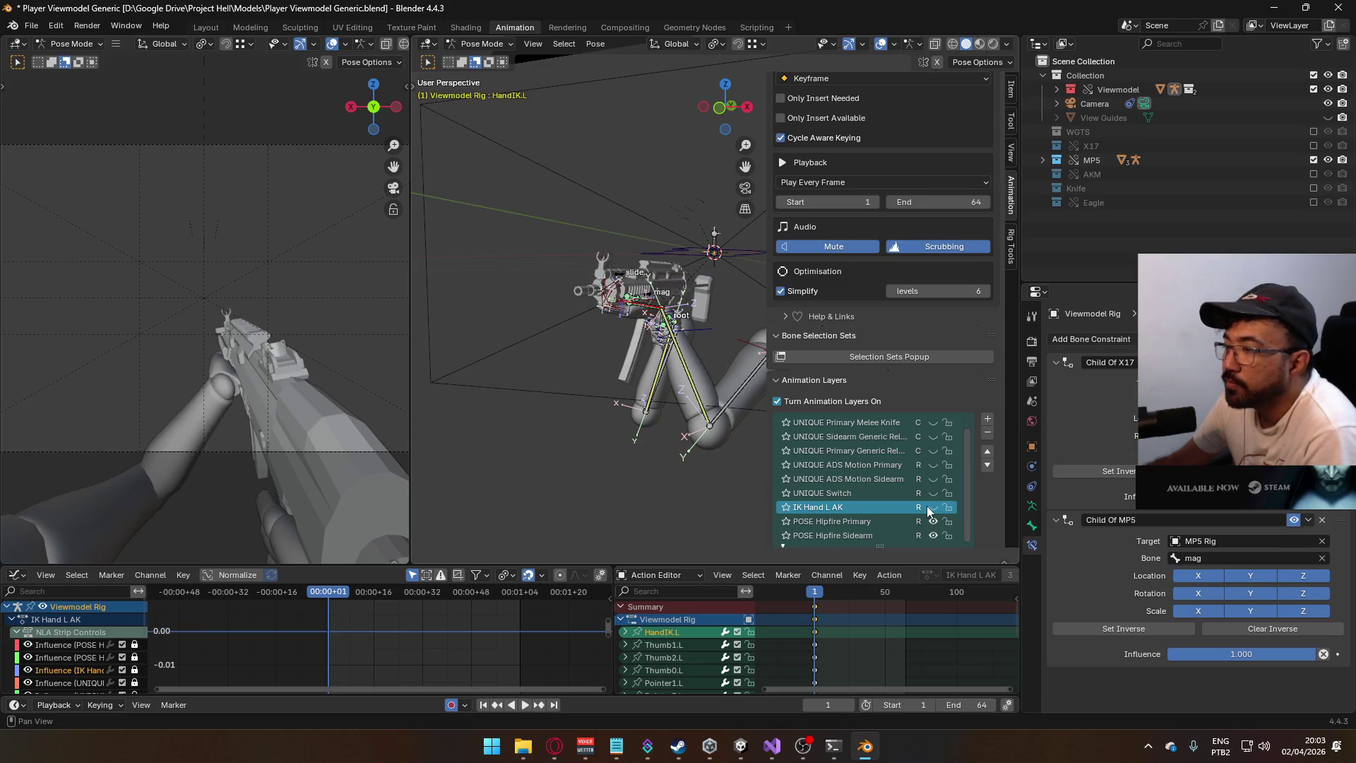
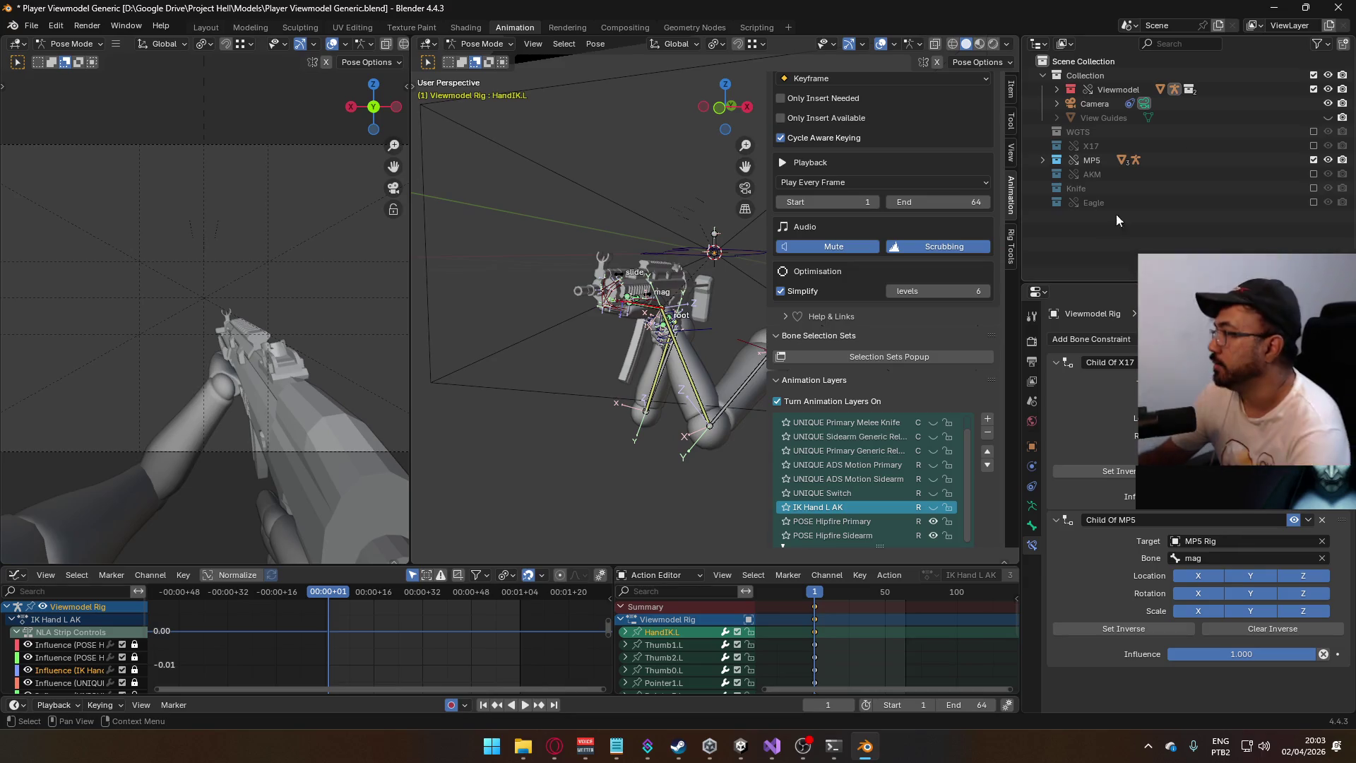
- Exclude the MP5 collection, include Eagle, and mute the POSE Hipfire Primary layer
click(1313, 159)
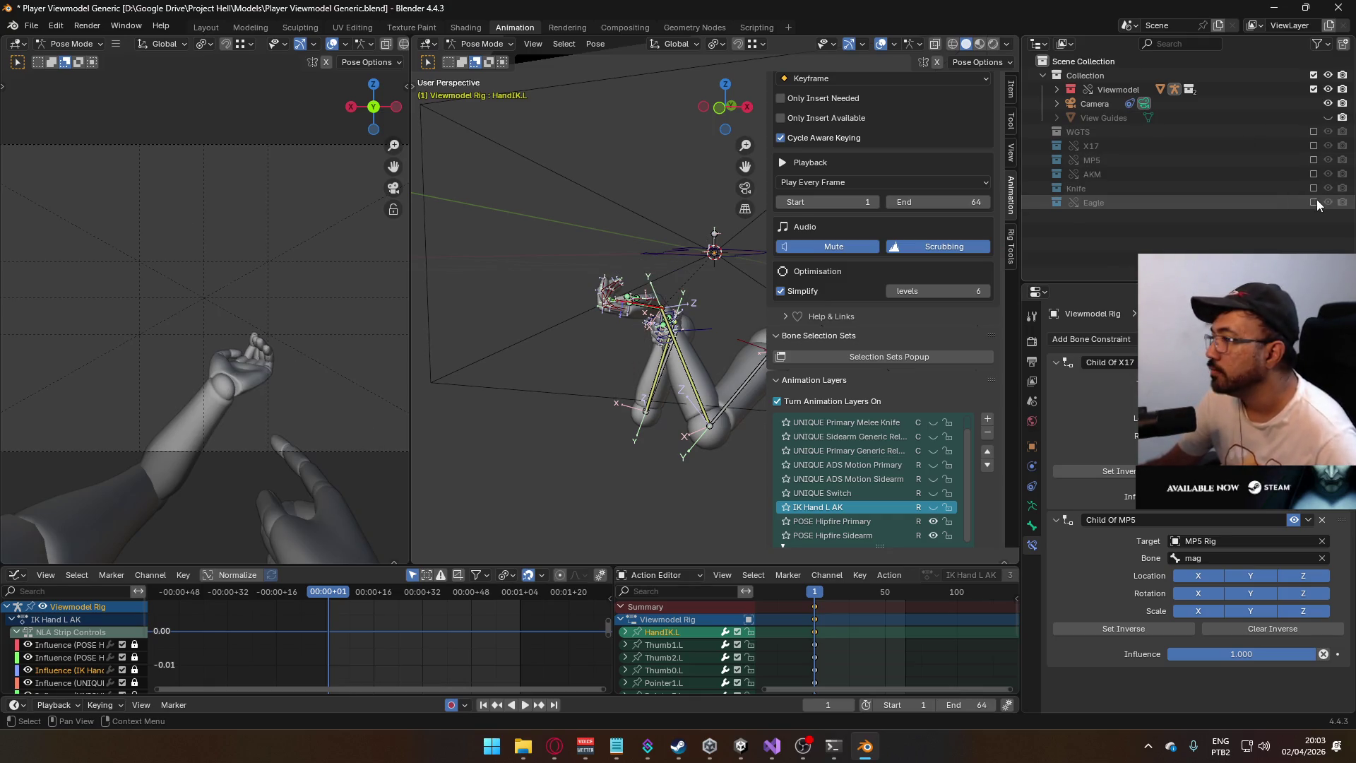
click(1312, 202)
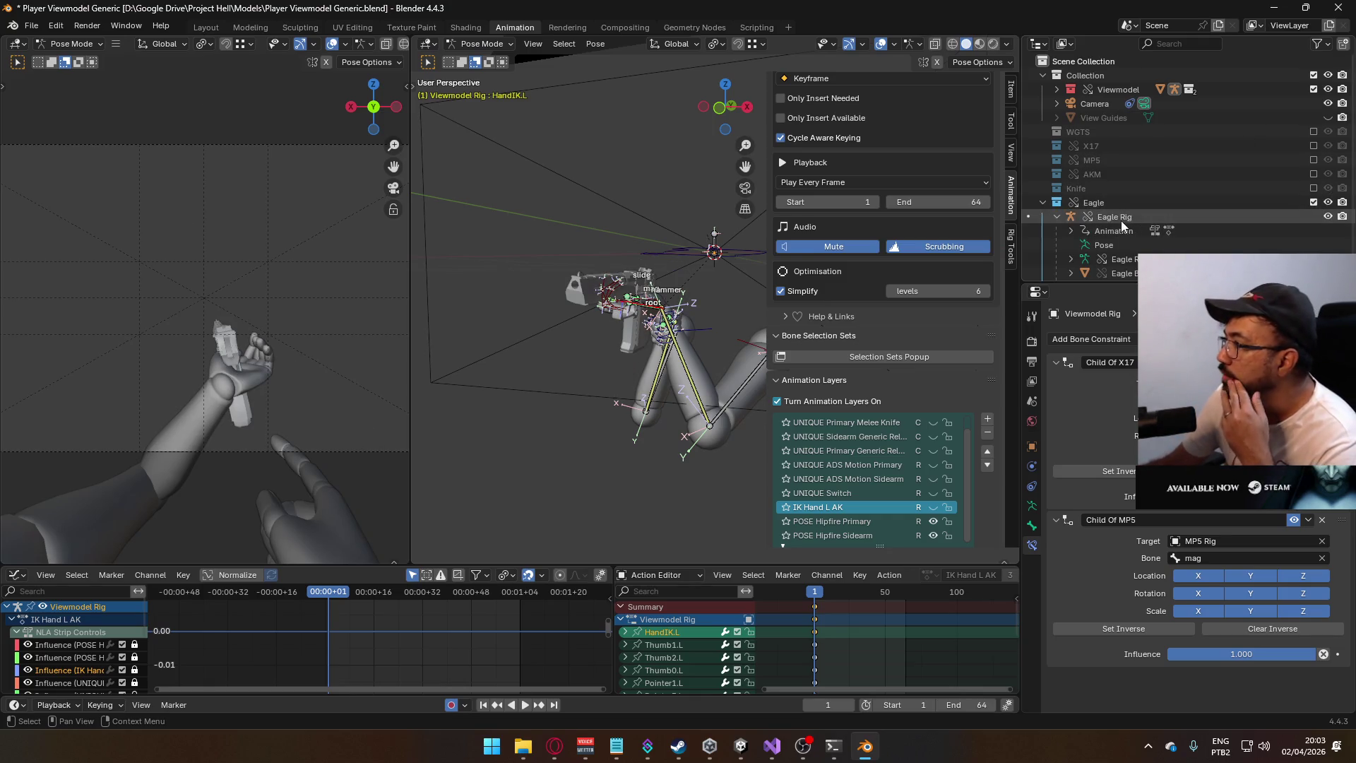
mouse_move(699, 253)
middle_down()
mouse_move(561, 275)
mouse_move(676, 266)
mouse_move(633, 302)
mouse_move(676, 293)
middle_up()
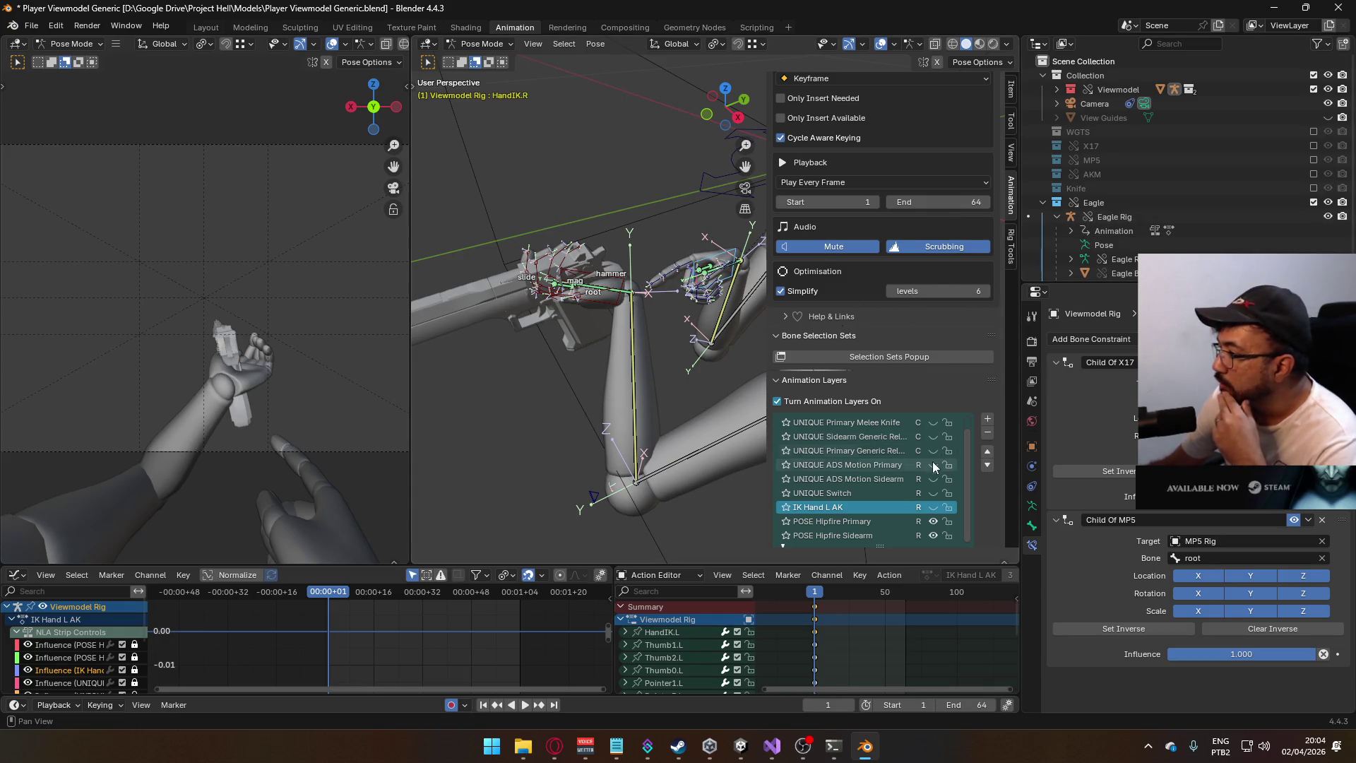
click(933, 521)
mouse_move(710, 453)
middle_down()
mouse_move(599, 344)
mouse_move(645, 266)
mouse_move(698, 253)
mouse_move(766, 273)
mouse_move(634, 307)
mouse_move(595, 264)
mouse_move(621, 295)
mouse_move(535, 327)
middle_up()
- Make the Eagle Rig the active object, ending in Object Mode
click(481, 44)
click(481, 59)
click(477, 248)
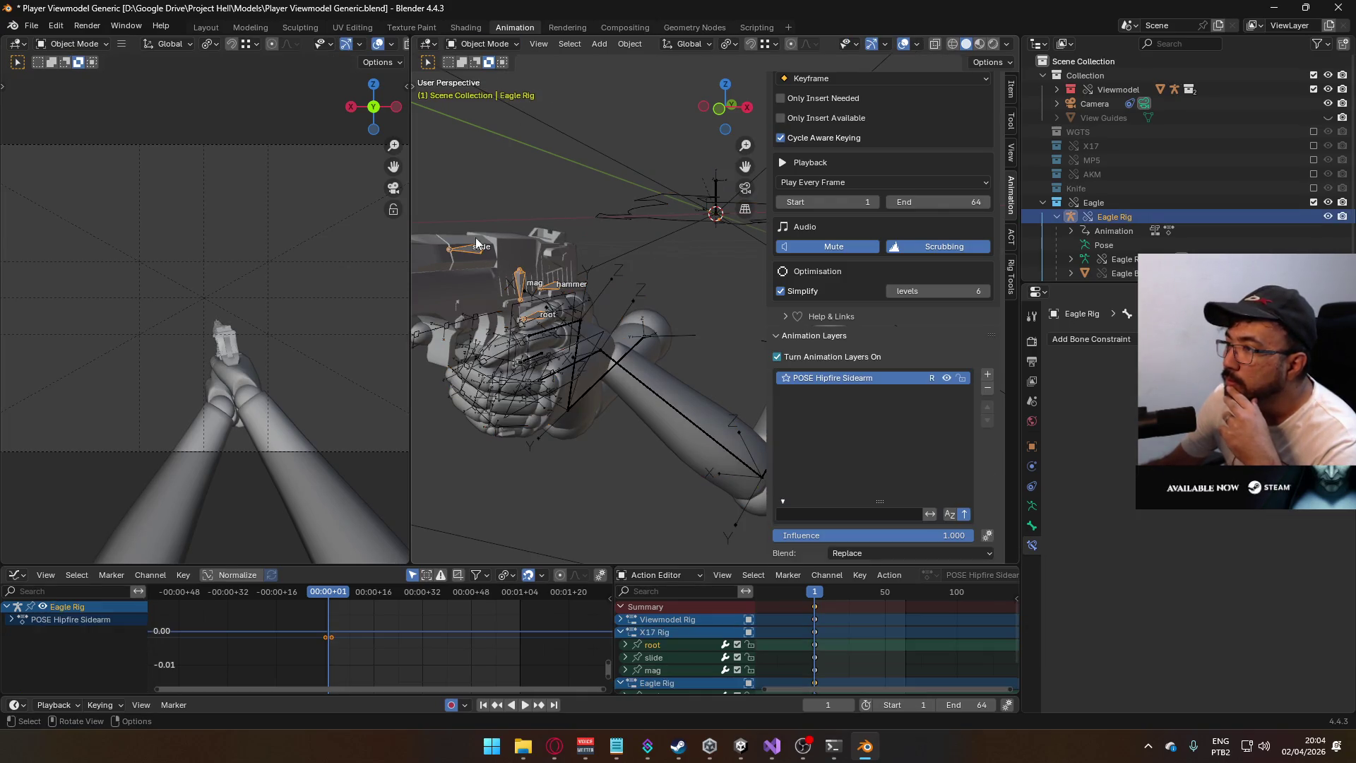
click(482, 44)
click(487, 91)
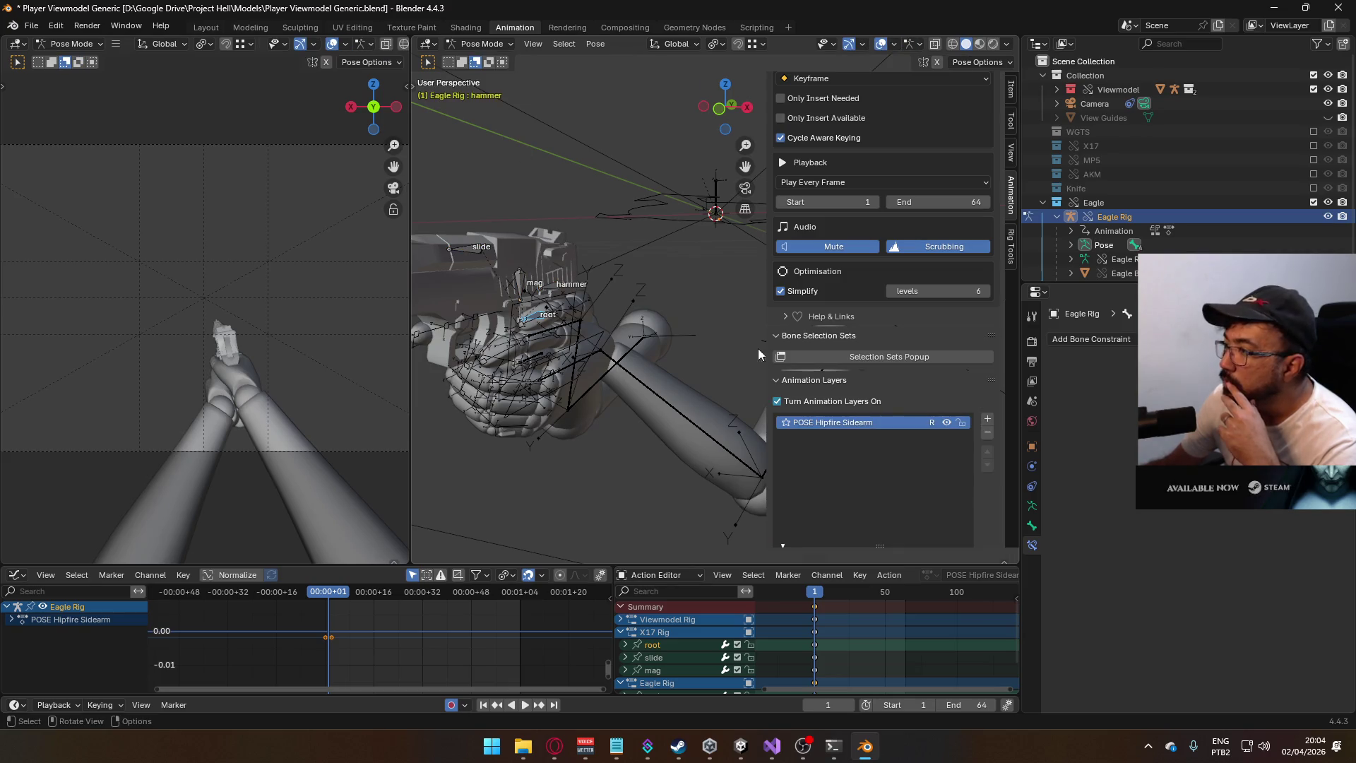
click(482, 43)
click(488, 59)
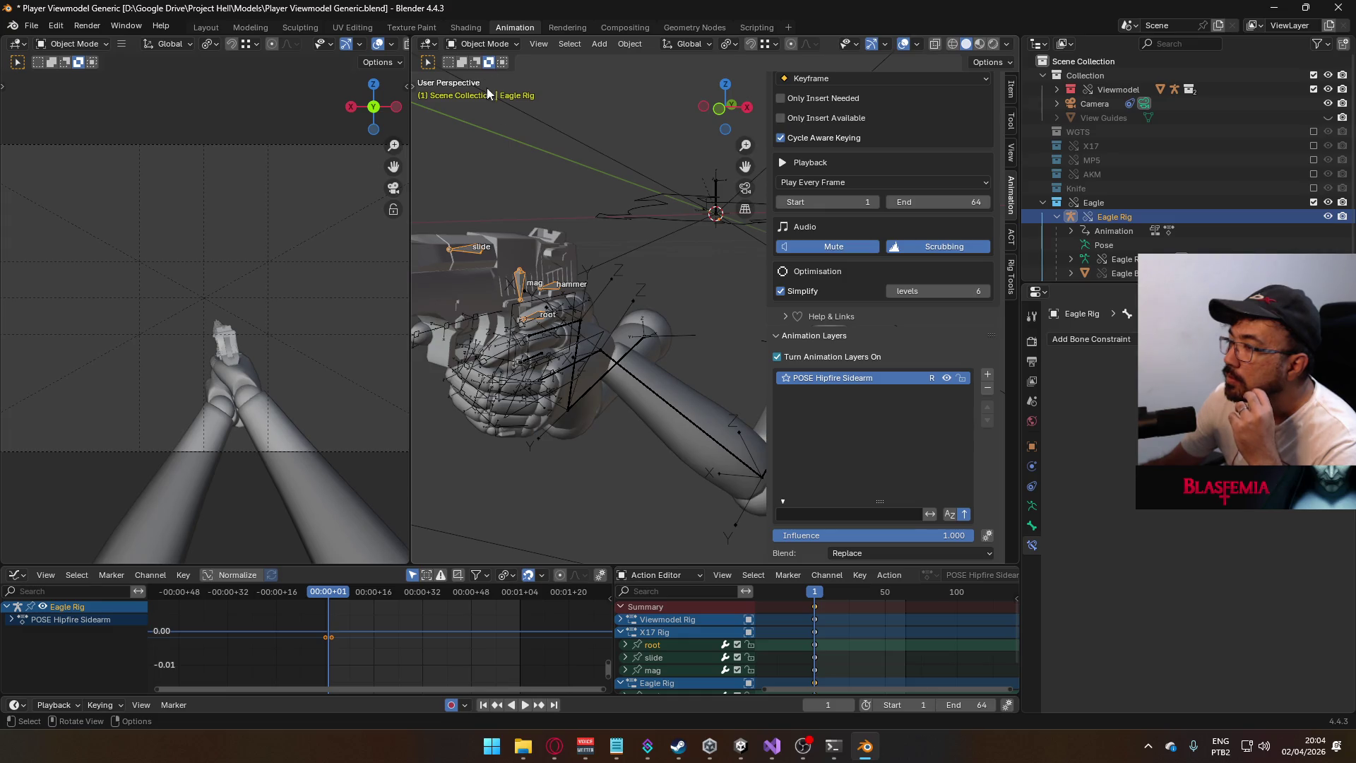
- Add a new animation layer to the Eagle Rig using the 0.T-Pose action
click(987, 375)
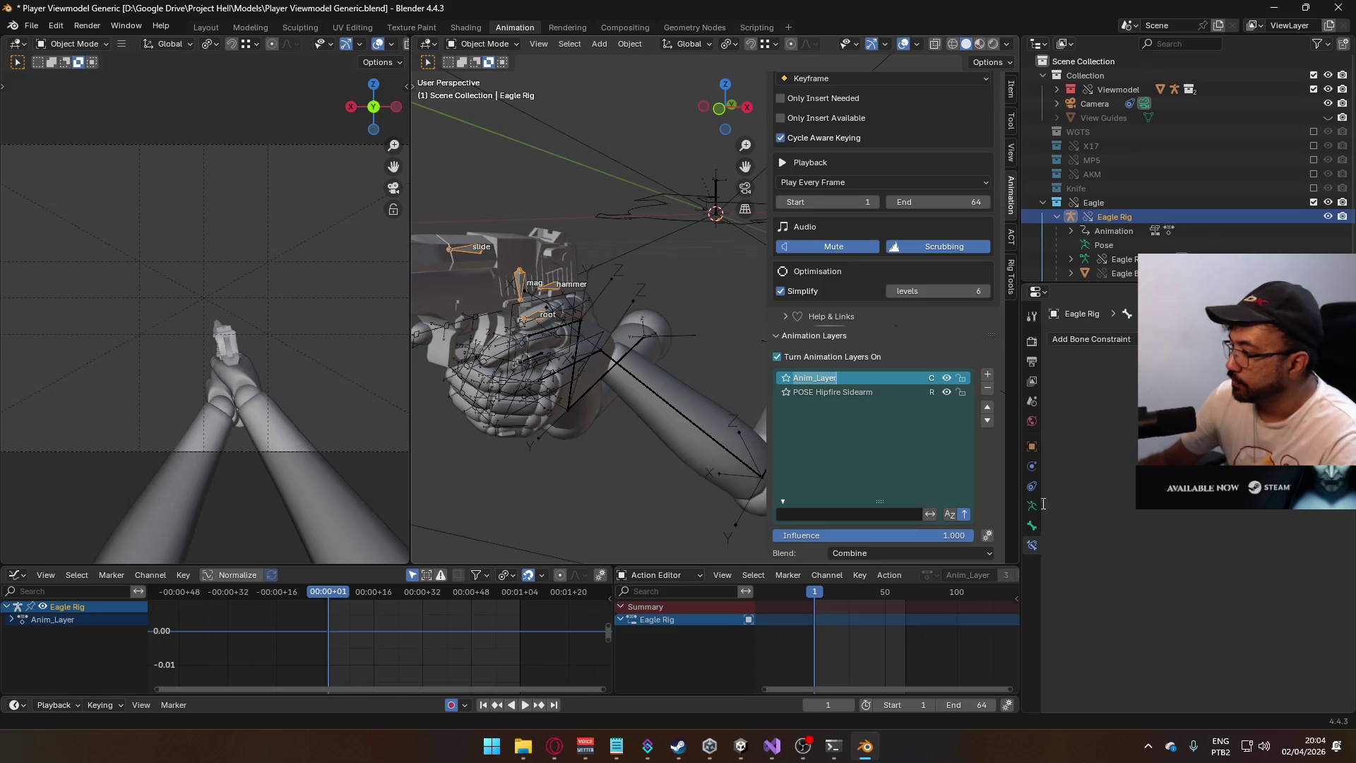
scroll(982, 488, down, 8)
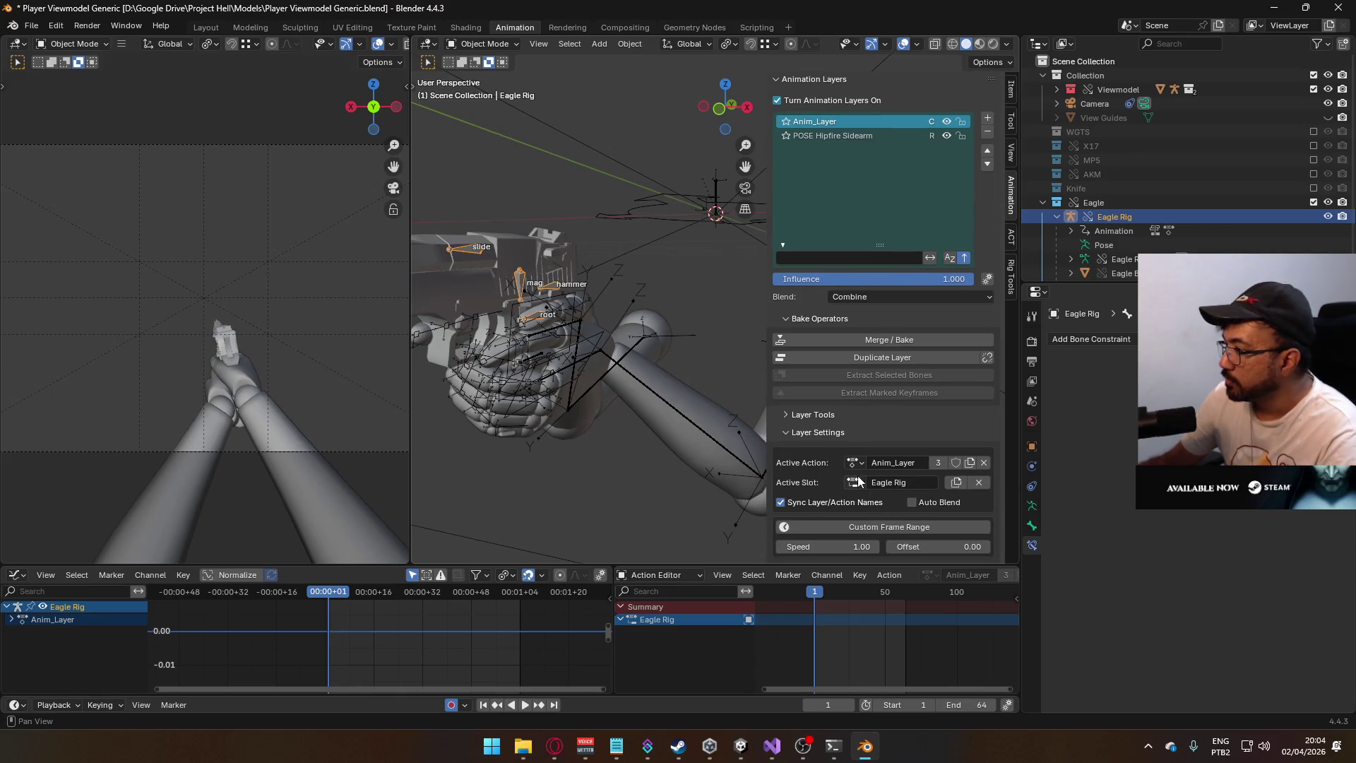
click(853, 463)
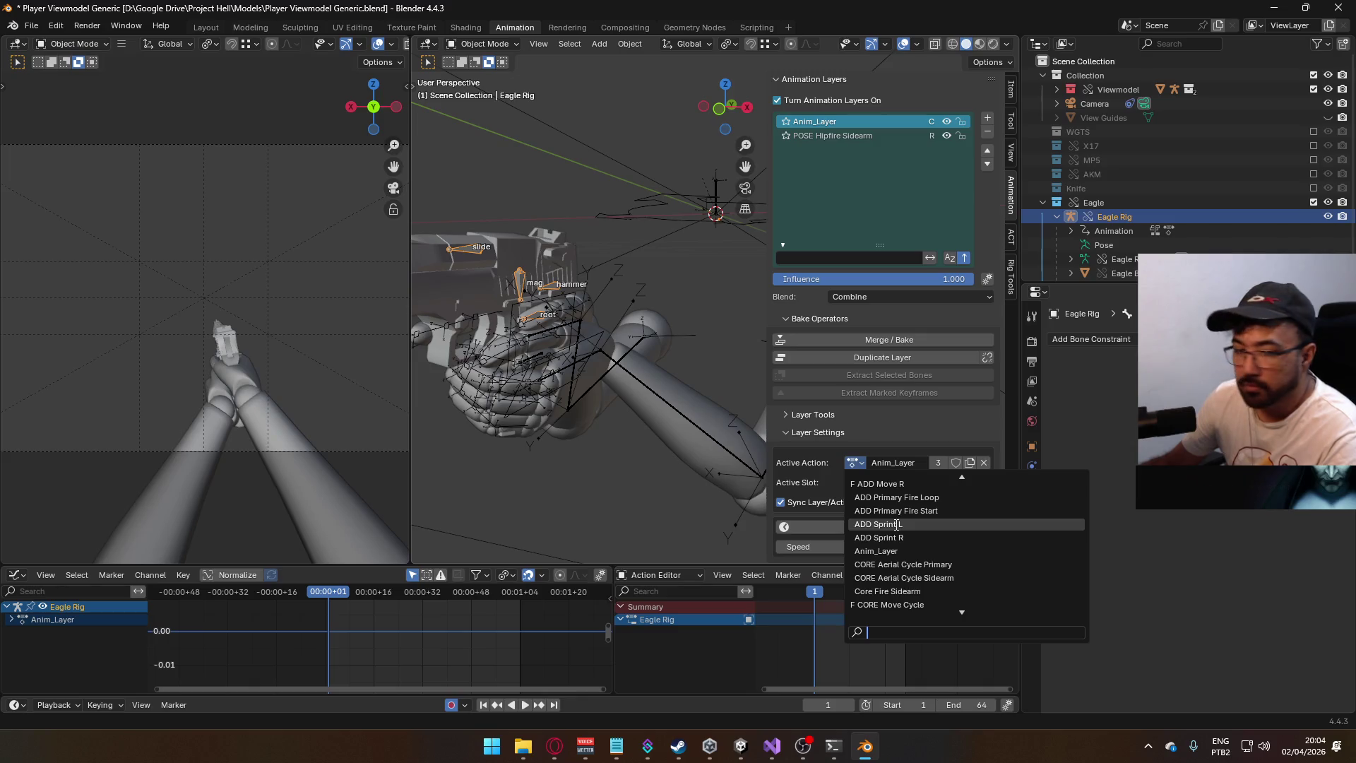
text(t-po)
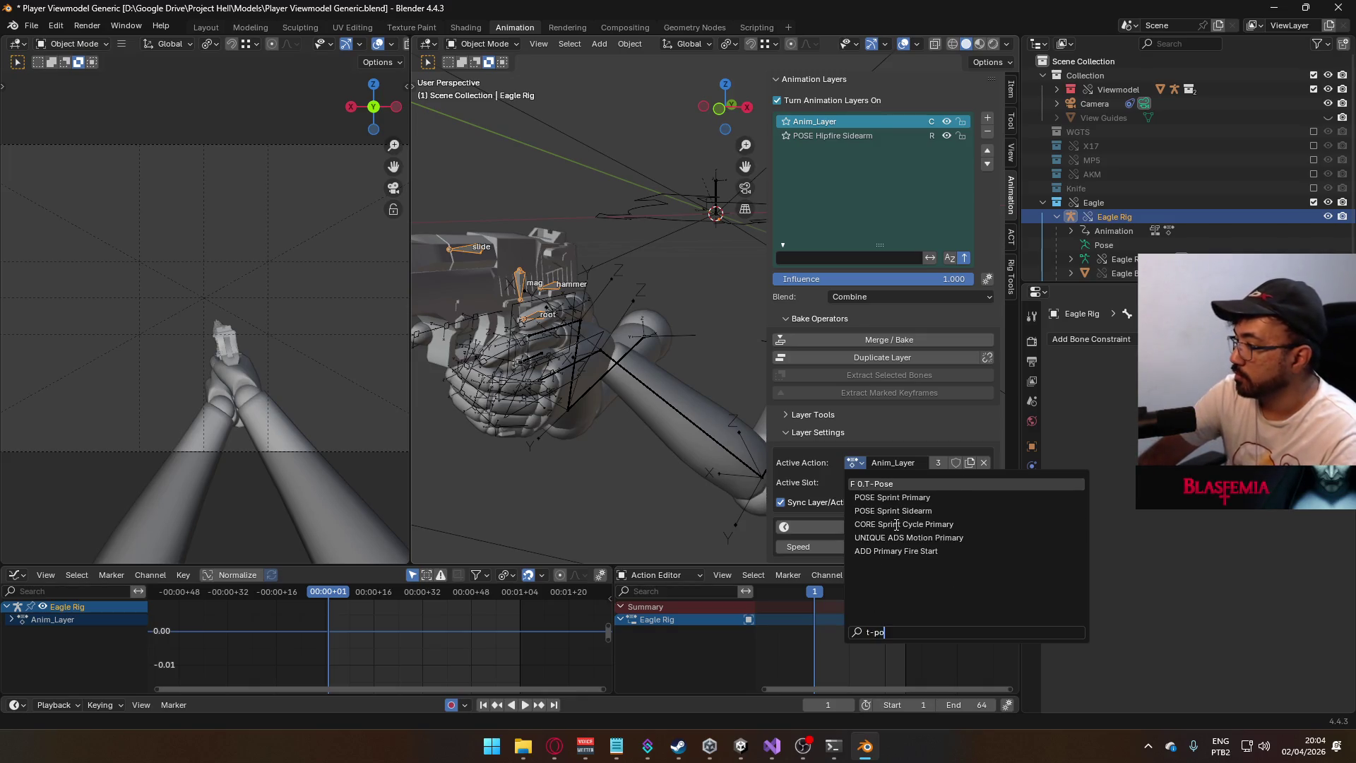
key(Return)
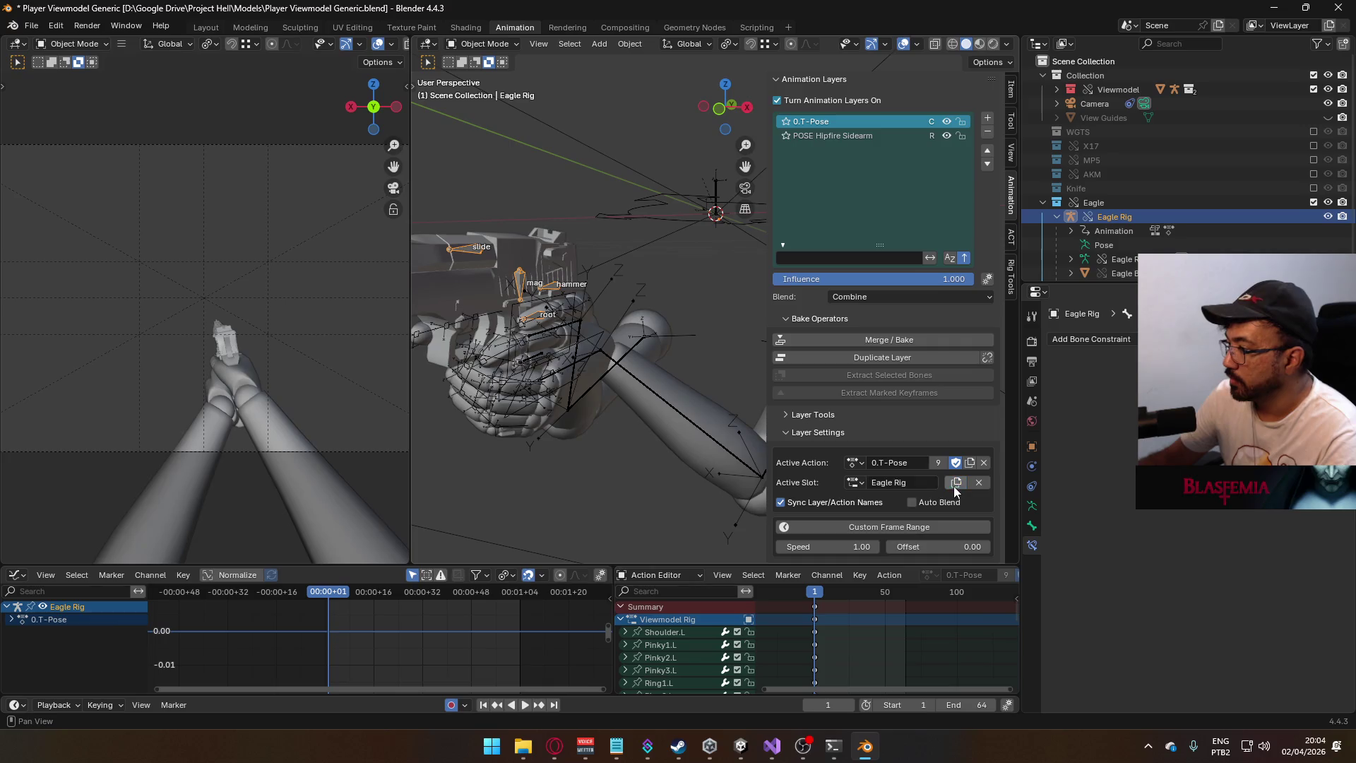
- Key the Eagle Rig's bones in Pose Mode and collapse the Viewmodel Rig channels
click(491, 44)
click(487, 92)
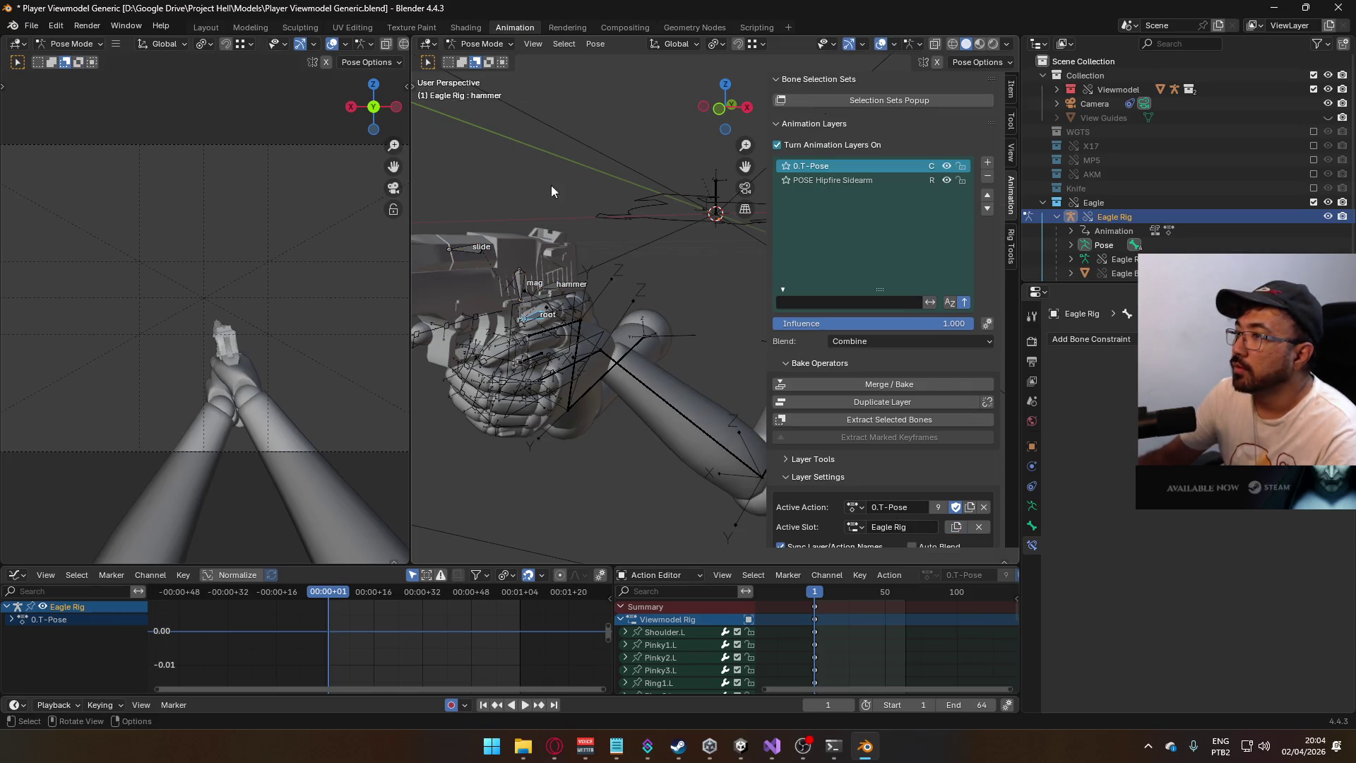
scroll(573, 302, down, 5)
mouse_move(613, 279)
middle_down()
mouse_move(647, 274)
mouse_move(688, 301)
middle_up()
key(i)
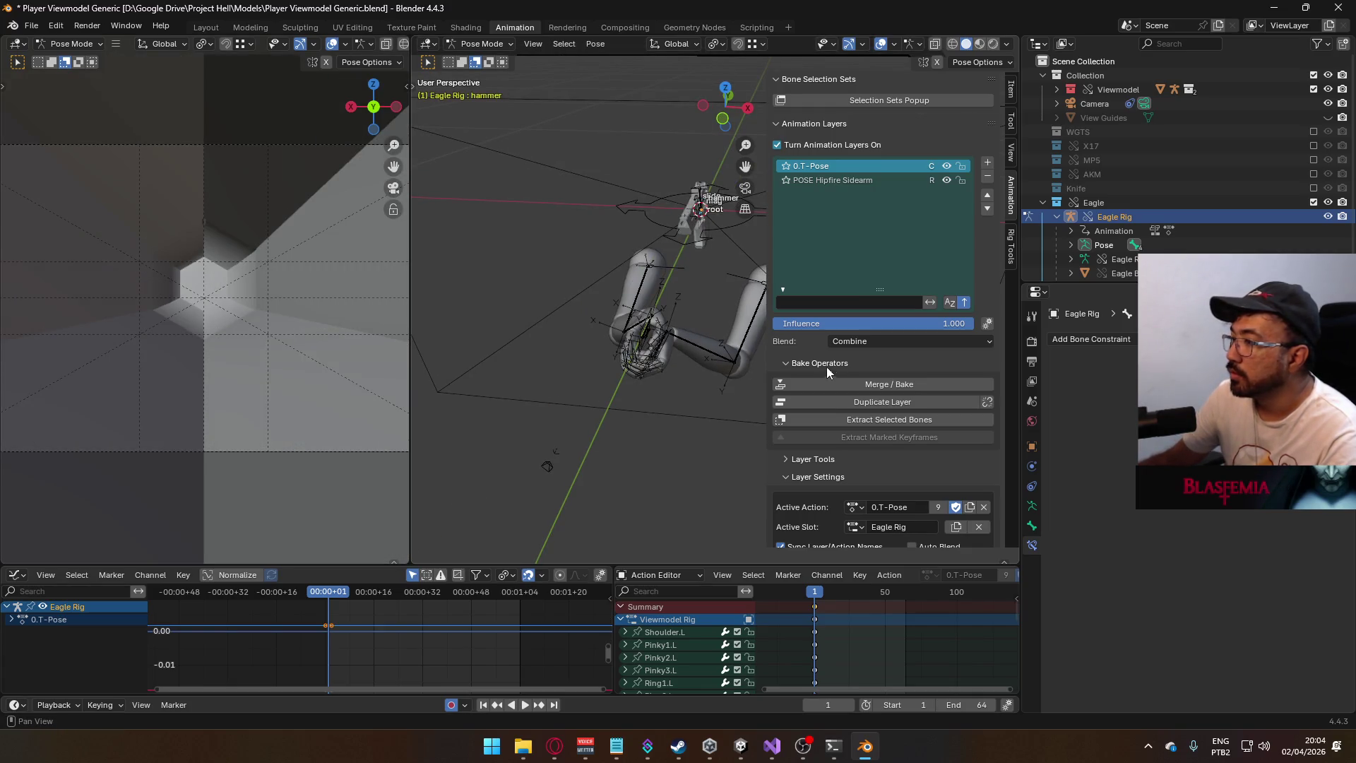
click(621, 619)
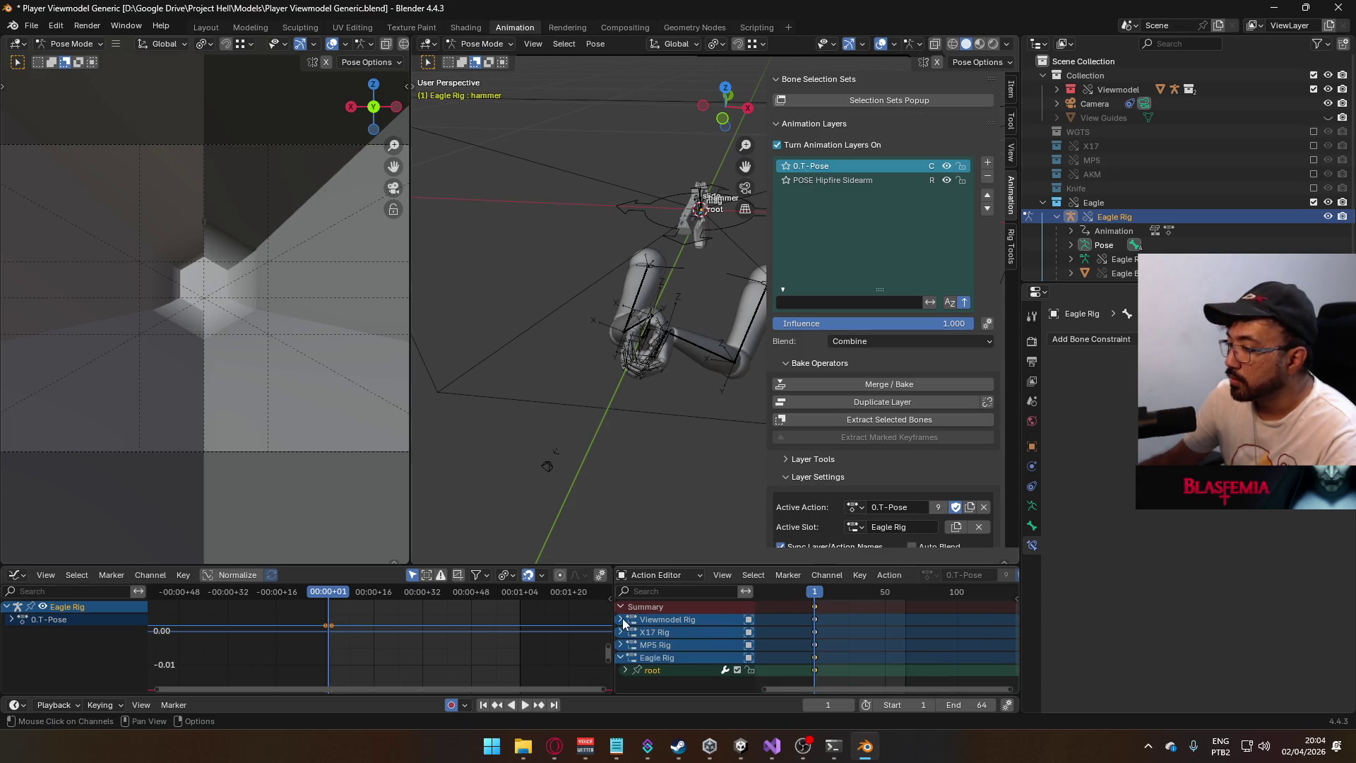
- In Object Mode, enable the 0.T-Pose layer on the Viewmodel Rig
click(481, 45)
click(489, 58)
click(644, 279)
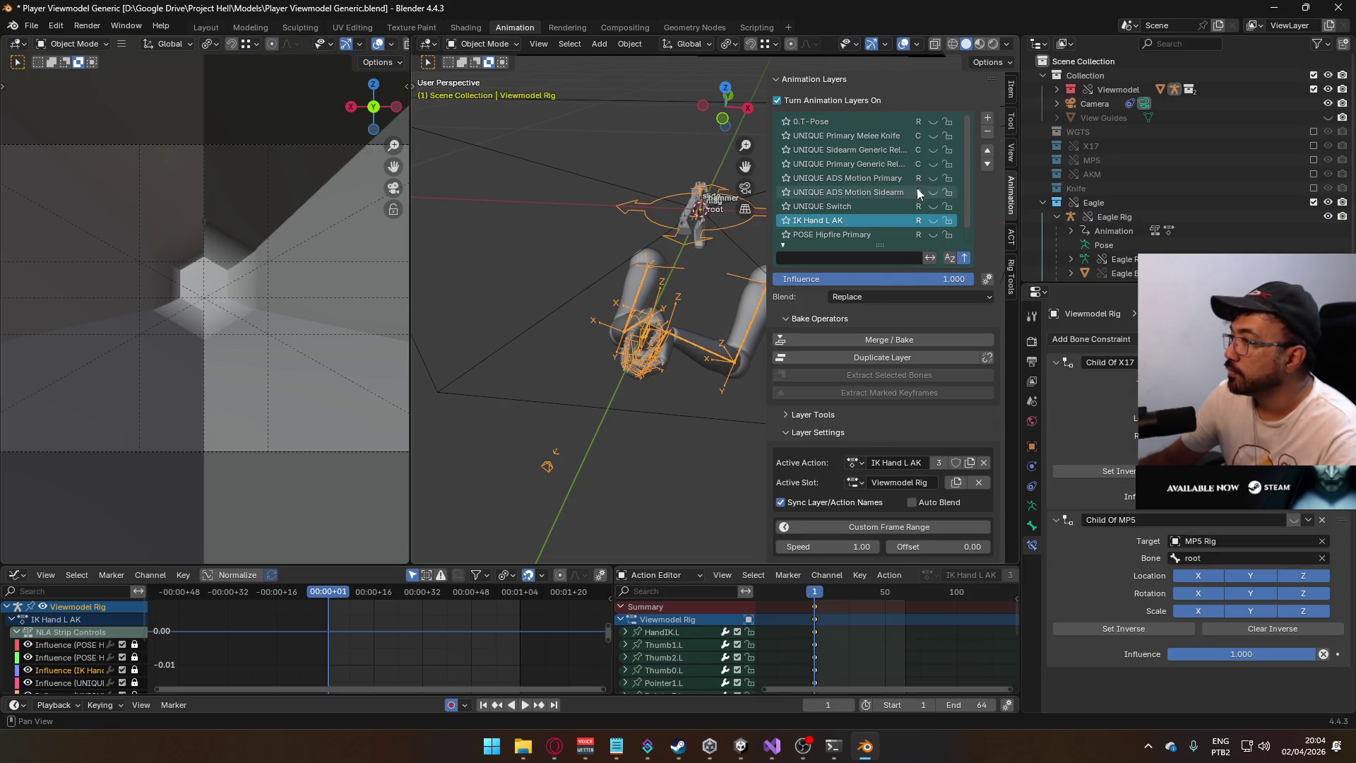
click(931, 122)
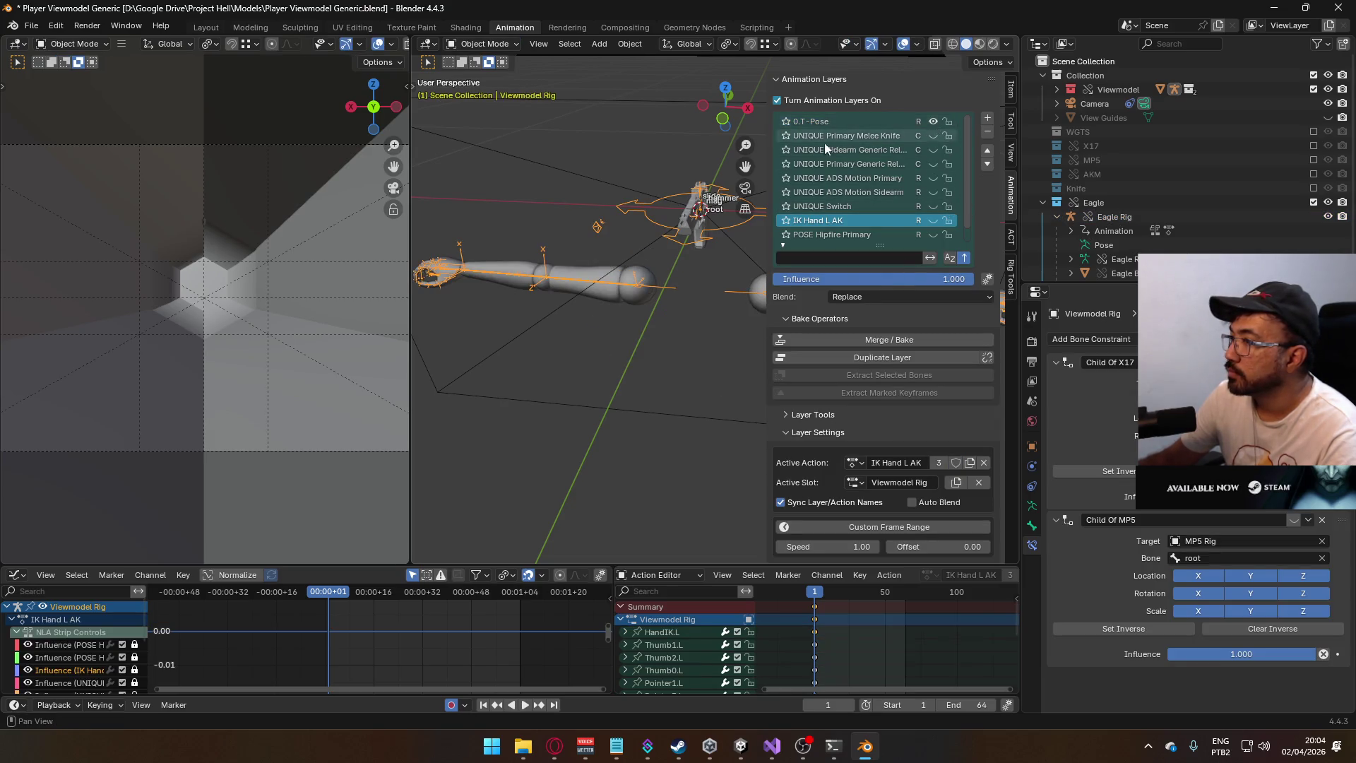
mouse_move(604, 243)
middle_down()
mouse_move(709, 229)
mouse_move(614, 220)
middle_up()
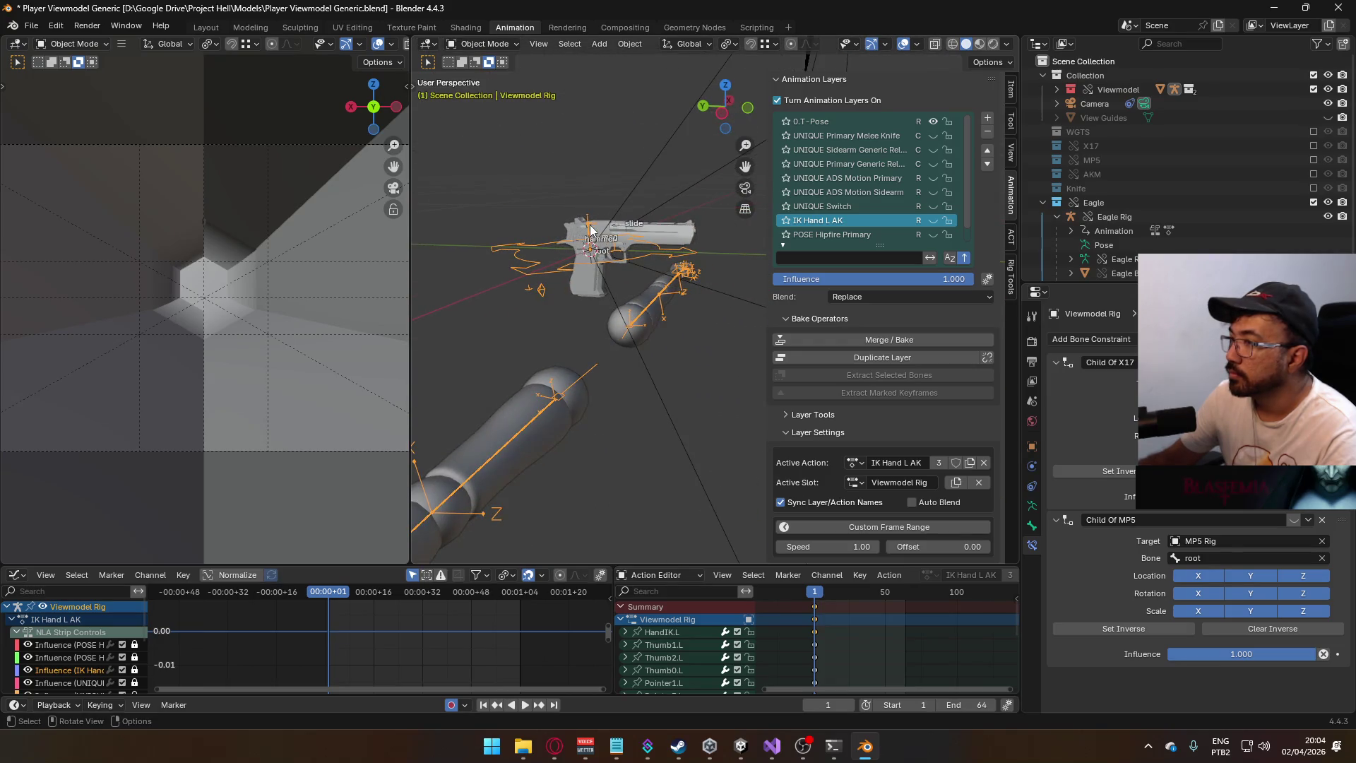
- Select the Eagle Rig and save Player Viewmodel Generic.blend
click(491, 43)
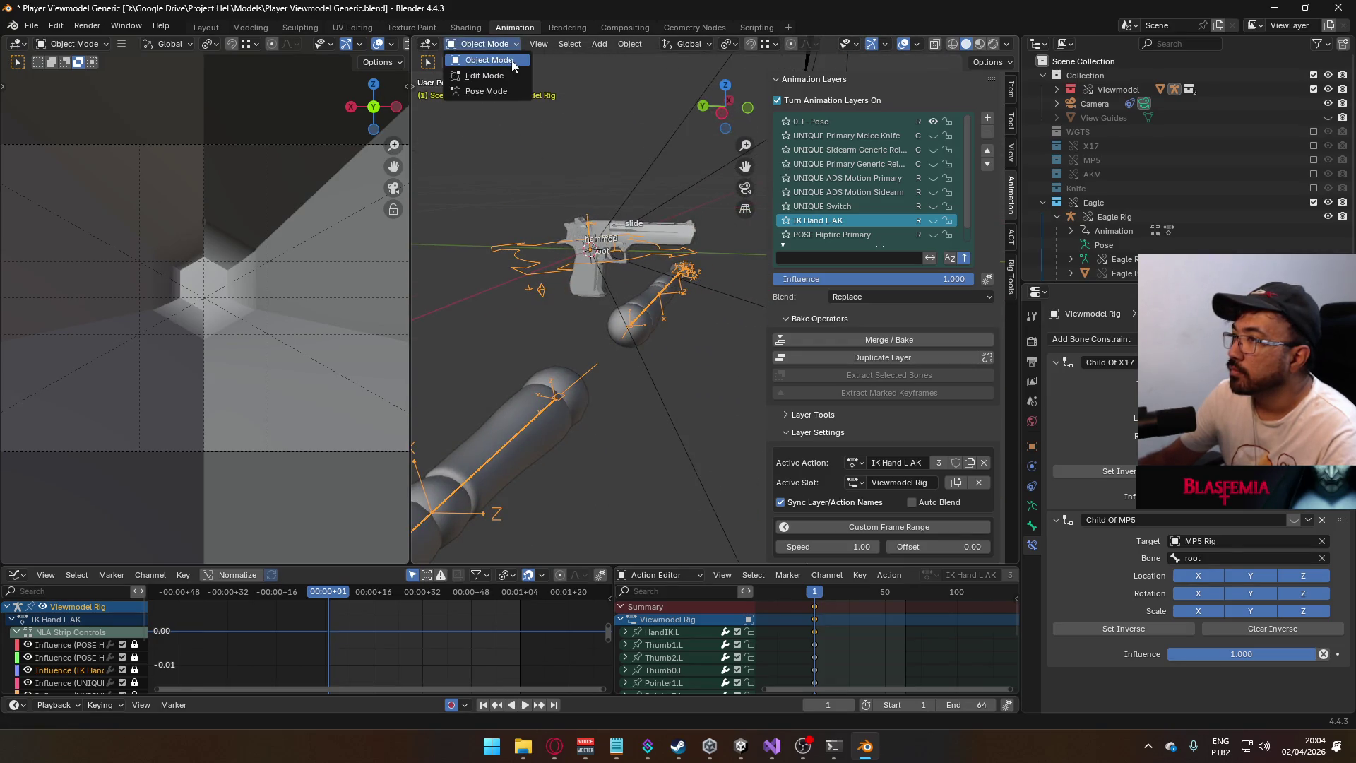
click(602, 231)
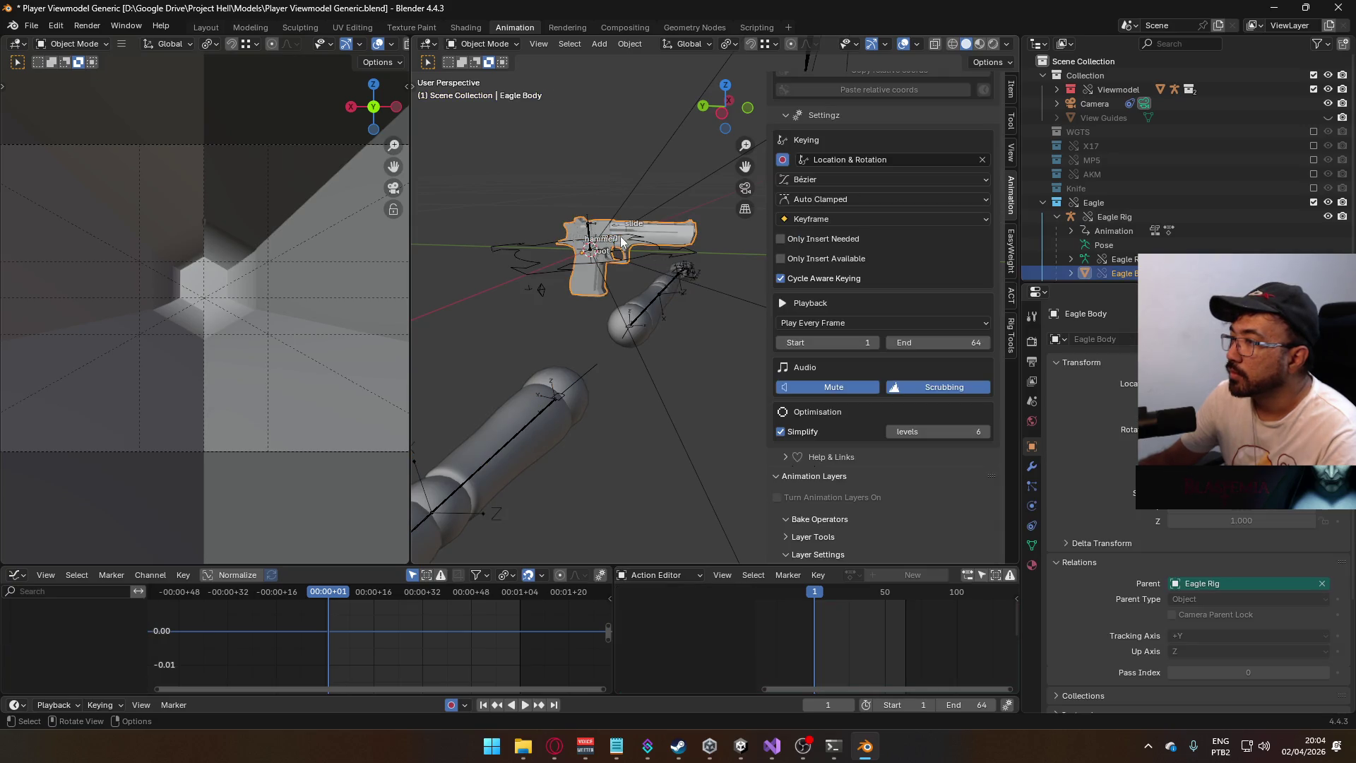
click(636, 233)
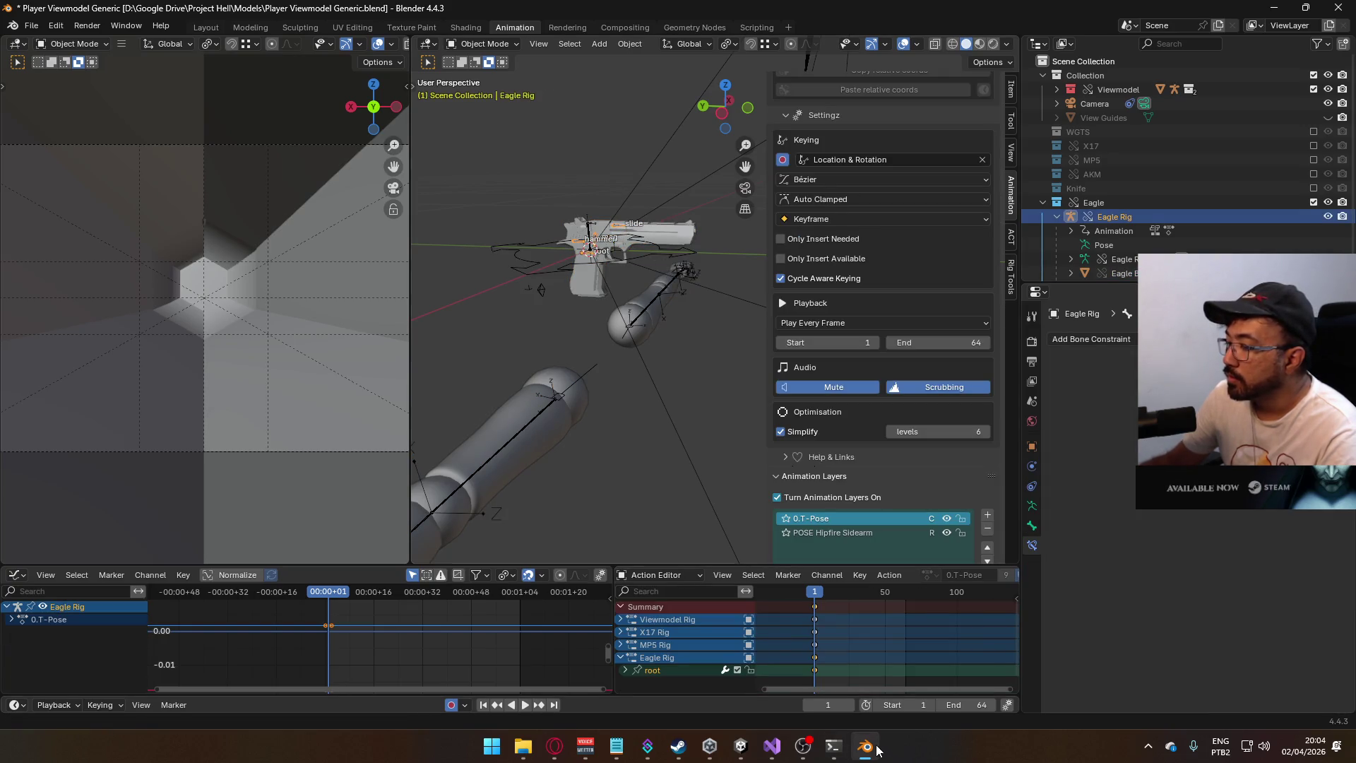
key(ctrl+s)
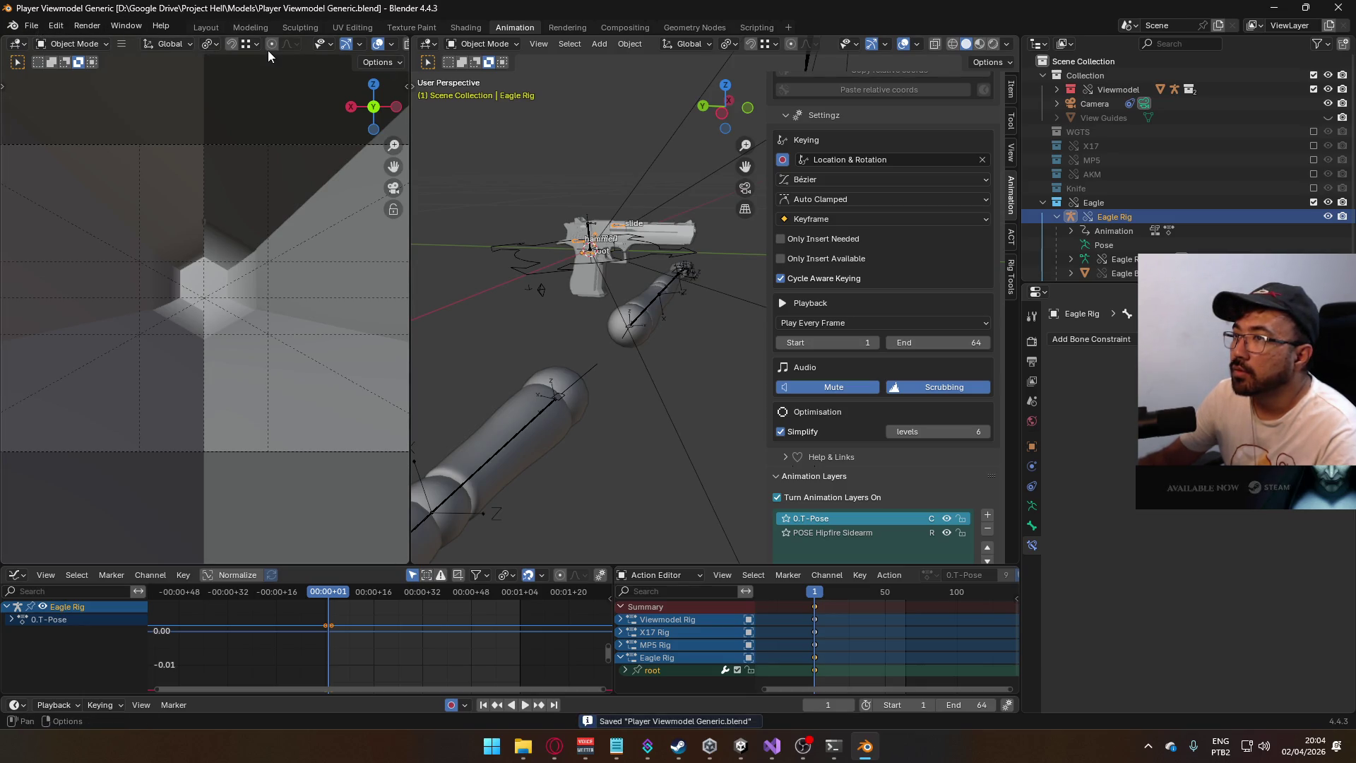
- With snapping on, move the Eagle Rig onto the hand
mouse_move(581, 253)
shift+middle_down()
mouse_move(670, 106)
mouse_move(723, 53)
shift+middle_up()
click(750, 43)
mouse_move(692, 176)
middle_down()
mouse_move(625, 375)
mouse_move(560, 357)
mouse_move(614, 309)
middle_up()
scroll(614, 376, up, 3)
key(g)
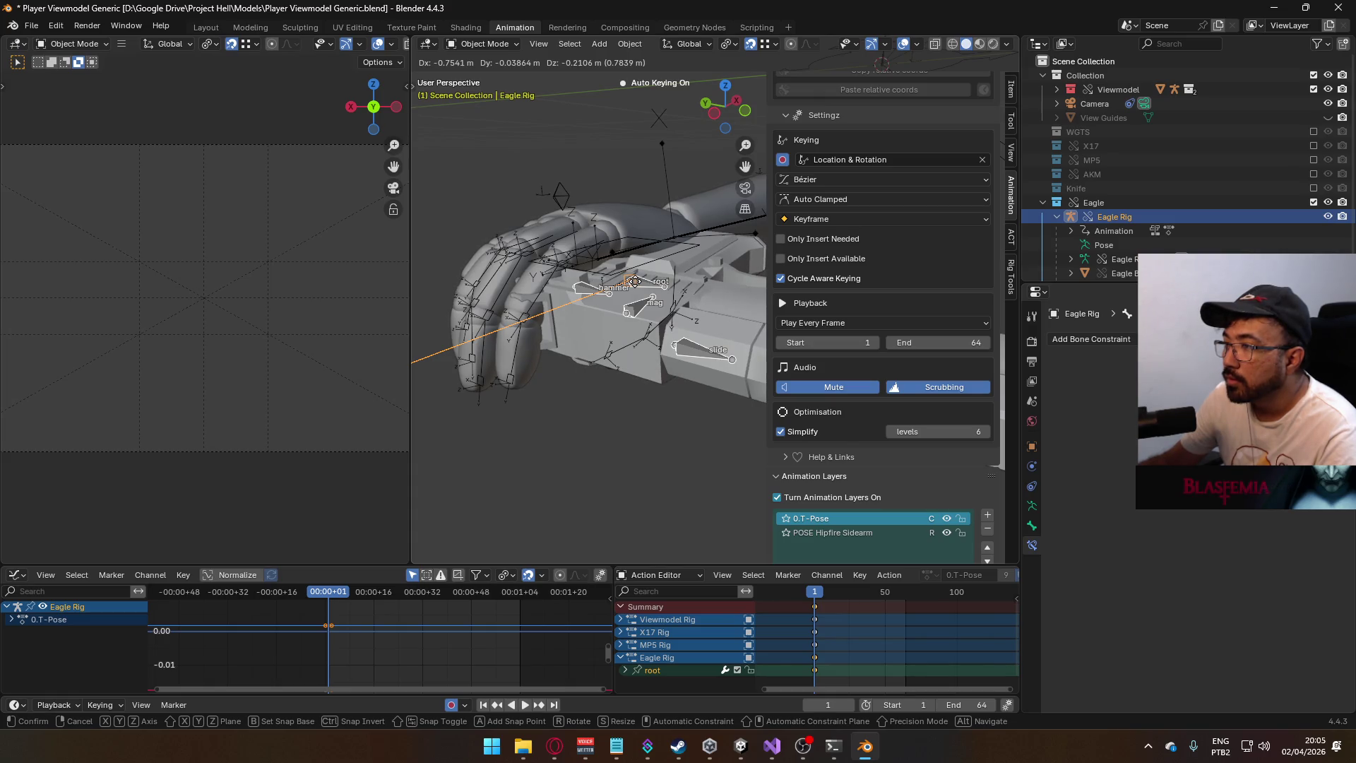
click(635, 281)
- Check the rig's location (-0.7541, -0.020644, -0.21759 m) and enable the X17 collection
click(1010, 86)
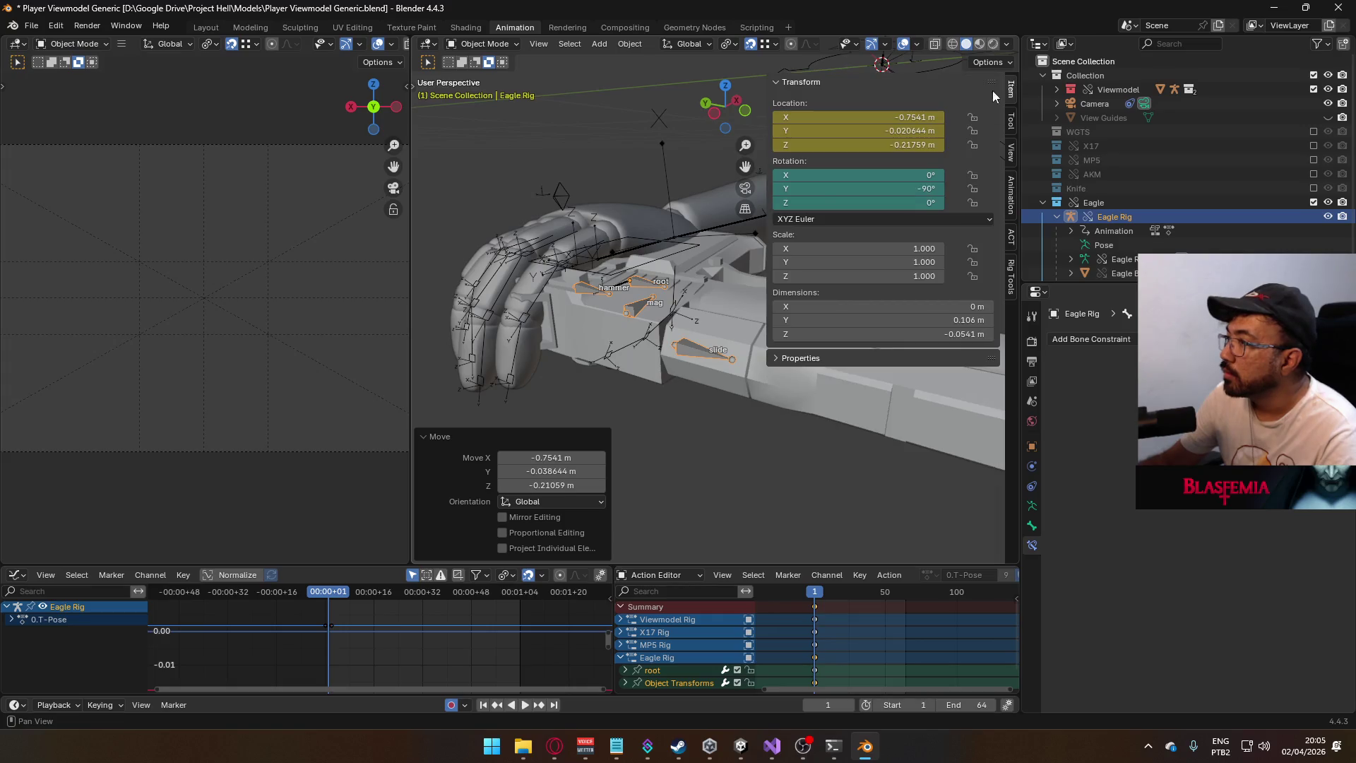
scroll(664, 308, down, 5)
scroll(664, 309, down, 4)
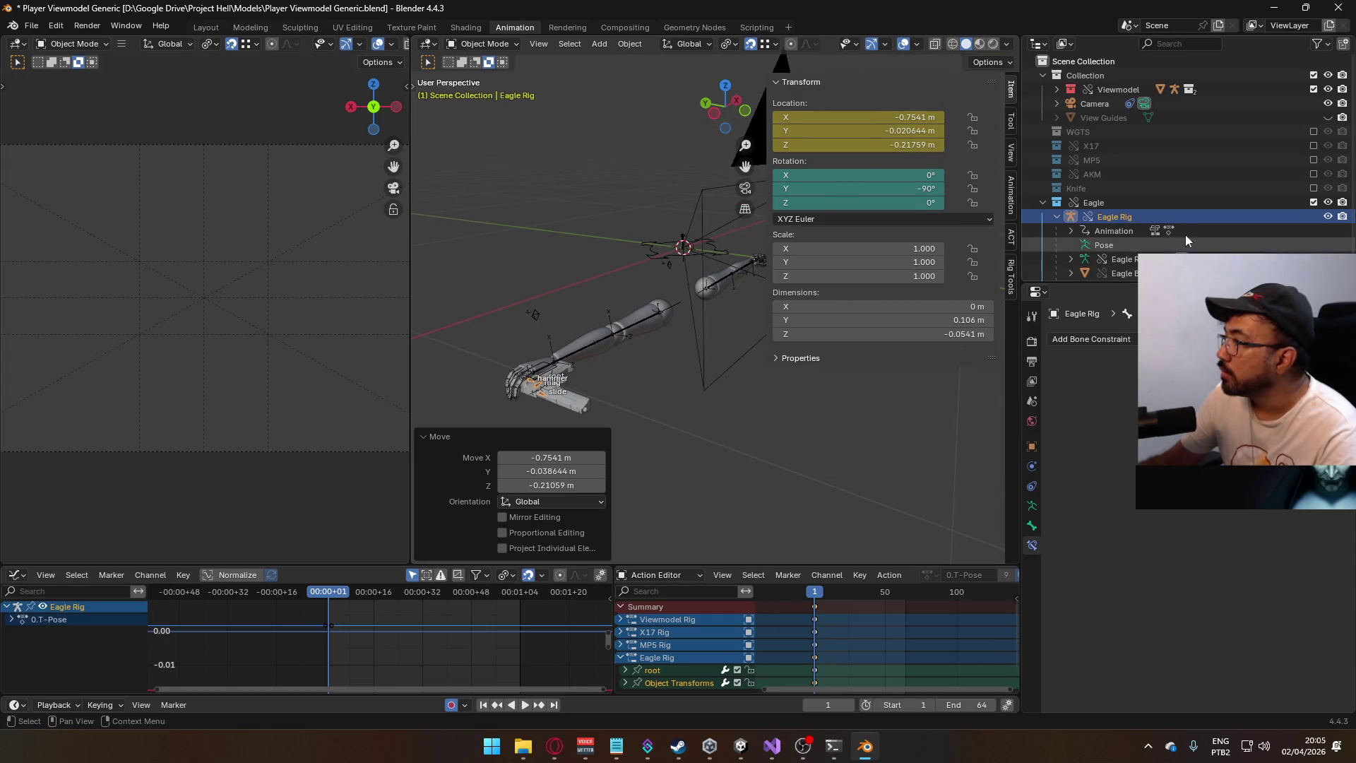
ctrl+click(1314, 145)
scroll(682, 321, up, 3)
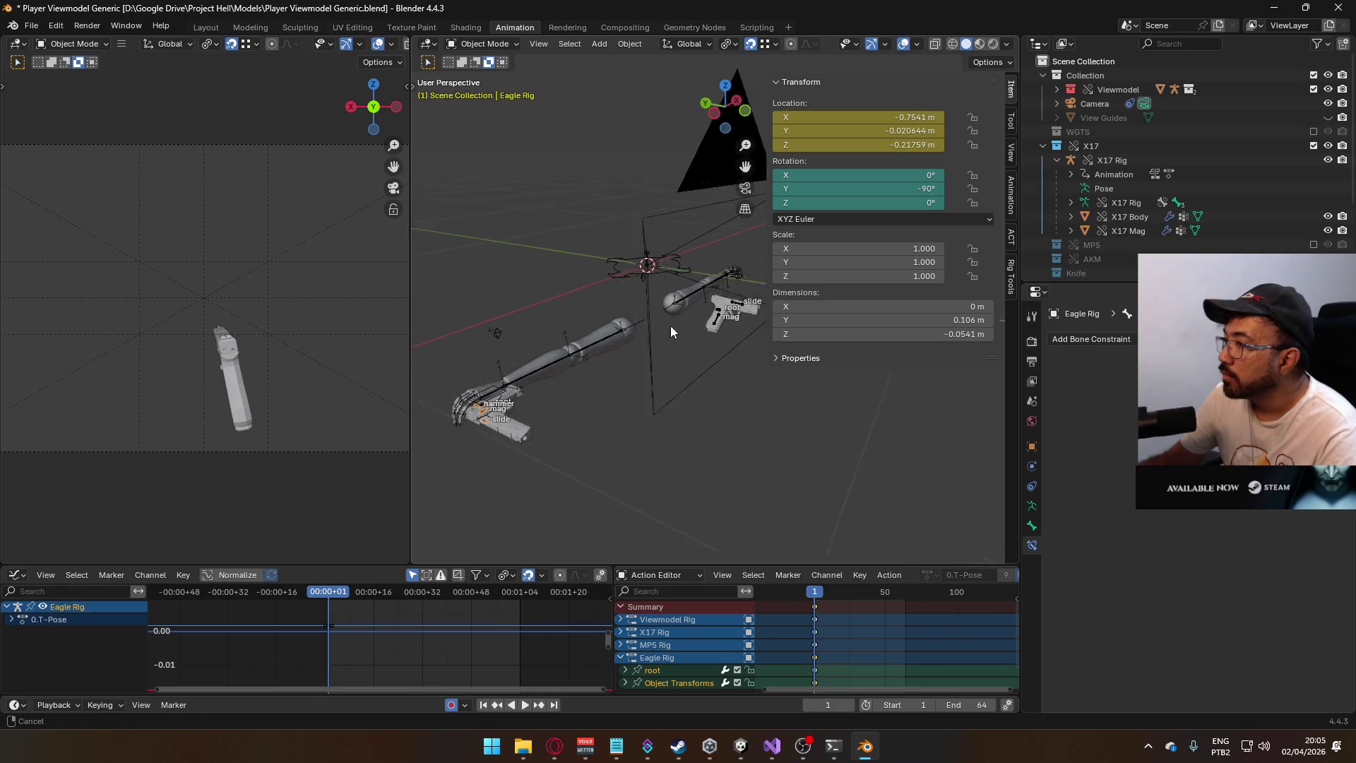
- Frame the X17 pistol, then select the Eagle Rig through the Eagle collection
click(638, 335)
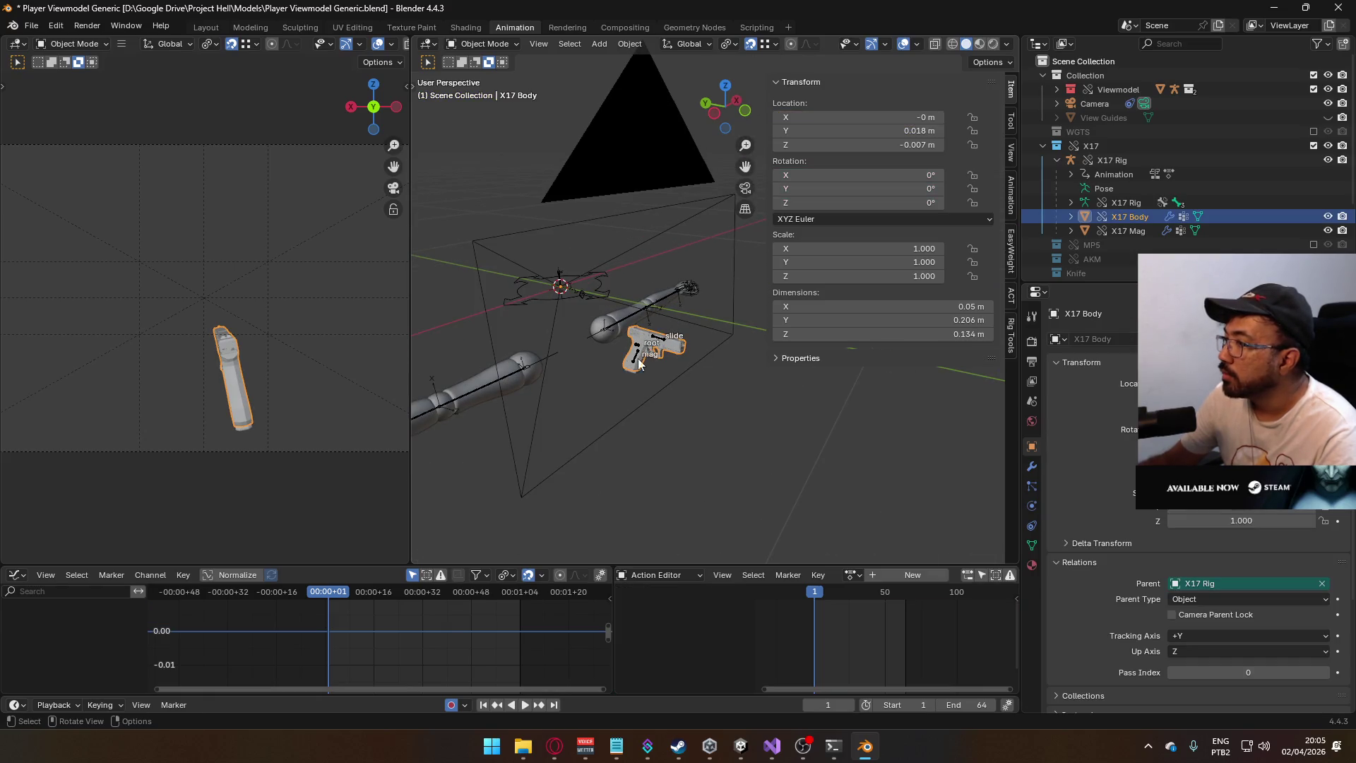
key(KP_Decimal)
click(592, 365)
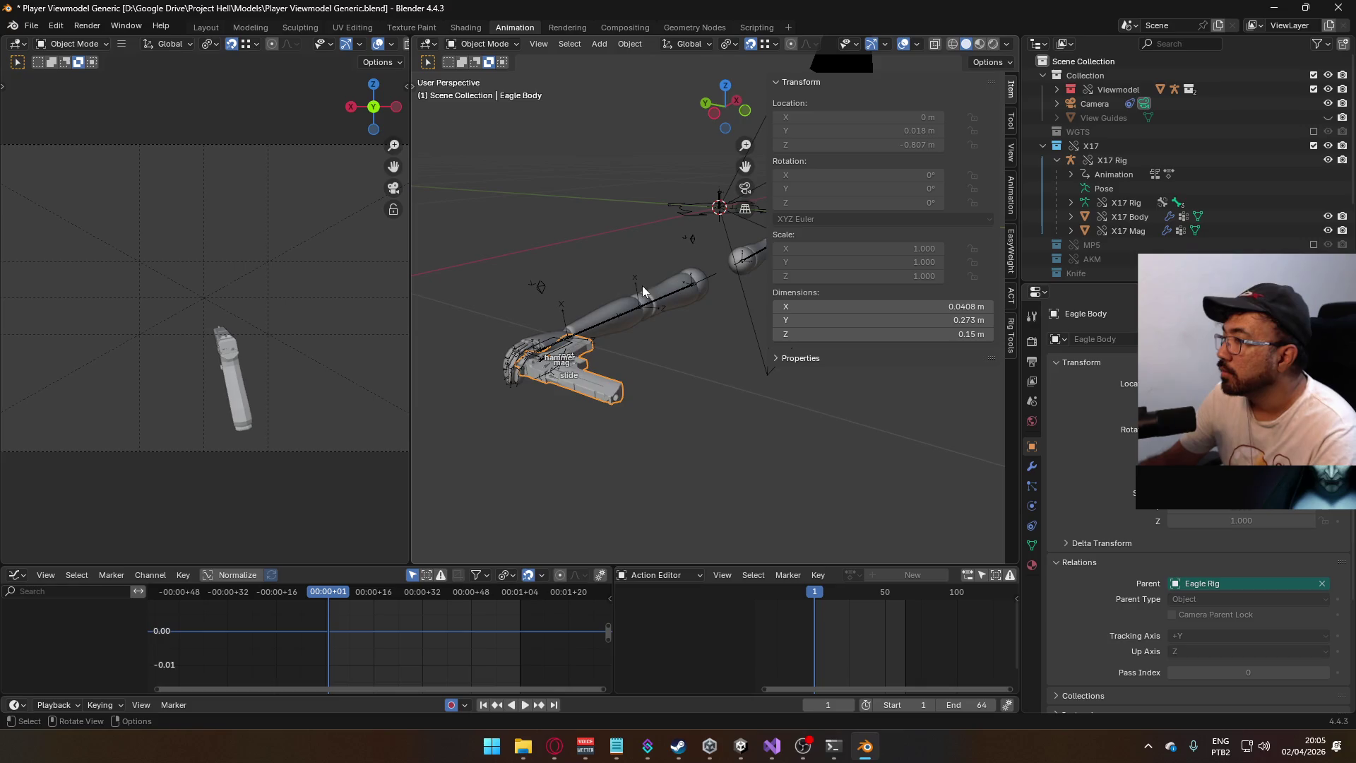
scroll(1138, 231, down, 3)
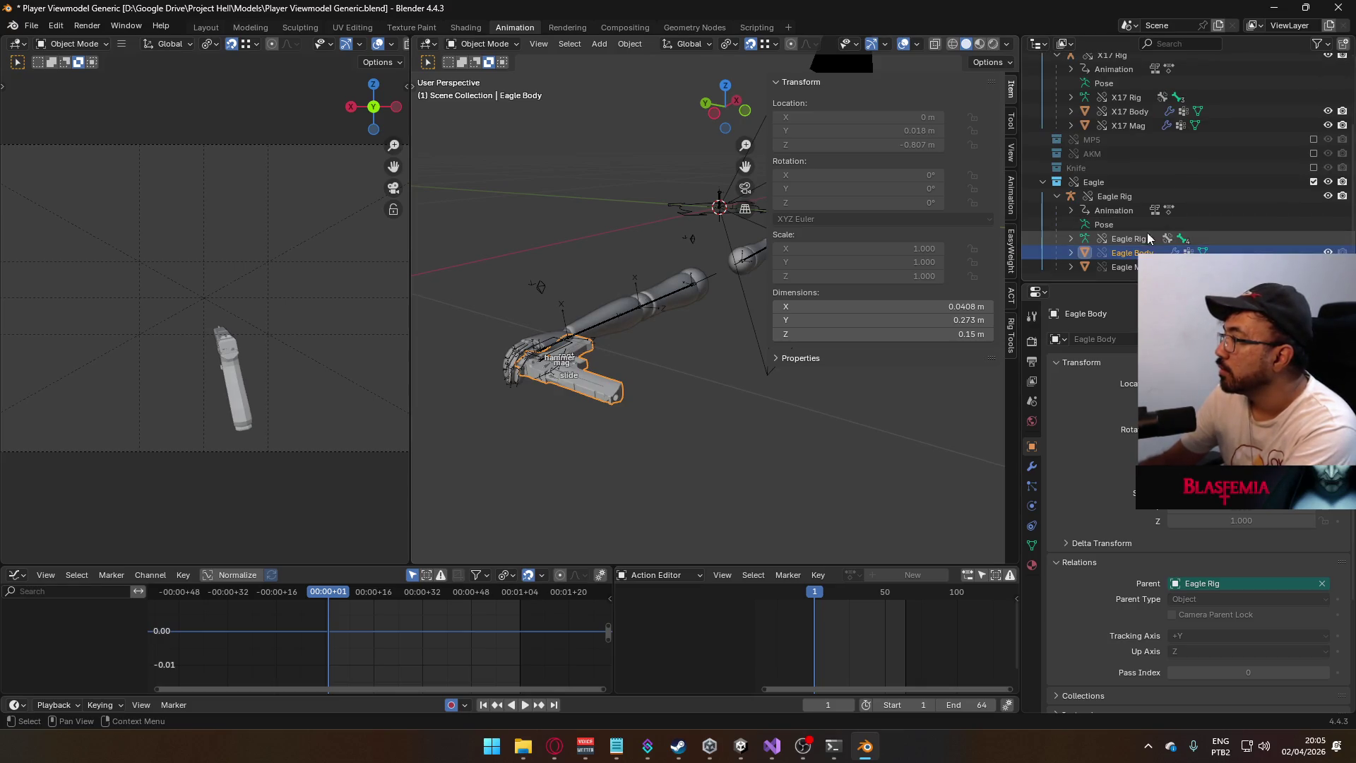
click(1140, 188)
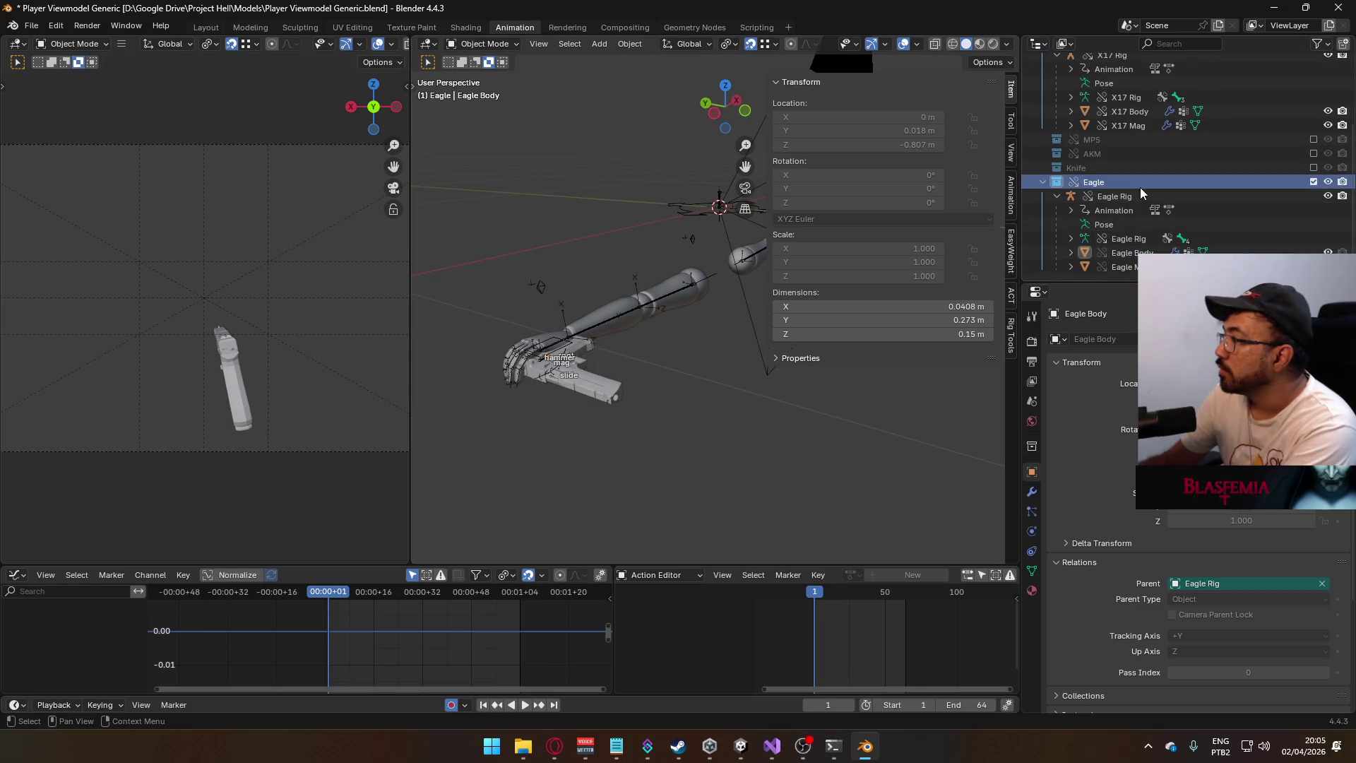
click(580, 379)
click(1130, 240)
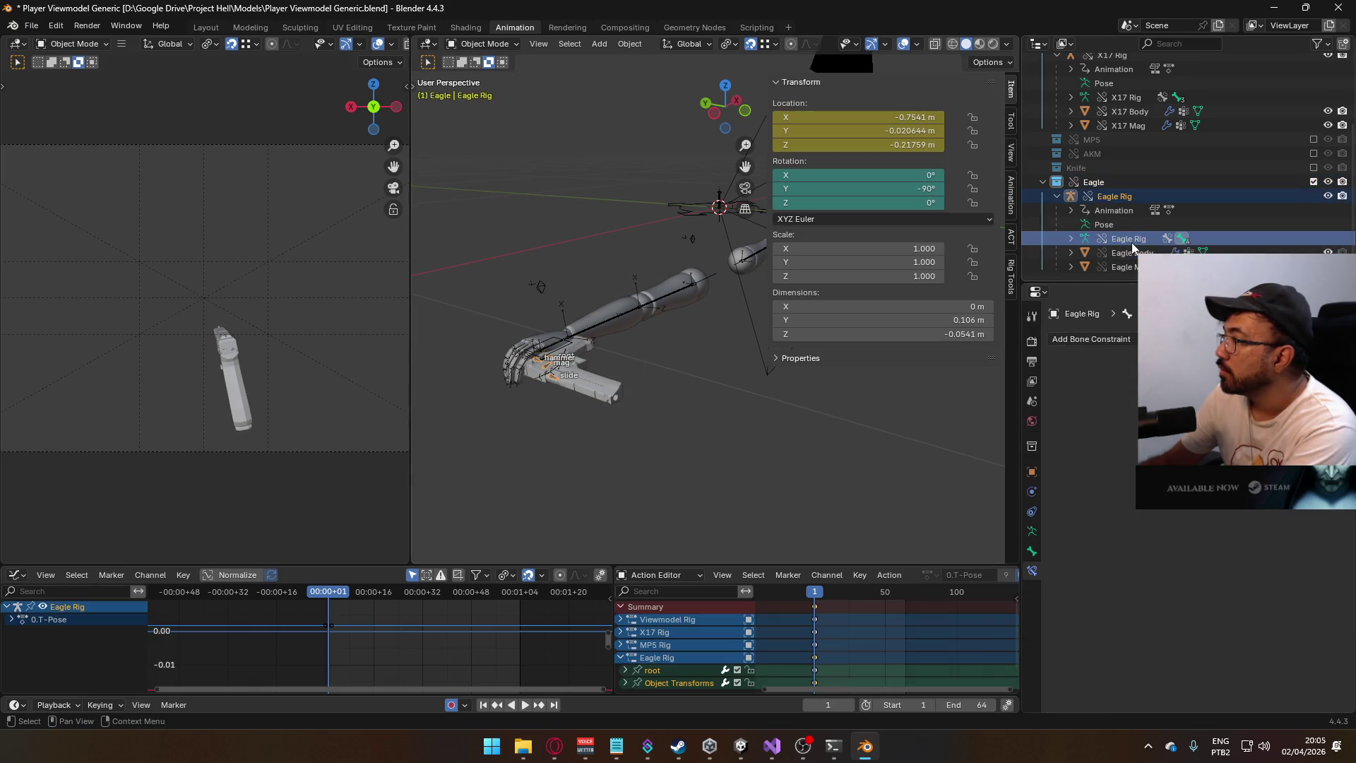
- Delete the Eagle Rig's Object Transforms keys, disable auto-keying, and set Rotation Y to 0
click(892, 188)
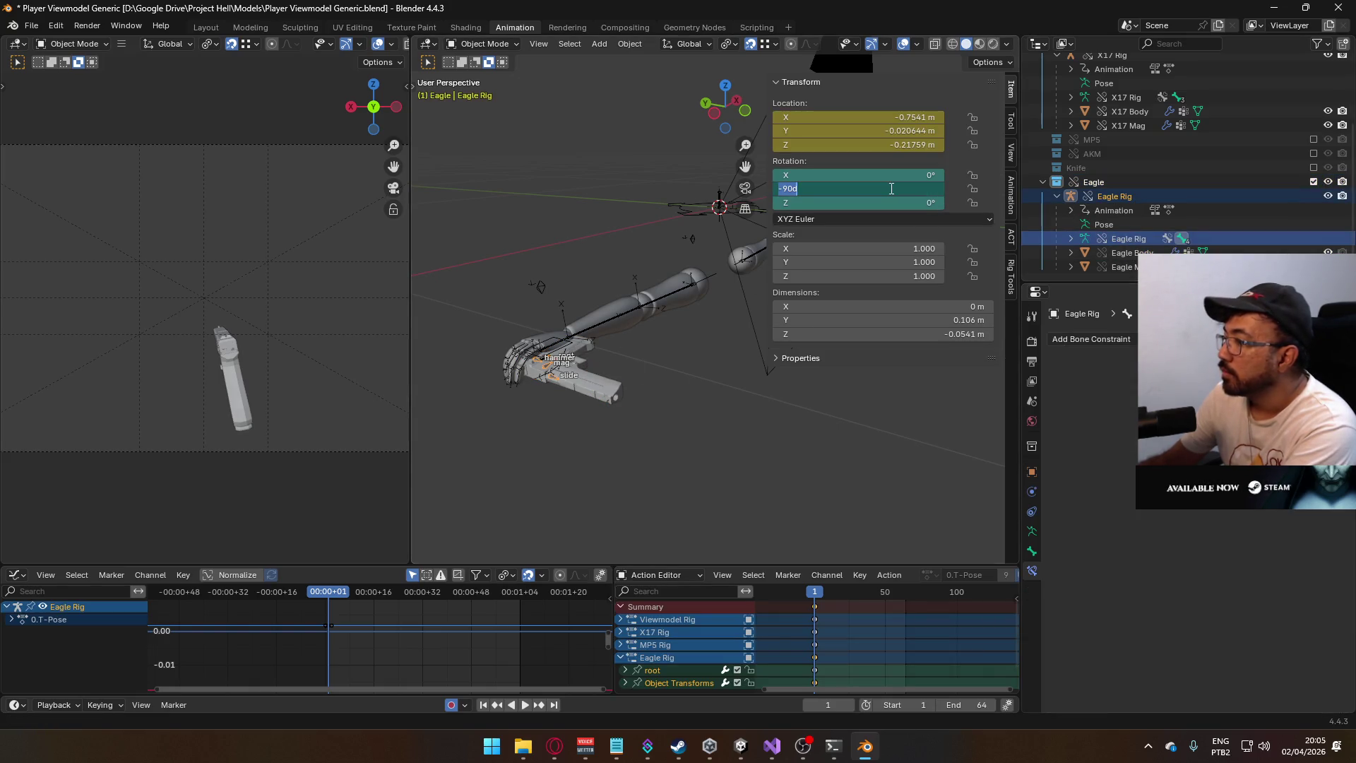
key(Return)
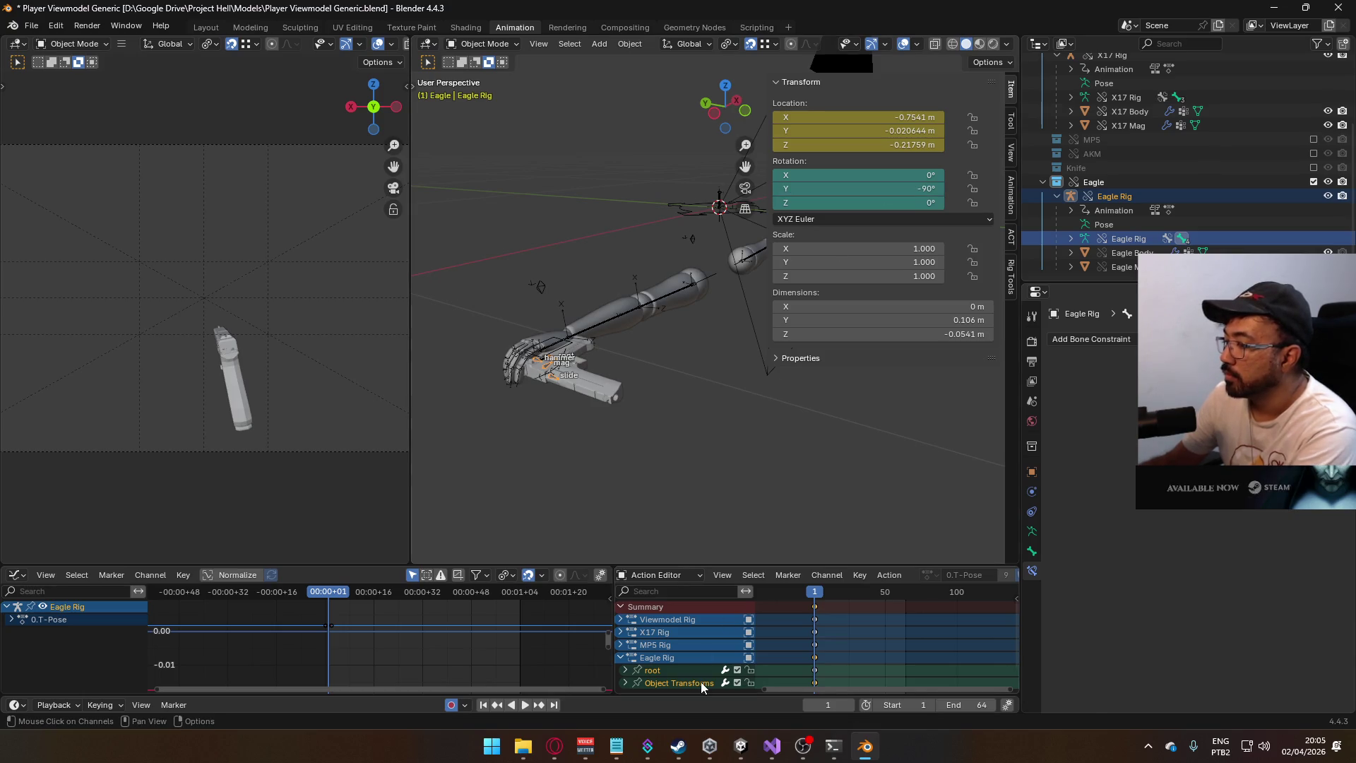
click(700, 681)
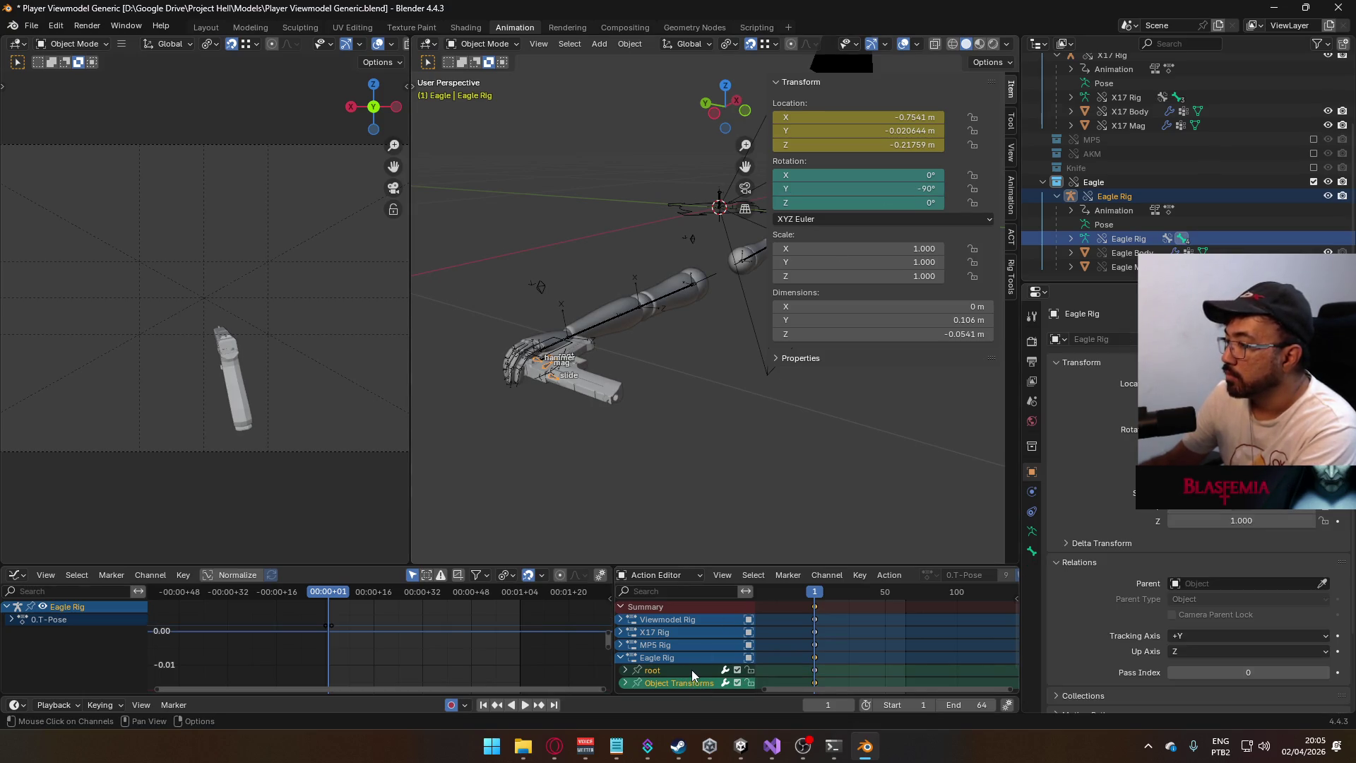
key(Delete)
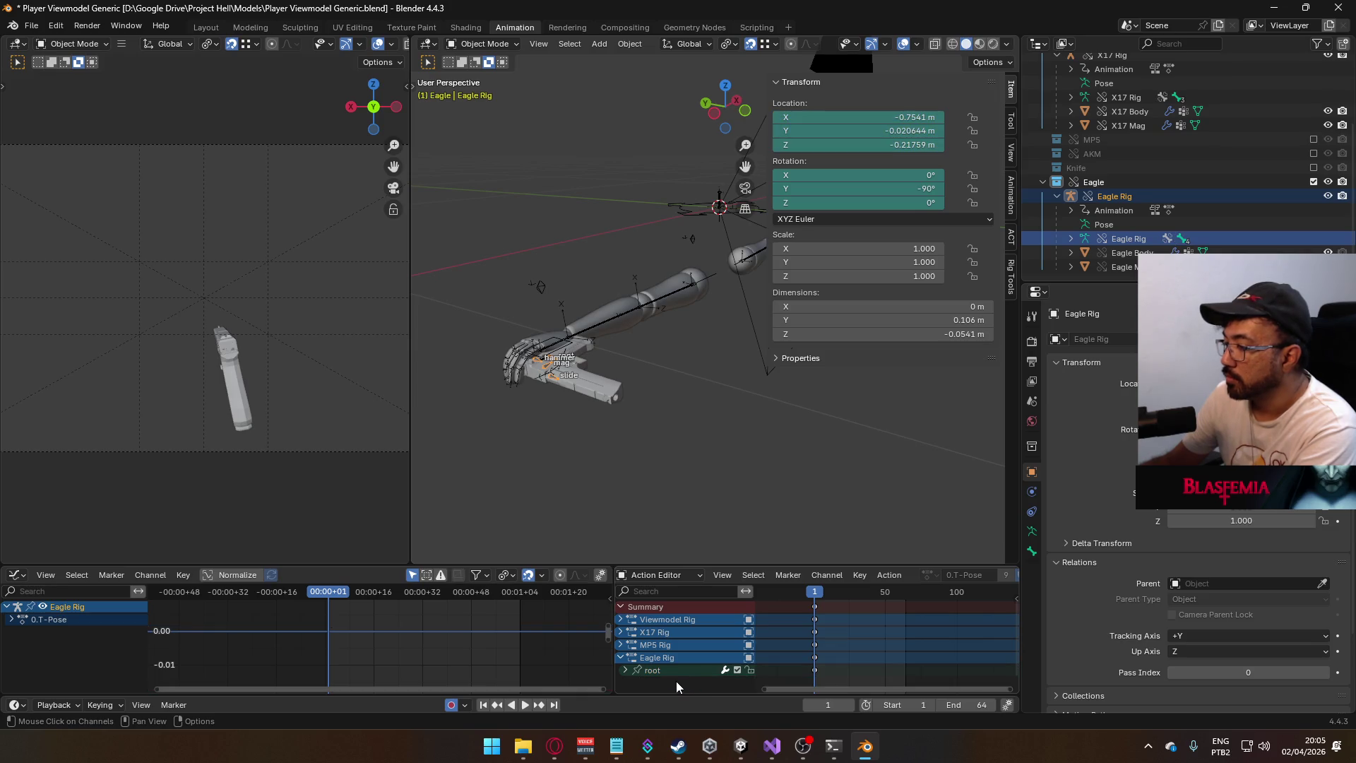
click(450, 704)
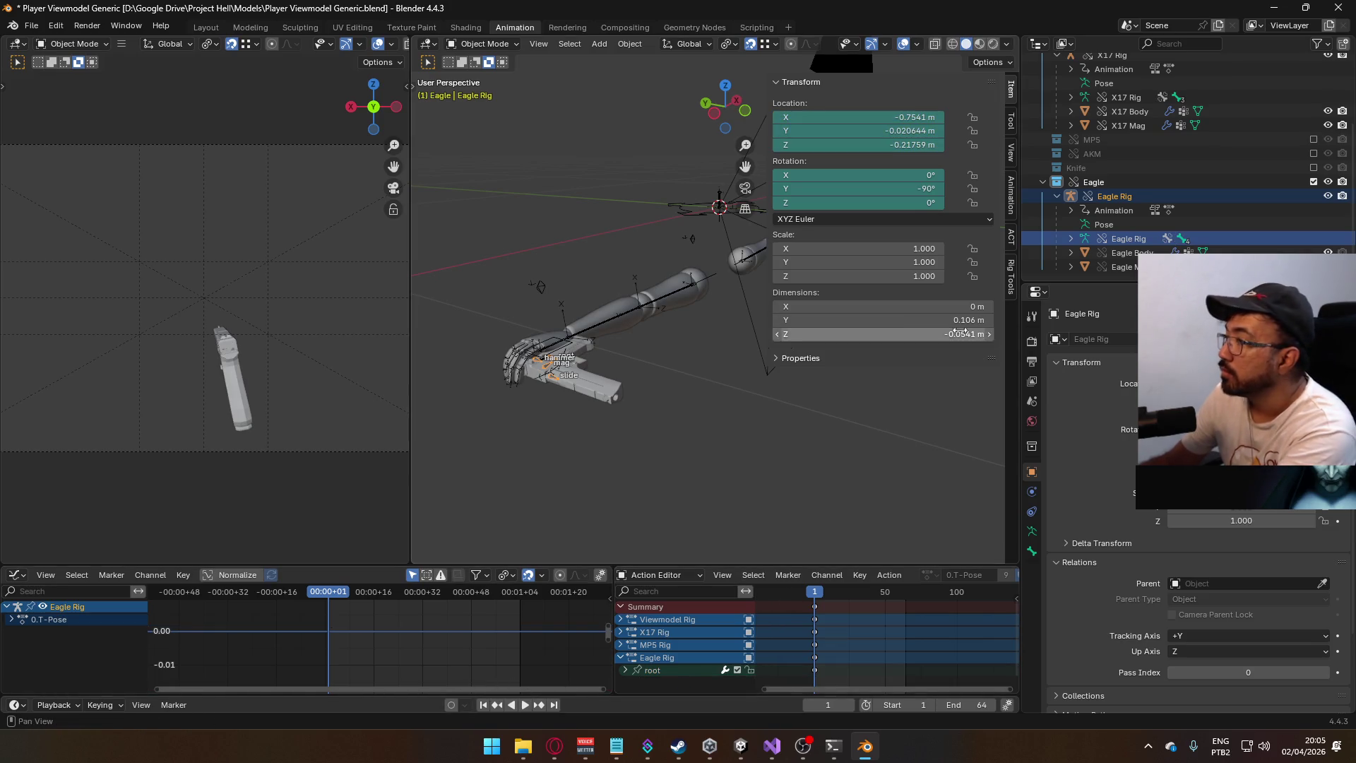
double_click(912, 190)
text(0)
key(Return)
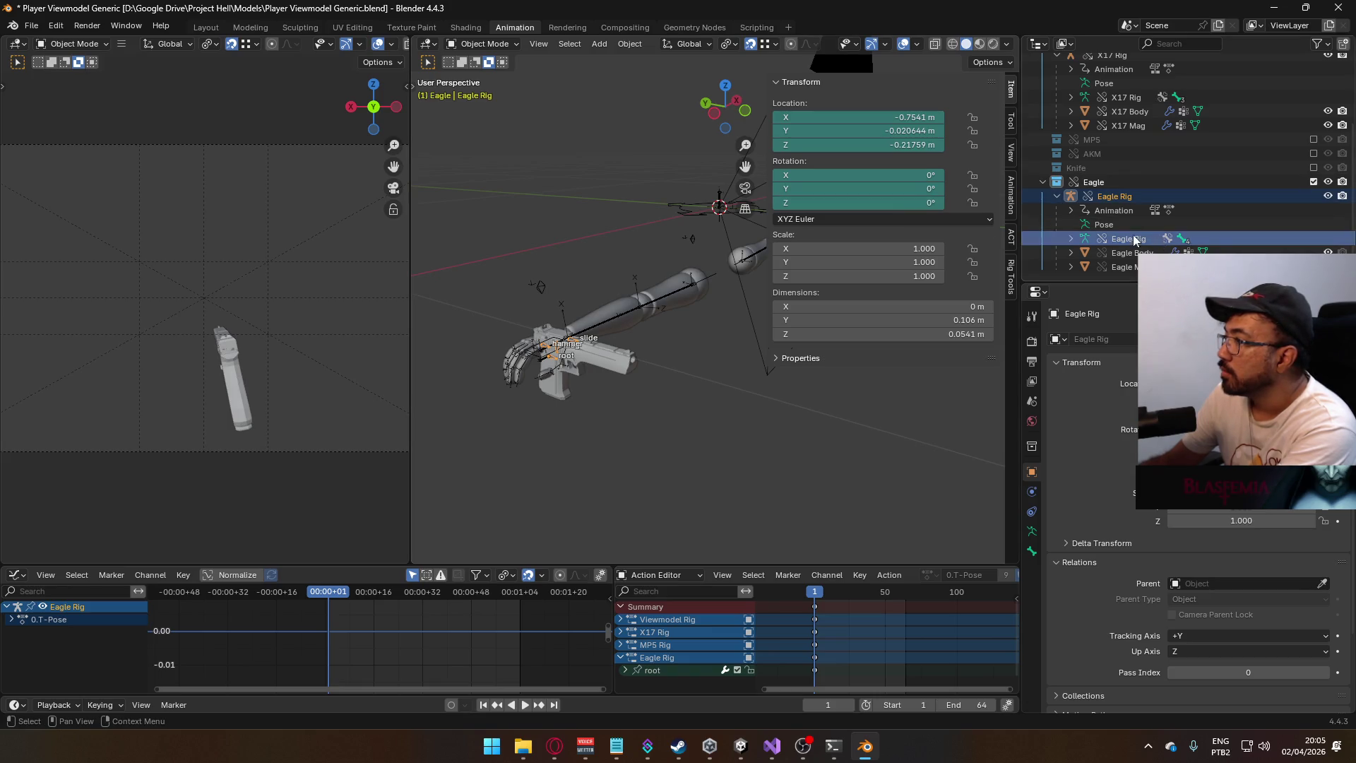
- Rotate the root bone 90° about Z to quaternion 0.5, 0.5, -0.5, 0.5
scroll(1240, 163, up, 2)
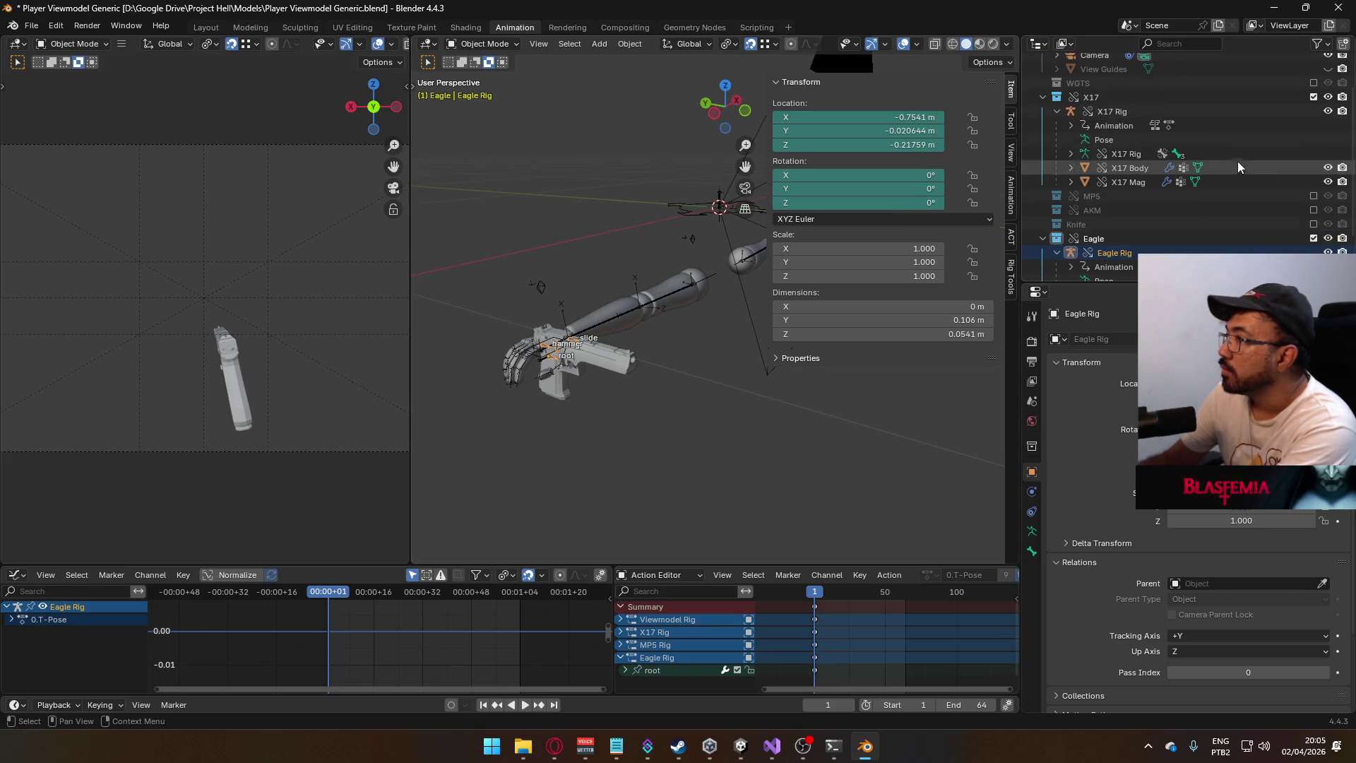
click(1120, 107)
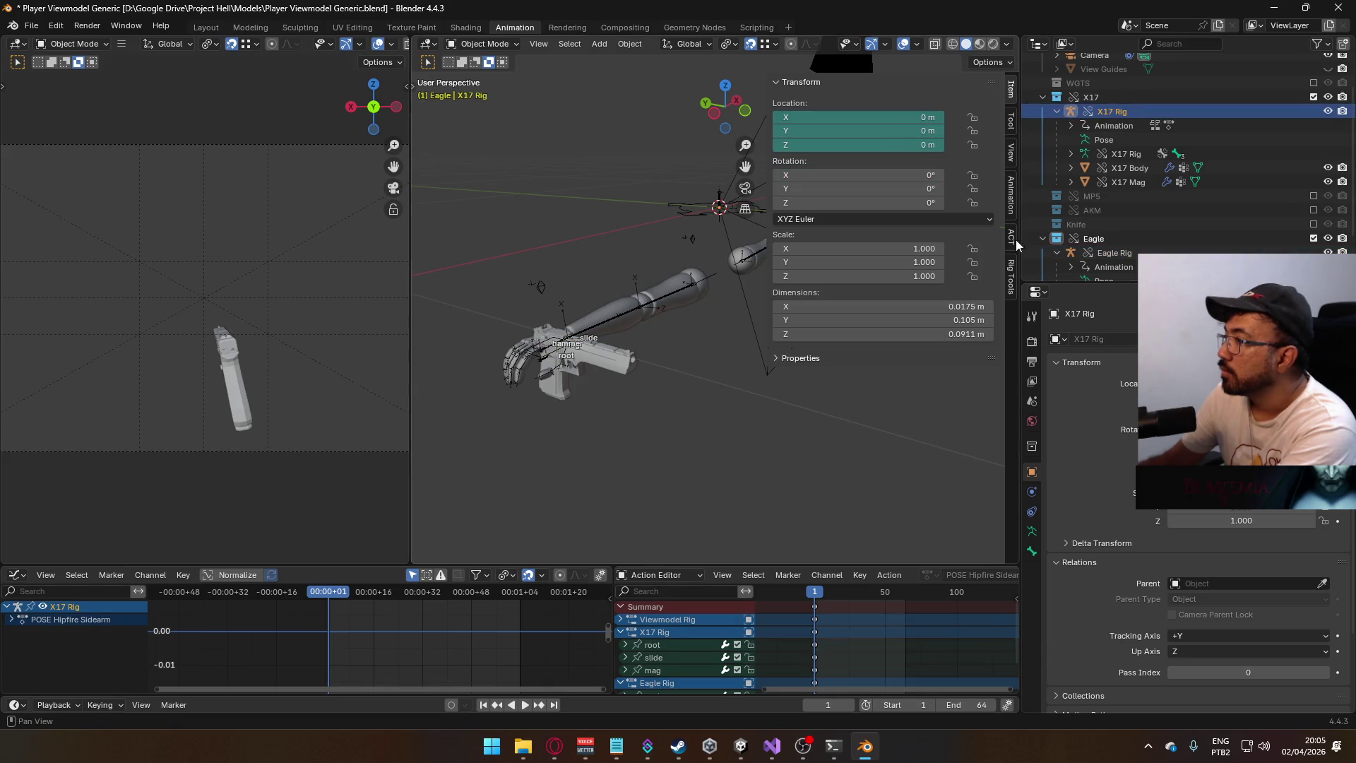
click(554, 746)
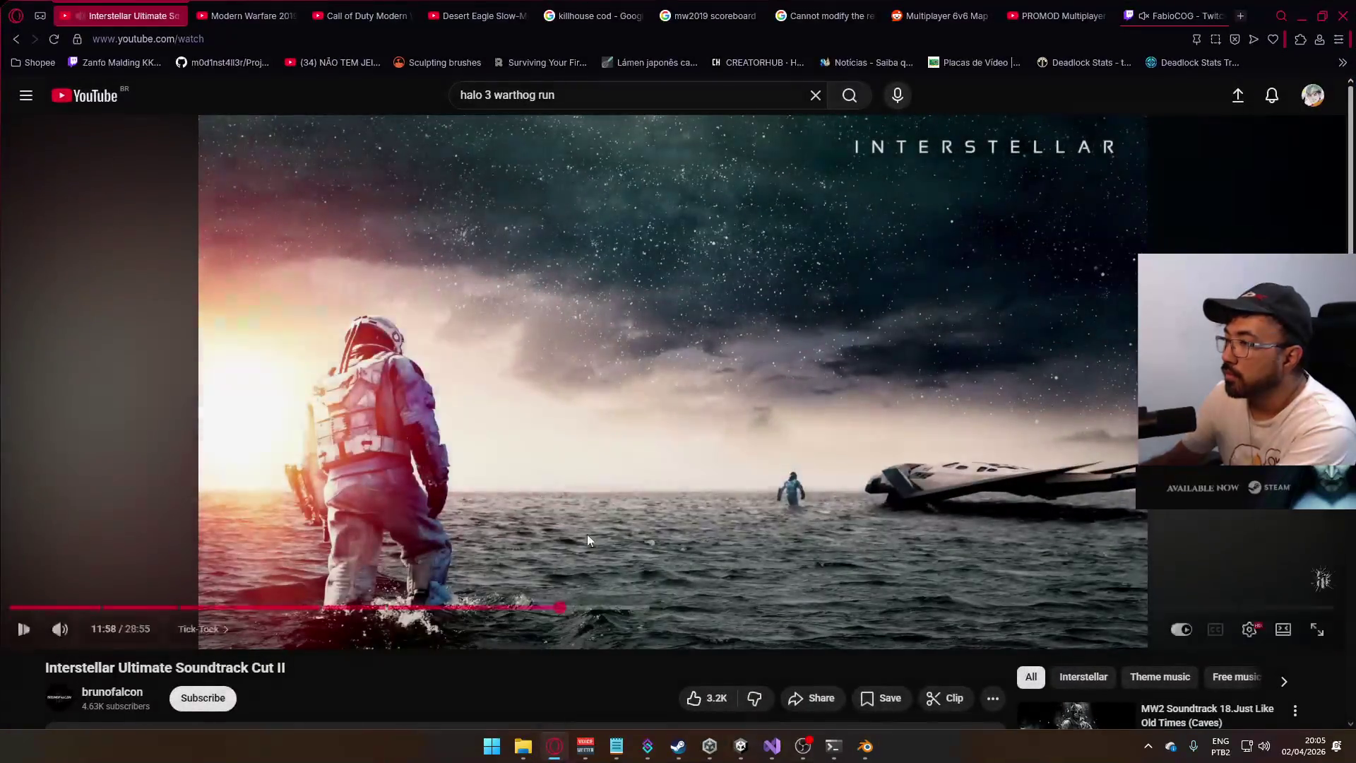
click(552, 750)
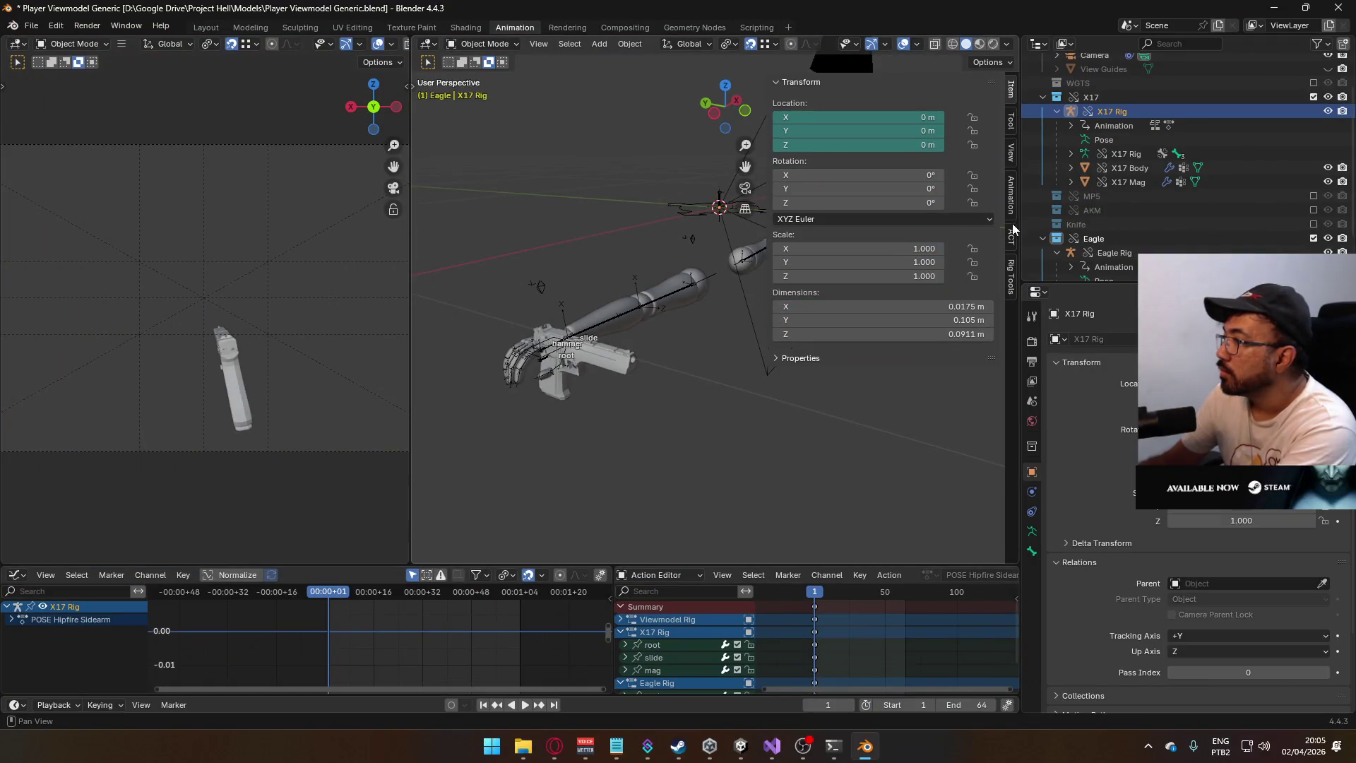
click(1011, 211)
scroll(908, 387, down, 6)
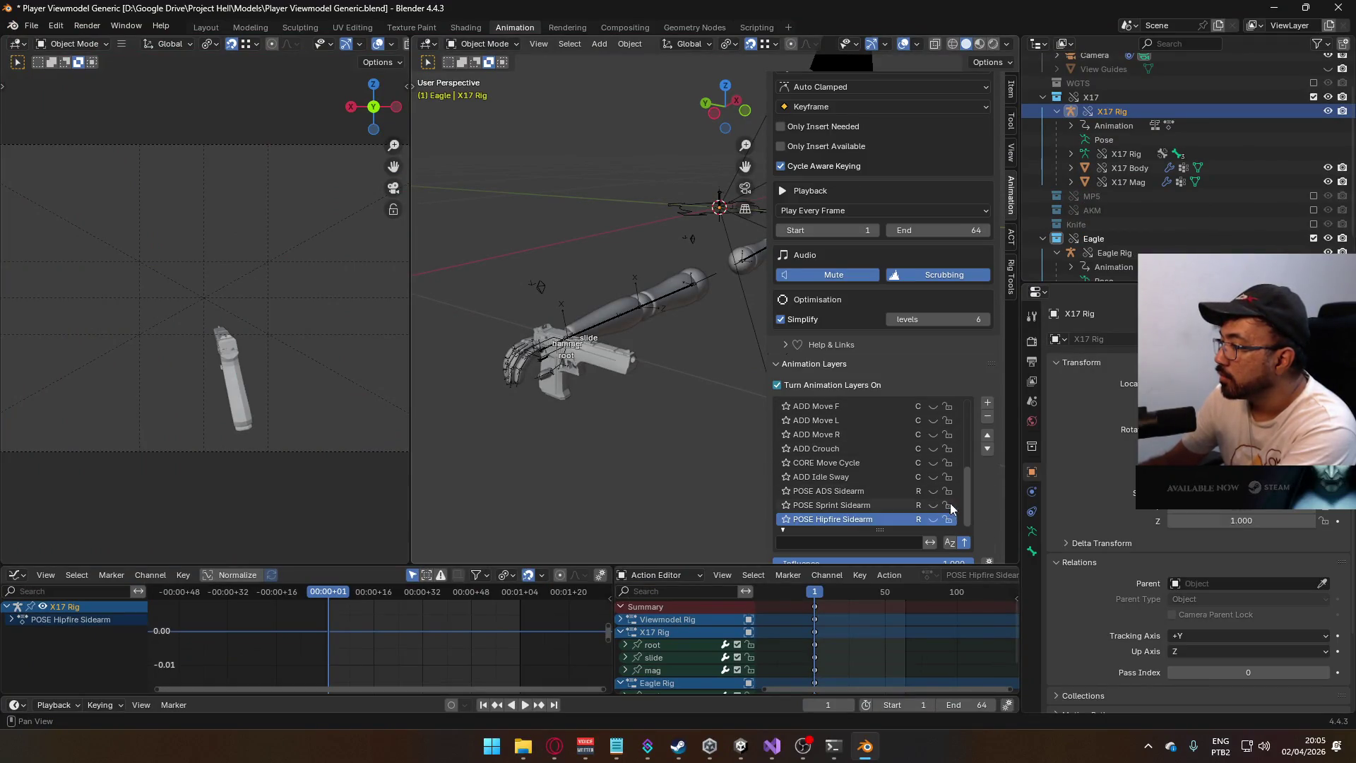
scroll(953, 494, up, 5)
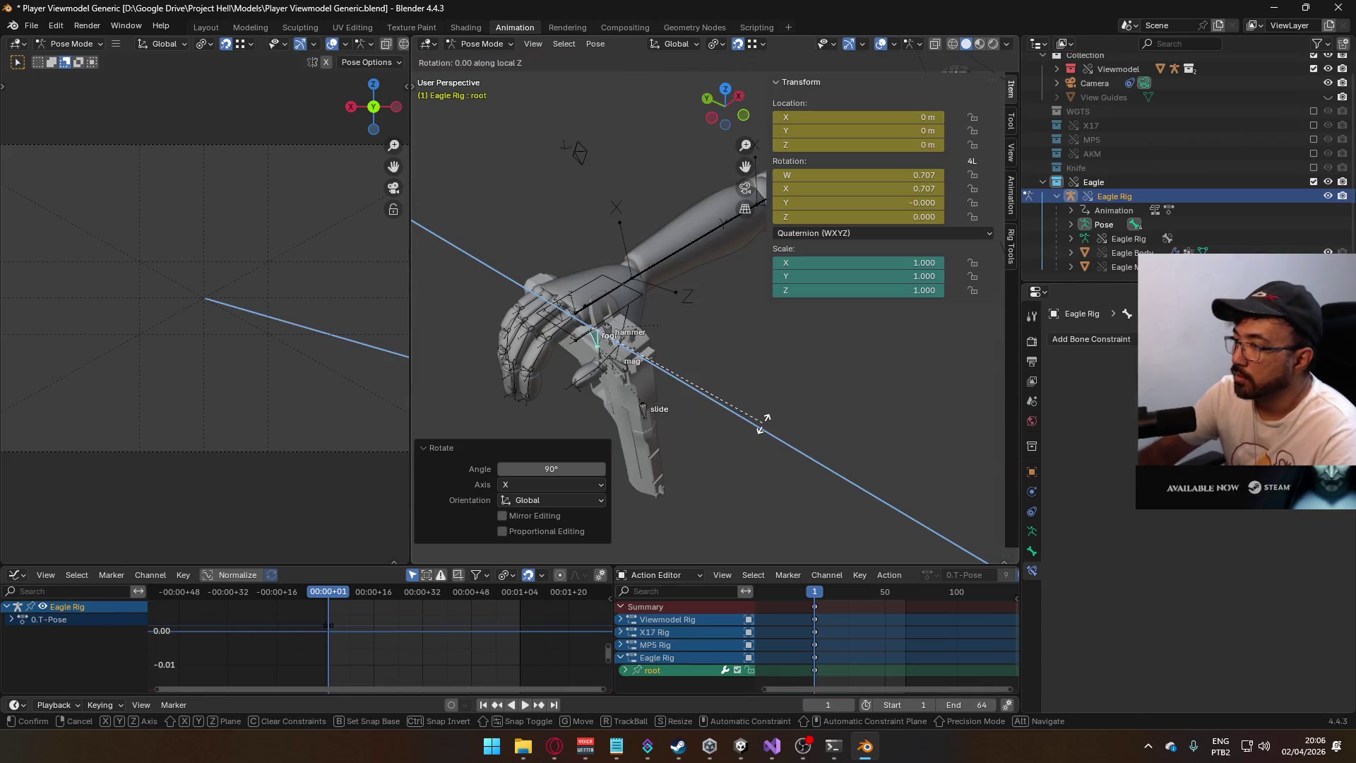
text(90)
key(Return)
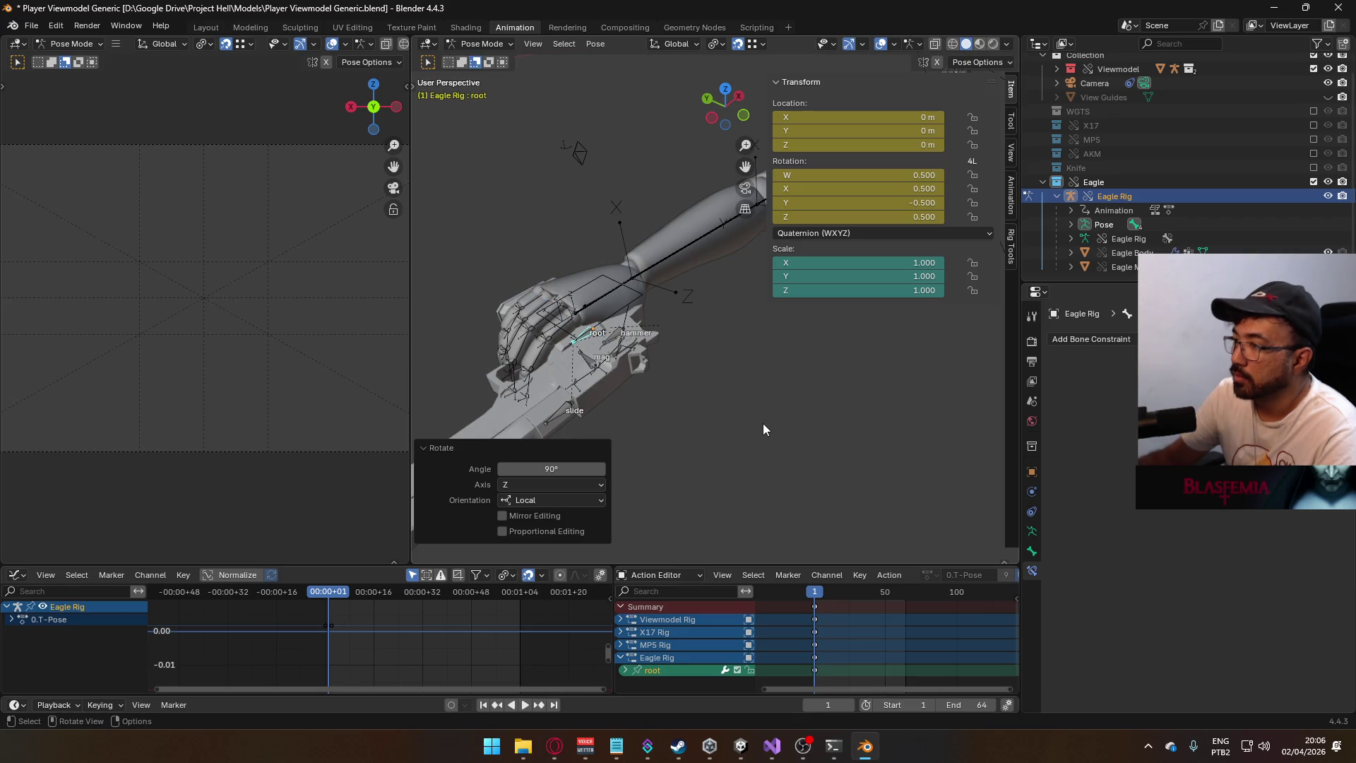
- Orbit to check the pistol in the hand and deselect the root bone
mouse_move(612, 367)
middle_down()
mouse_move(646, 374)
mouse_move(617, 323)
mouse_move(688, 413)
mouse_move(650, 337)
mouse_move(672, 346)
mouse_move(674, 384)
mouse_move(715, 454)
middle_up()
middle_drag(733, 402, 740, 384)
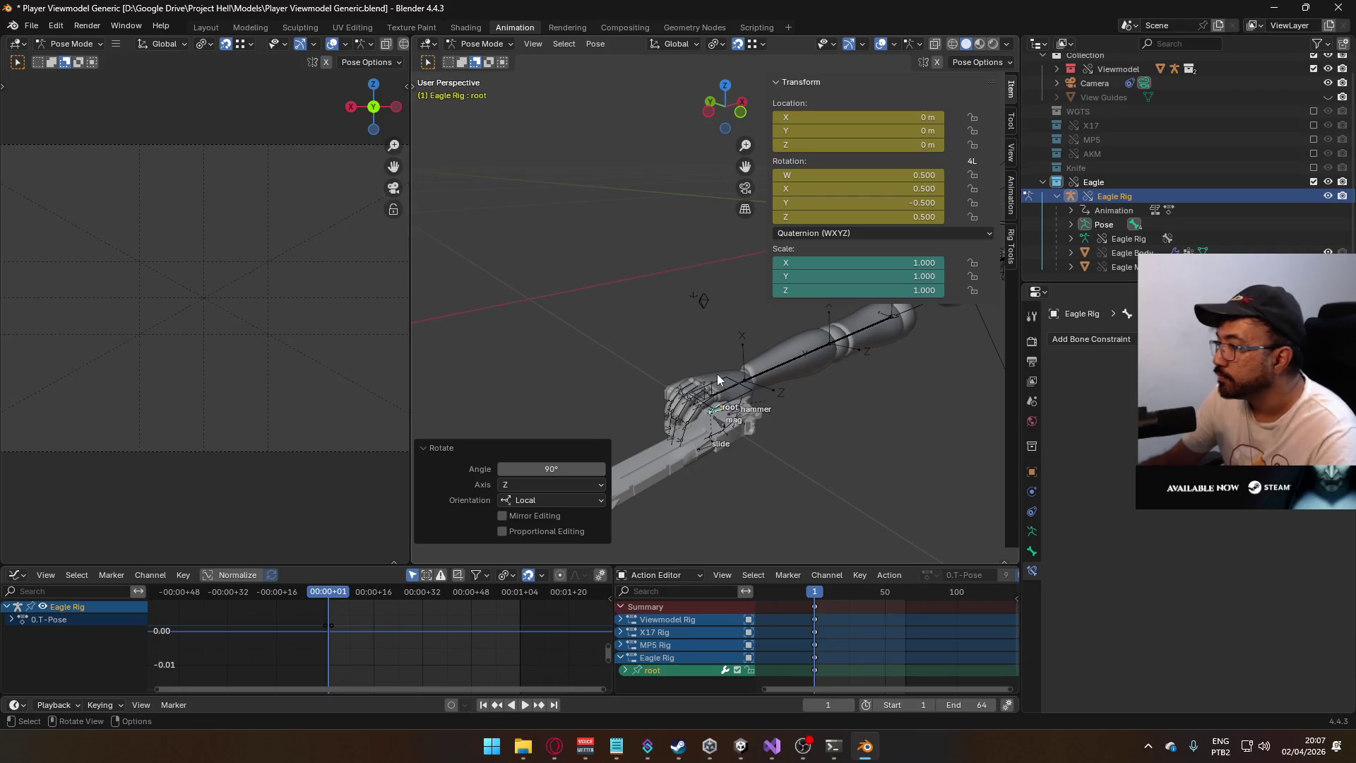
click(723, 381)
click(487, 43)
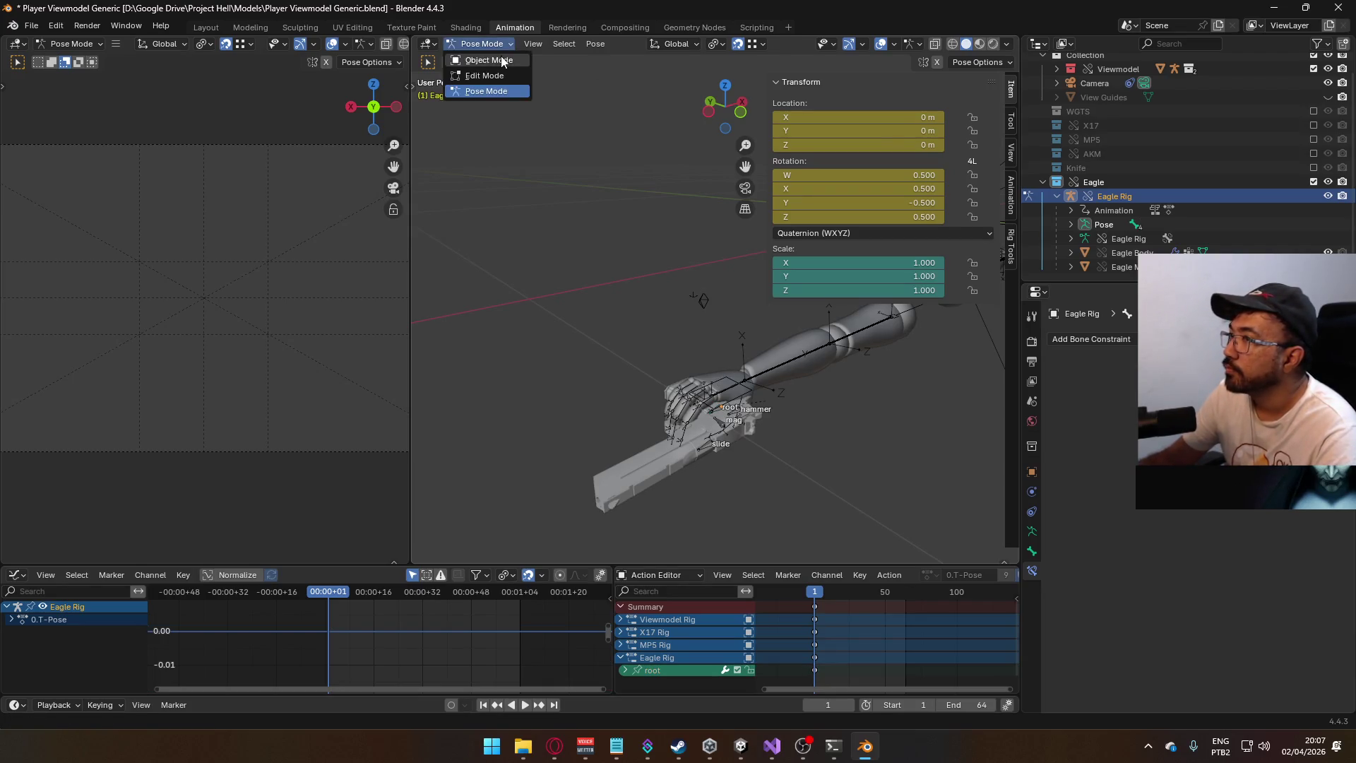
- Select the Viewmodel Rig in Object Mode and switch it to Pose Mode
click(477, 61)
click(715, 353)
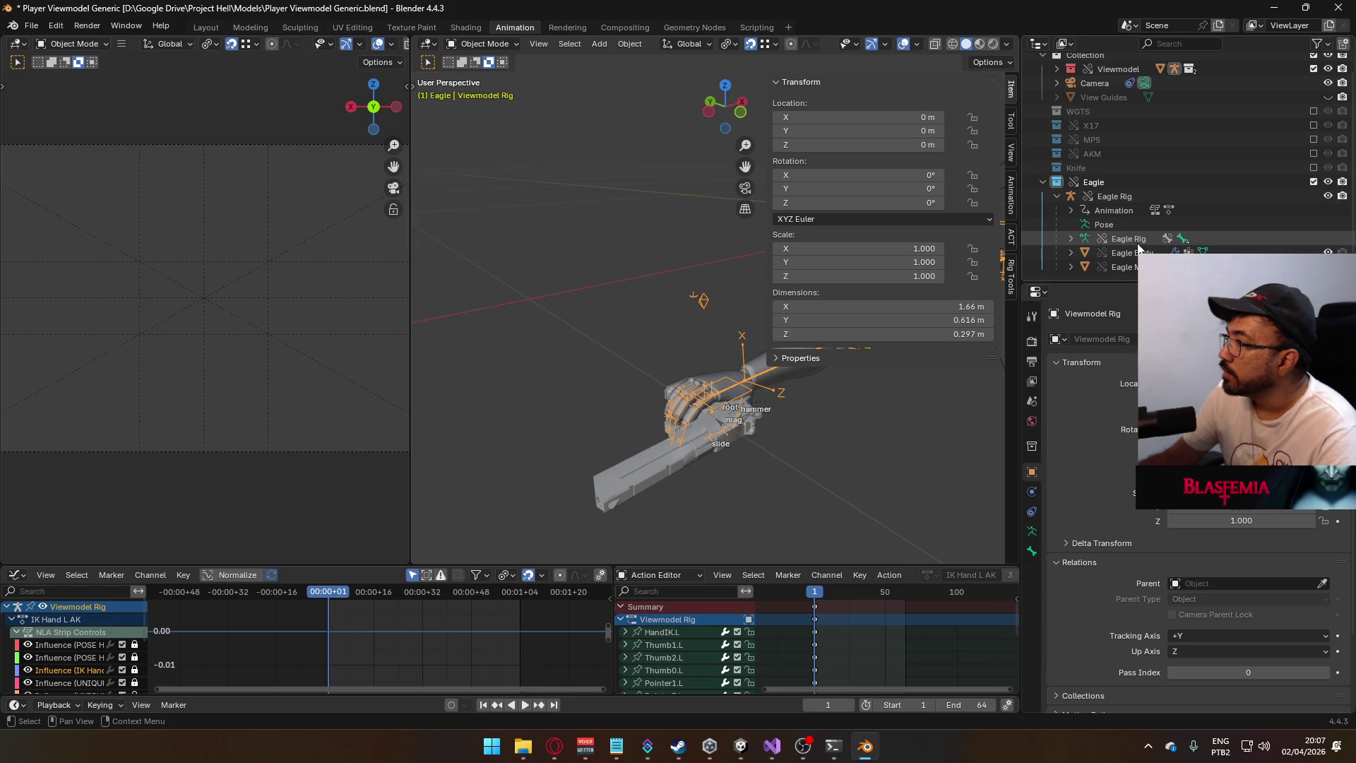
mouse_move(855, 428)
middle_down()
mouse_move(803, 410)
mouse_move(1011, 289)
middle_up()
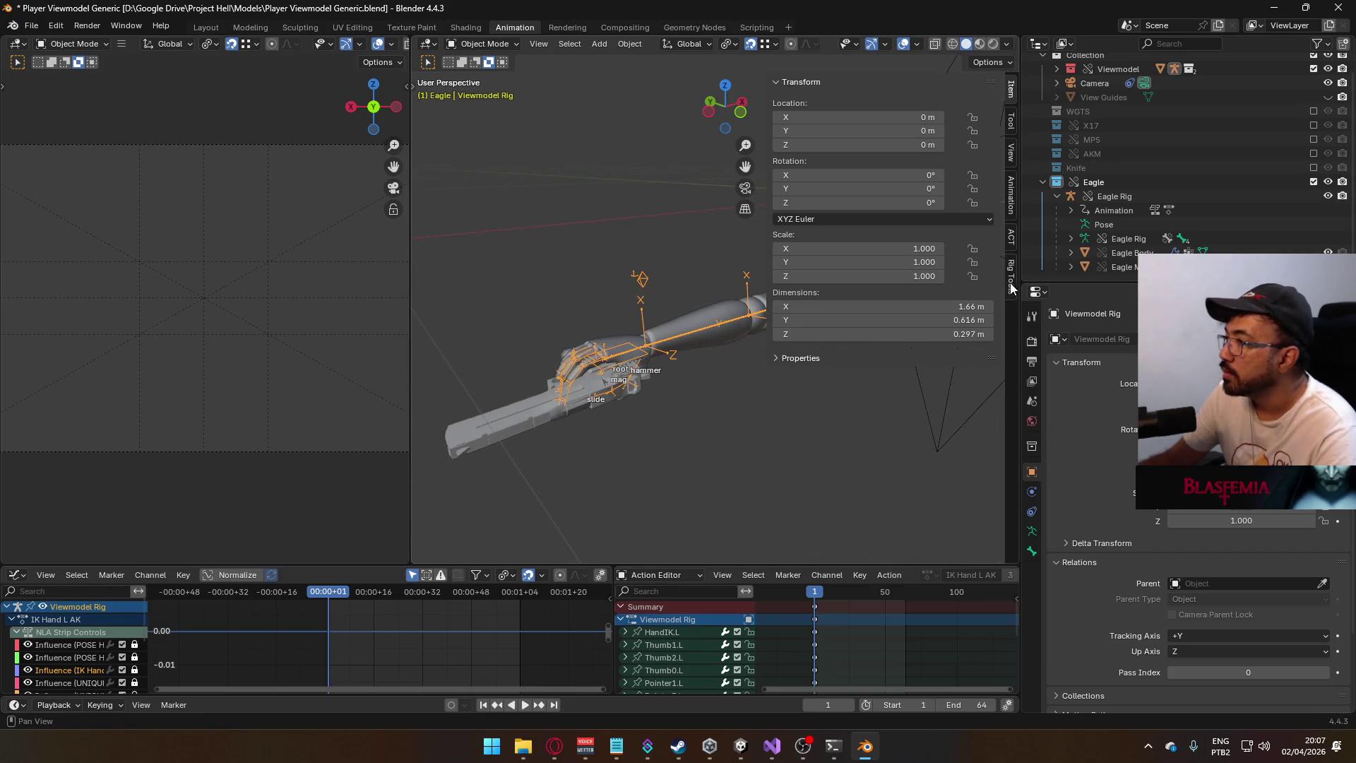
click(1012, 240)
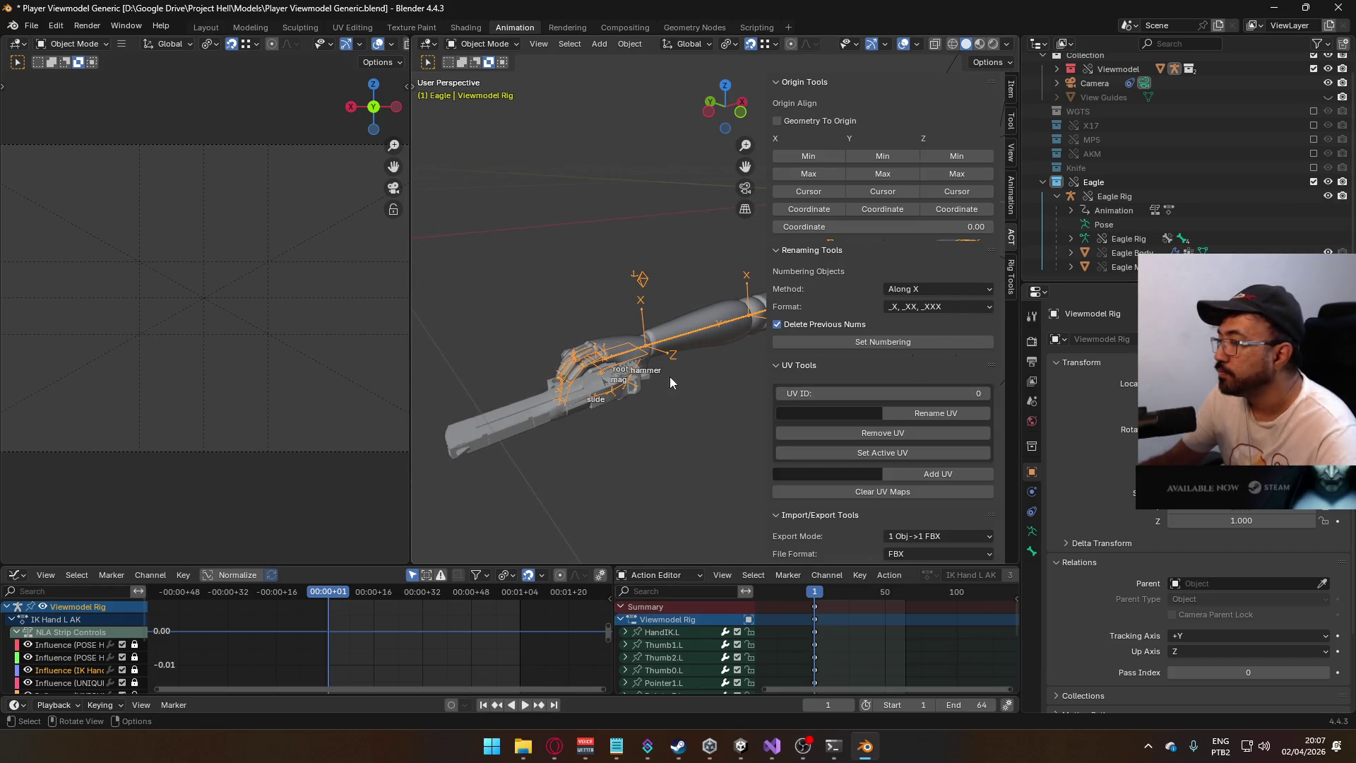
click(481, 44)
click(492, 91)
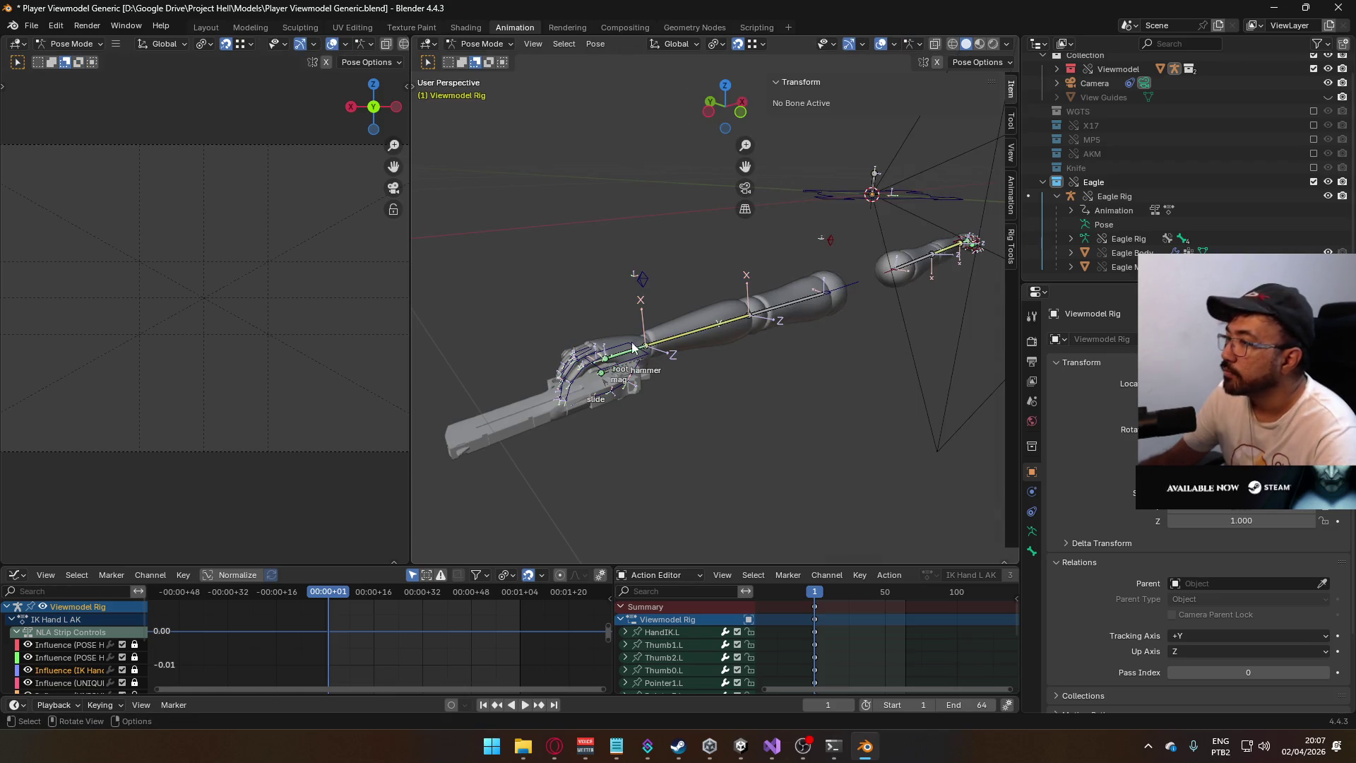
- Set the Child Of MP5 constraint target to MP5 Rig, then select HandIK.L to review its constraints
click(1243, 541)
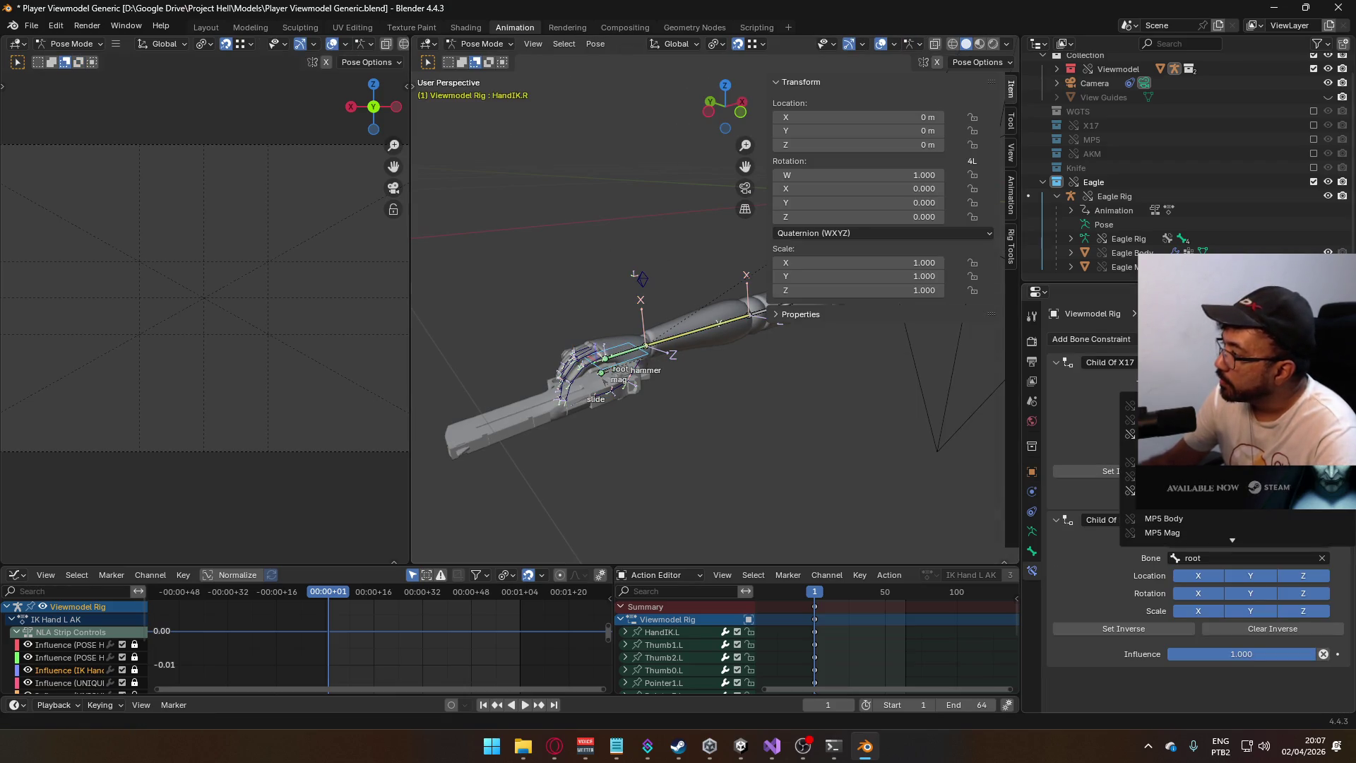
click(1165, 490)
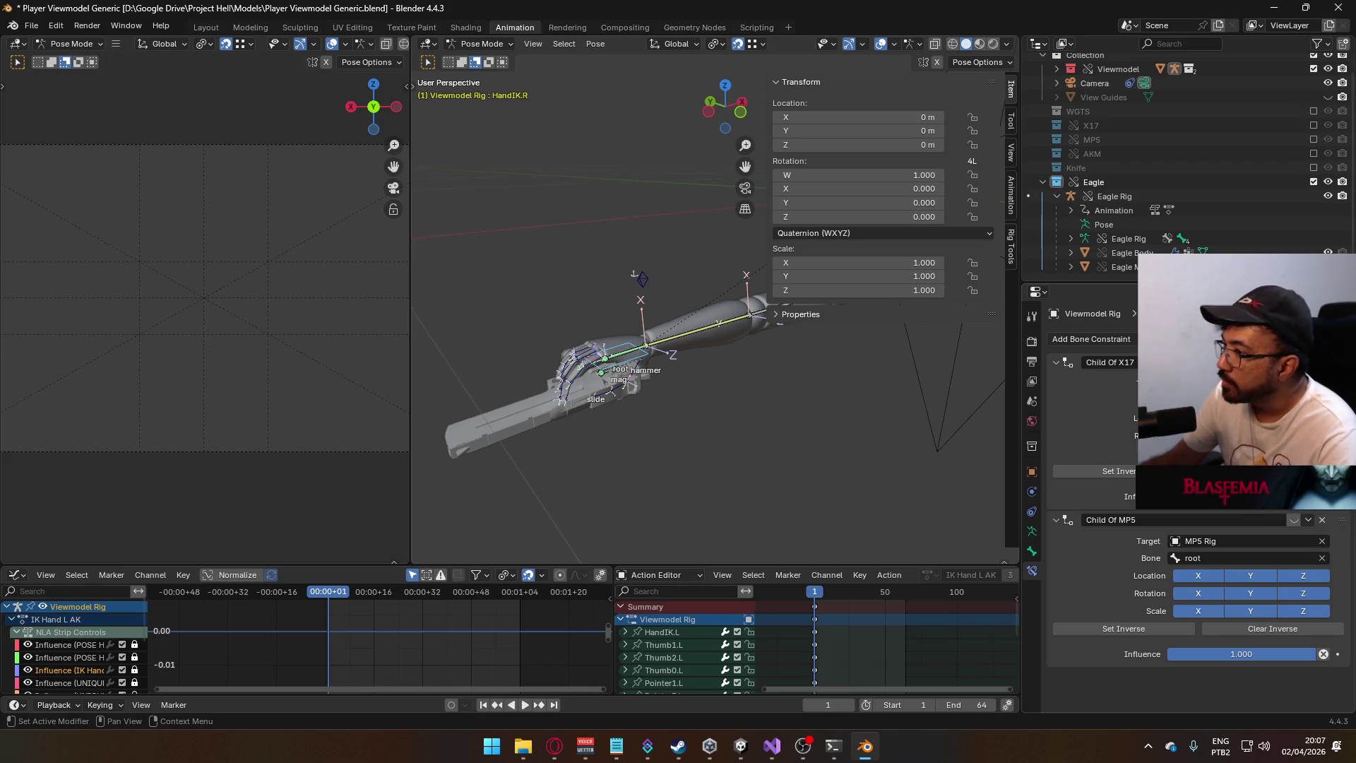
mouse_move(637, 374)
middle_down()
mouse_move(758, 366)
mouse_move(708, 401)
mouse_move(703, 382)
middle_up()
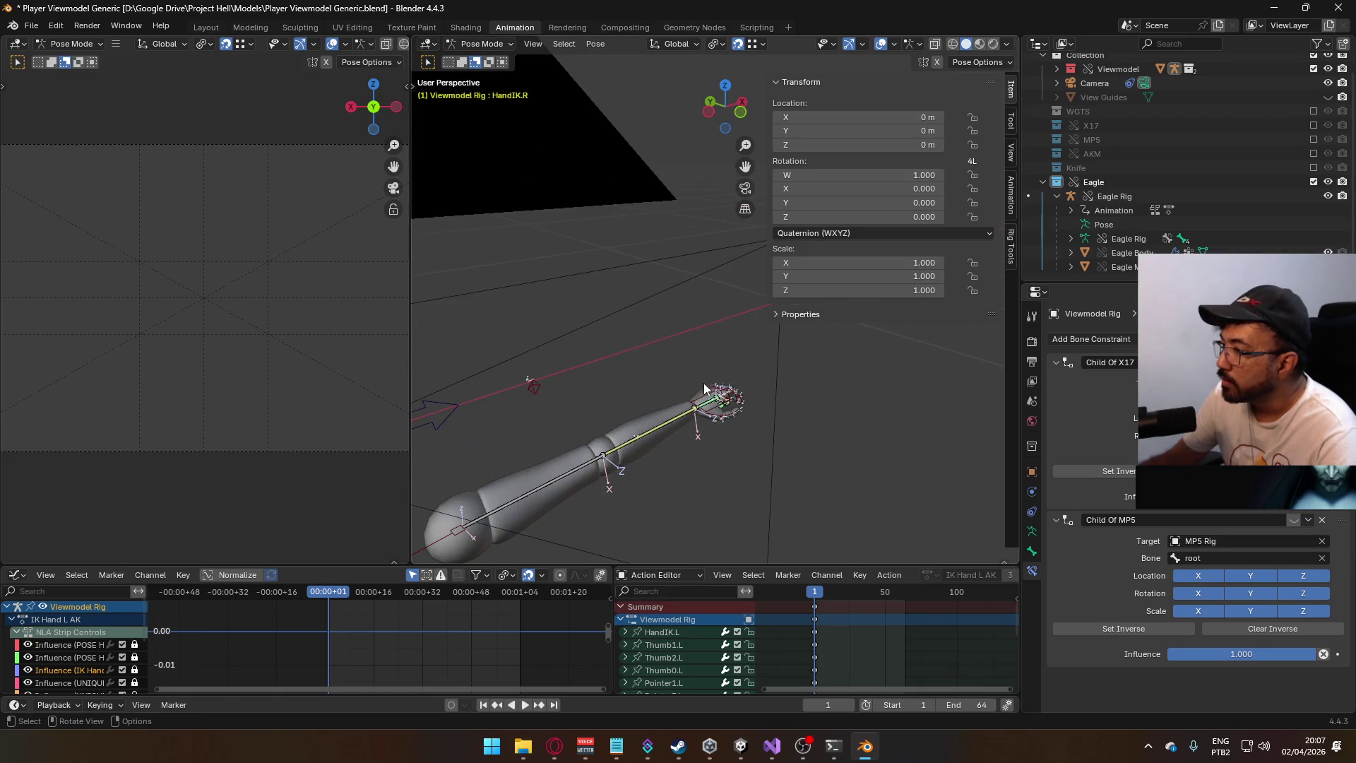
click(703, 402)
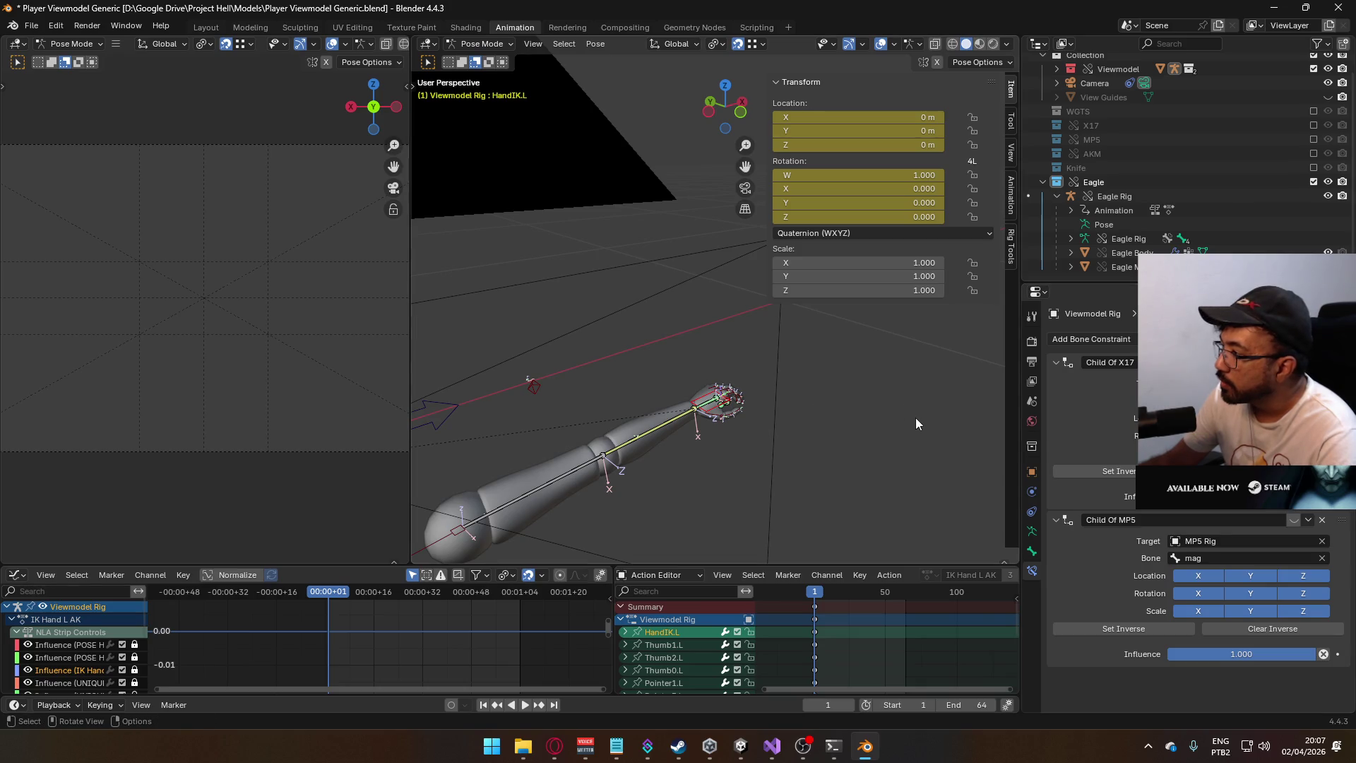
scroll(812, 423, down, 4)
mouse_move(802, 422)
middle_down()
mouse_move(776, 398)
mouse_move(897, 395)
mouse_move(666, 421)
middle_up()
click(1012, 198)
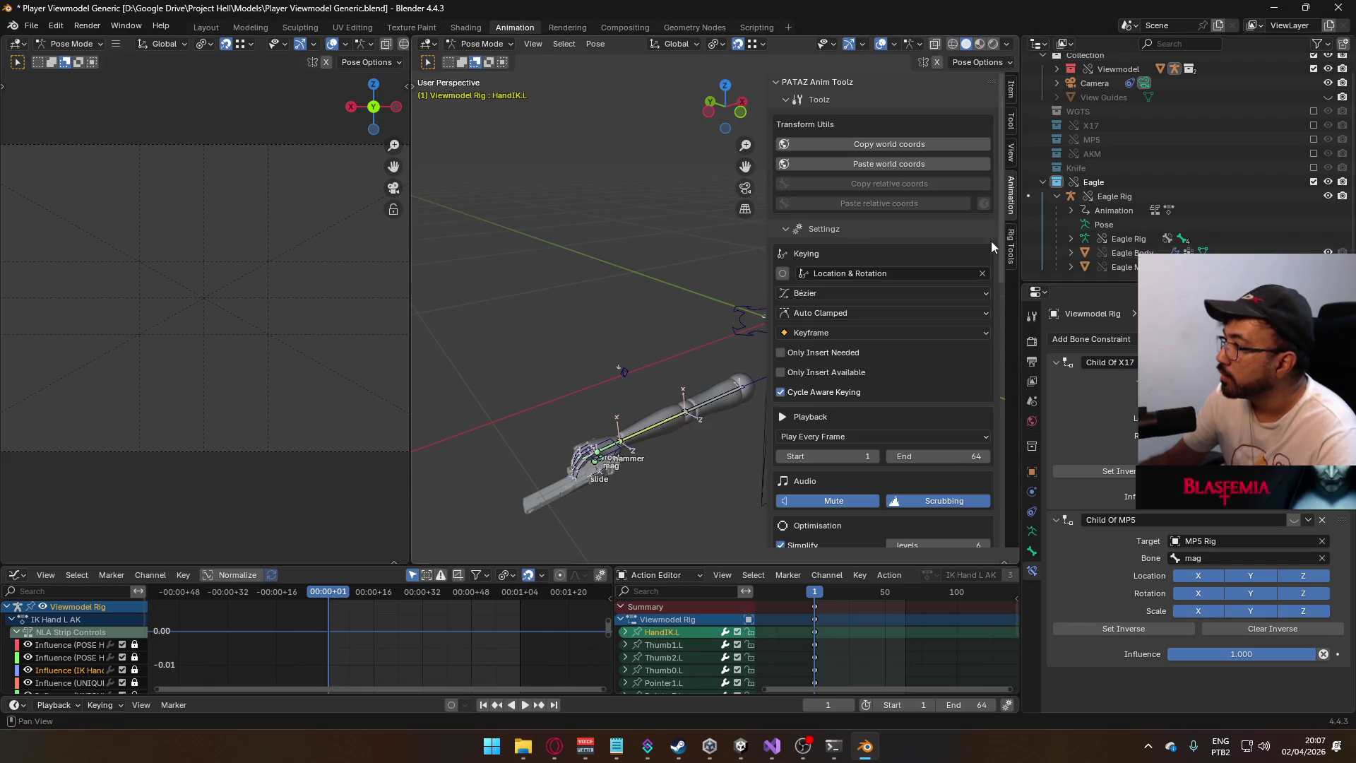
- Make POSE Hipfire Sidearm the active layer and scrub earlier frames to check the pose
scroll(921, 463, down, 4)
scroll(921, 466, down, 3)
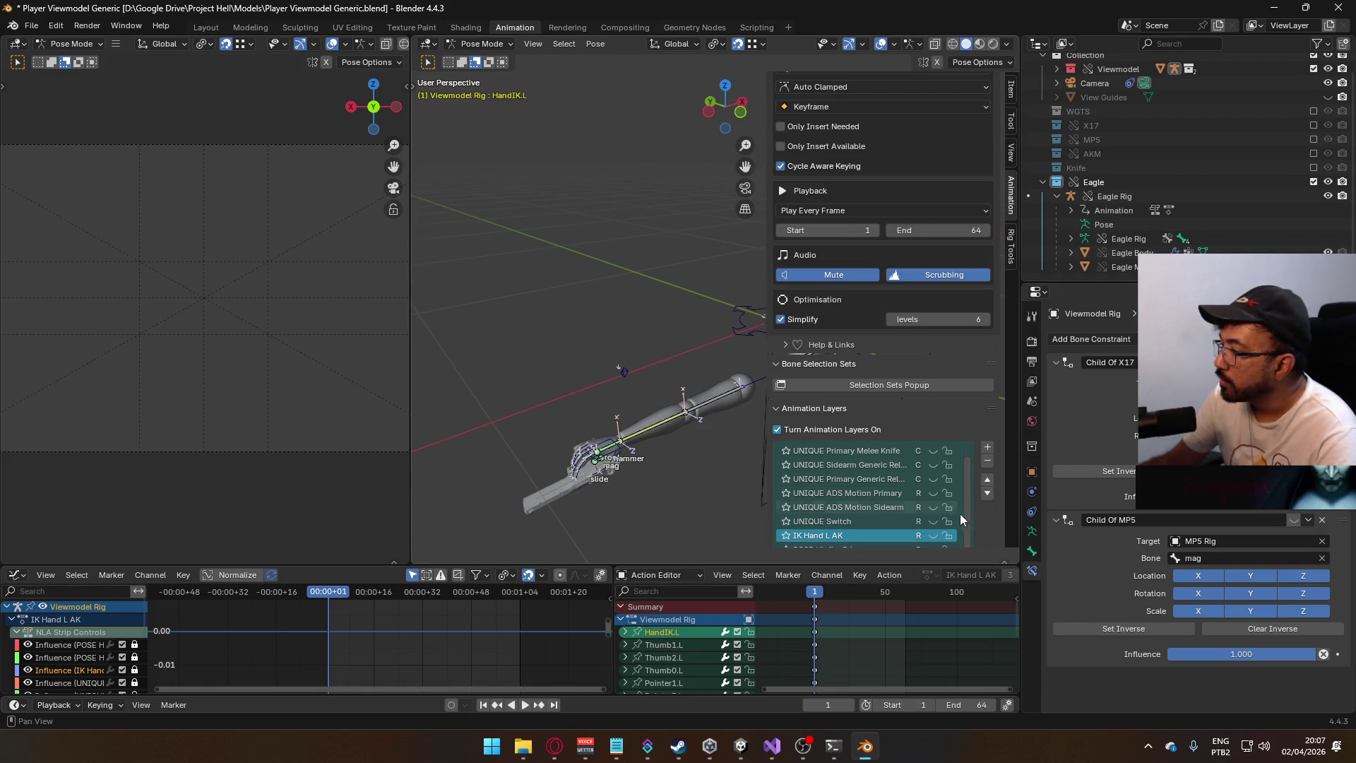
scroll(1001, 510, down, 2)
scroll(1001, 510, down, 1)
click(925, 508)
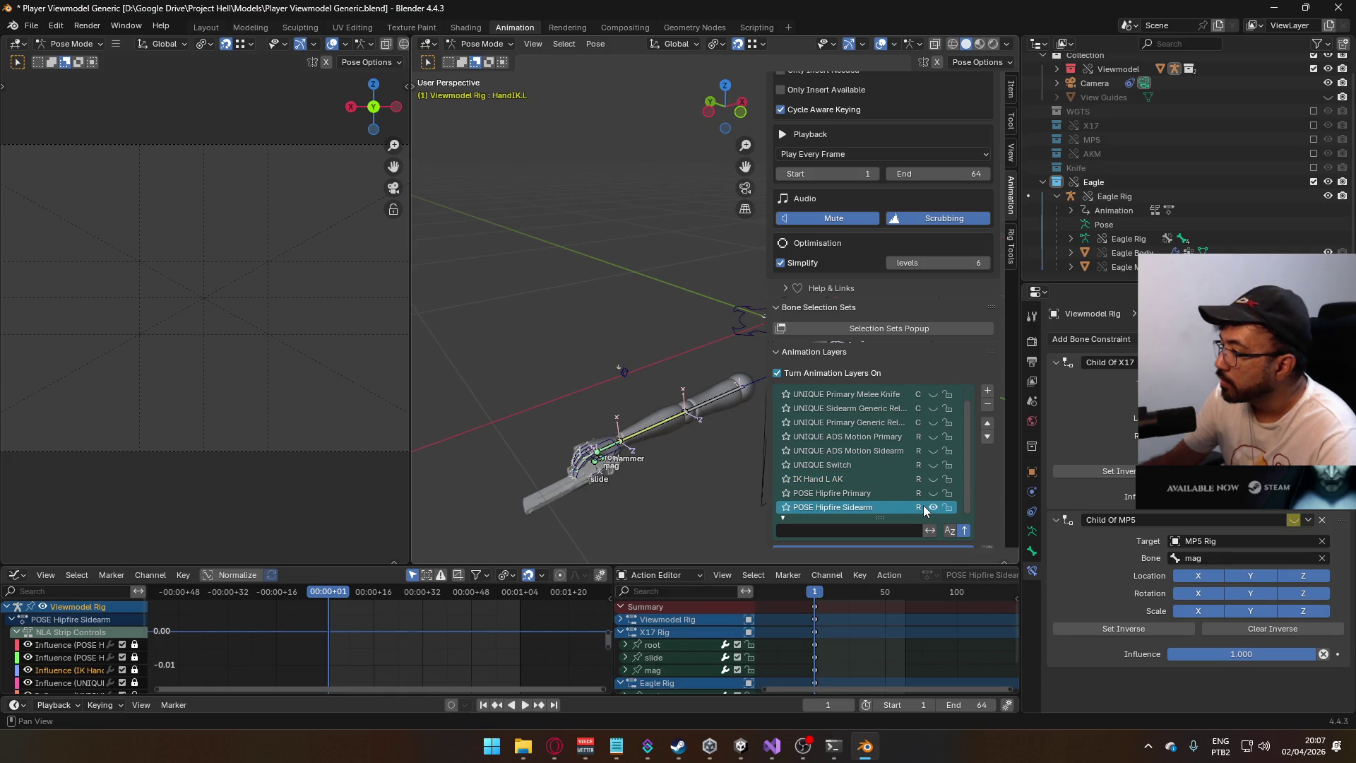
click(812, 597)
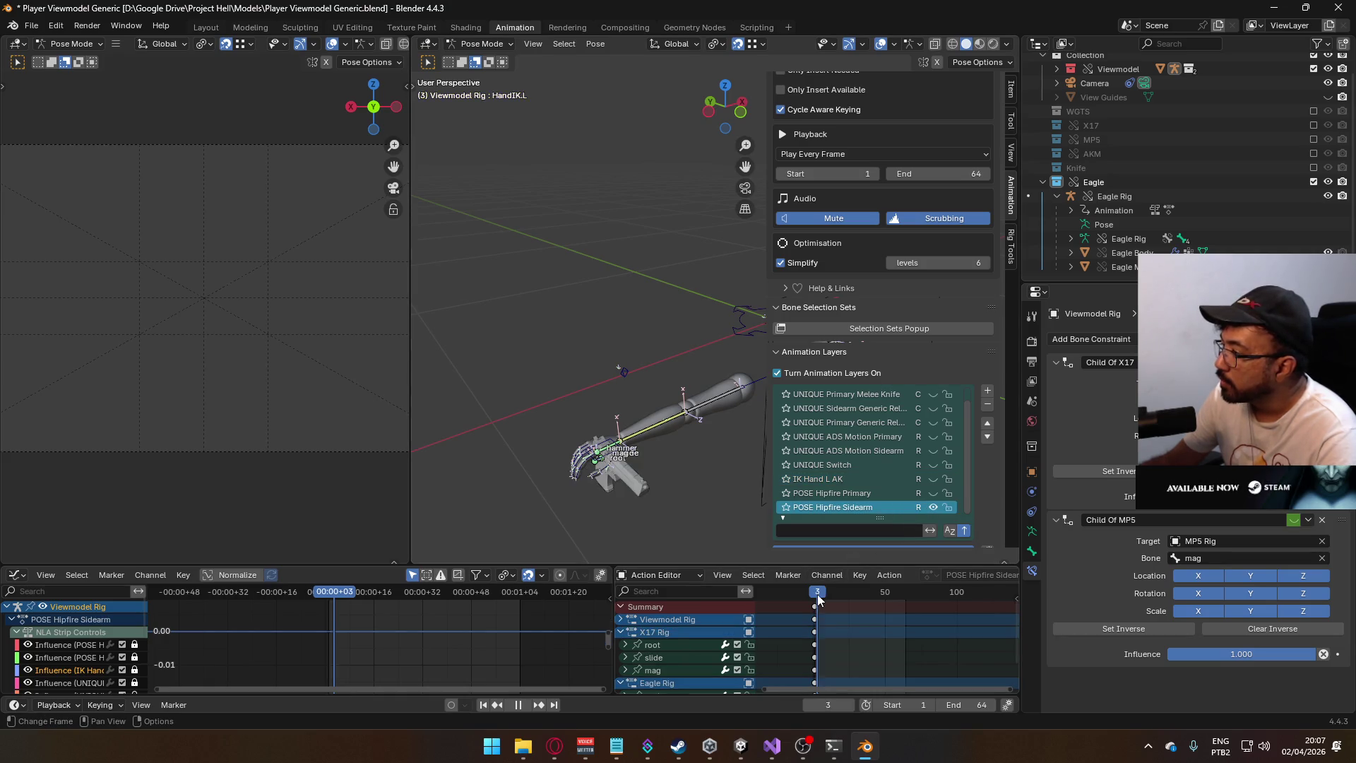
drag(811, 601, 814, 600)
scroll(949, 434, up, 1)
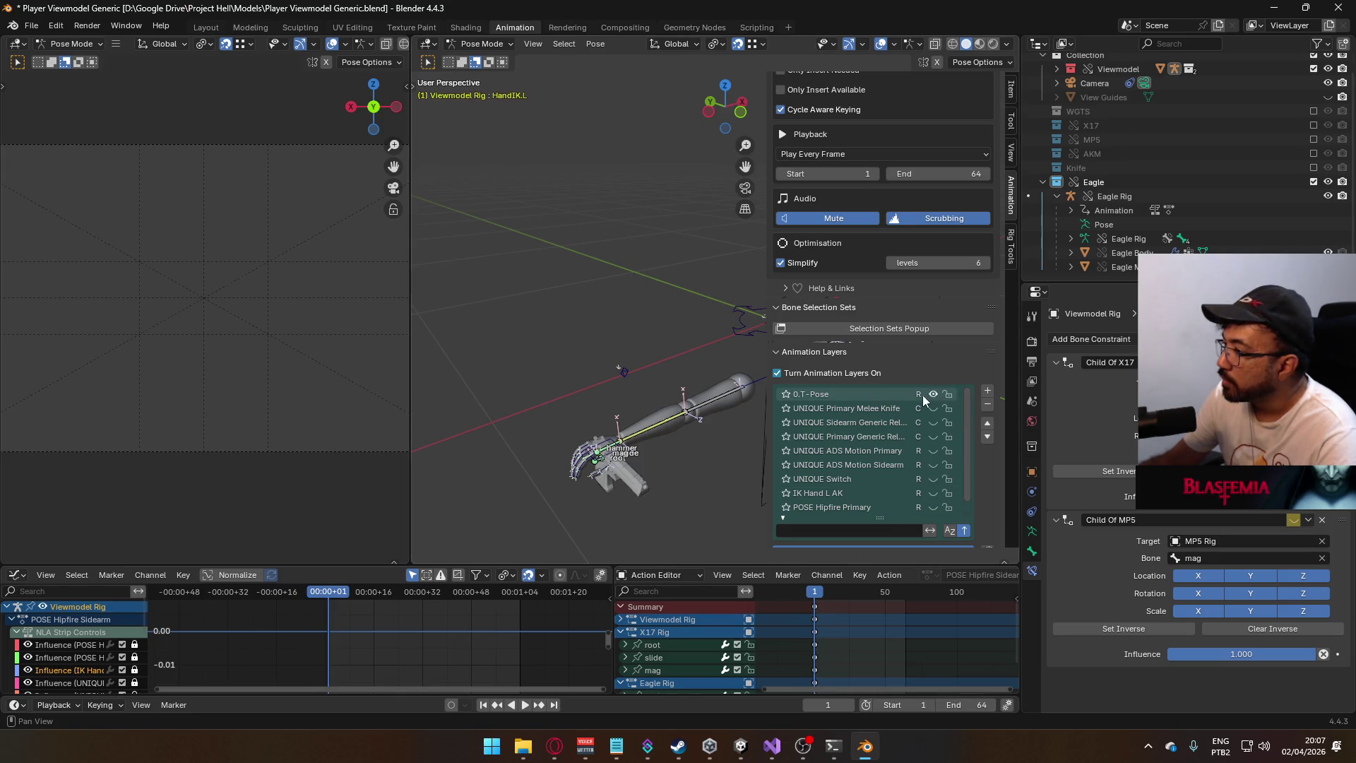
mouse_move(681, 434)
middle_down()
mouse_move(696, 379)
mouse_move(677, 418)
mouse_move(600, 415)
mouse_move(590, 376)
mouse_move(630, 375)
mouse_move(568, 394)
mouse_move(592, 390)
mouse_move(618, 419)
middle_up()
scroll(564, 393, down, 2)
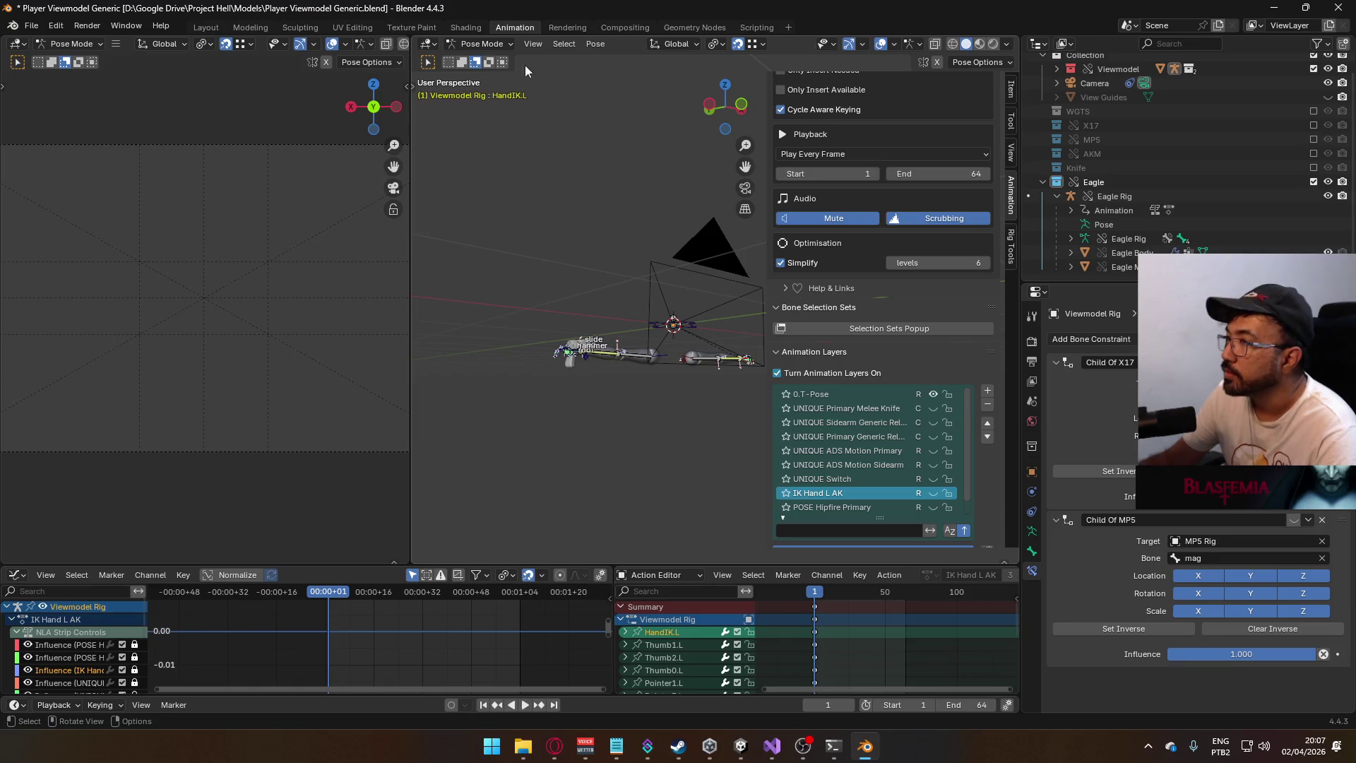
- Return to Object Mode and save Player Viewmodel Generic.blend
click(482, 44)
click(480, 55)
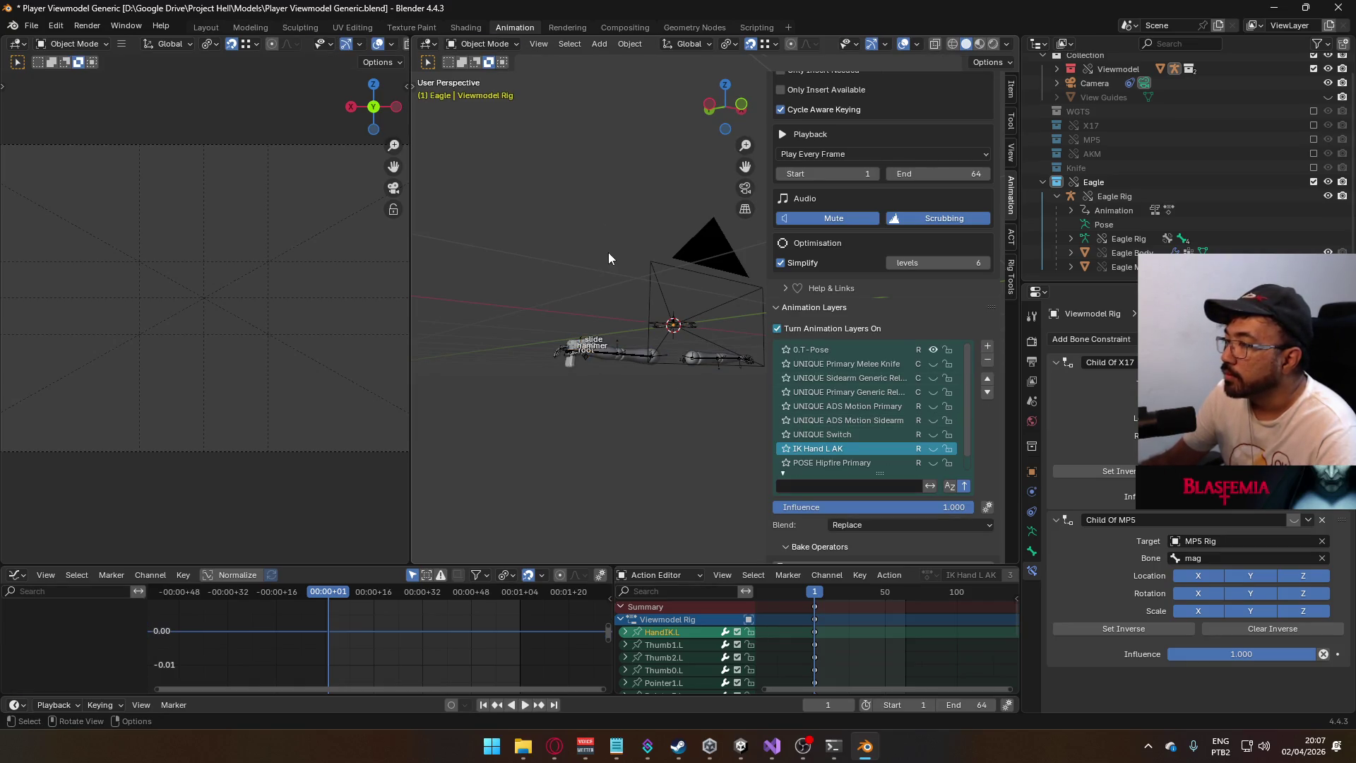
key(ctrl+s)
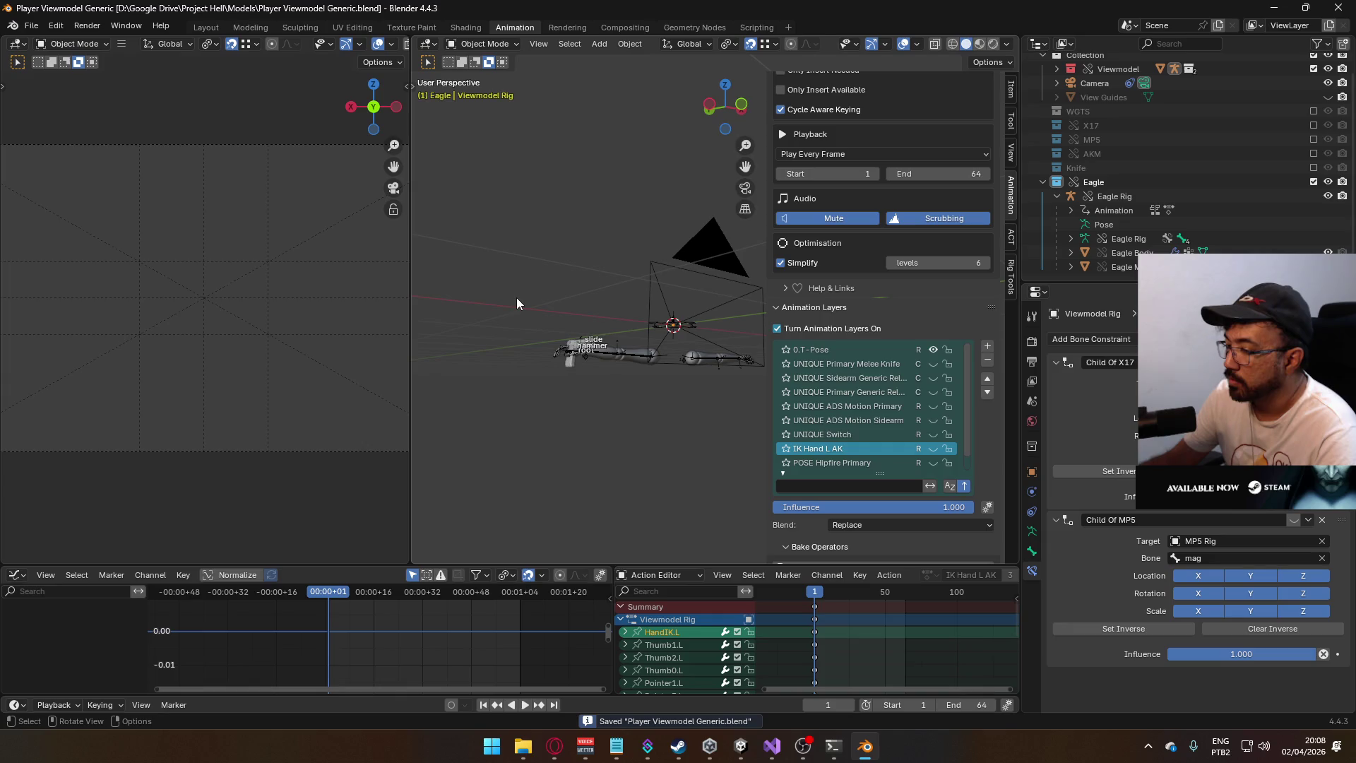
click(31, 26)
mouse_move(67, 70)
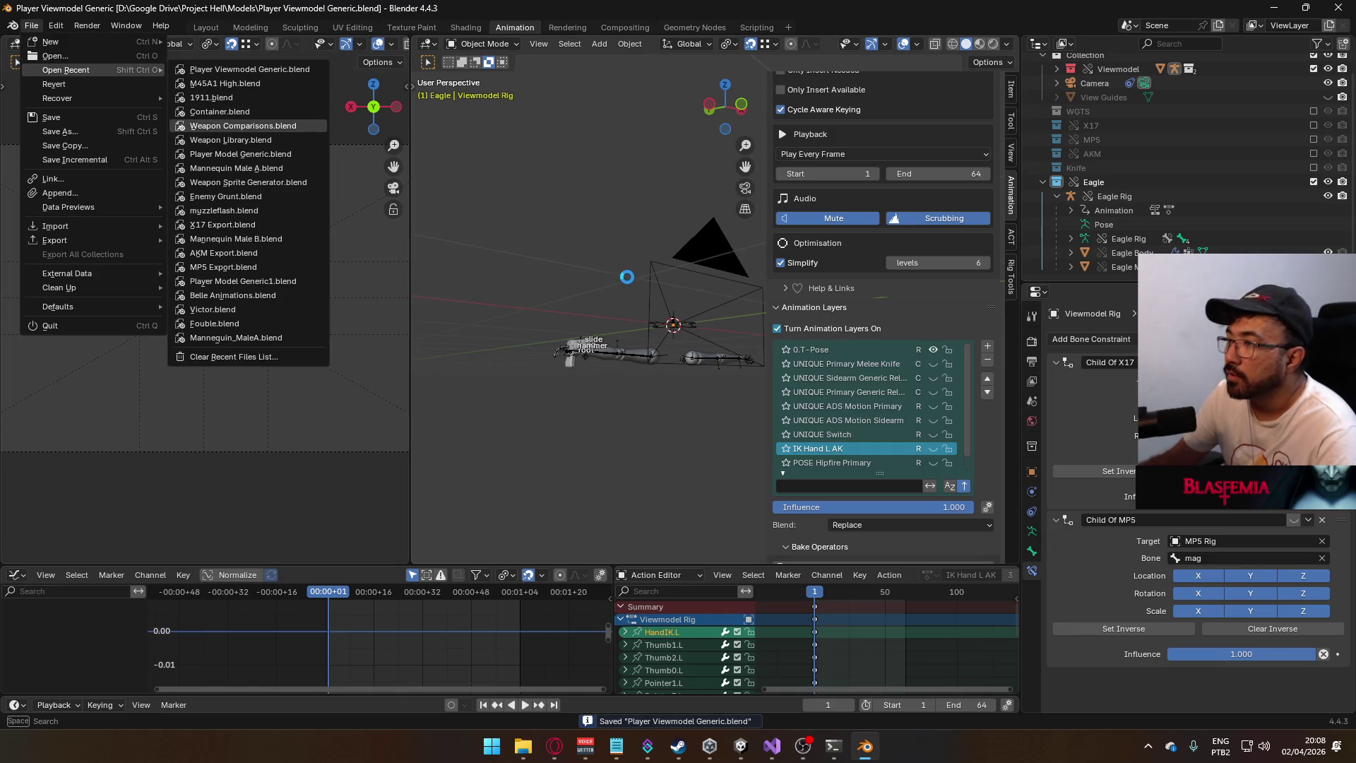
- Open Weapon Library.blend from the recent files list
click(280, 126)
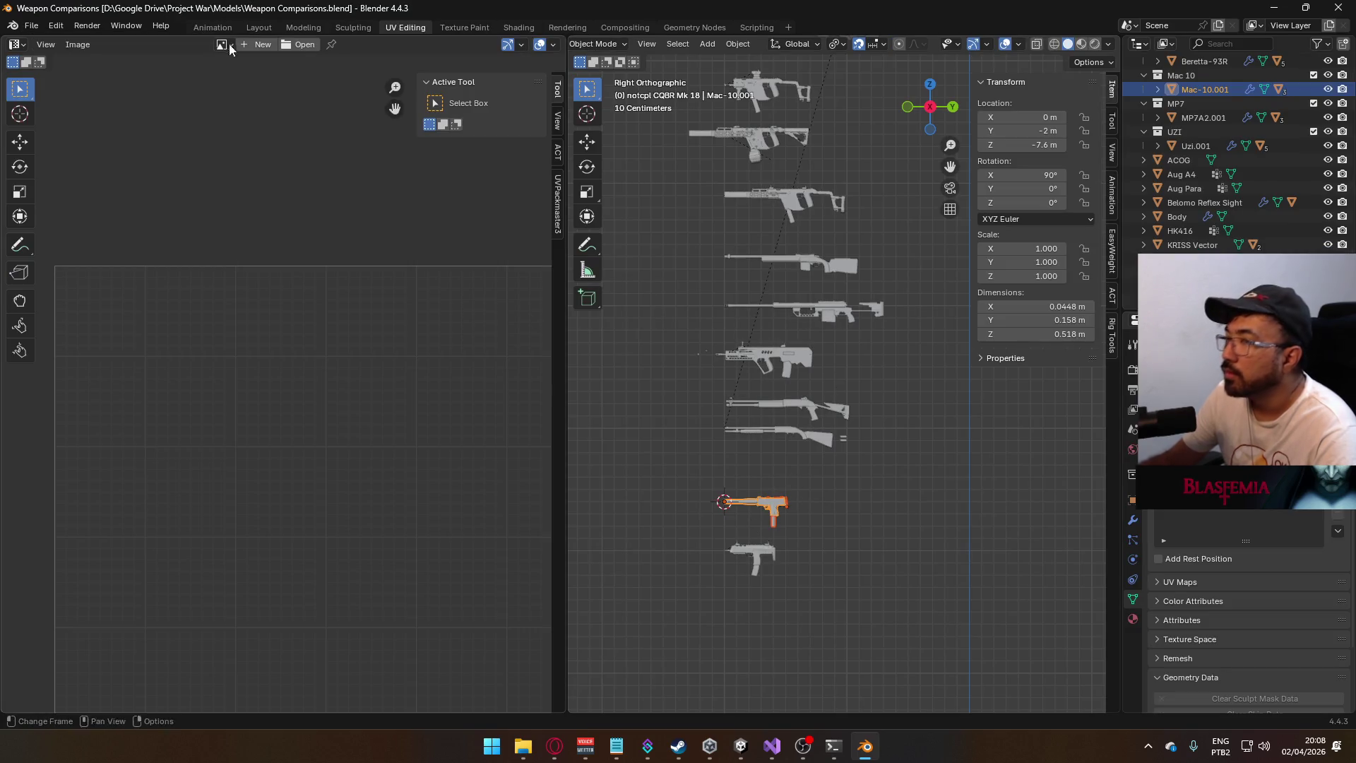
click(31, 25)
mouse_move(67, 70)
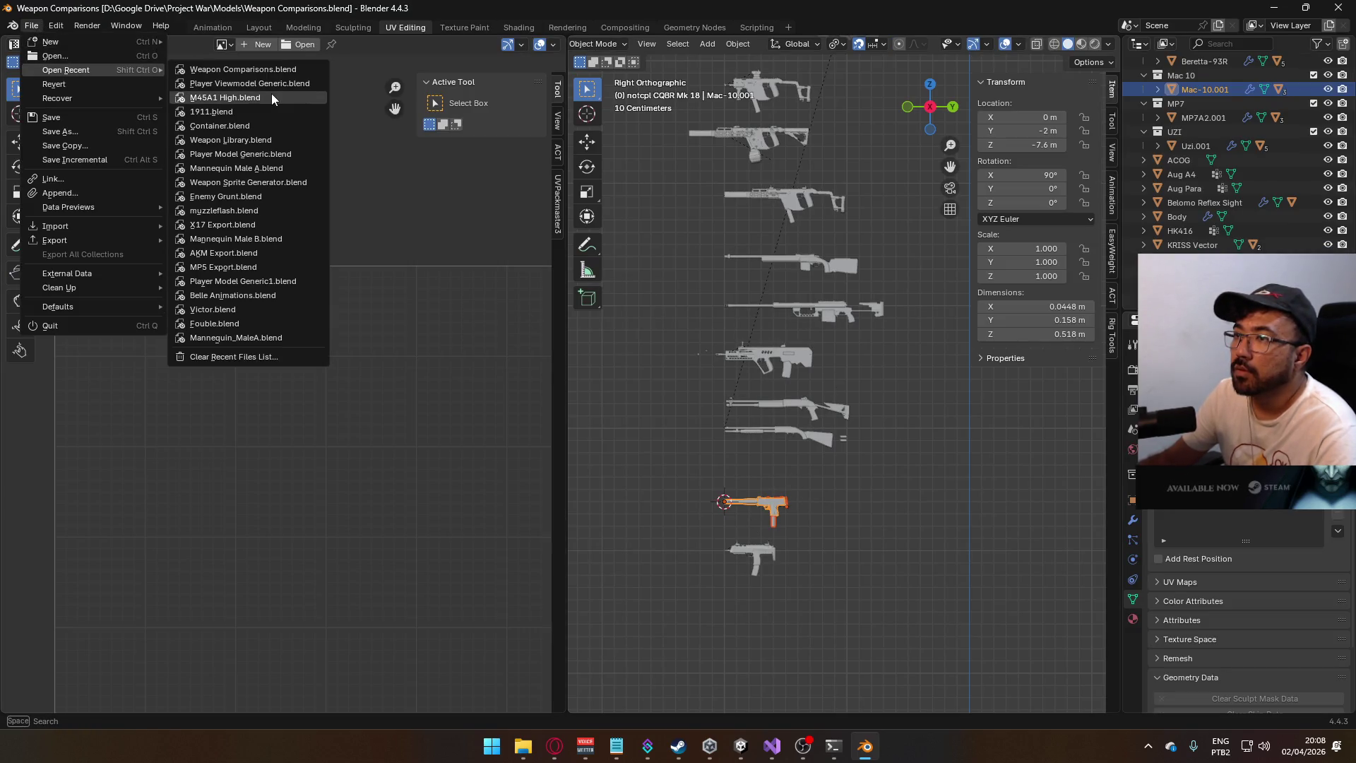
click(249, 140)
- Set the Eagle Rig's armature display to Stick
click(686, 569)
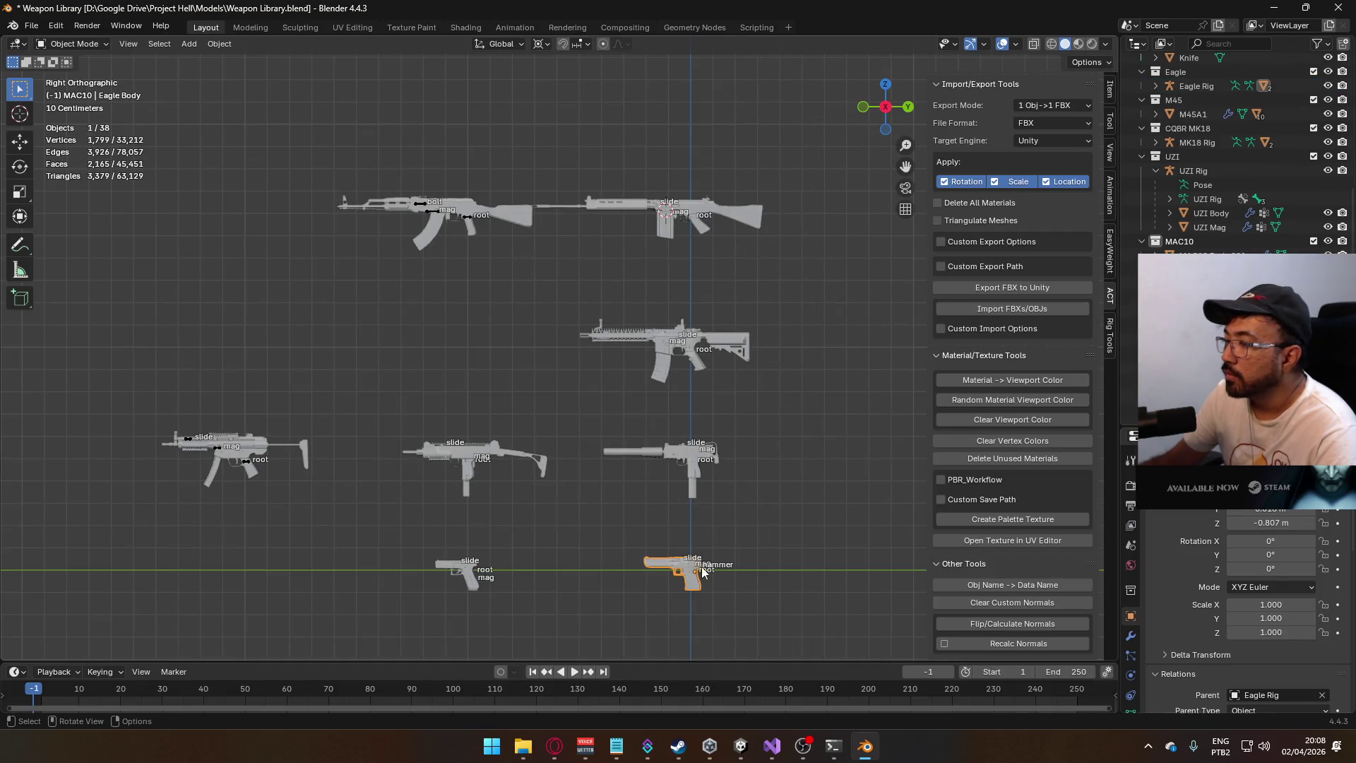
scroll(699, 495, up, 5)
click(819, 627)
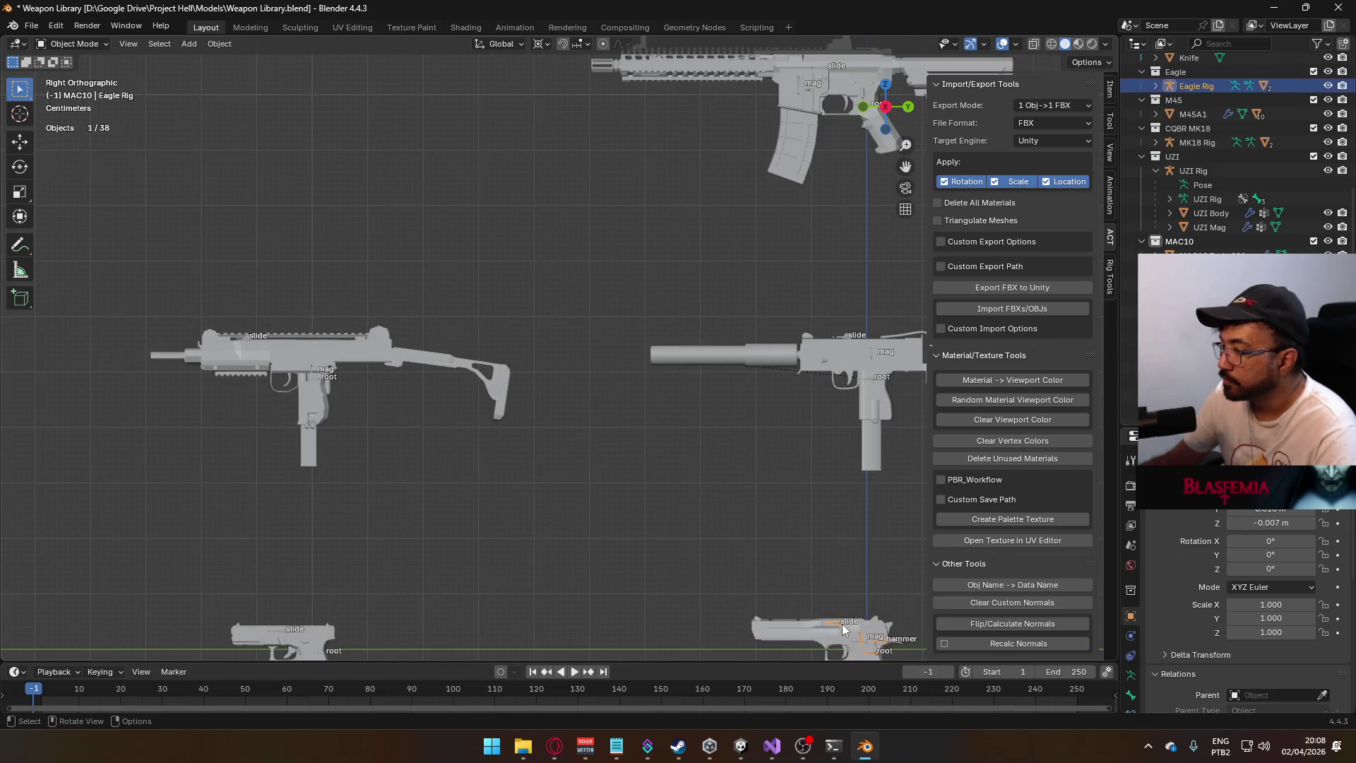
click(1131, 676)
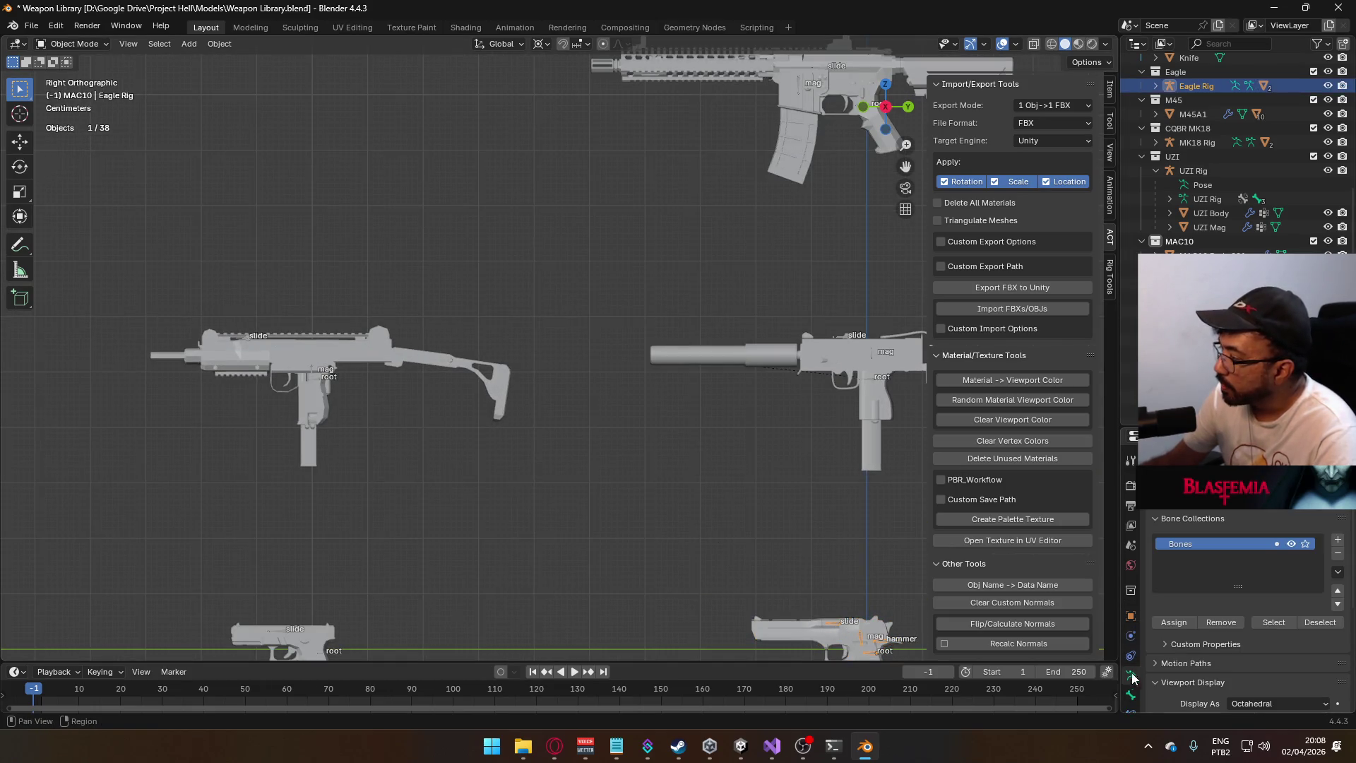
scroll(1255, 590, down, 5)
click(1268, 565)
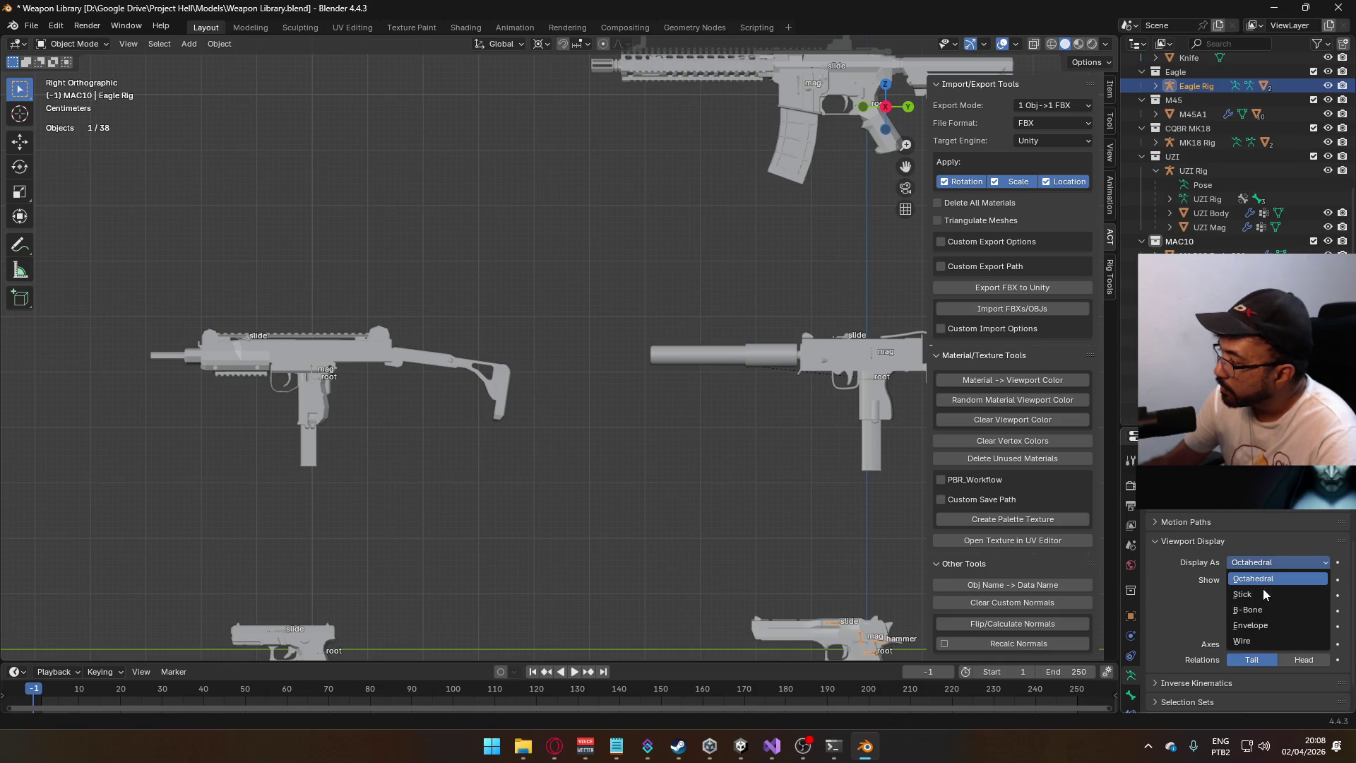
- Inspect the transforms of the Eagle Body, Eagle Mag and Eagle Rig
mouse_move(816, 558)
shift+middle_down()
mouse_move(692, 413)
mouse_move(752, 353)
shift+middle_up()
scroll(752, 515, up, 3)
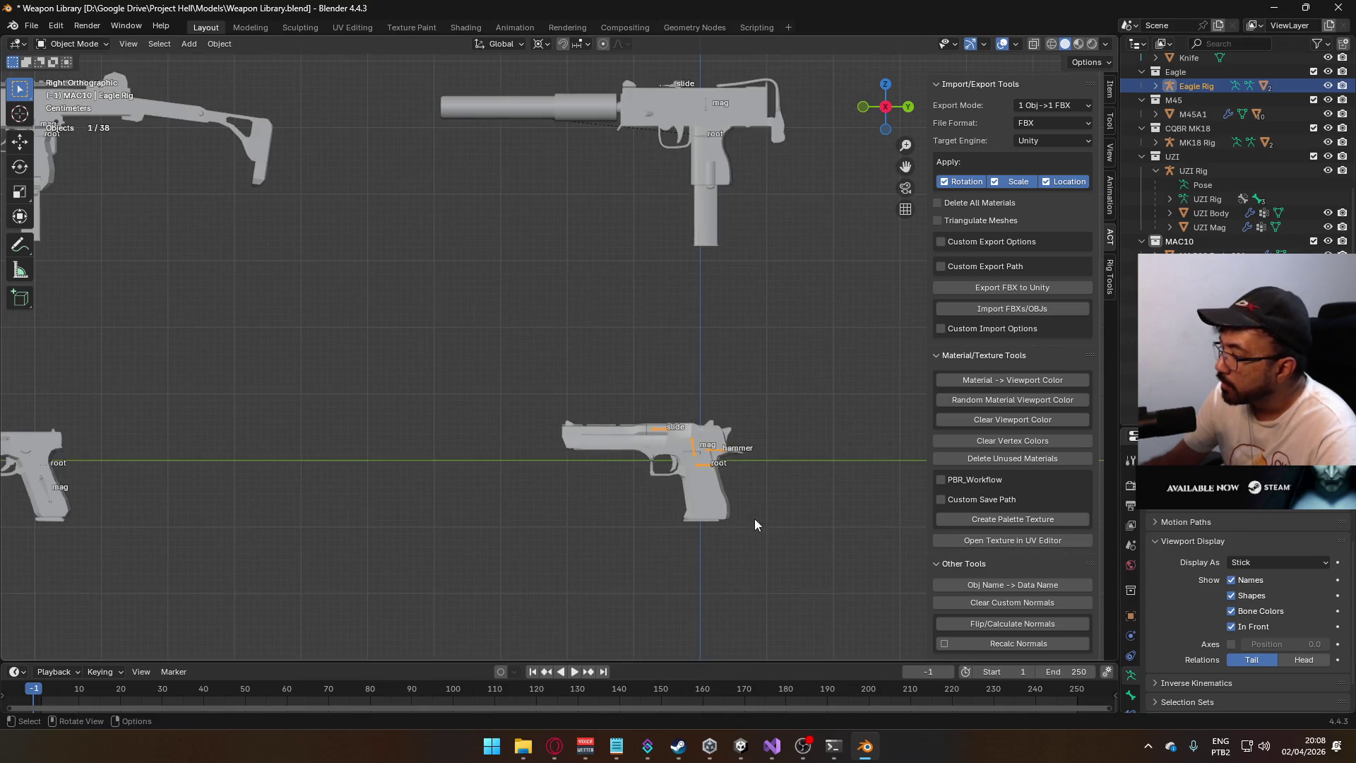
click(822, 438)
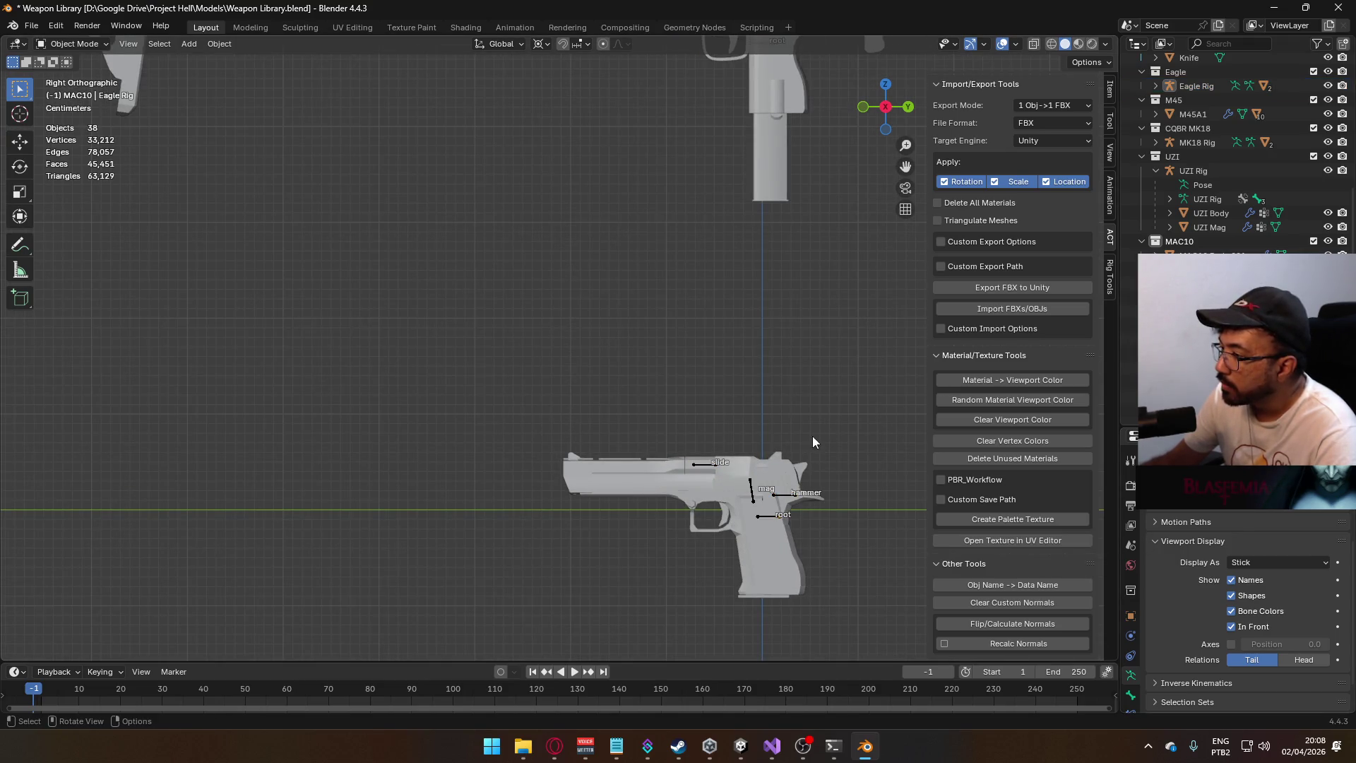
shift+middle_drag(809, 437, 622, 401)
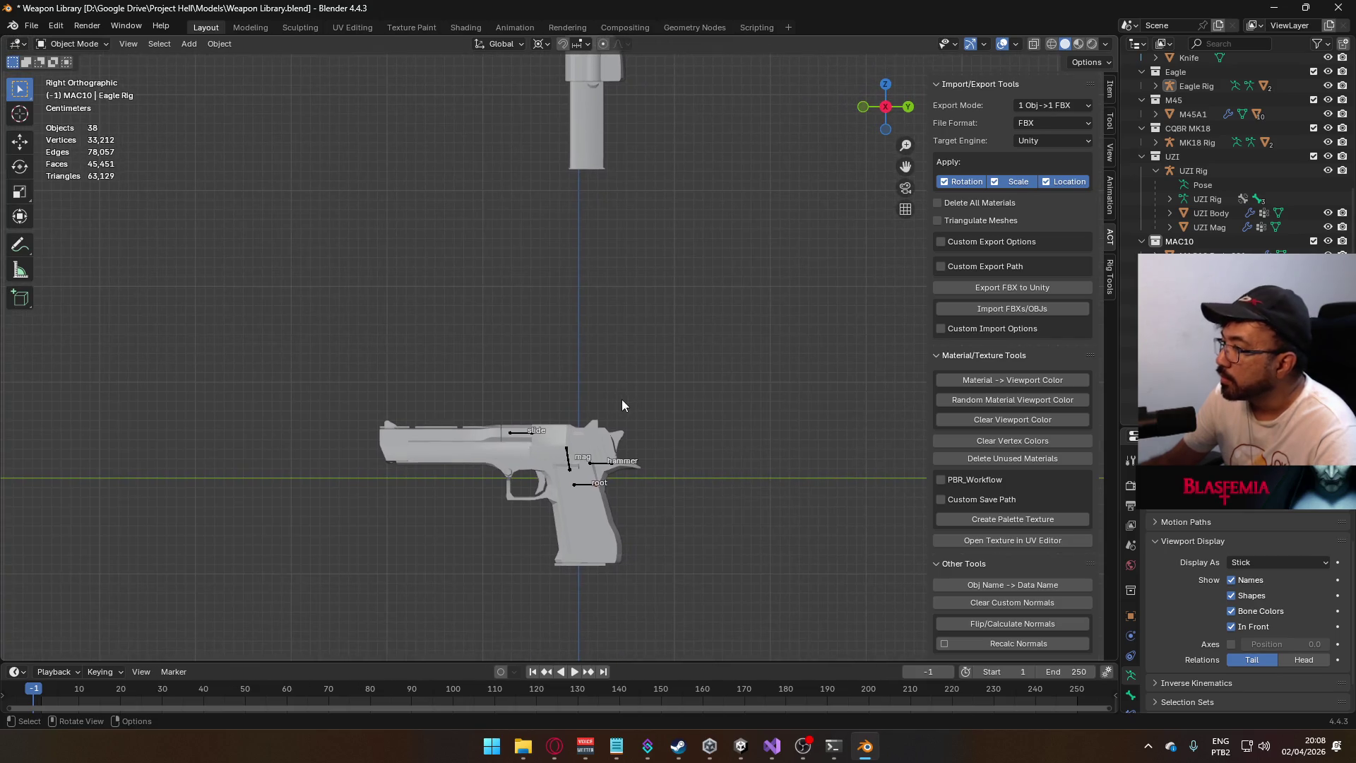
click(604, 512)
scroll(1103, 85, up, 10)
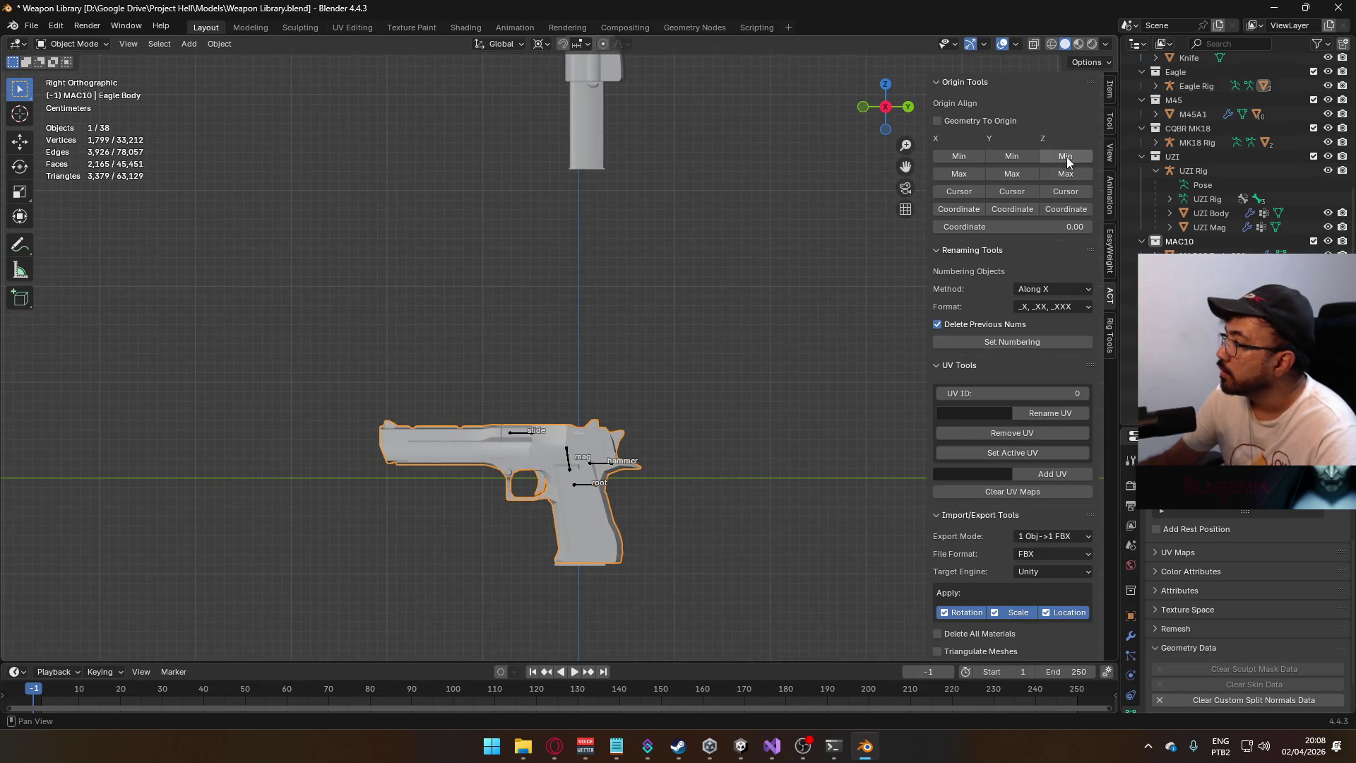
click(1110, 93)
click(582, 562)
click(582, 483)
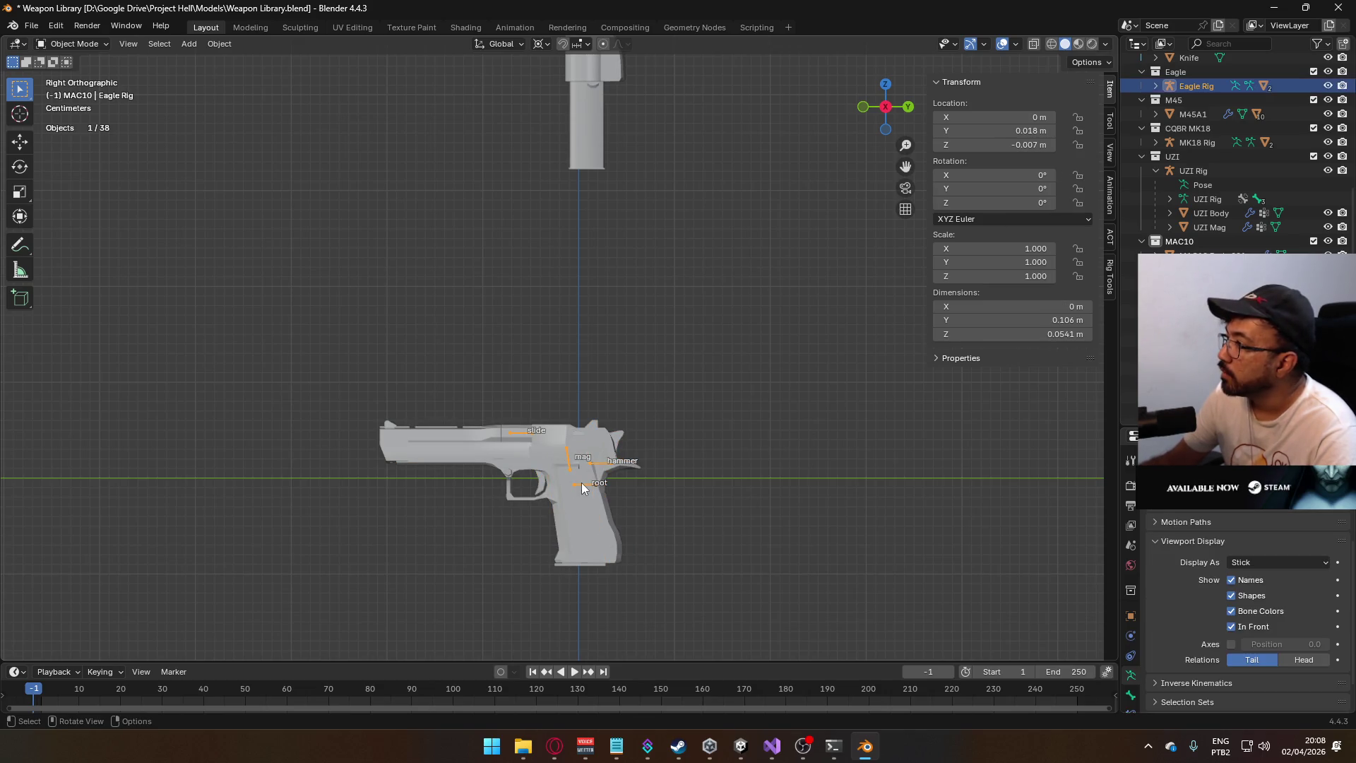
- Click through the X17 Rig, X17 Body and X17 Mag to check them
scroll(587, 466, down, 3)
shift+middle_drag(590, 225, 829, 188)
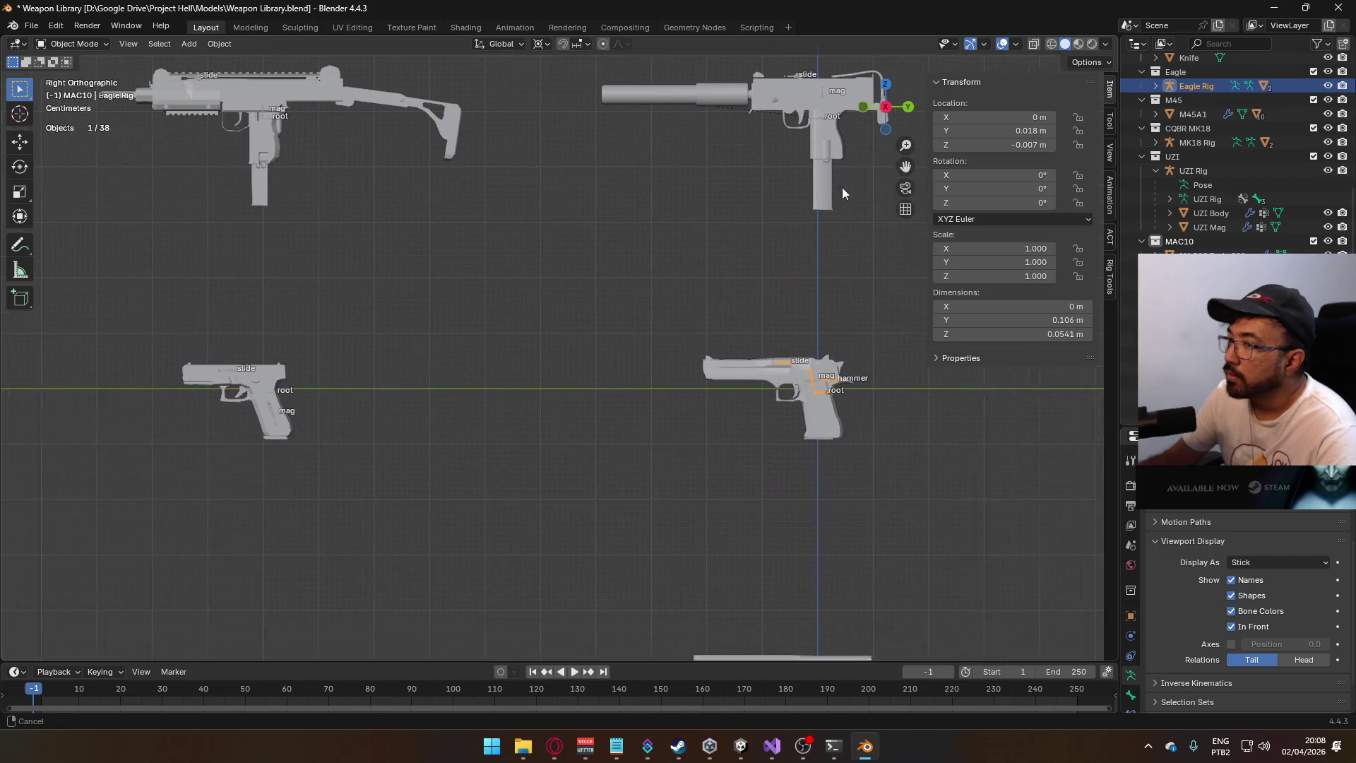
scroll(340, 383, down, 1)
click(283, 377)
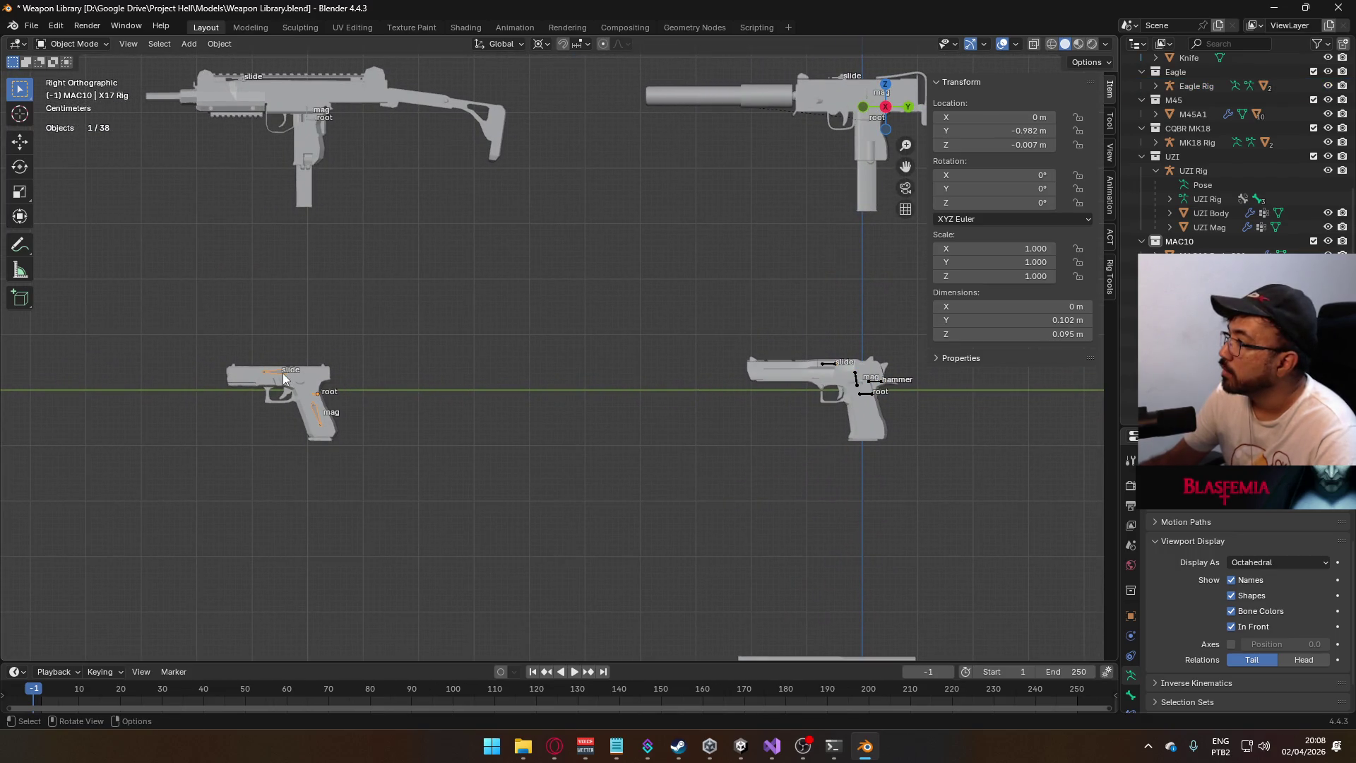
click(283, 376)
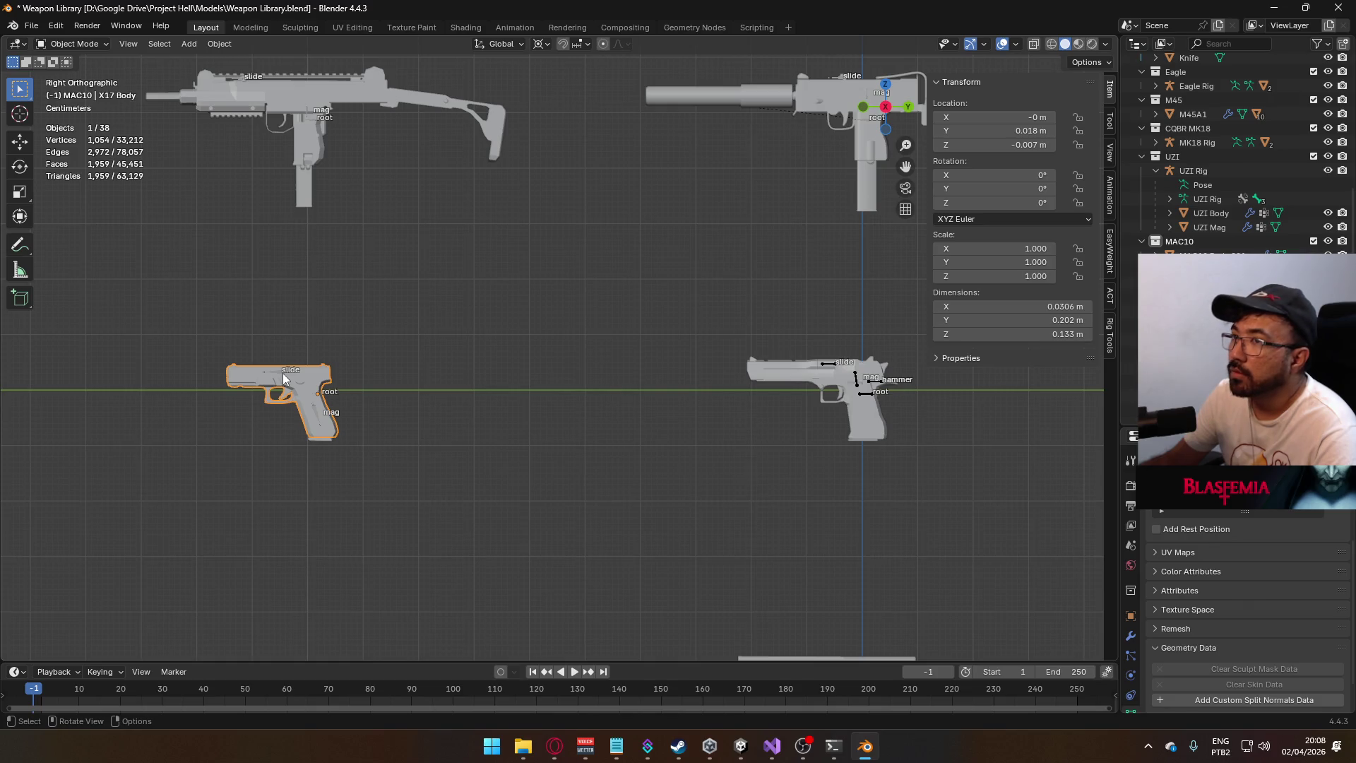
click(284, 374)
click(301, 396)
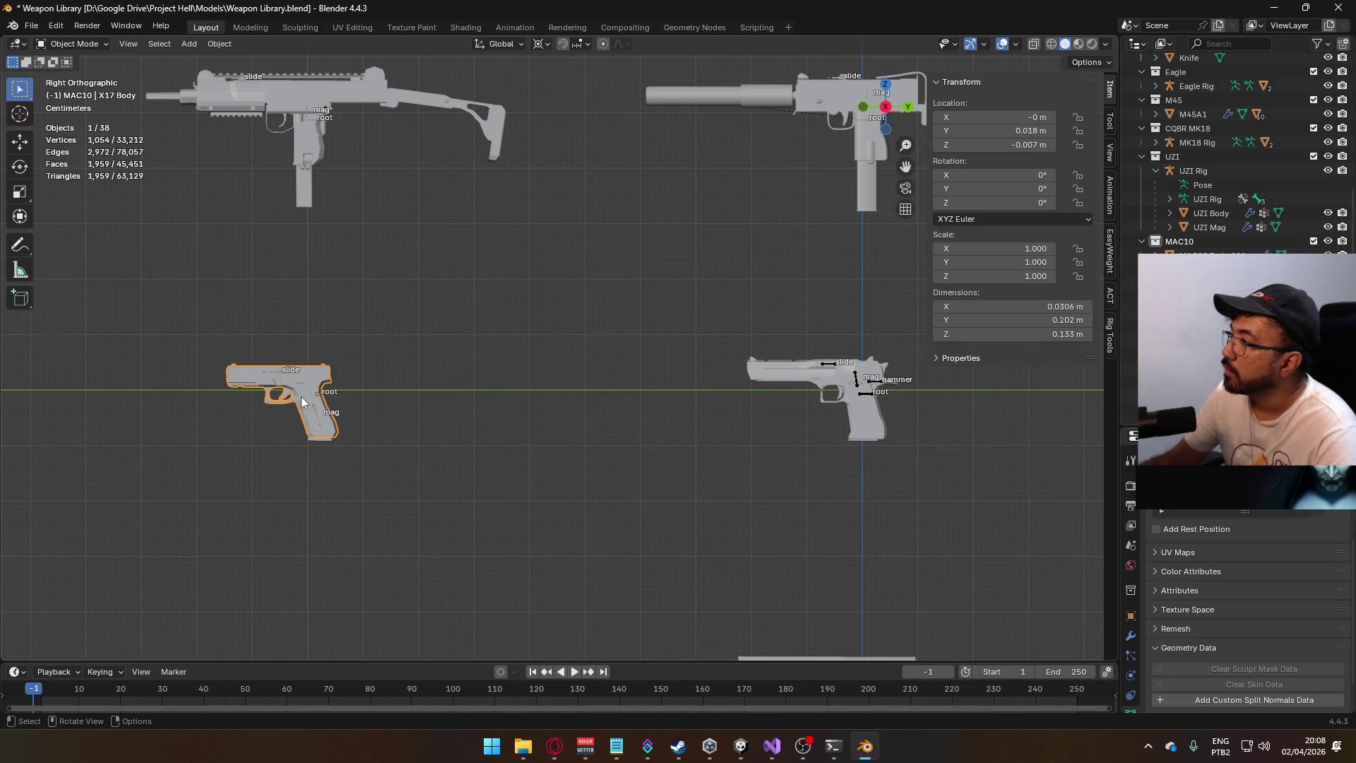
click(327, 440)
click(326, 434)
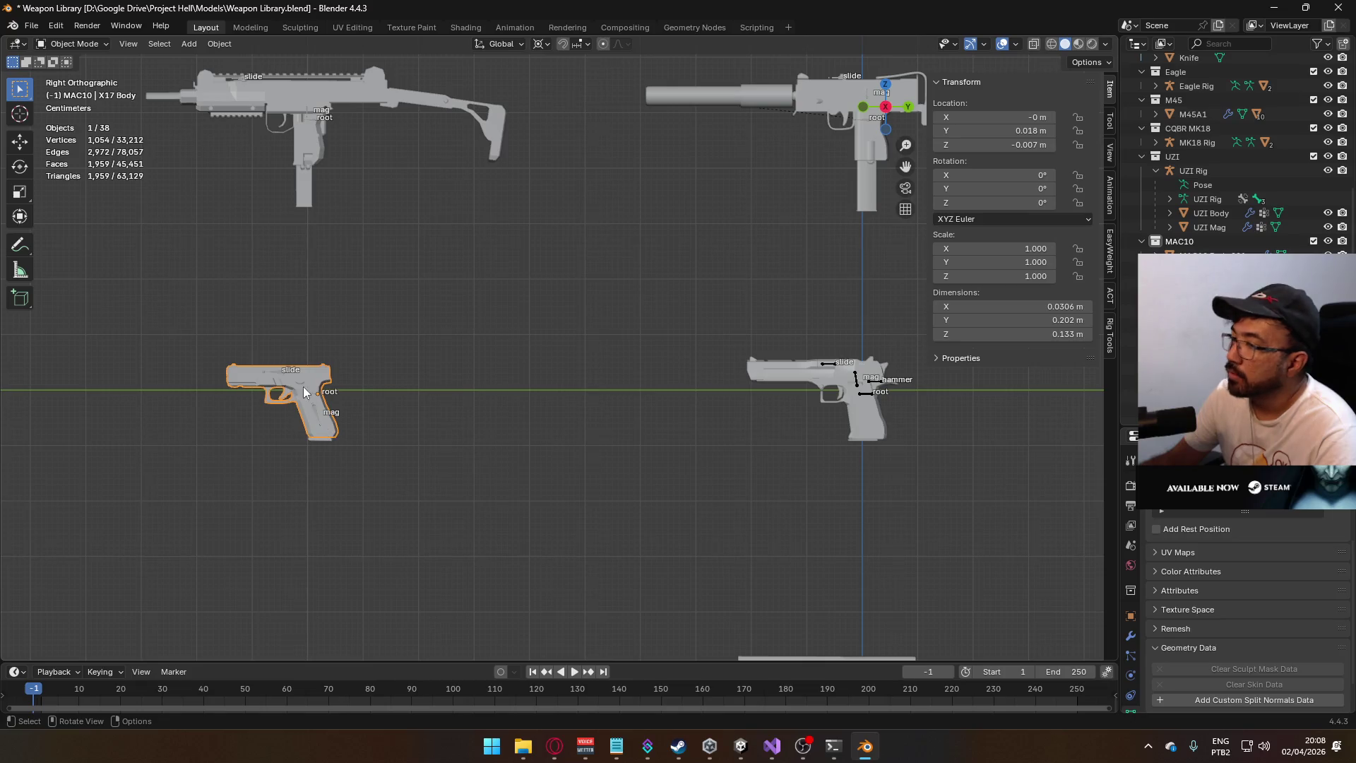
click(277, 373)
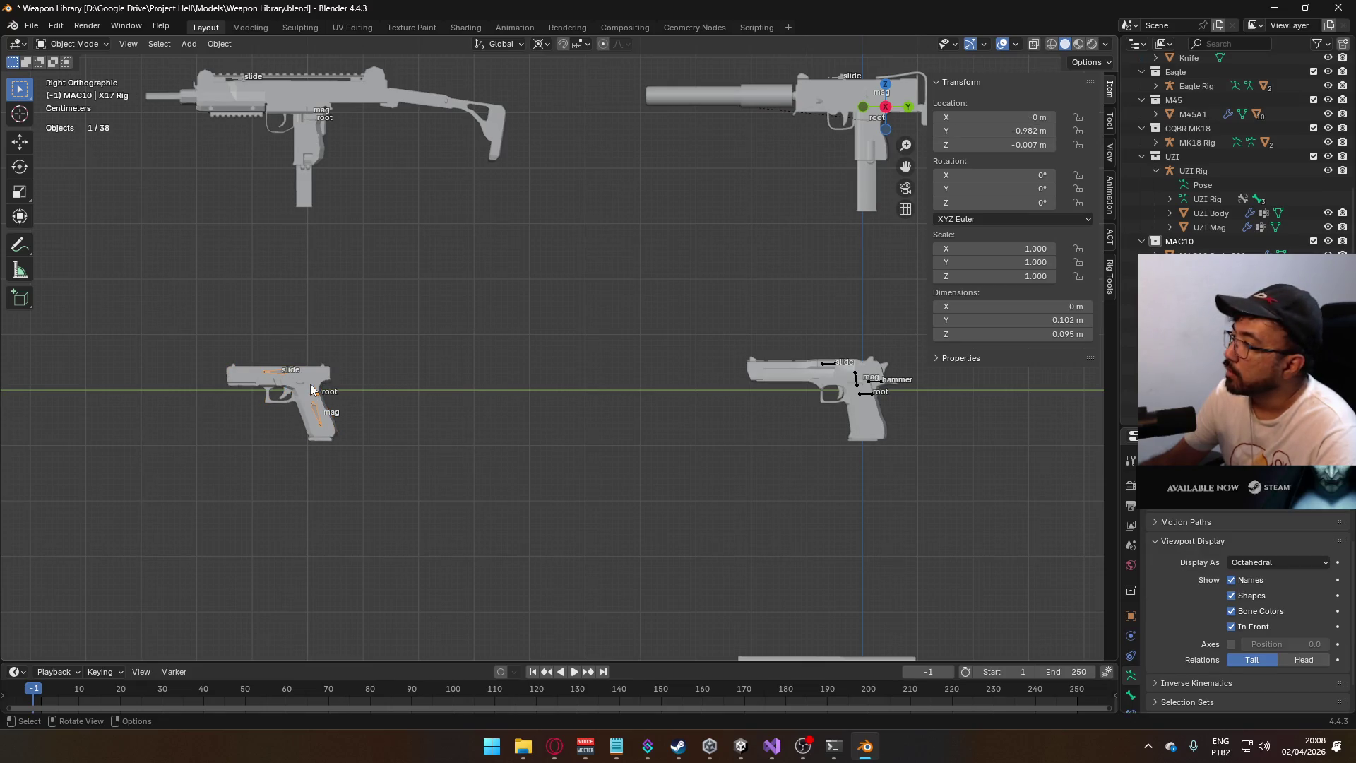
click(311, 382)
scroll(692, 260, down, 2)
mouse_move(693, 260)
shift+middle_down()
mouse_move(705, 331)
mouse_move(998, 421)
mouse_move(1083, 414)
mouse_move(961, 373)
mouse_move(921, 335)
shift+middle_up()
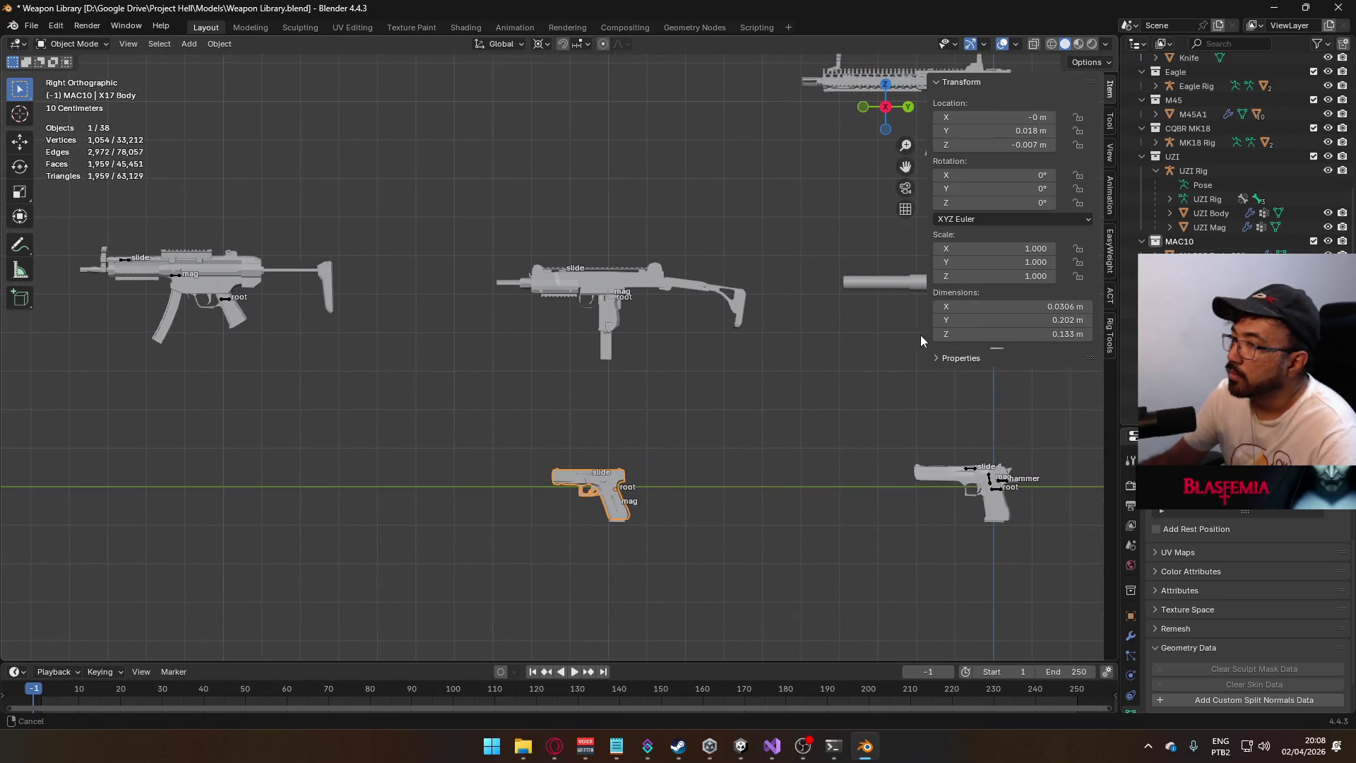
- Check the MP5 Rig and Body, then reselect the Eagle rig and body
click(227, 302)
click(235, 320)
mouse_move(235, 320)
shift+middle_down()
mouse_move(628, 407)
mouse_move(604, 377)
shift+middle_up()
scroll(624, 358, up, 2)
click(634, 348)
click(639, 375)
- Save Weapon Library.blend
key(ctrl+s)
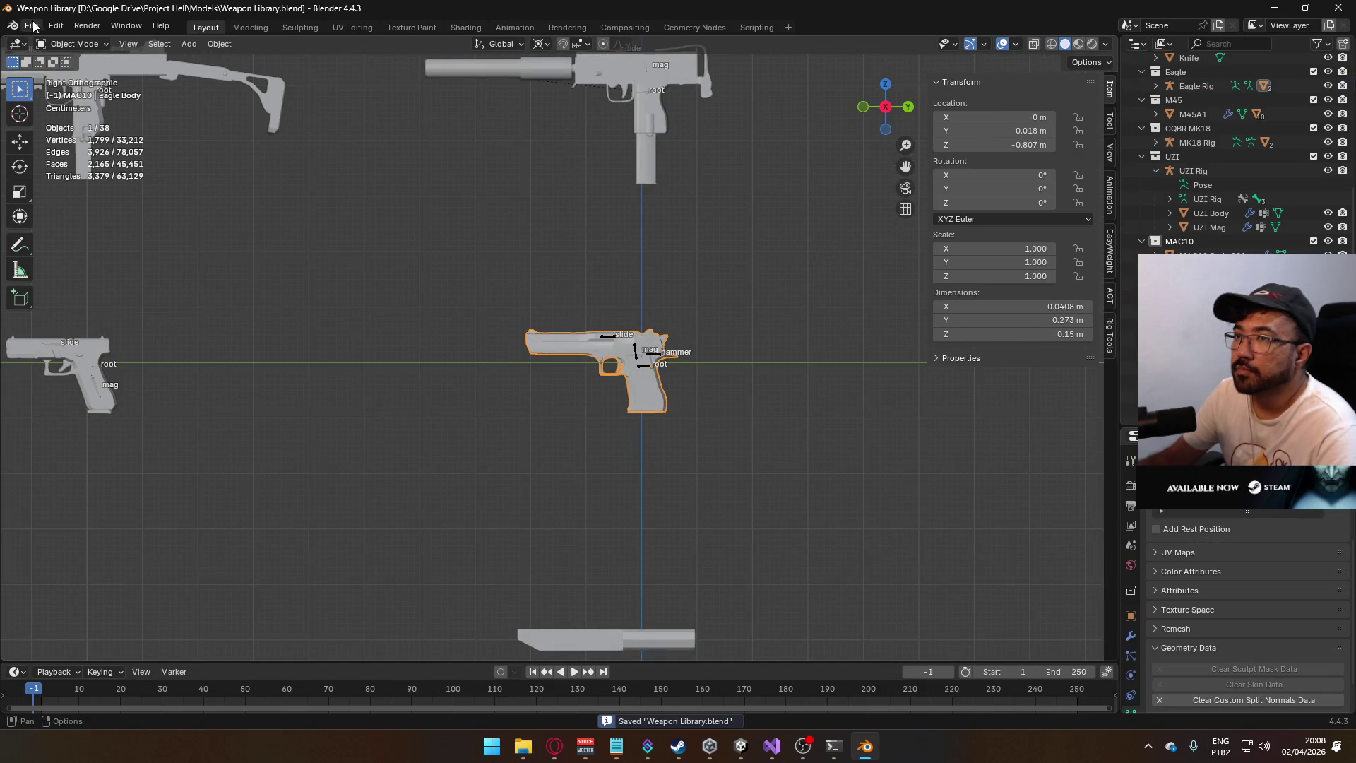
click(31, 25)
mouse_move(113, 70)
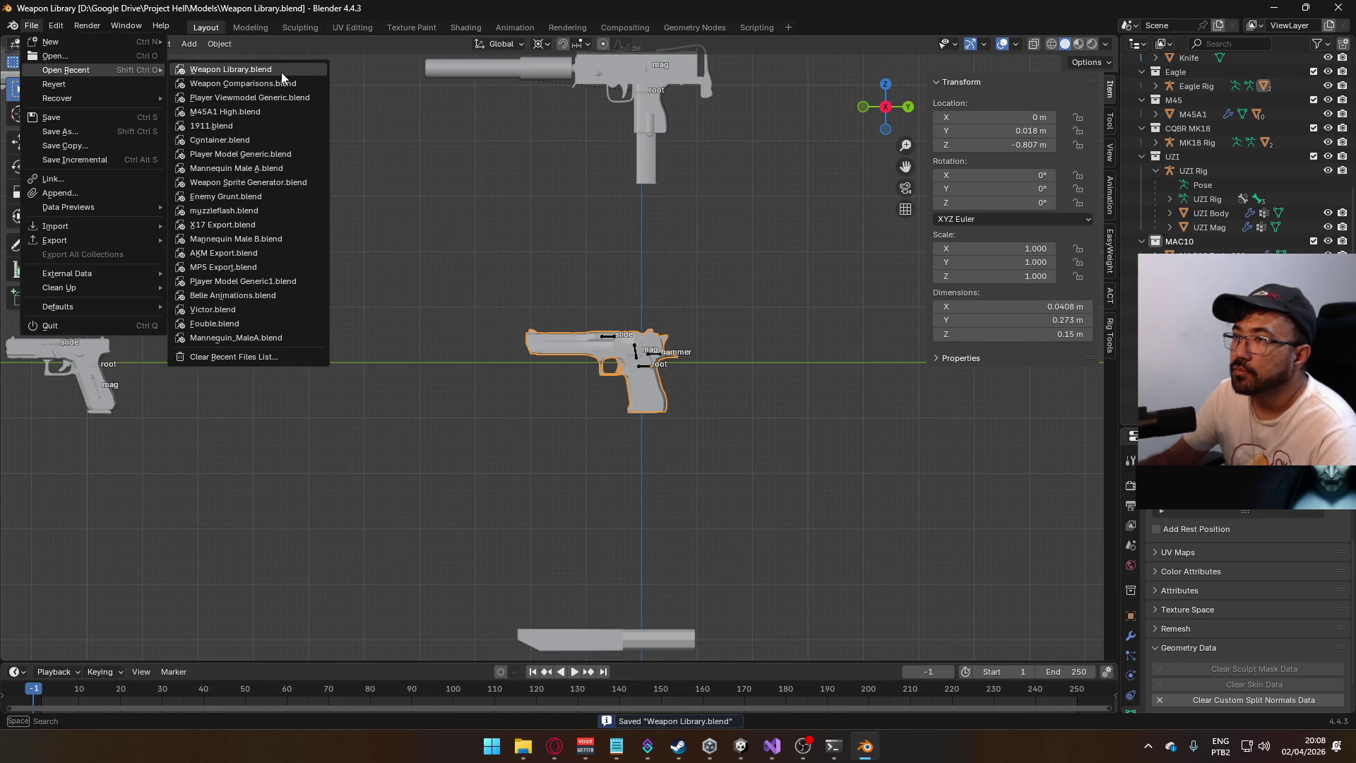
- Reopen Player Viewmodel Generic.blend and zoom in on the Eagle pistol
click(275, 98)
mouse_move(670, 384)
middle_down()
mouse_move(629, 354)
mouse_move(512, 394)
middle_up()
scroll(629, 353, up, 6)
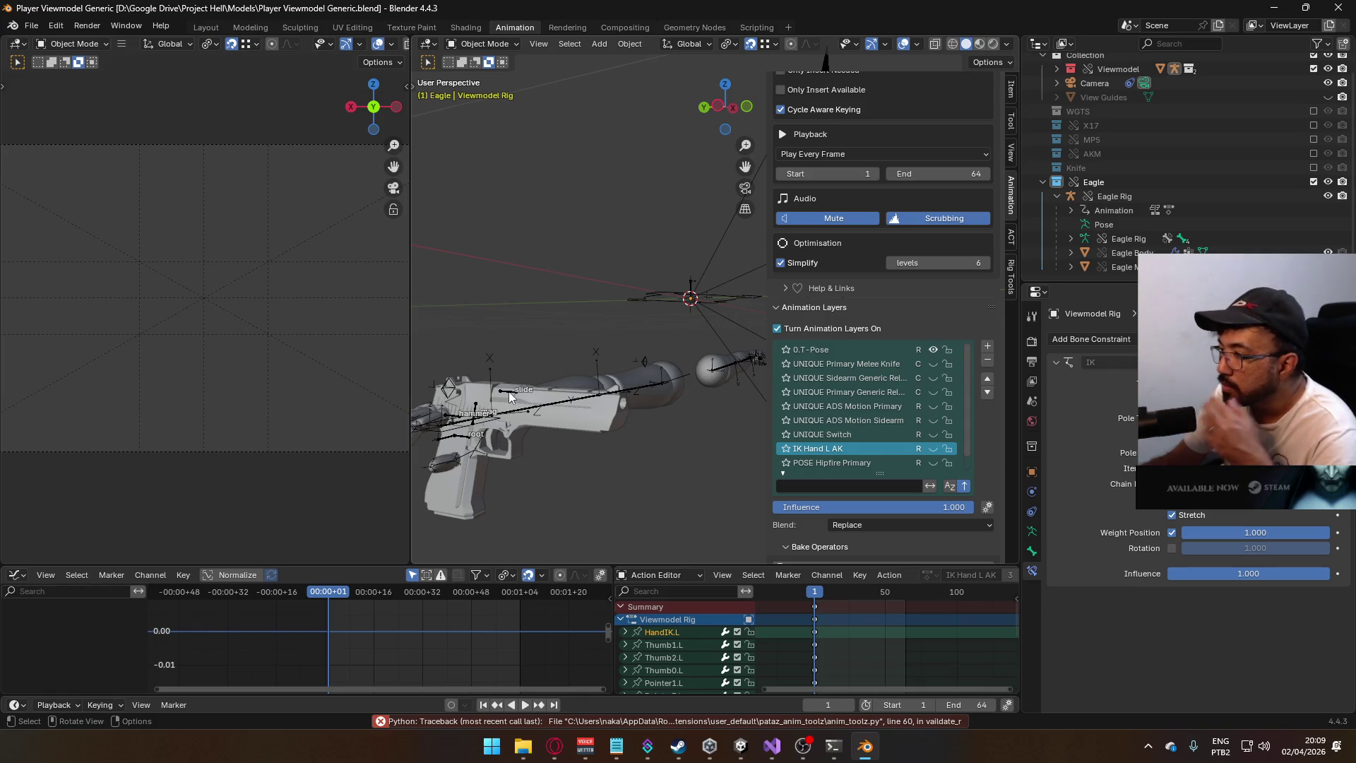
- Mute the 0.T-Pose layer, make POSE Hipfire Sidearm active, then select the Viewmodel Rig
click(933, 350)
scroll(872, 452, down, 1)
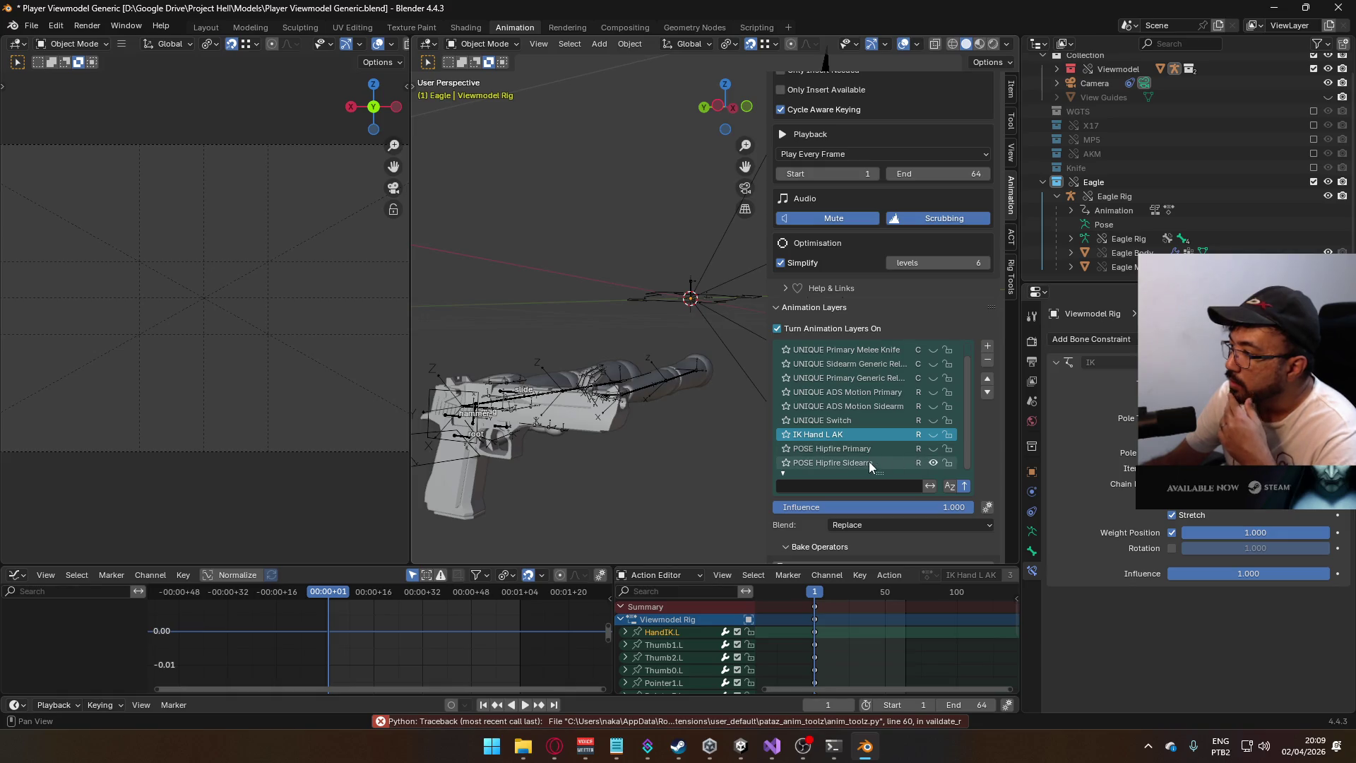
click(869, 464)
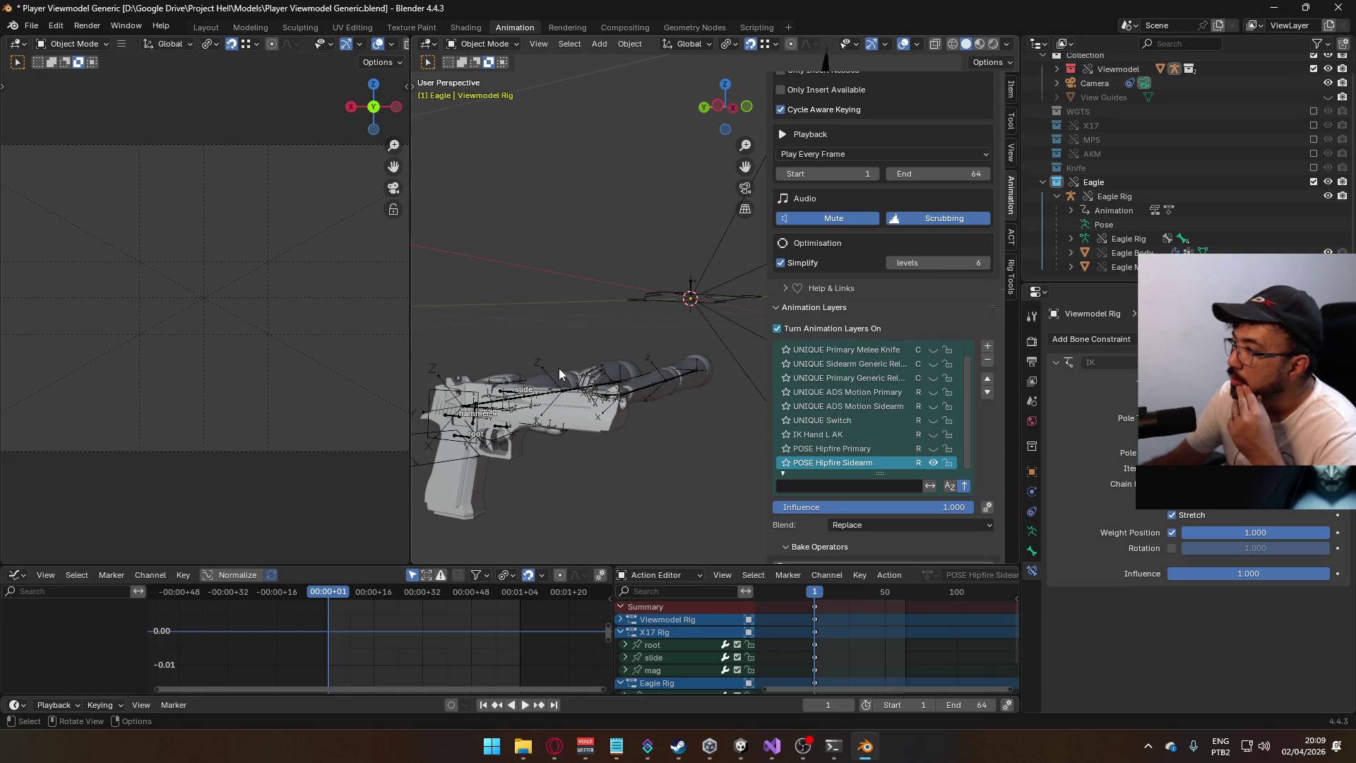
click(587, 395)
click(596, 387)
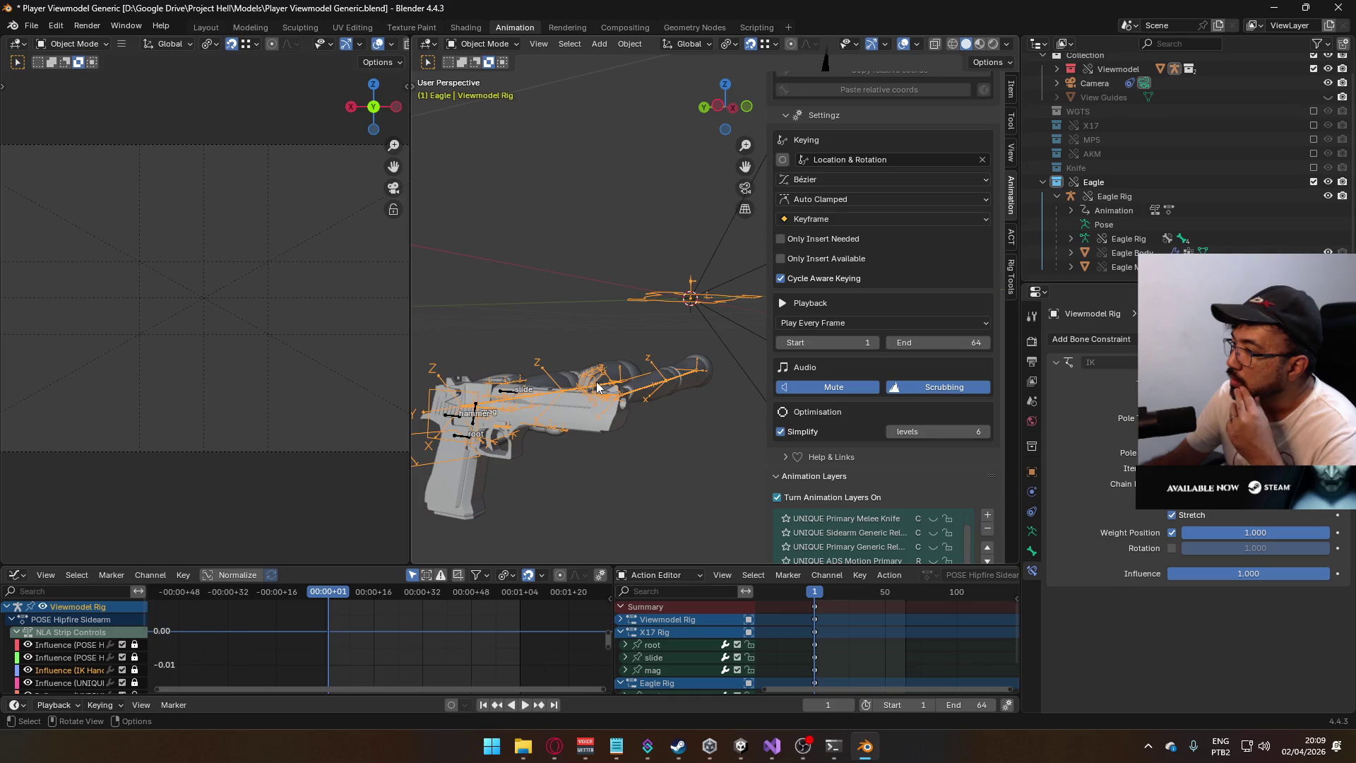
- In Pose Mode, inspect the Child Of MP5 target on HandIK.L and HandIK.R
click(482, 44)
click(477, 91)
click(634, 494)
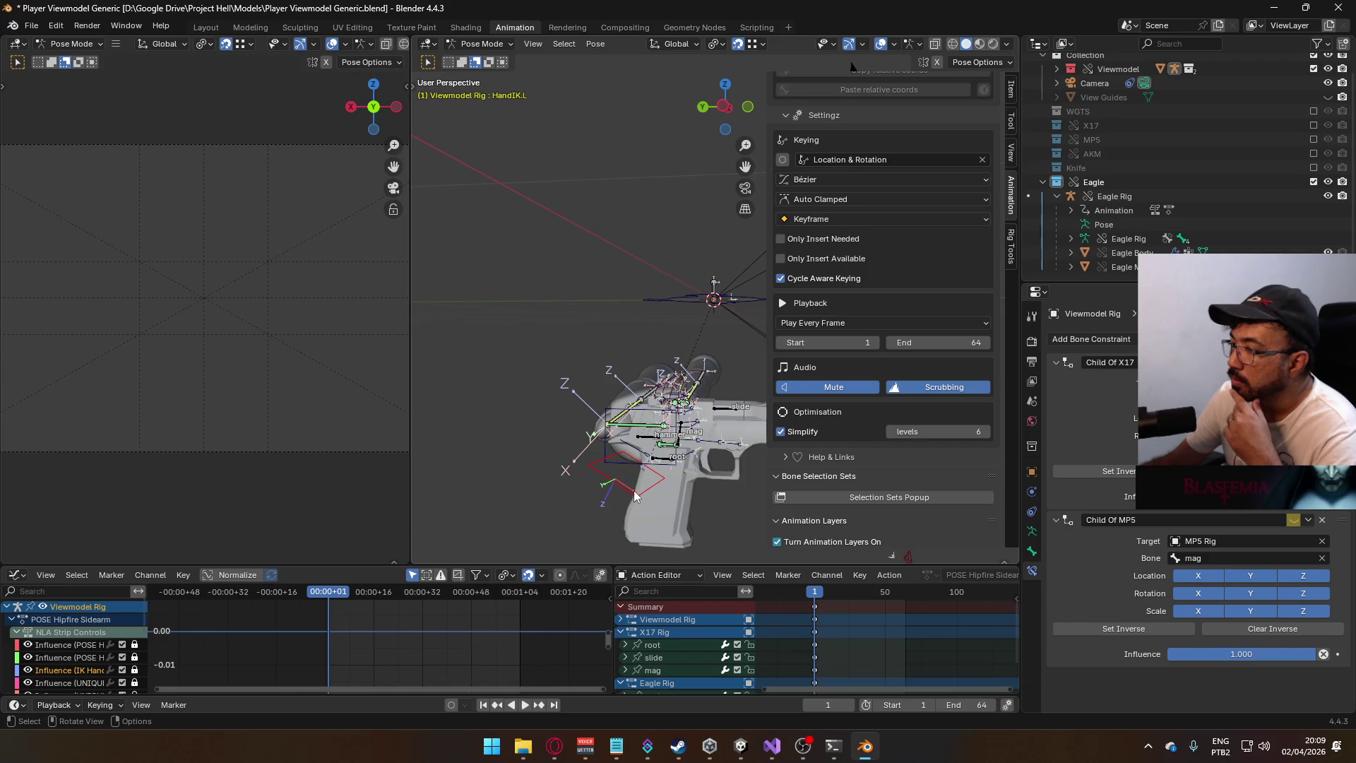
click(602, 450)
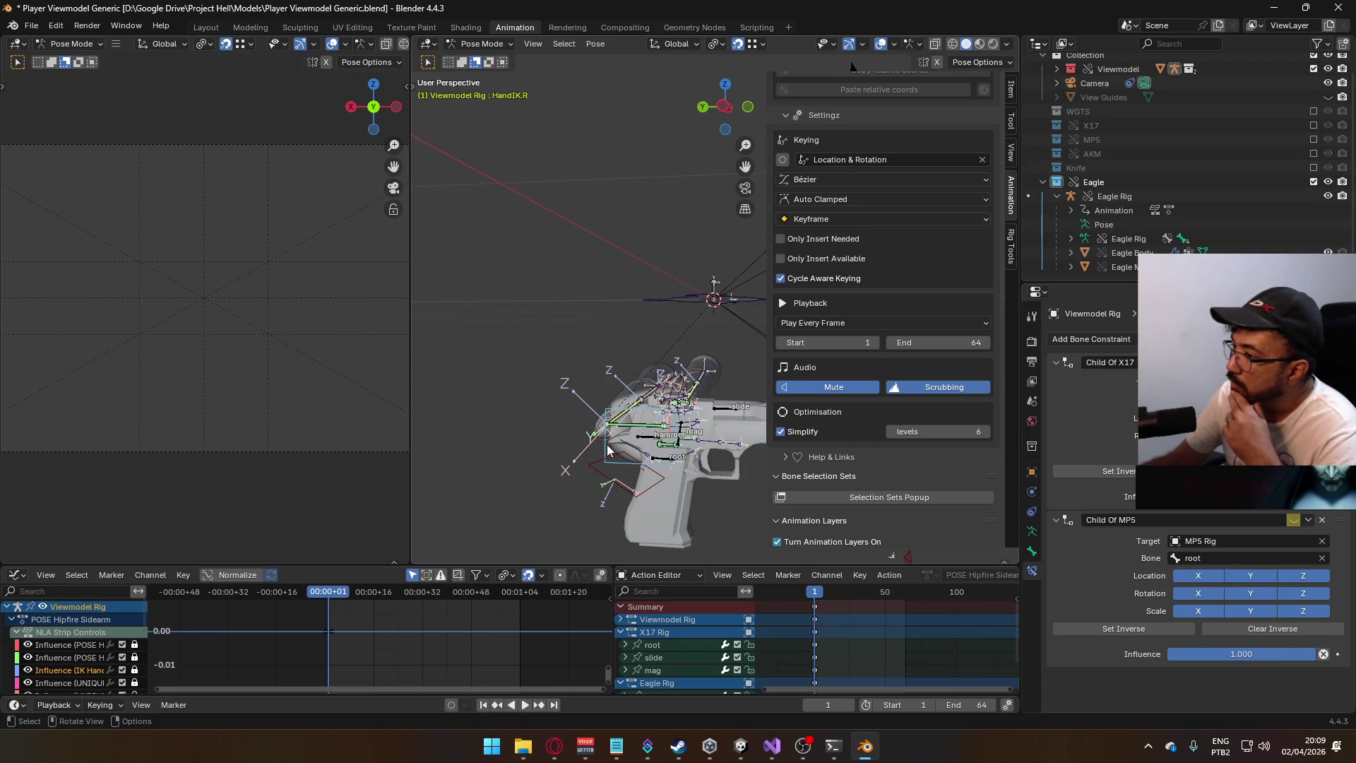
click(618, 476)
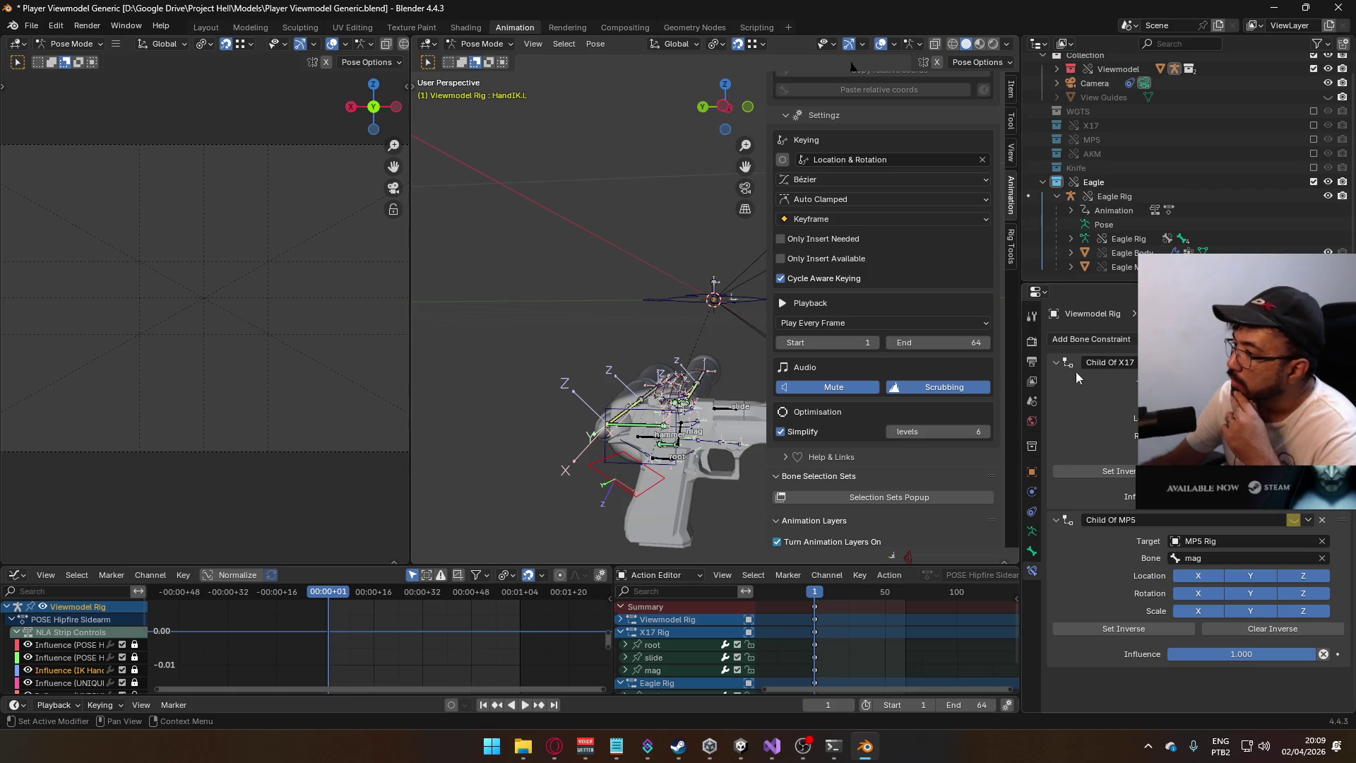
click(1229, 541)
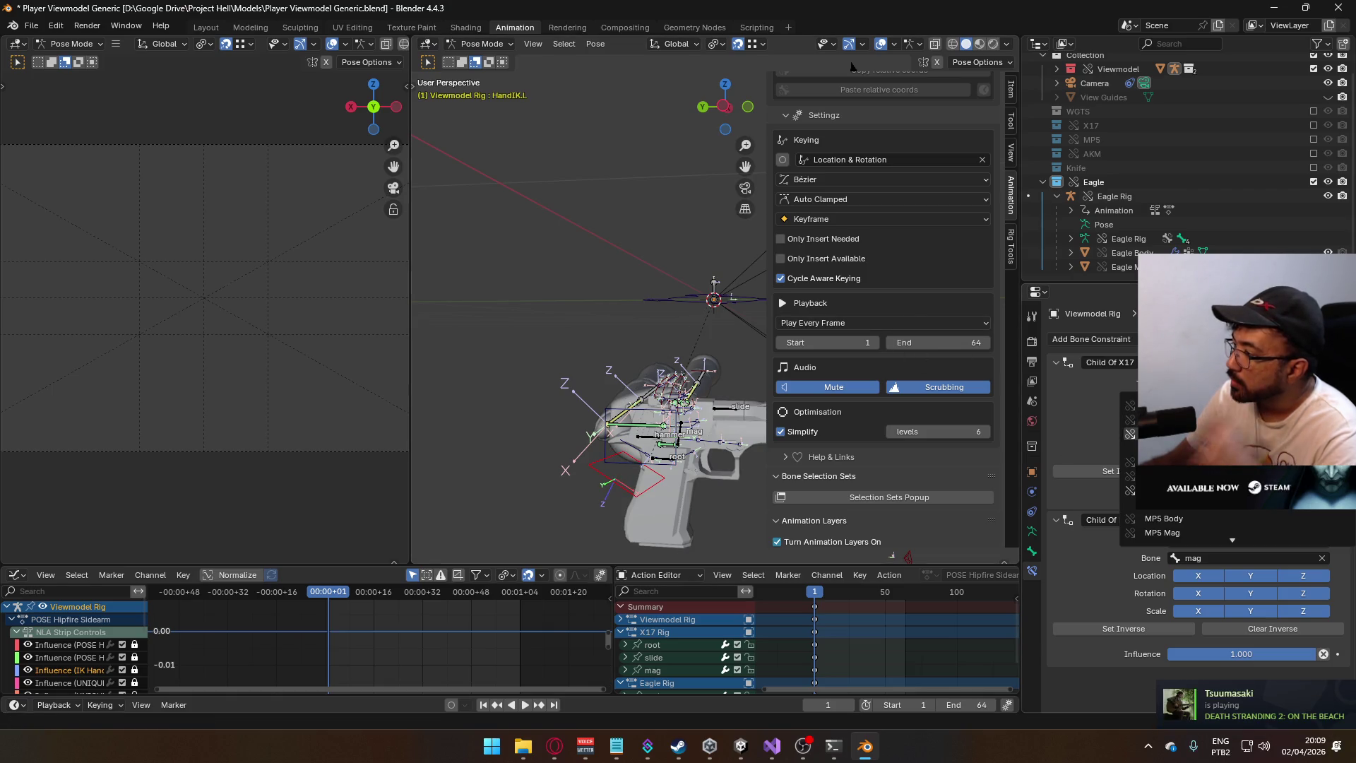
- Orbit the view and put the Viewmodel Rig back in Object Mode
mouse_move(586, 339)
middle_down()
mouse_move(554, 388)
mouse_move(667, 366)
mouse_move(653, 407)
mouse_move(625, 383)
mouse_move(810, 290)
mouse_move(533, 58)
middle_up()
scroll(627, 379, down, 3)
click(481, 44)
click(480, 59)
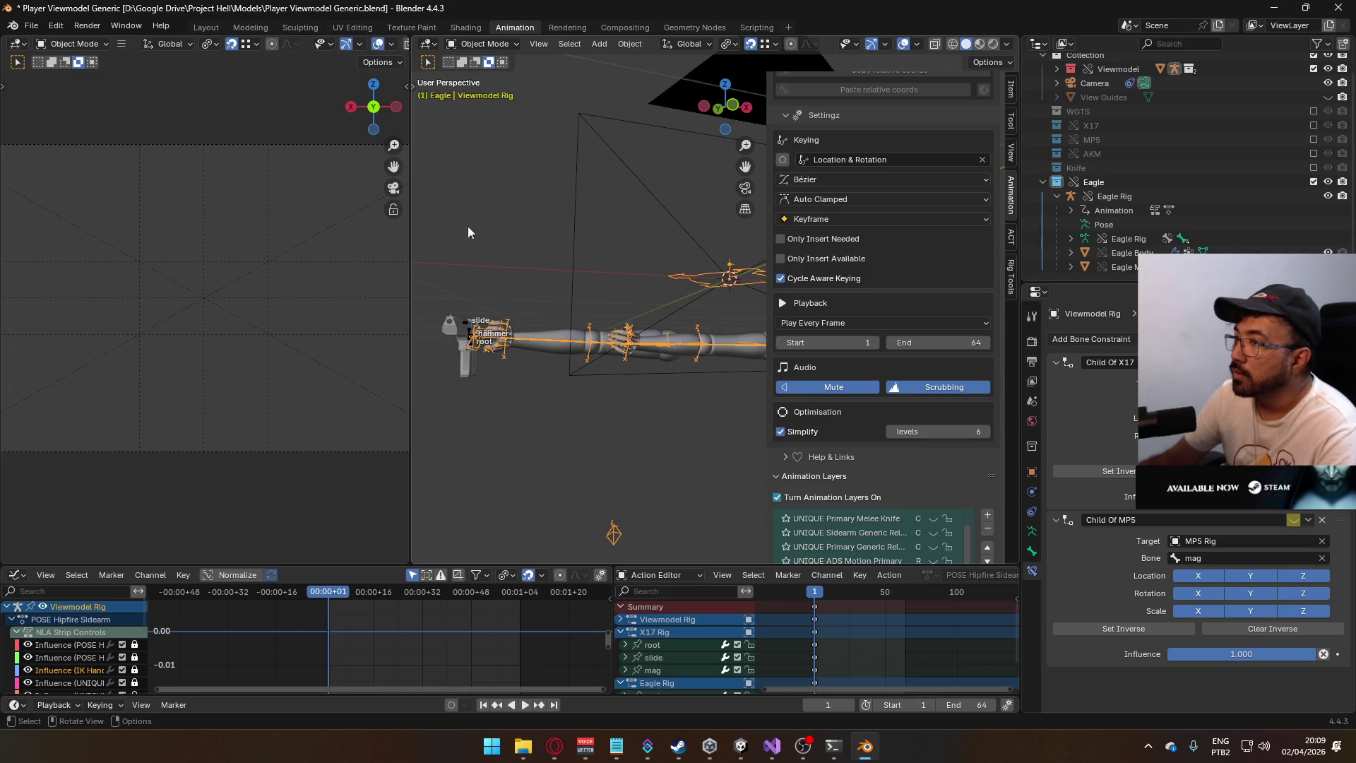
click(465, 327)
shift+middle_drag(617, 272, 701, 288)
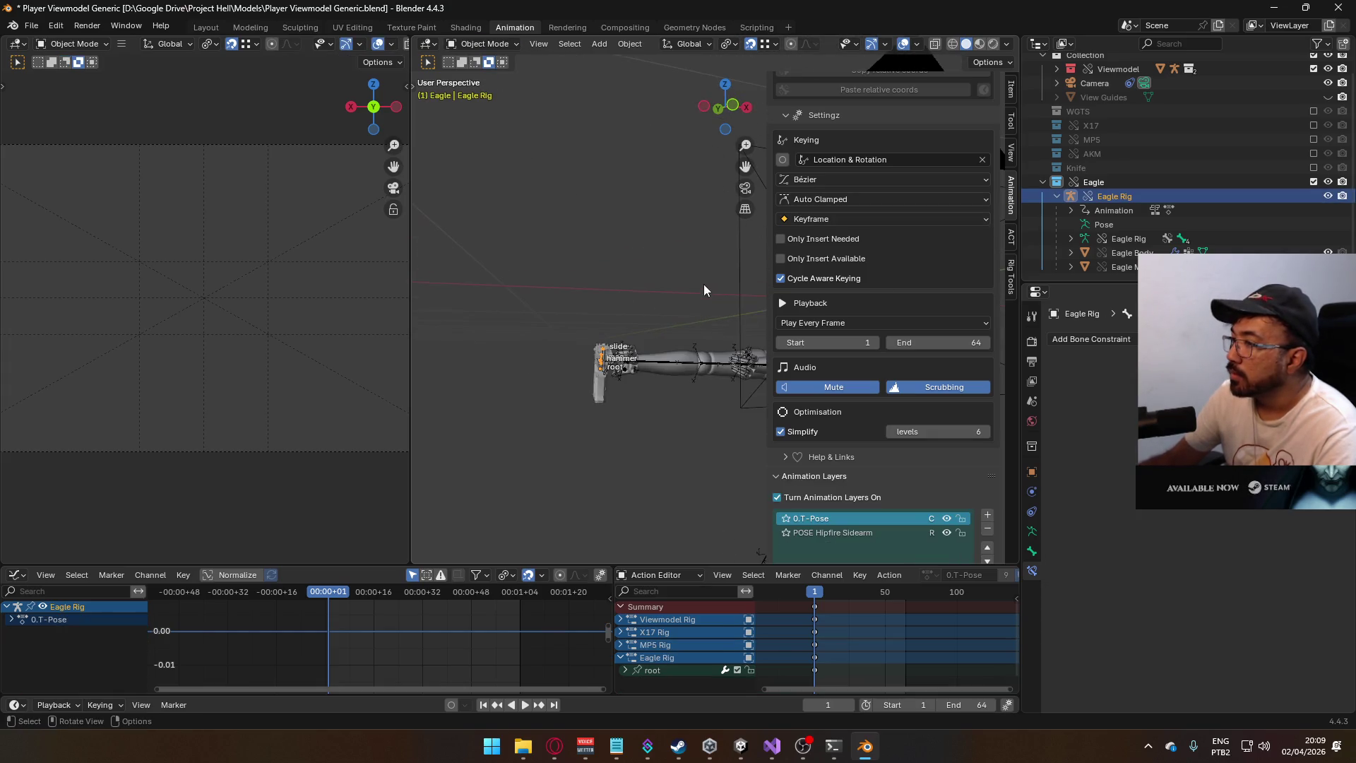
scroll(905, 230, up, 5)
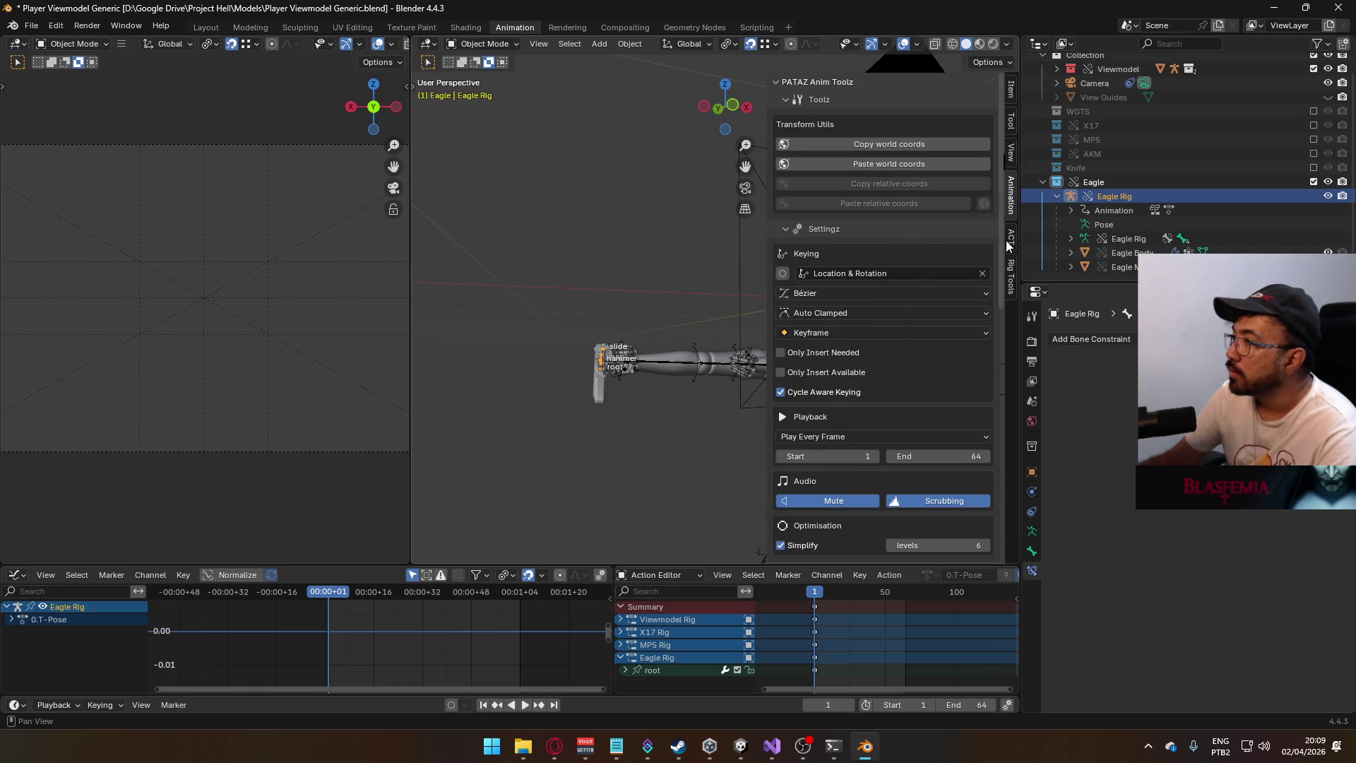
click(1011, 270)
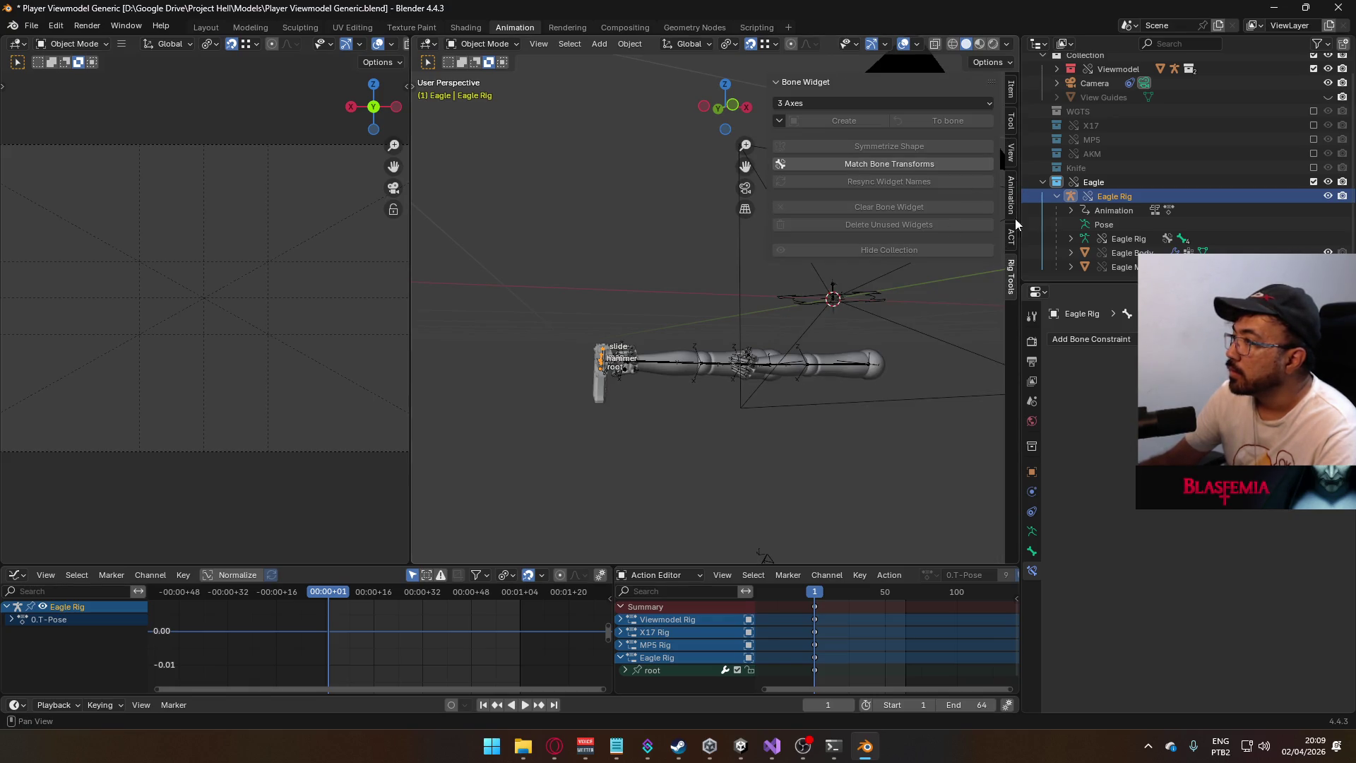
click(762, 368)
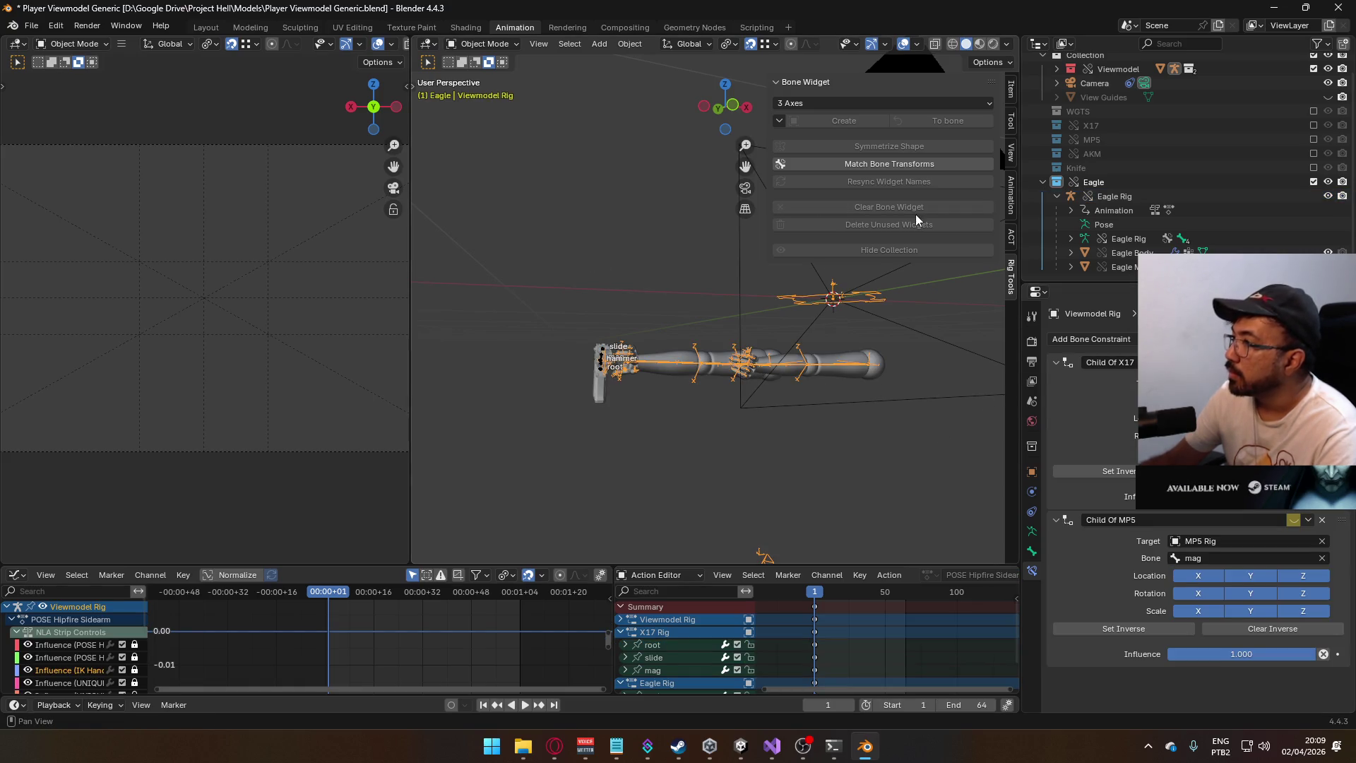
mouse_move(701, 332)
middle_down()
mouse_move(723, 350)
mouse_move(685, 376)
mouse_move(547, 374)
mouse_move(619, 357)
mouse_move(941, 167)
middle_up()
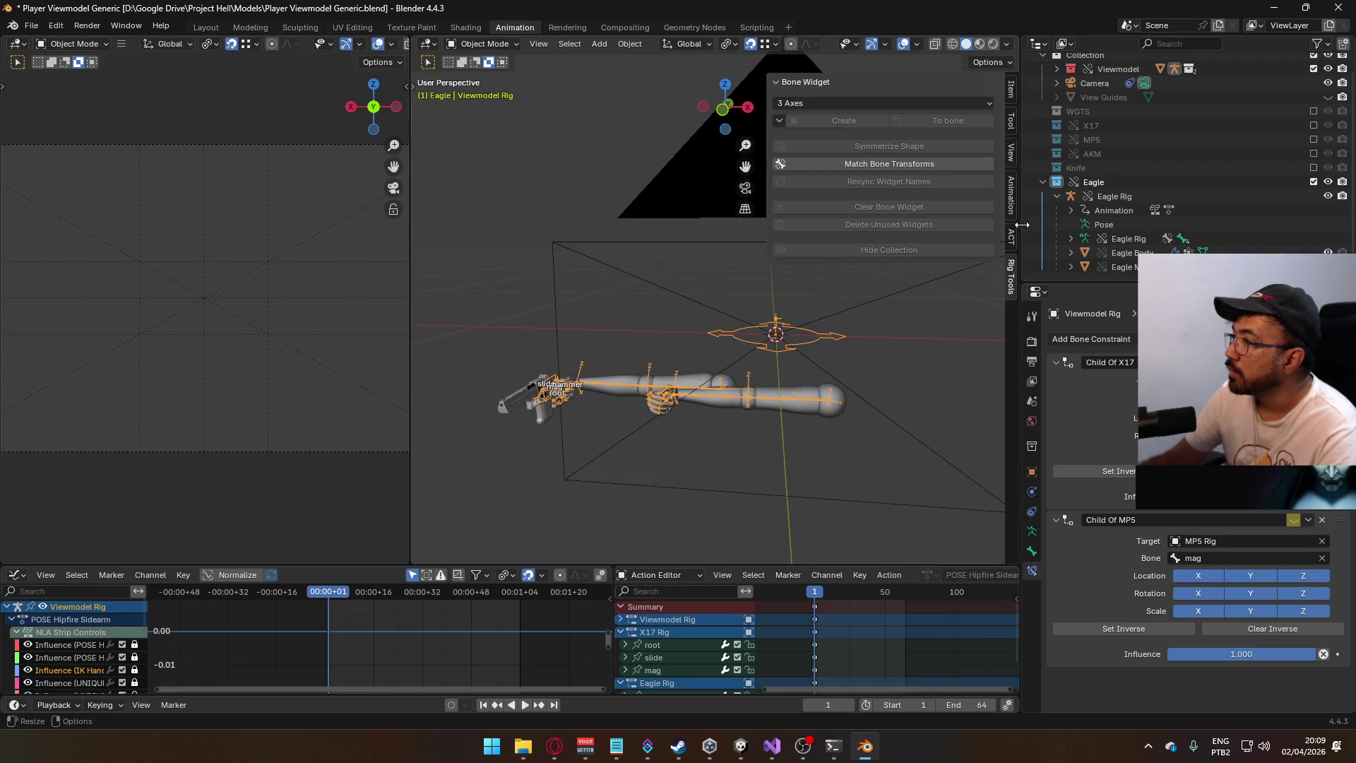
click(1011, 201)
scroll(920, 459, down, 8)
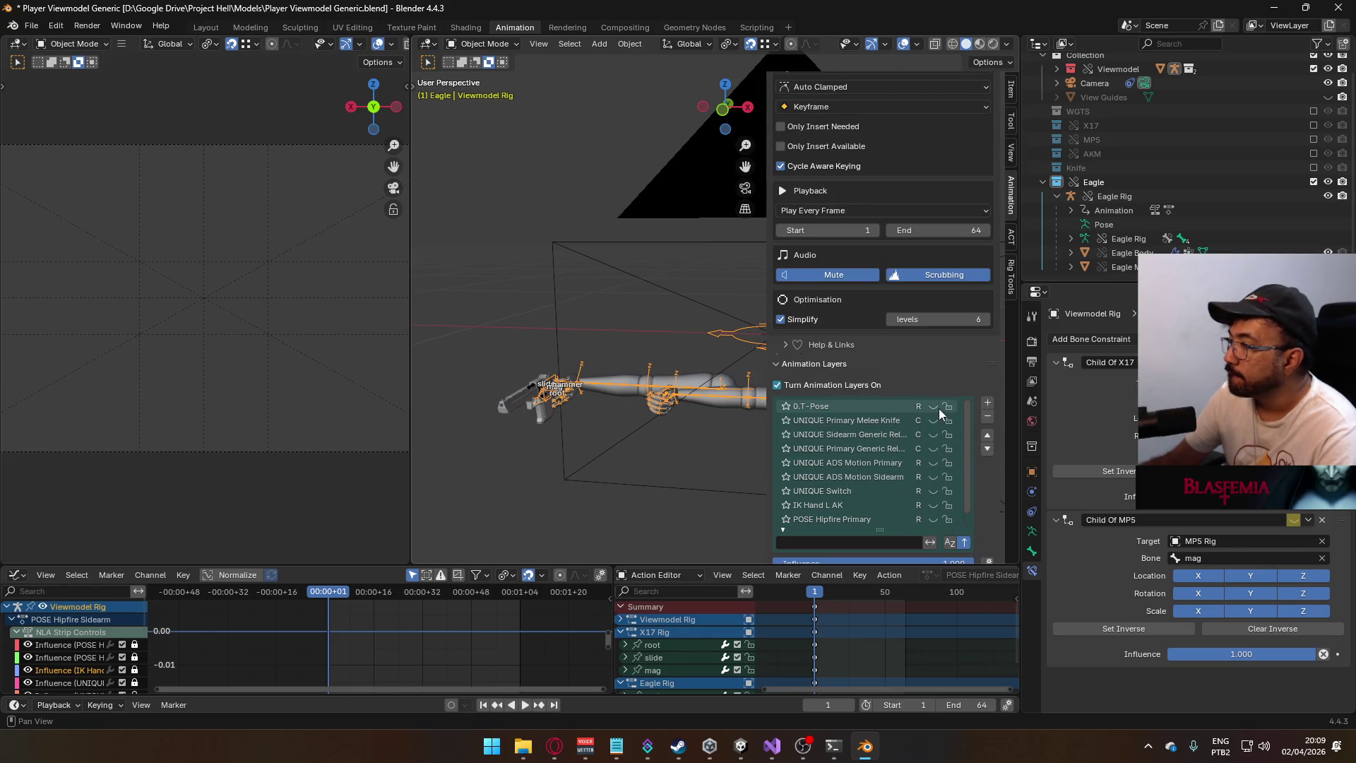
click(933, 406)
scroll(935, 406, down, 1)
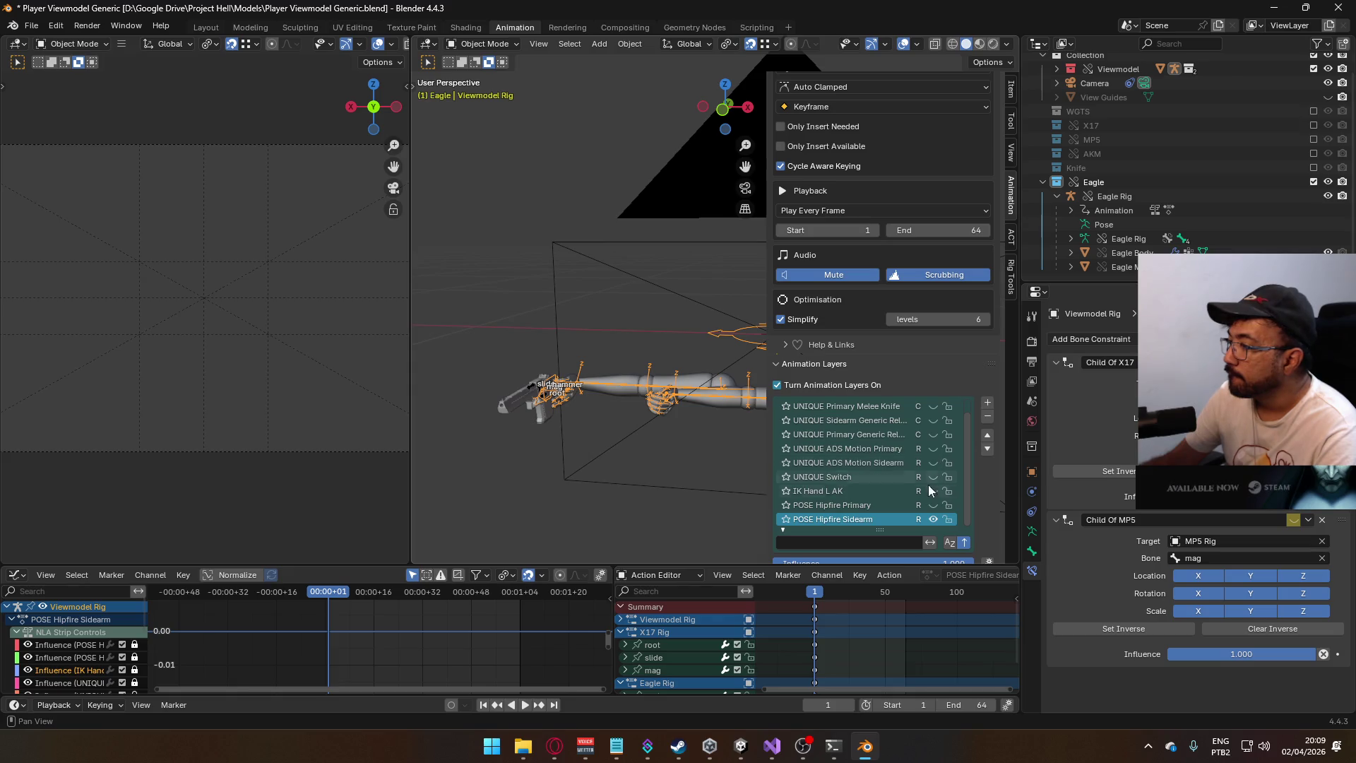
click(1229, 541)
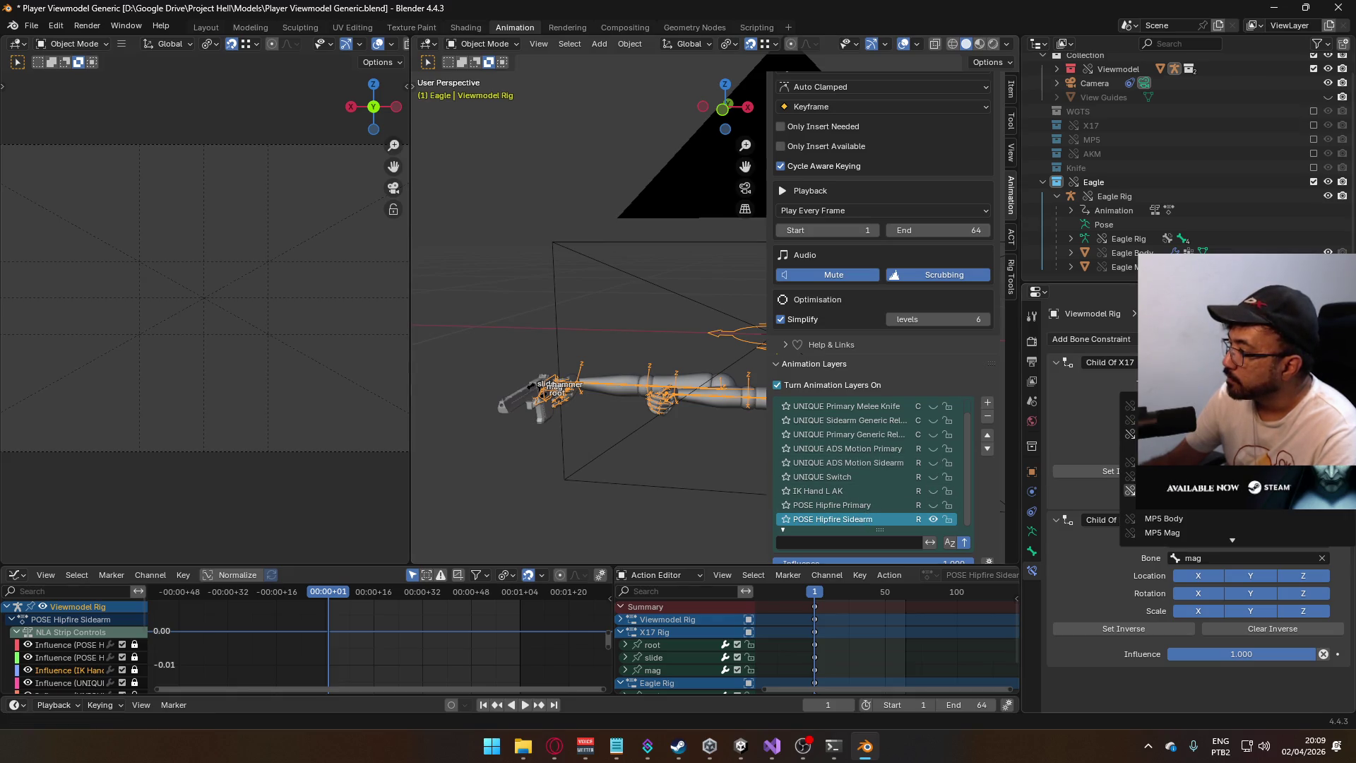
scroll(1200, 480, down, 2)
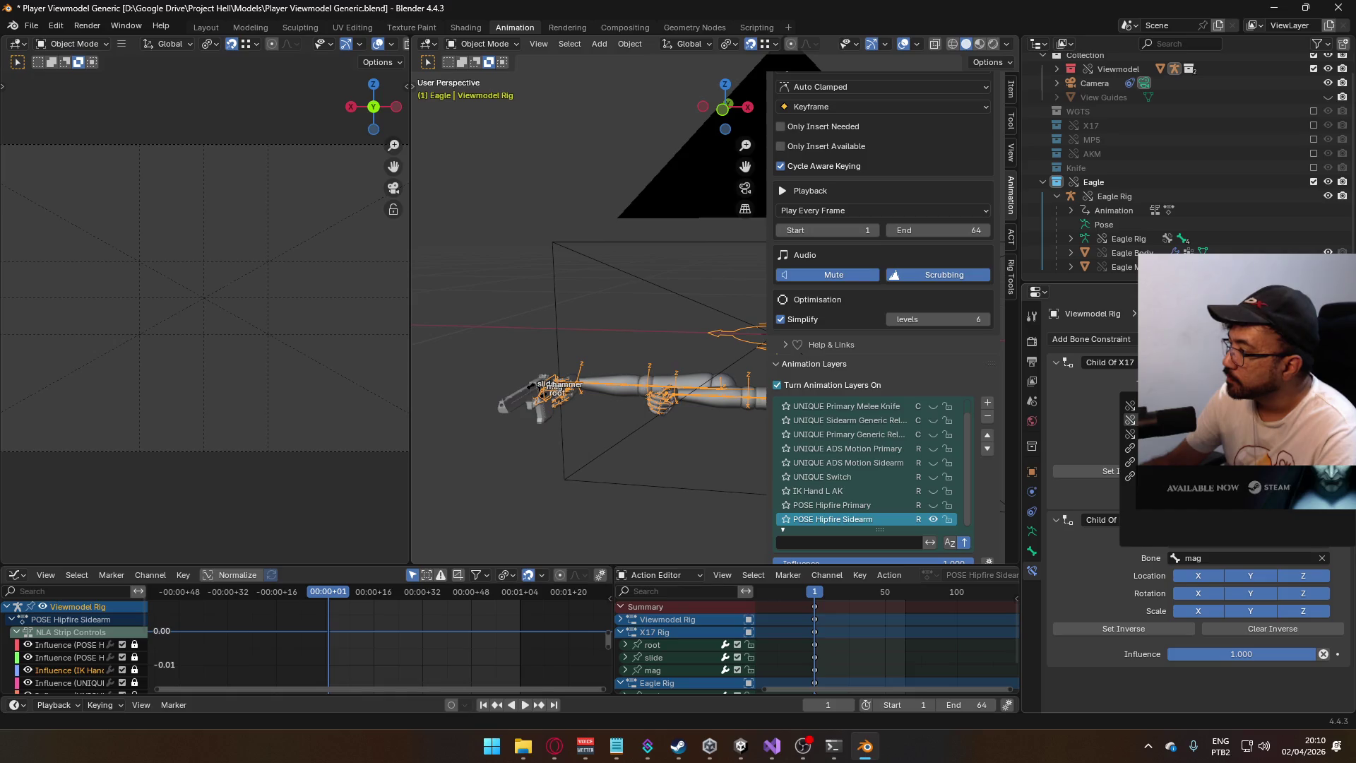
text(x)
click(1165, 558)
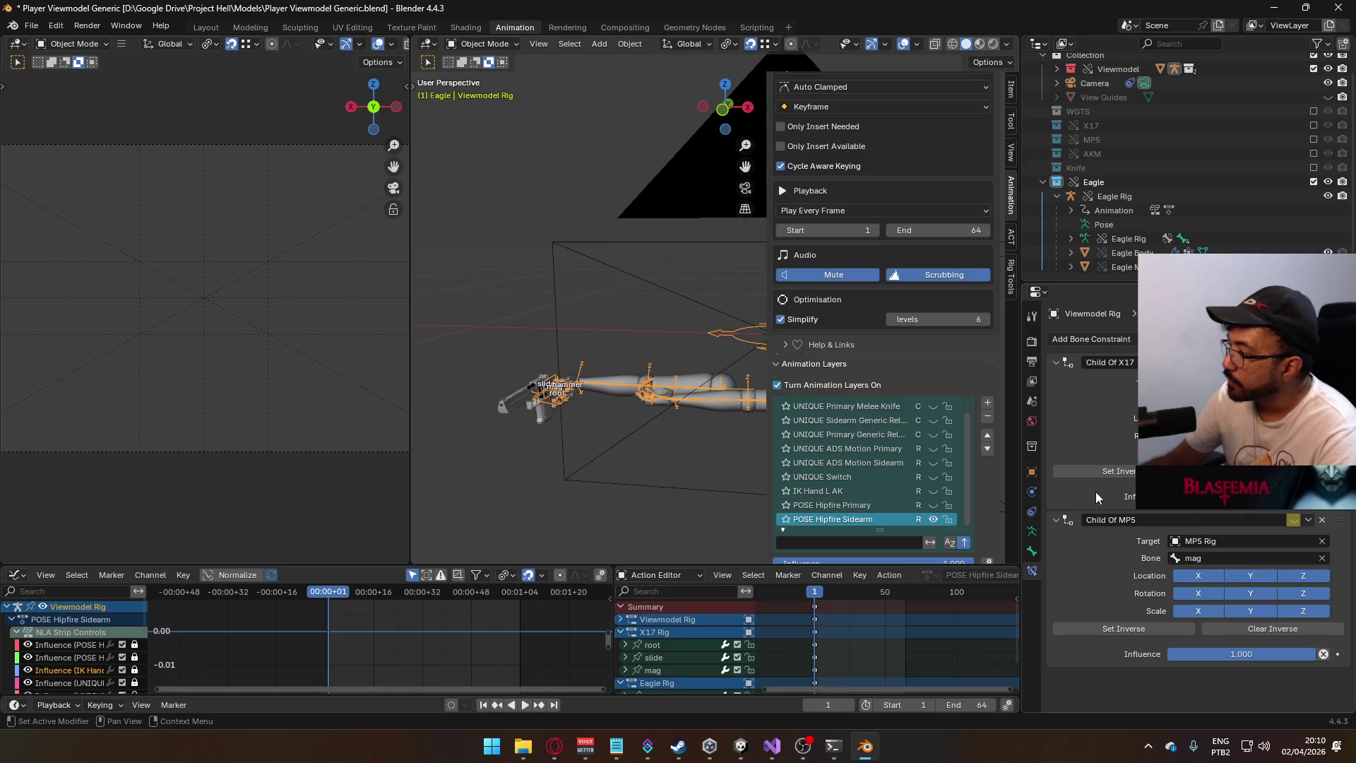
- In Pose Mode, select HandIK.R and search 'hand' in its Child Of MP5 bone field
click(471, 43)
click(480, 76)
middle_drag(565, 317, 635, 368)
click(593, 349)
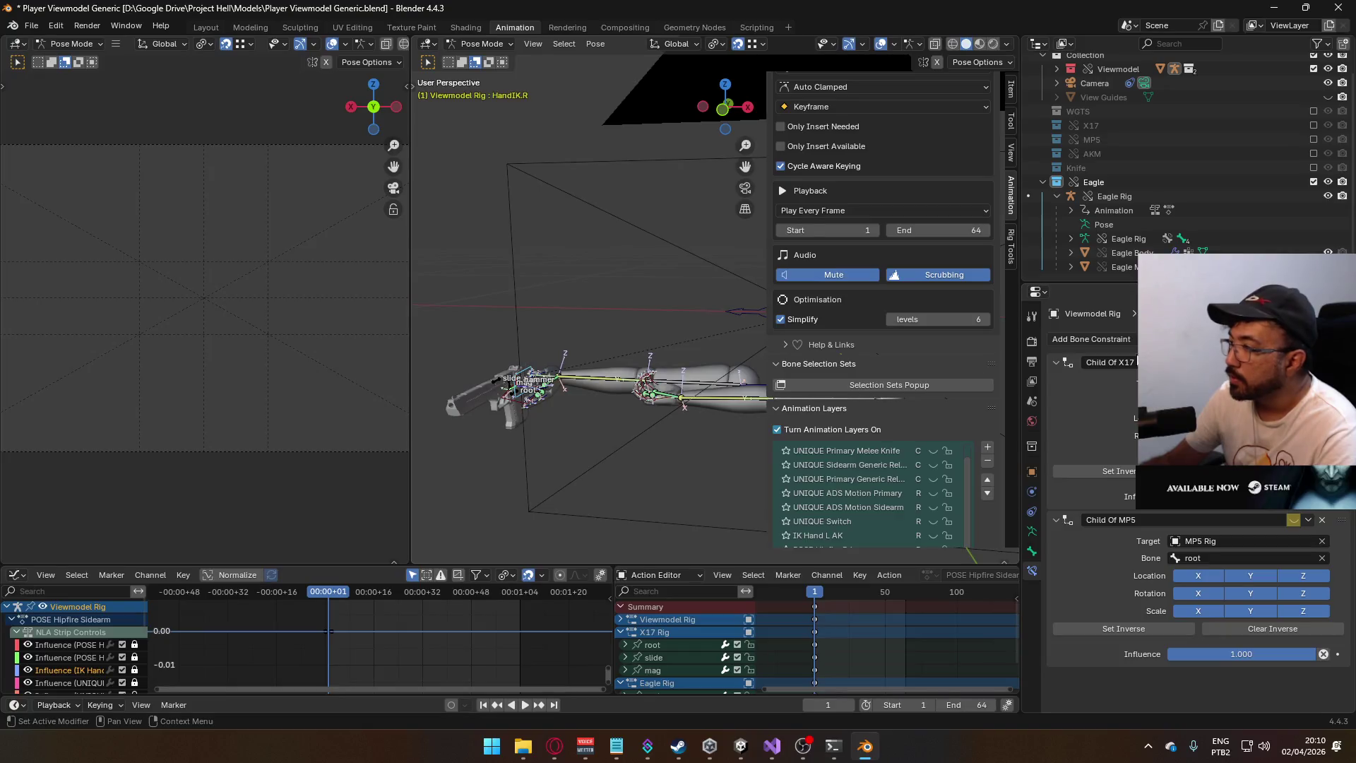
click(1200, 541)
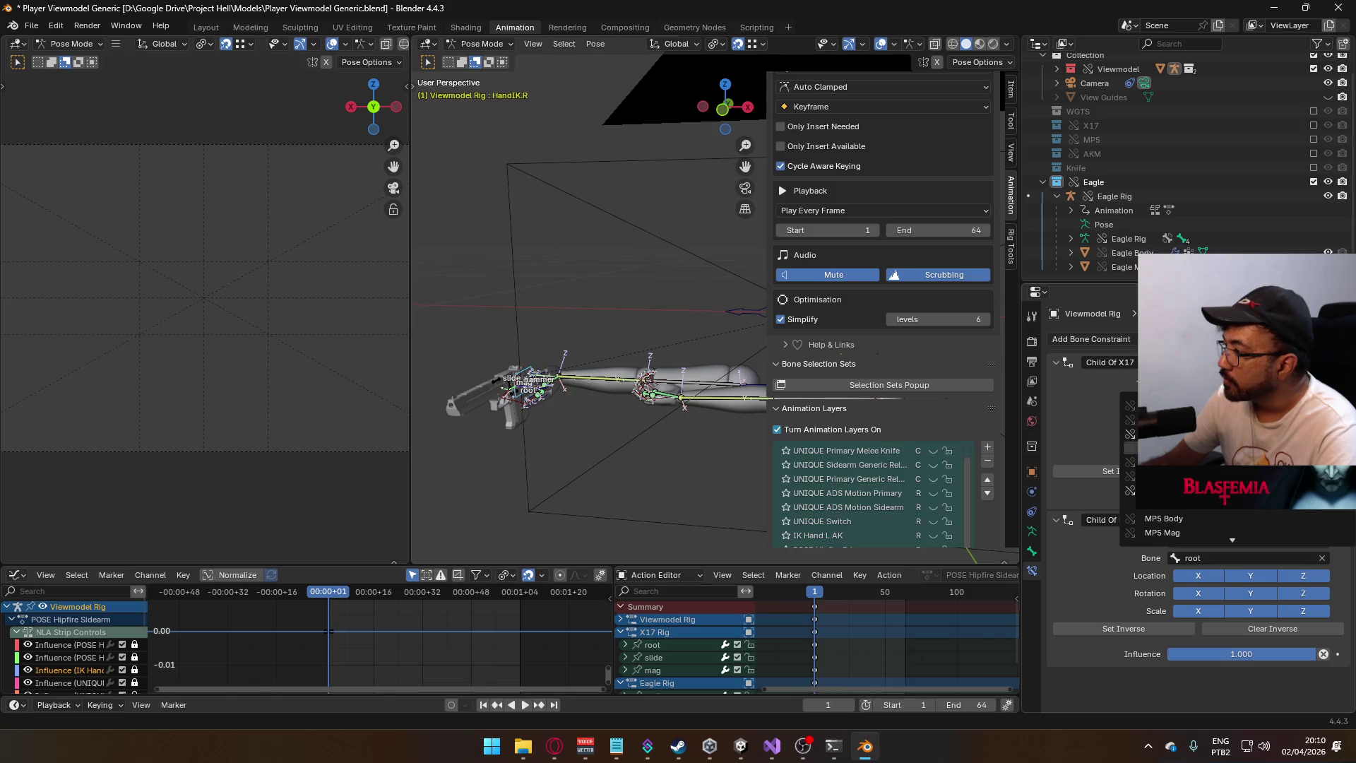
scroll(1186, 517, down, 10)
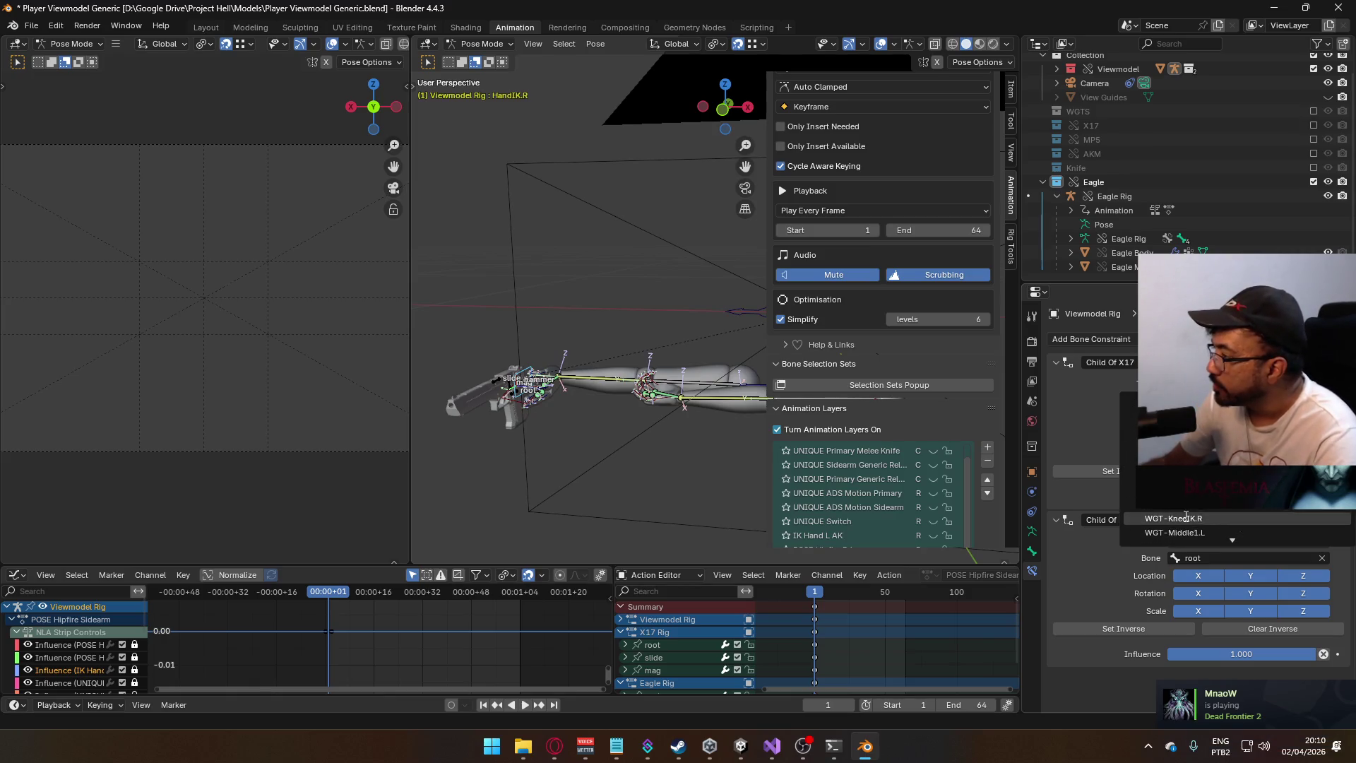
text(hand)
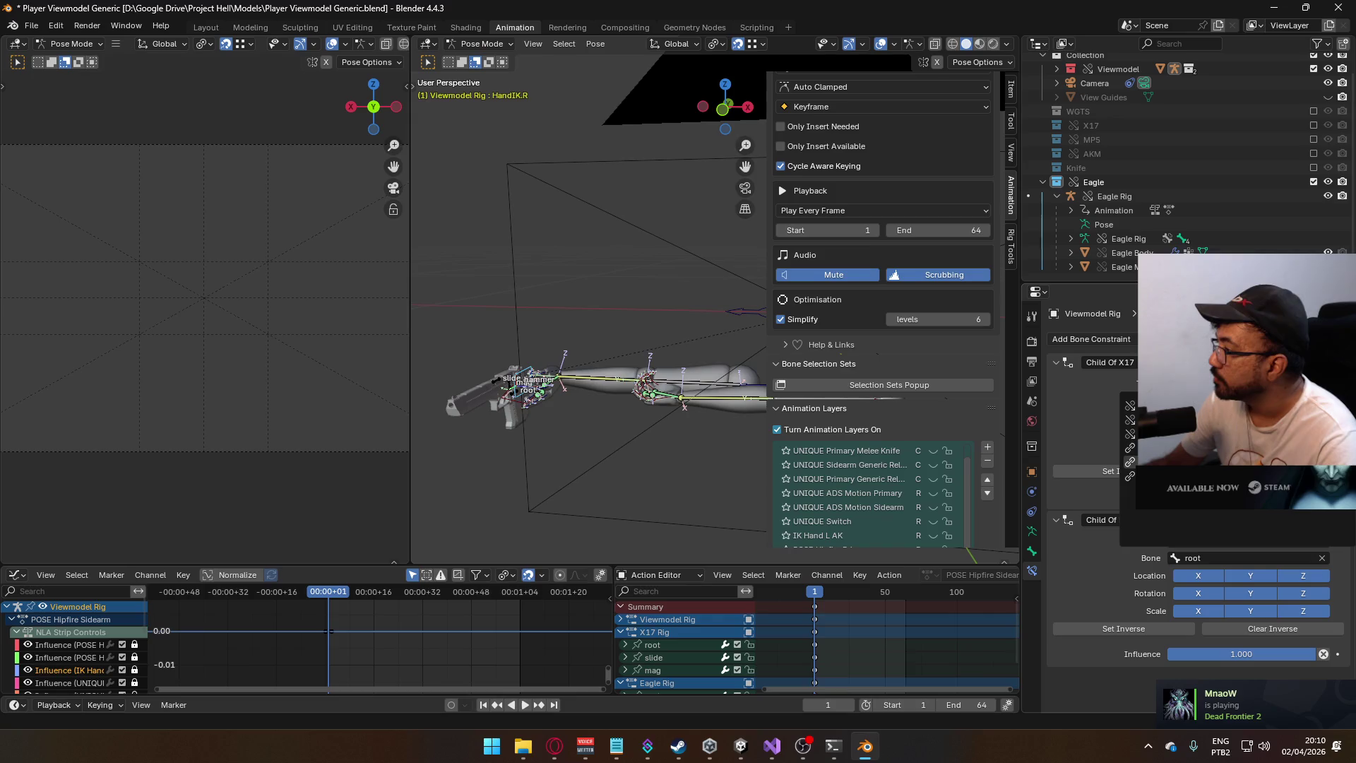
- Switch back to Object Mode and select the Eagle Body pistol mesh
click(480, 44)
click(473, 58)
click(545, 417)
click(545, 422)
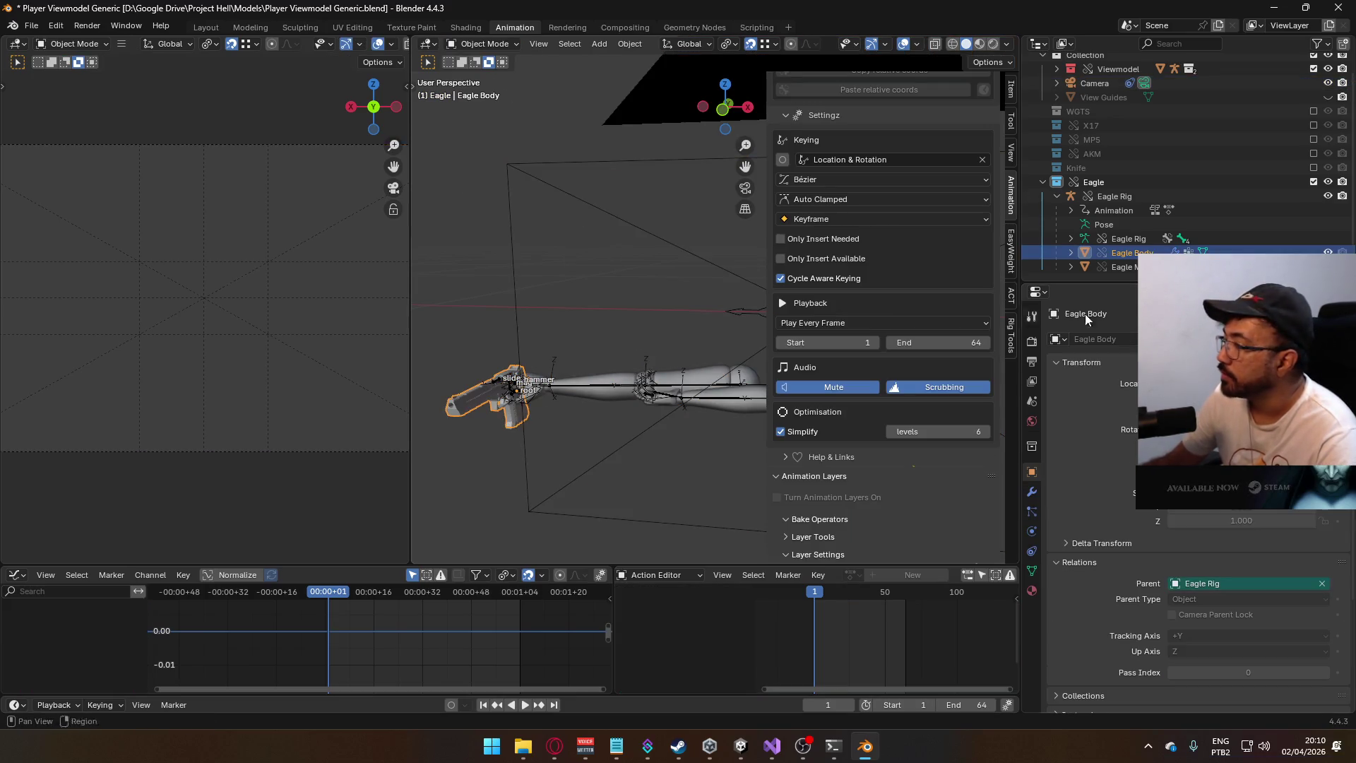
- Clear the Eagle Body's location and rotation with Alt+G and Alt+R
scroll(1011, 90, up, 4)
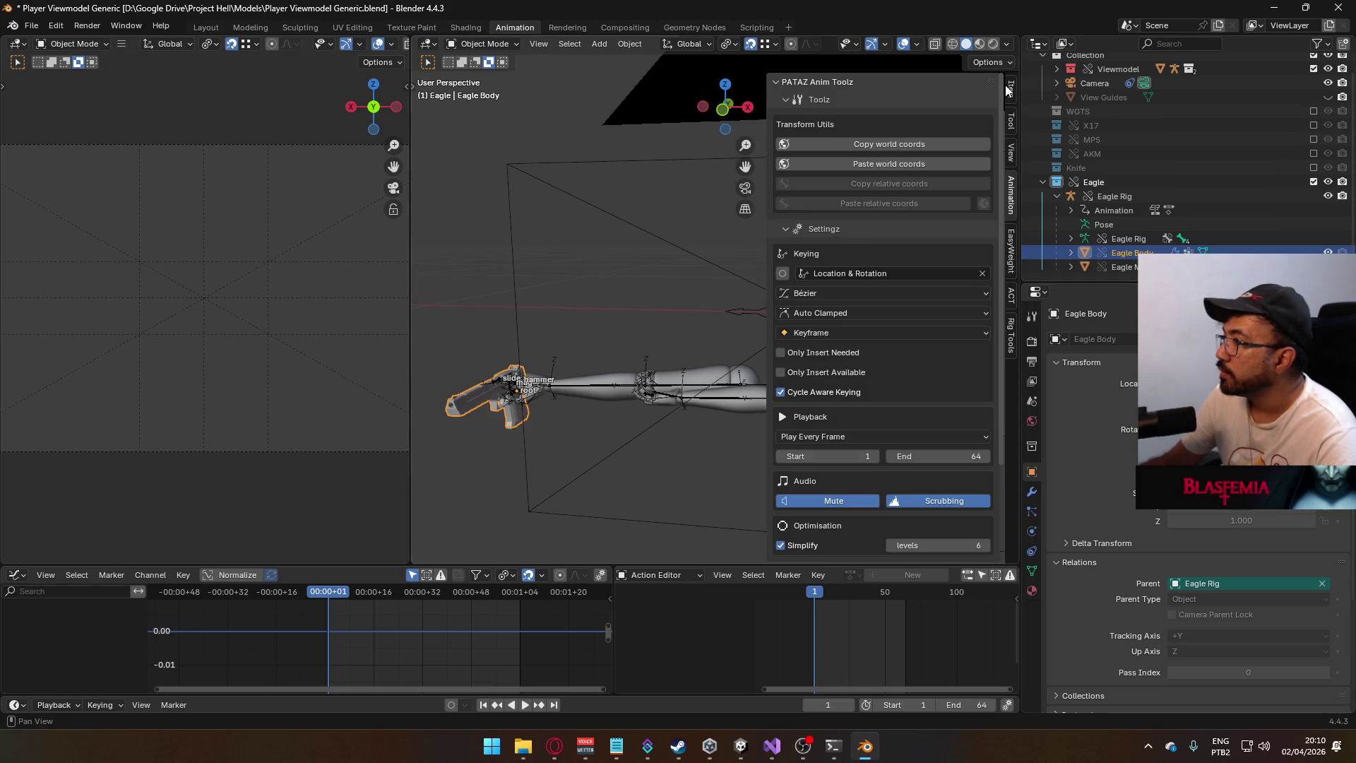
click(1011, 90)
key(alt+g)
key(alt+r)
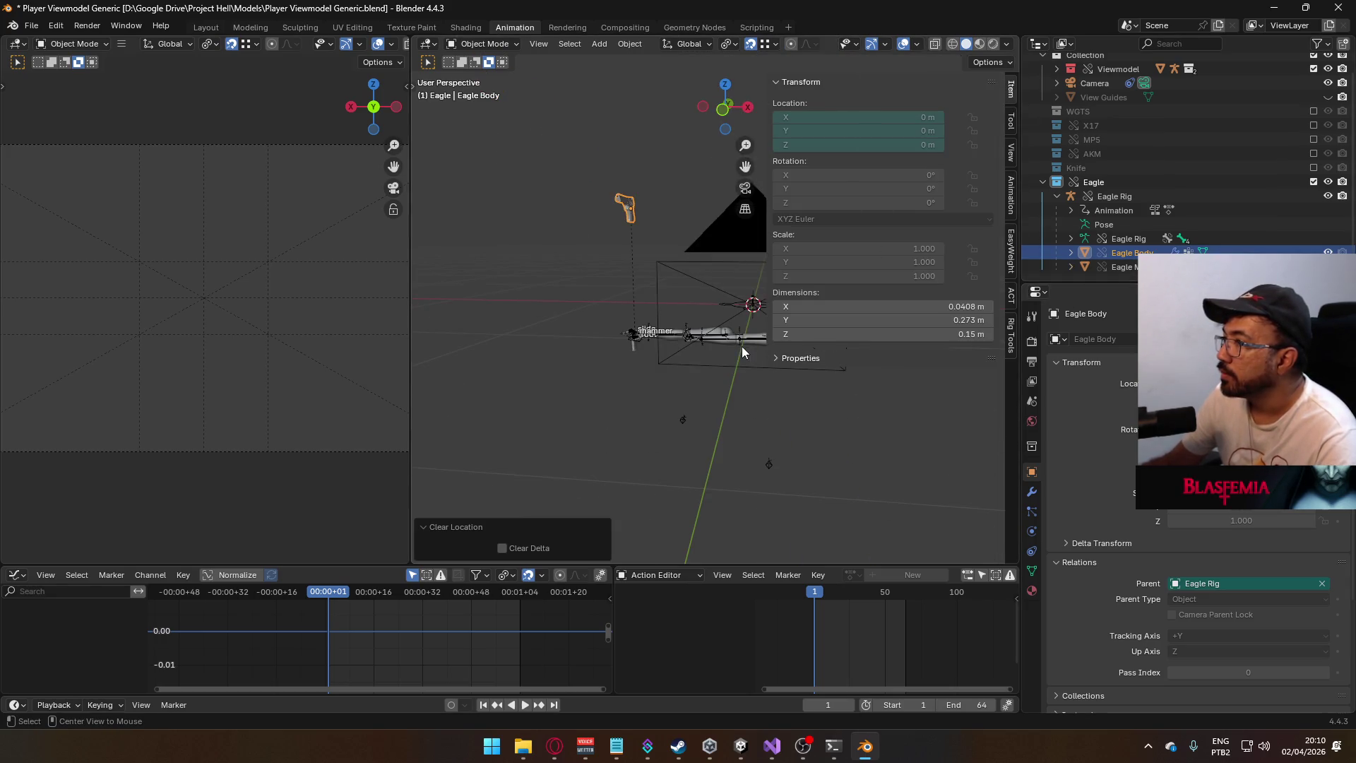
mouse_move(669, 317)
middle_down()
mouse_move(705, 320)
mouse_move(684, 347)
mouse_move(696, 355)
middle_up()
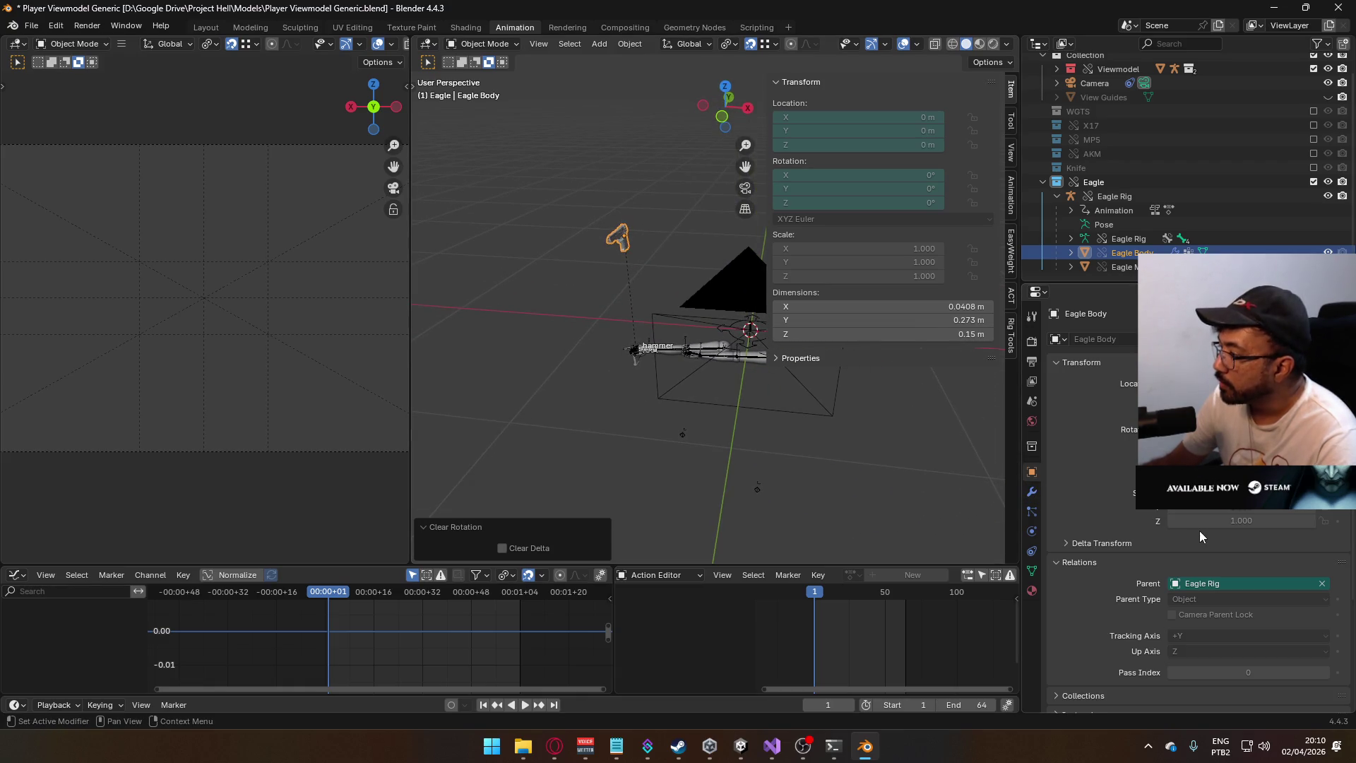
scroll(1200, 531, down, 2)
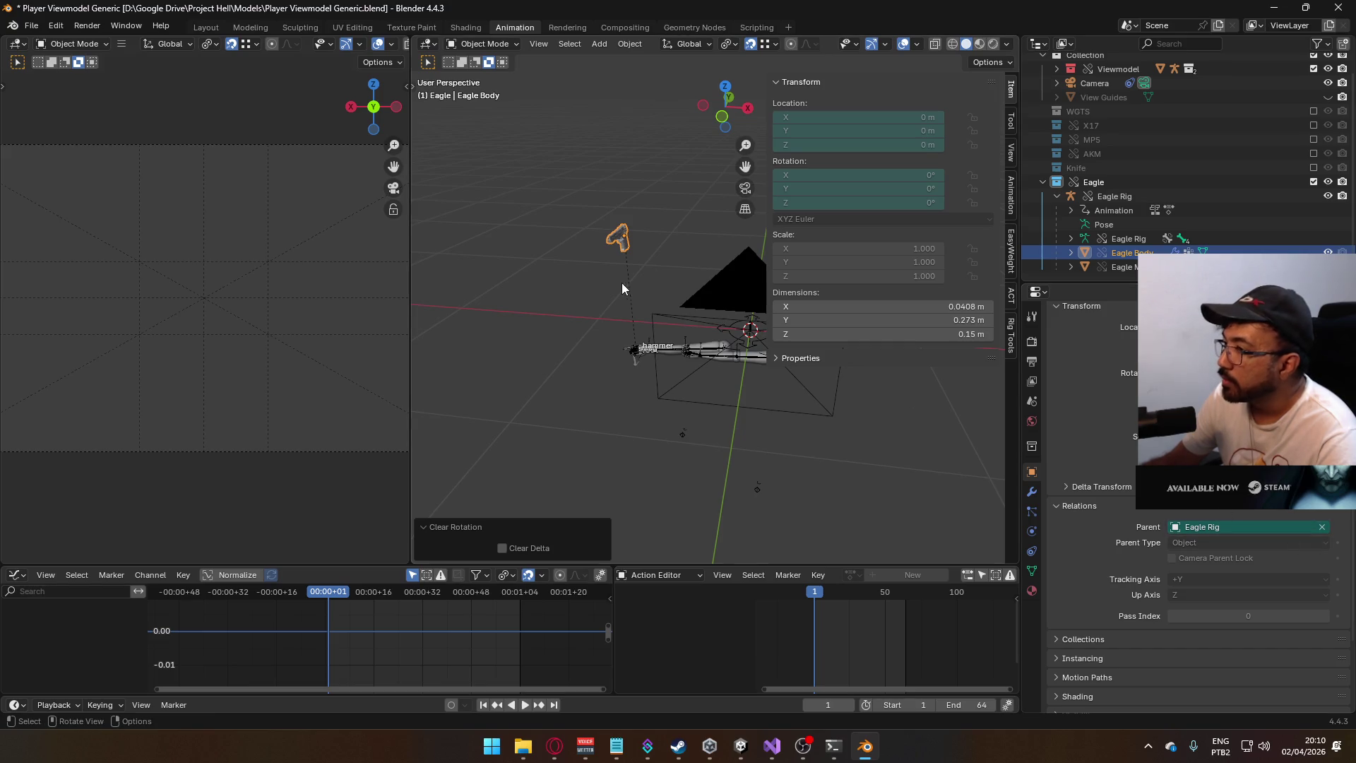
scroll(622, 282, up, 3)
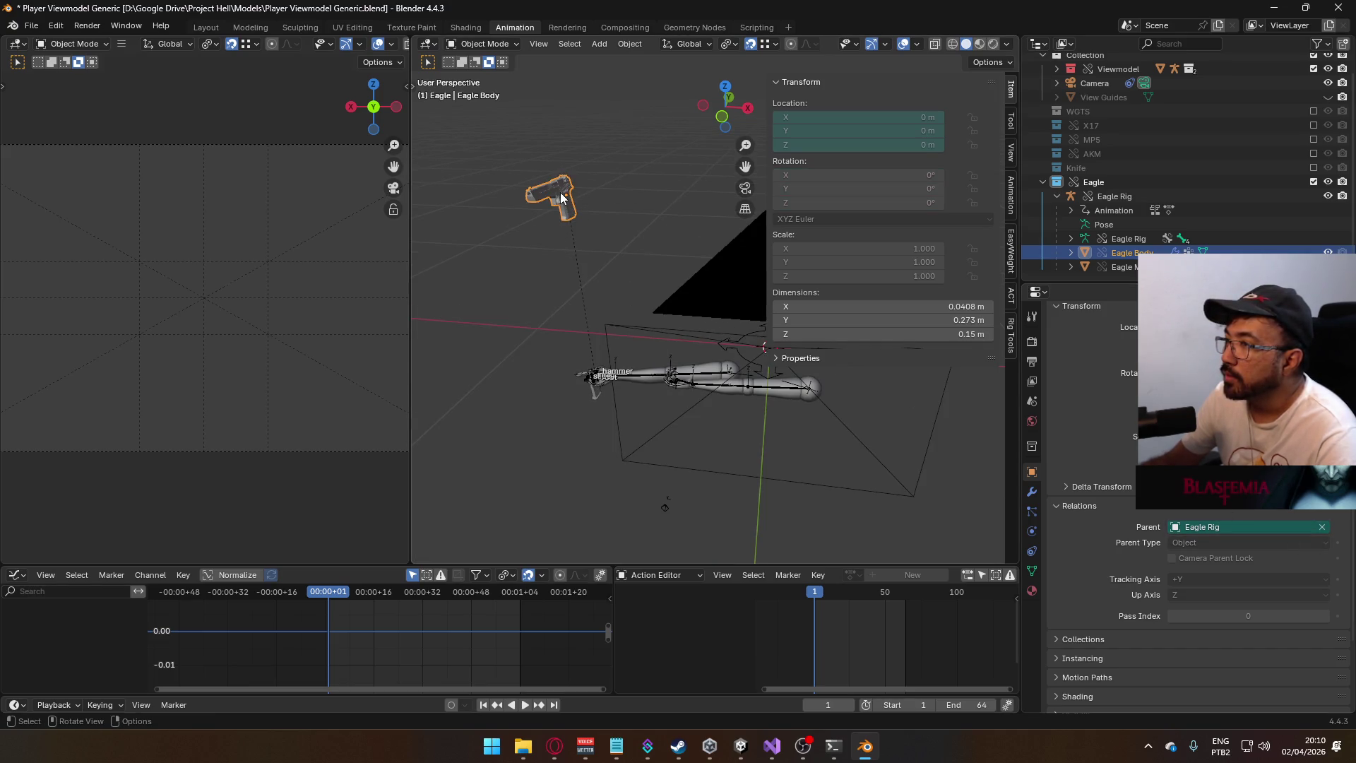
- Reset the Eagle Rig's location and rotation to the origin
click(1128, 238)
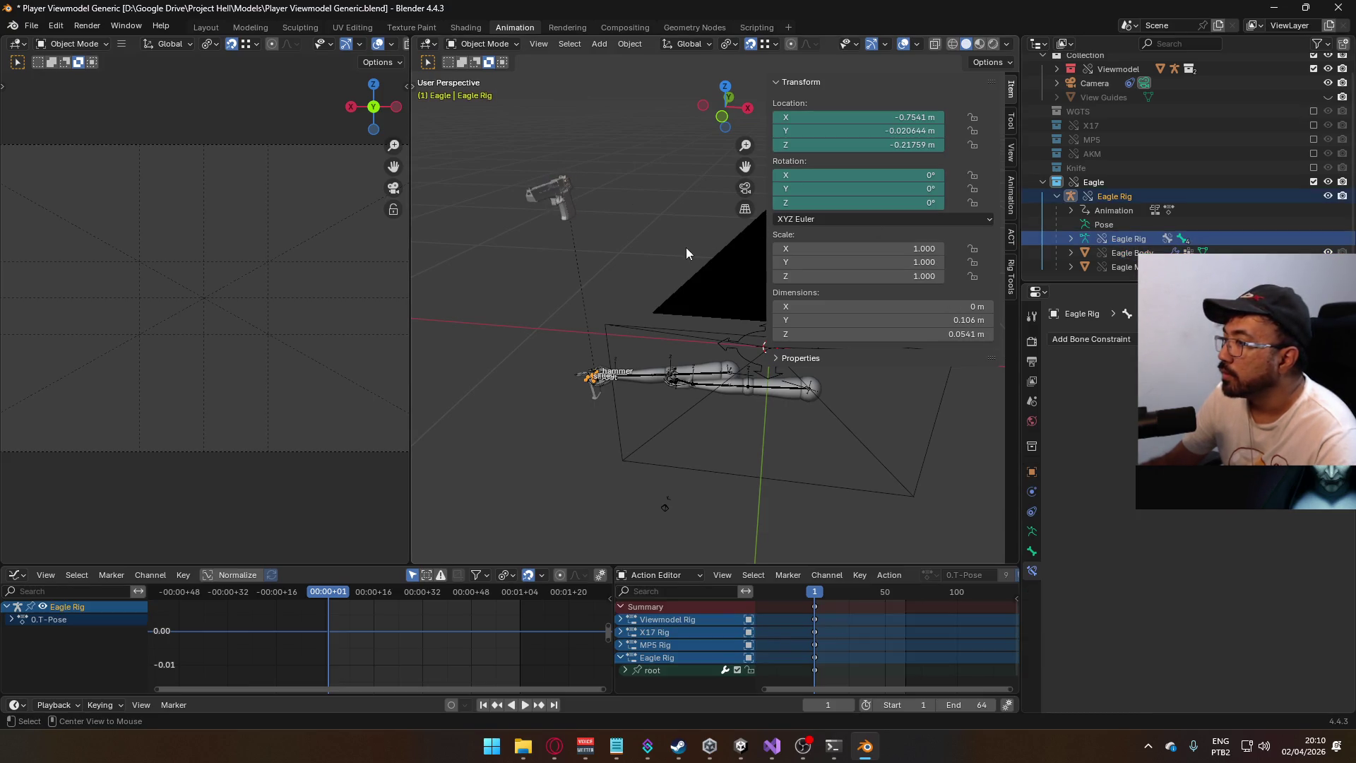
key(alt+g)
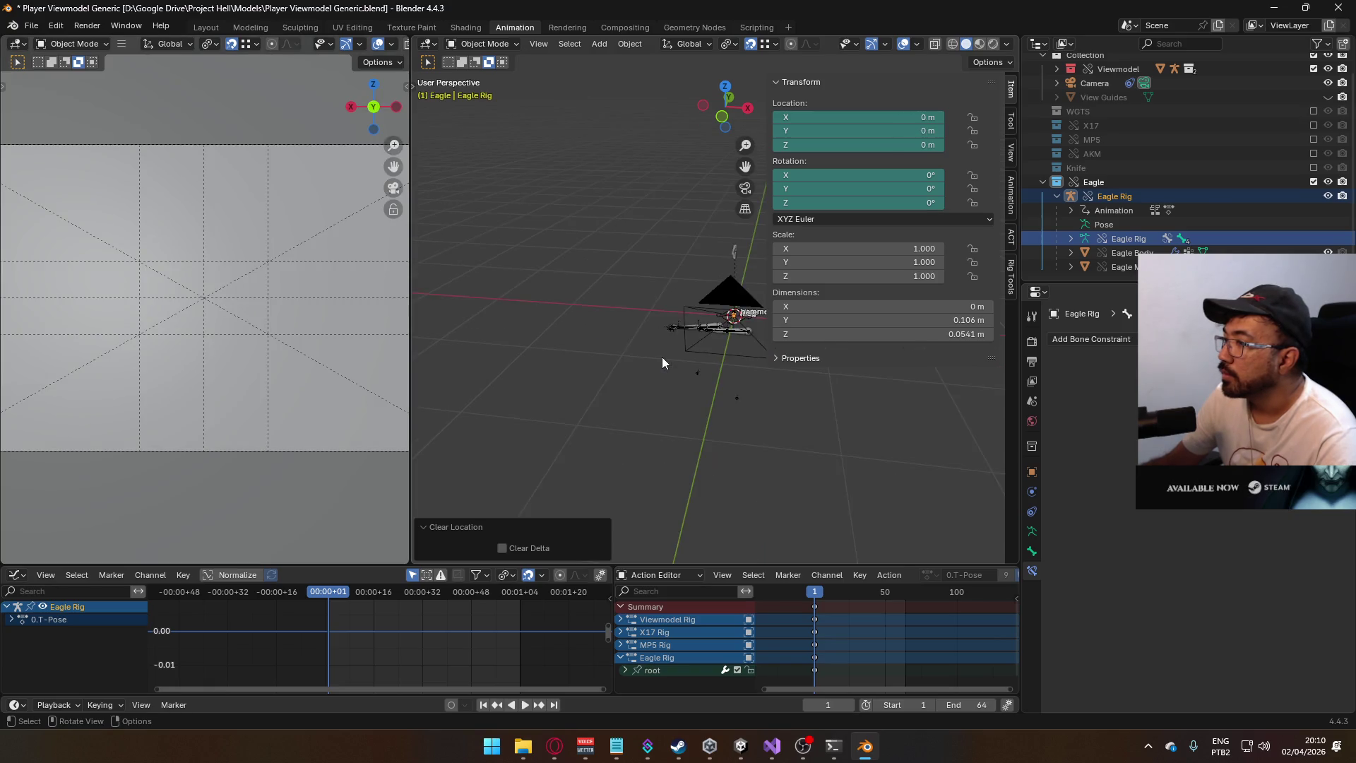
middle_drag(692, 357, 616, 329)
key(alt+r)
key(Left)
key(Left)
key(Left)
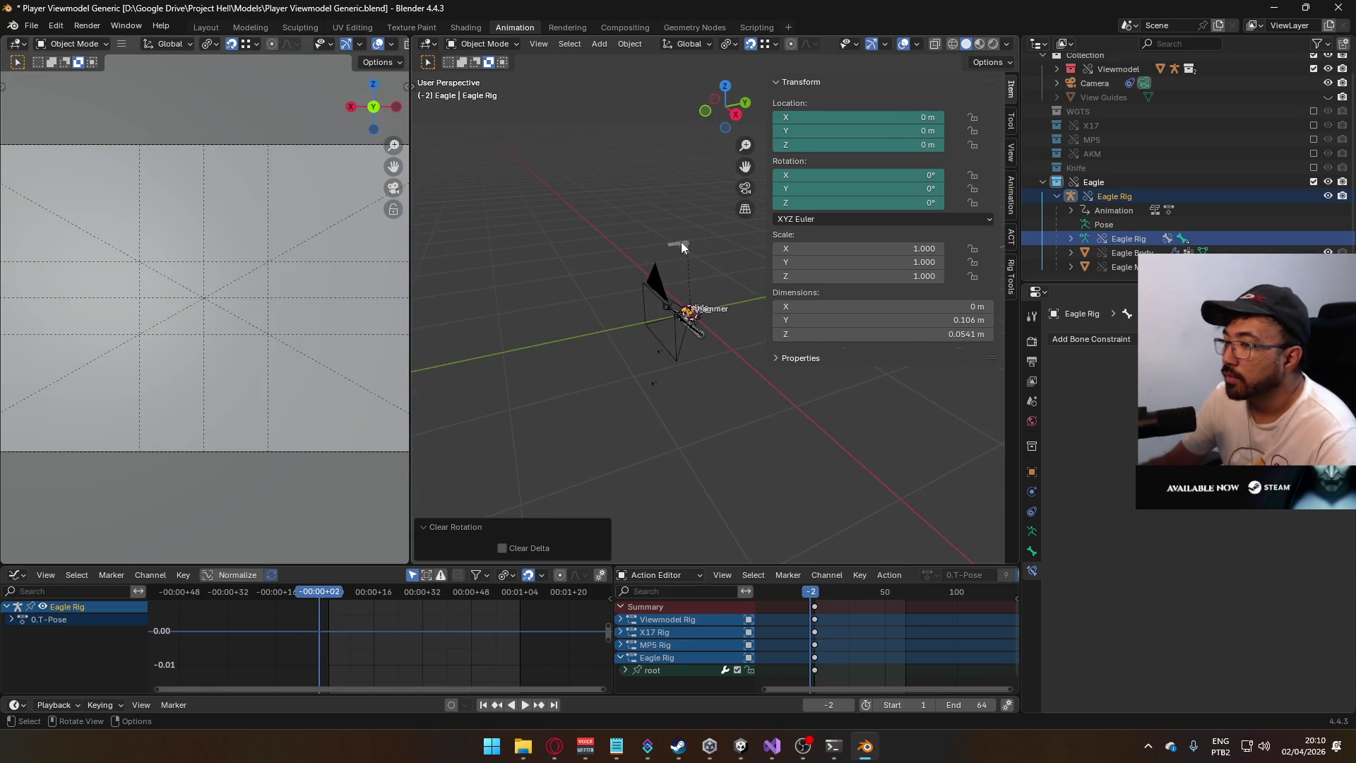
- Check Eagle Body's parent, make Eagle Rig active, and open the Eagle collection's context menu
click(680, 243)
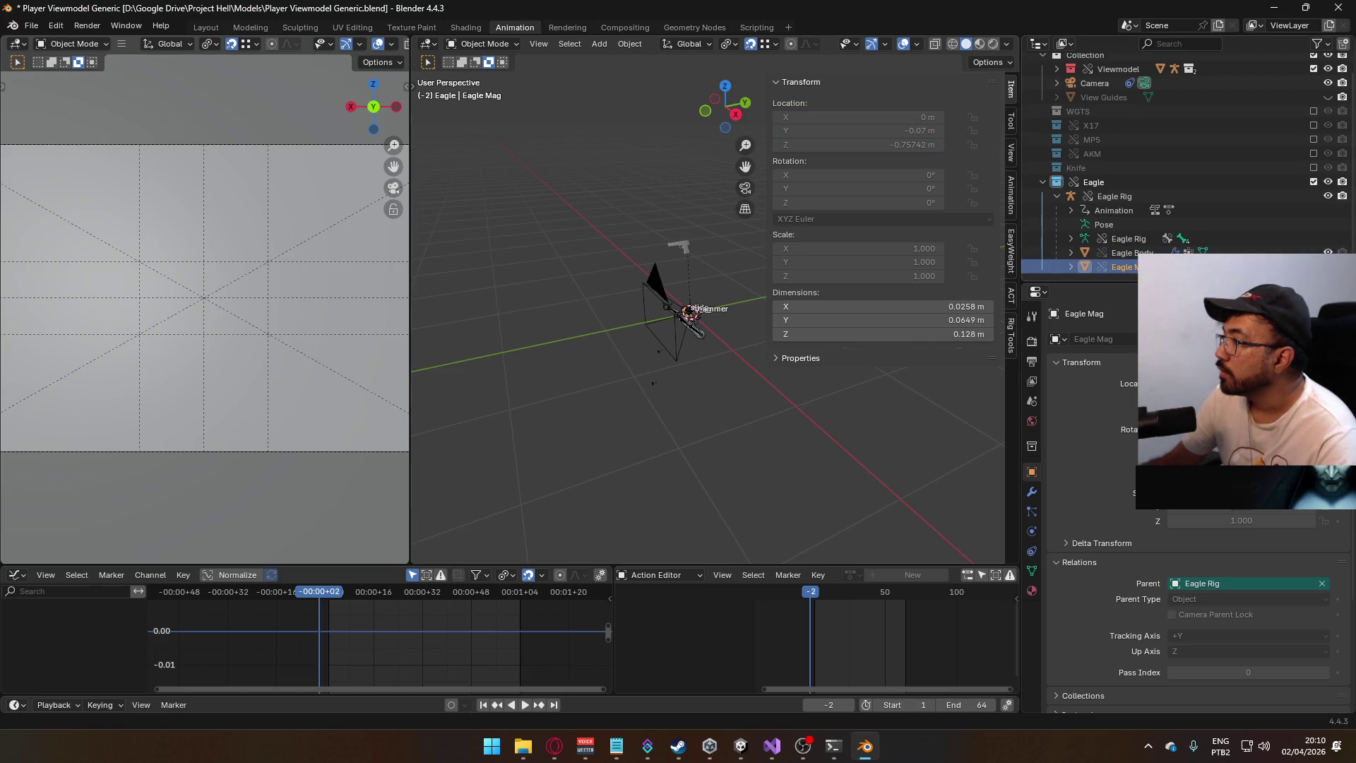
click(1124, 251)
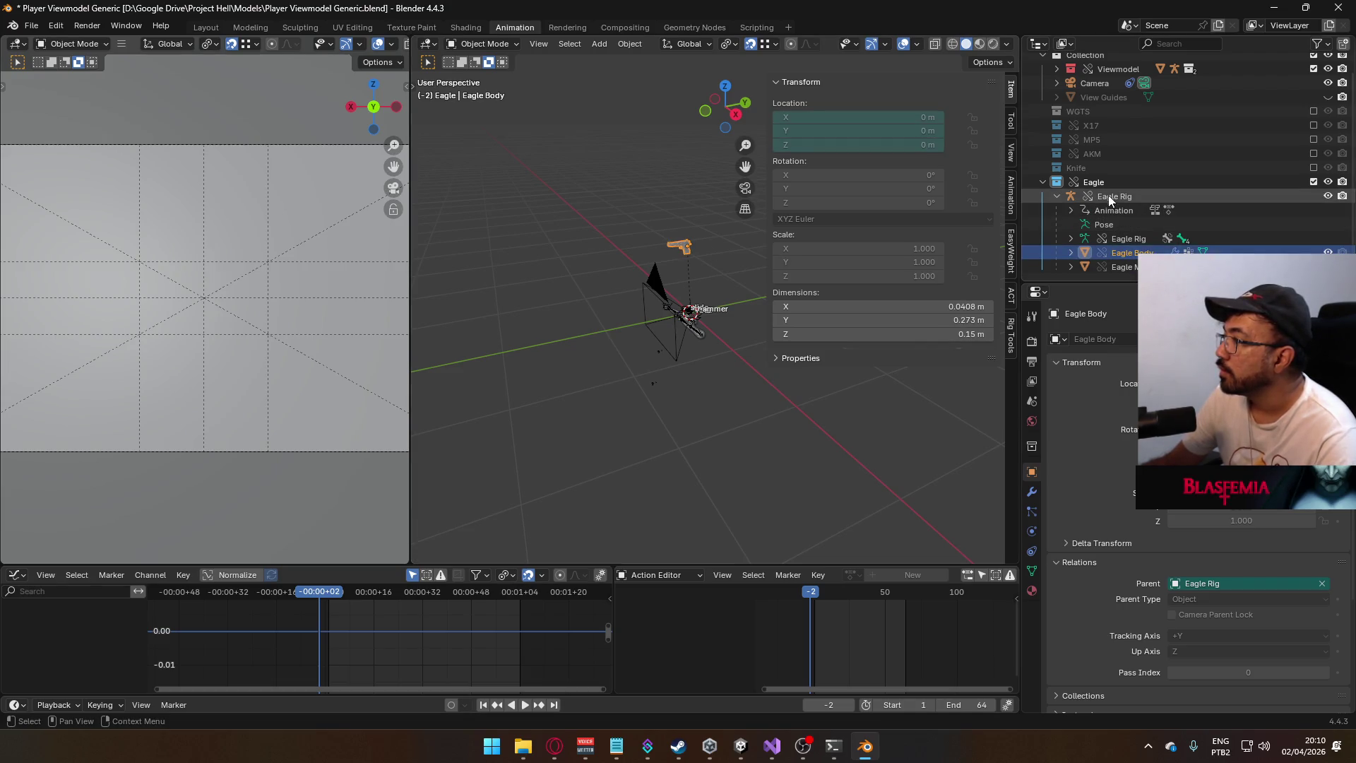
click(1114, 197)
right_click(1096, 185)
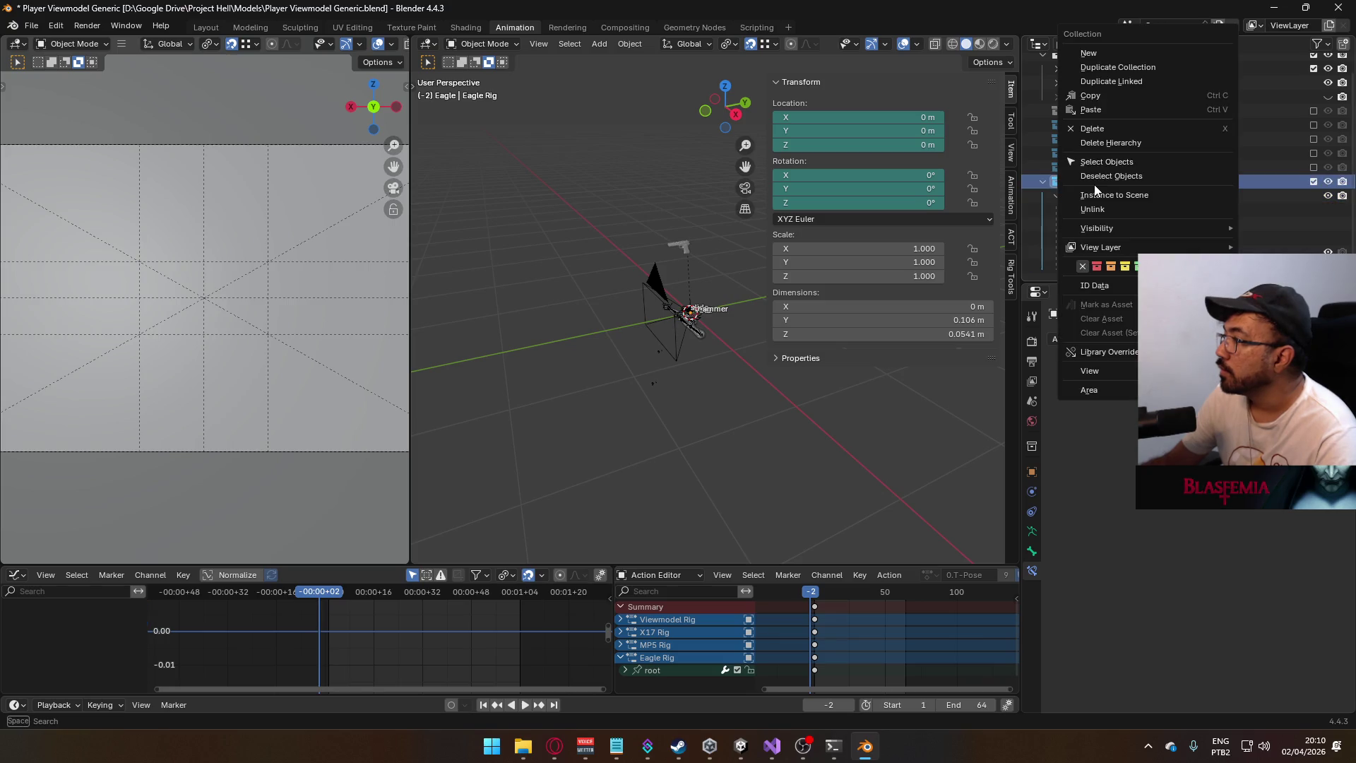
- Apply Library Override > Clear > Selected to the Eagle collection and orbit to inspect
mouse_move(1105, 351)
mouse_move(983, 382)
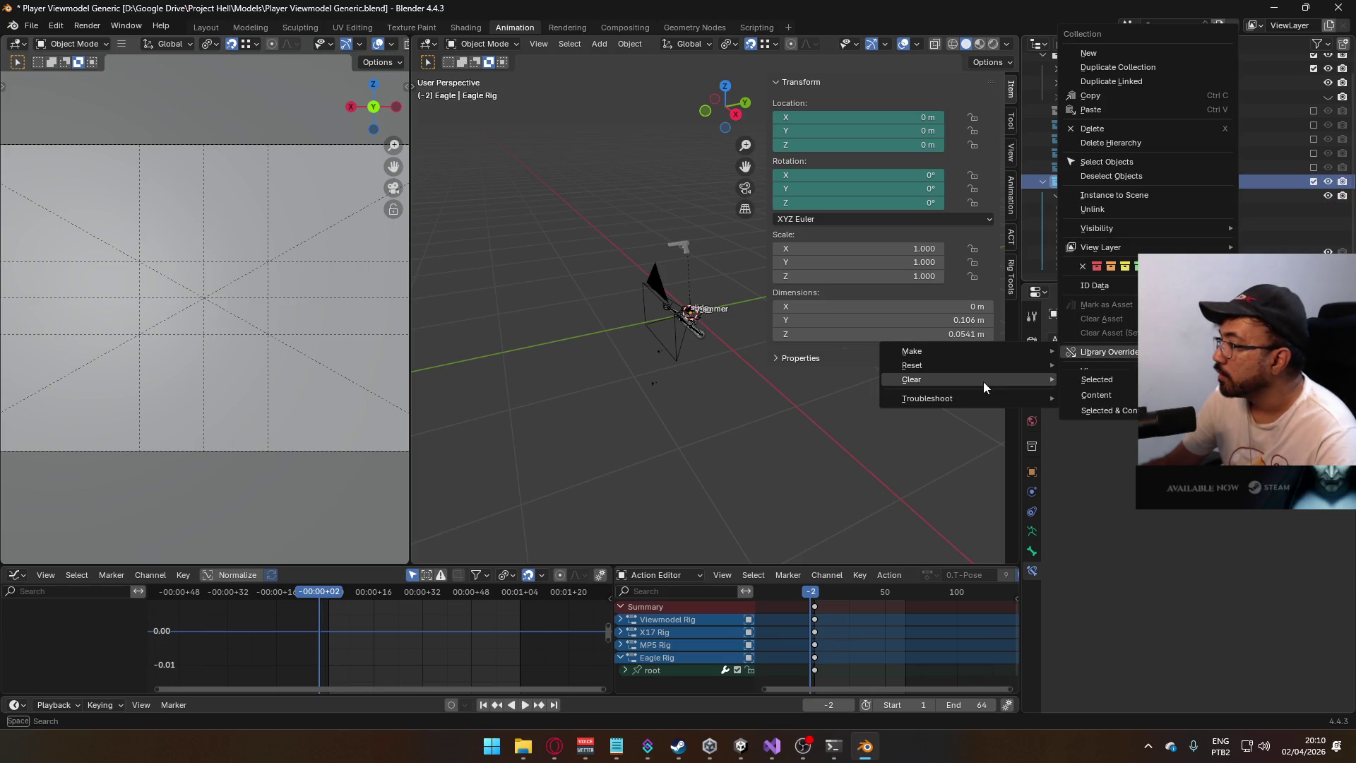
click(1129, 408)
mouse_move(658, 336)
middle_down()
mouse_move(692, 307)
mouse_move(746, 311)
mouse_move(716, 291)
mouse_move(687, 307)
mouse_move(812, 298)
middle_up()
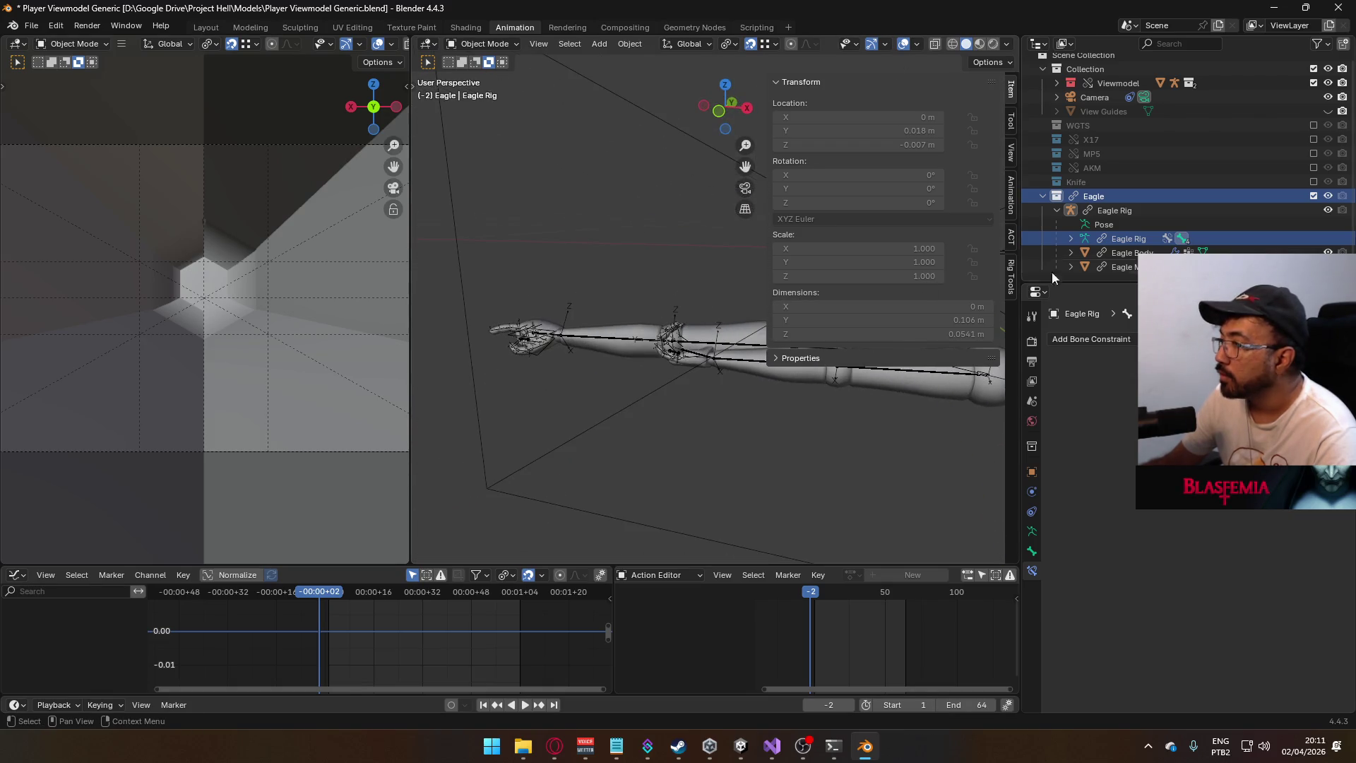
- Include the X17 collection, select X17 Rig and make its POSE Hipfire Sidearm layer visible
click(1313, 139)
click(479, 343)
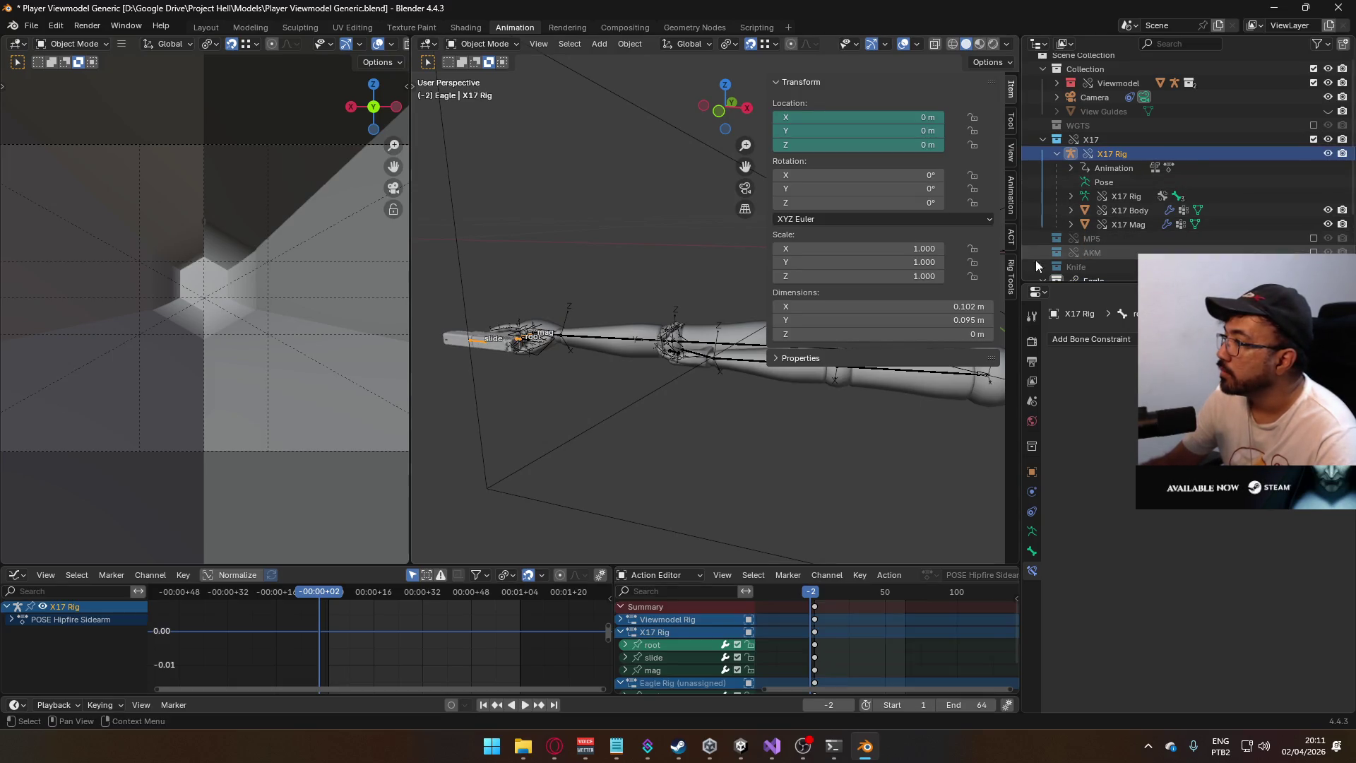
click(1011, 209)
scroll(925, 433, down, 3)
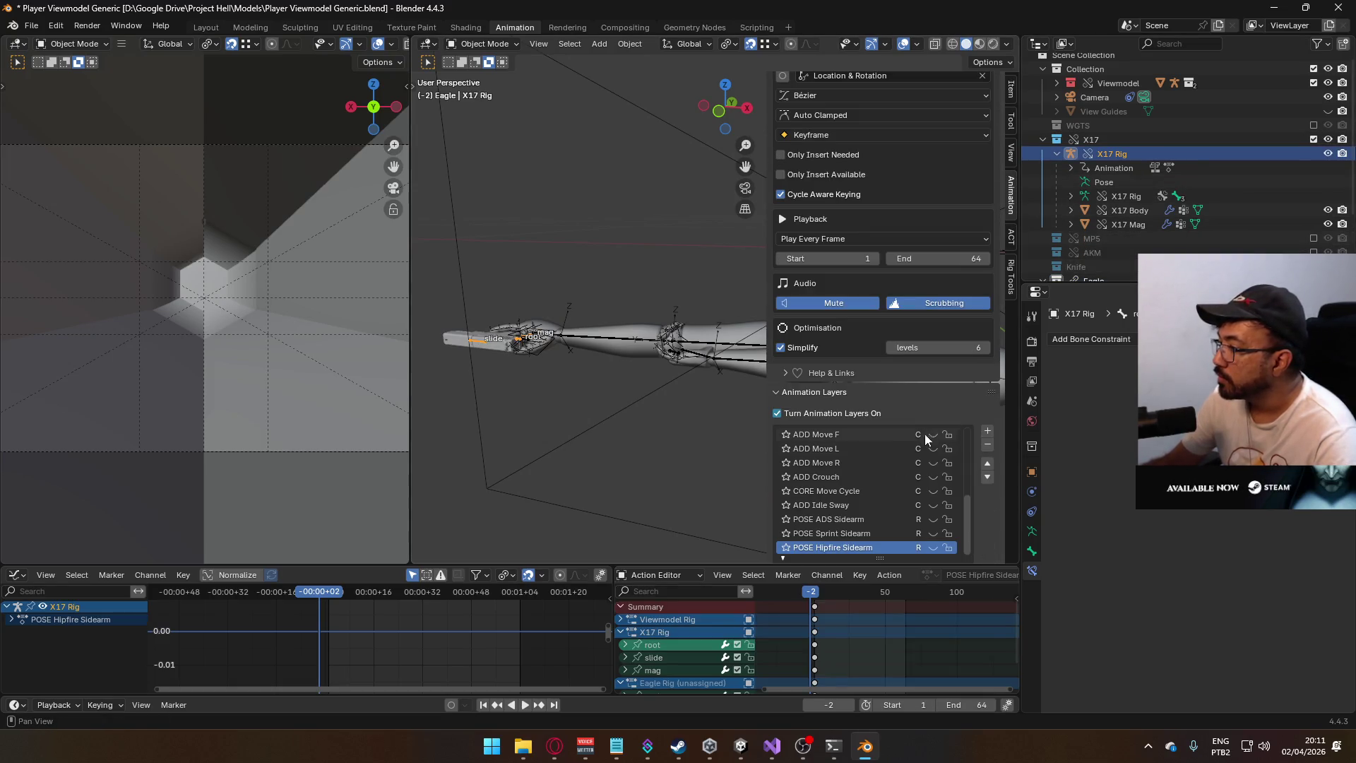
click(933, 547)
scroll(911, 487, up, 10)
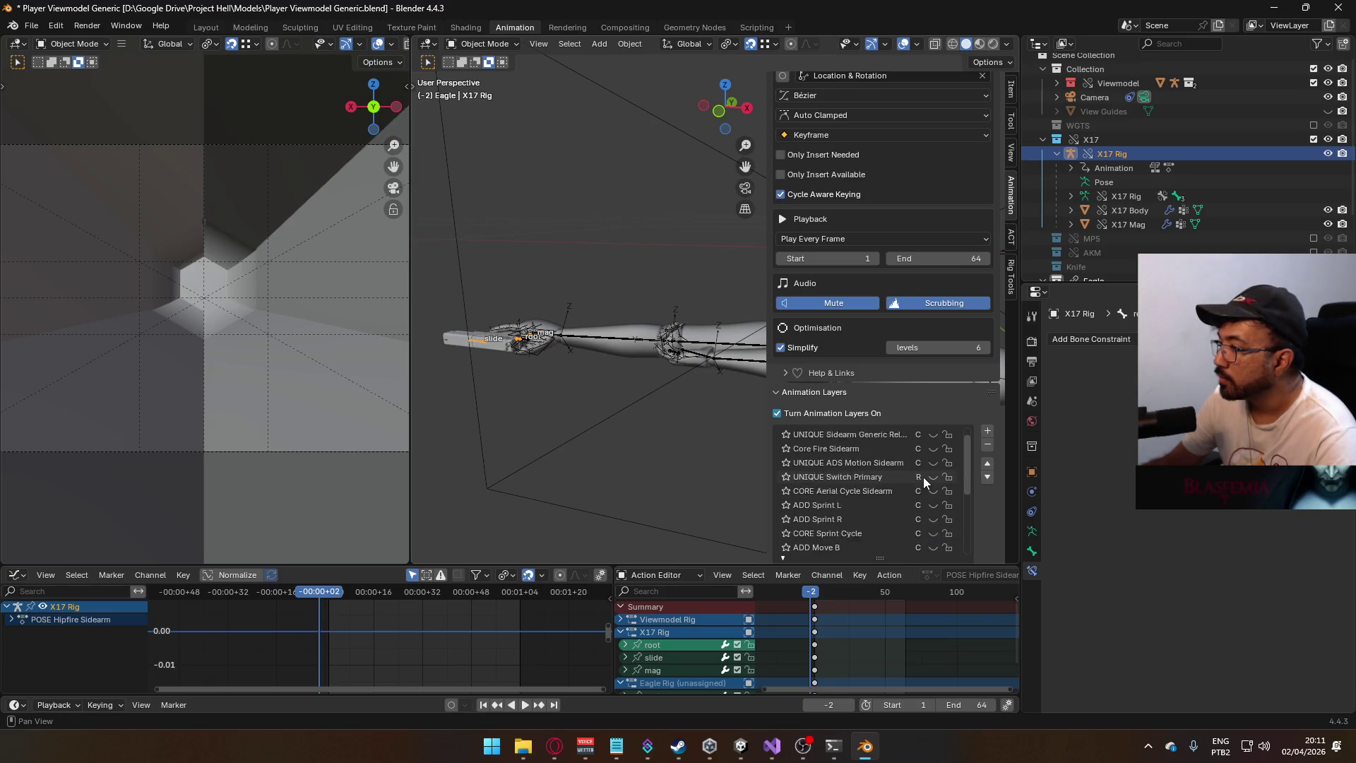
mouse_move(734, 416)
middle_down()
mouse_move(680, 371)
mouse_move(625, 392)
mouse_move(669, 265)
middle_up()
scroll(669, 265, up, 5)
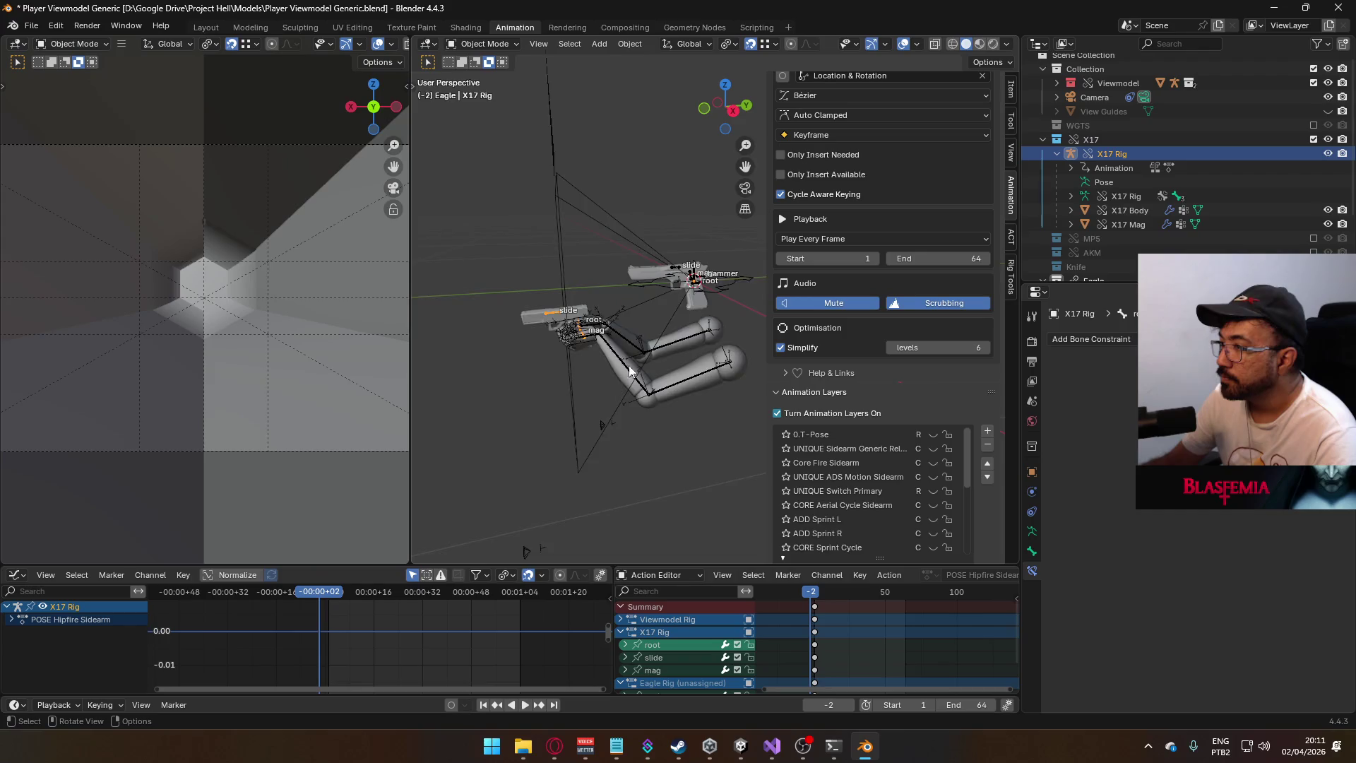
- Reselect the Eagle Rig inside the Eagle collection
click(649, 248)
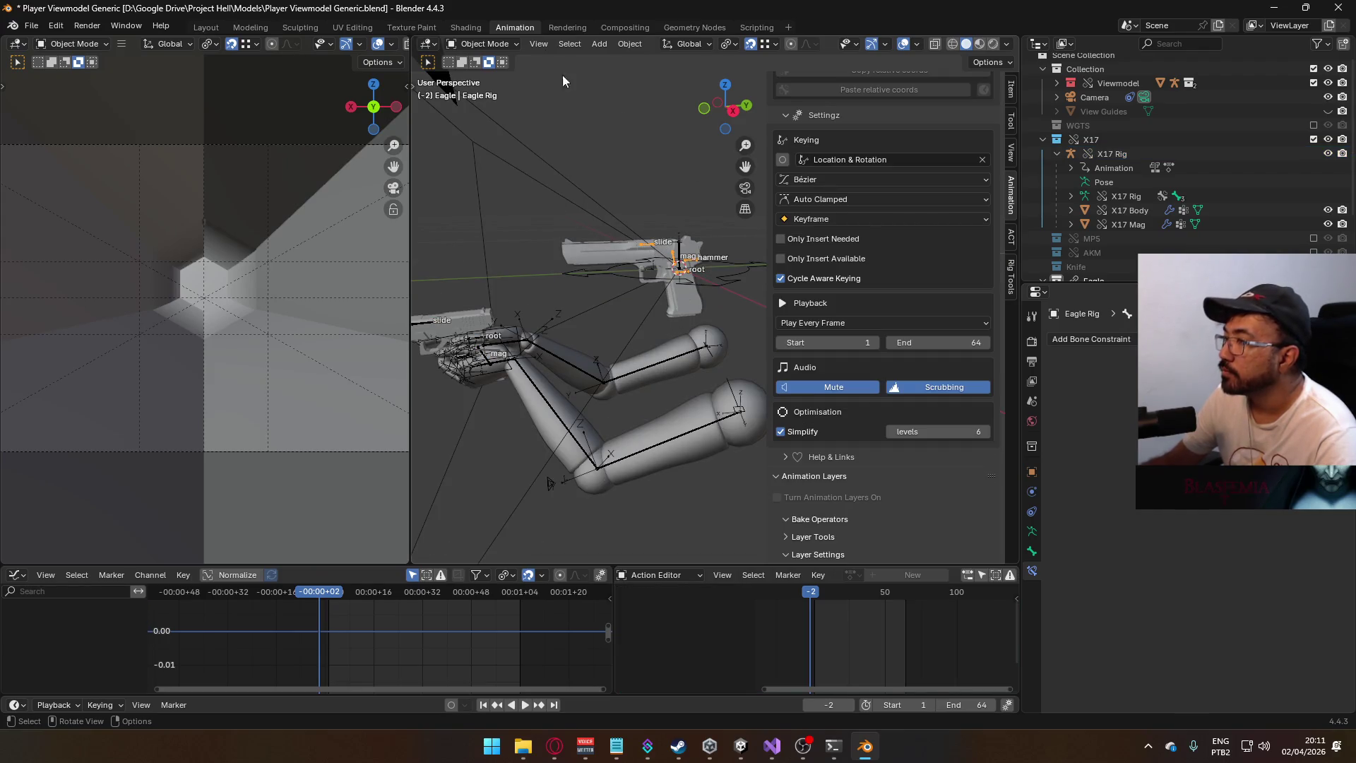
scroll(960, 294, up, 3)
scroll(960, 294, down, 3)
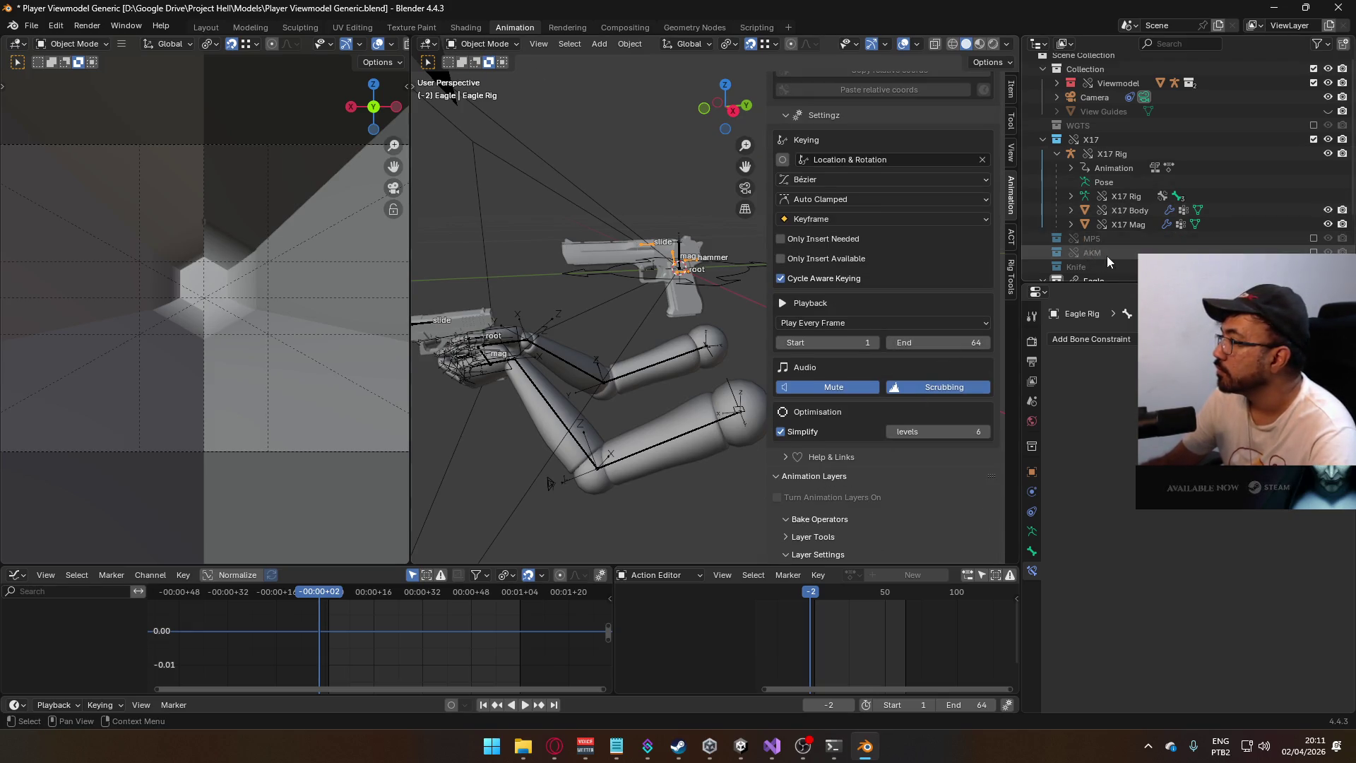
scroll(1098, 240, down, 3)
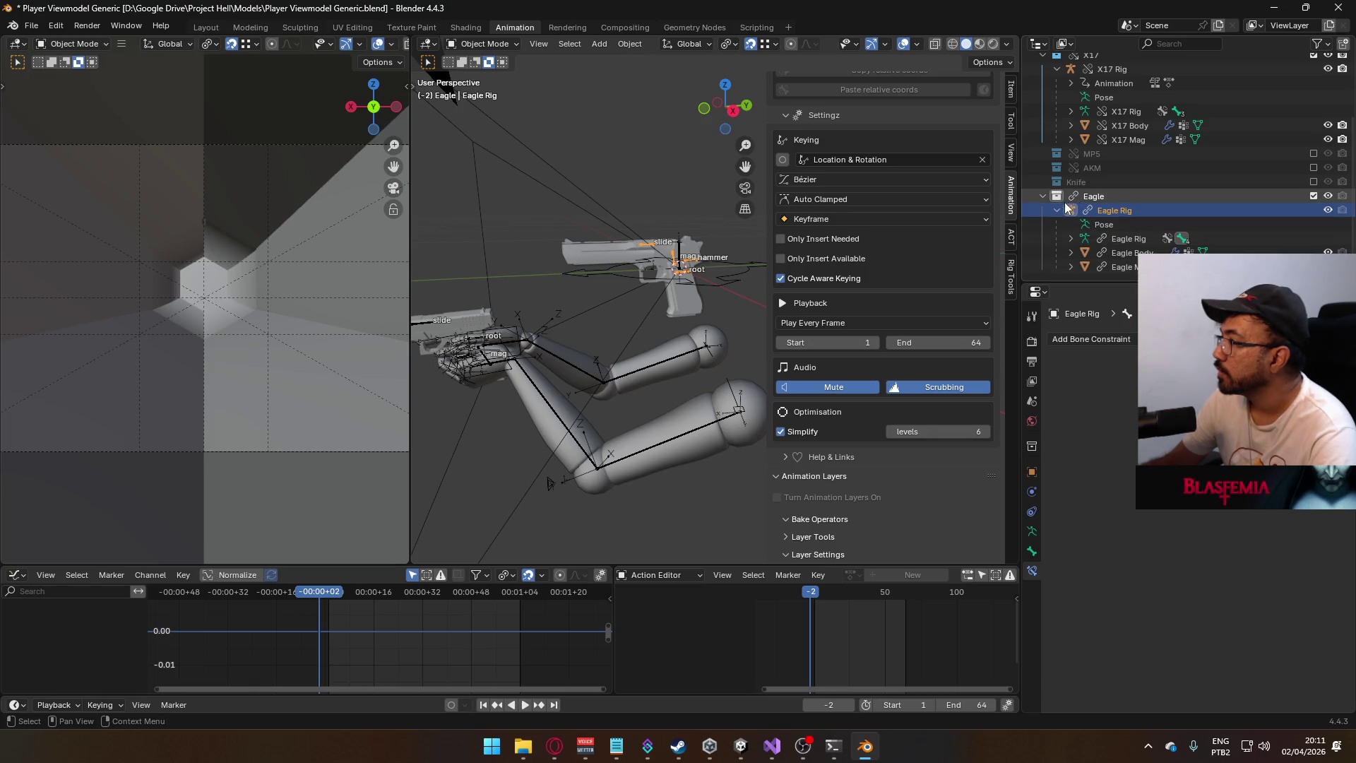
click(1074, 196)
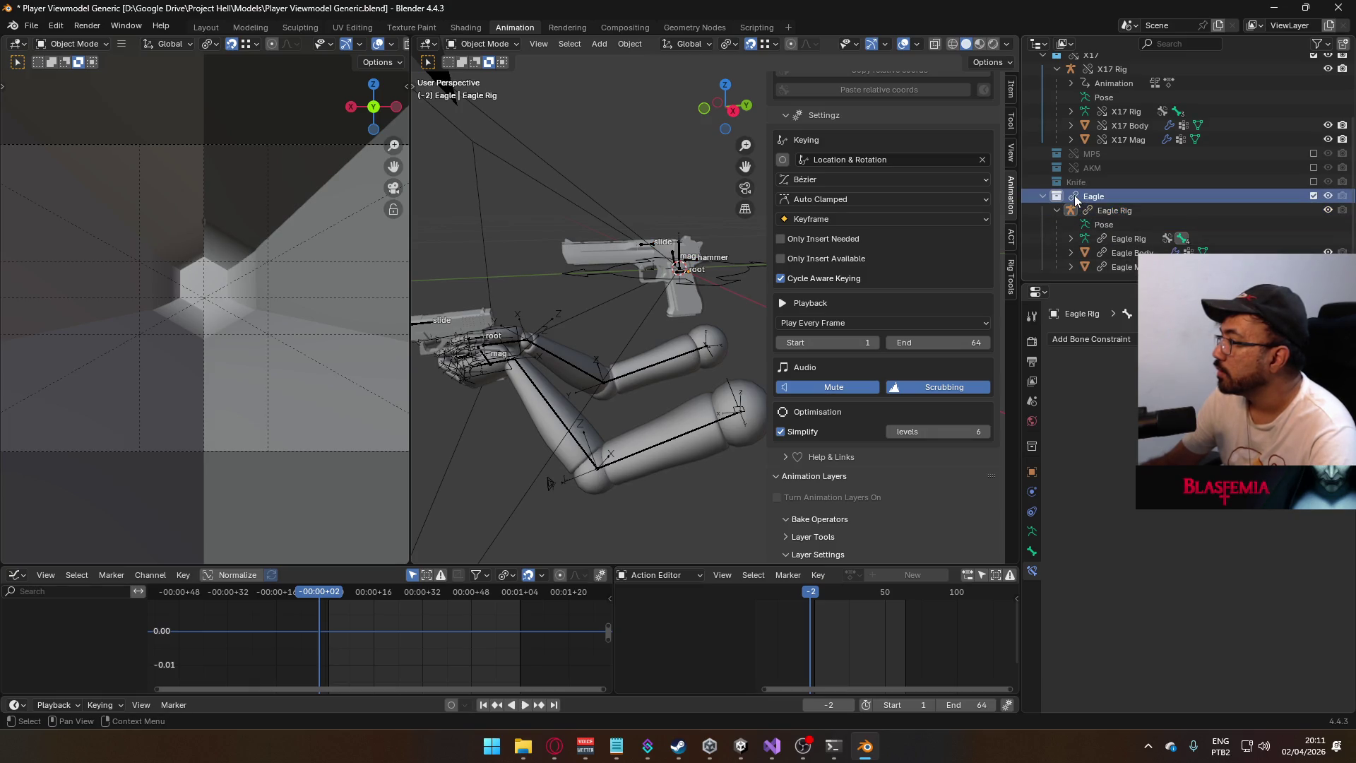
click(1108, 212)
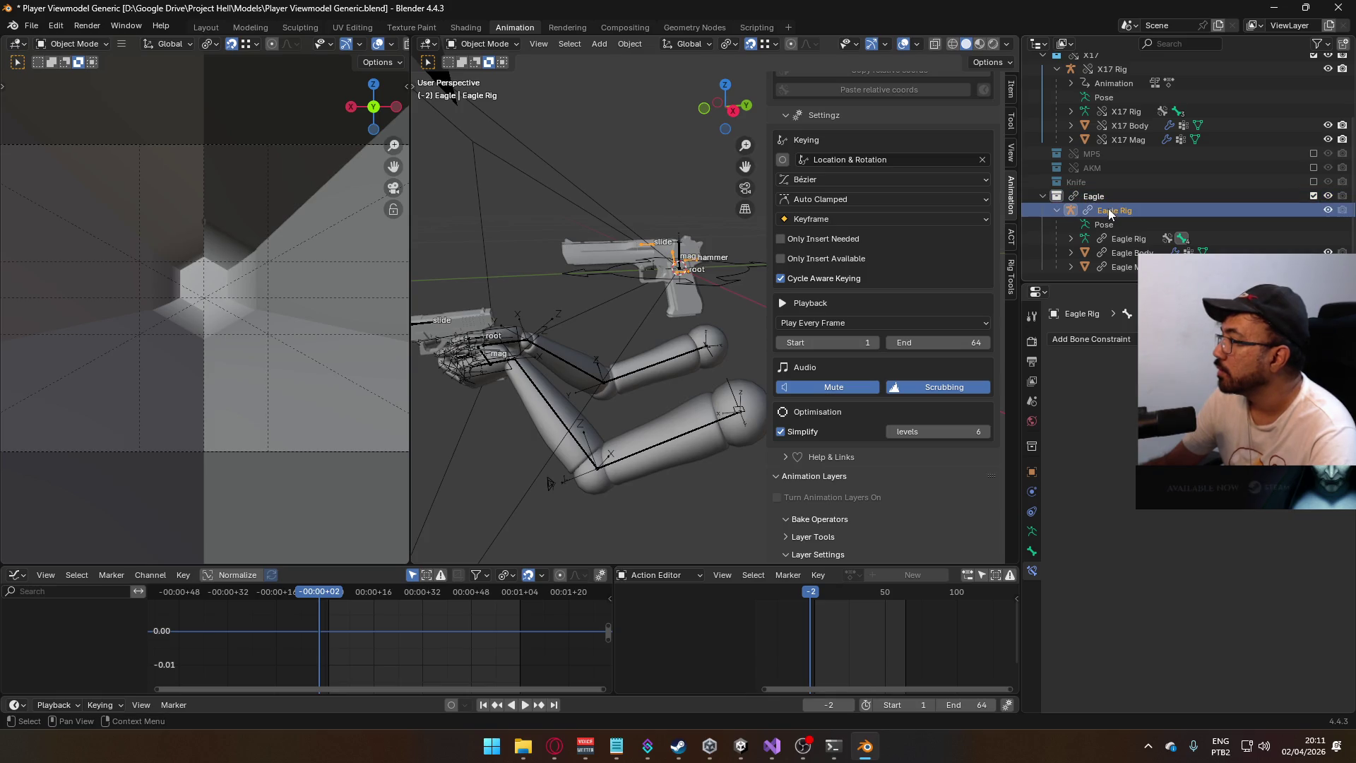
- Make Eagle Rig an editable library override and frame it in the view
right_click(1109, 212)
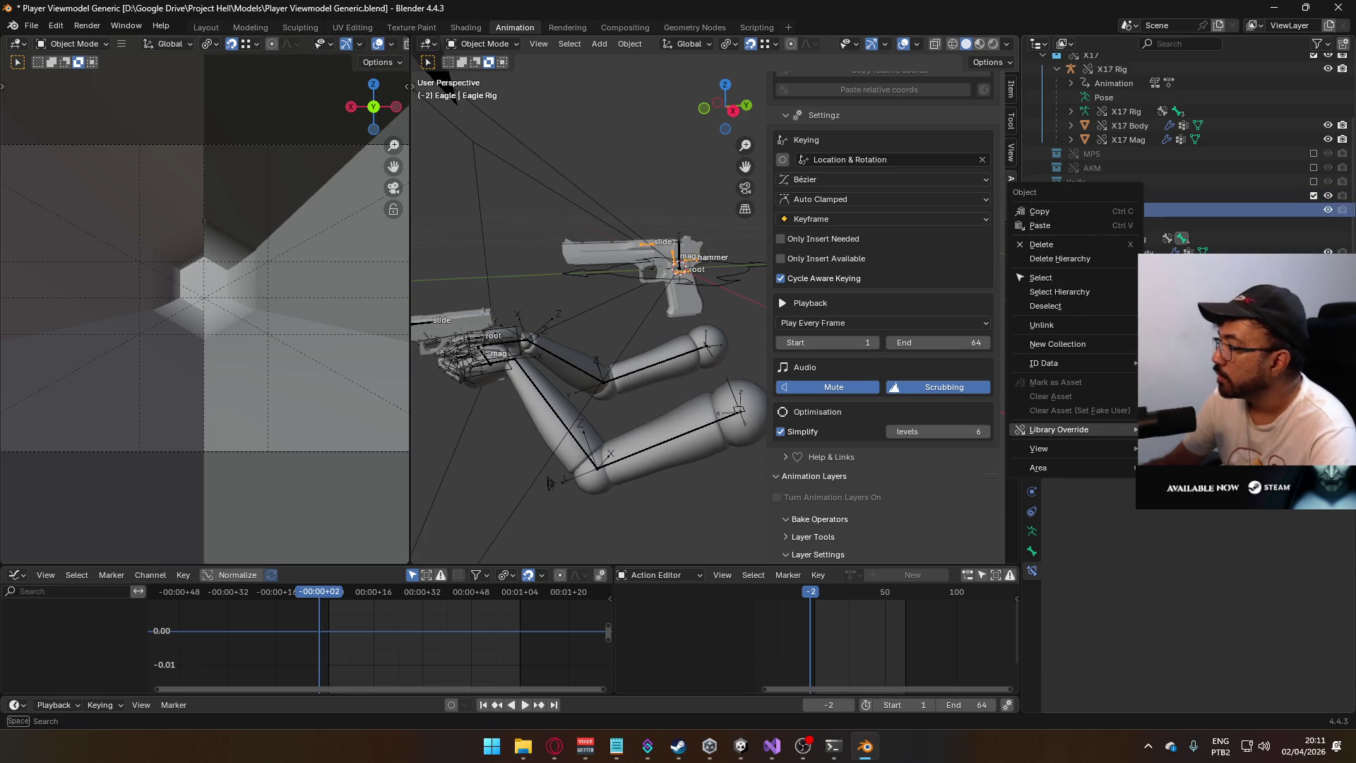
click(1050, 316)
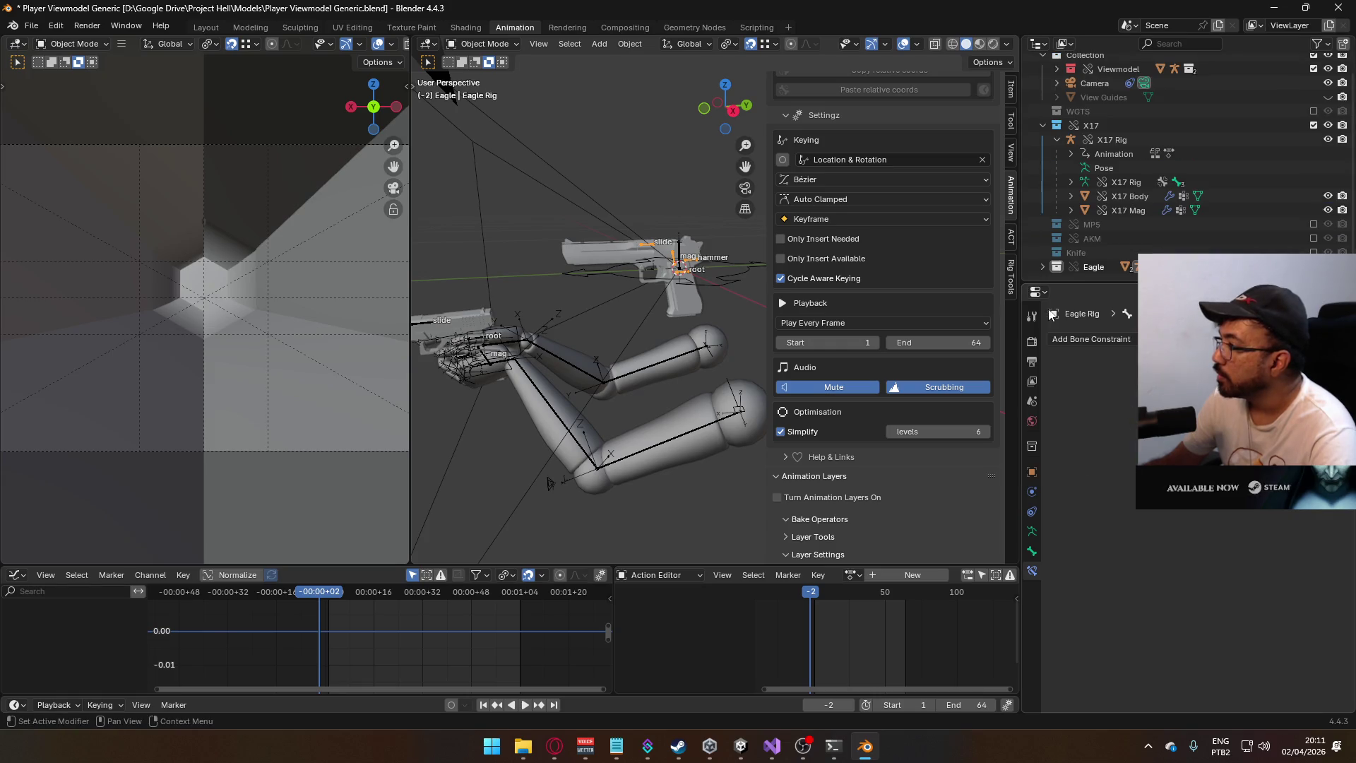
key(period)
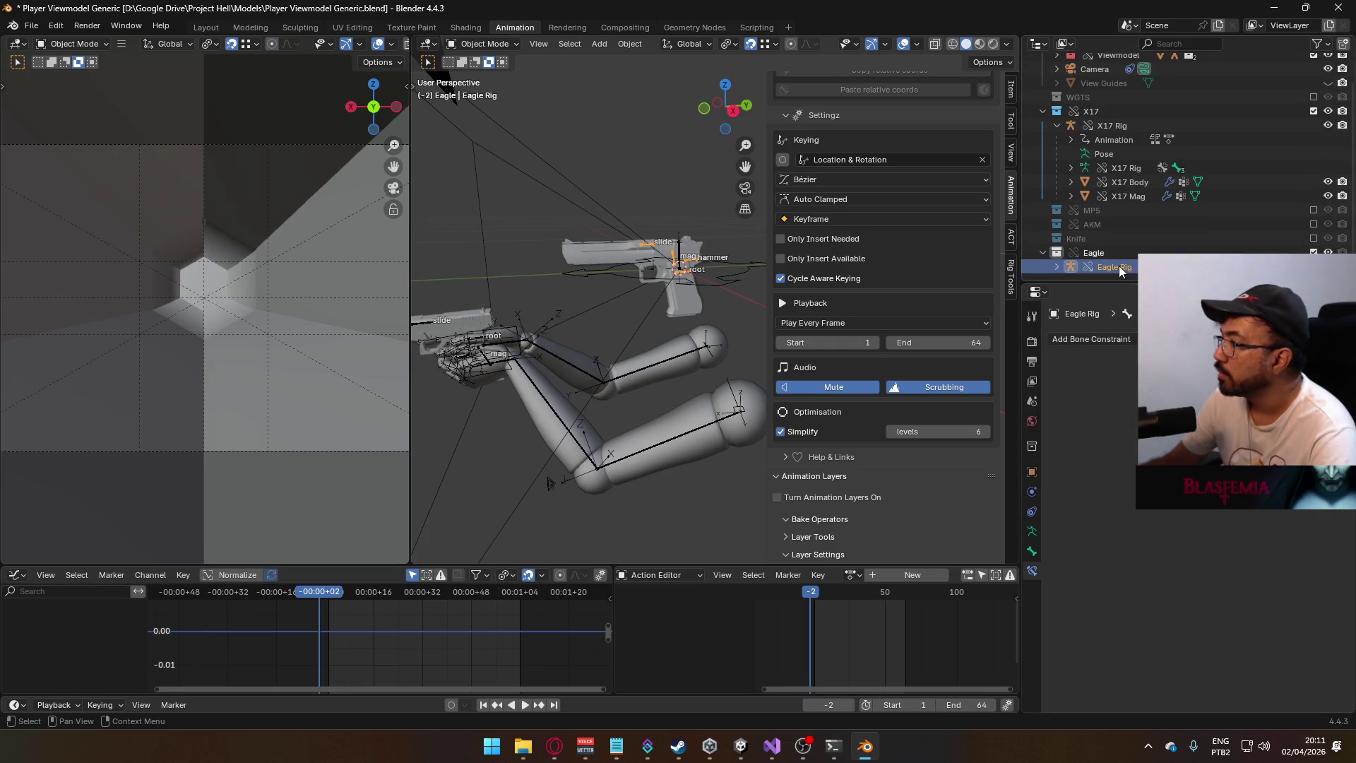
- In Pose Mode, enable Animation Layers and add a layer using the POSE Hipfire Sidearm action
click(507, 47)
click(505, 89)
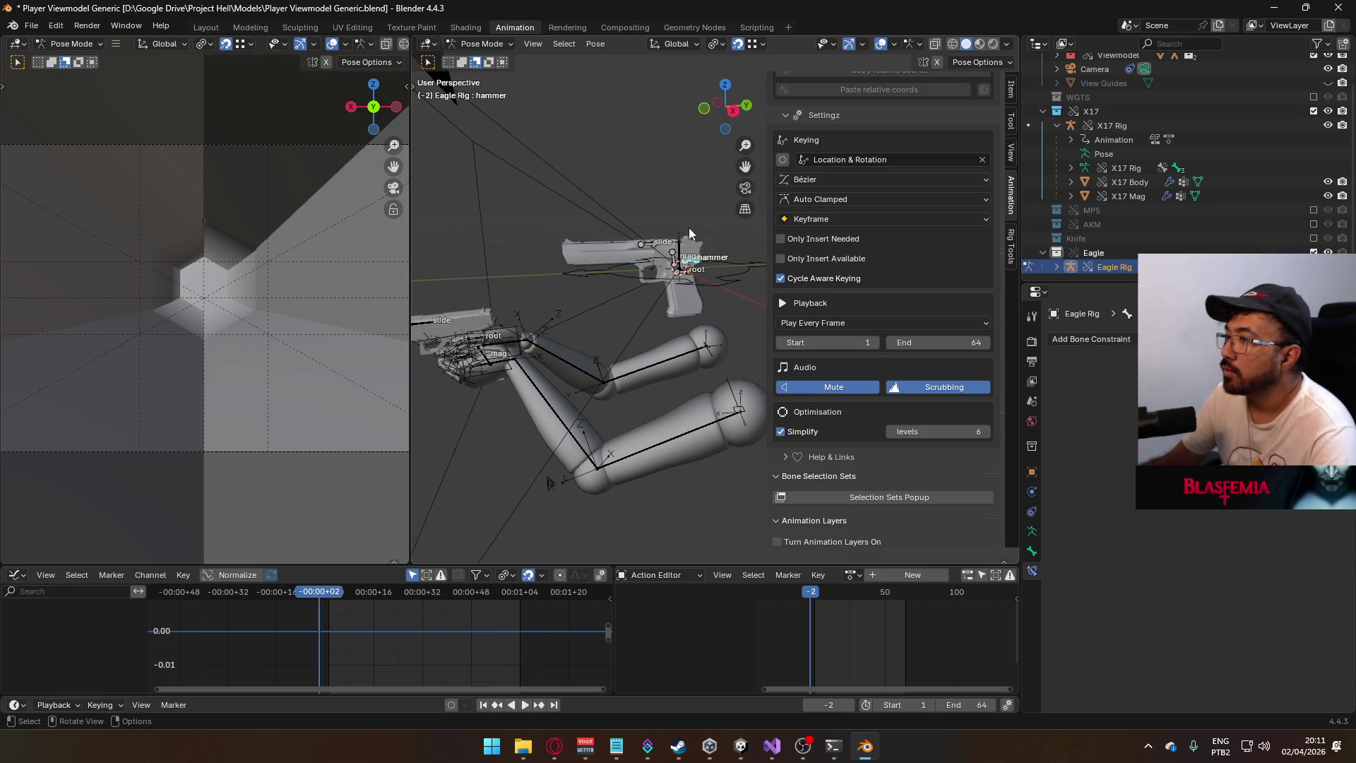
scroll(952, 425, down, 2)
click(923, 470)
scroll(977, 421, down, 3)
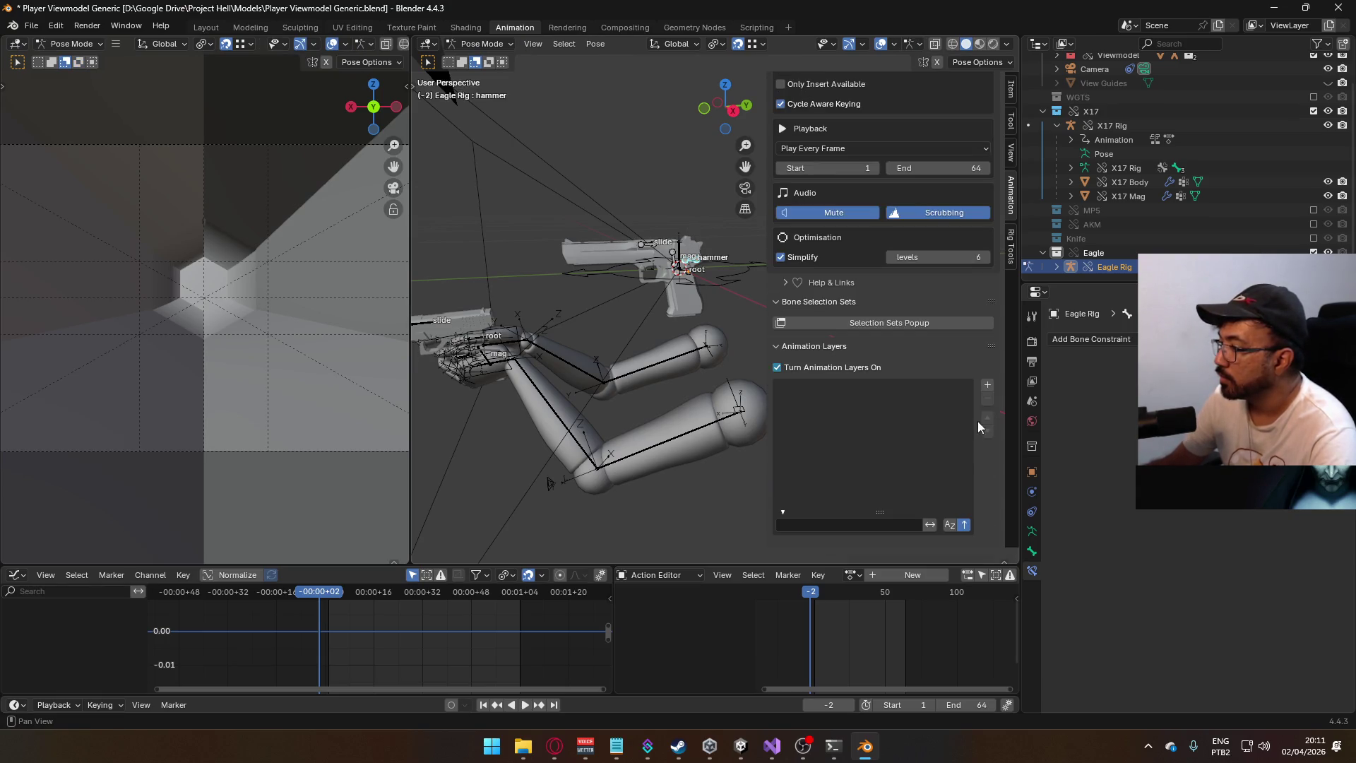
click(987, 389)
scroll(964, 451, down, 8)
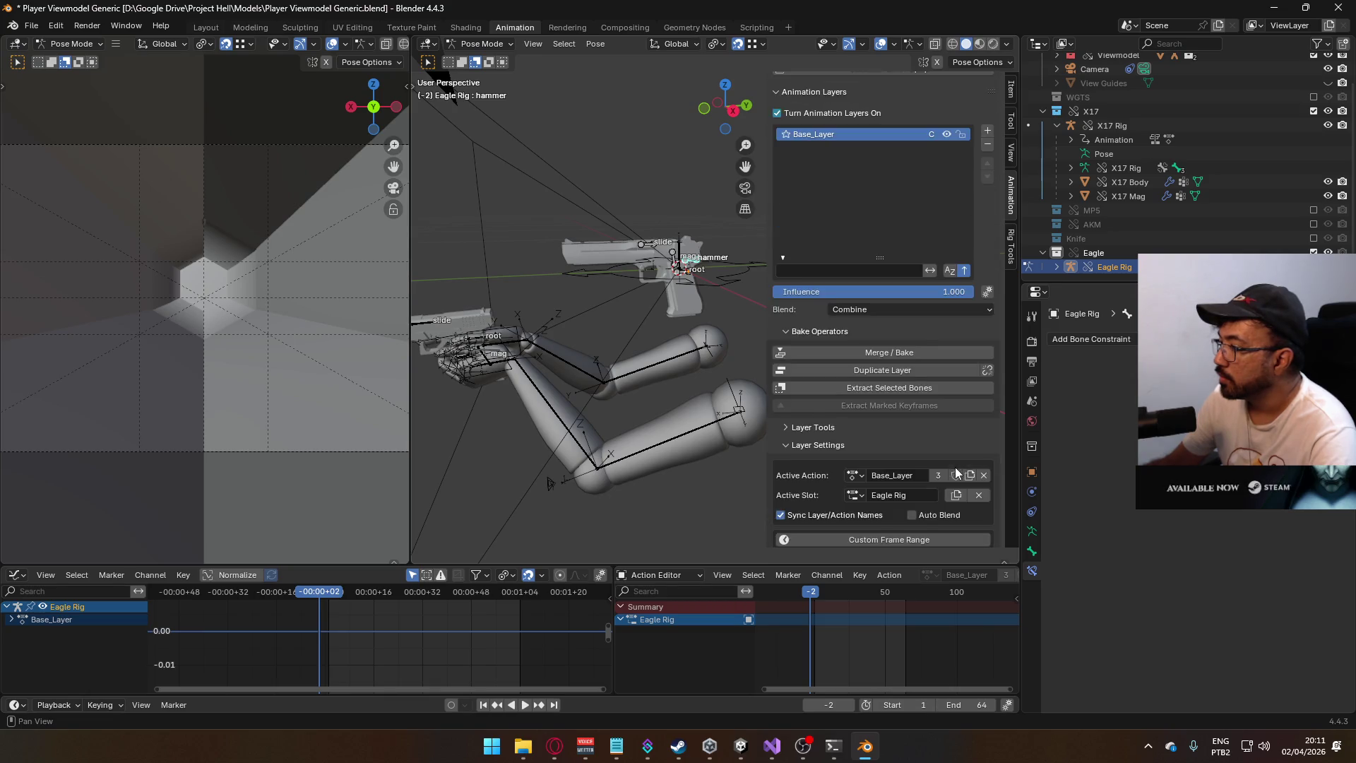
click(854, 445)
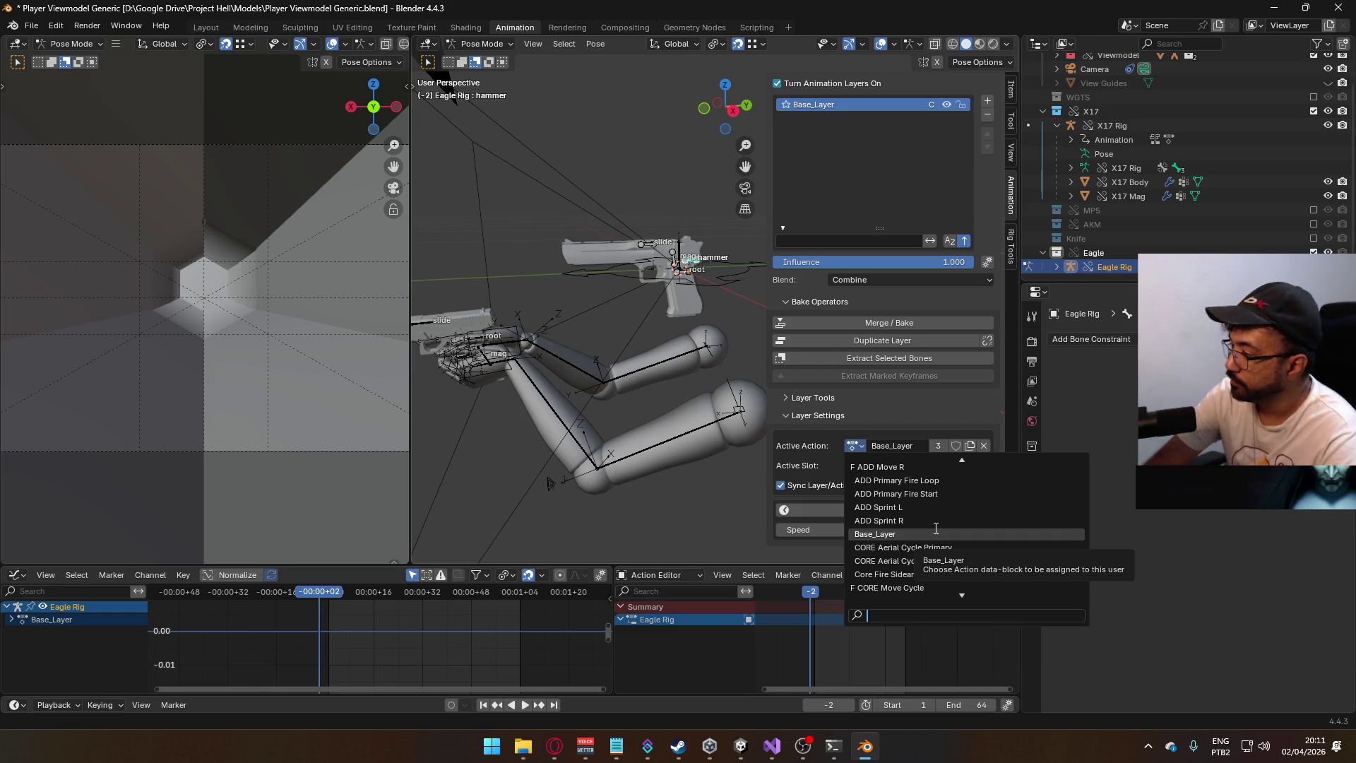
text(sidearm)
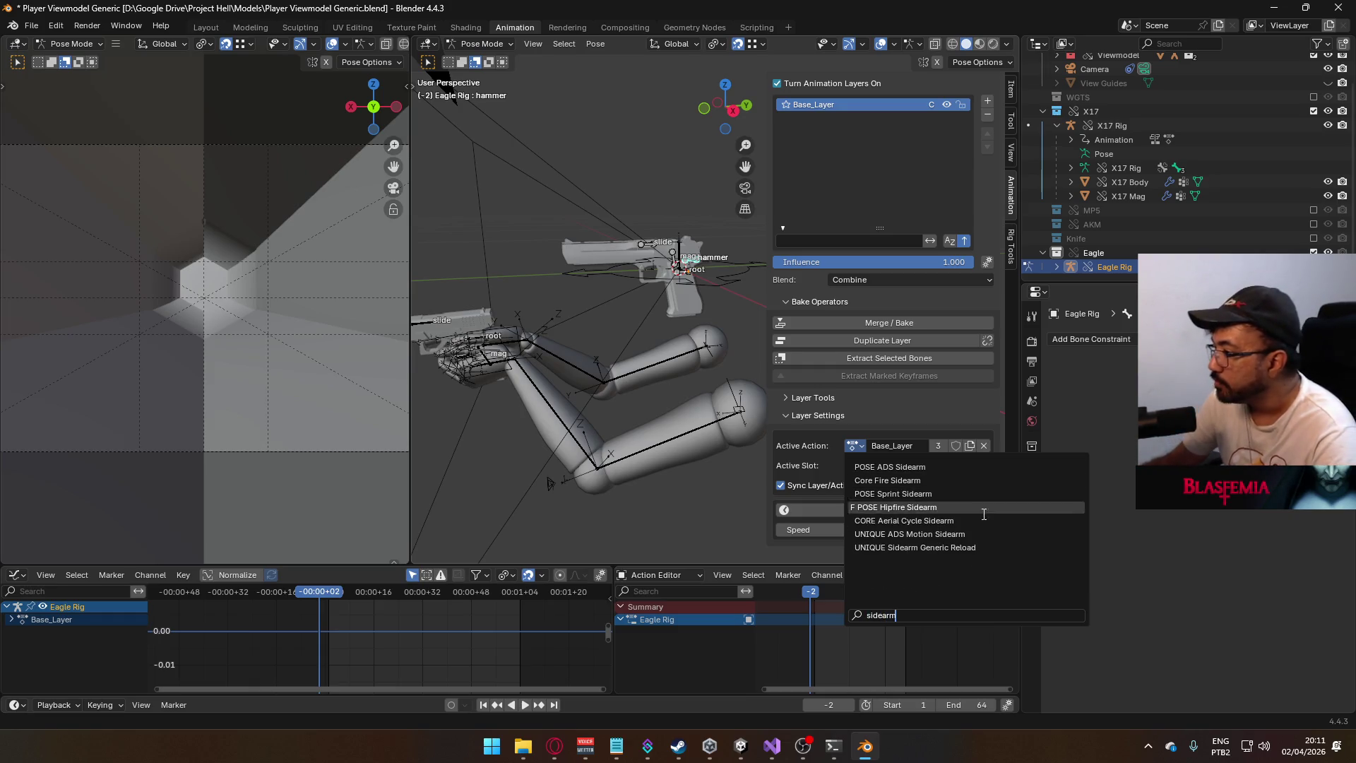
click(960, 506)
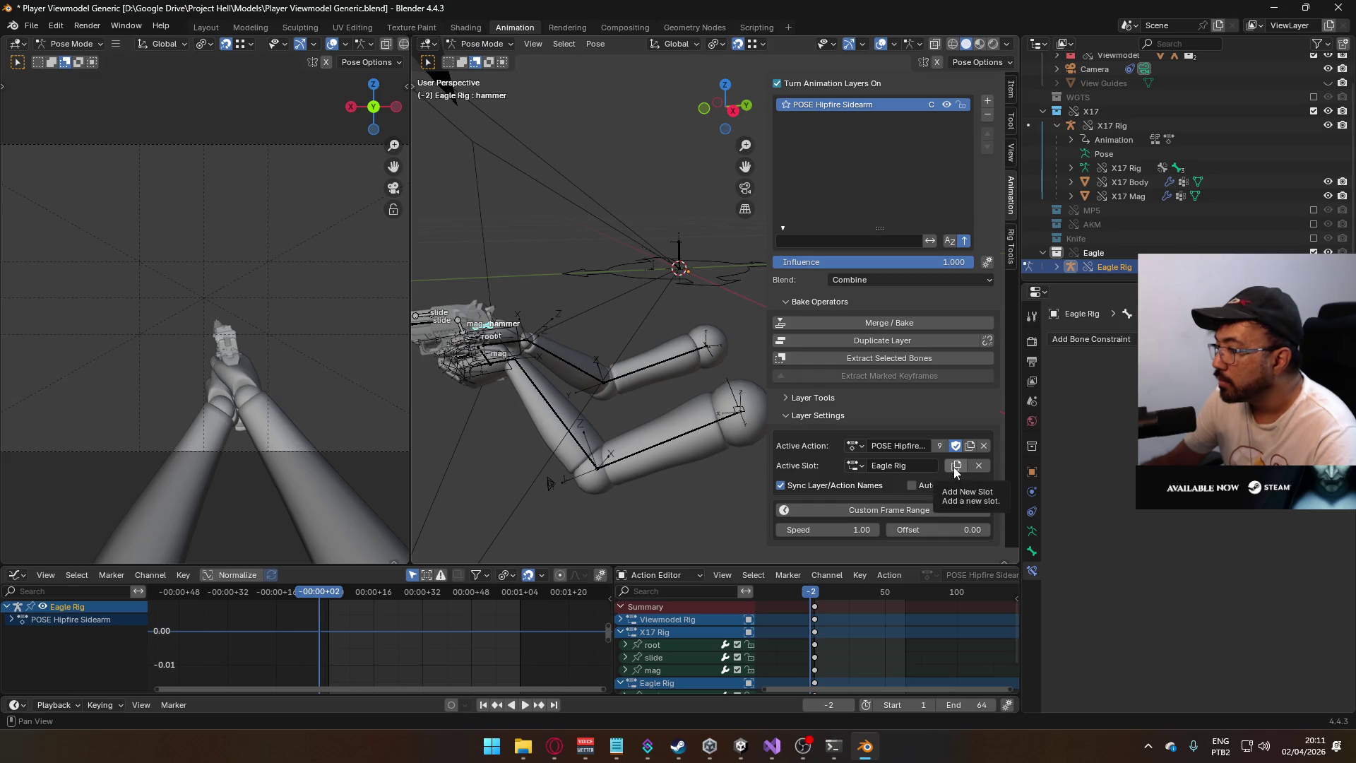
- Set the current frame to 2 and return Eagle Rig to Object Mode
drag(812, 593, 815, 594)
click(649, 523)
scroll(577, 330, up, 5)
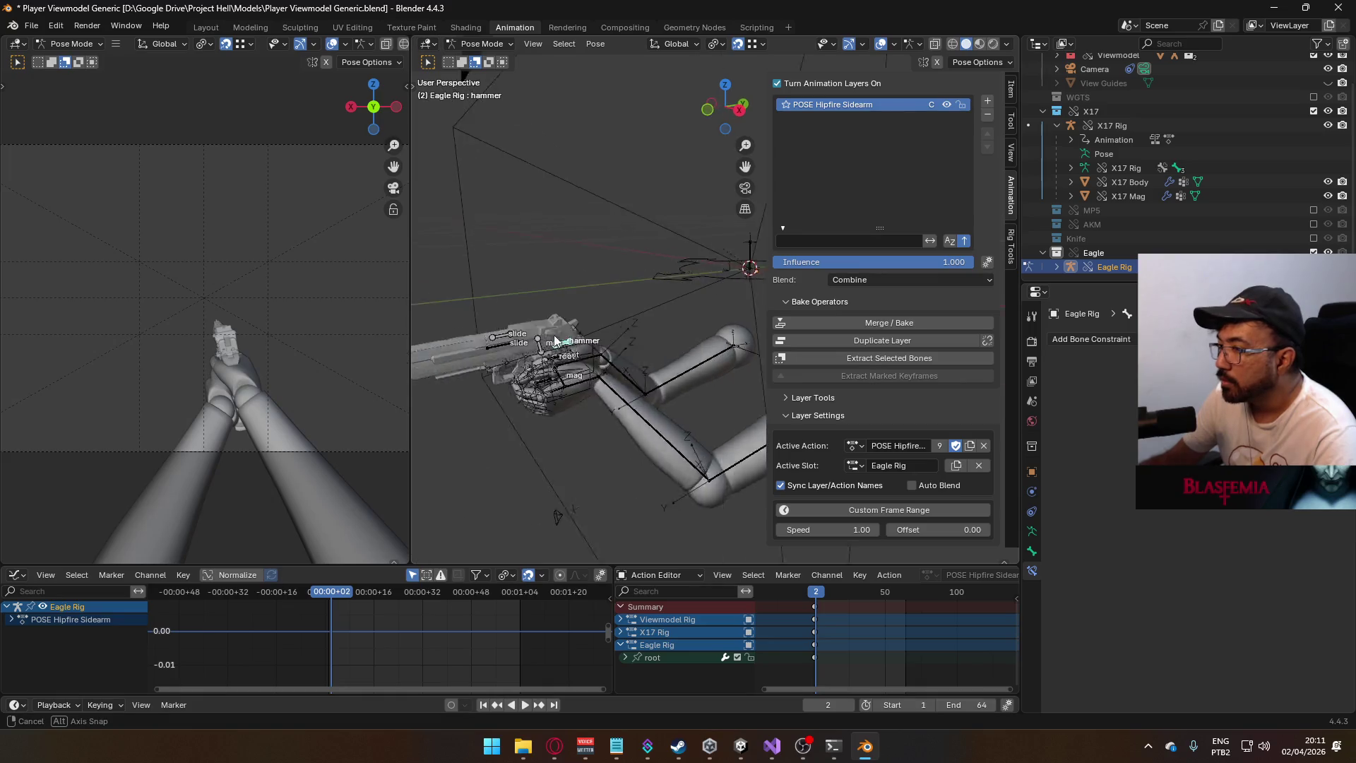
middle_drag(577, 331, 622, 398)
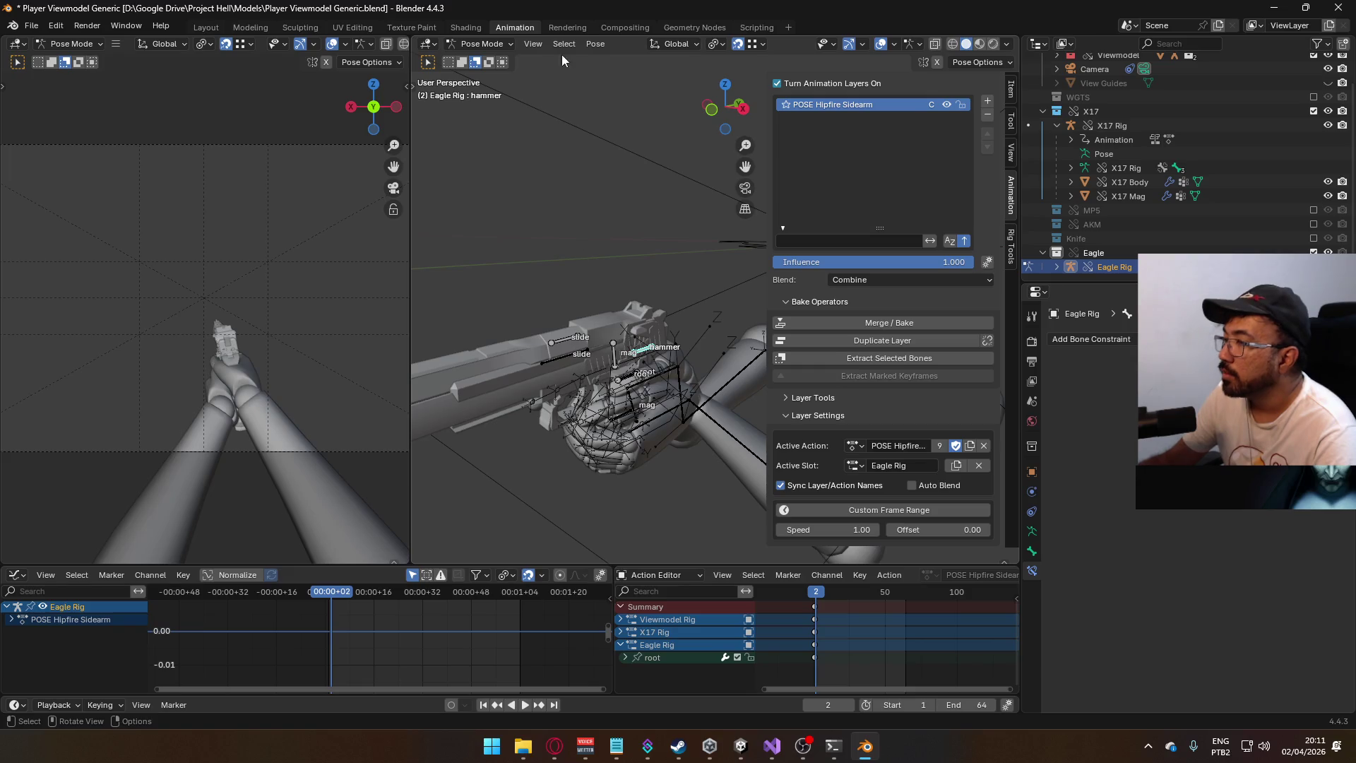
click(495, 44)
click(488, 54)
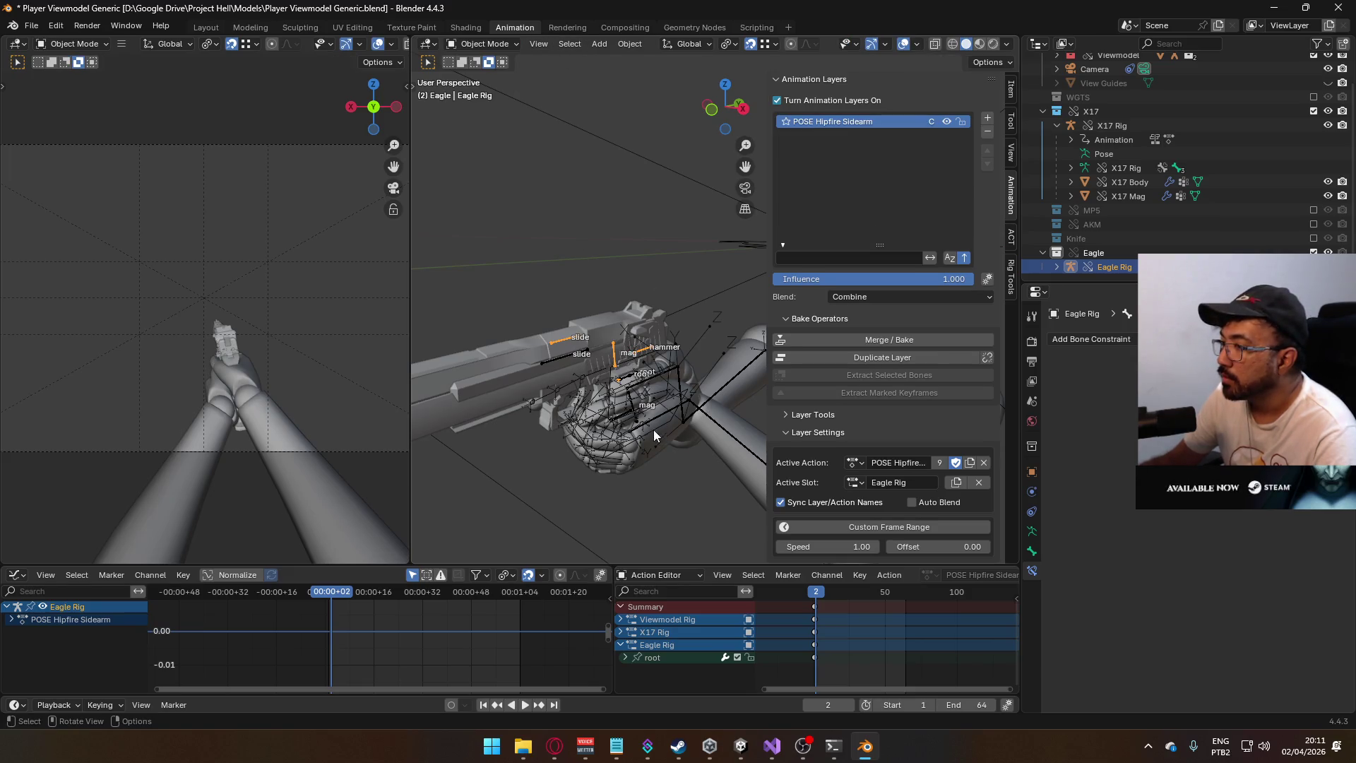
- On the Viewmodel Rig's HandIK.R bone, set the Child Of MP5 target to MP5 Rig
click(665, 362)
click(487, 44)
click(484, 89)
click(661, 400)
click(656, 358)
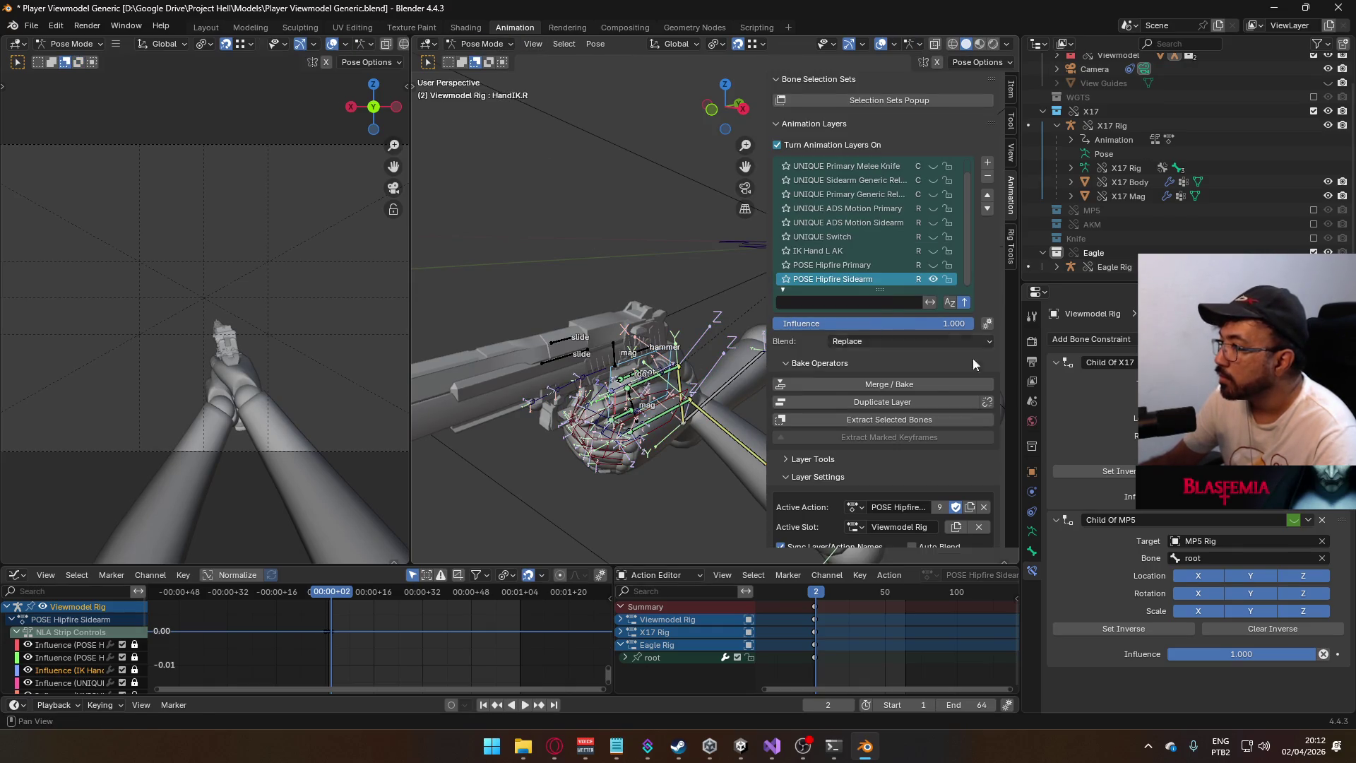
click(1246, 541)
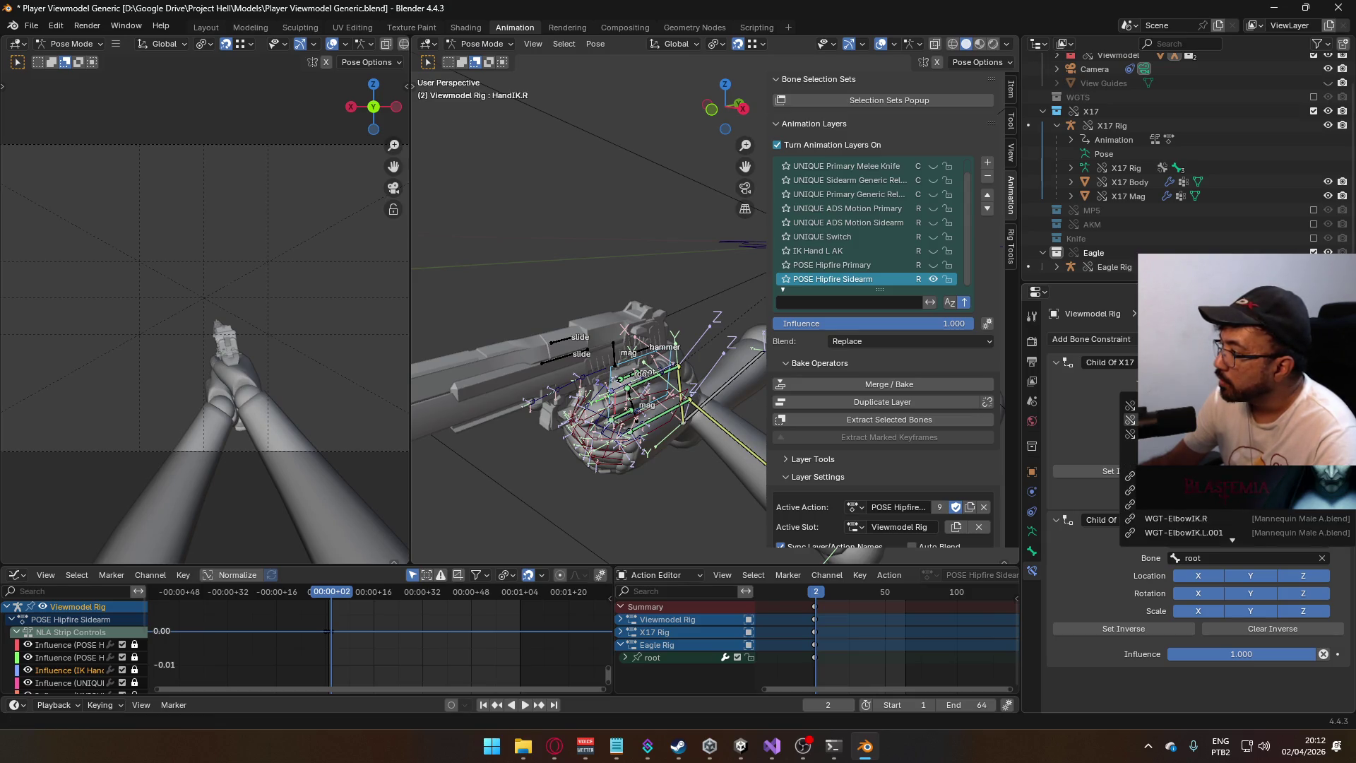
click(1187, 419)
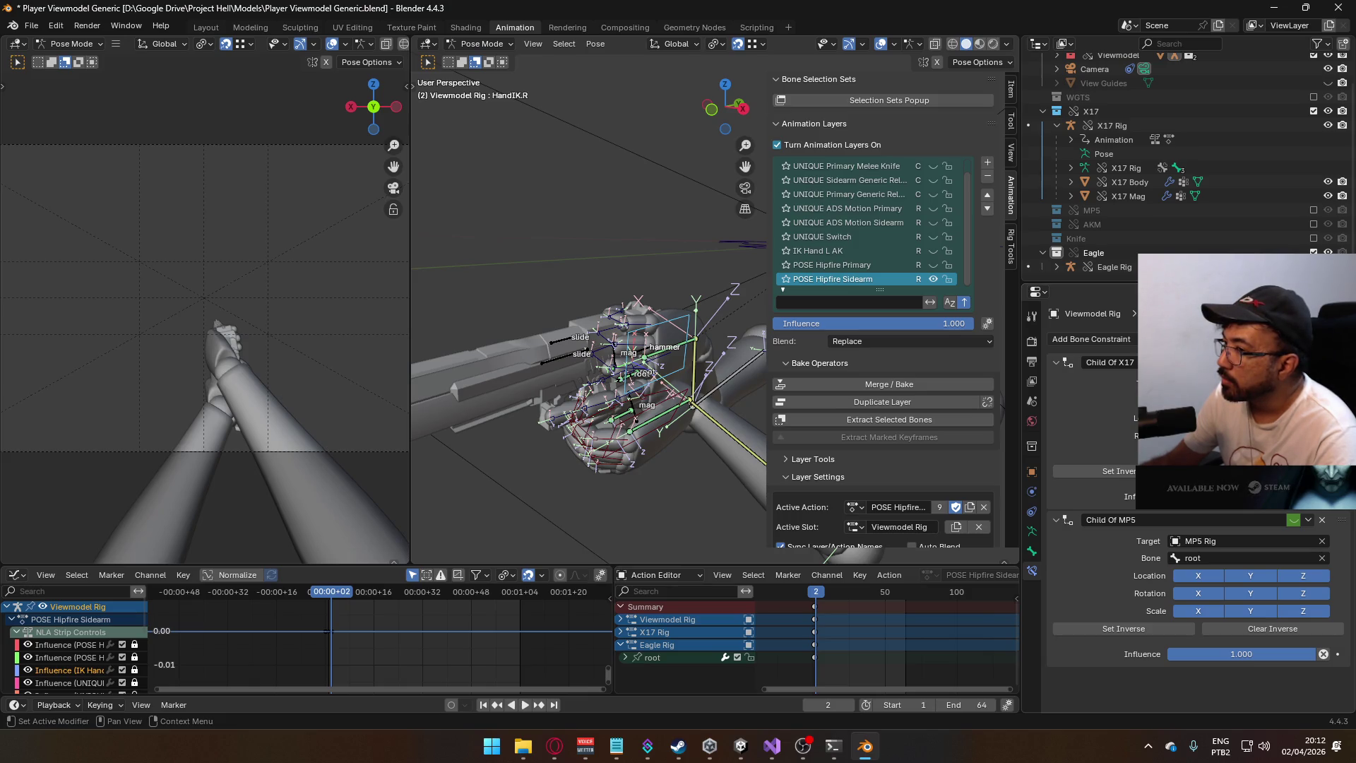
- Set Inverse on the Child Of X17 constraint and save the file
click(1150, 471)
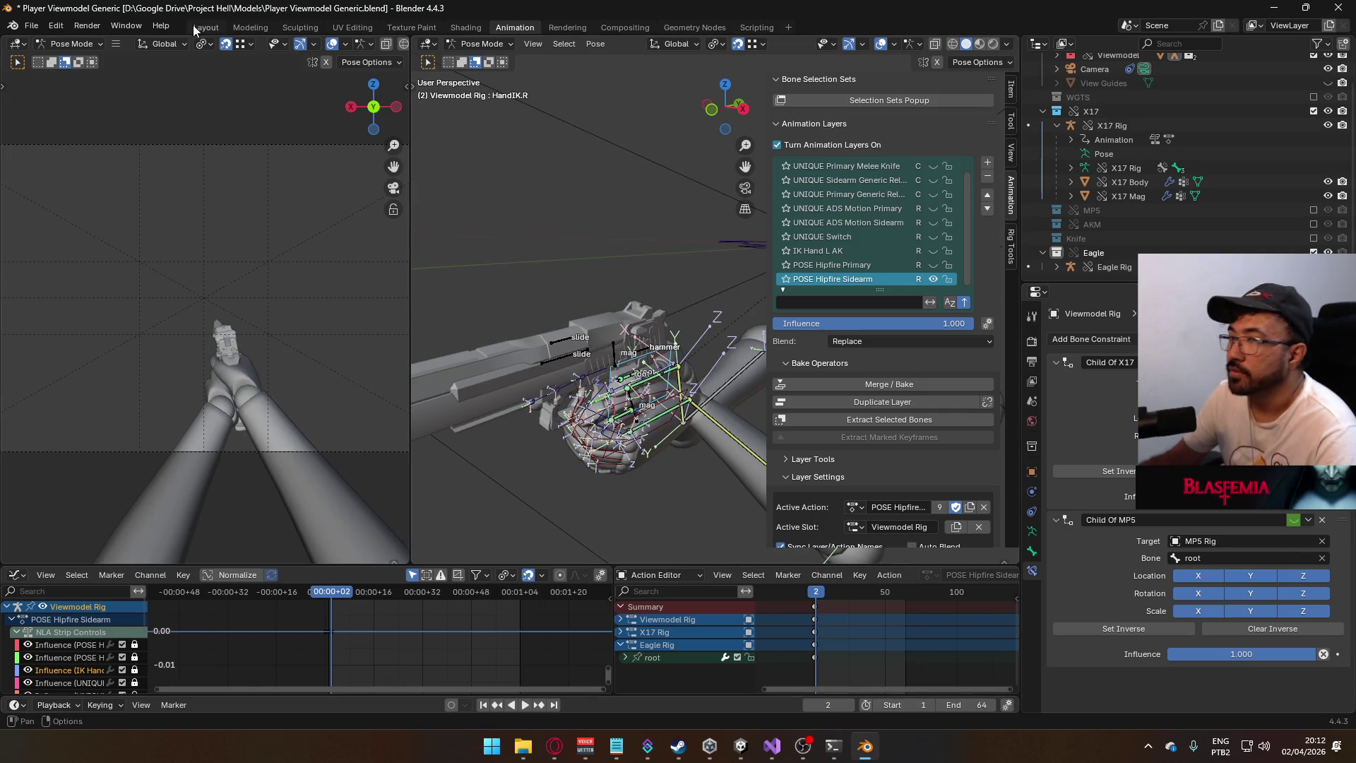
key(ctrl+s)
click(31, 26)
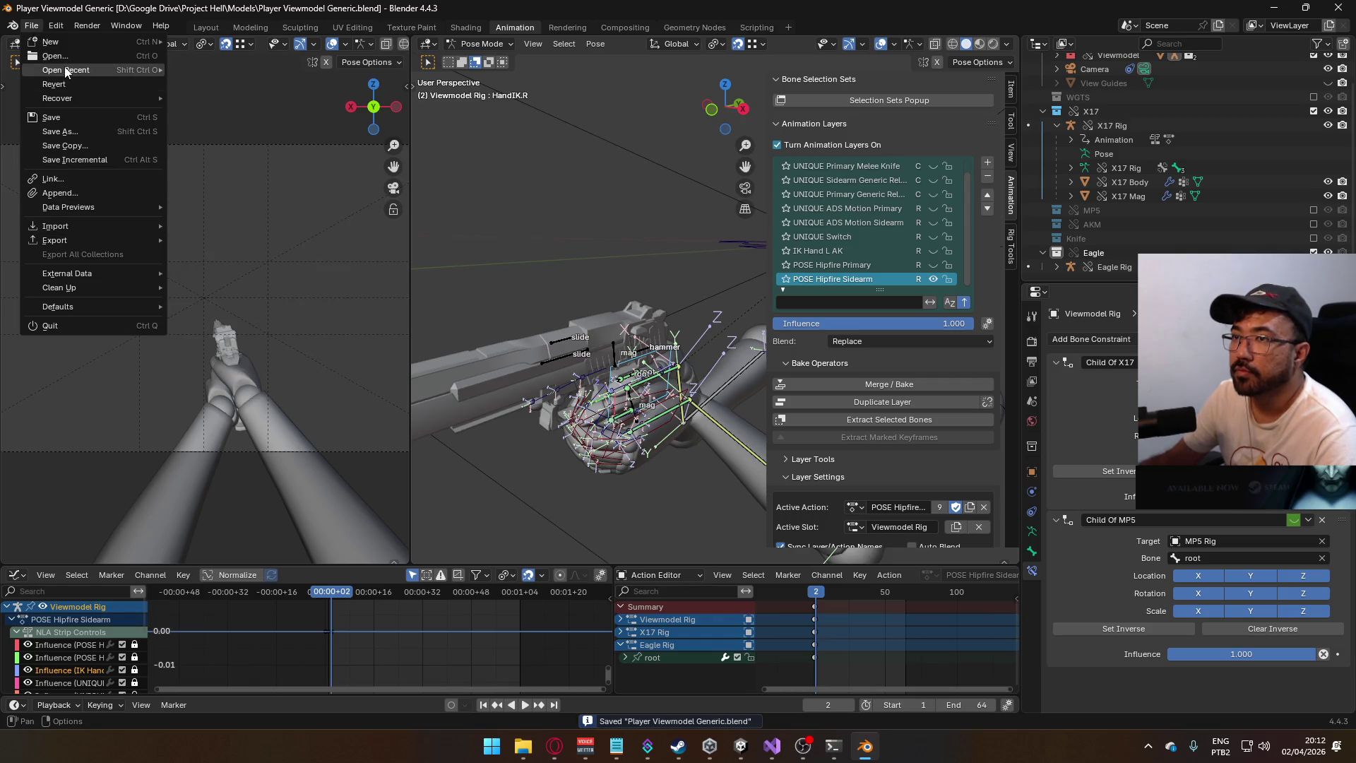
- Open Weapon Library.blend and select the X17 rig
mouse_move(84, 70)
click(243, 83)
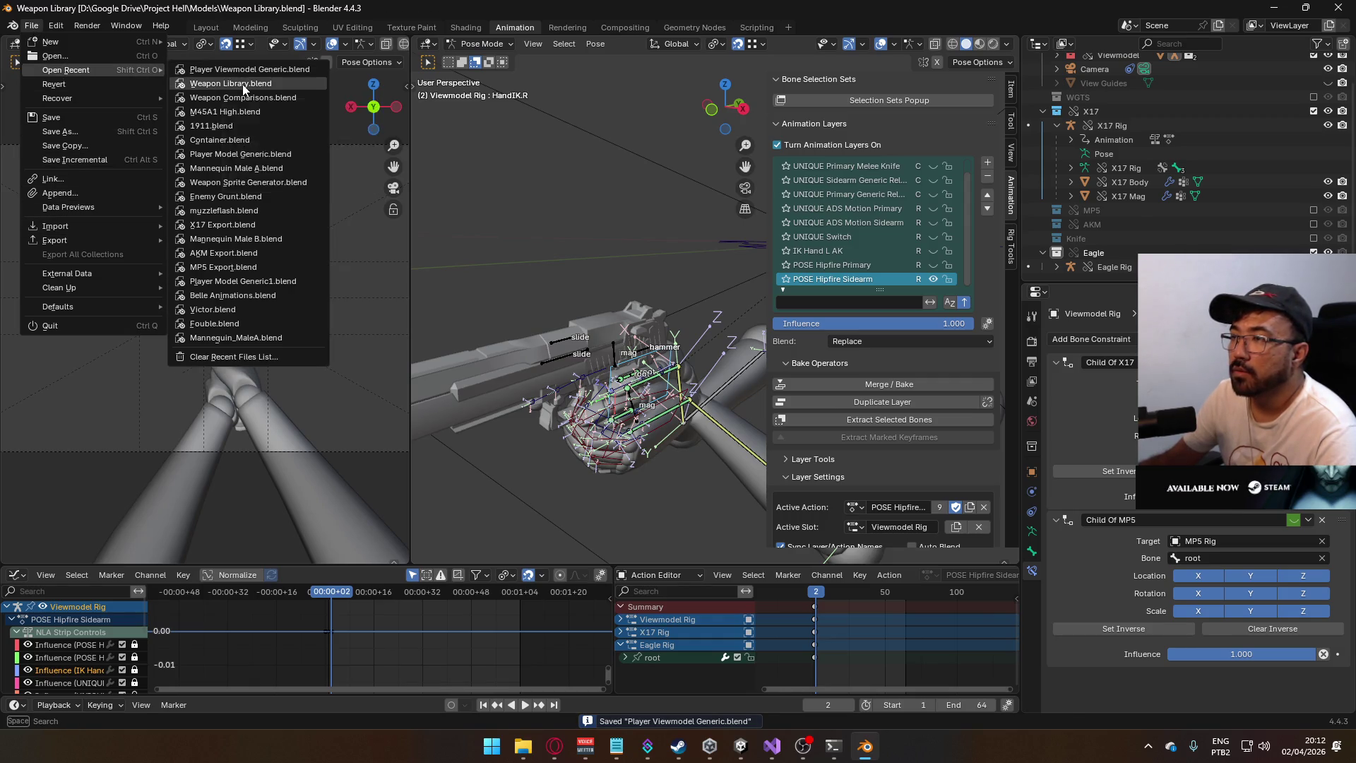
click(304, 393)
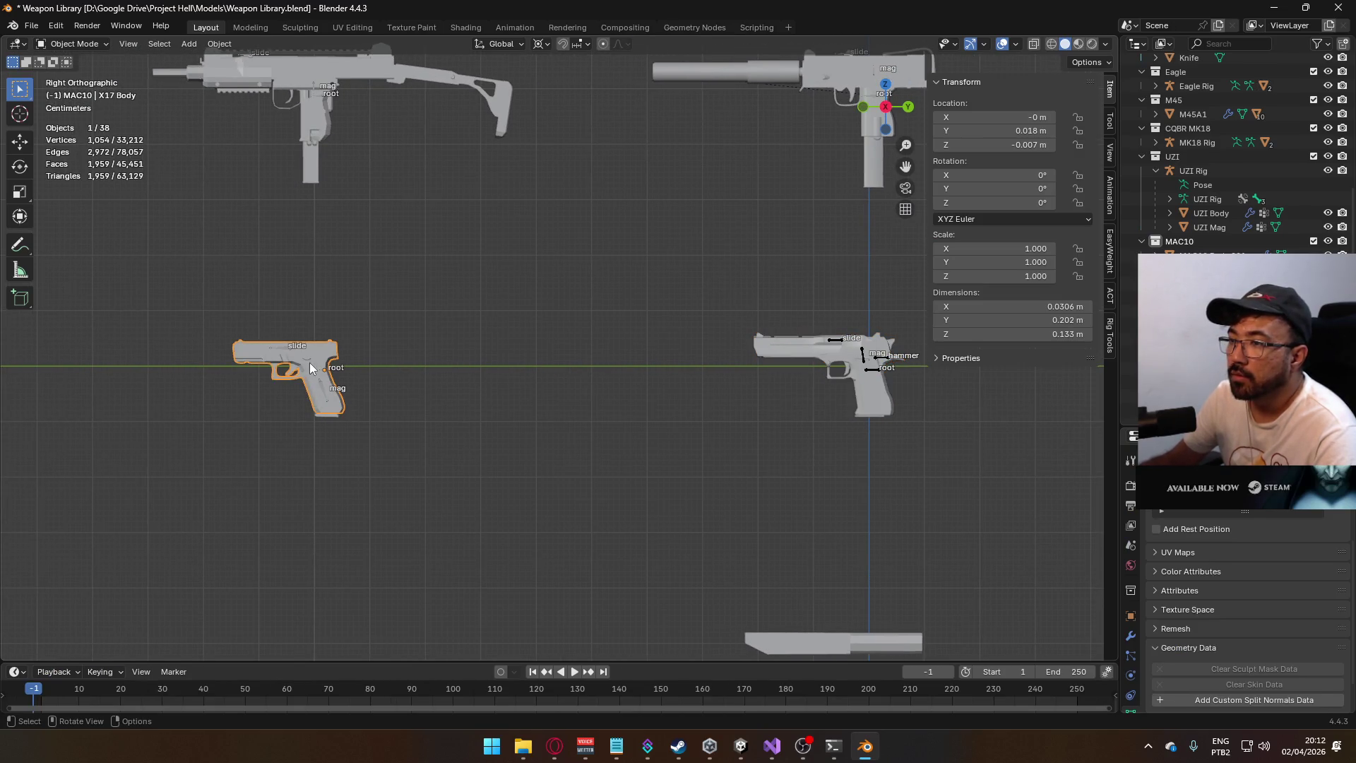
click(292, 353)
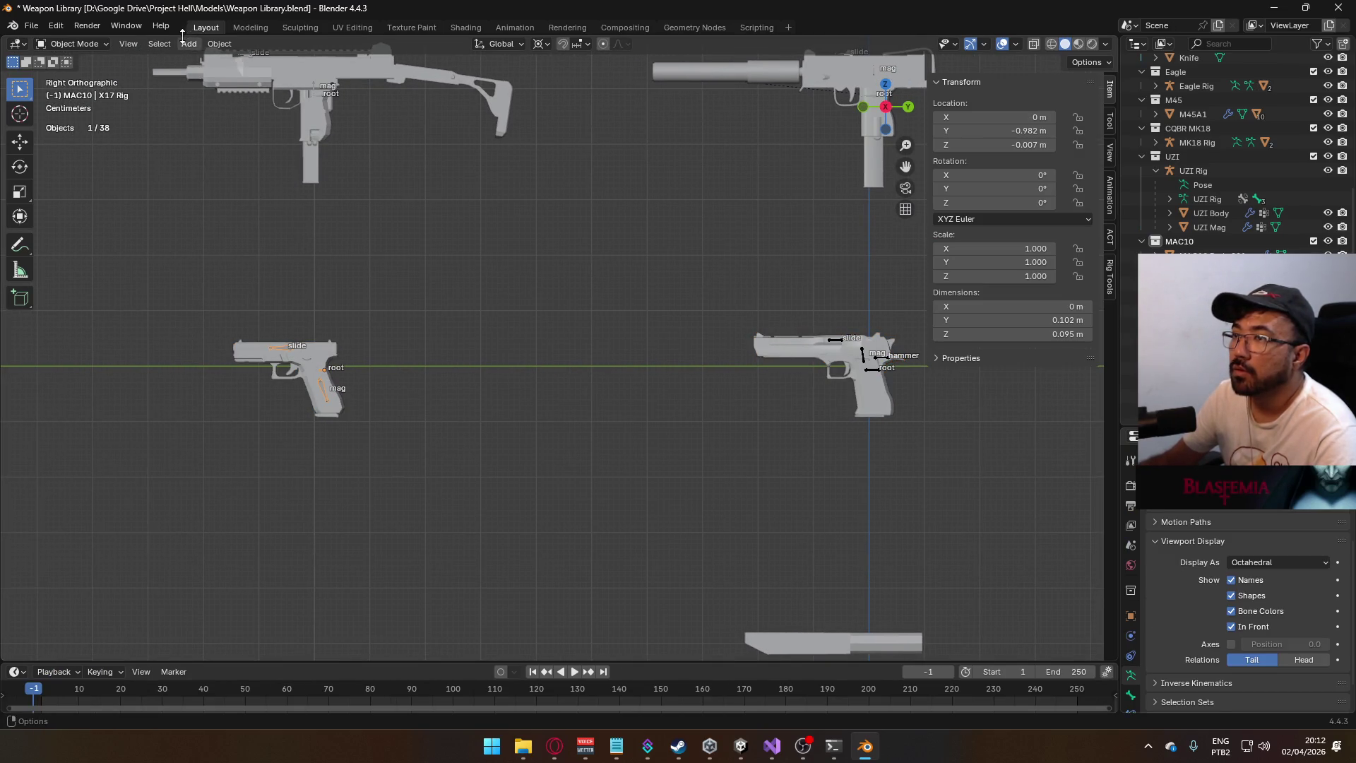
- Look over the X17 rig in Pose and Edit Mode, then return to Object Mode
click(96, 44)
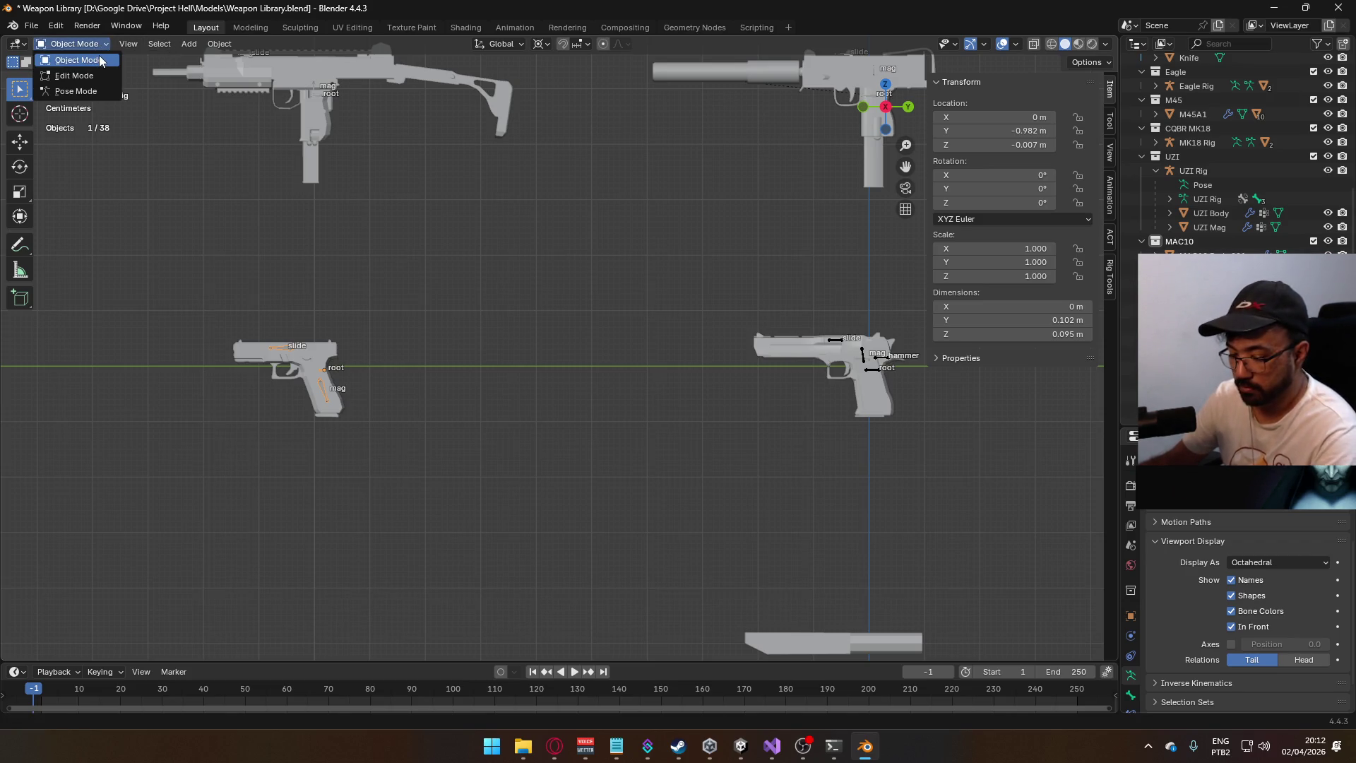
click(97, 92)
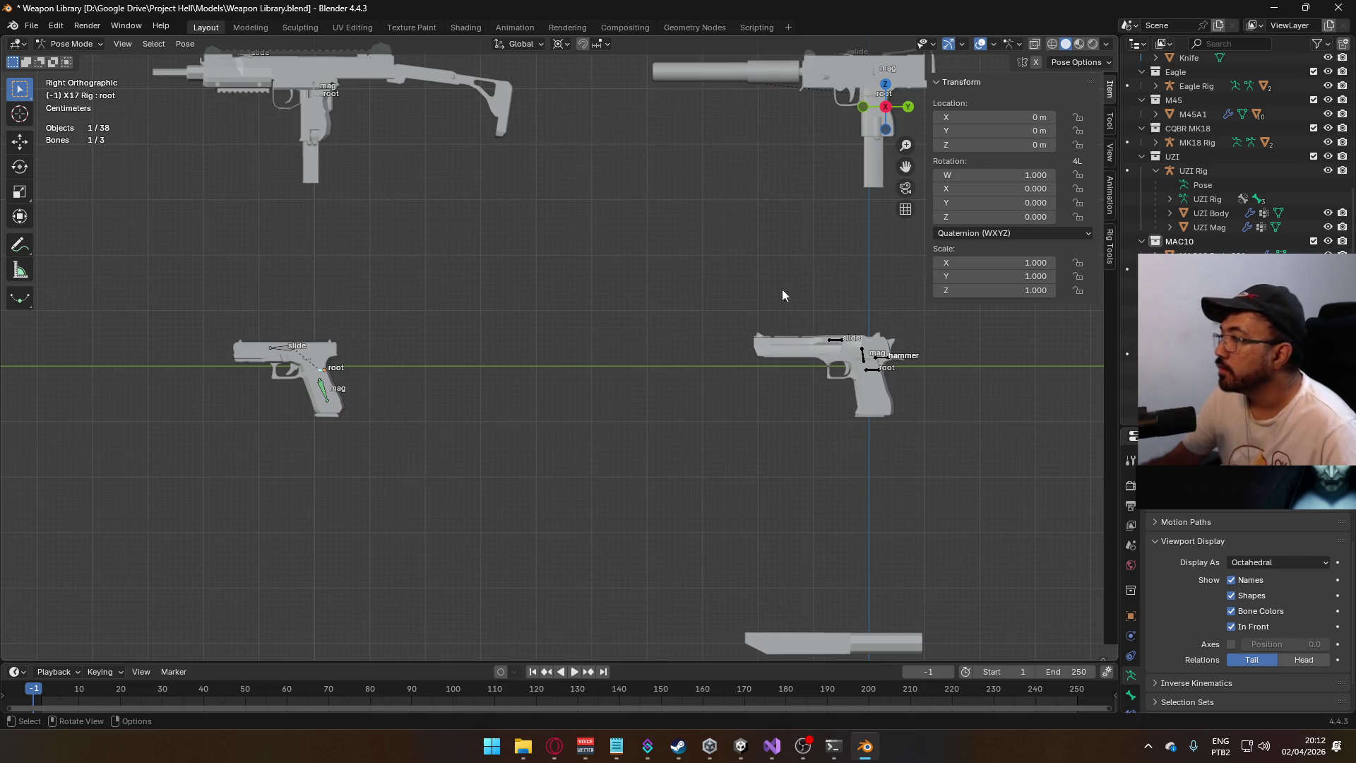
click(1108, 209)
click(1109, 90)
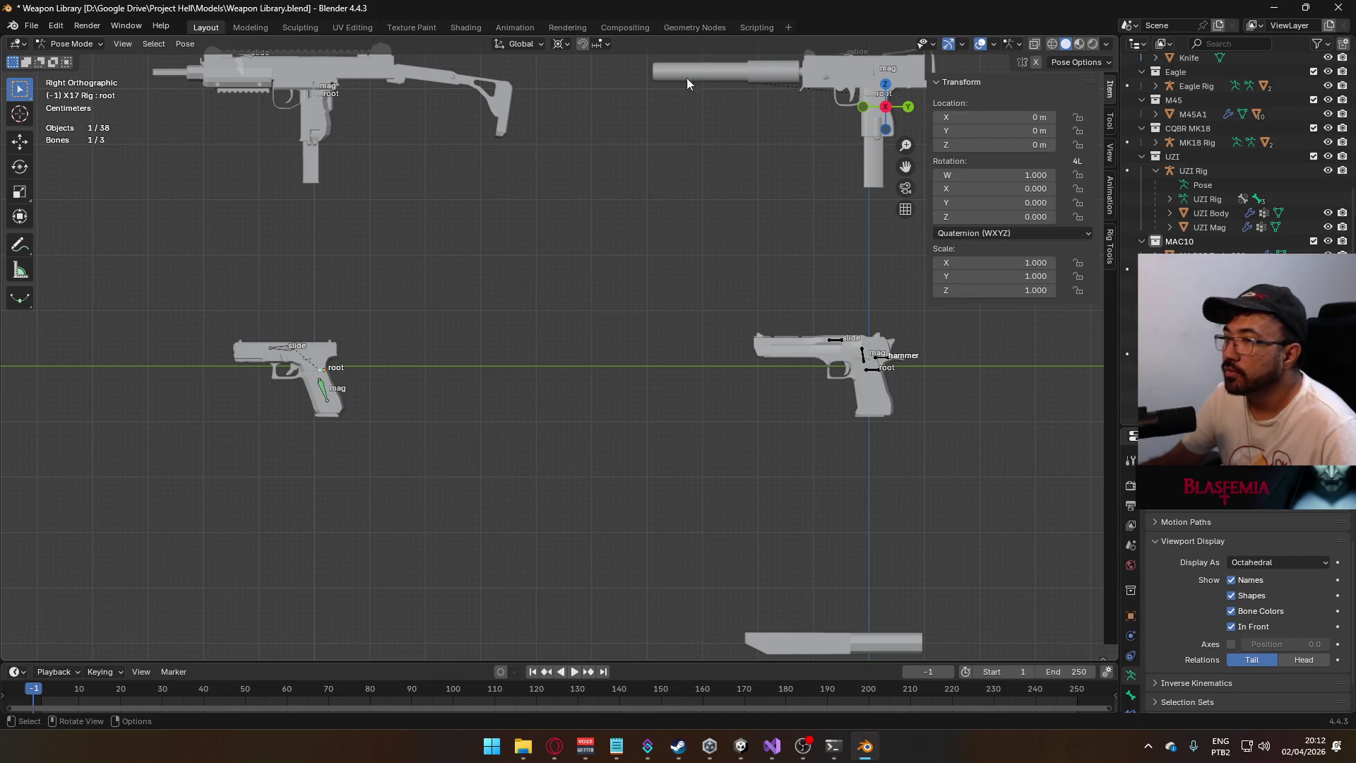
click(70, 44)
click(75, 76)
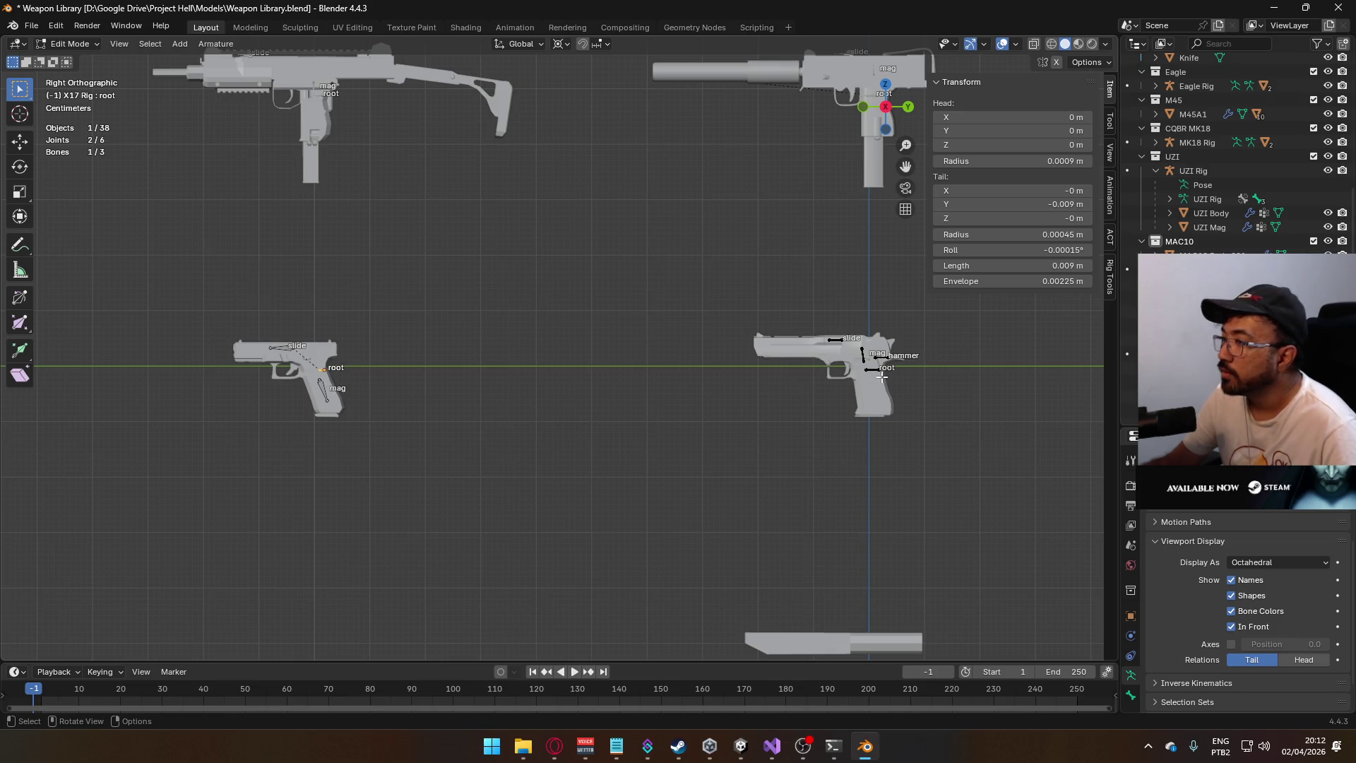
click(71, 44)
click(71, 60)
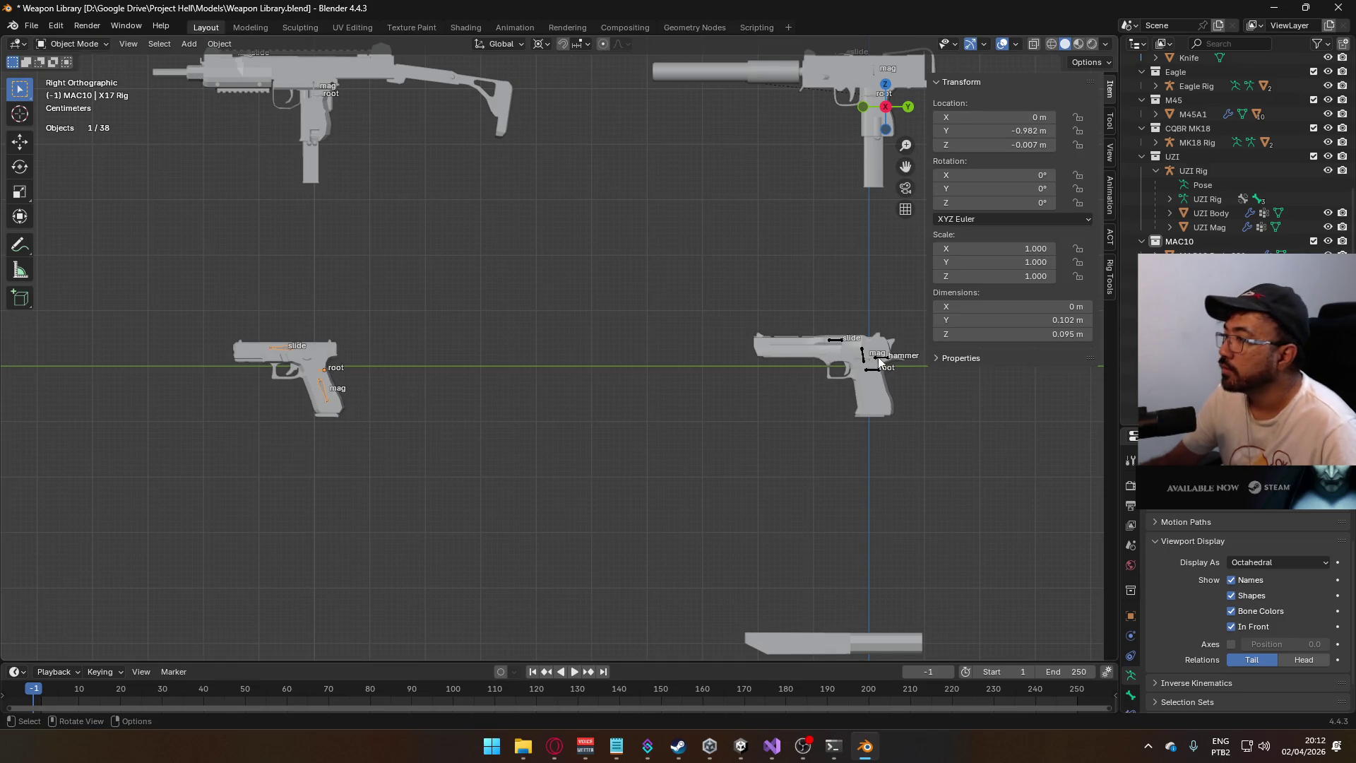
- In Edit Mode on the Eagle rig, set the root bone's roll to 0
click(827, 343)
click(71, 44)
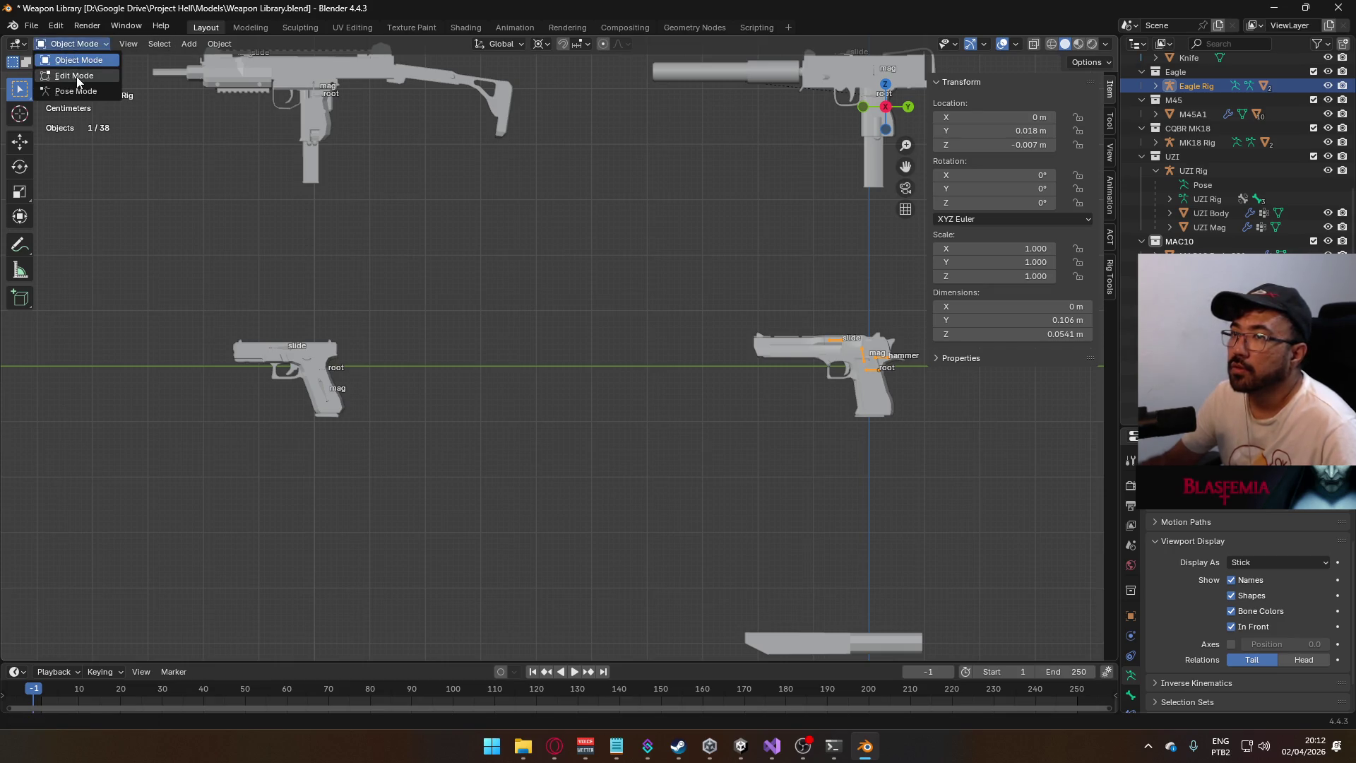
click(75, 76)
click(871, 374)
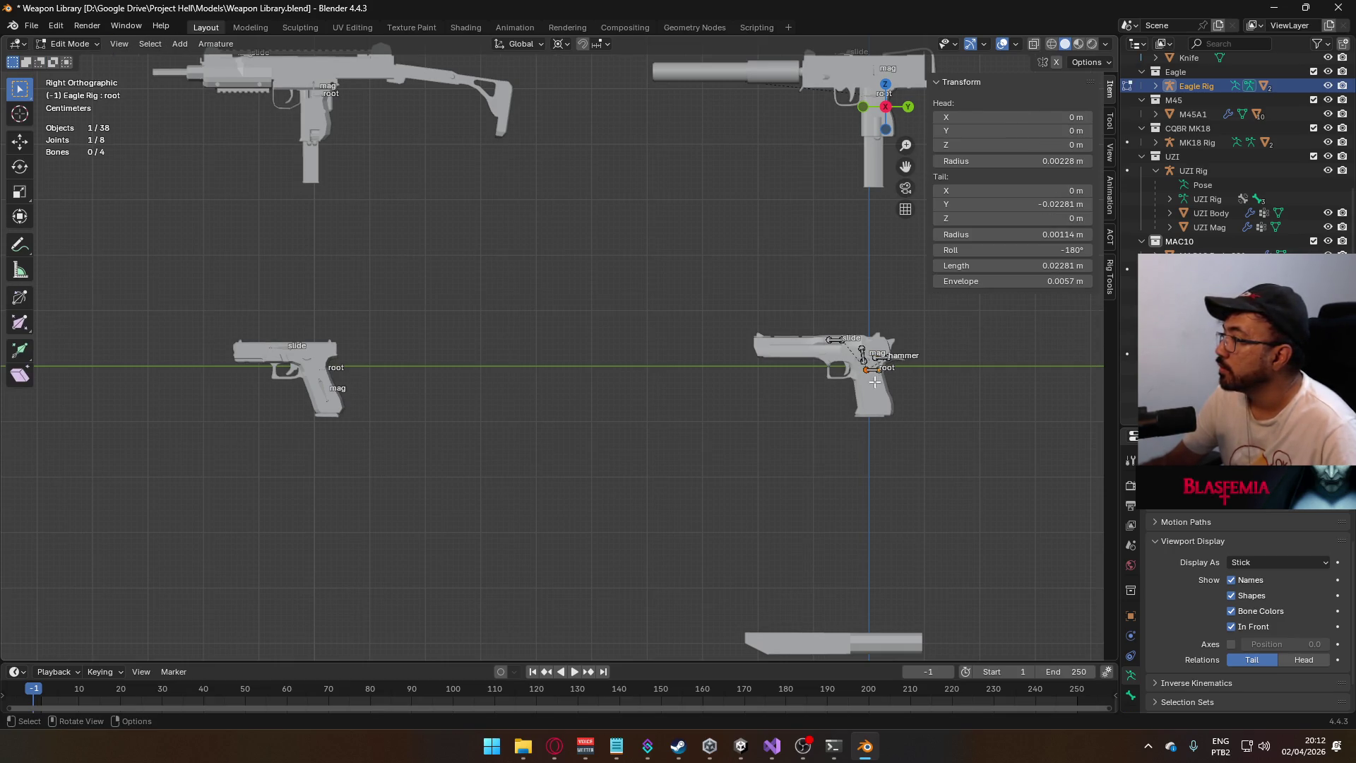
scroll(874, 363, up, 3)
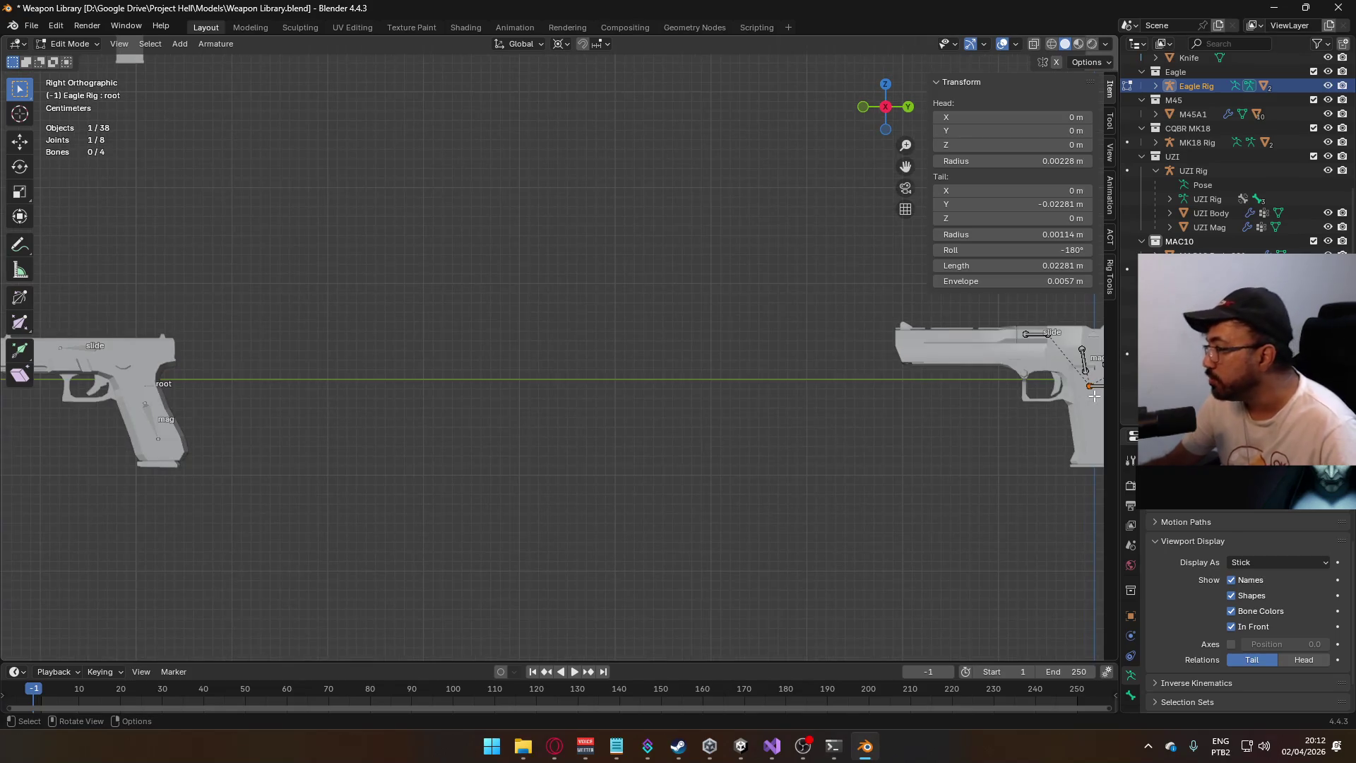
click(1066, 251)
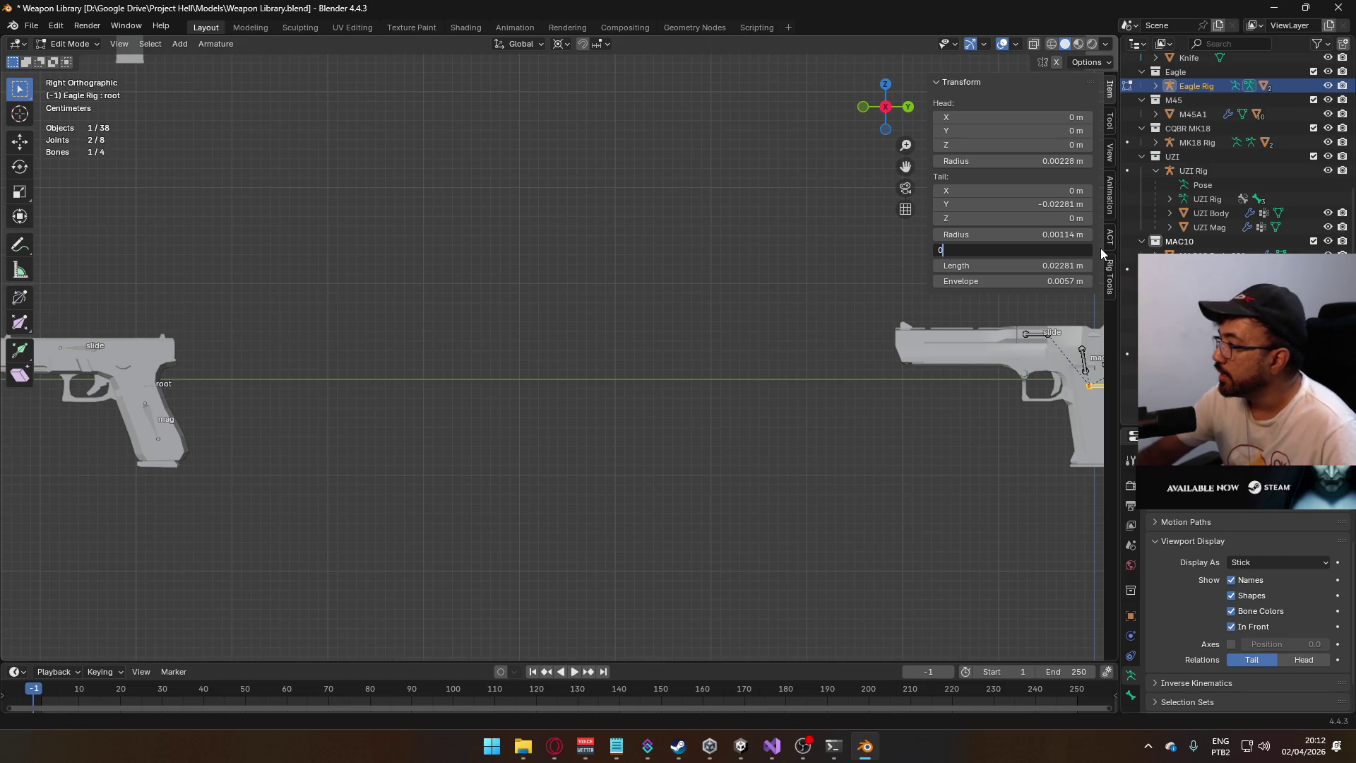
key(Return)
- Check the slide bone and reset the mag bone's roll to 0°
click(1033, 336)
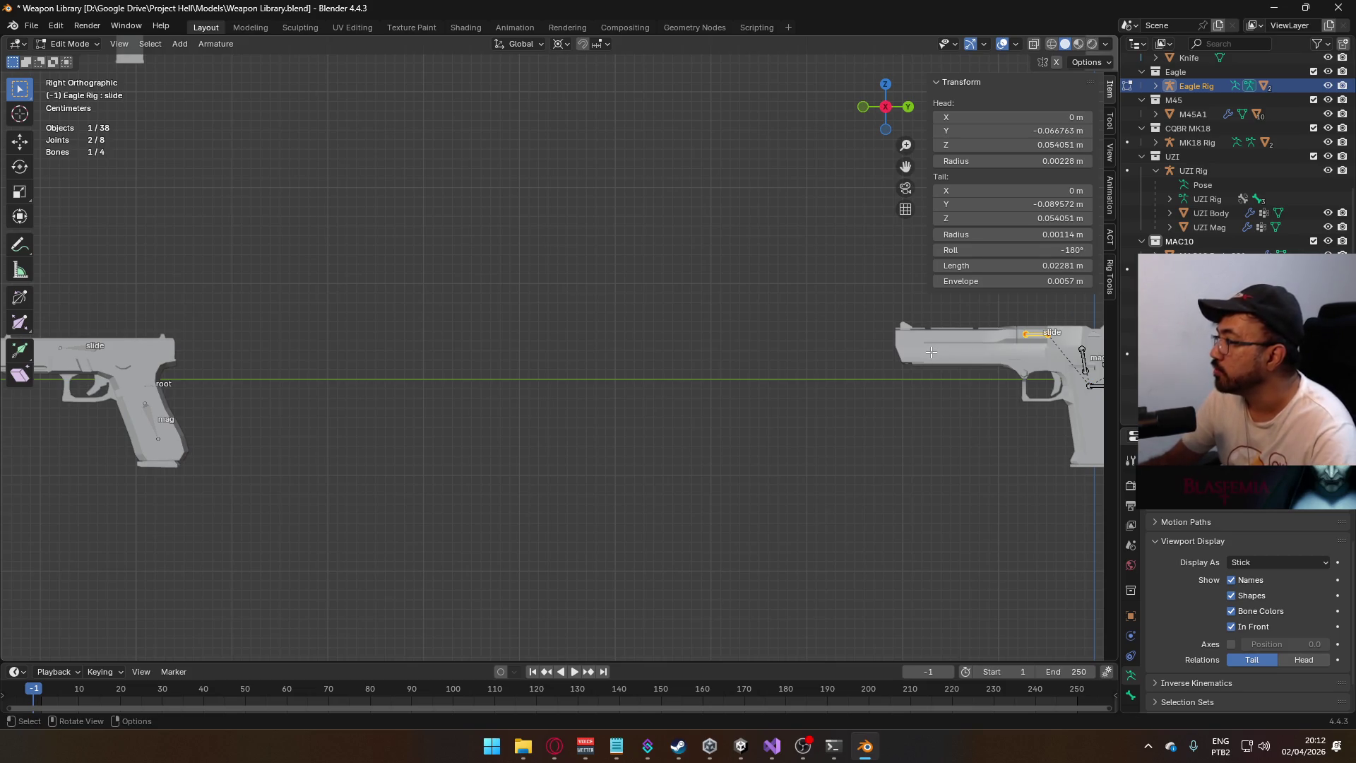
shift+middle_drag(928, 349, 688, 353)
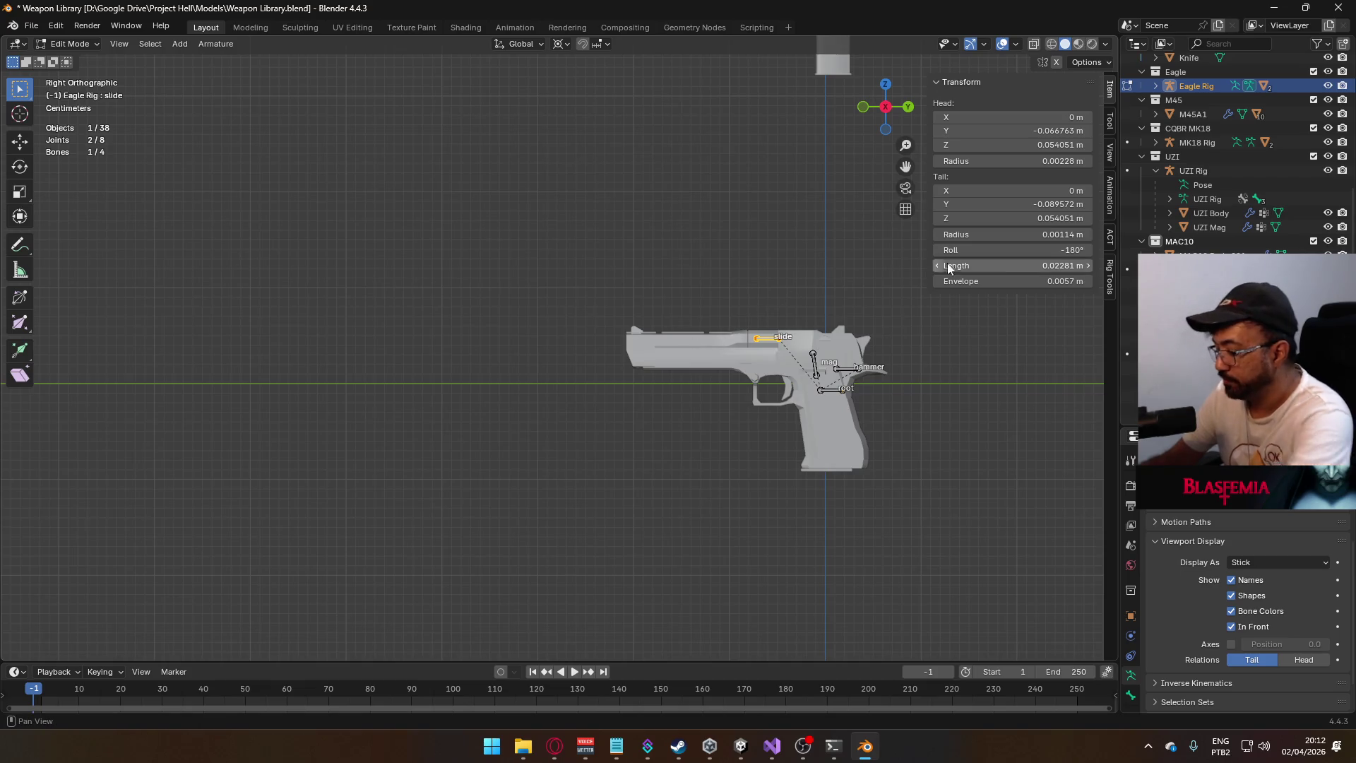
click(814, 353)
click(814, 361)
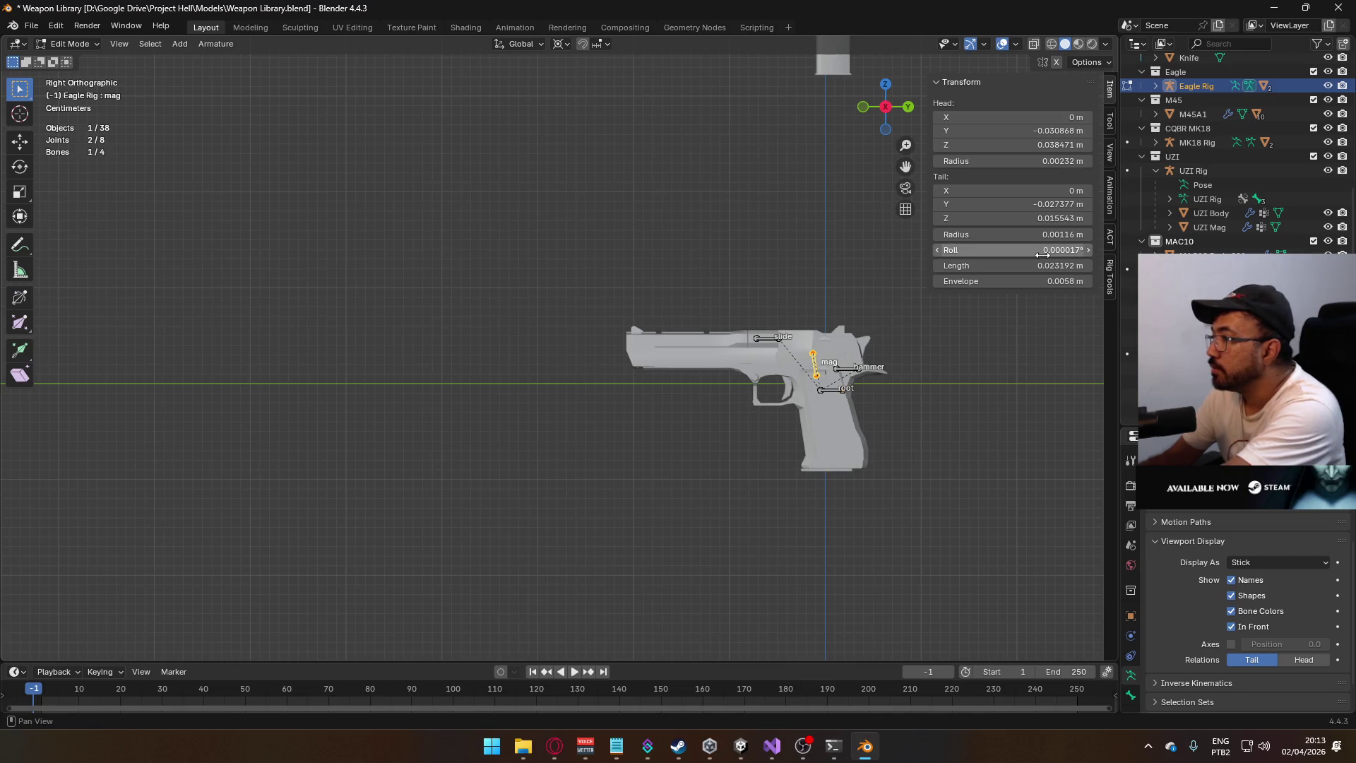
key(BackSpace)
- Check the hammer bone's roll and save Weapon Library.blend
click(845, 368)
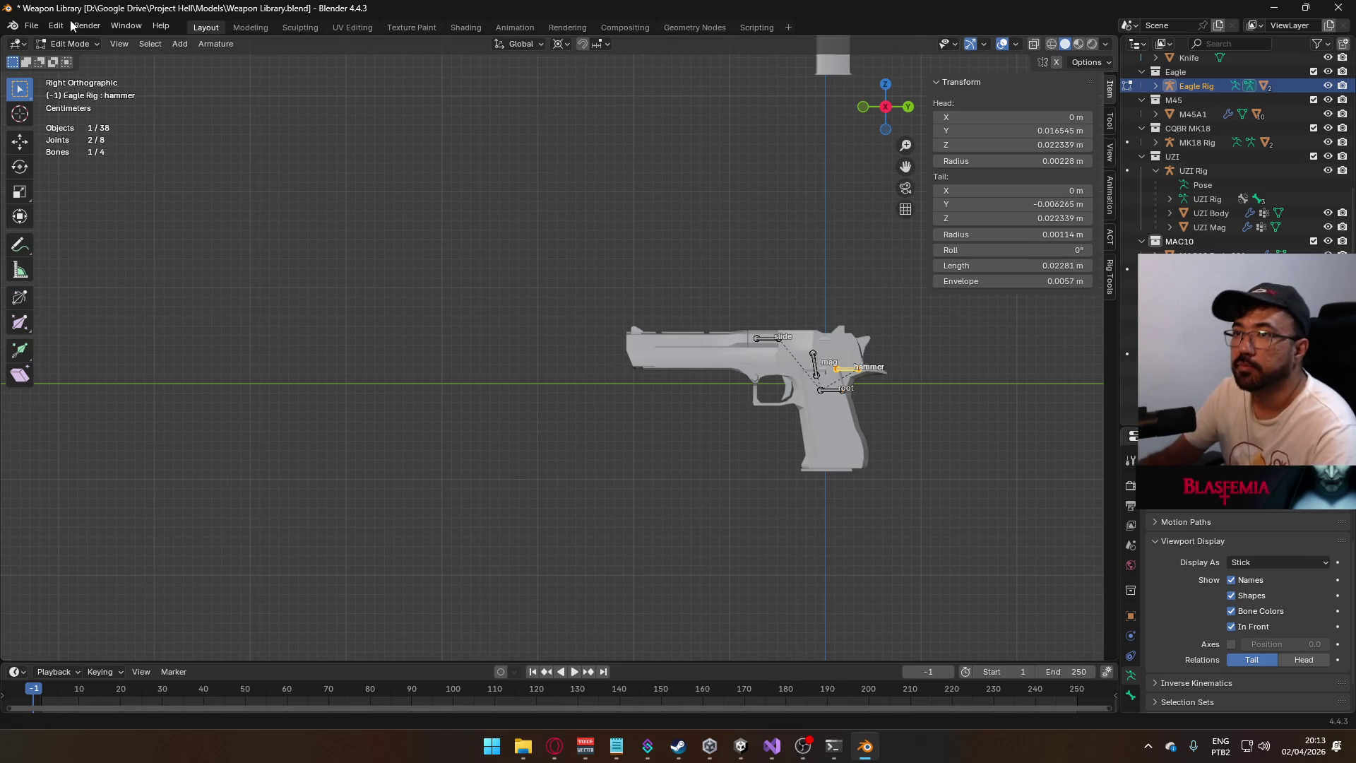
key(ctrl+s)
click(42, 28)
- Reopen Player Viewmodel Generic.blend and set HandIK.R's Child Of MP5 target to MP5 Rig
mouse_move(88, 70)
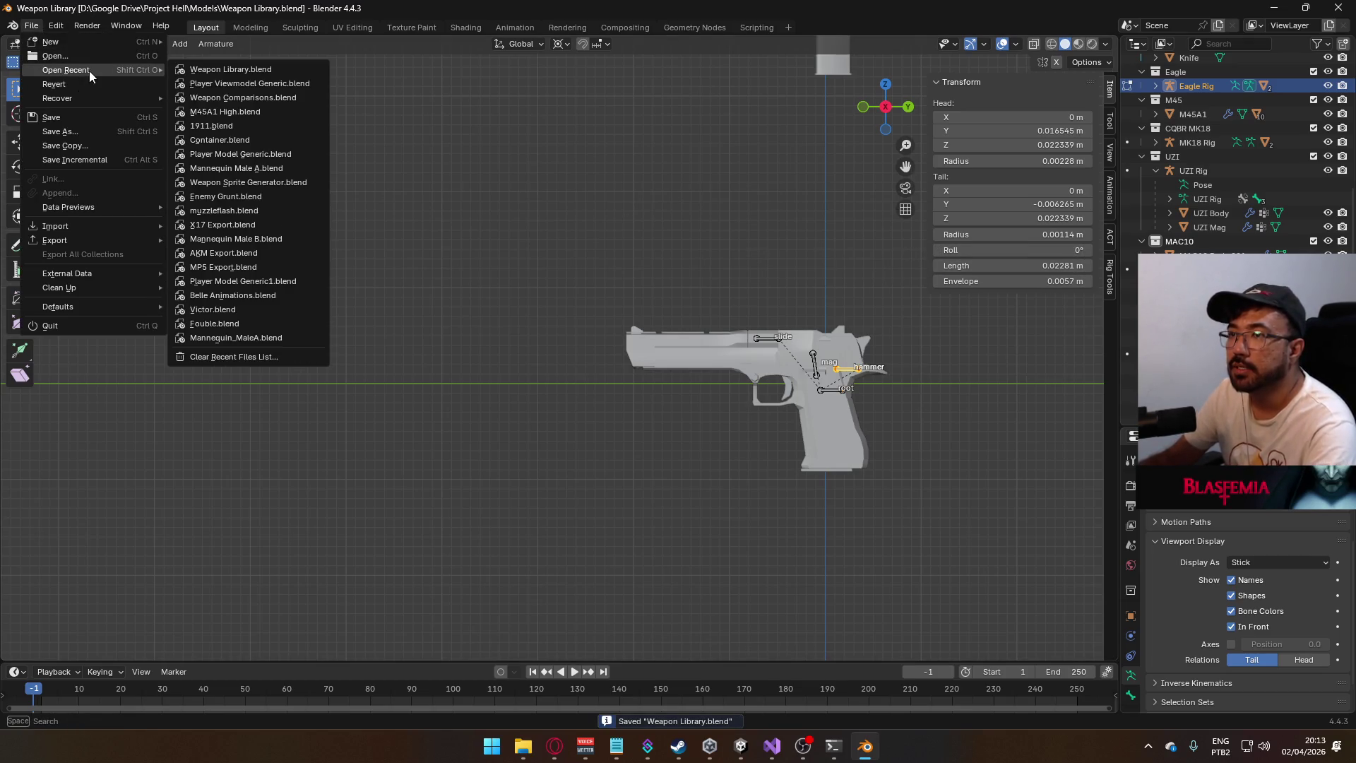
click(227, 84)
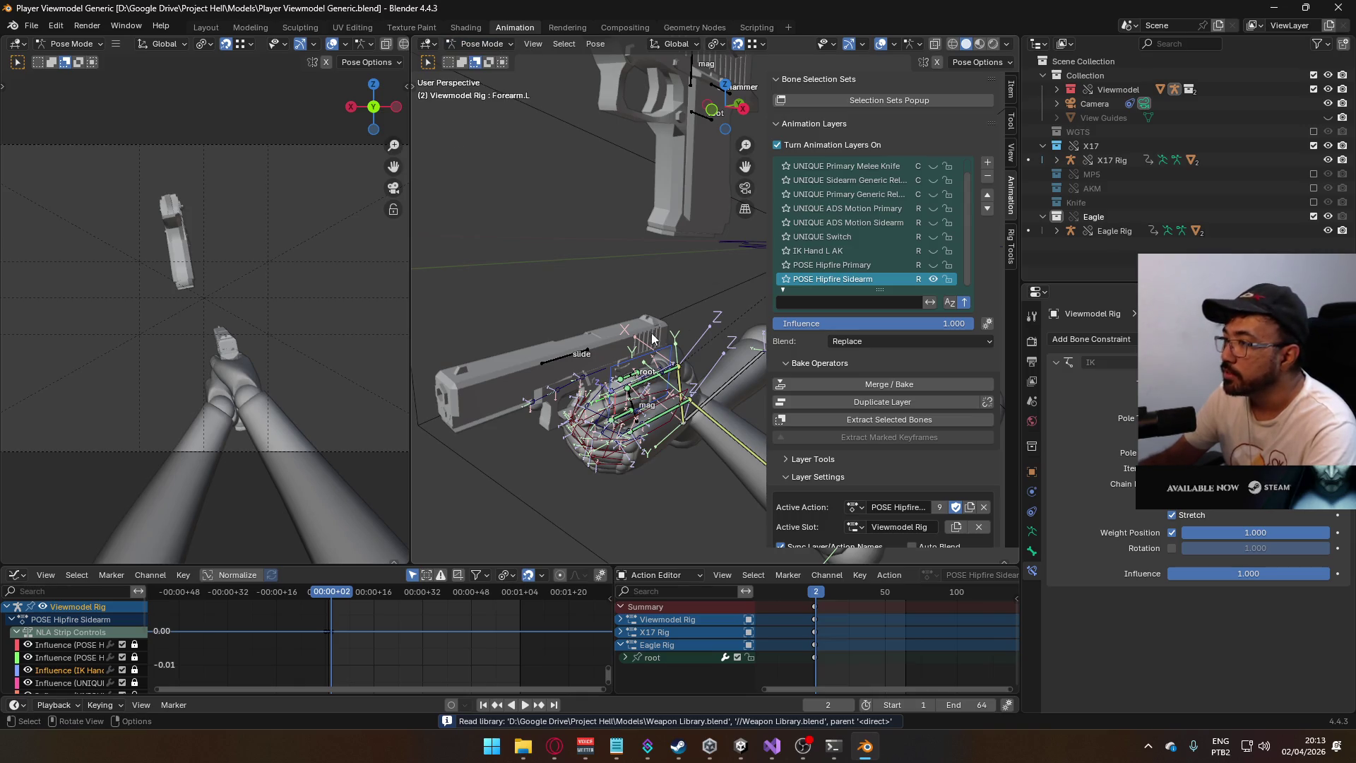
click(652, 362)
click(1243, 541)
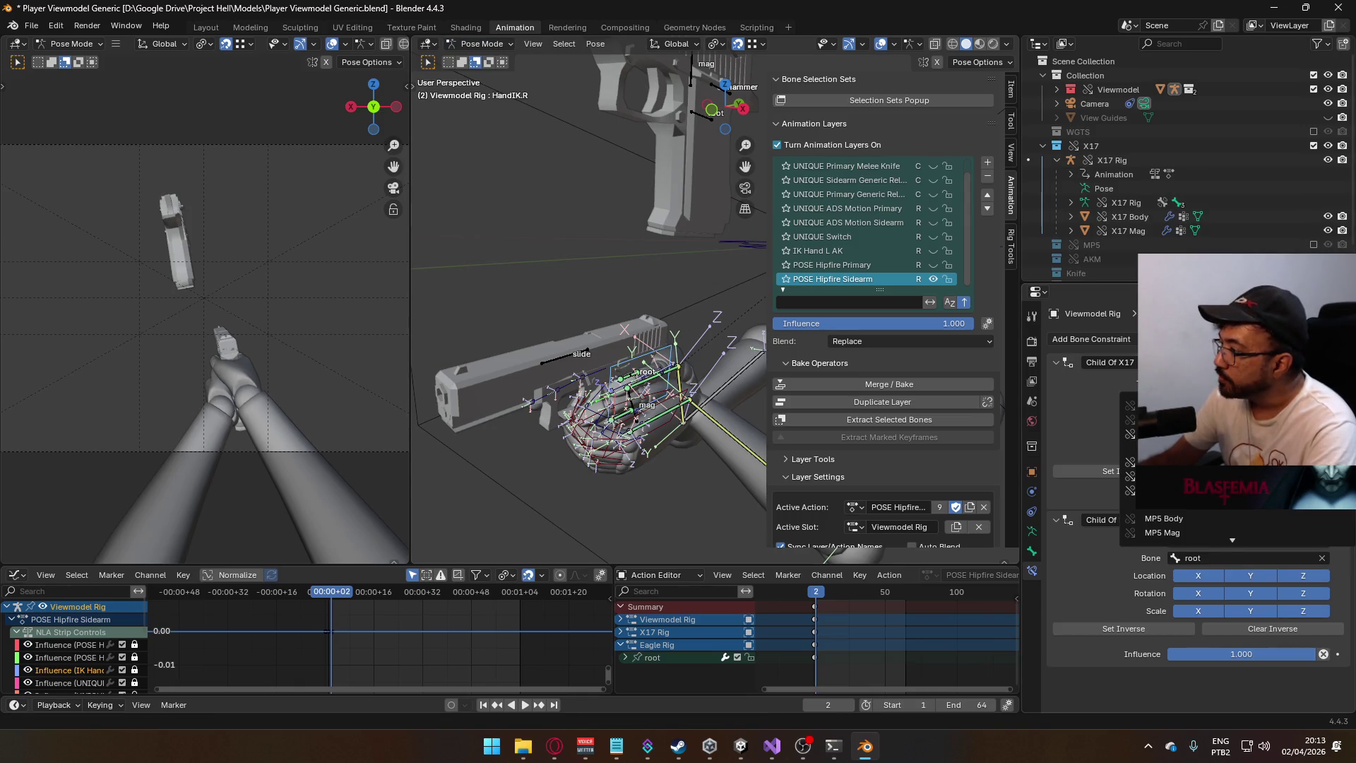
click(1172, 490)
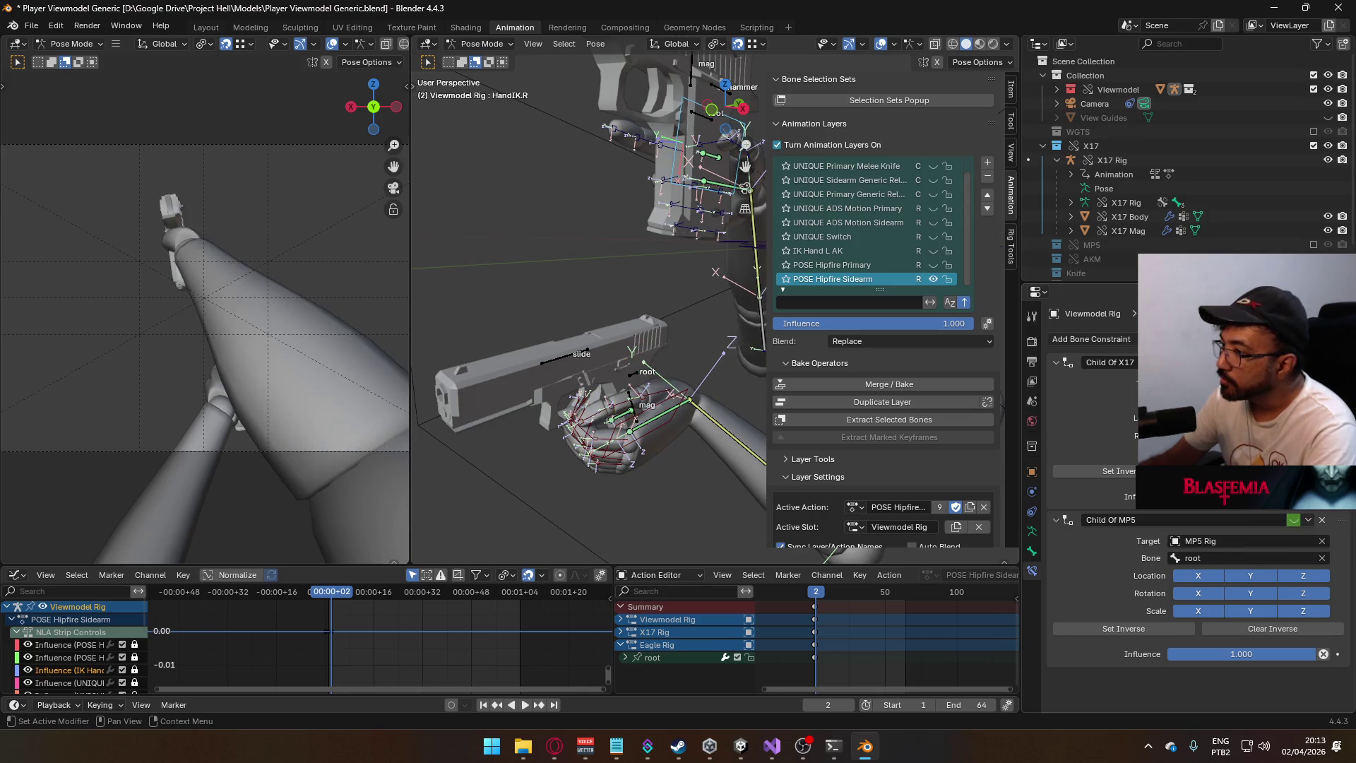
- Return to Object Mode and select the Eagle Rig
mouse_move(648, 281)
middle_down()
mouse_move(593, 286)
mouse_move(648, 283)
mouse_move(655, 298)
mouse_move(603, 299)
mouse_move(636, 303)
mouse_move(586, 231)
middle_up()
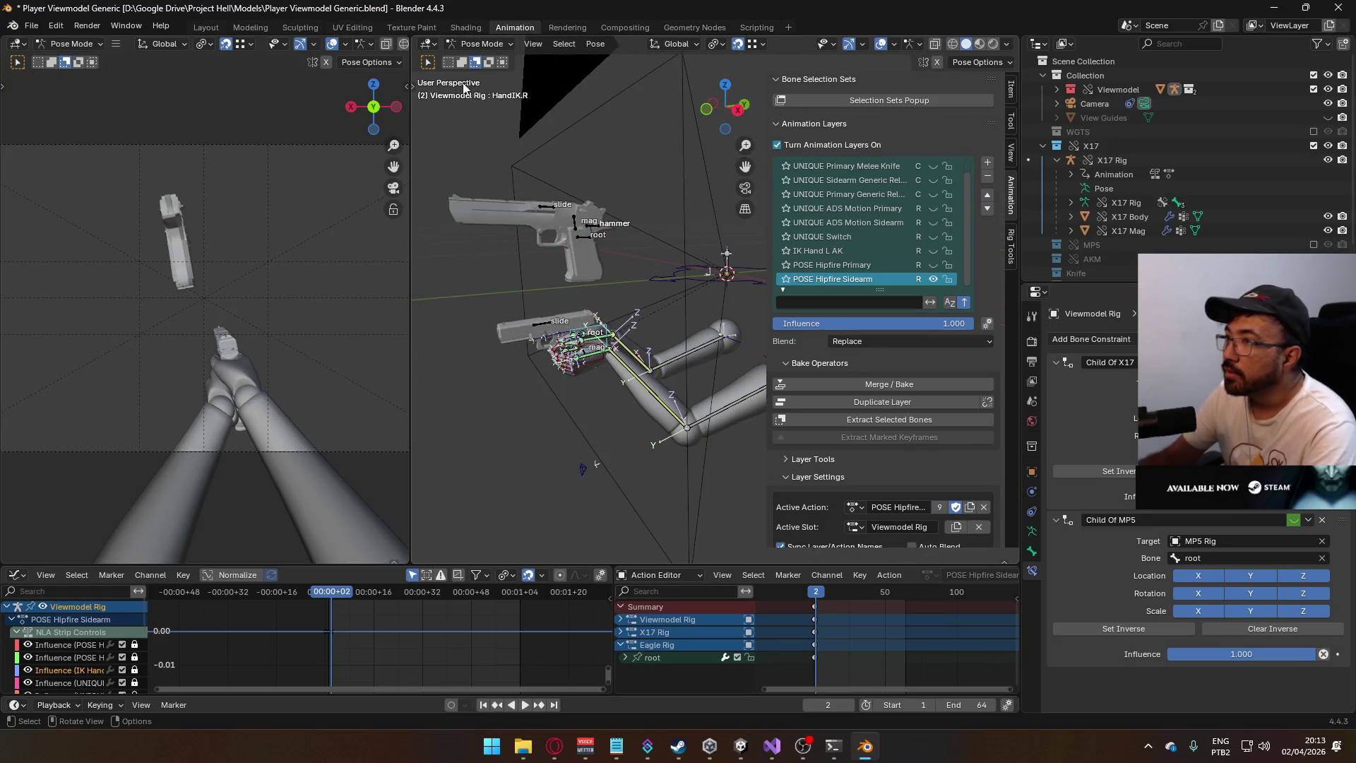
click(476, 46)
click(481, 62)
click(544, 212)
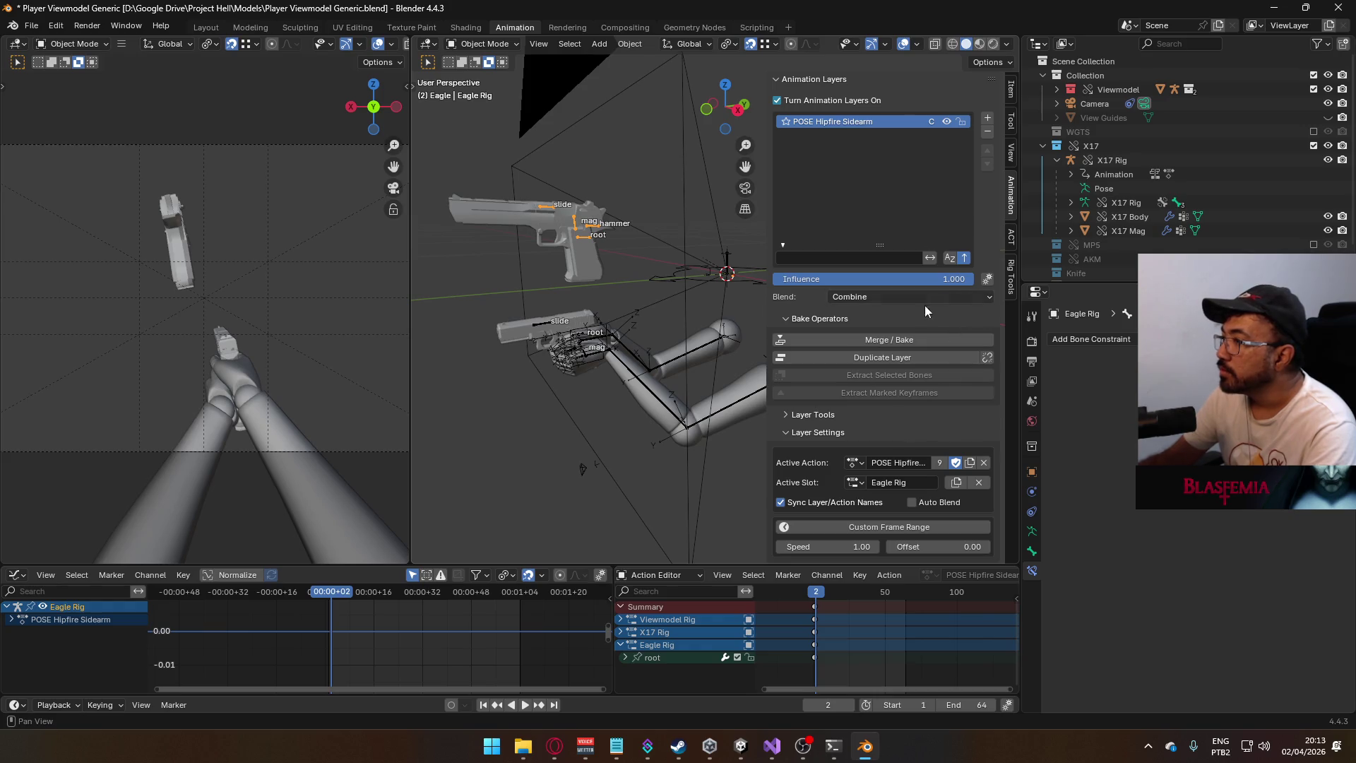
- Set the layer blending to Replace and briefly check the X17 rig in Pose Mode
click(905, 298)
click(887, 313)
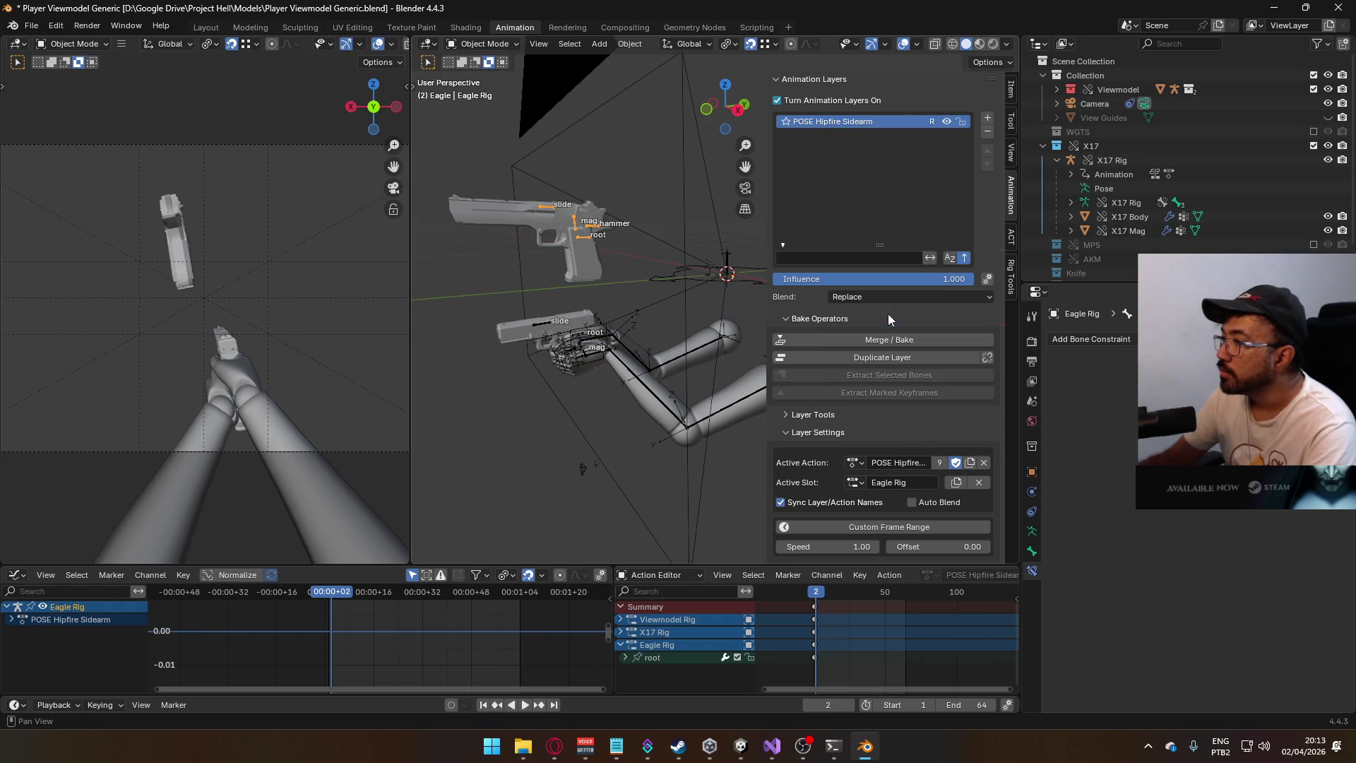
mouse_move(552, 241)
middle_down()
mouse_move(611, 237)
mouse_move(606, 283)
middle_up()
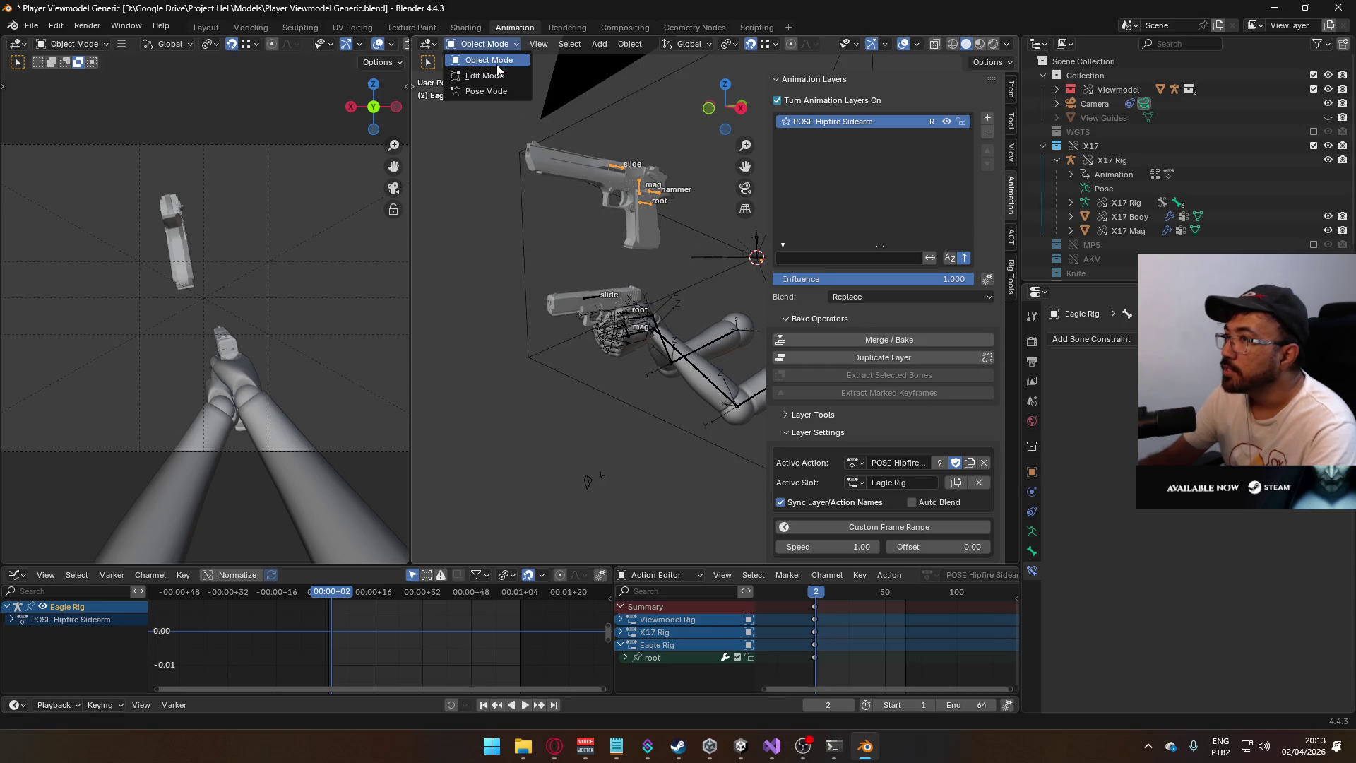
click(594, 300)
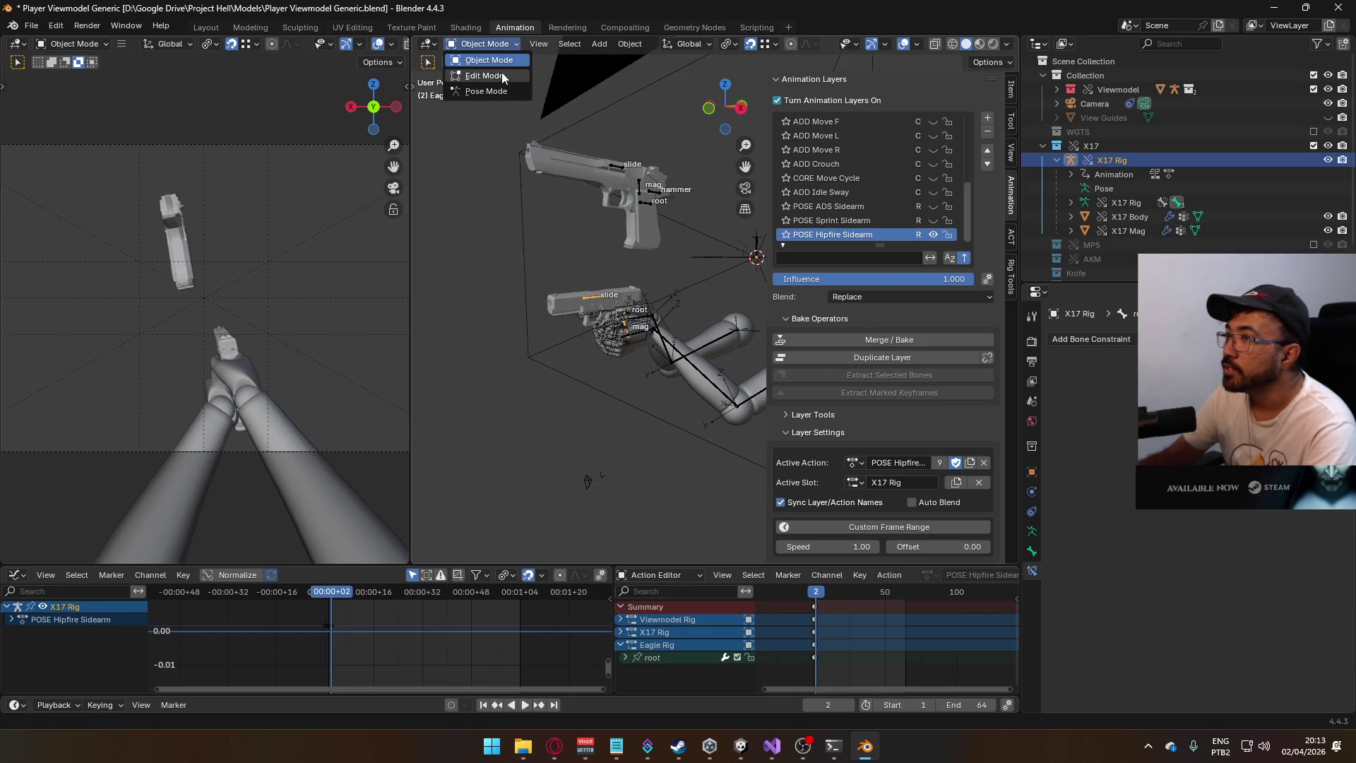
key(ctrl+Tab)
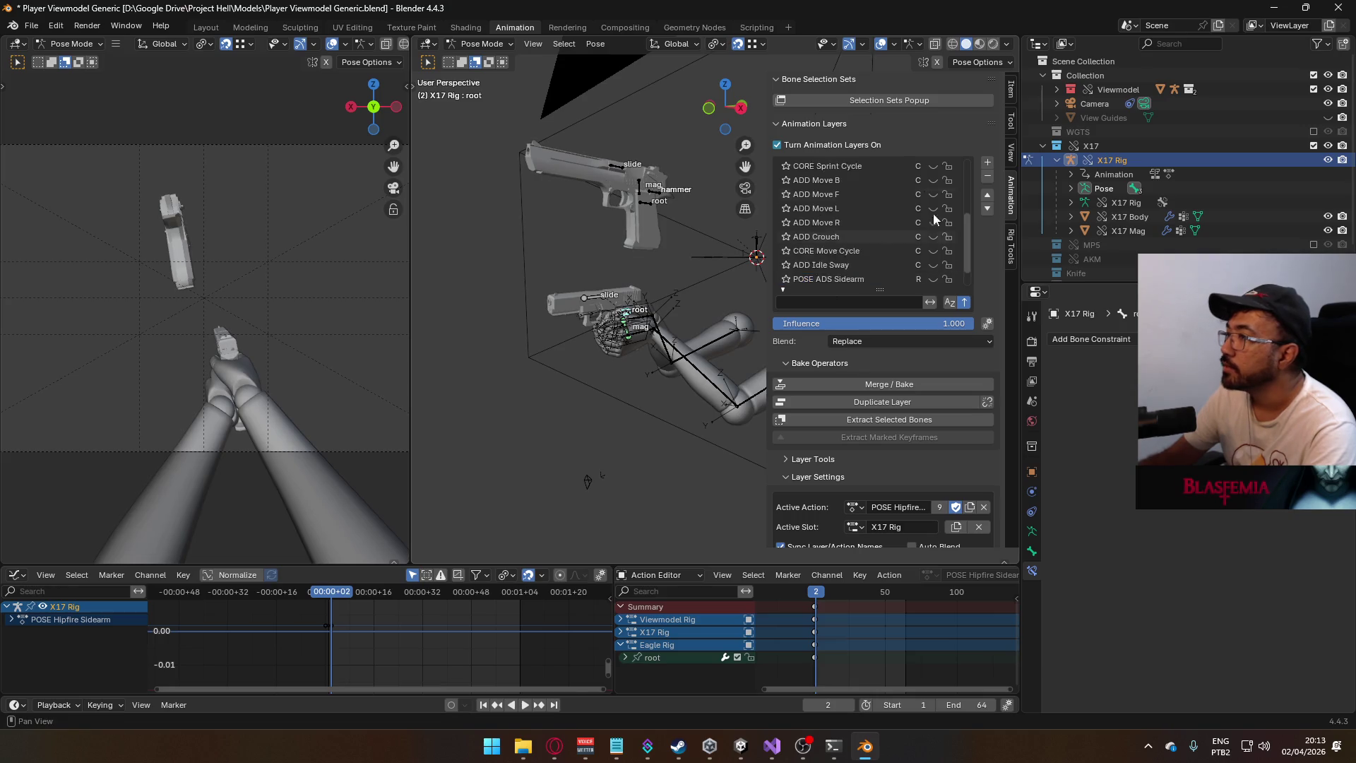
scroll(889, 138, up, 15)
scroll(889, 134, up, 2)
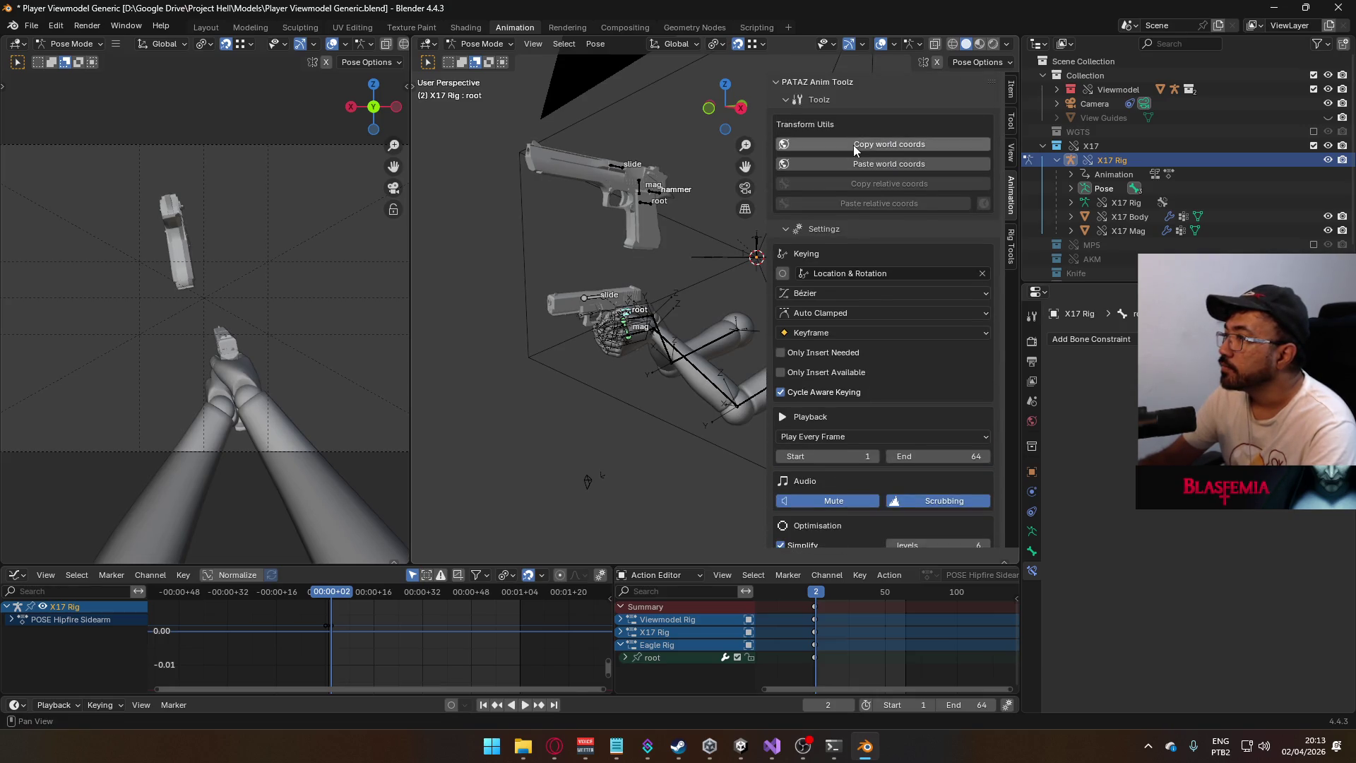
click(482, 43)
click(487, 55)
- Snap the Eagle rig's root bone onto the X17 hand with Paste world coords and save
click(626, 165)
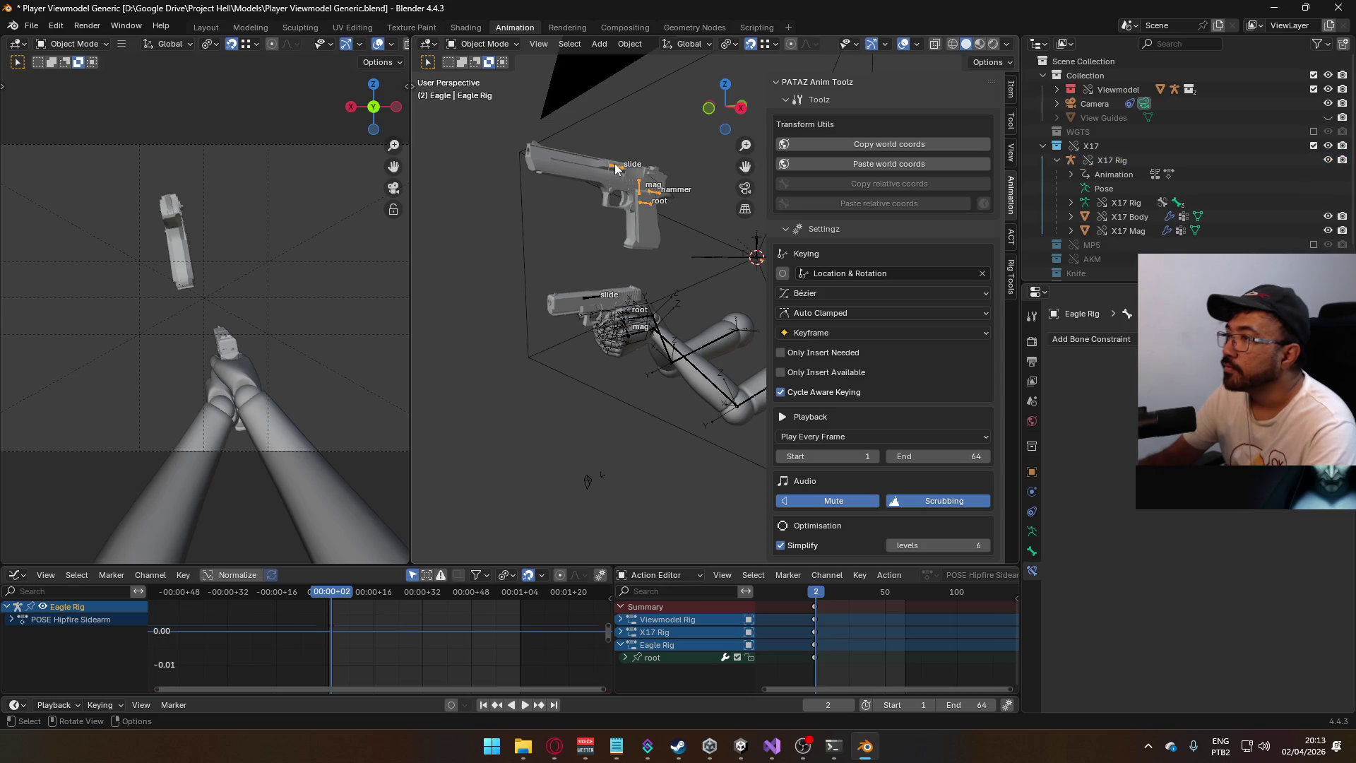
click(482, 44)
click(487, 88)
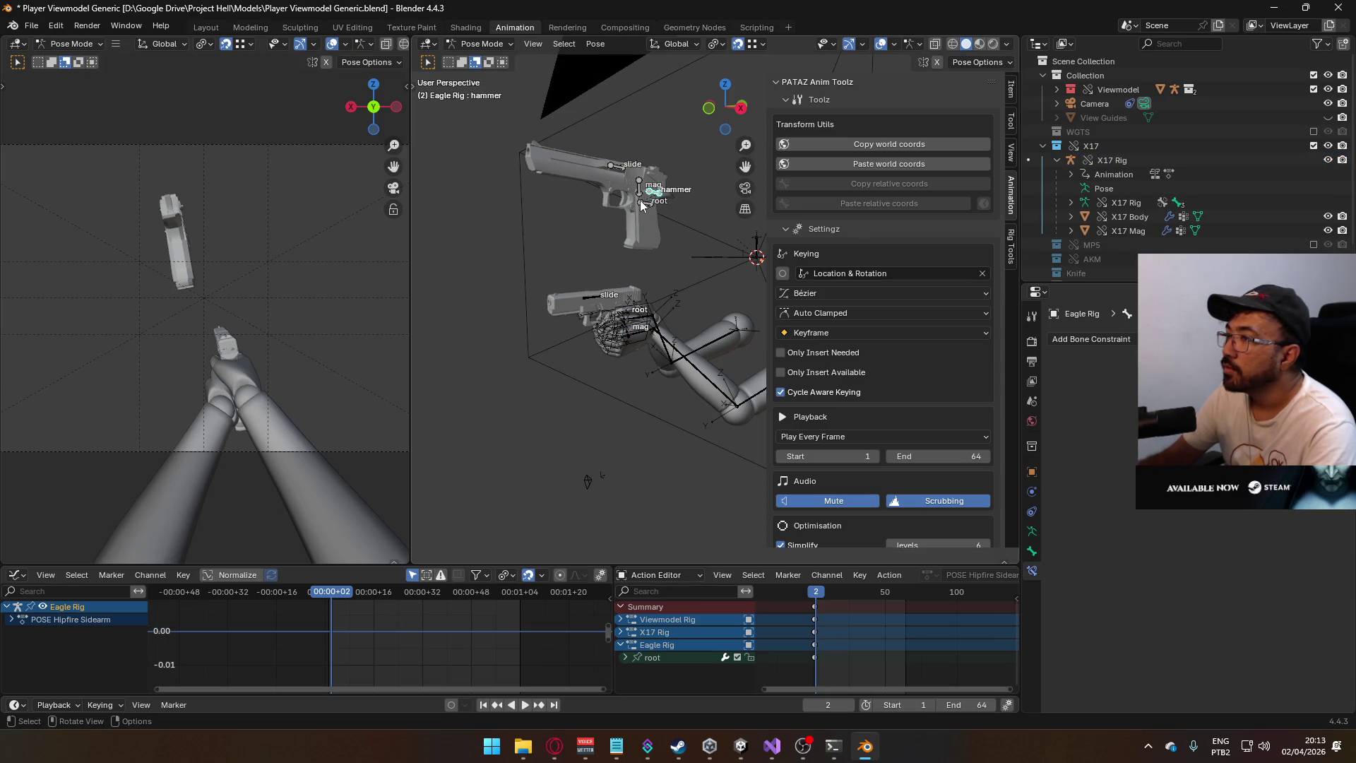
click(643, 204)
click(887, 163)
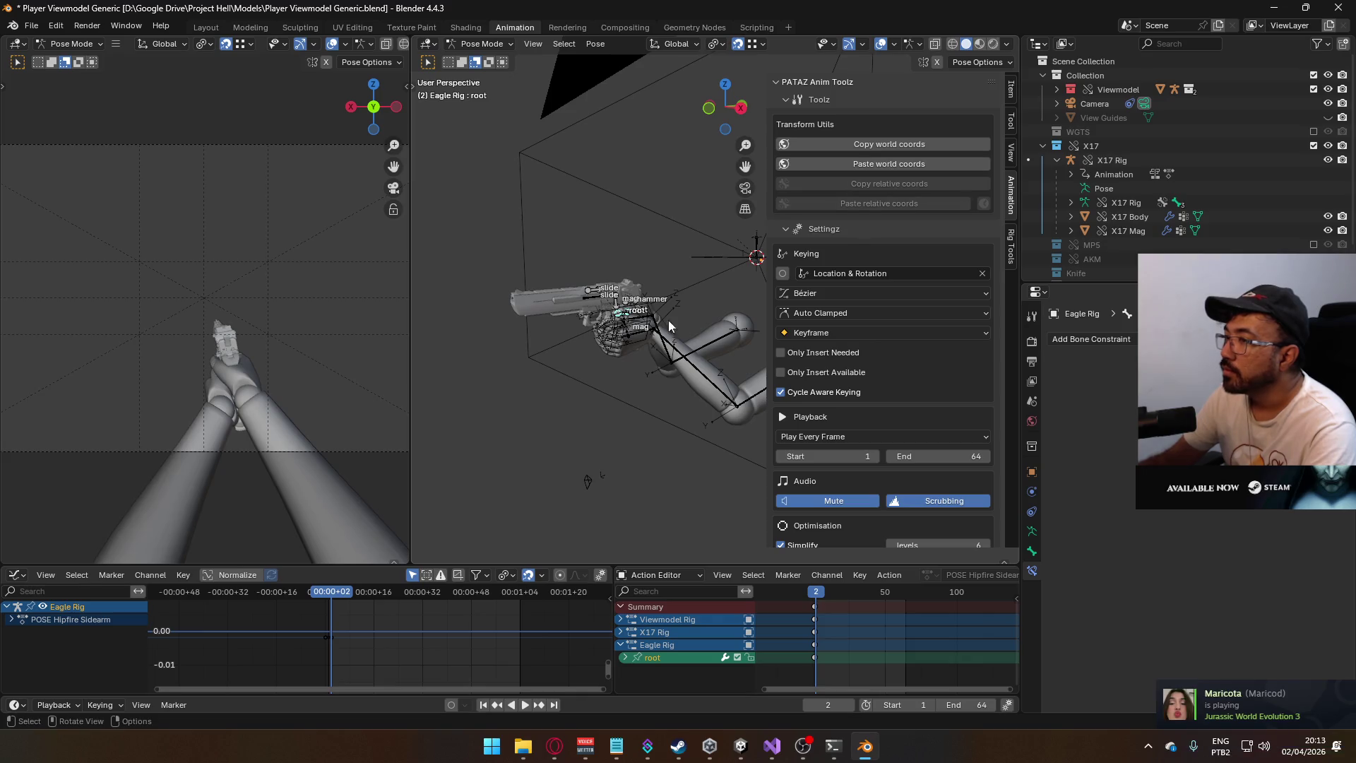
scroll(631, 327, up, 4)
key(ctrl+z)
key(ctrl+shift+z)
key(ctrl+s)
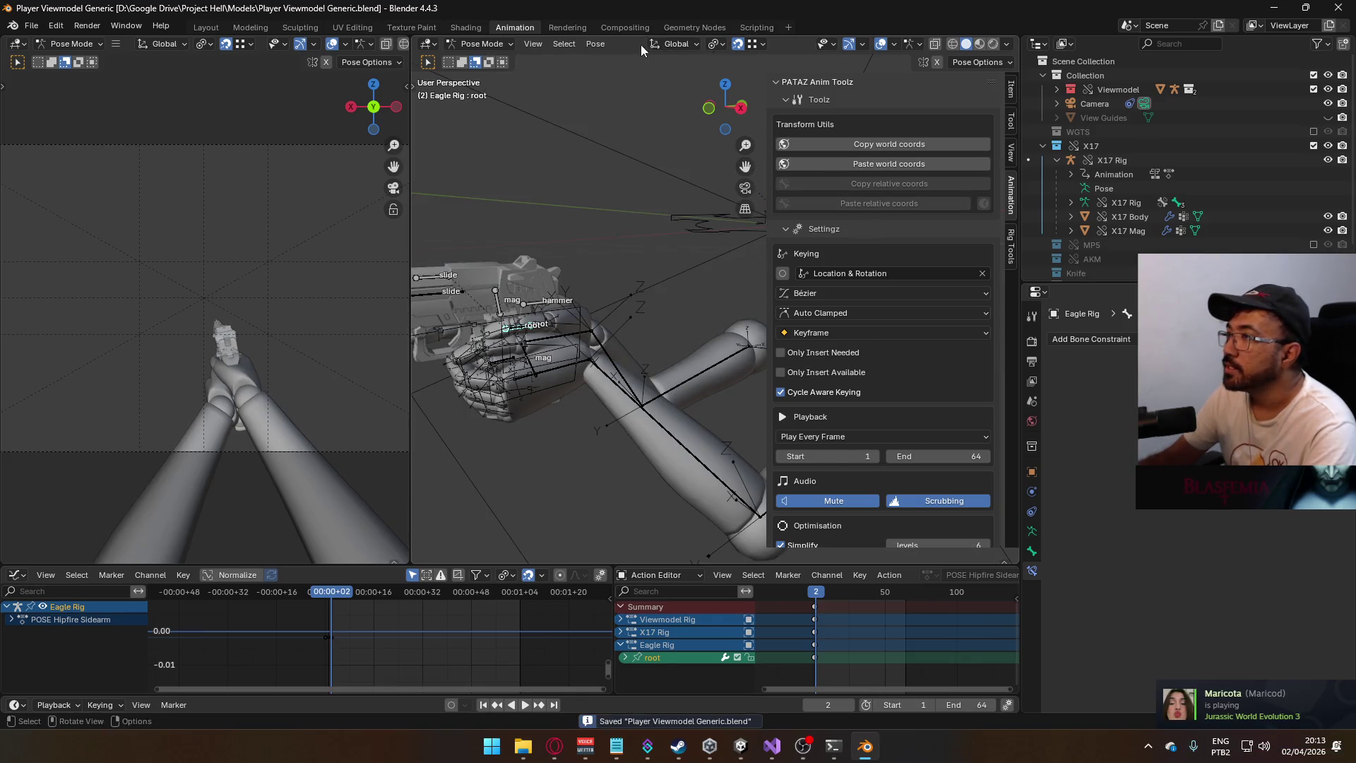
- Return to Object Mode and exclude the Eagle collection from the scene
click(482, 44)
click(480, 59)
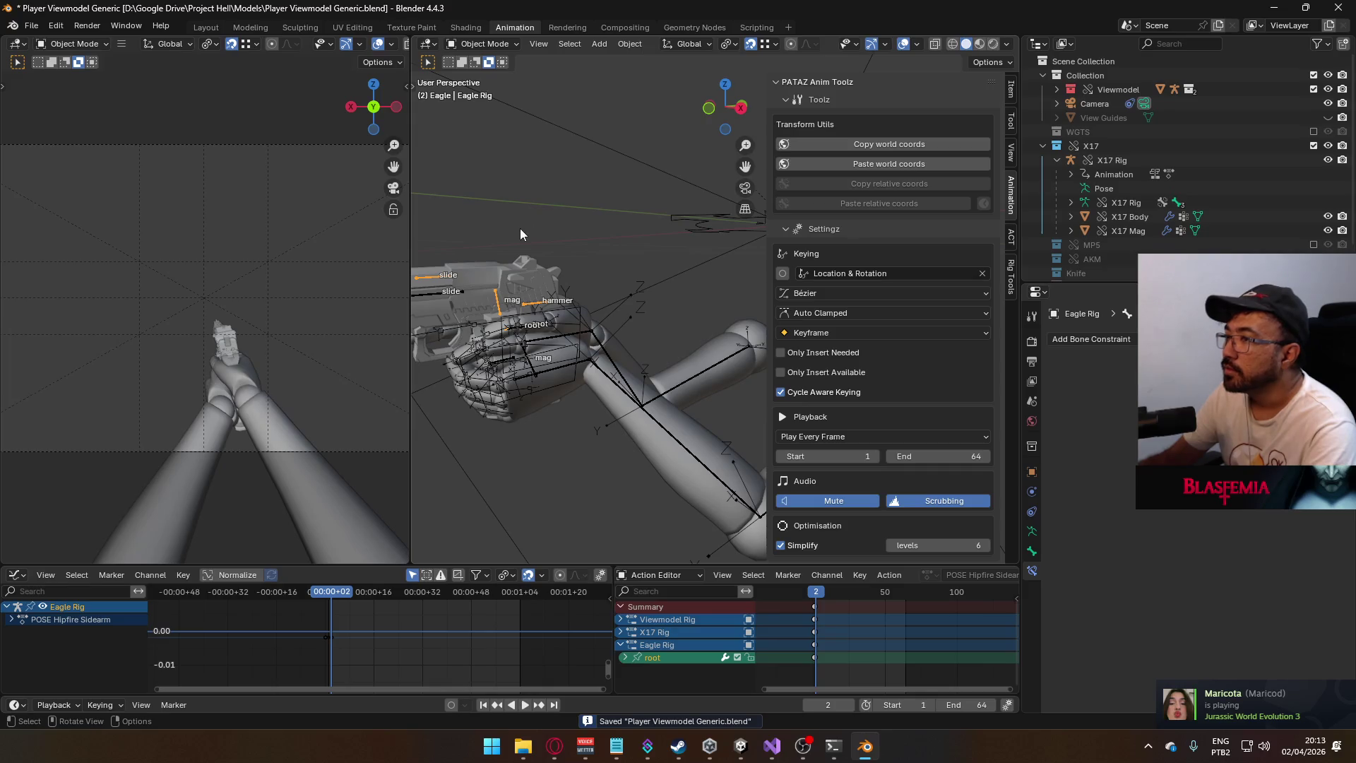
scroll(1200, 184, down, 1)
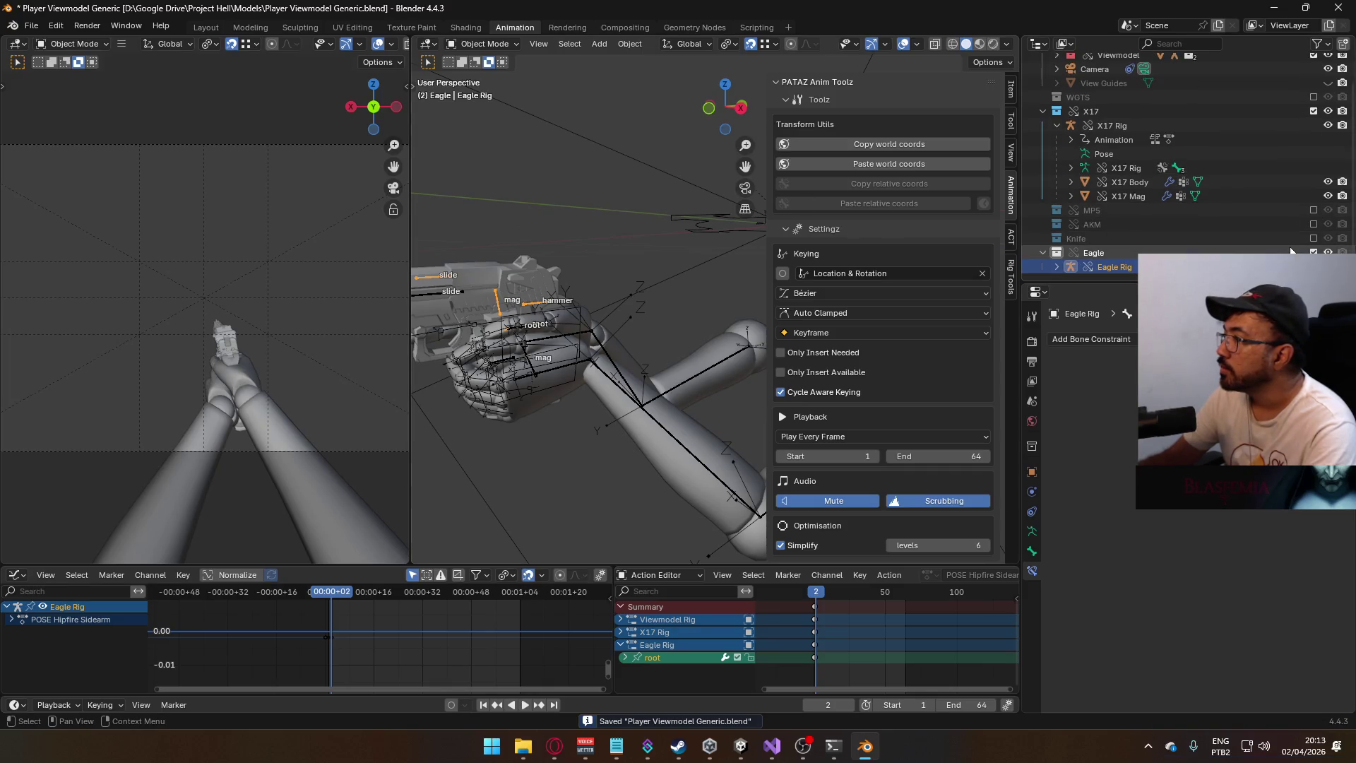
click(1165, 266)
scroll(587, 282, down, 4)
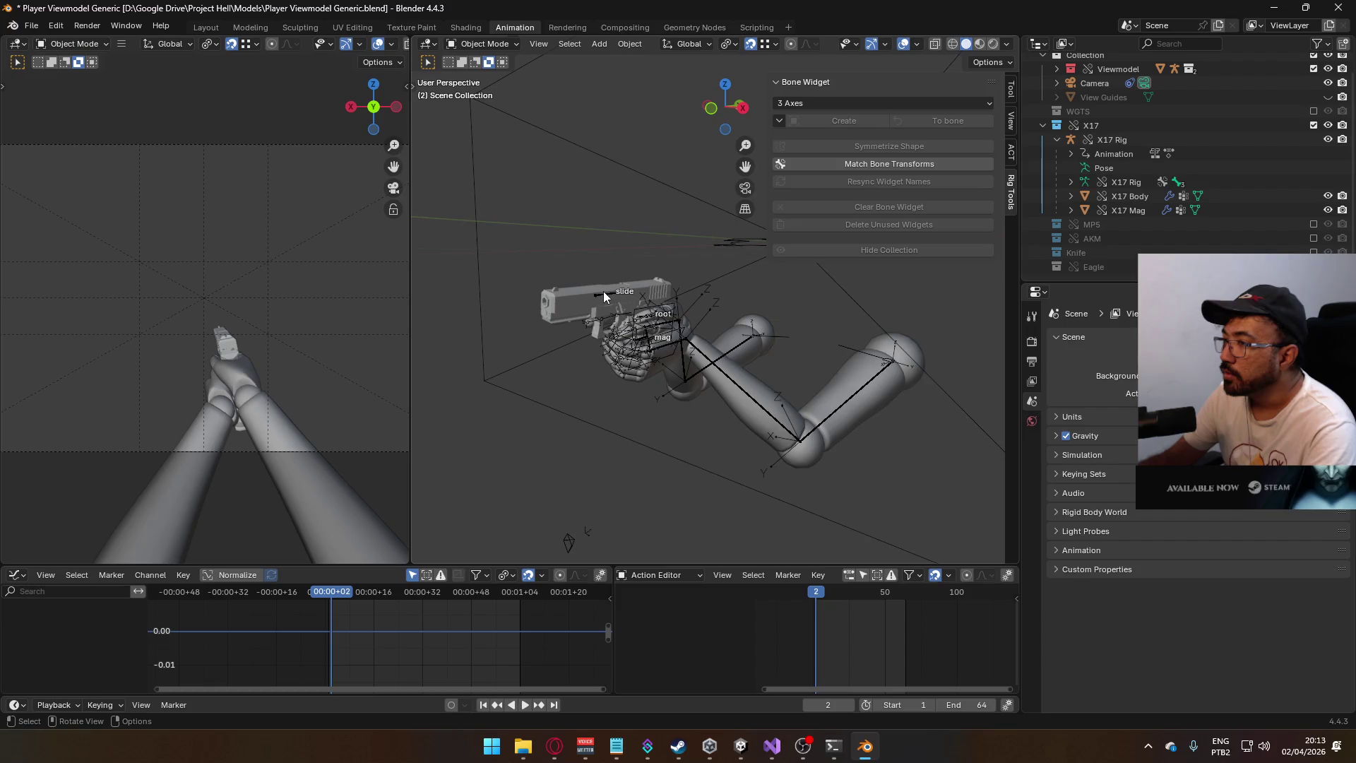
- Select the X17 pistol rig and switch it into Pose Mode
click(603, 291)
click(481, 44)
click(487, 90)
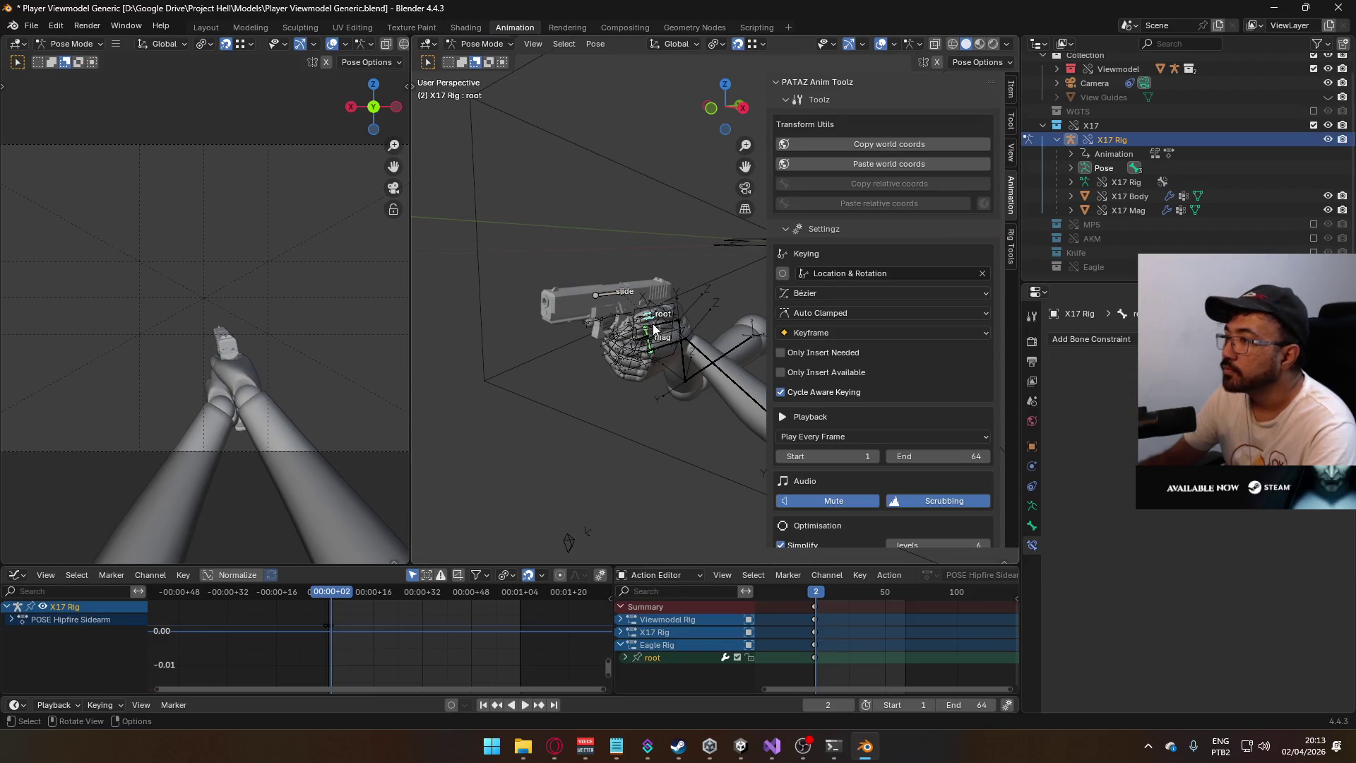
scroll(919, 340, down, 8)
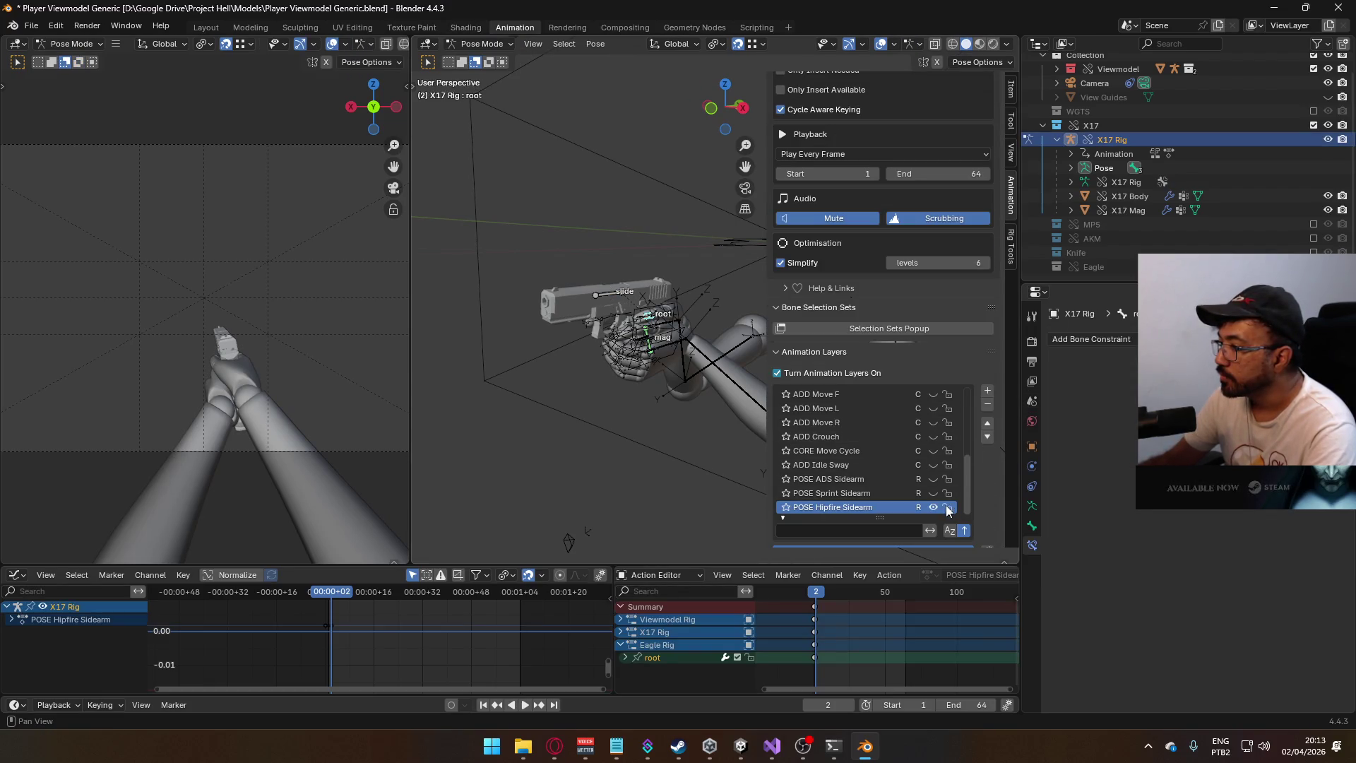
click(777, 373)
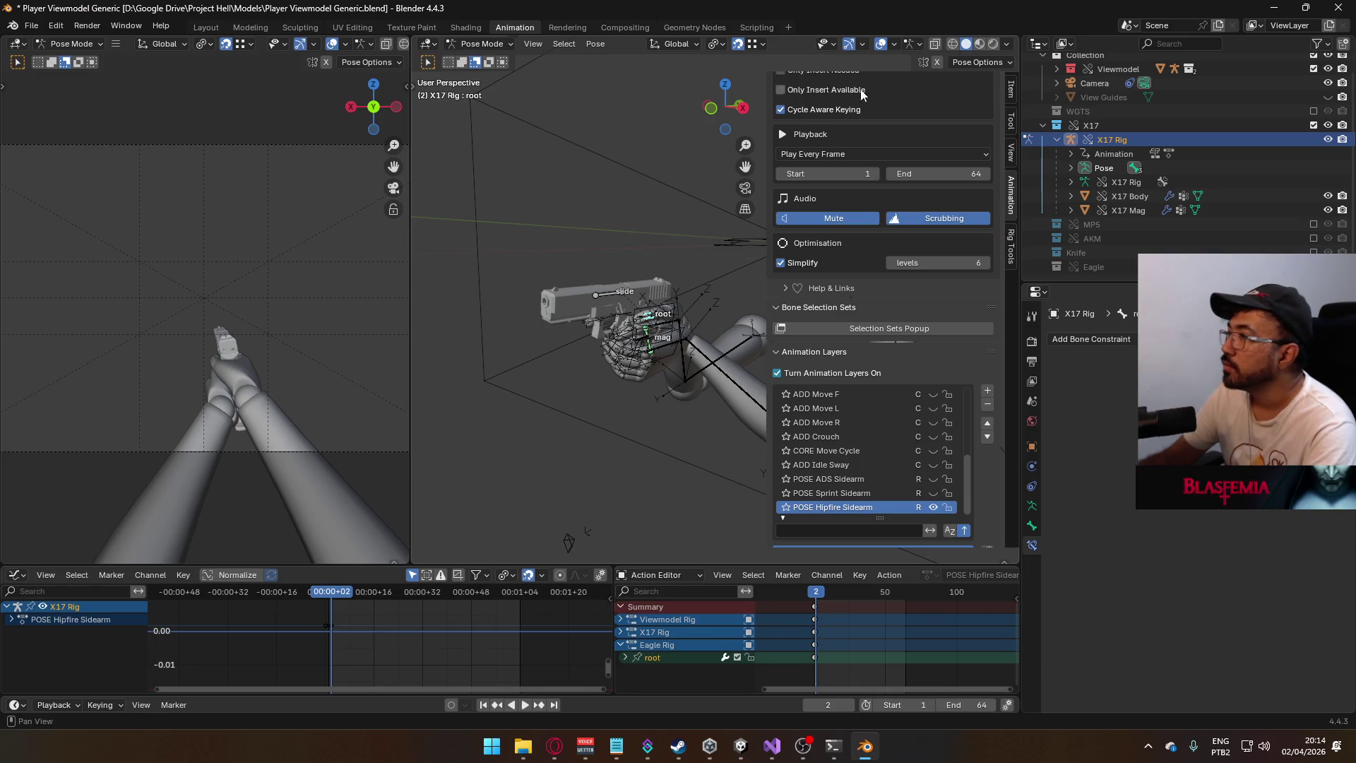
- Exclude the X17 collection, include the Eagle collection, and put the Eagle rig in Pose Mode
click(1313, 125)
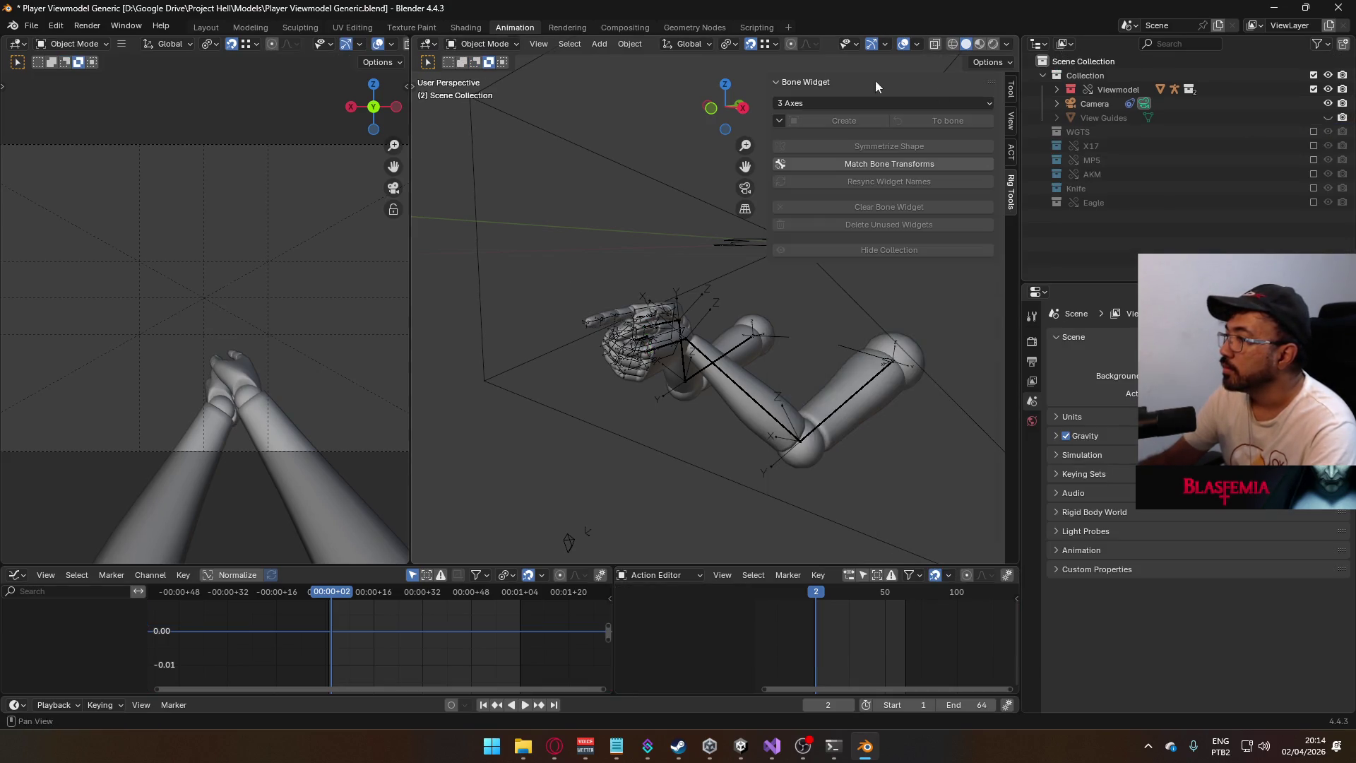
click(1313, 202)
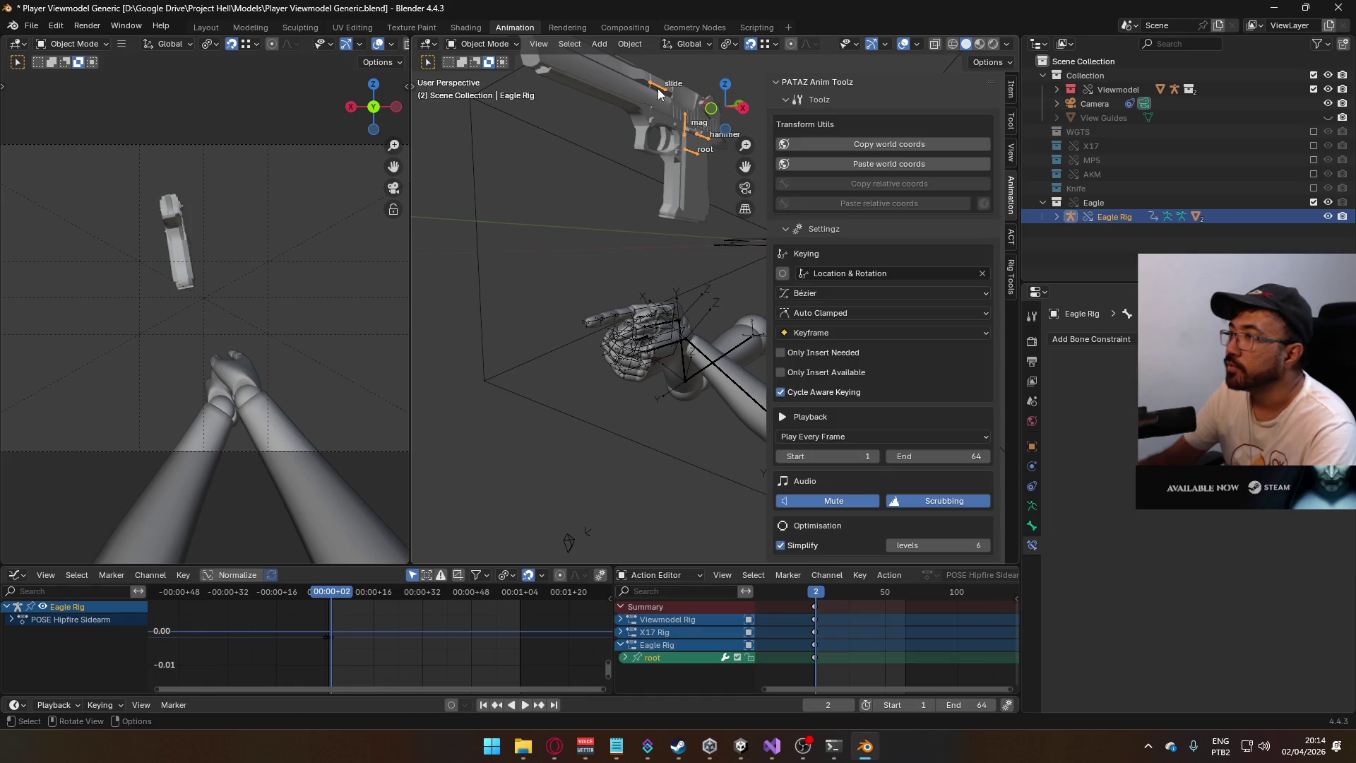
click(484, 46)
click(497, 88)
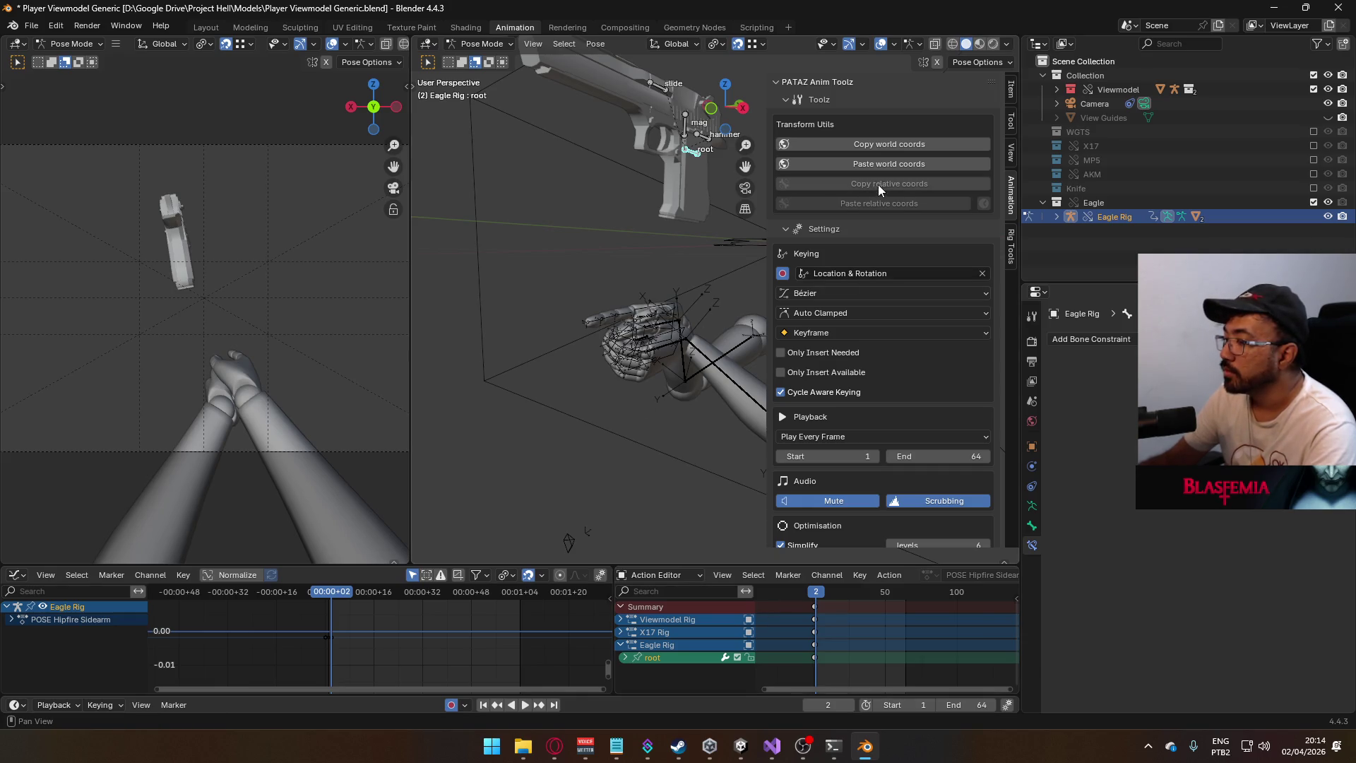
- On frame 1, paste the Eagle root's world coords into the hand and save the file
drag(814, 601, 815, 601)
click(866, 165)
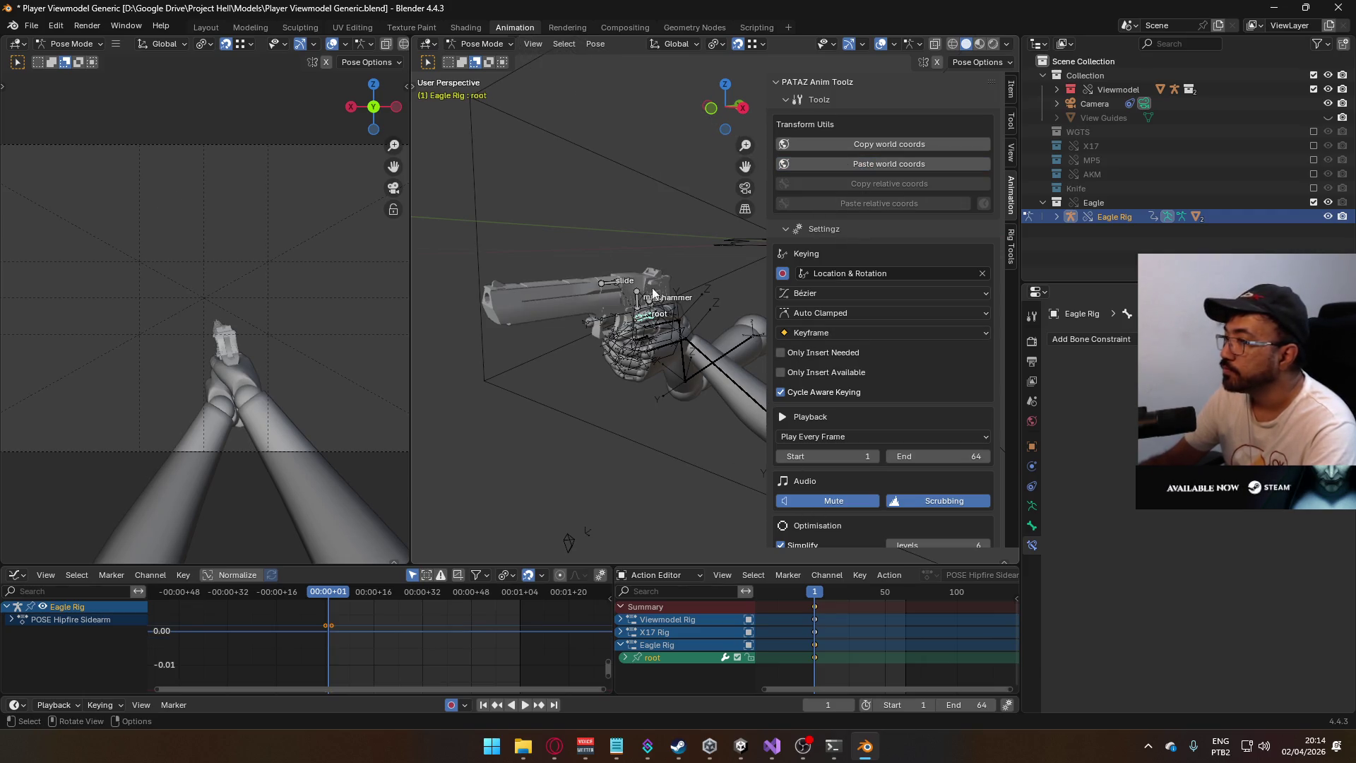
key(ctrl+s)
click(480, 44)
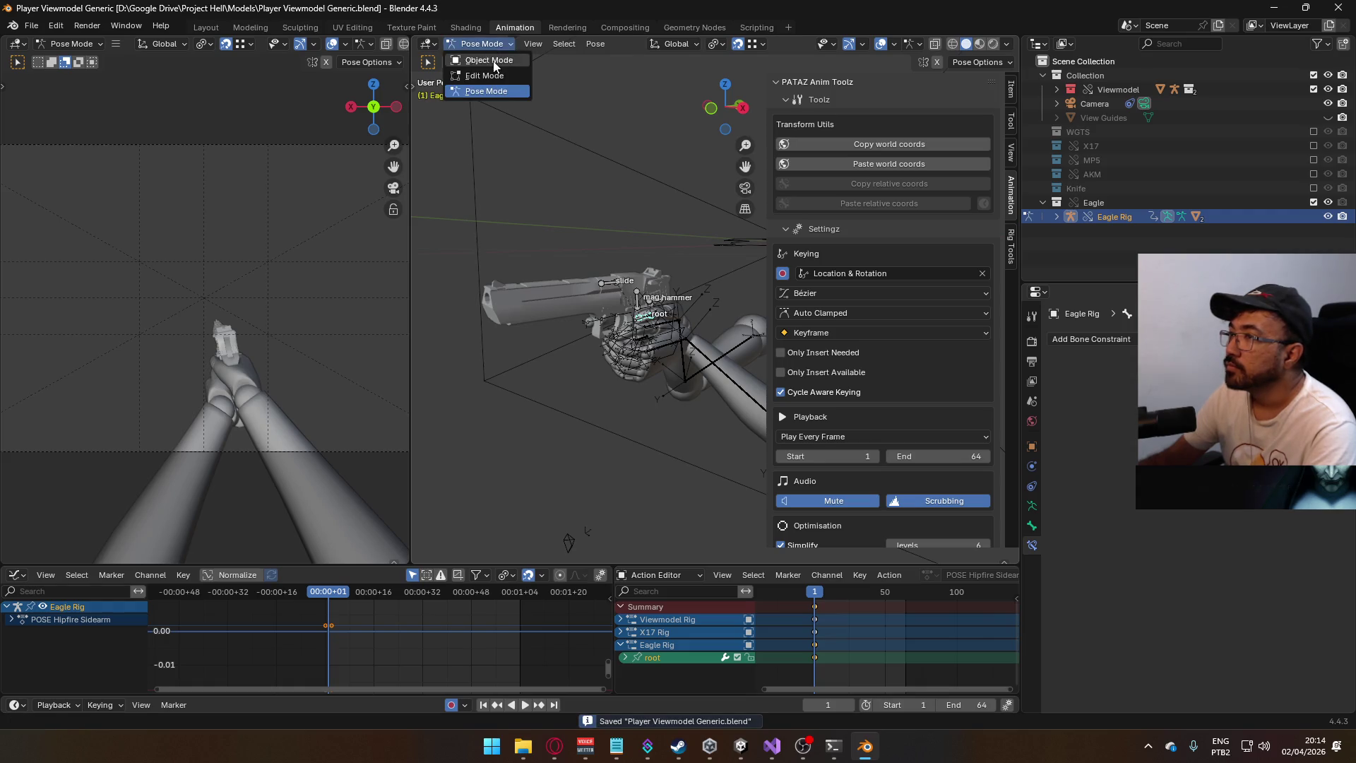
- Return to Object Mode, then put the Viewmodel Rig into Pose Mode
click(480, 63)
click(681, 346)
click(480, 44)
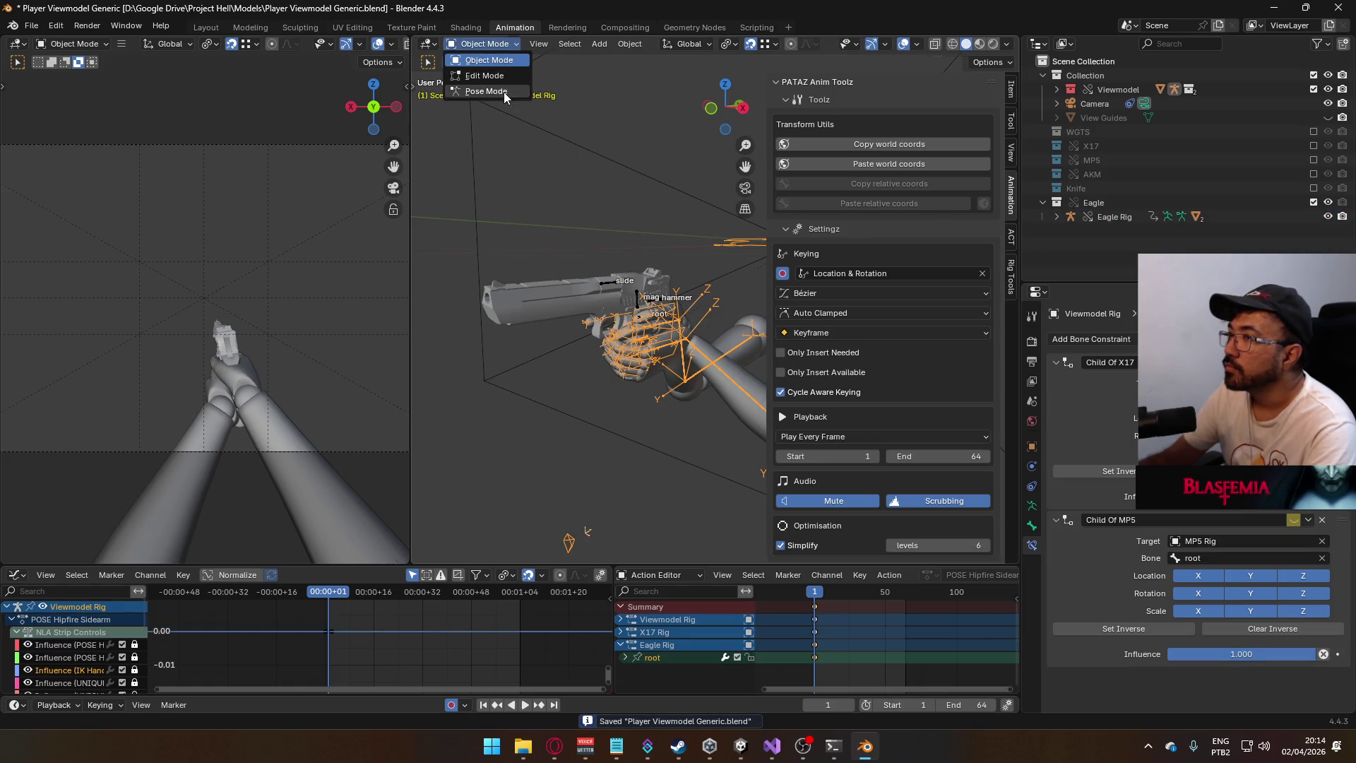
click(503, 92)
- Check the Child Of MP5 target on HandIK.L and HandIK.R, setting it to MP5 Rig
click(667, 332)
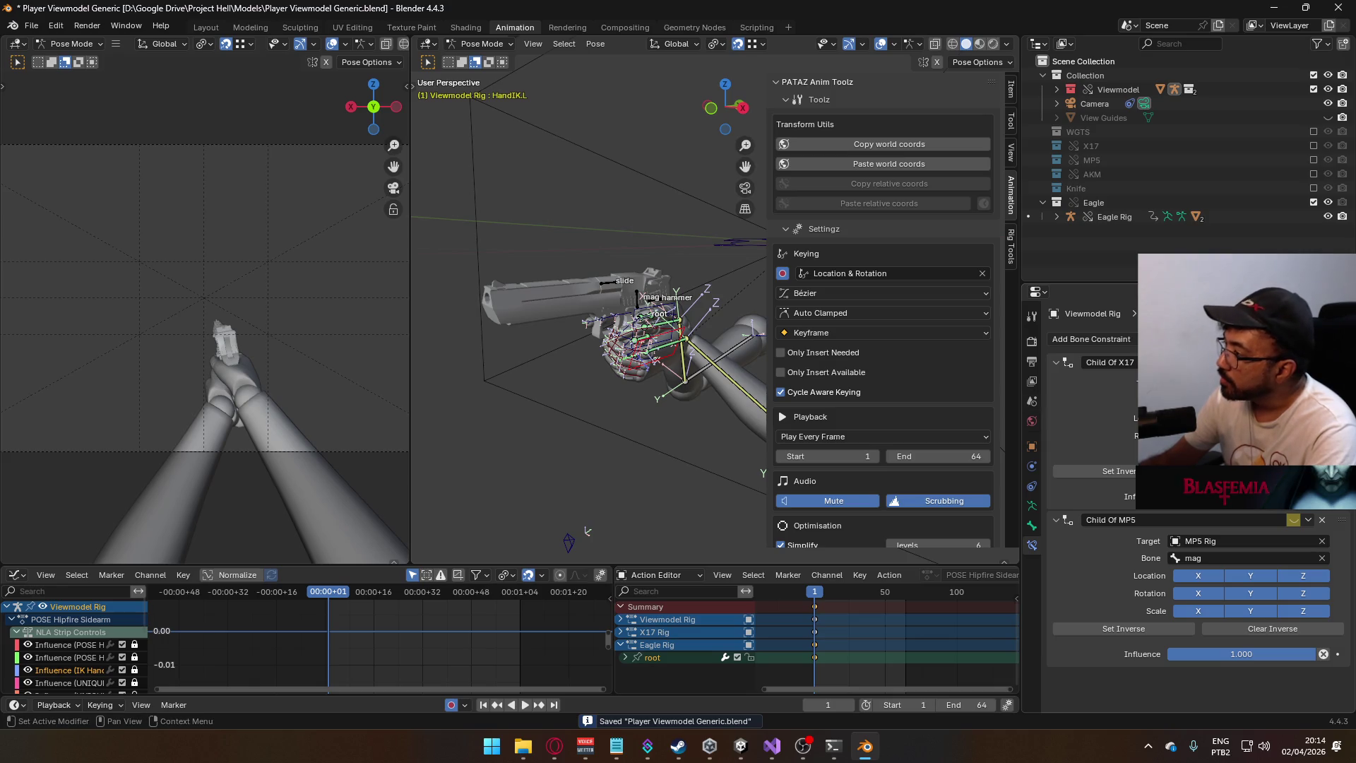
click(1246, 541)
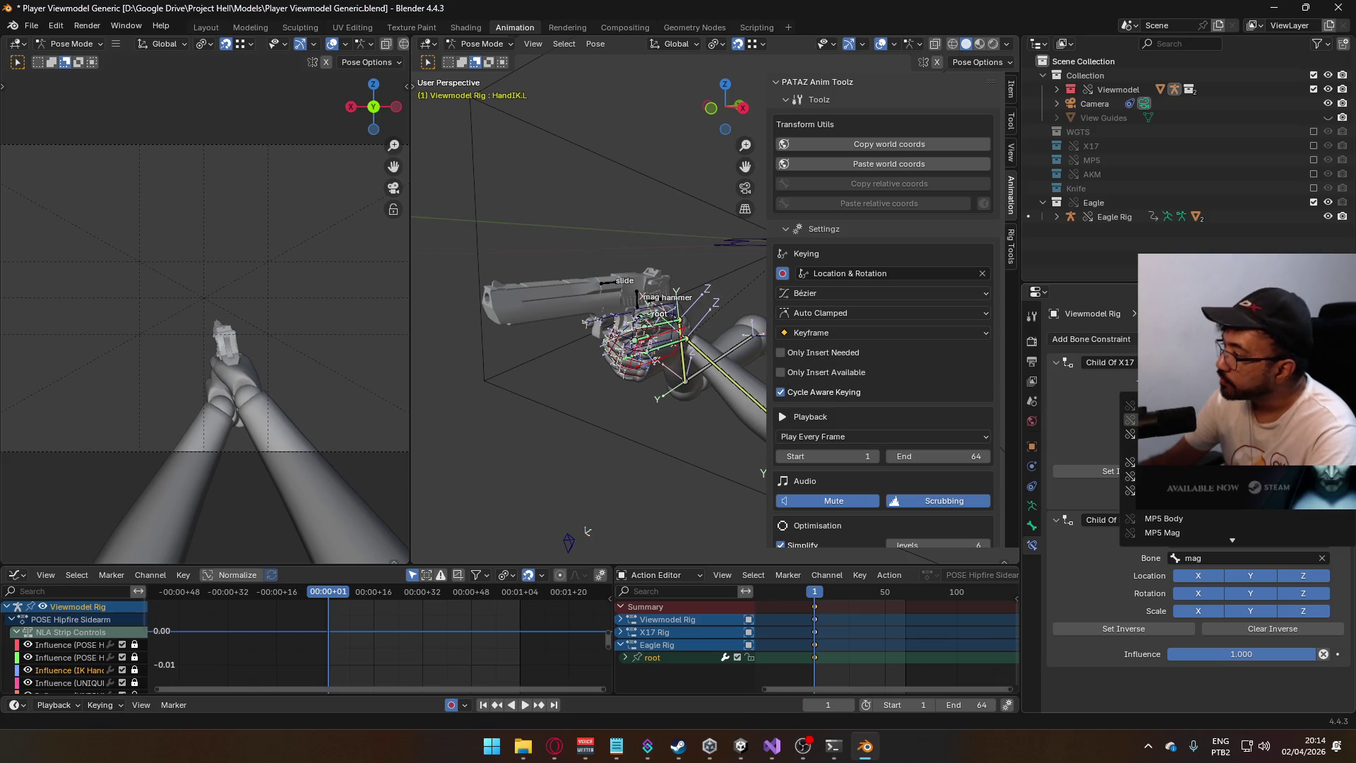
click(1172, 533)
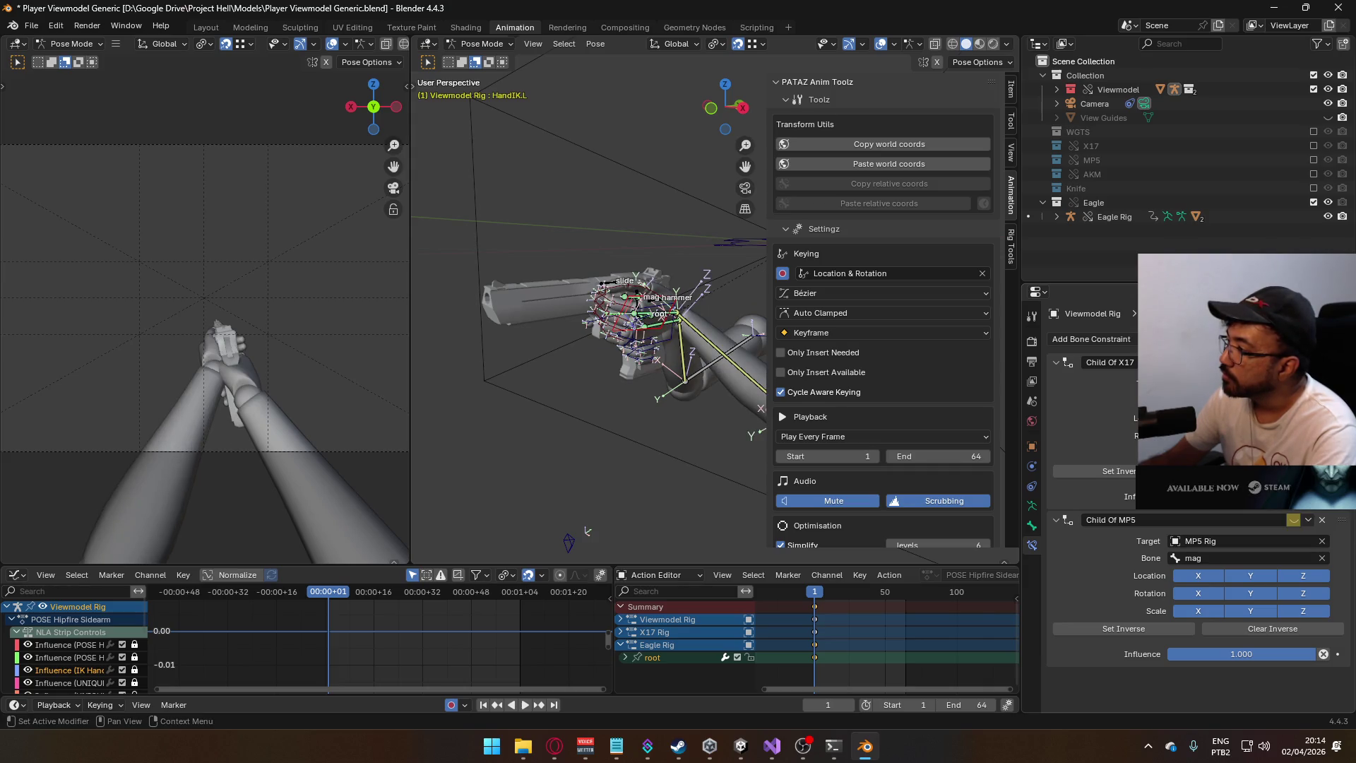
click(648, 313)
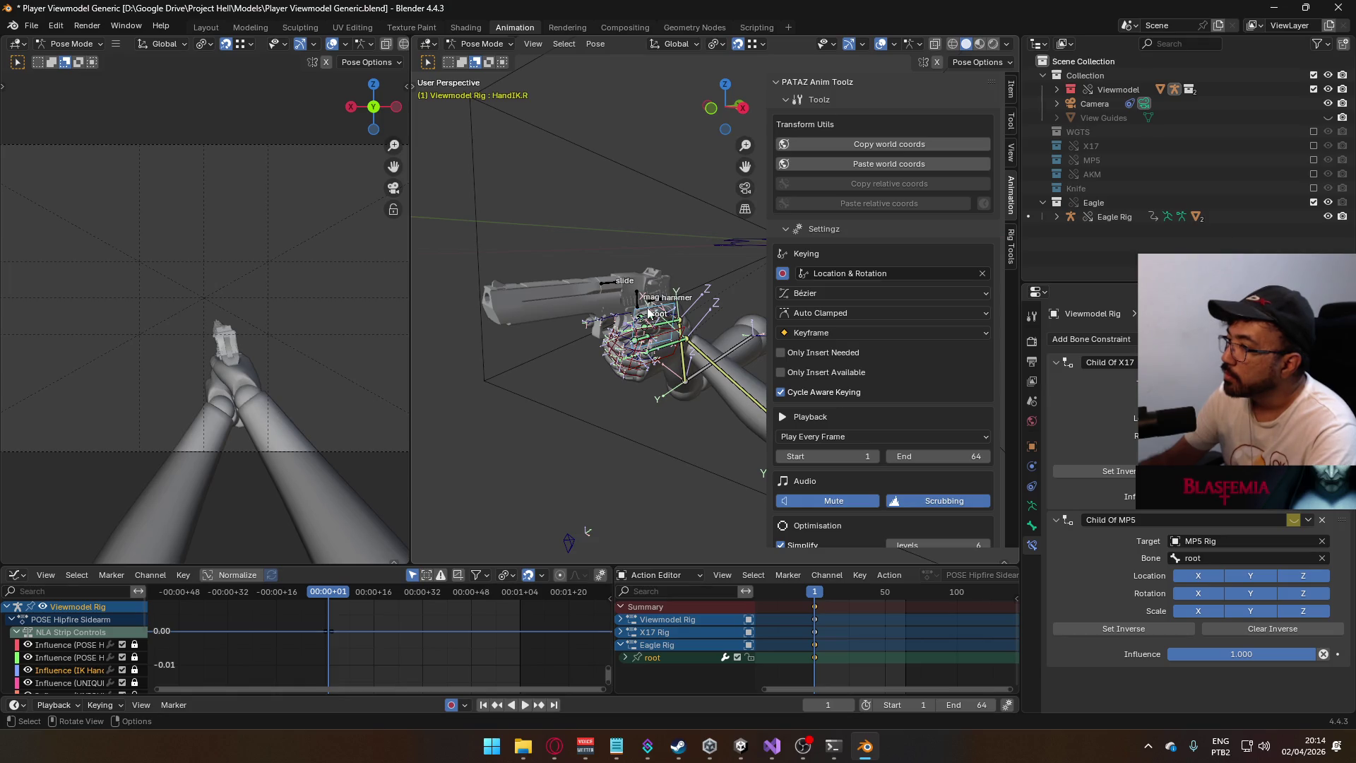
click(1247, 541)
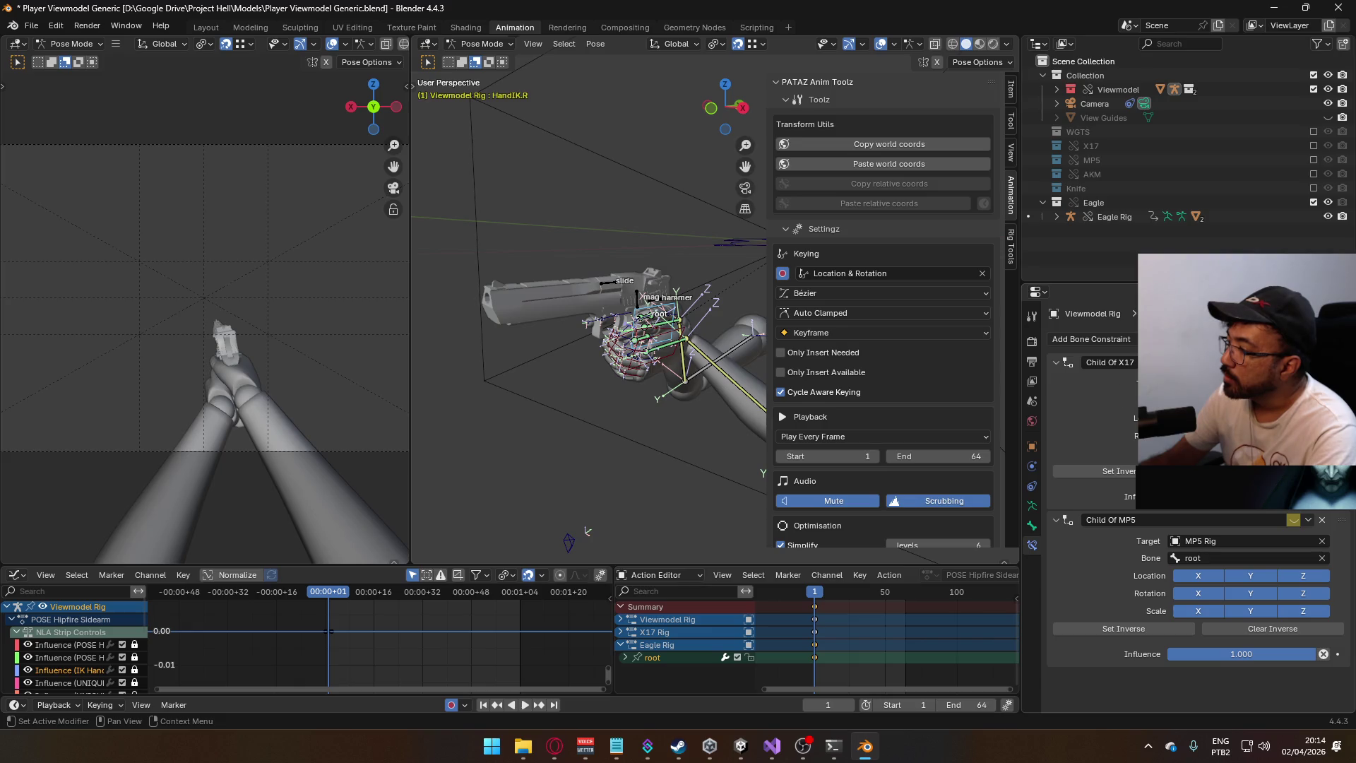
click(649, 313)
click(1246, 540)
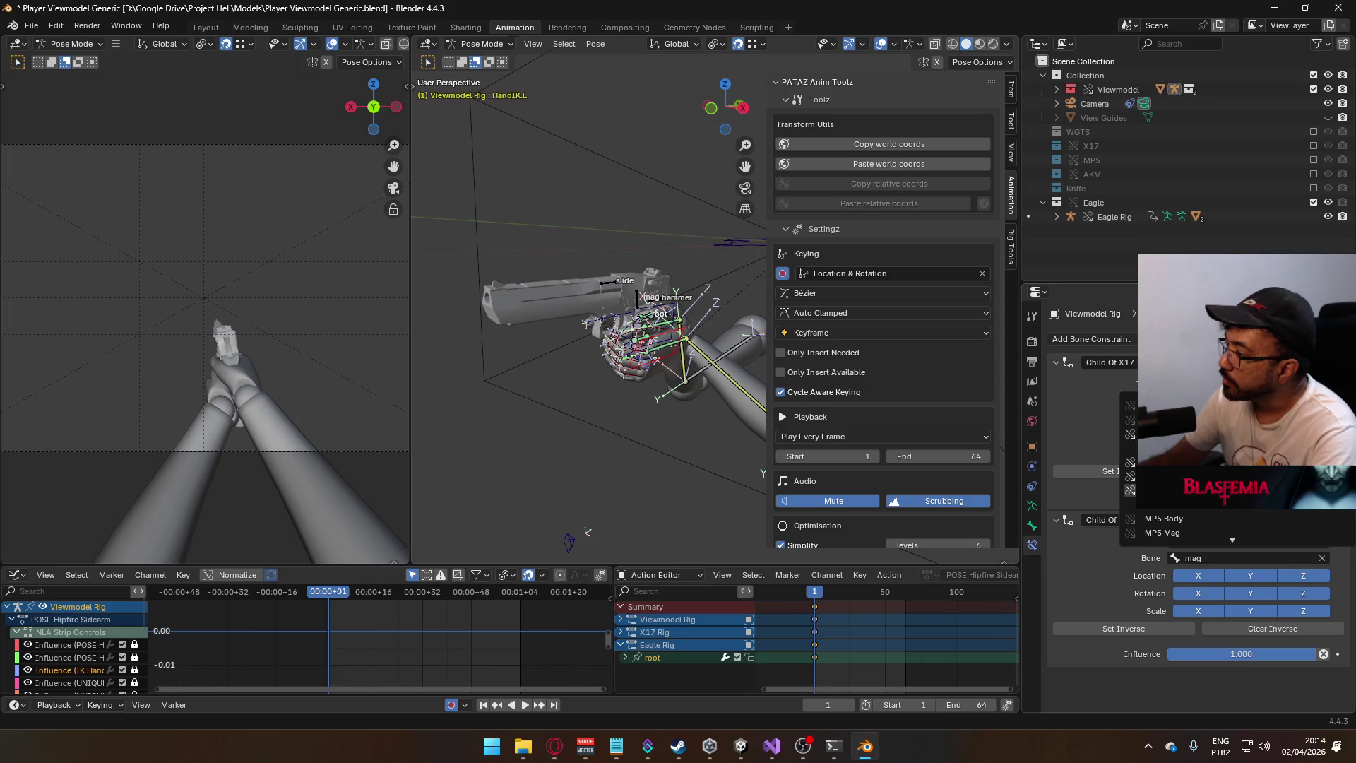
click(1172, 434)
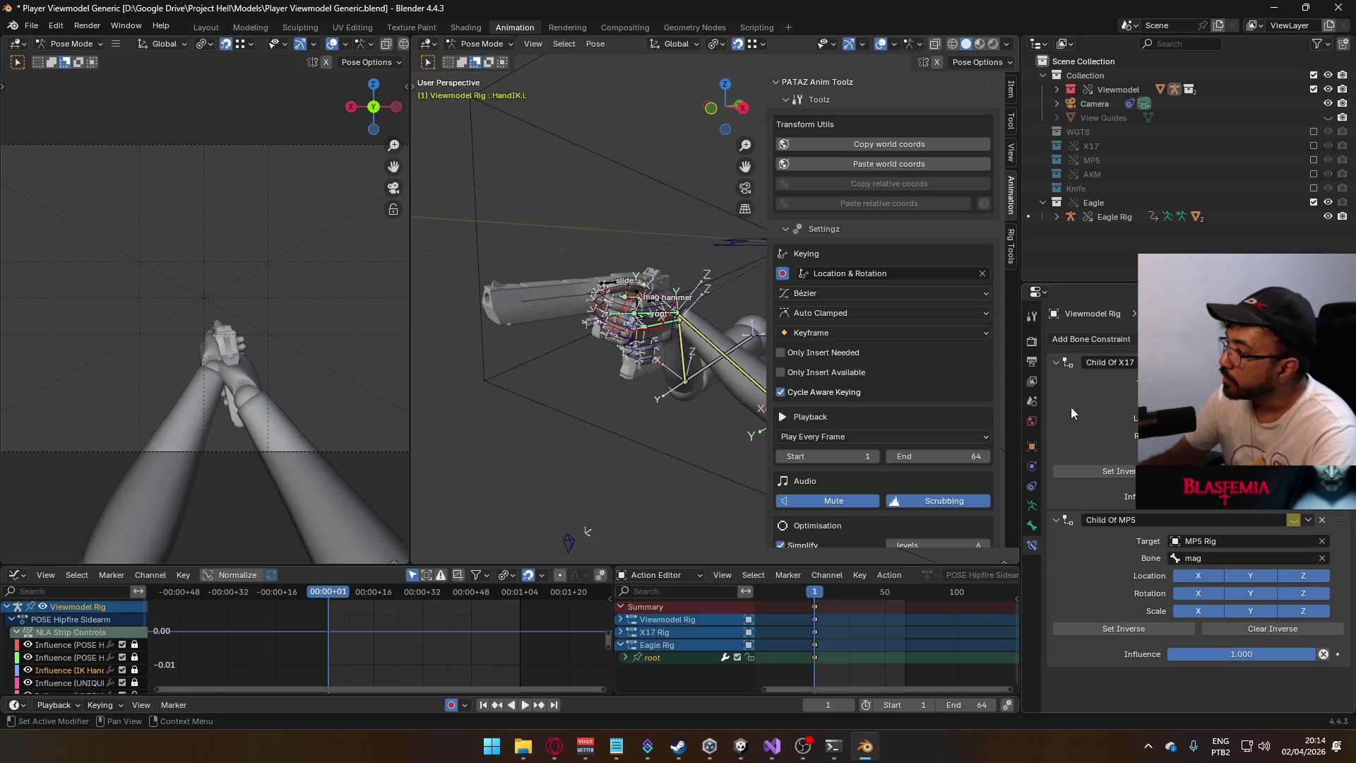
- Paste the saved world position onto the hand bone and show X17 instead of the Eagle collection
click(898, 170)
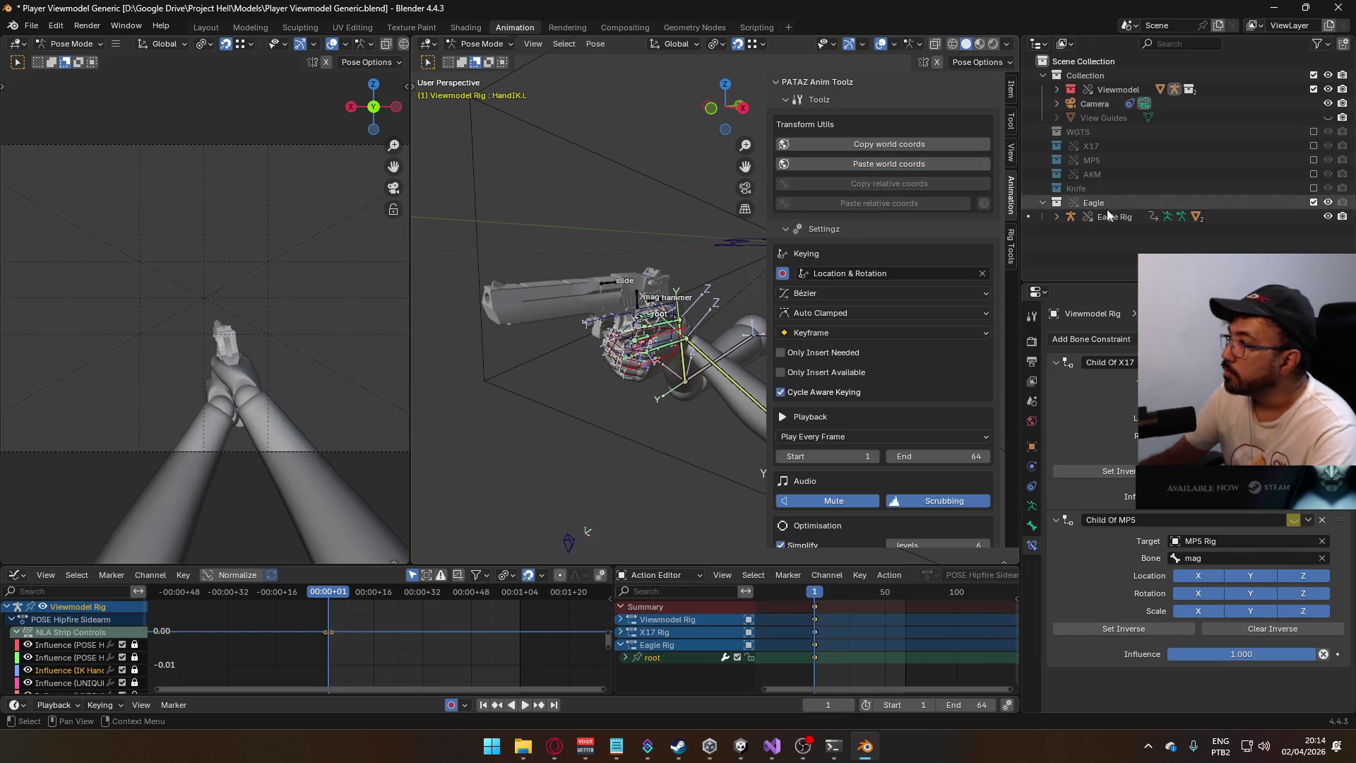
click(1313, 203)
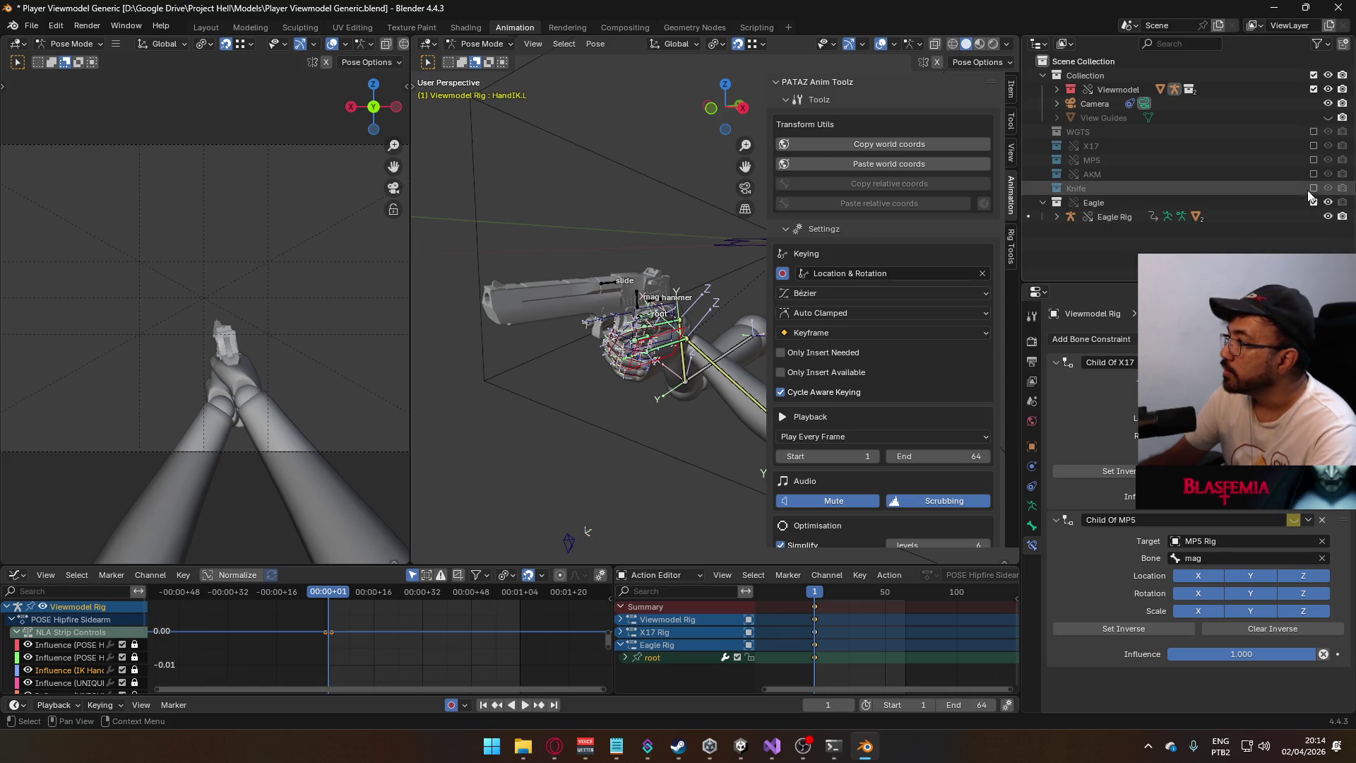
click(1313, 145)
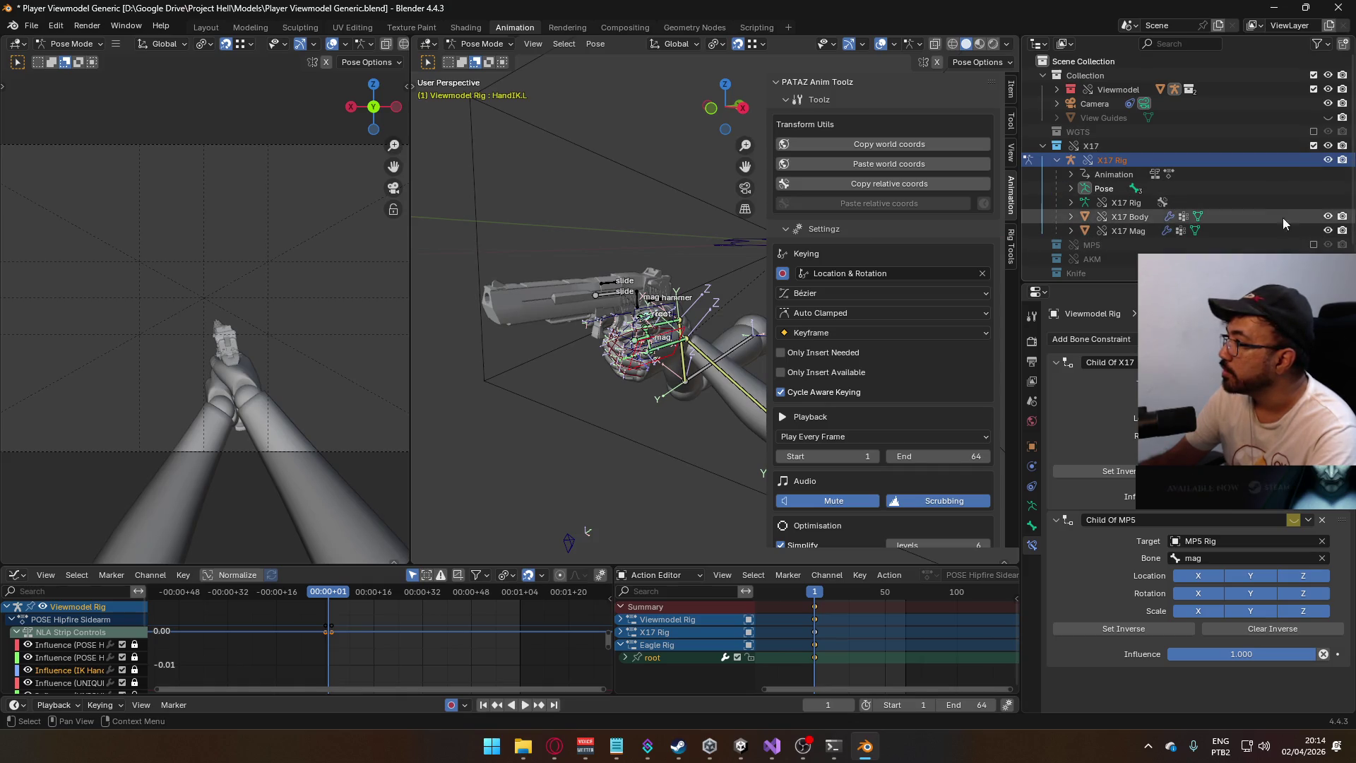
scroll(1282, 217, down, 2)
click(1314, 252)
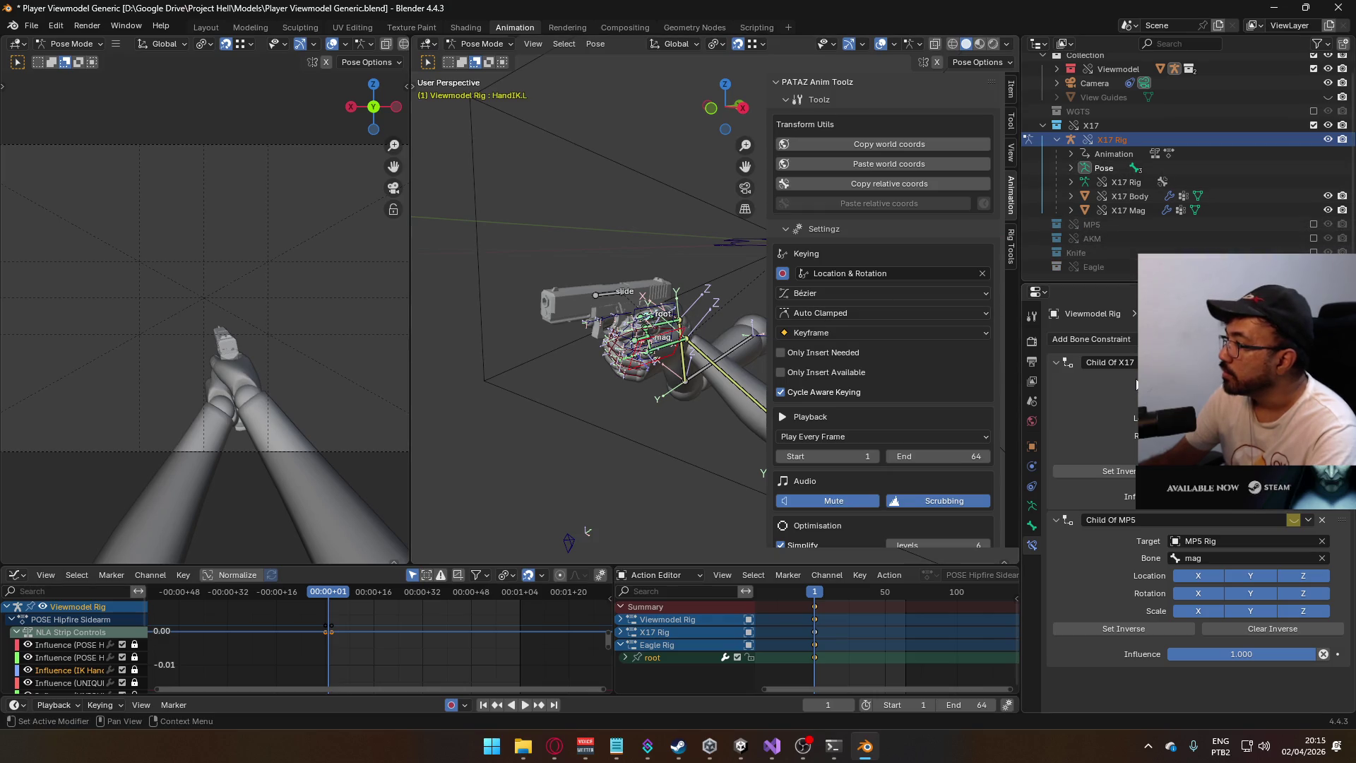
- Keep MP5 Rig as the first constraint's target and set the lower Child Of target to MP5 Rig
click(1247, 541)
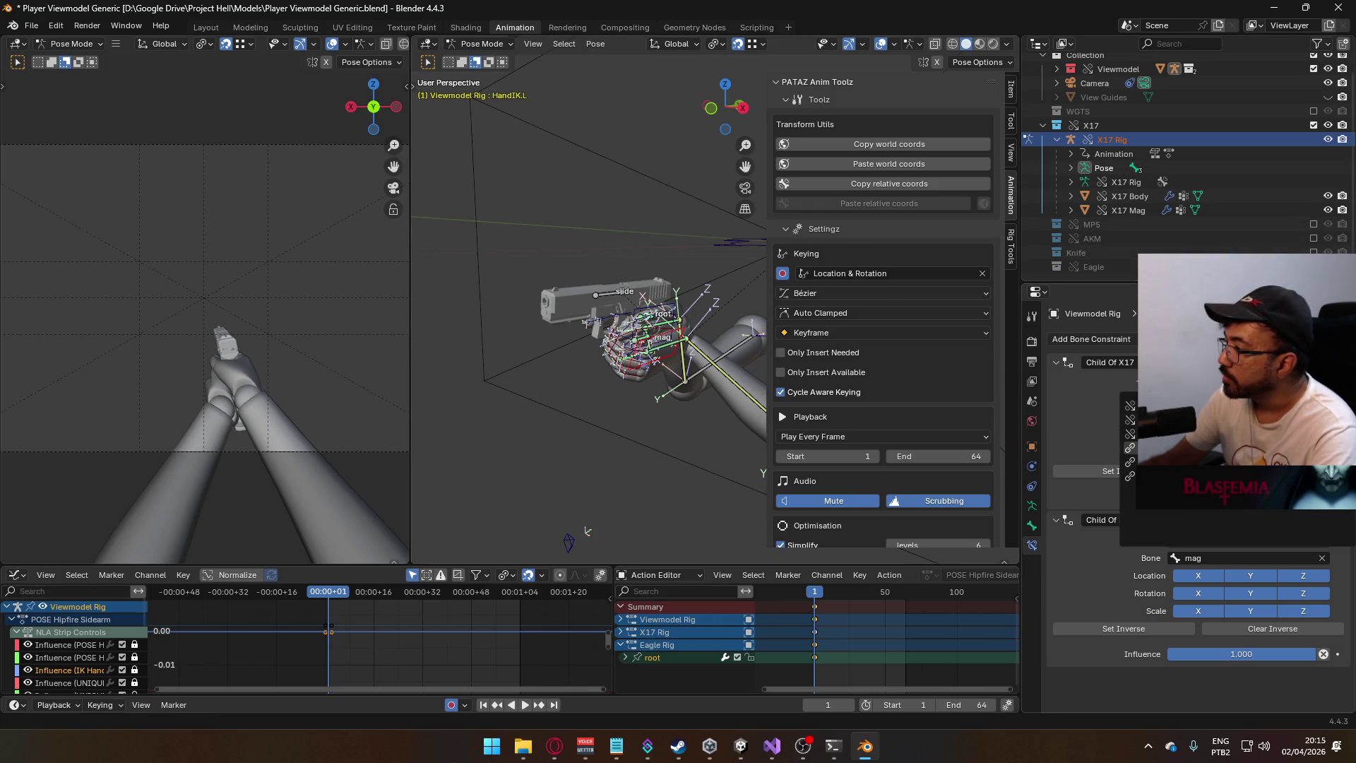
click(1292, 519)
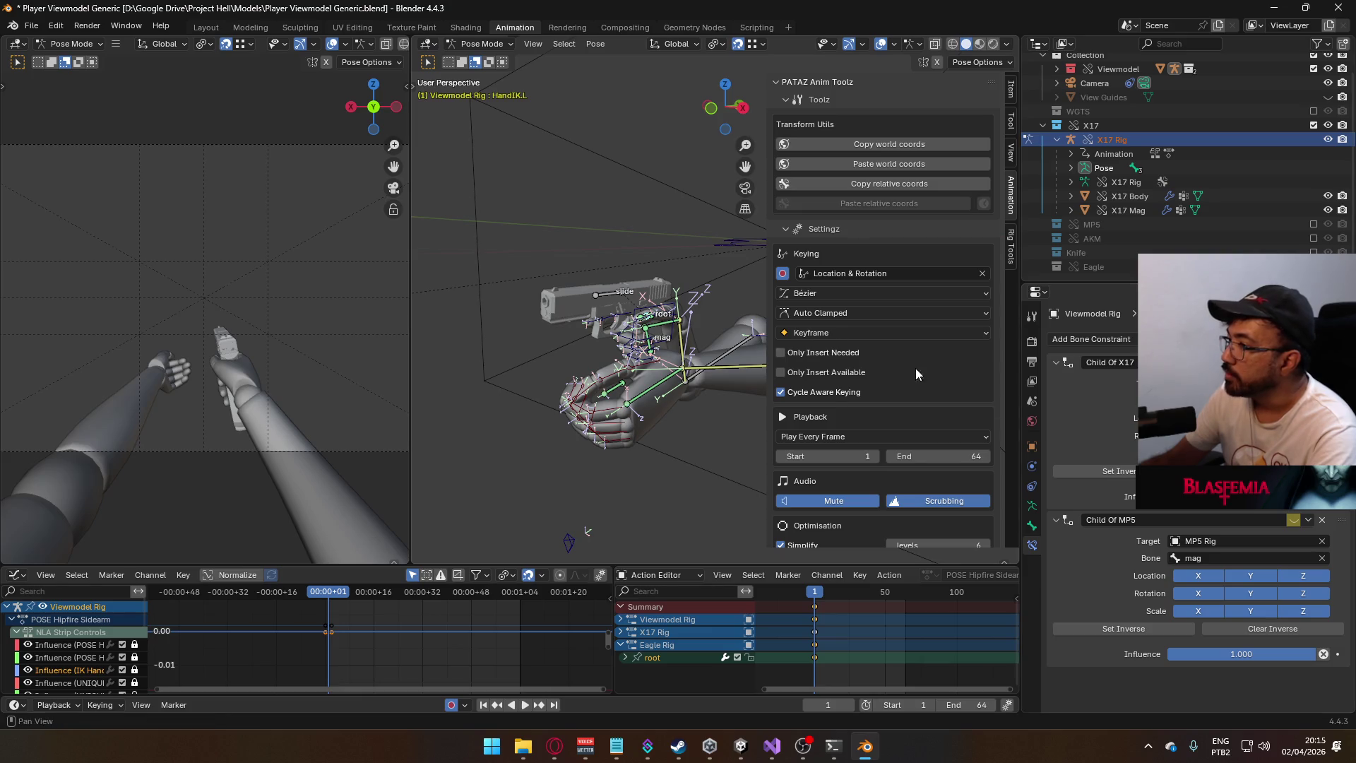
click(892, 166)
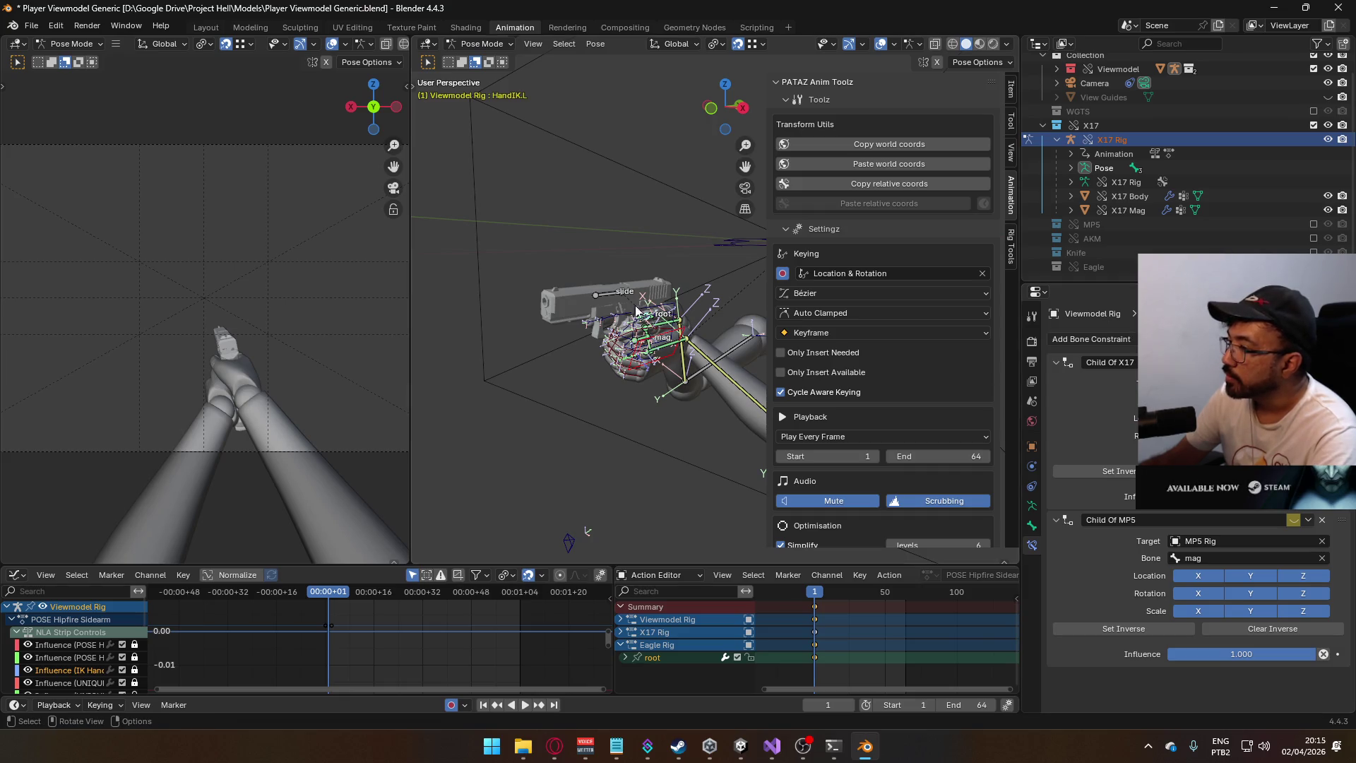
key(shift+ctrl+m)
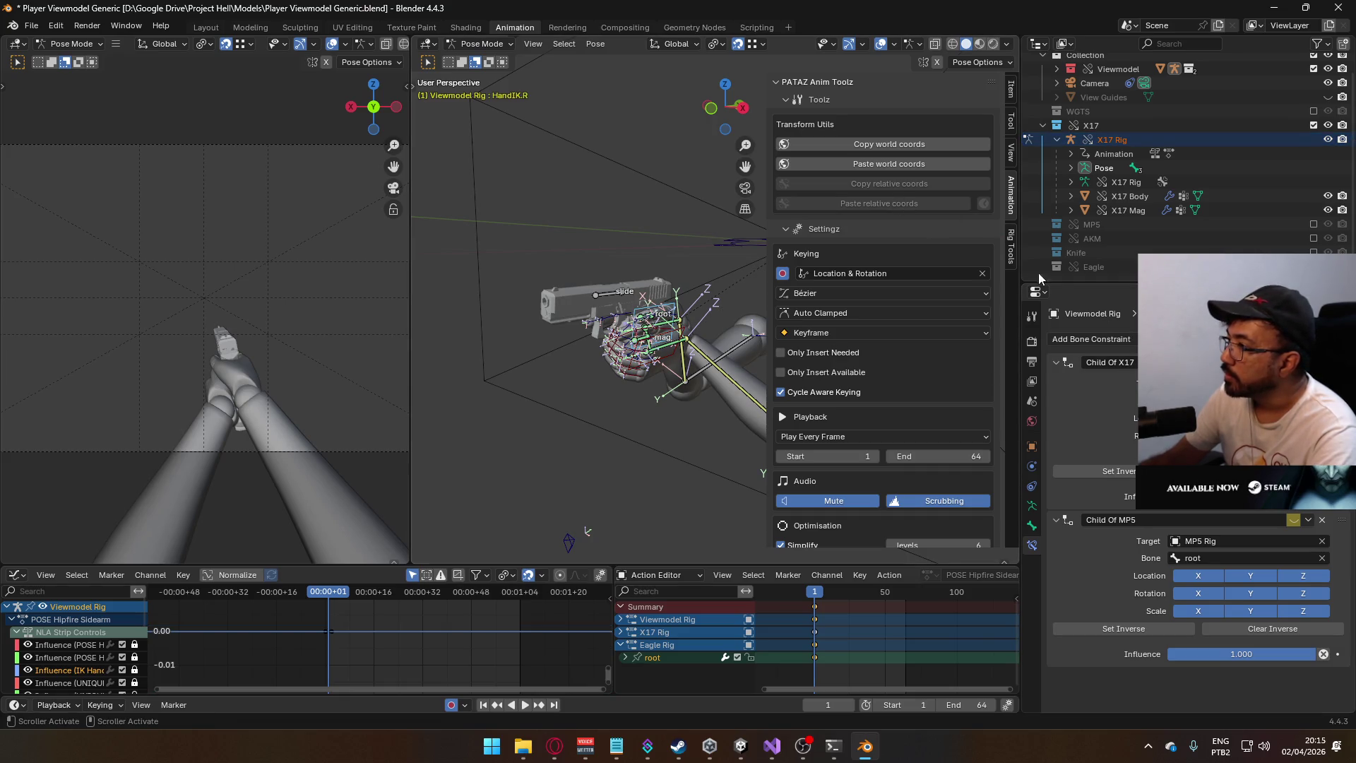
right_click(1144, 404)
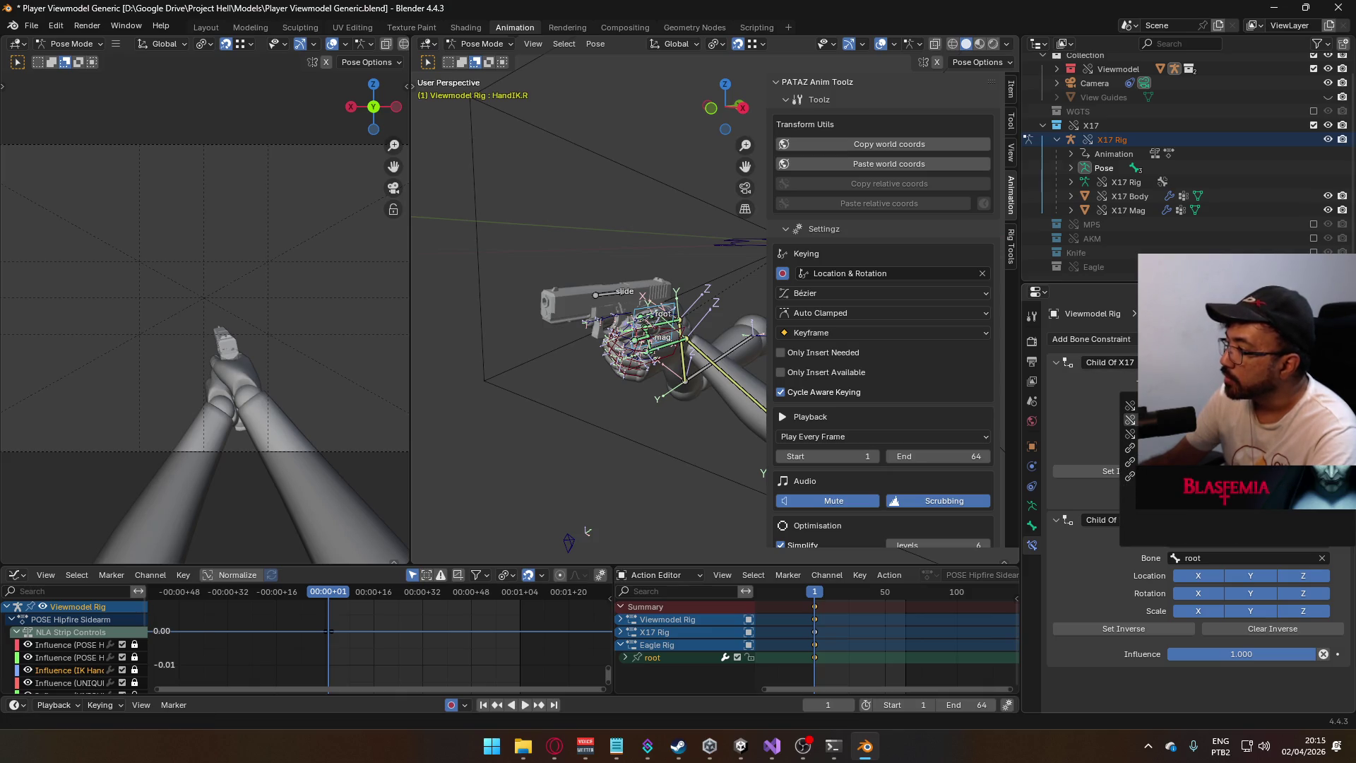
click(1144, 419)
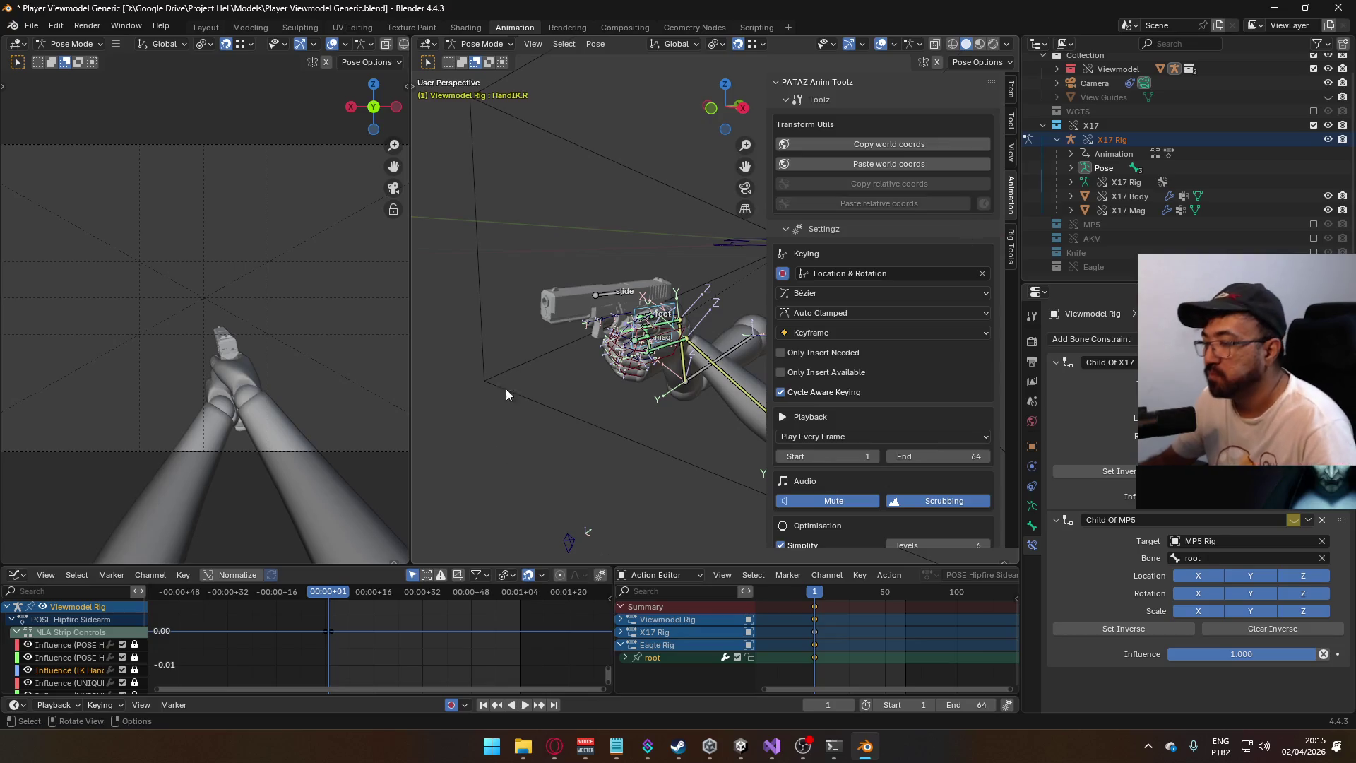
click(554, 745)
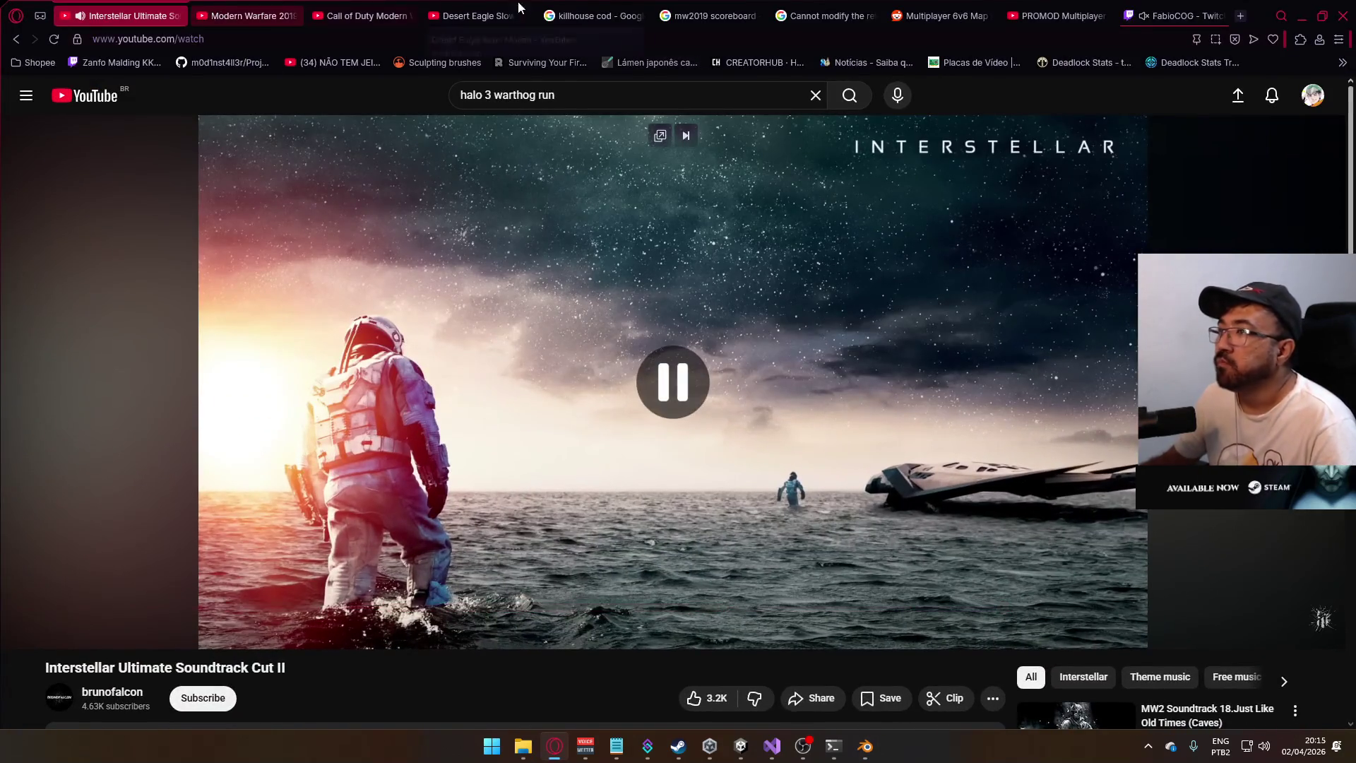
- Open a new Opera GX tab and load YouTube from the Speed Dial tile
click(1241, 16)
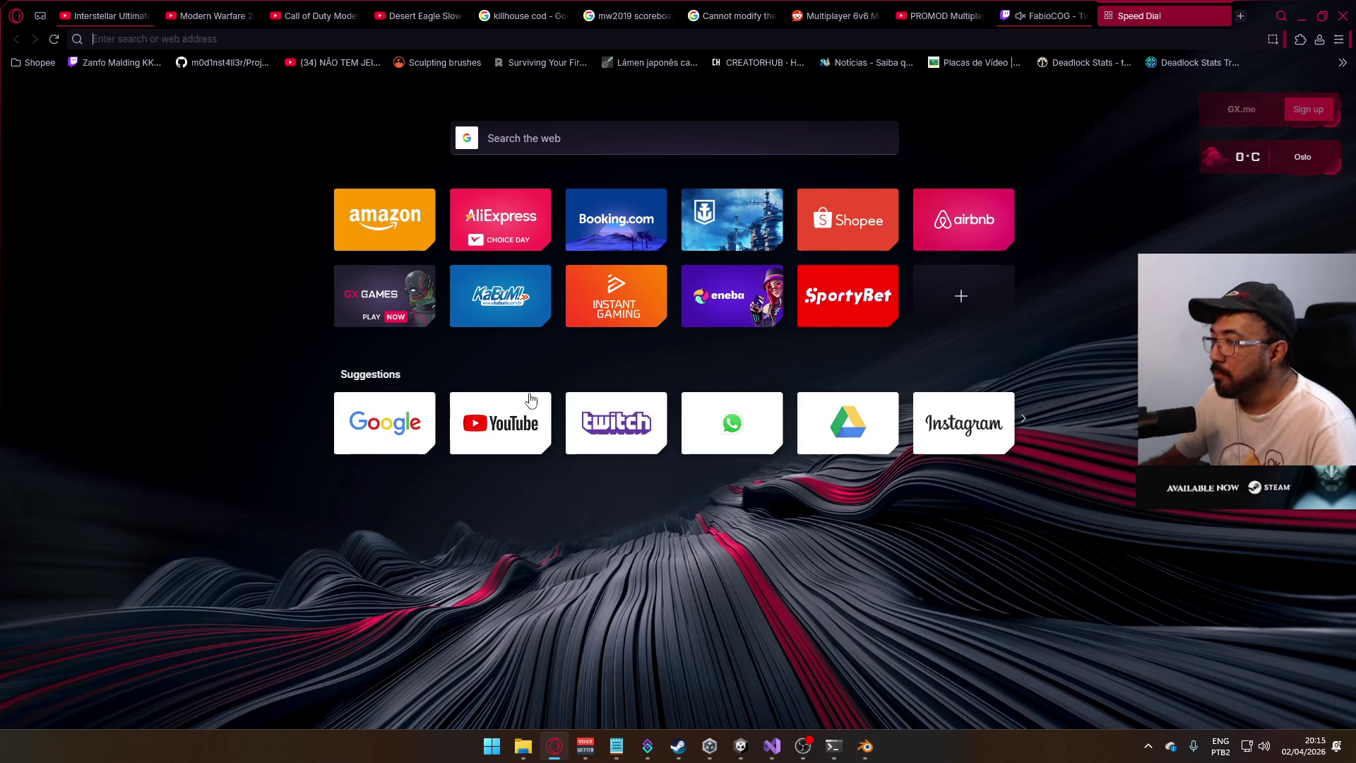
click(512, 402)
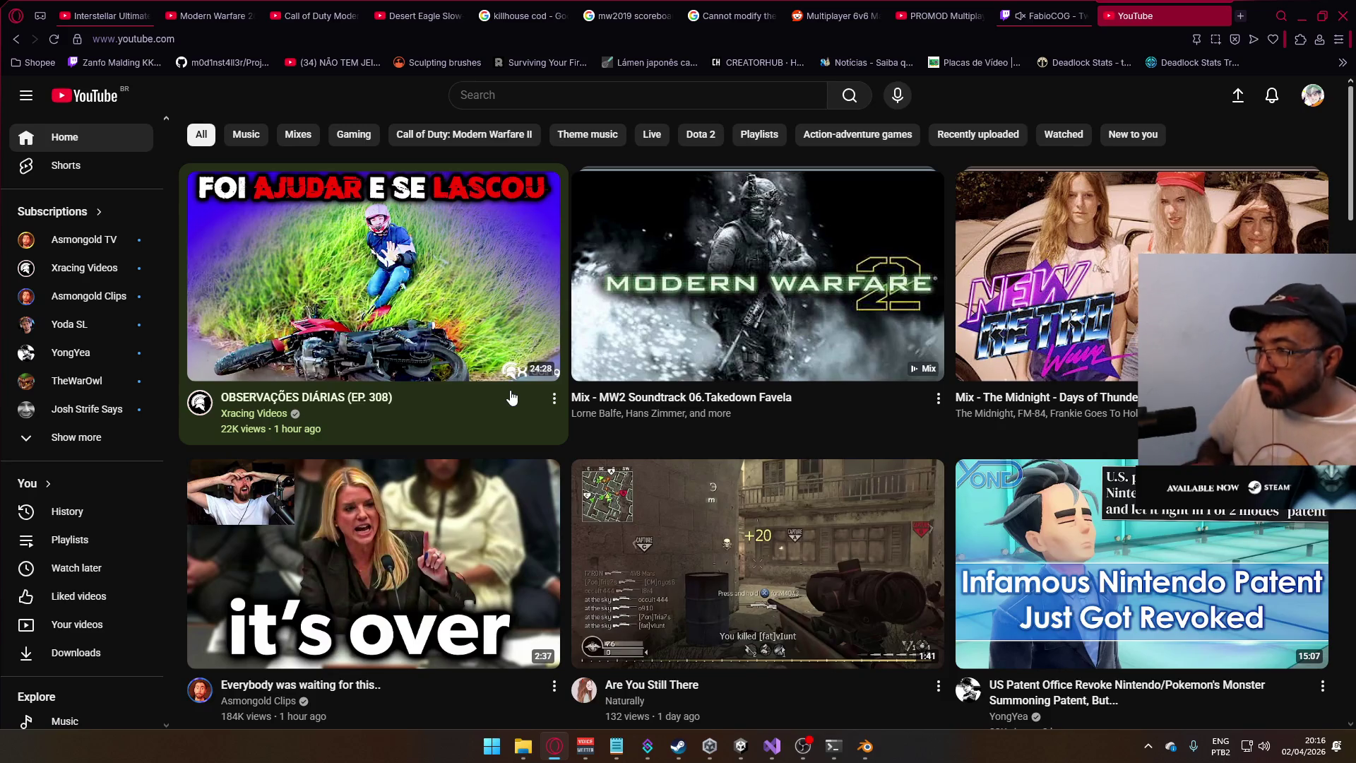
- Play the OBSERVAÇÕES DIÁRIAS (EP. 308) video in full screen
scroll(394, 463, down, 1)
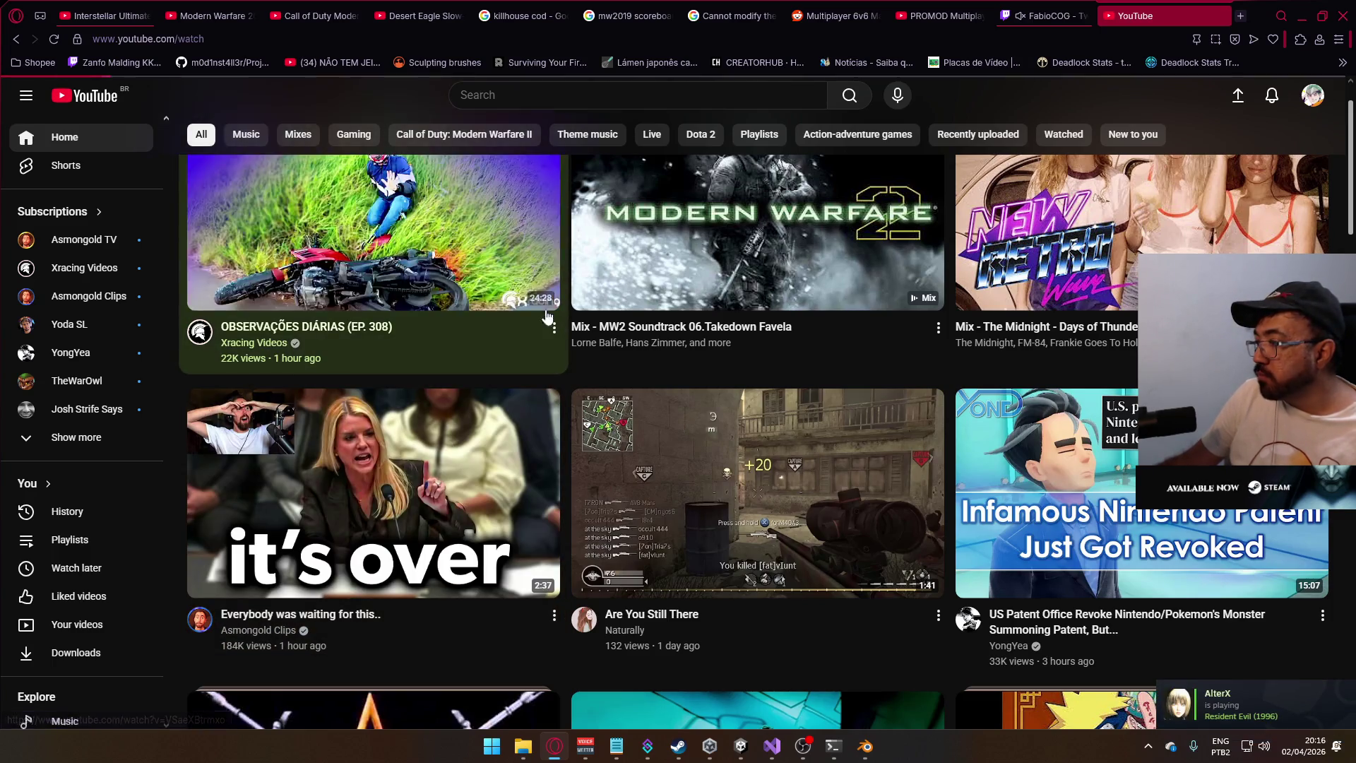
click(689, 374)
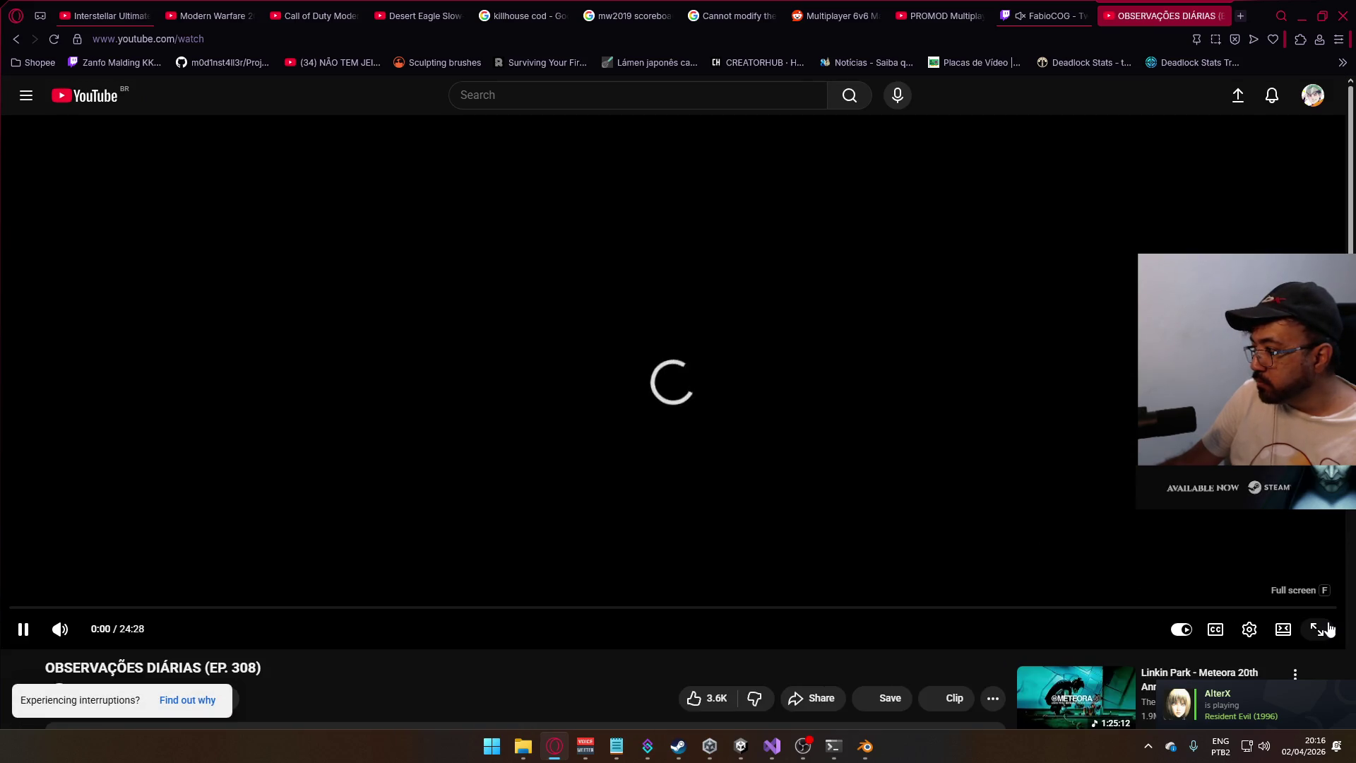
click(1330, 629)
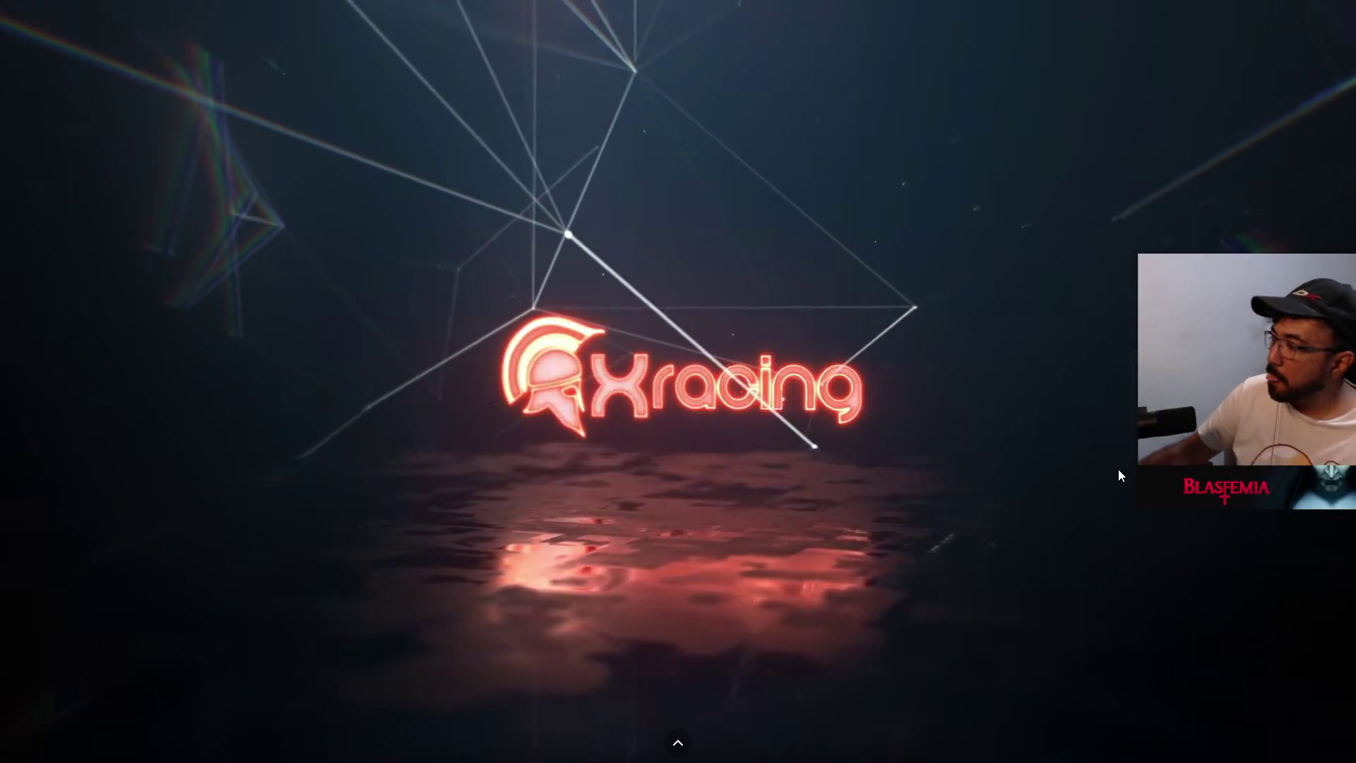
- Exit full screen and switch to the Twitch stream tab, then back to YouTube
mouse_move(1236, 118)
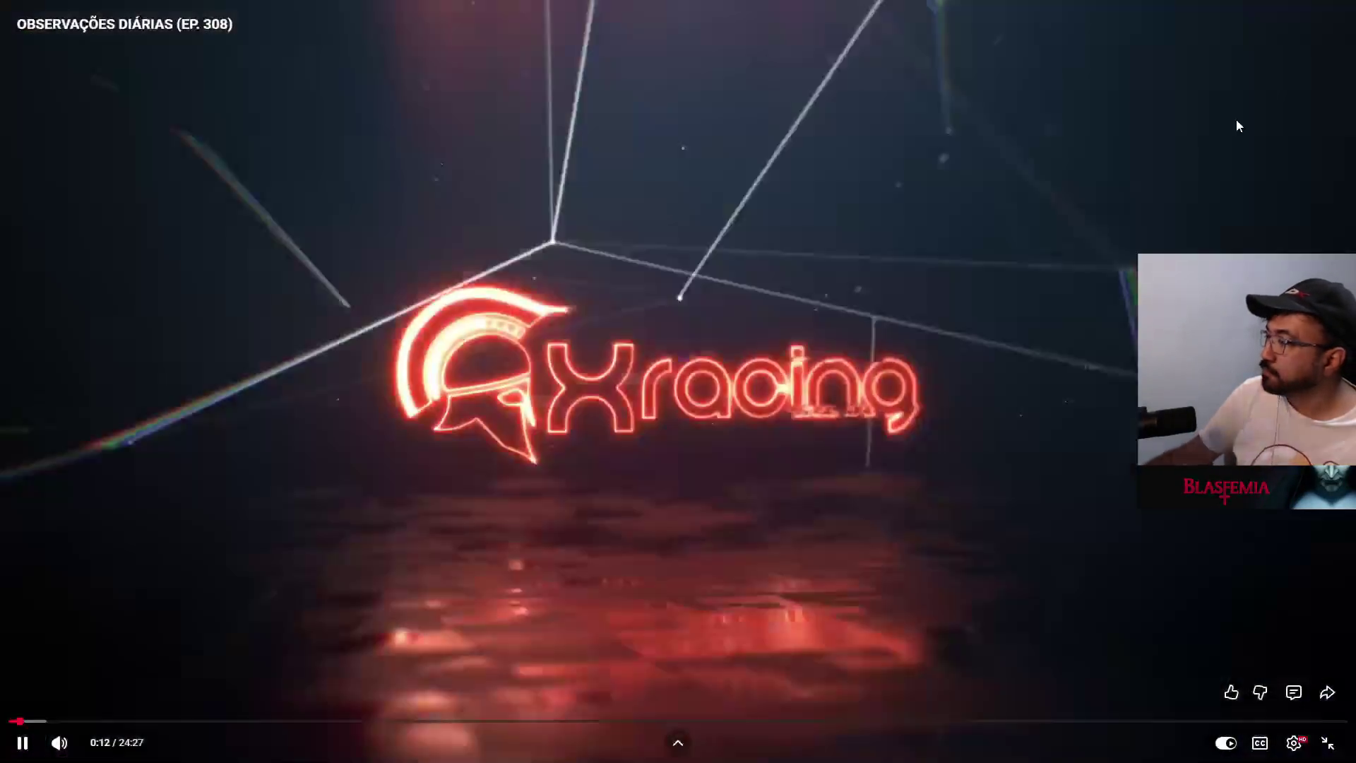
key(Escape)
click(1038, 9)
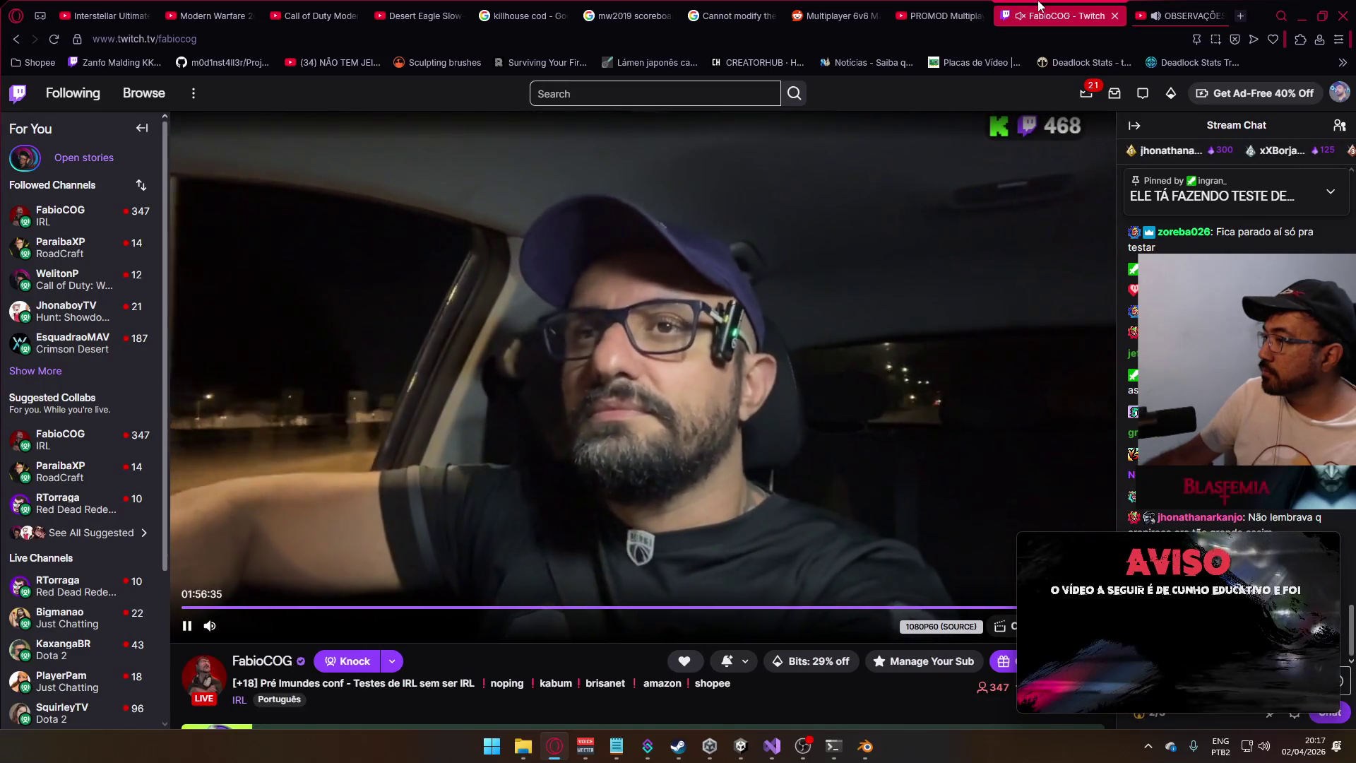
click(1174, 13)
- Send 'bou tem um pendrive no seu óculos' in the Twitch chat, mentioning the streamer
click(1038, 16)
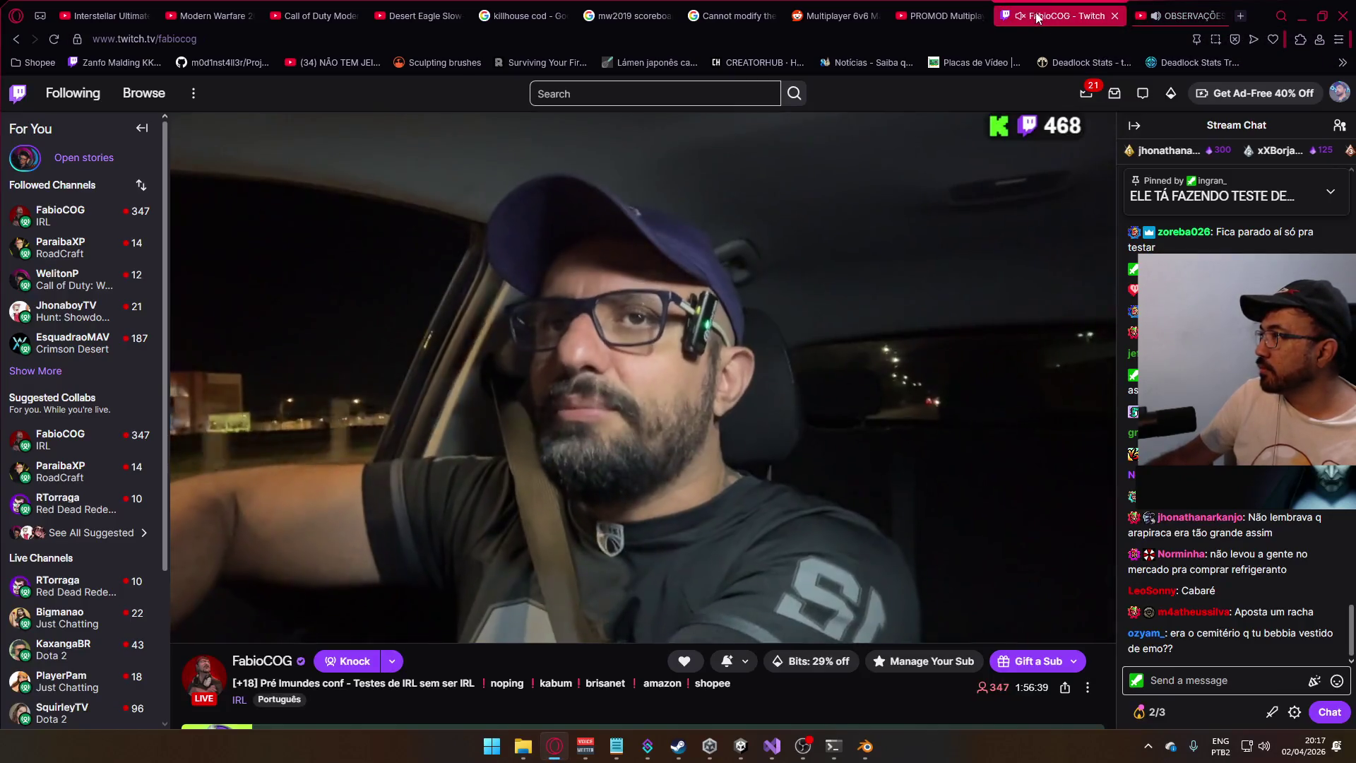
click(1219, 678)
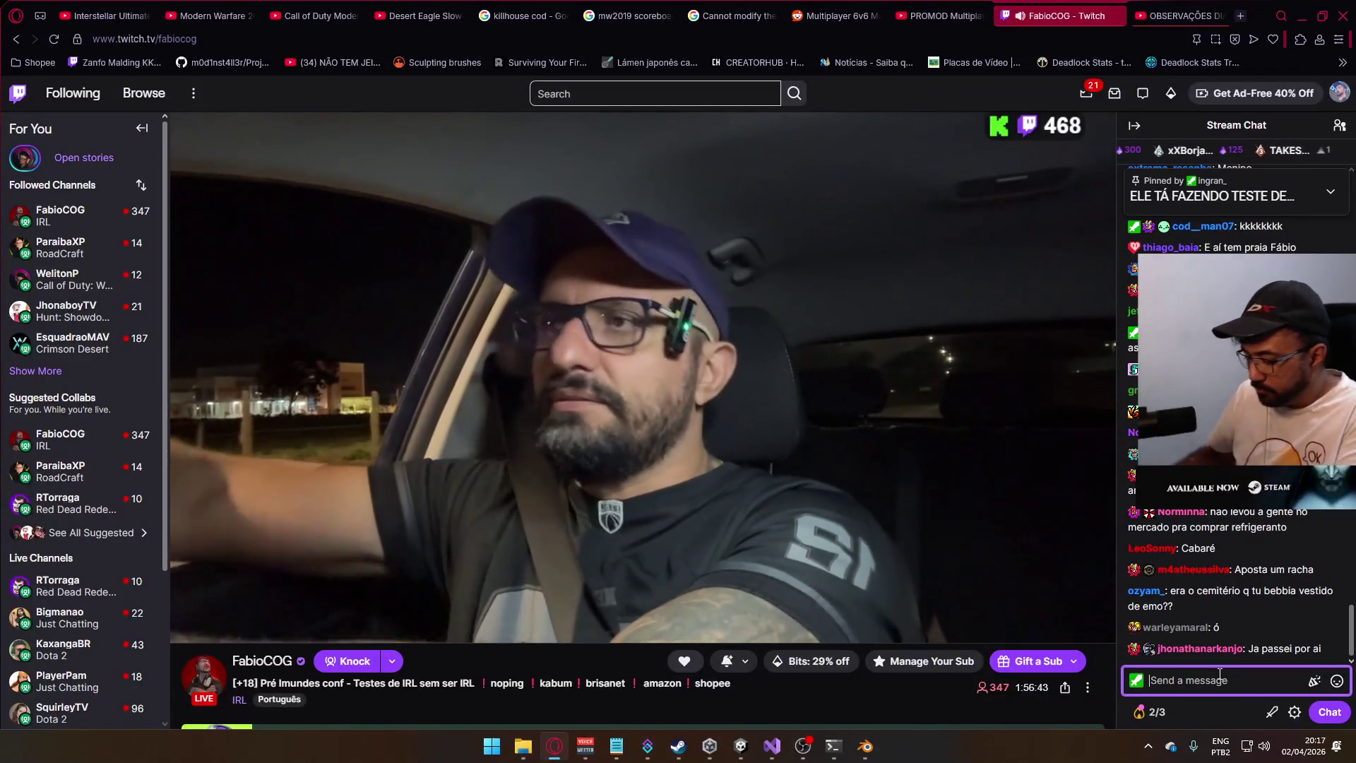
text(bou tem )
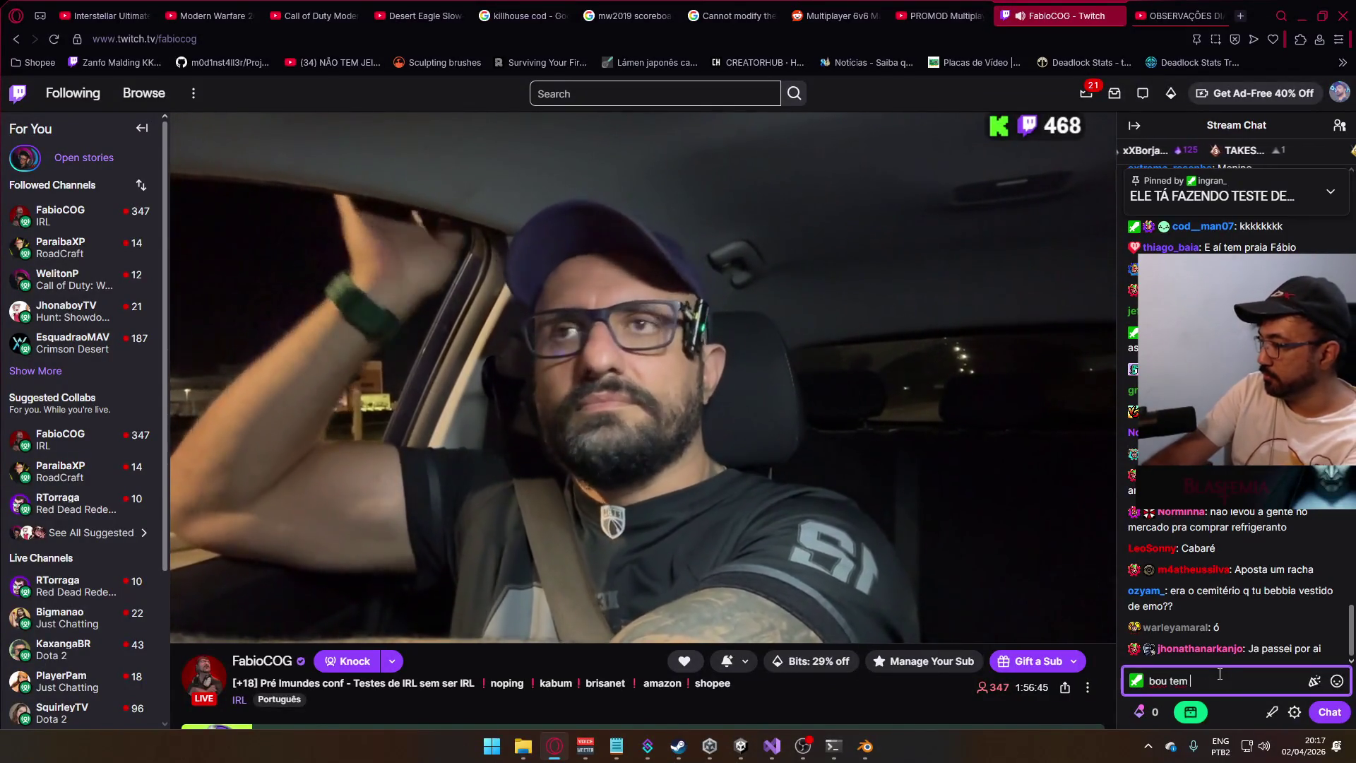
text(um pendrive no se)
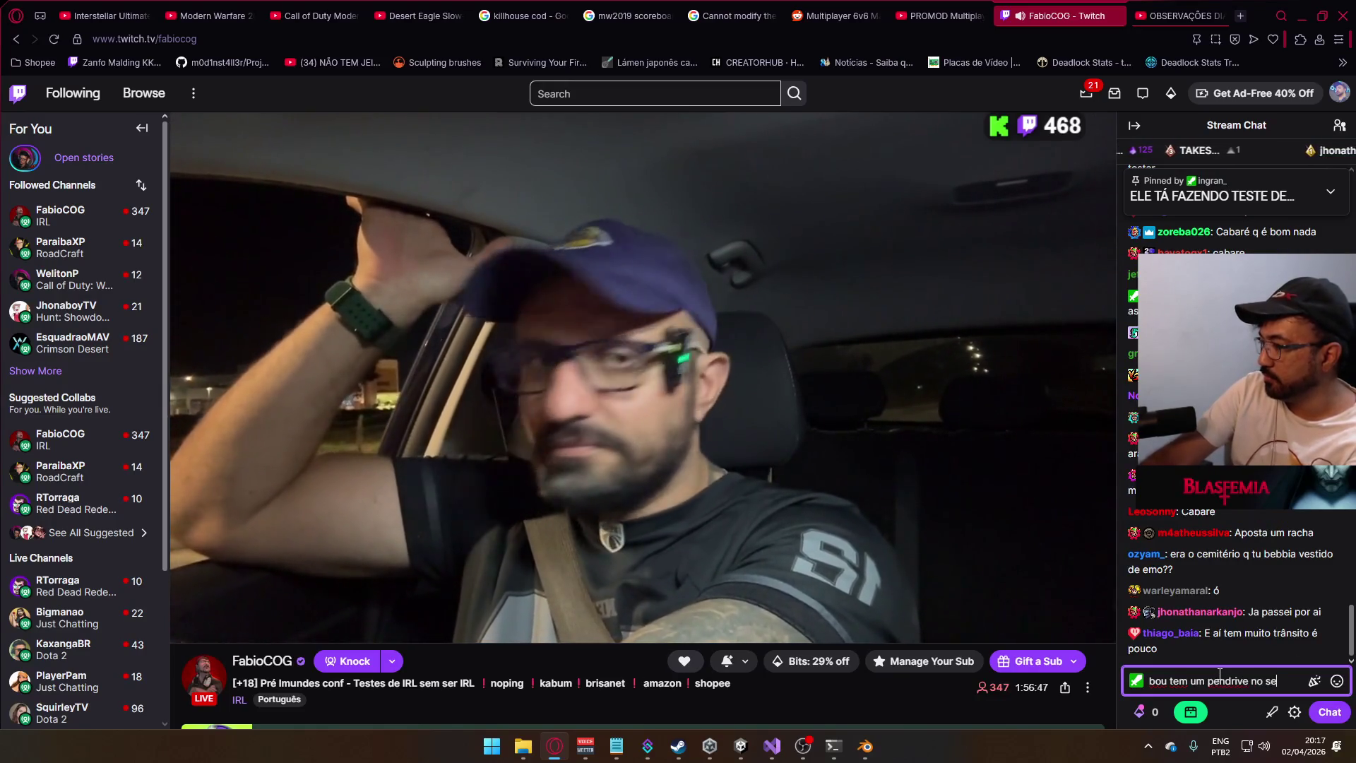
text(u óculos @fab)
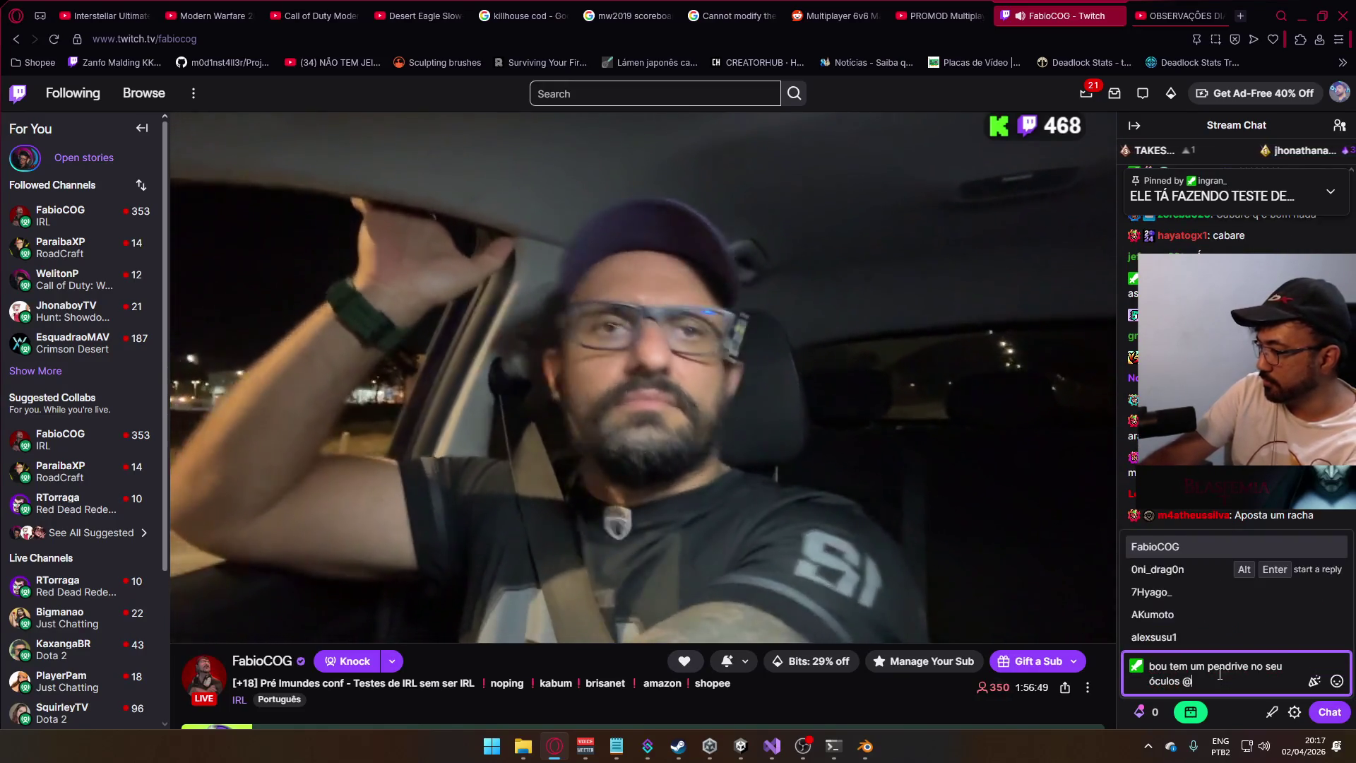
key(Tab)
key(Return)
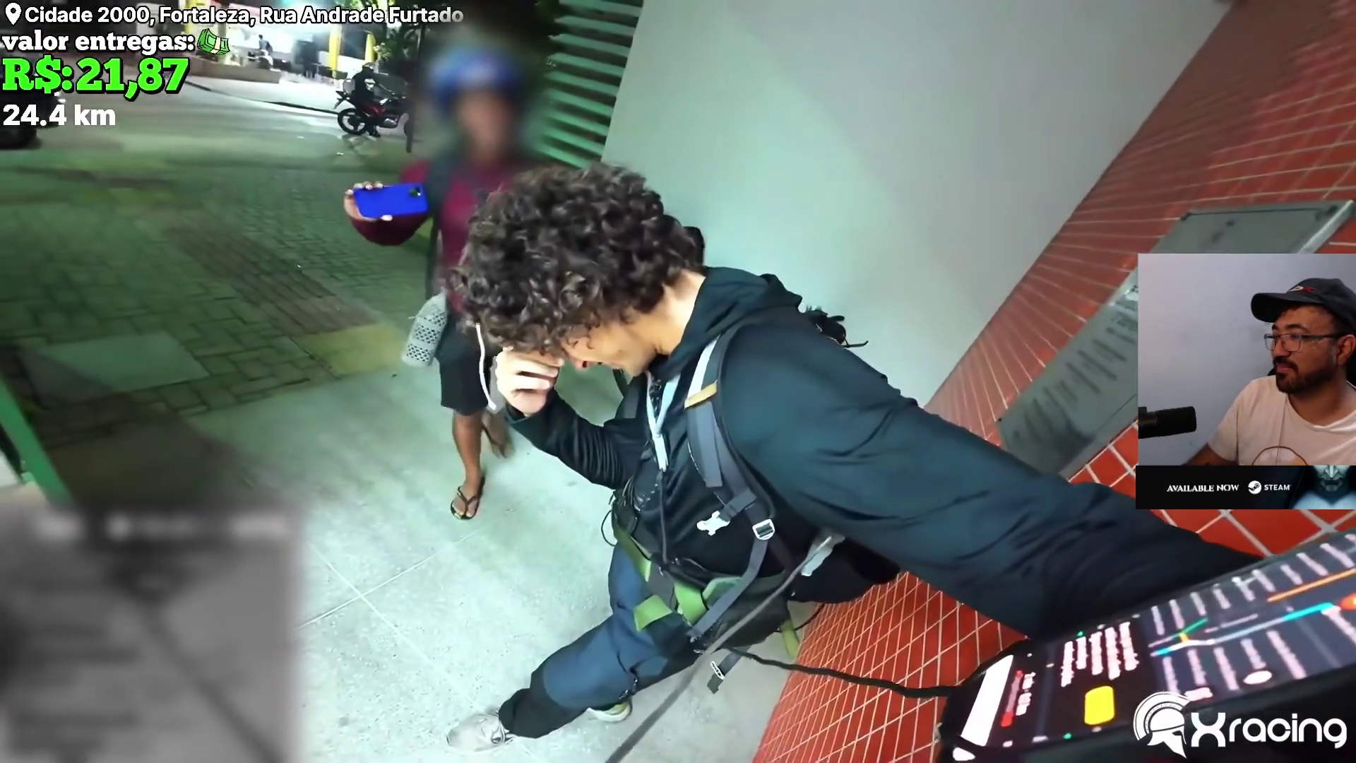
- Pause the OBSERVAÇÕES DIÁRIAS video and exit full screen
click(1208, 510)
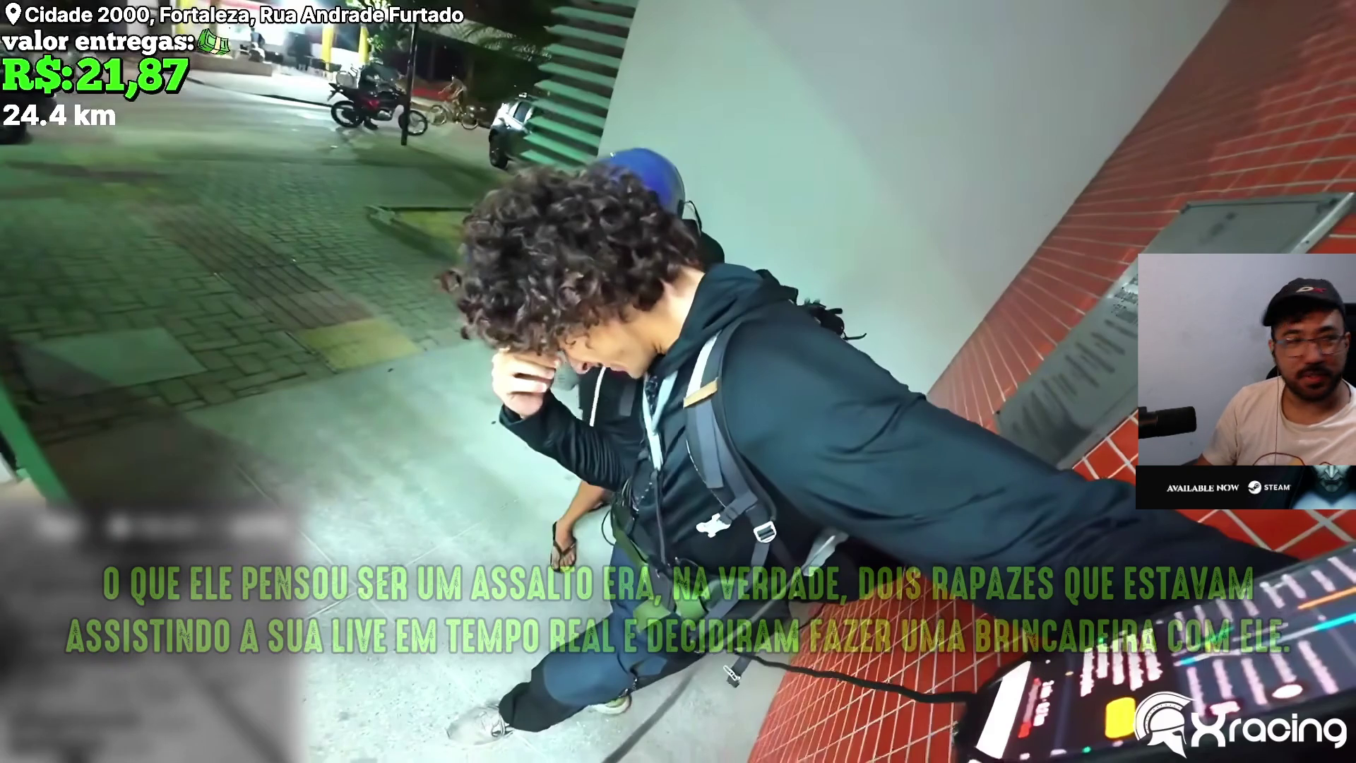
mouse_move(809, 6)
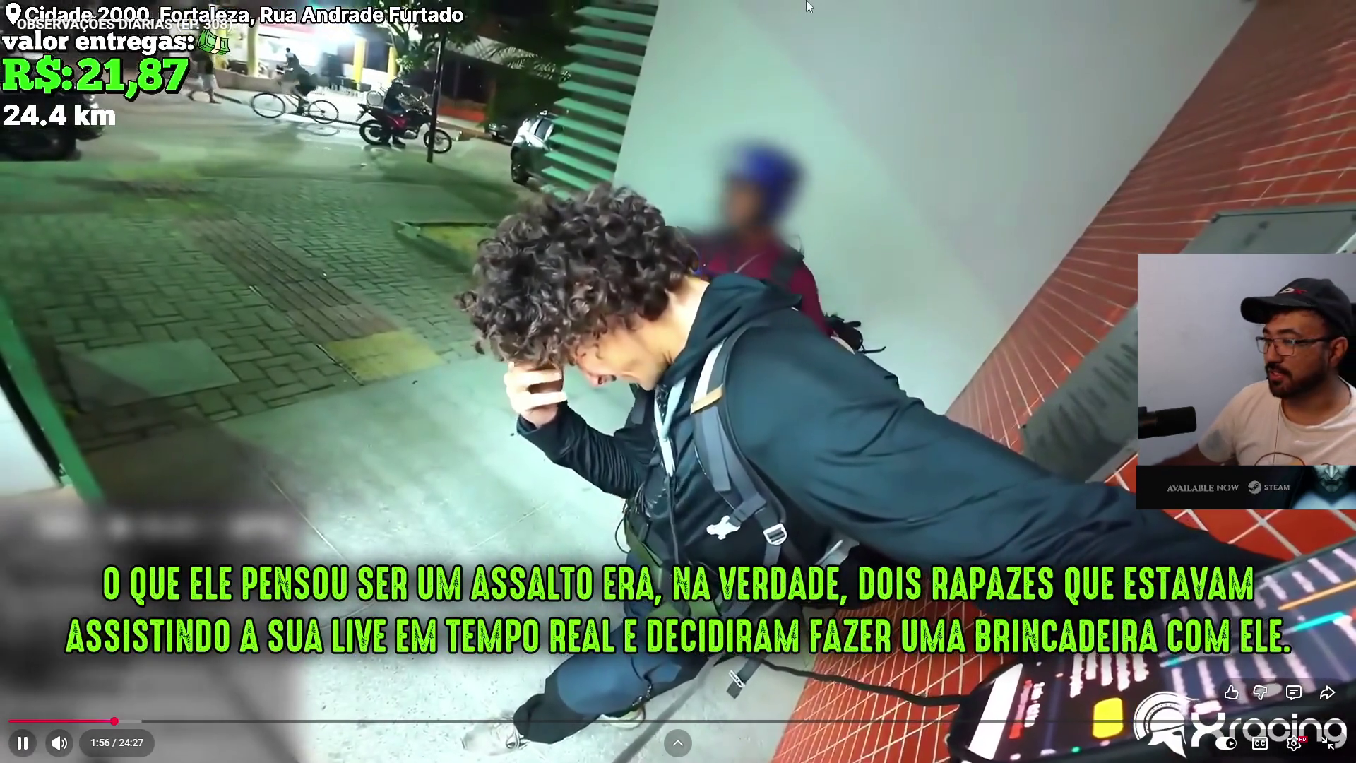
key(space)
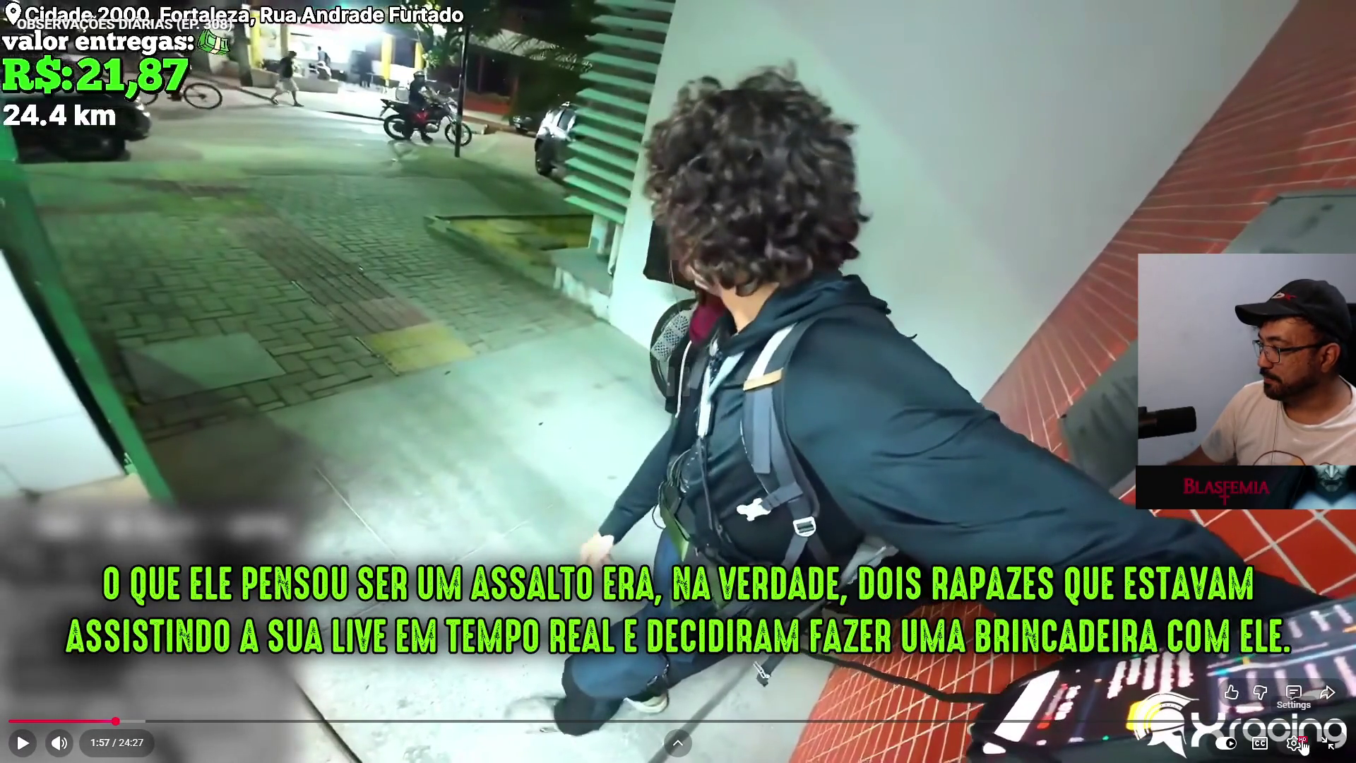
click(1322, 743)
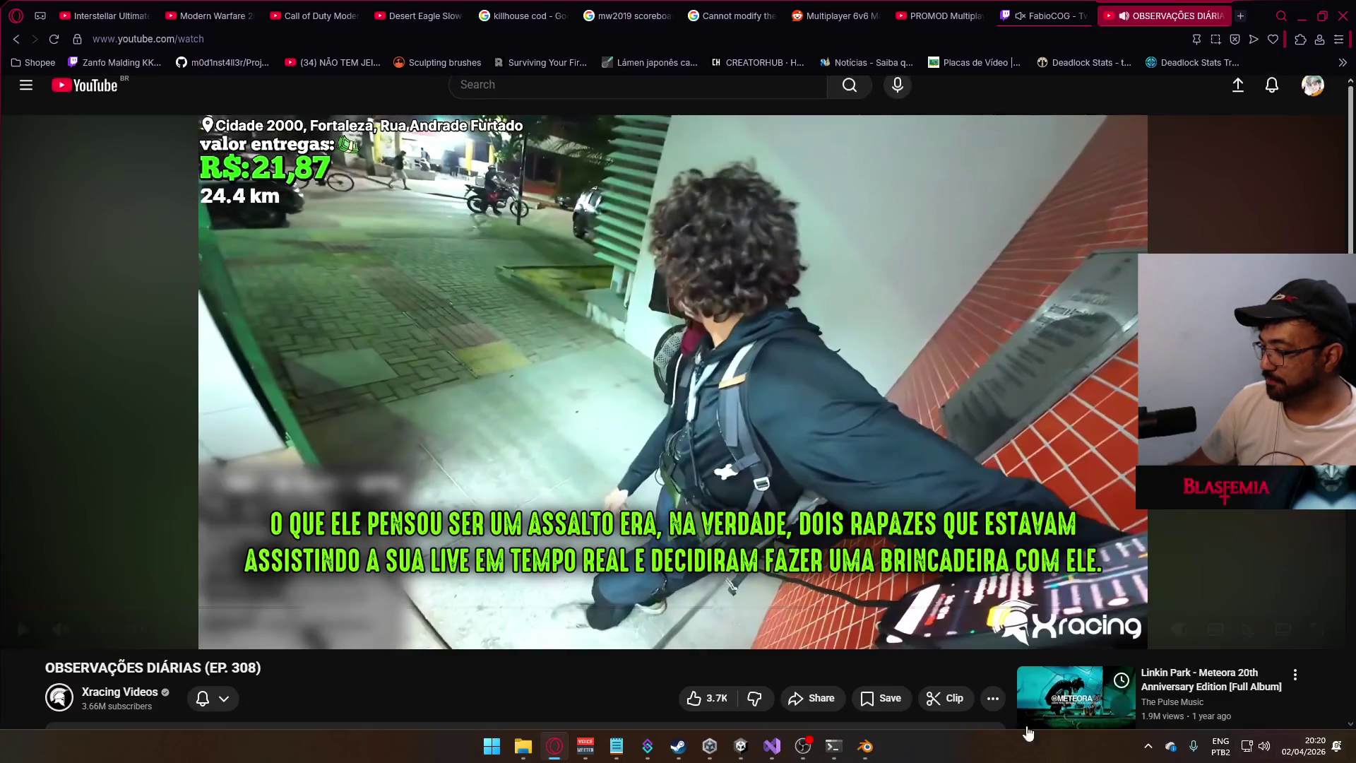
- Open Discord from the tray and share the entire screen, Tela 1, in the voice channel
click(1146, 747)
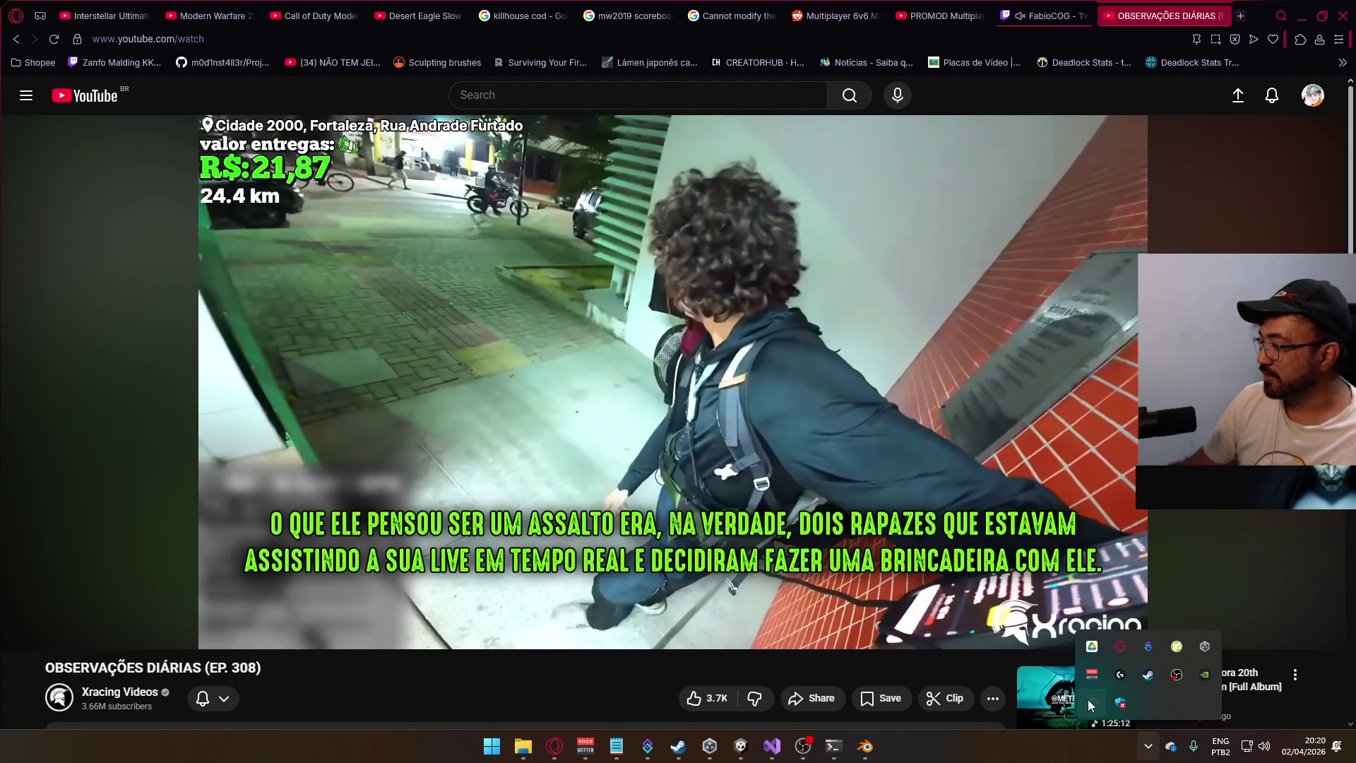
click(1091, 705)
click(118, 662)
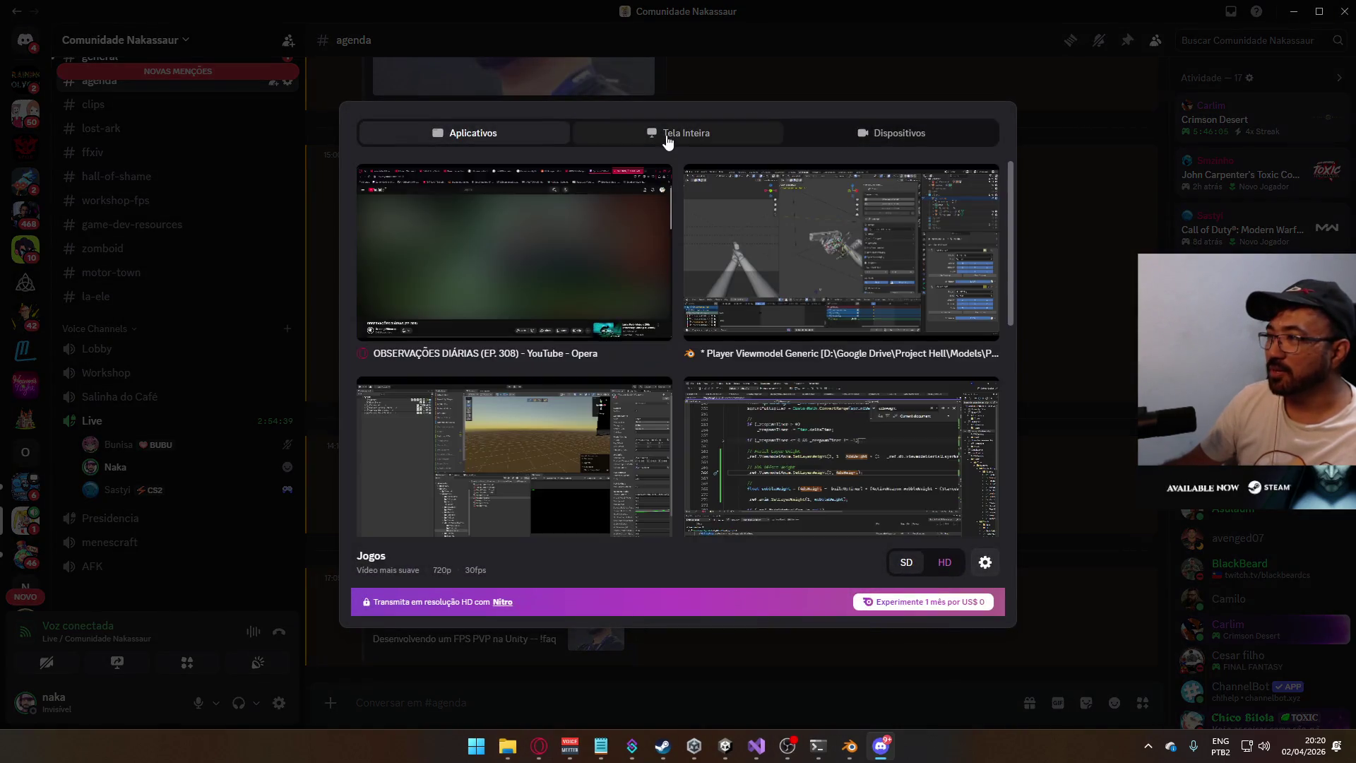
click(667, 141)
click(499, 287)
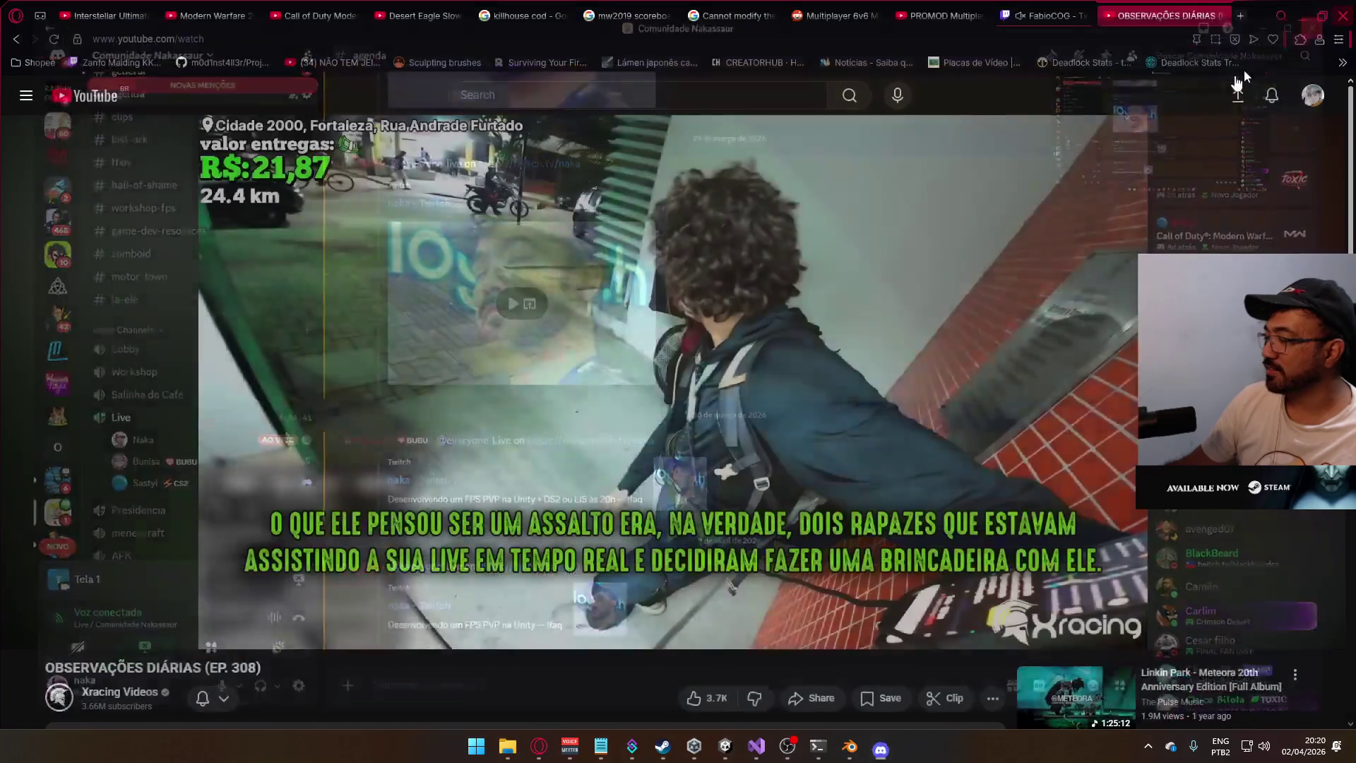
key(space)
key(f)
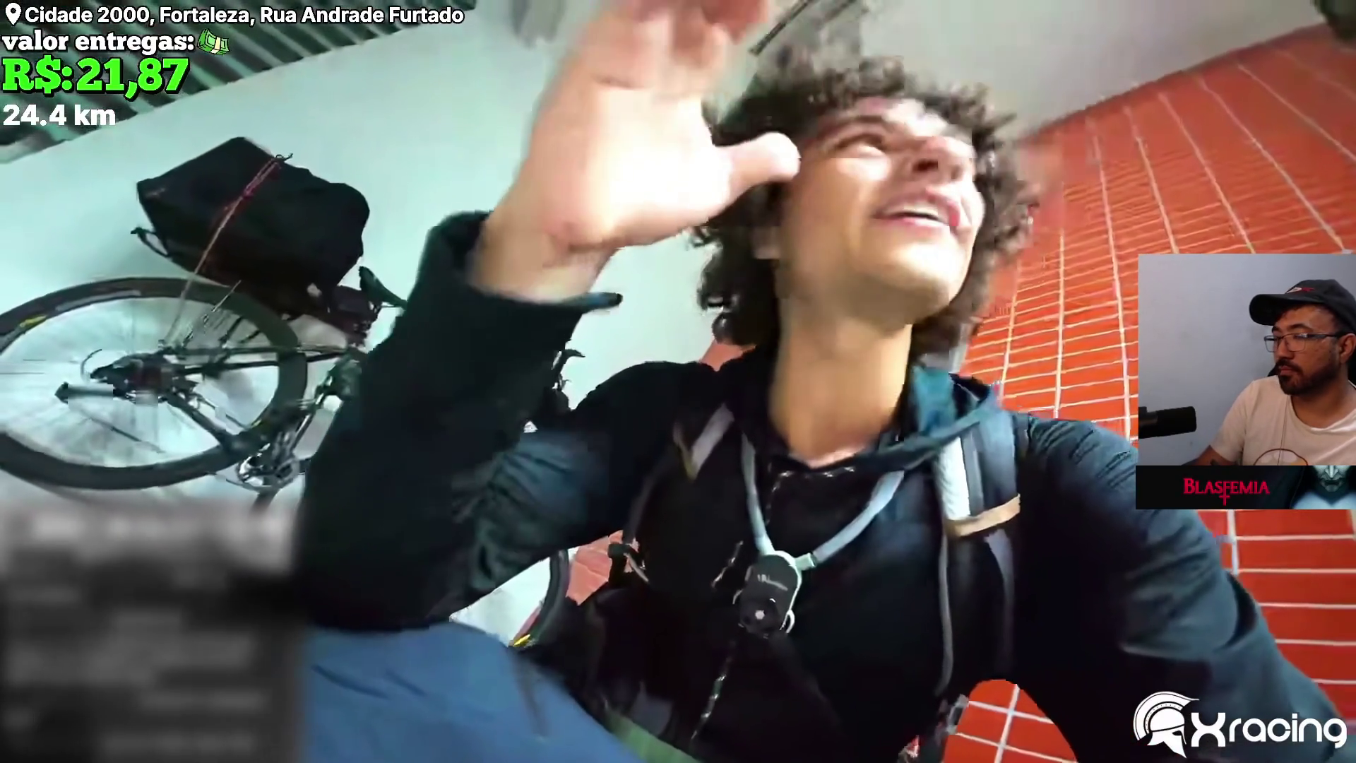
key(space)
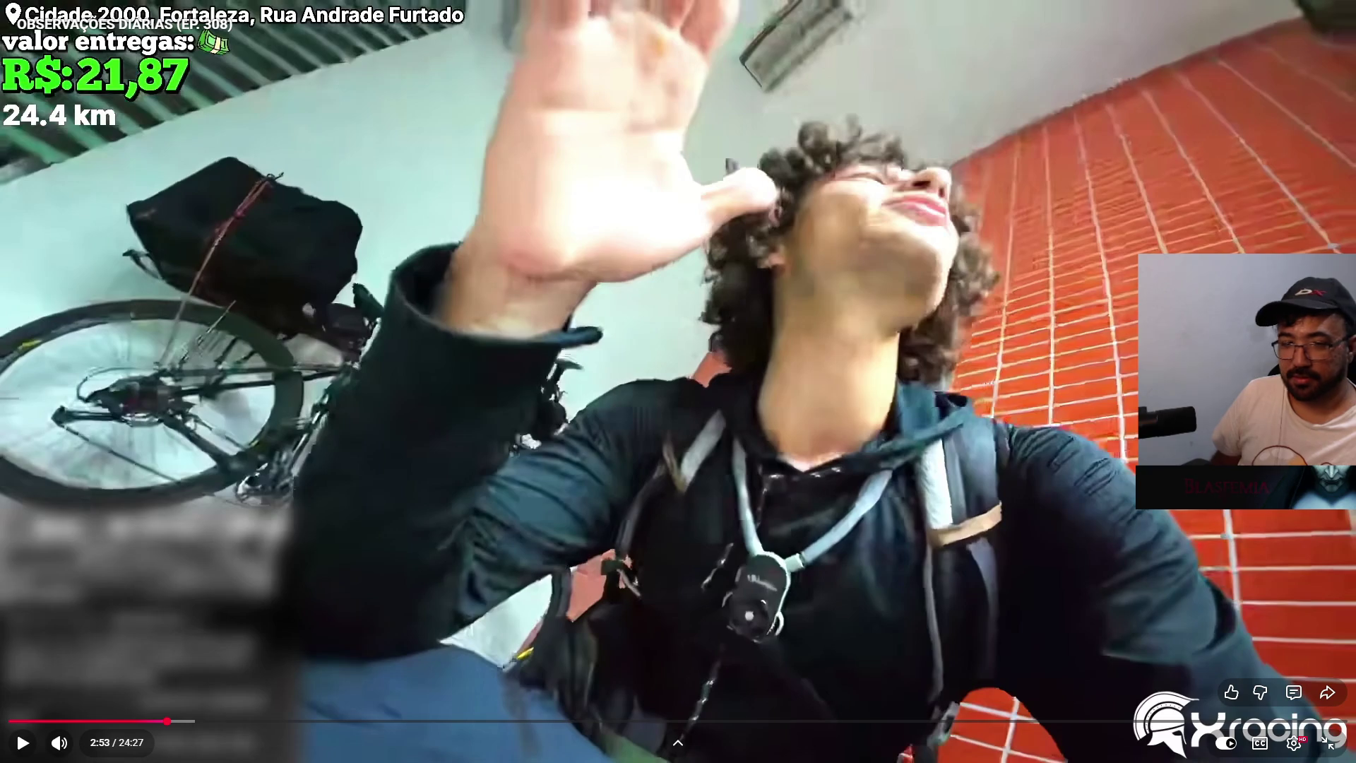
key(space)
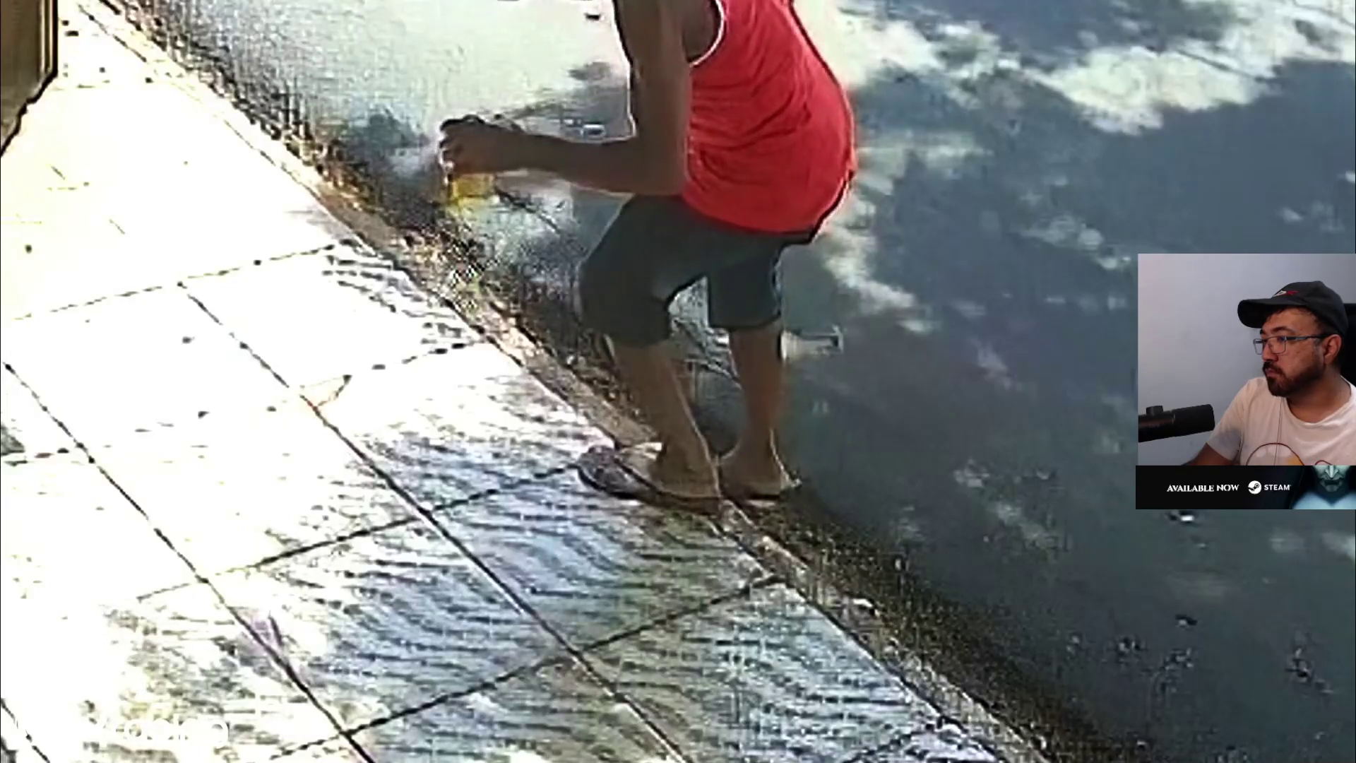
key(space)
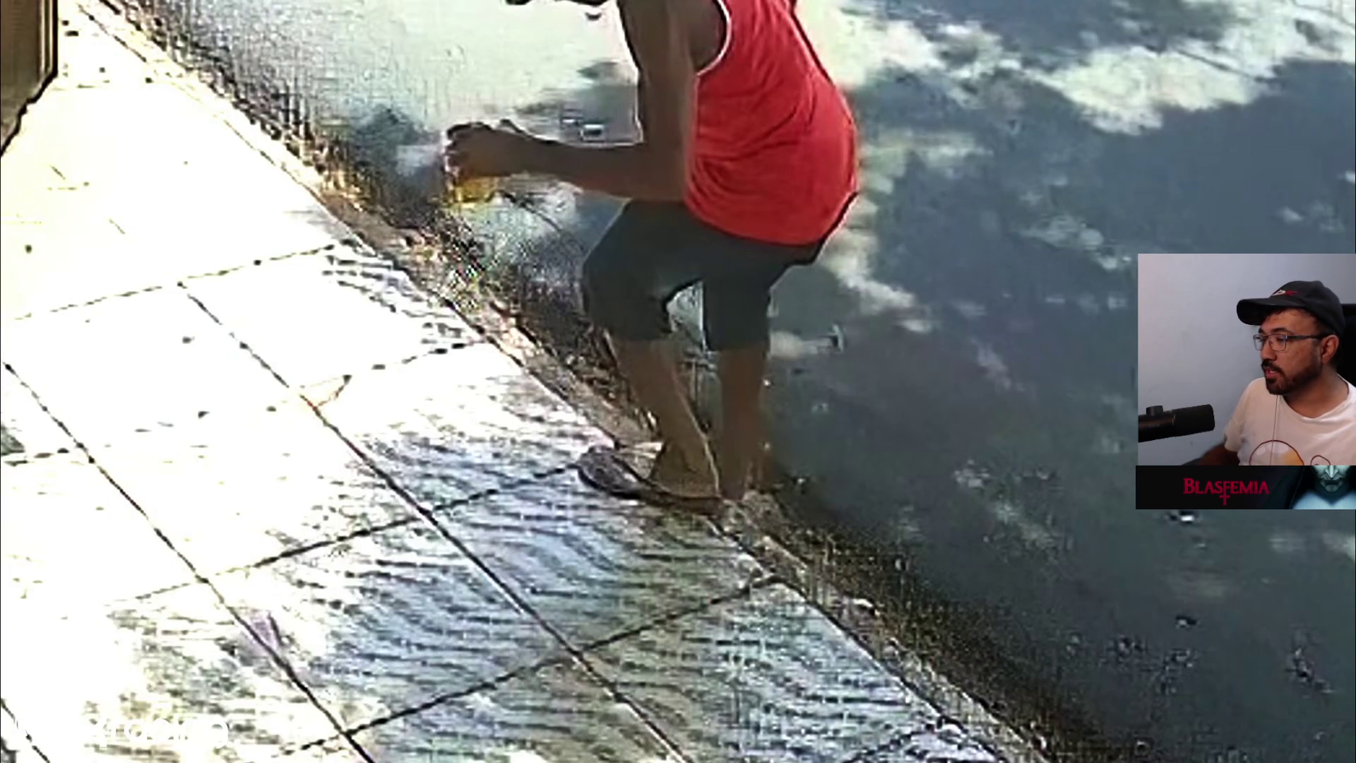
key(space)
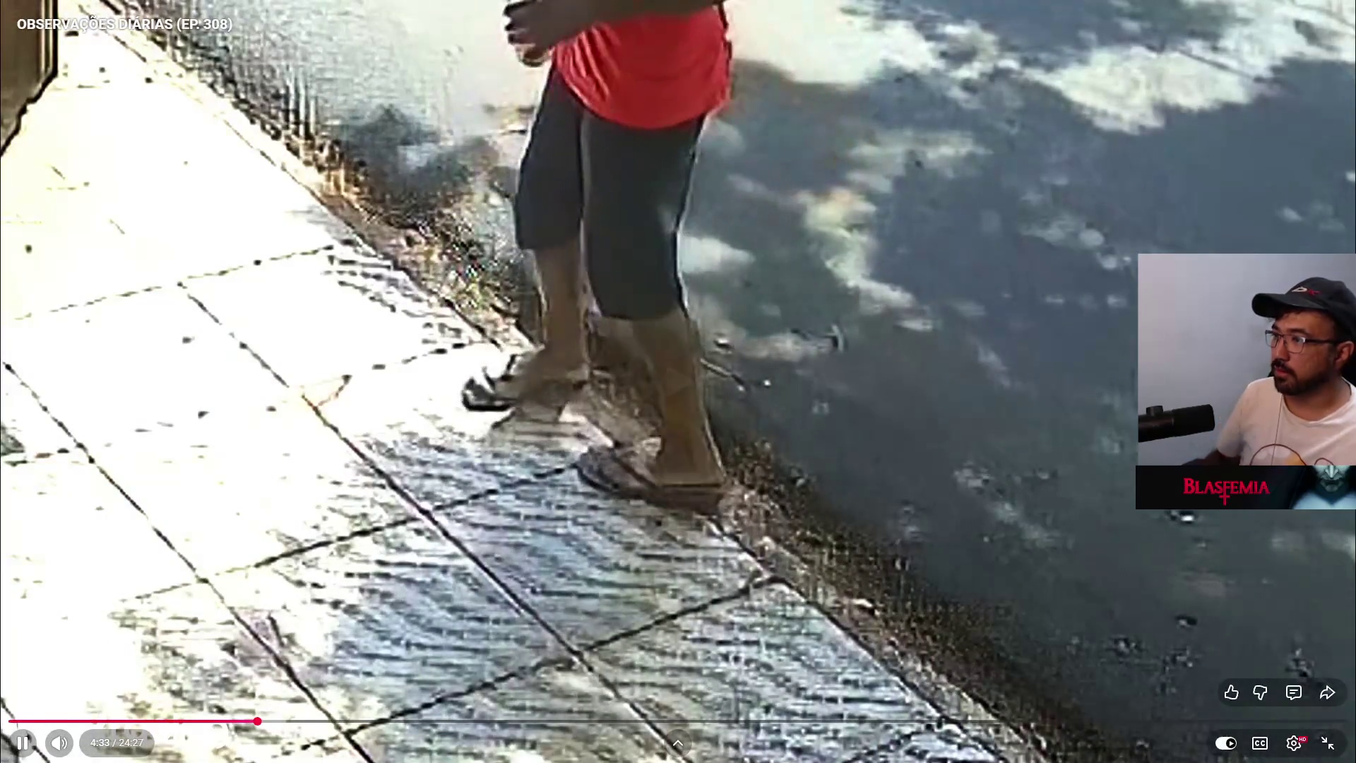